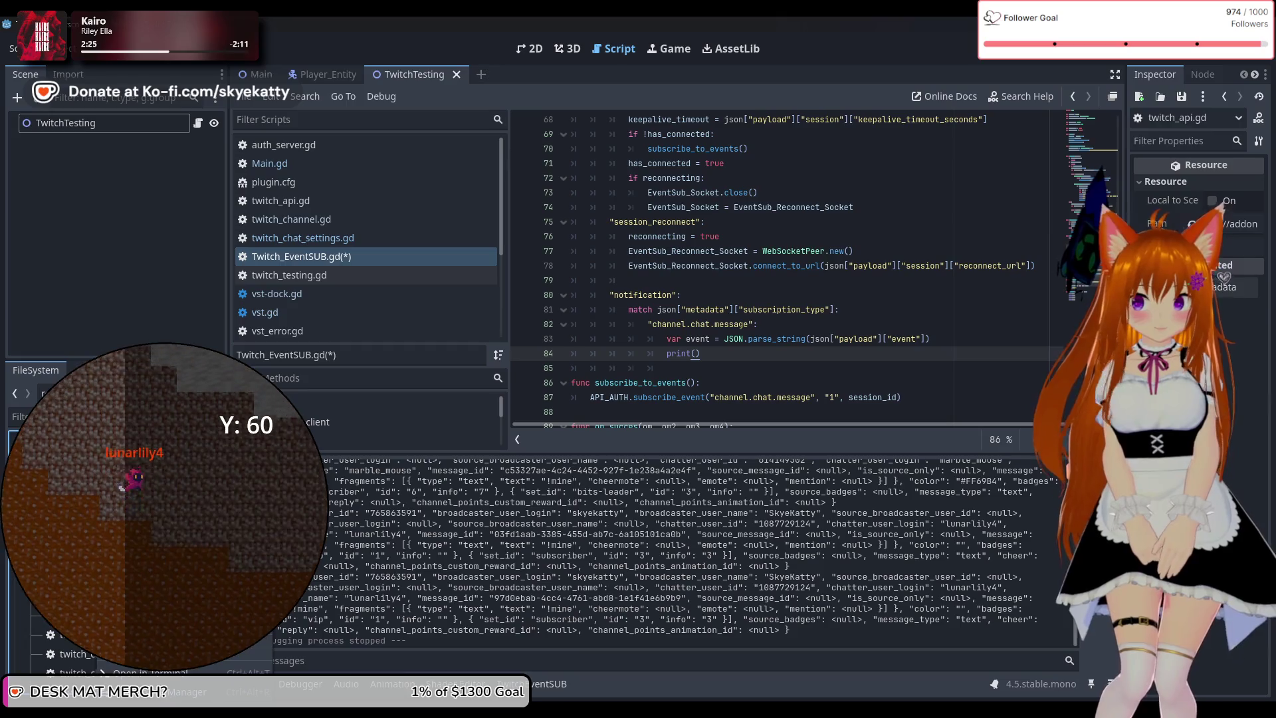
Start a new script in the res://addons/TwitchAPI folder from the FileSystem dock's context menu
{"action": "right_click", "coordinate": [106, 416]}
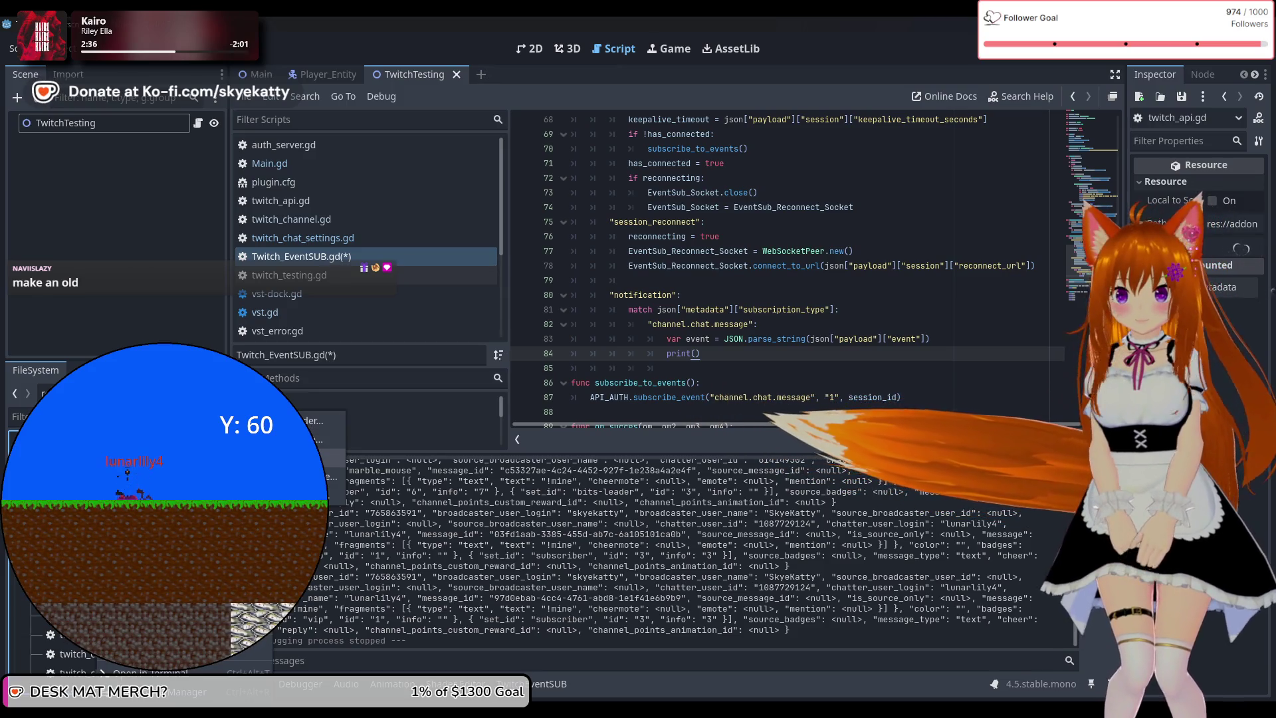
{"action": "left_click", "coordinate": [312, 439]}
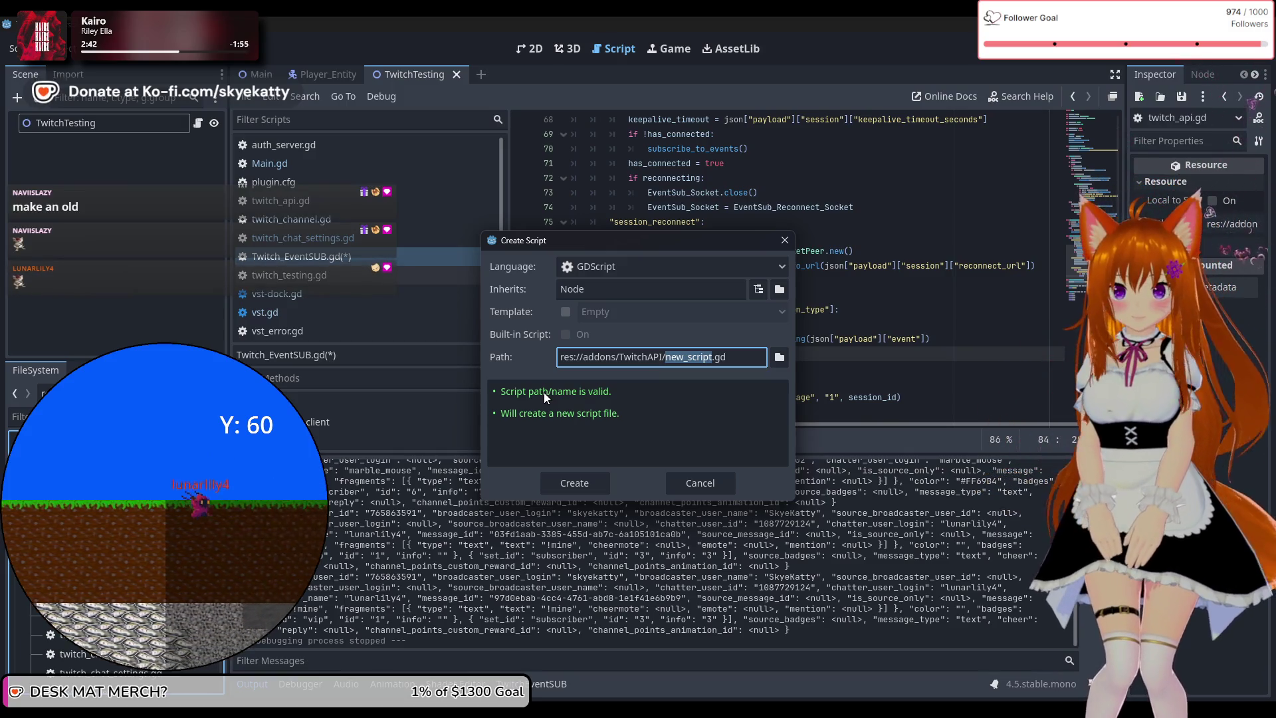
Name the new Node script TES_CHAT.gd in res://addons/TwitchAPI and create it
{"action": "key", "text": "BackSpace"}
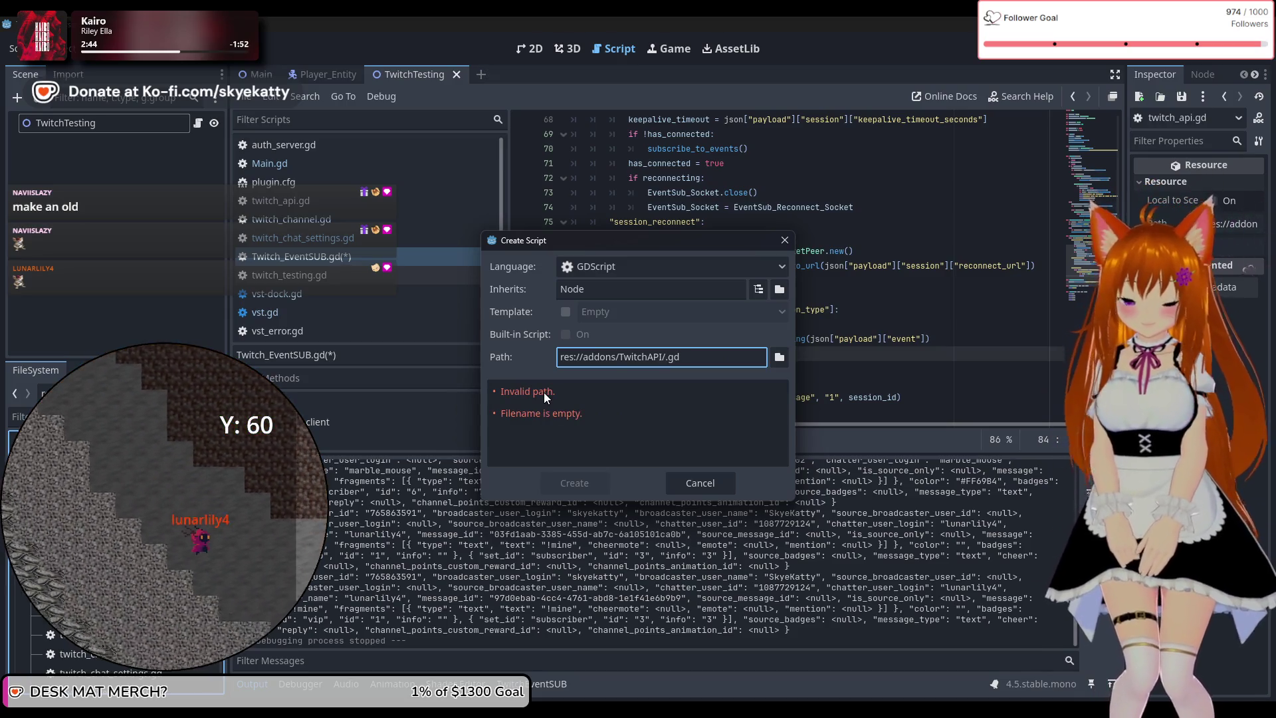
{"action": "type", "text": "T"}
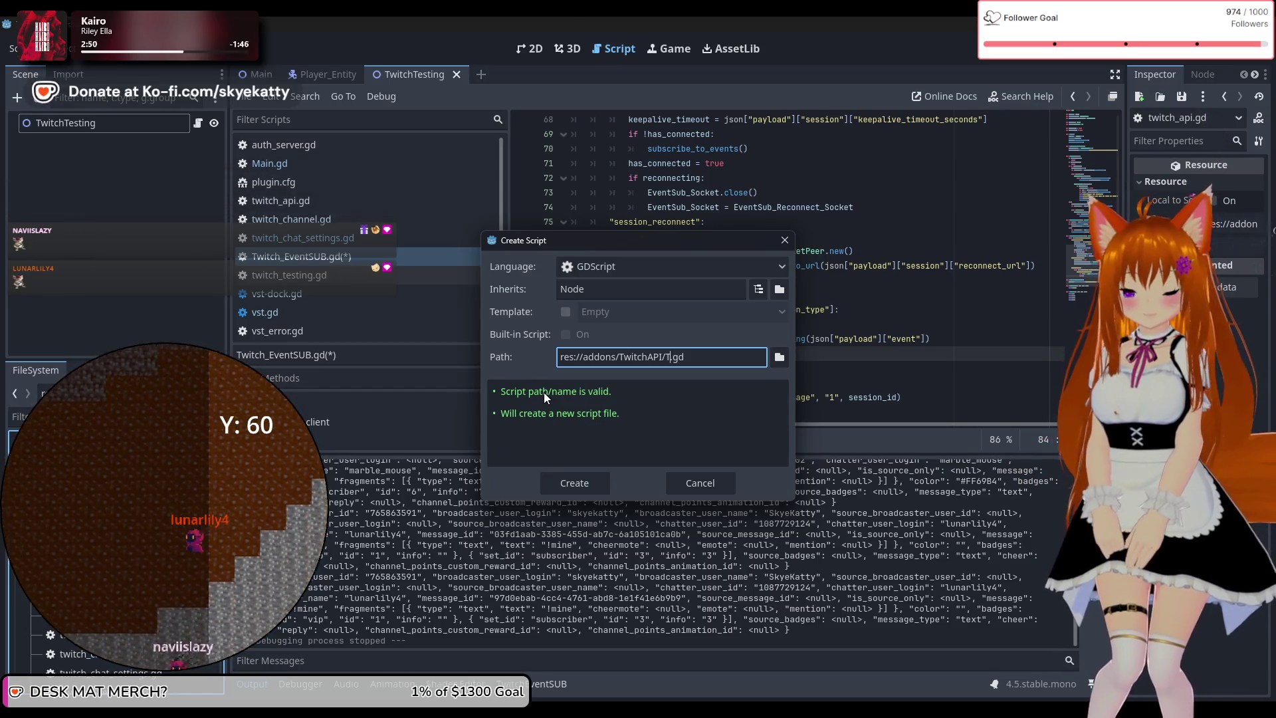
{"action": "type", "text": "ES"}
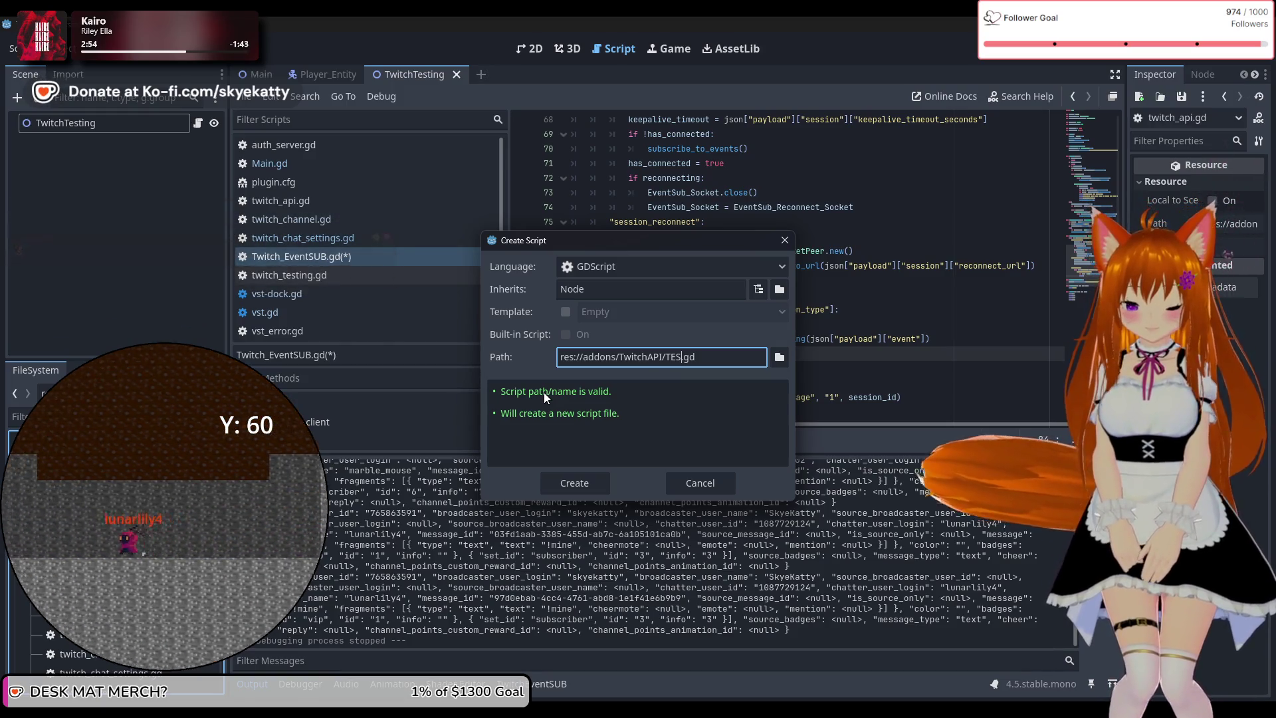
{"action": "type", "text": "_"}
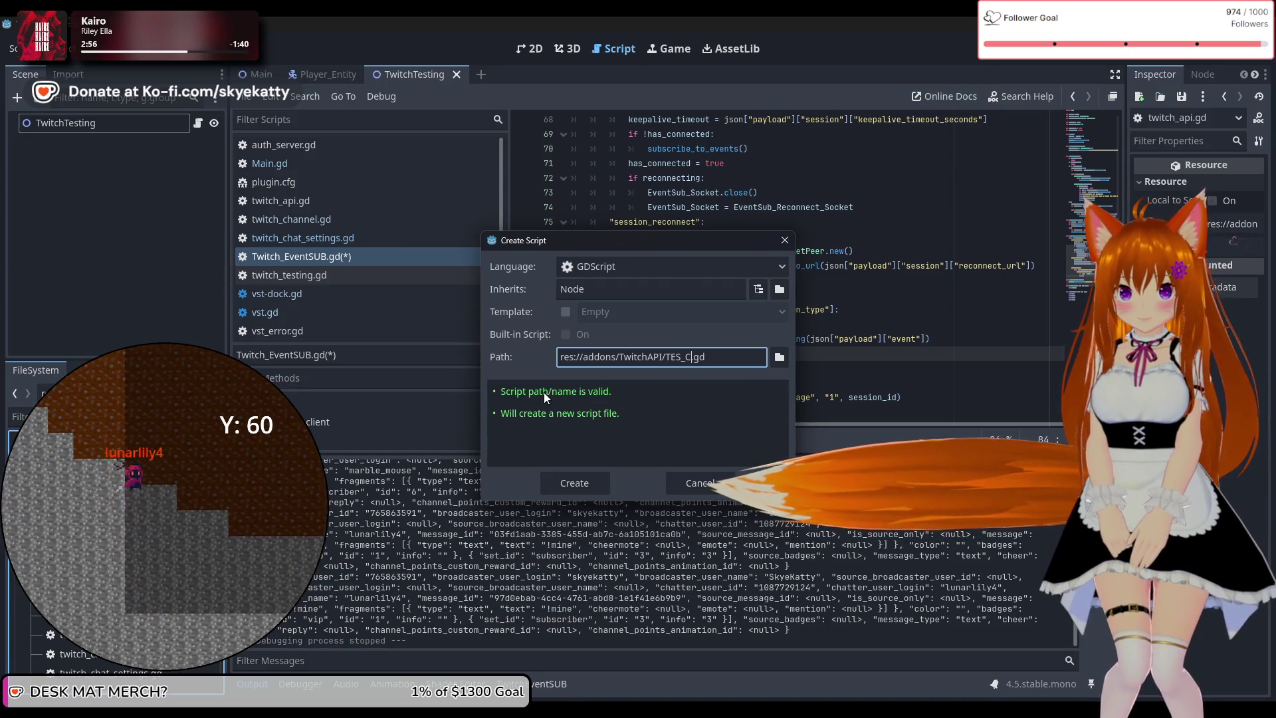
{"action": "type", "text": "CHAT"}
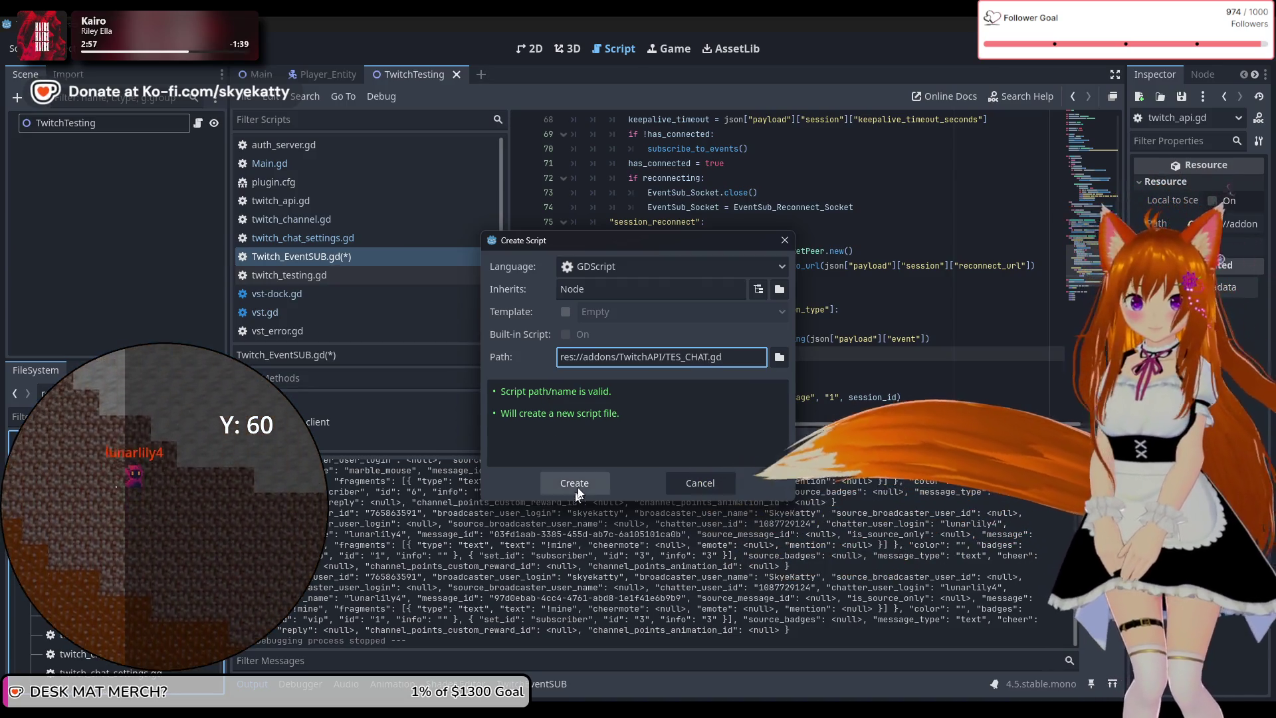
{"action": "left_click", "coordinate": [550, 484]}
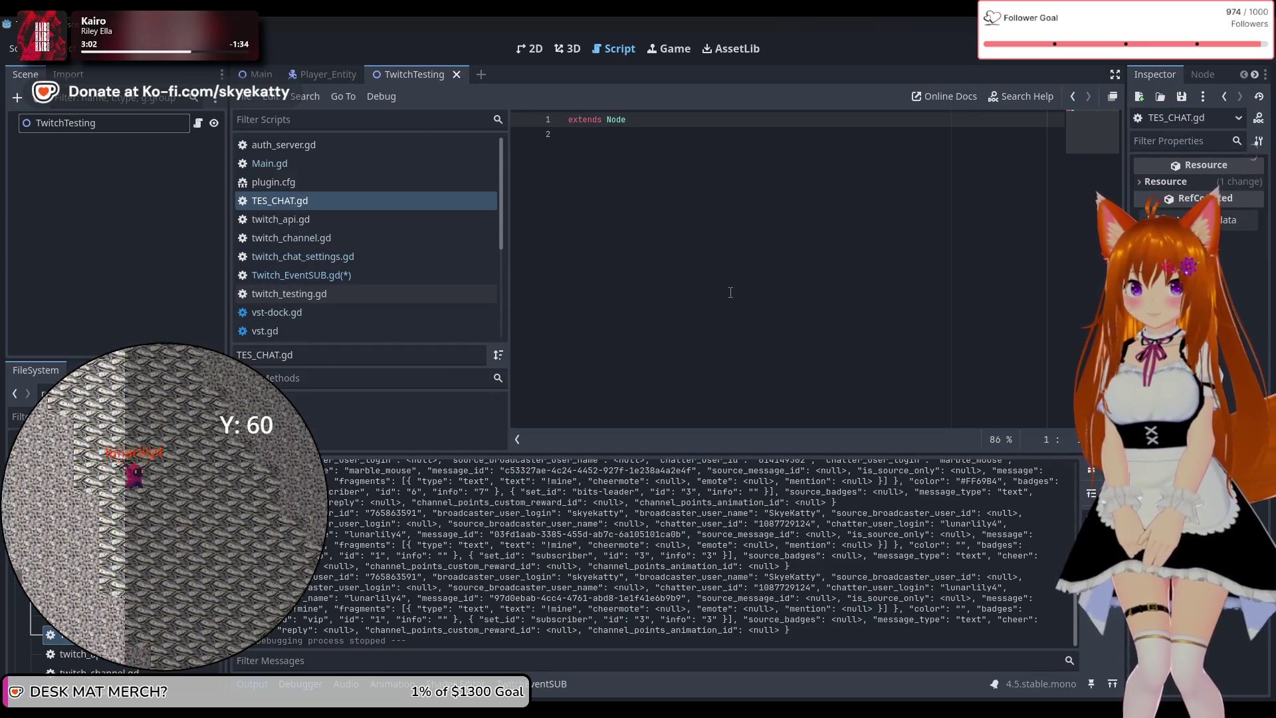
Begin a channel_id variable declaration on a new third line of TES_CHAT.gd
{"action": "left_click", "coordinate": [731, 293]}
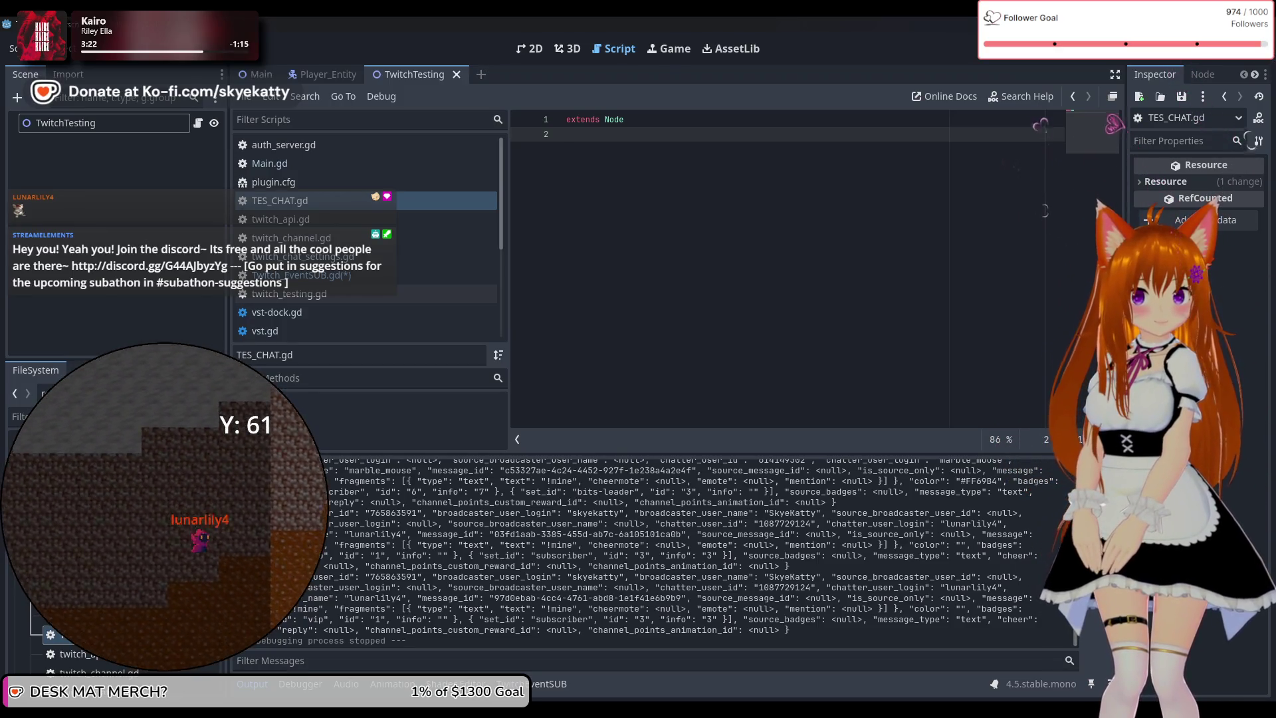
{"action": "key", "text": "Return"}
{"action": "type", "text": "var"}
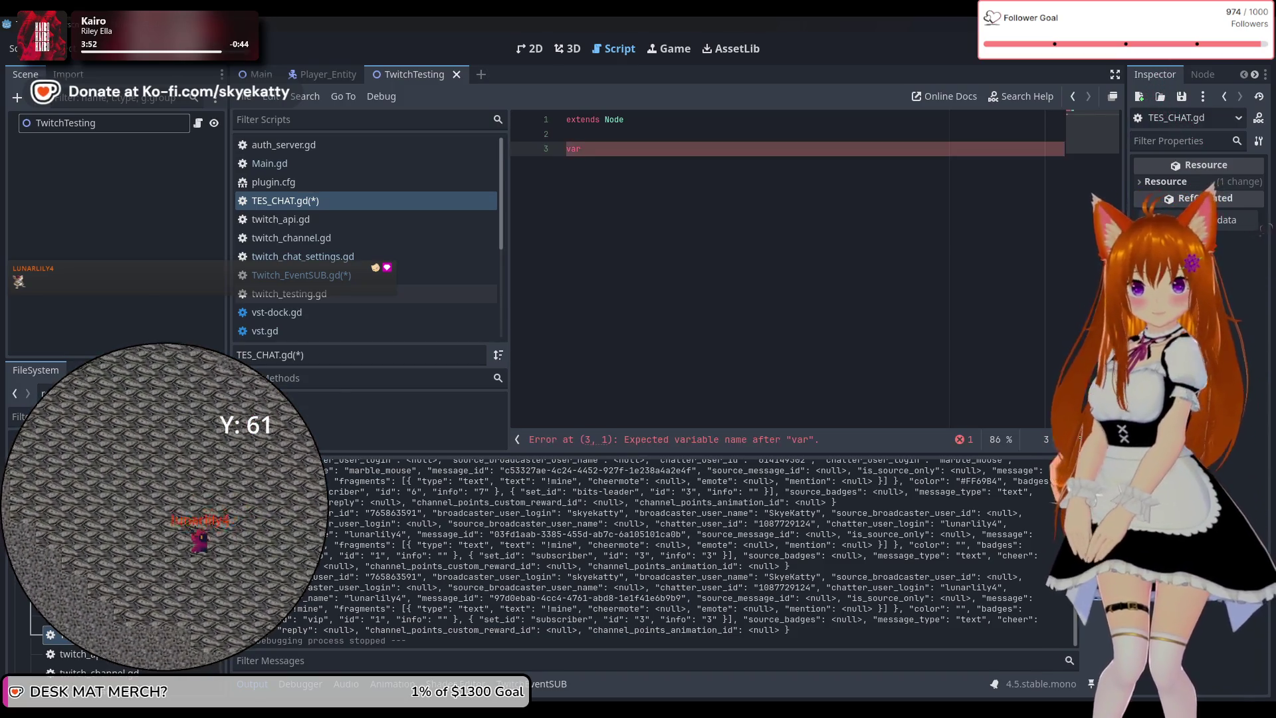
{"action": "type", "text": "chann"}
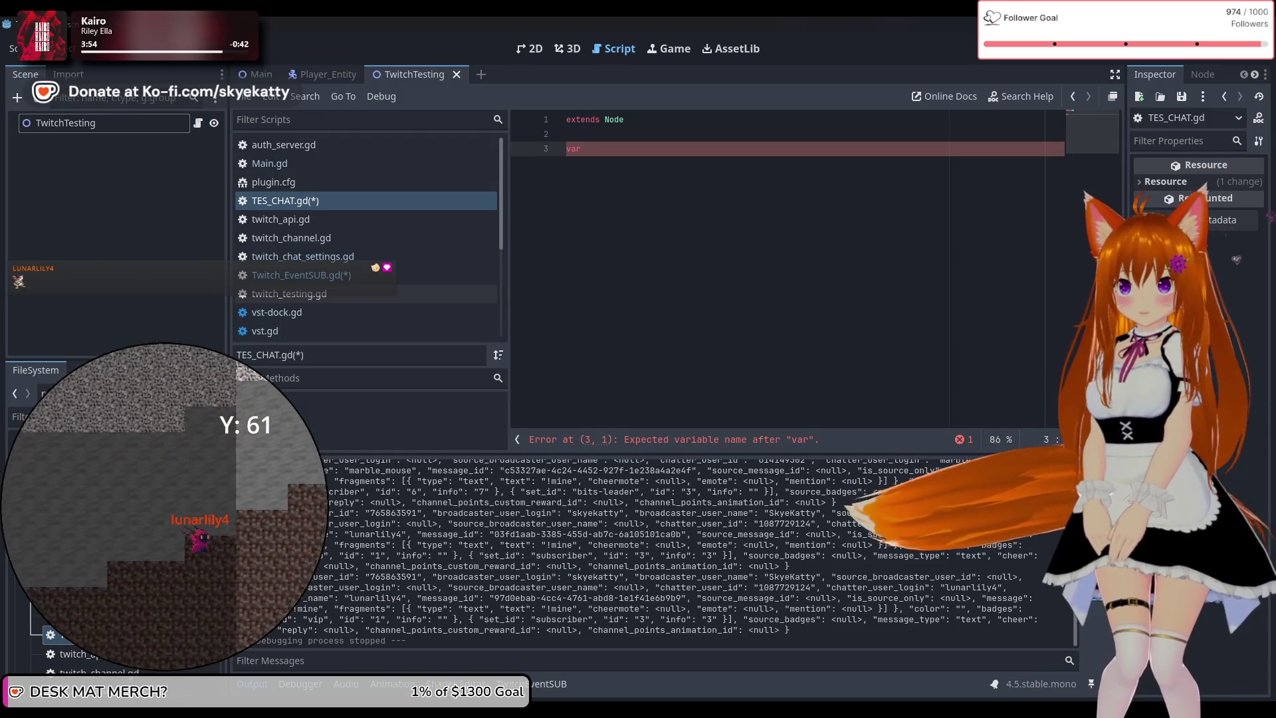
{"action": "type", "text": "el"}
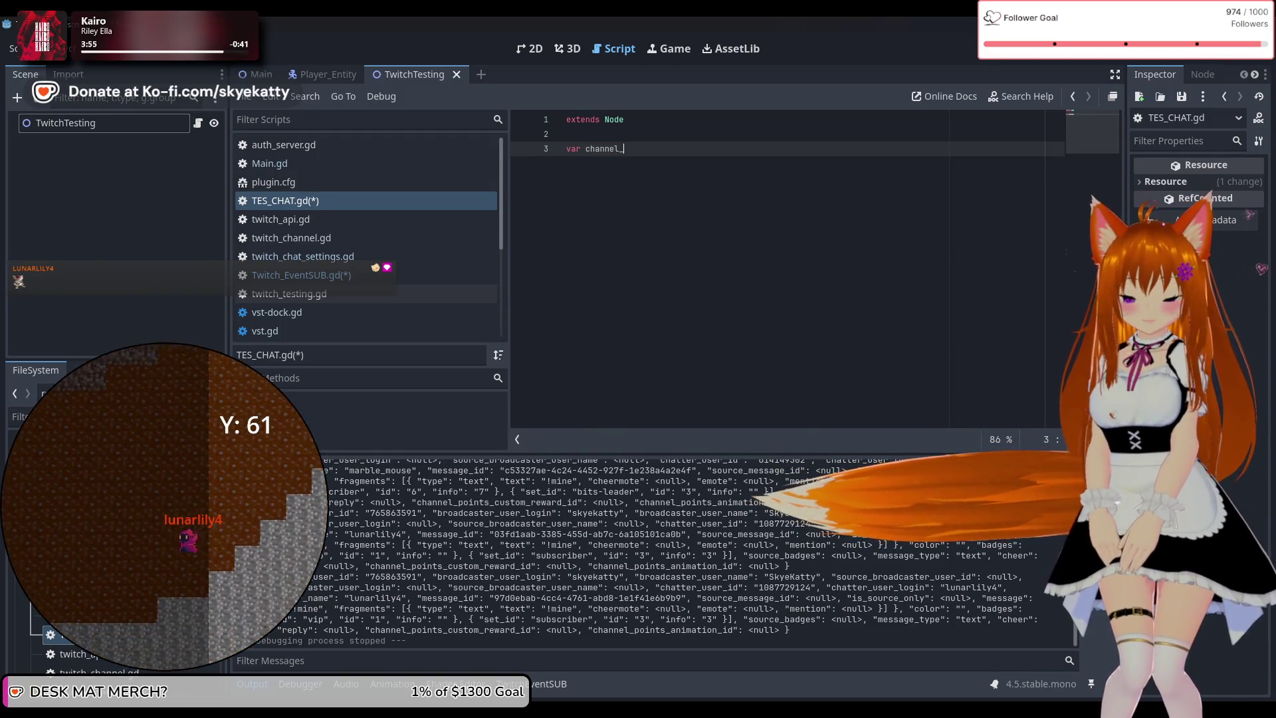
{"action": "type", "text": "_id:"}
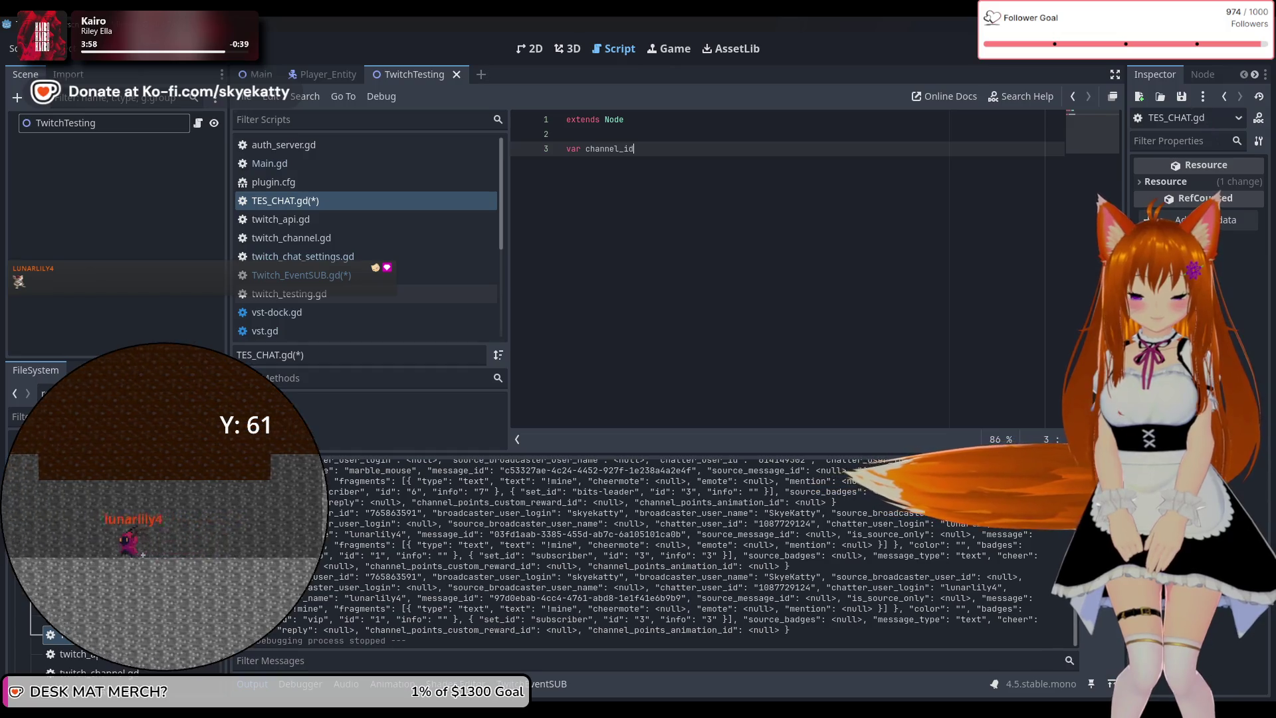
Finish line 3 as var channel_id : String
{"action": "key", "text": "BackSpace"}
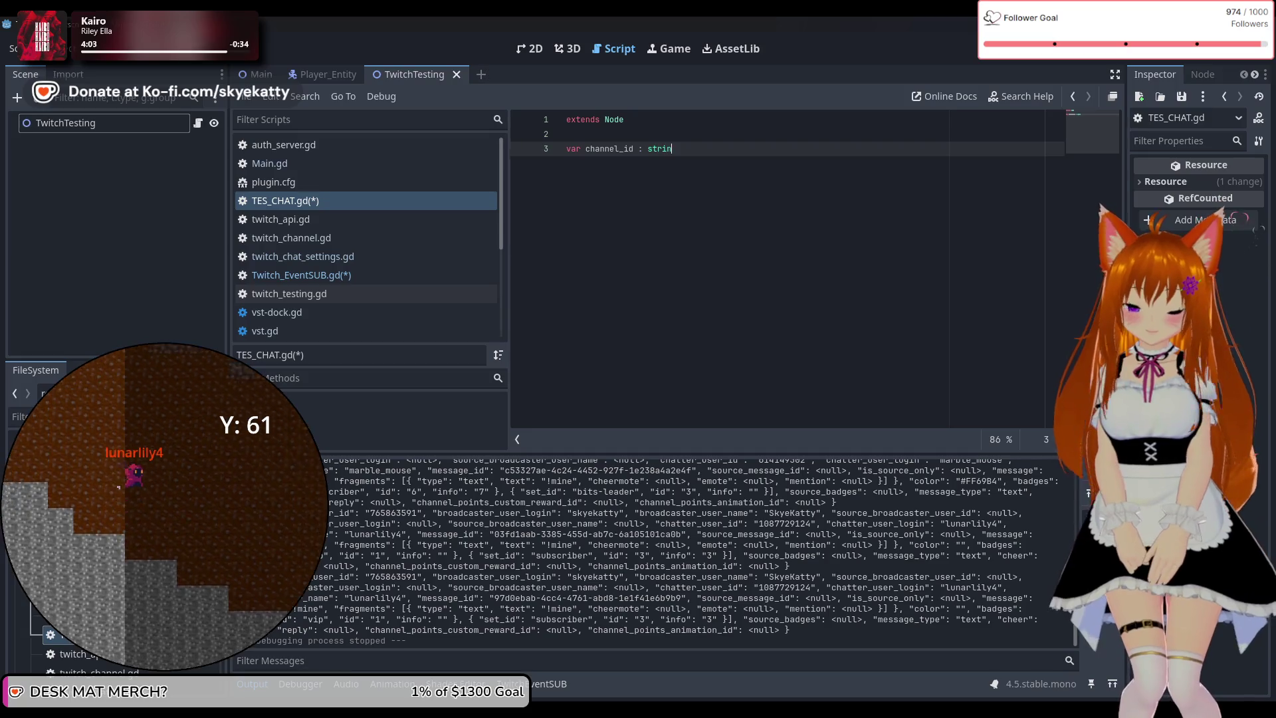
{"action": "type", "text": "g"}
{"action": "key", "text": "Return"}
{"action": "key", "text": "Return"}
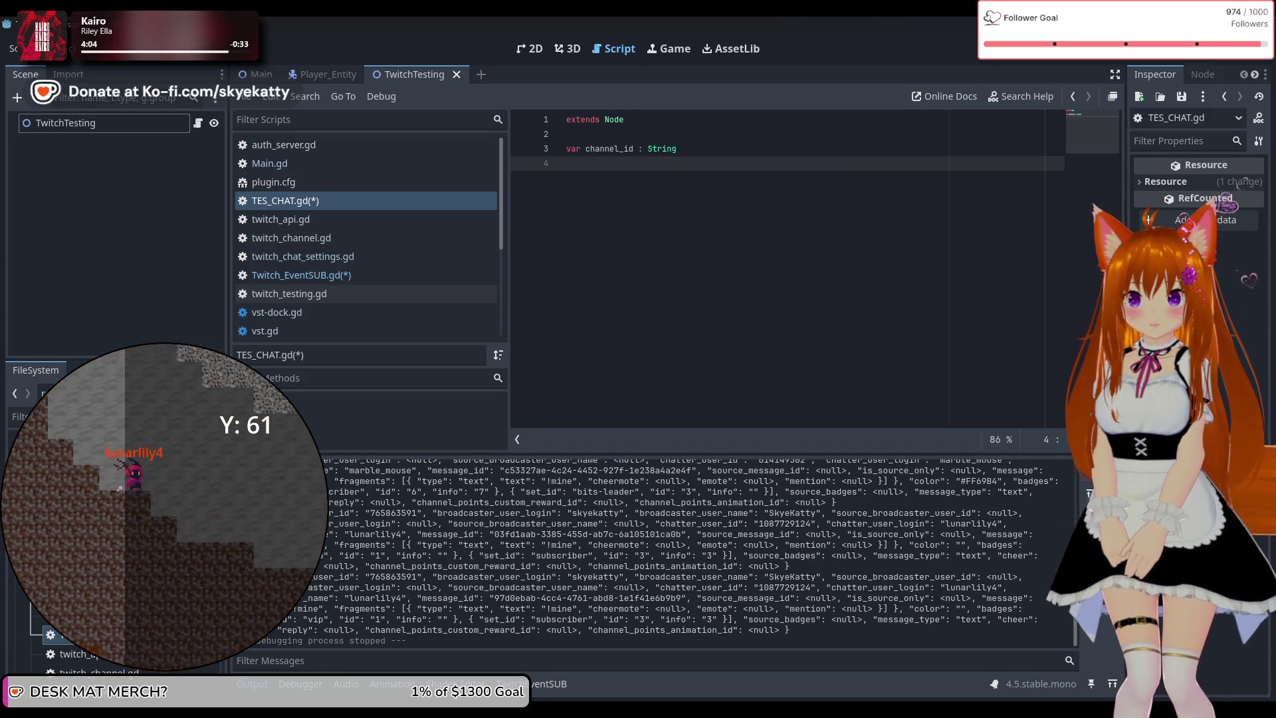
Add class_name TES_CHAT on line 1 and begin another var declaration on line 4
{"action": "left_click", "coordinate": [566, 121]}
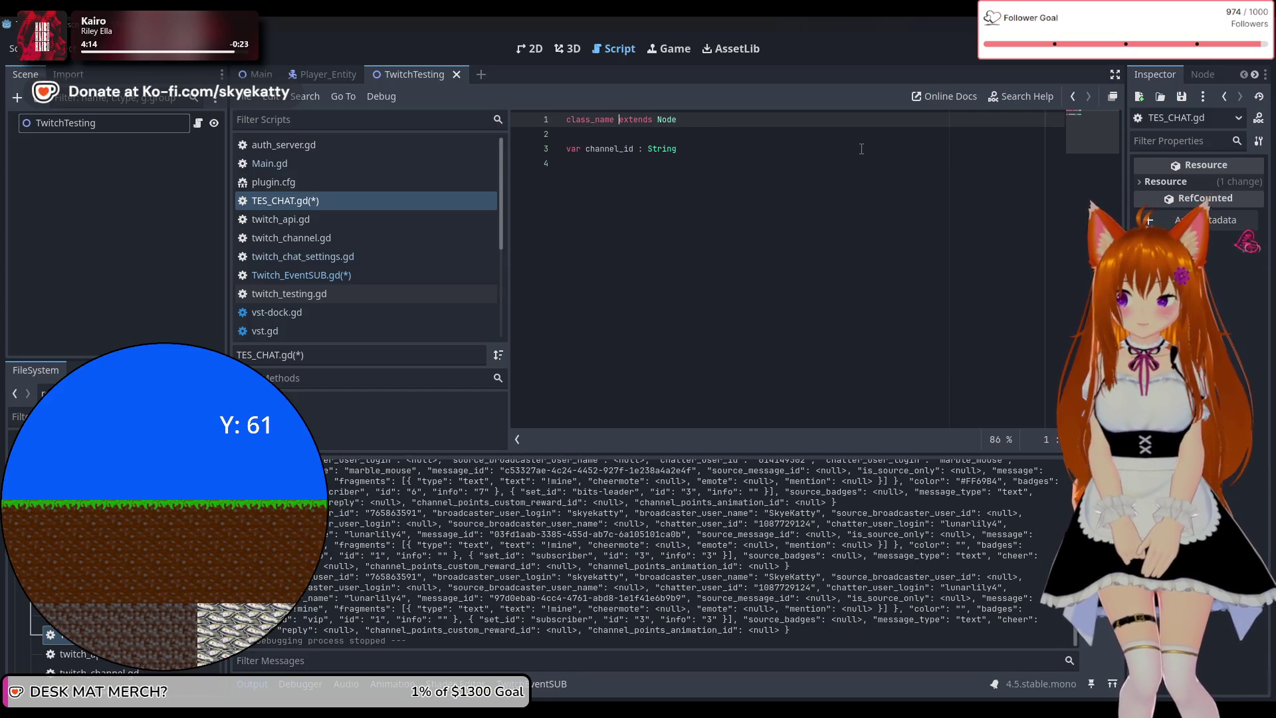
{"action": "type", "text": "TES_CHAT"}
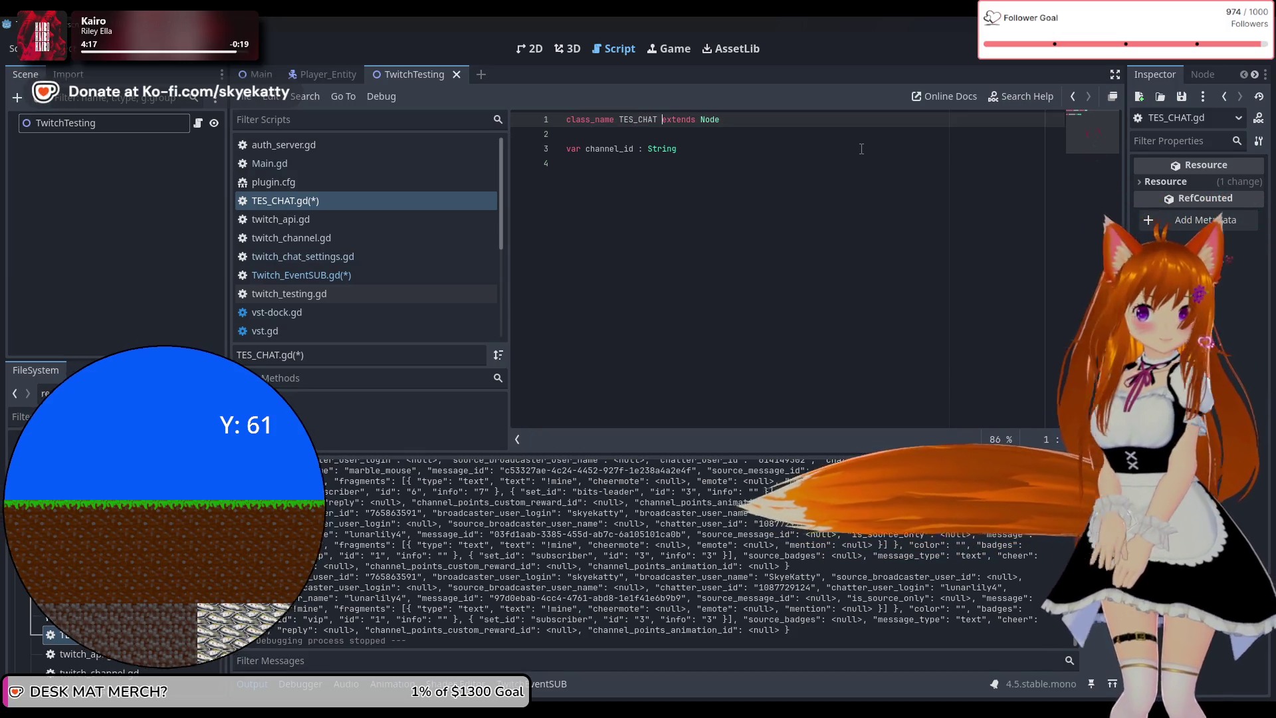
{"action": "left_click", "coordinate": [781, 217]}
{"action": "type", "text": "var channel"}
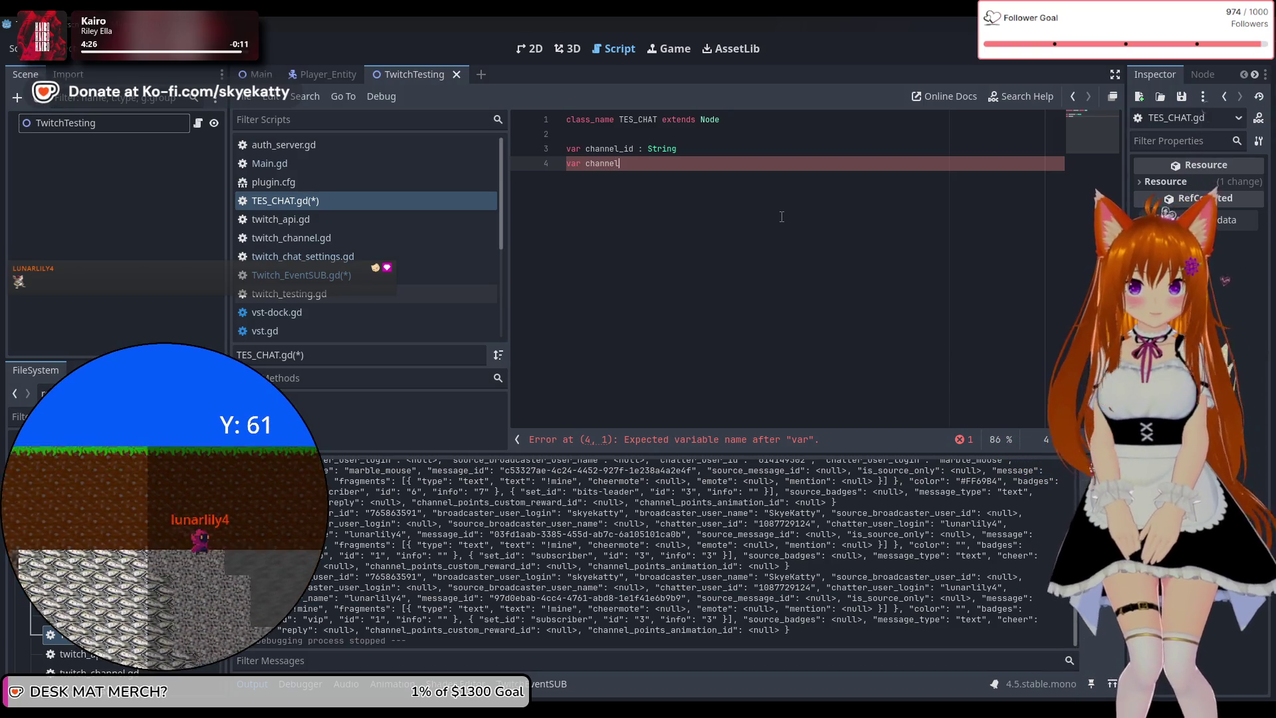
Type channel_name as String and add var user_id : String on line 5
{"action": "type", "text": ": Stri"}
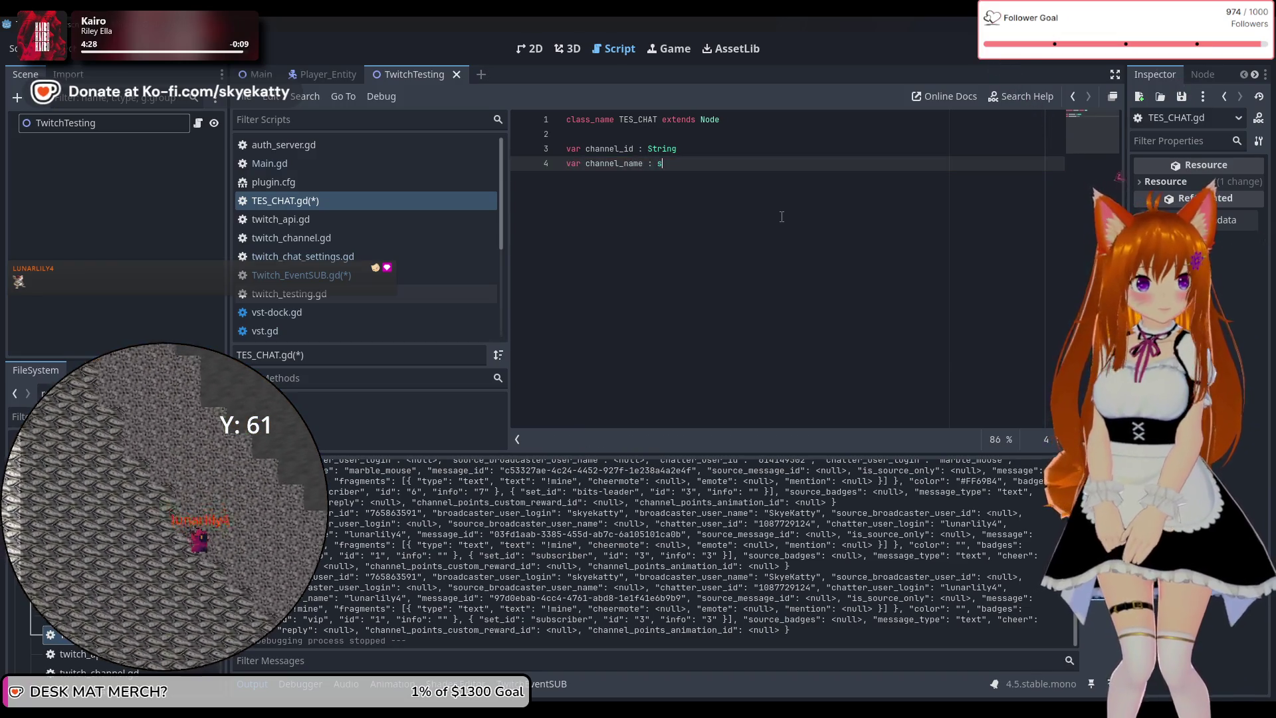
{"action": "type", "text": "ng"}
{"action": "key", "text": "Return"}
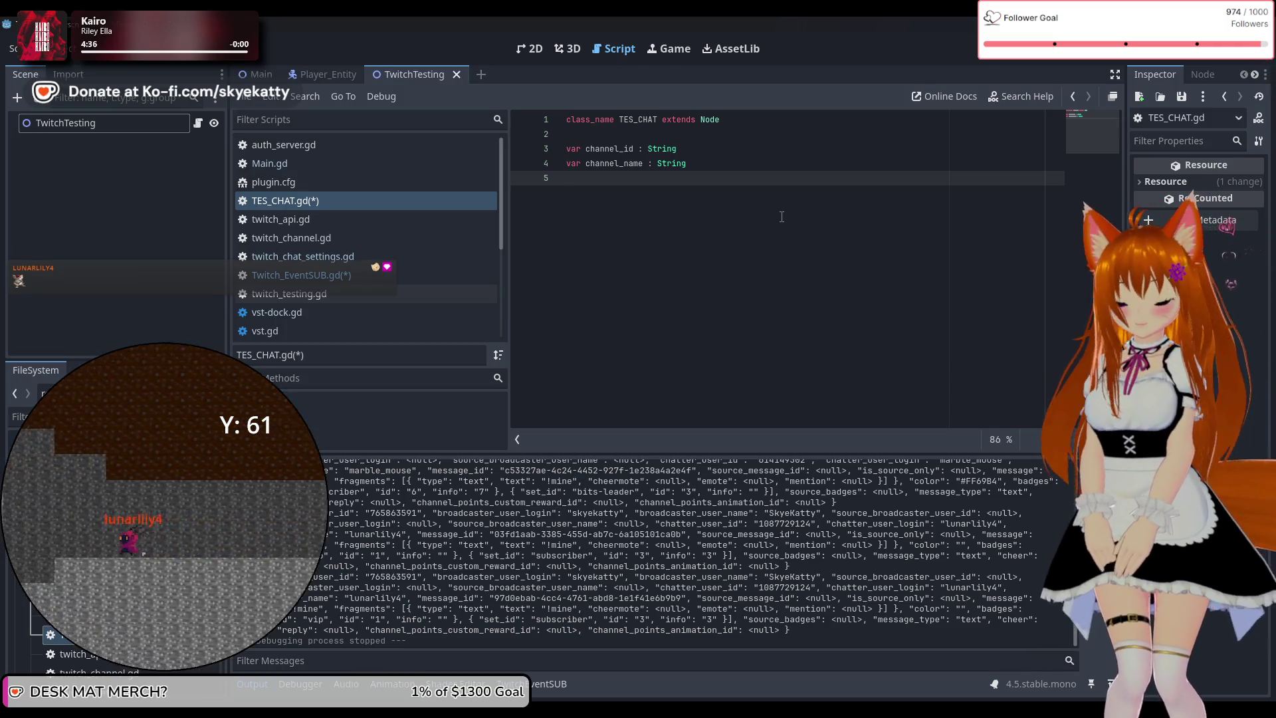
{"action": "type", "text": "var "}
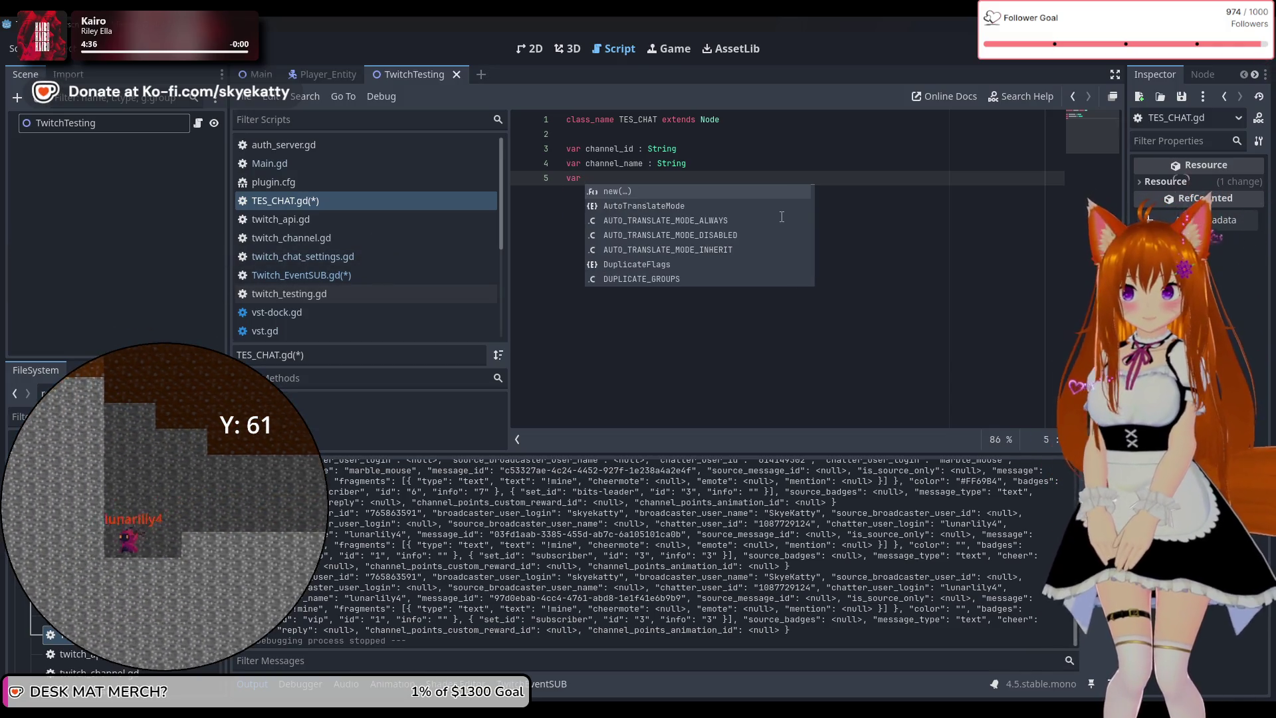
{"action": "type", "text": "user_id : Strong"}
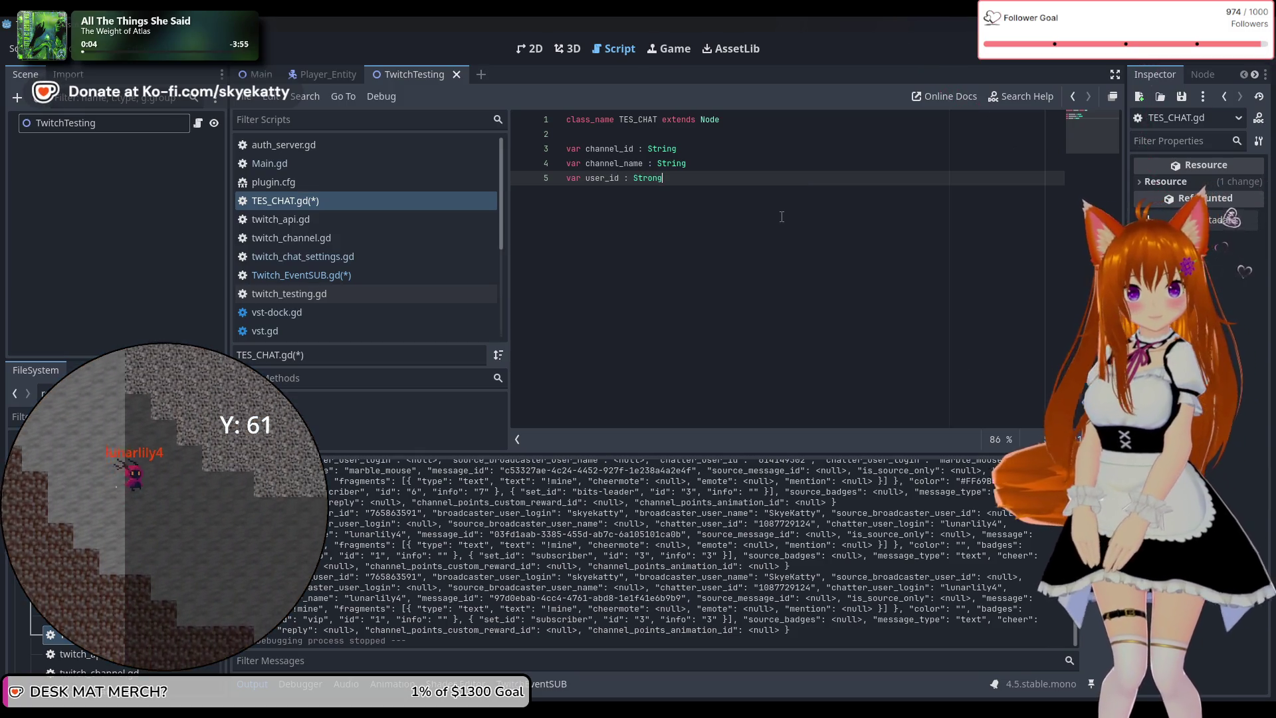
{"action": "key", "text": "BackSpace"}
{"action": "key", "text": "BackSpace"}
{"action": "key", "text": "BackSpace"}
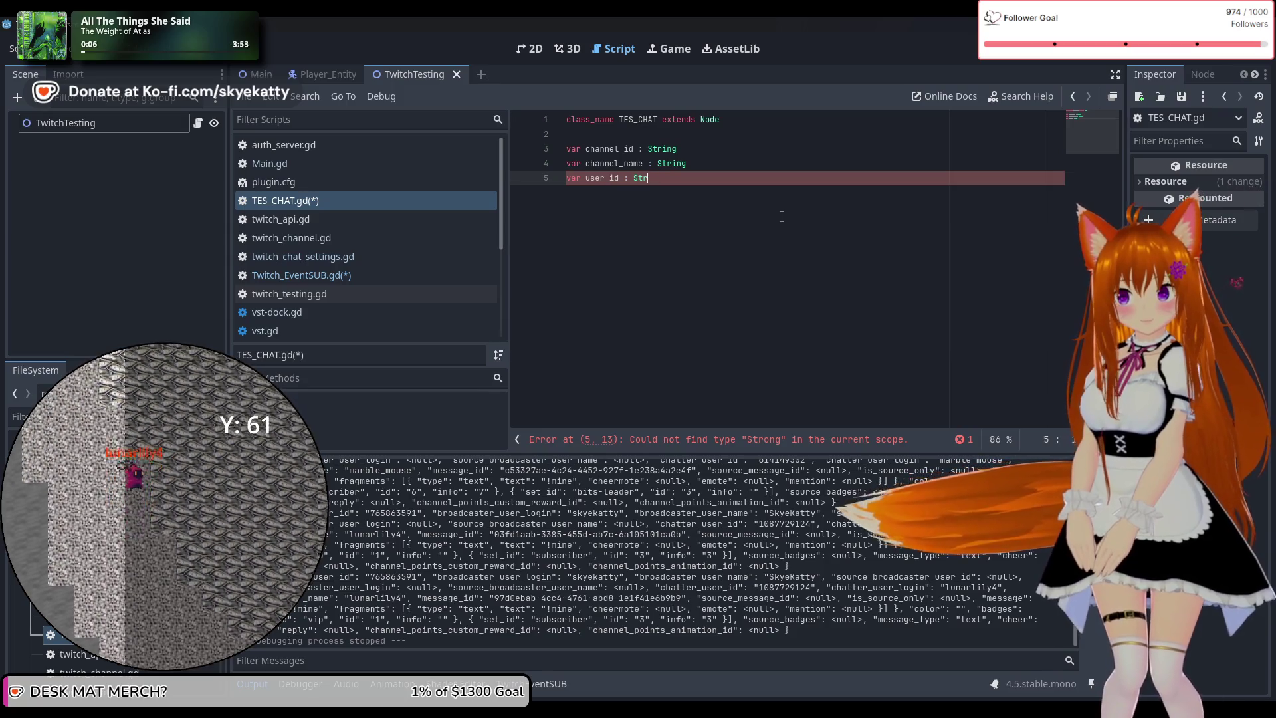
{"action": "type", "text": "ing"}
{"action": "key", "text": "Return"}
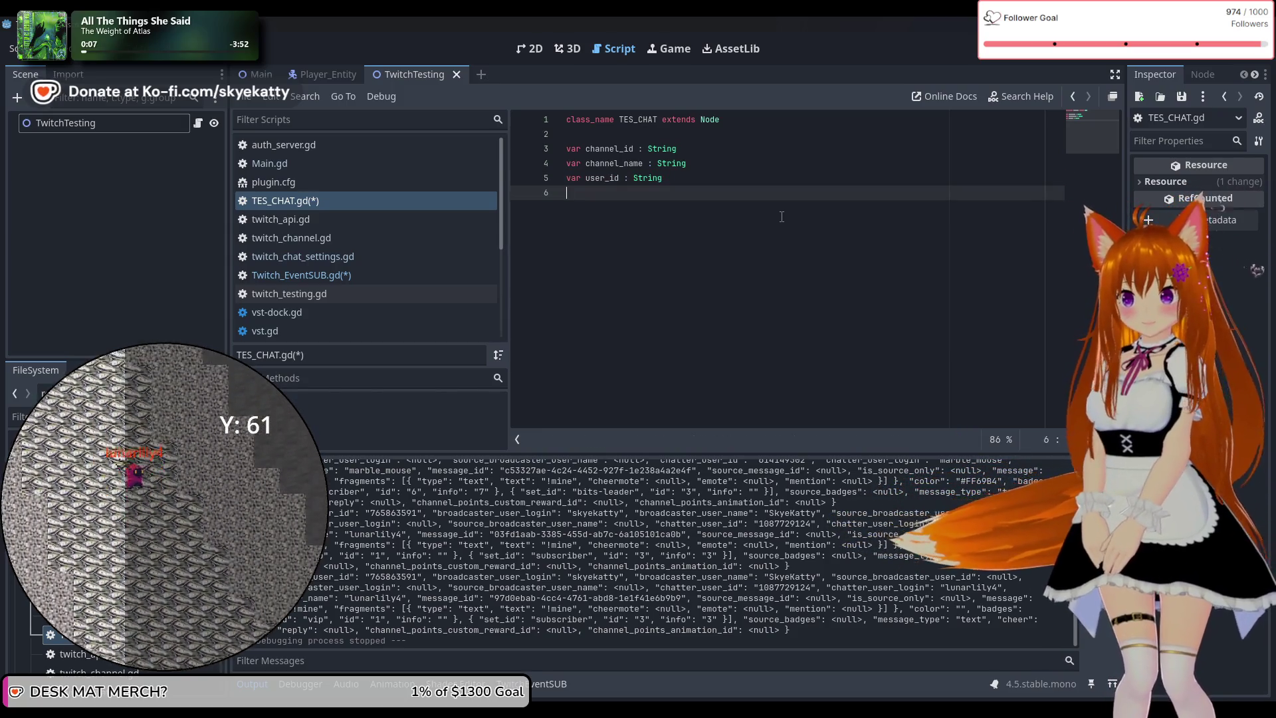
Begin the user_login declaration on line 6
{"action": "type", "text": "vc"}
{"action": "key", "text": "BackSpace"}
{"action": "key", "text": "BackSpace"}
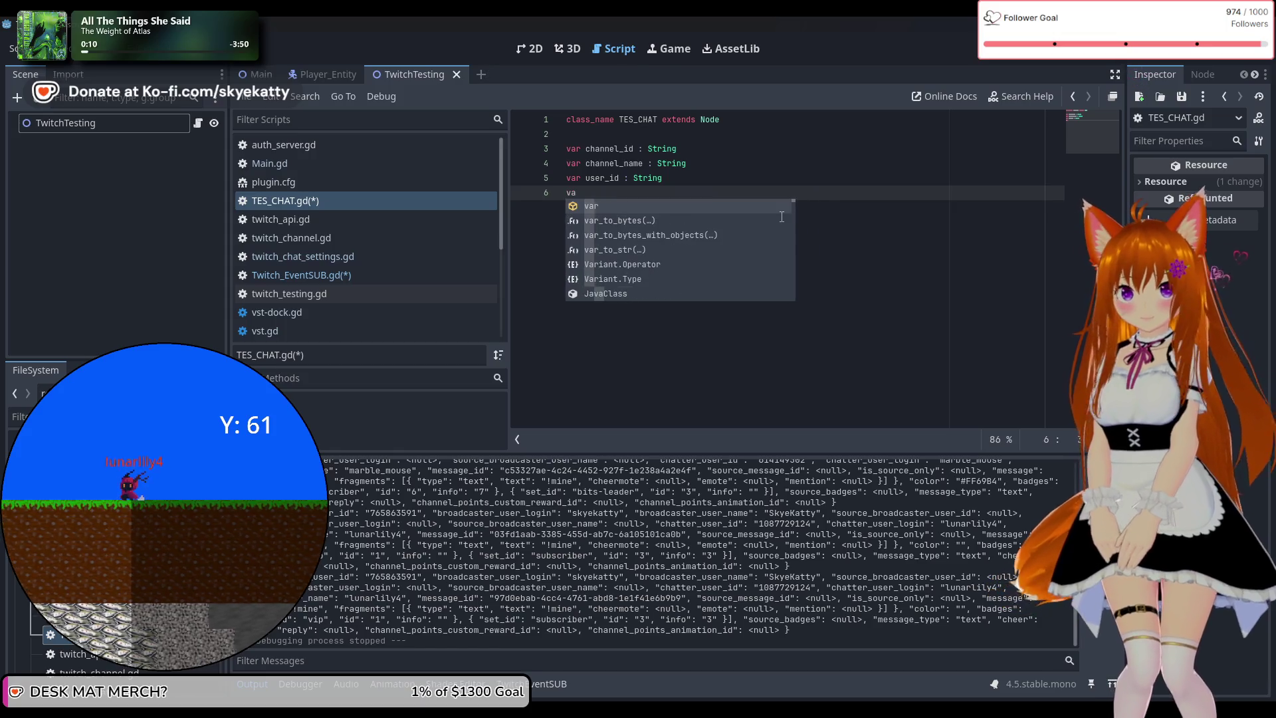
{"action": "key", "text": "BackSpace"}
{"action": "key", "text": "BackSpace"}
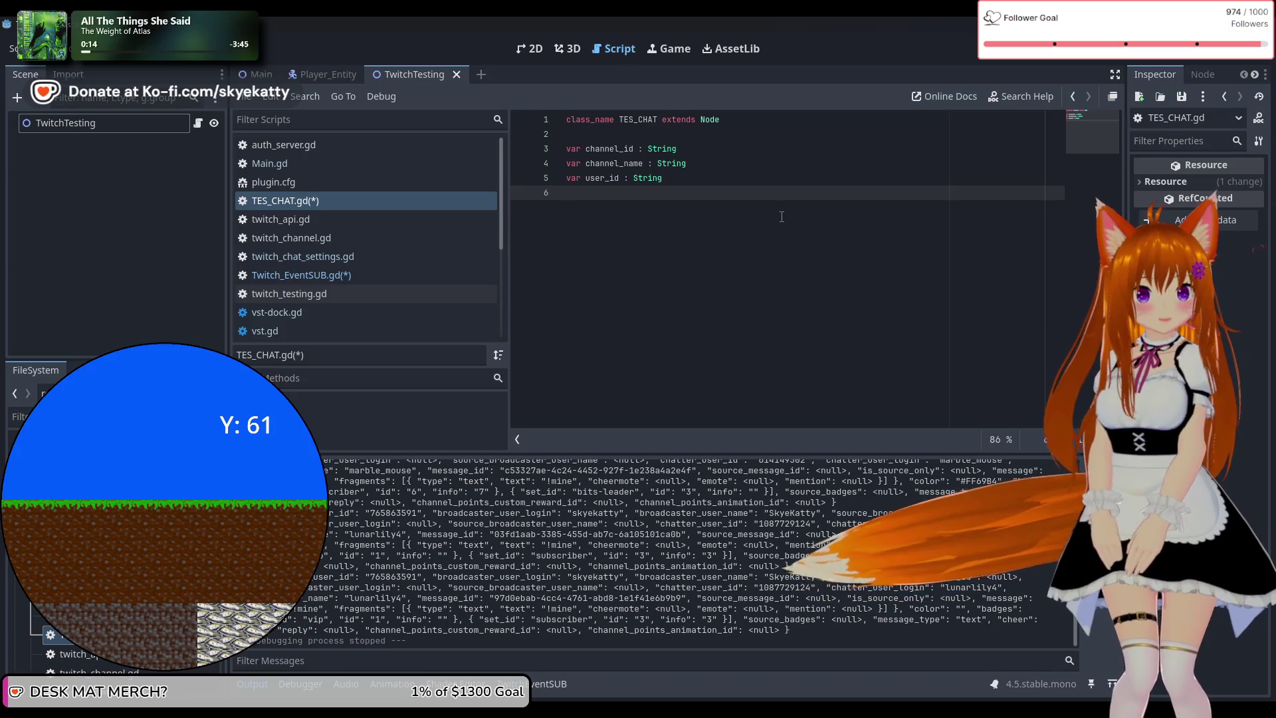
{"action": "type", "text": "var: user_login ="}
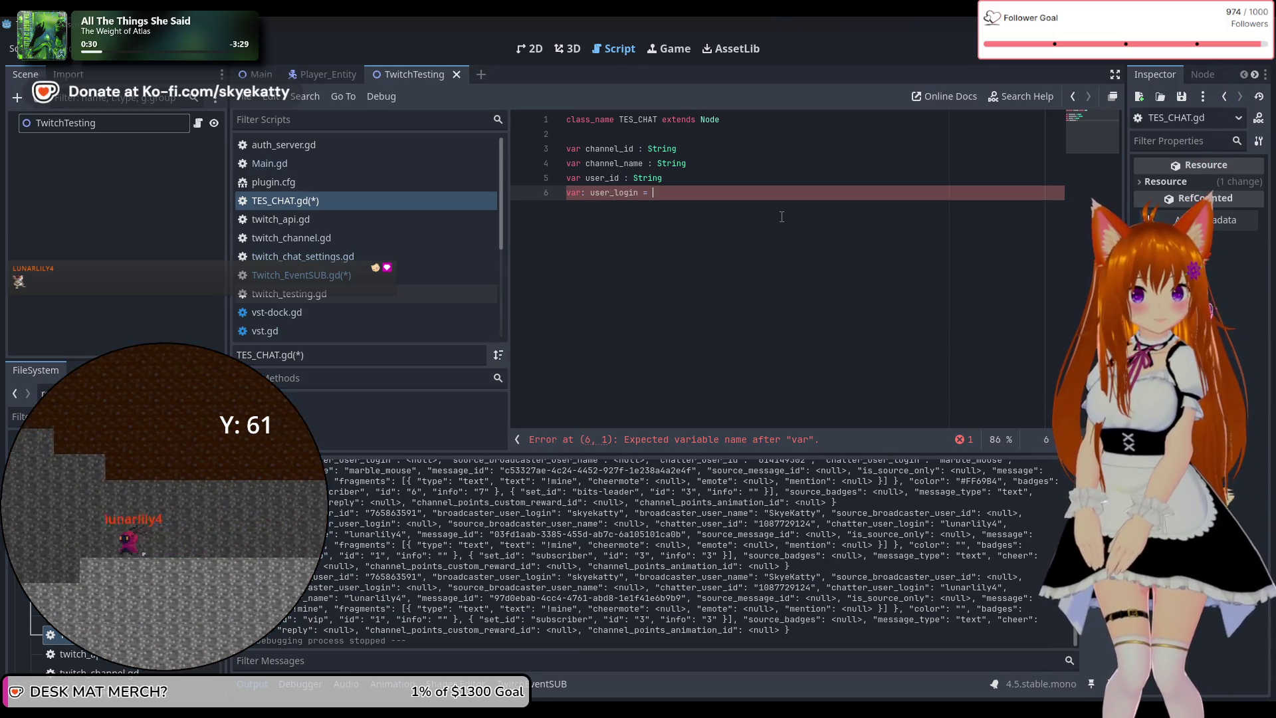
Type user_login as String and remove the stray colon causing the line 6 error
{"action": "type", "text": ": s"}
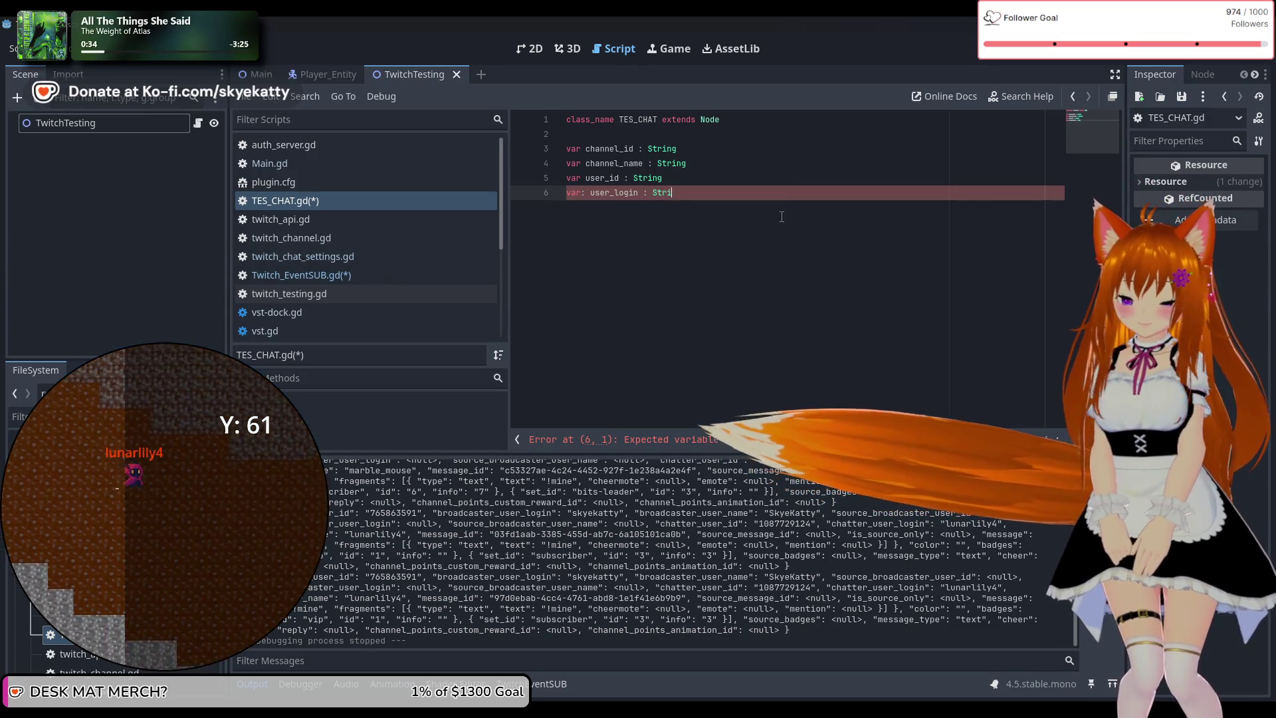
{"action": "type", "text": "tring"}
{"action": "key", "text": "Return"}
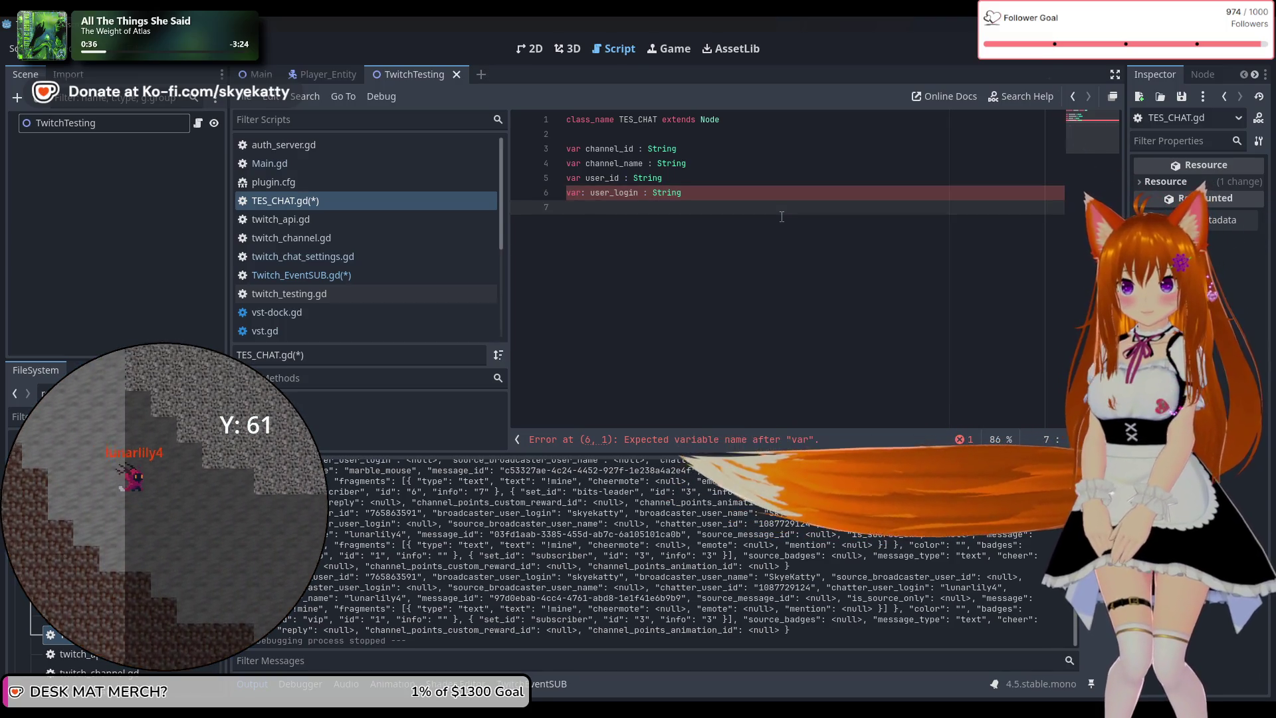
{"action": "key", "text": "Up"}
{"action": "key", "text": "Right"}
{"action": "key", "text": "Right"}
{"action": "key", "text": "Right"}
{"action": "key", "text": "Delete"}
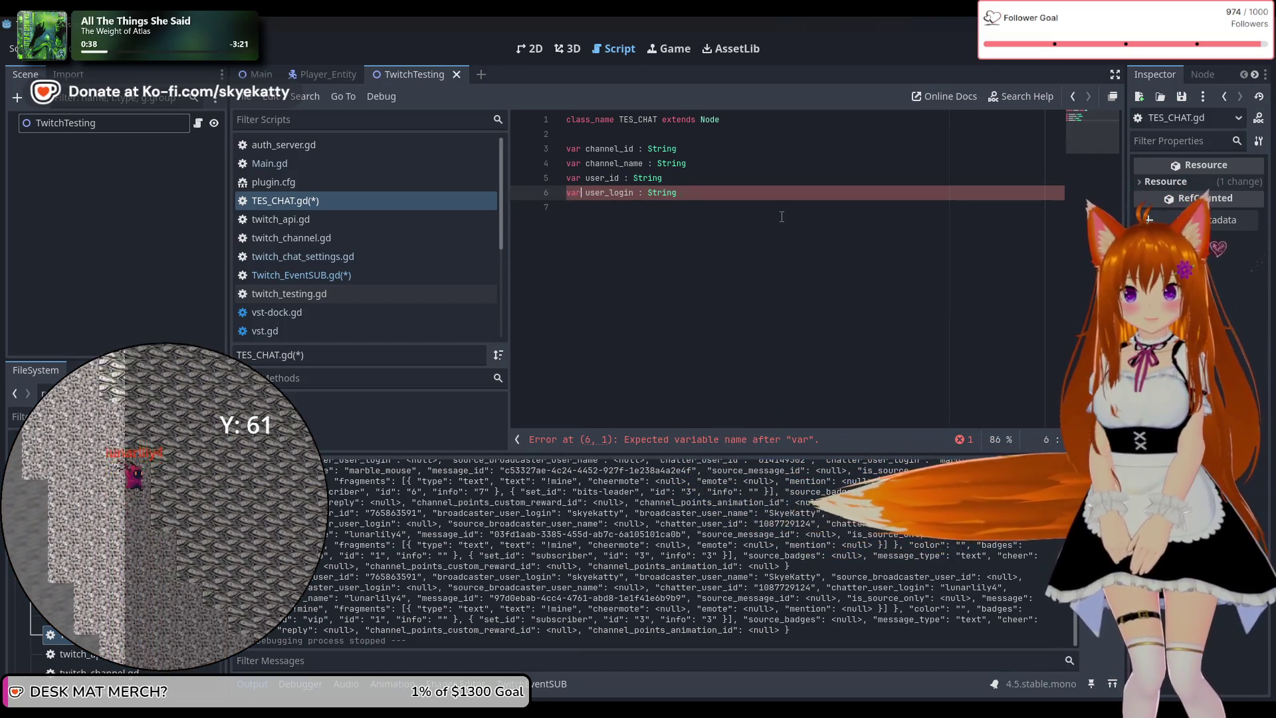
{"action": "key", "text": "Down"}
Add var user_display_name : String on line 7, followed by a new line
{"action": "type", "text": "var user"}
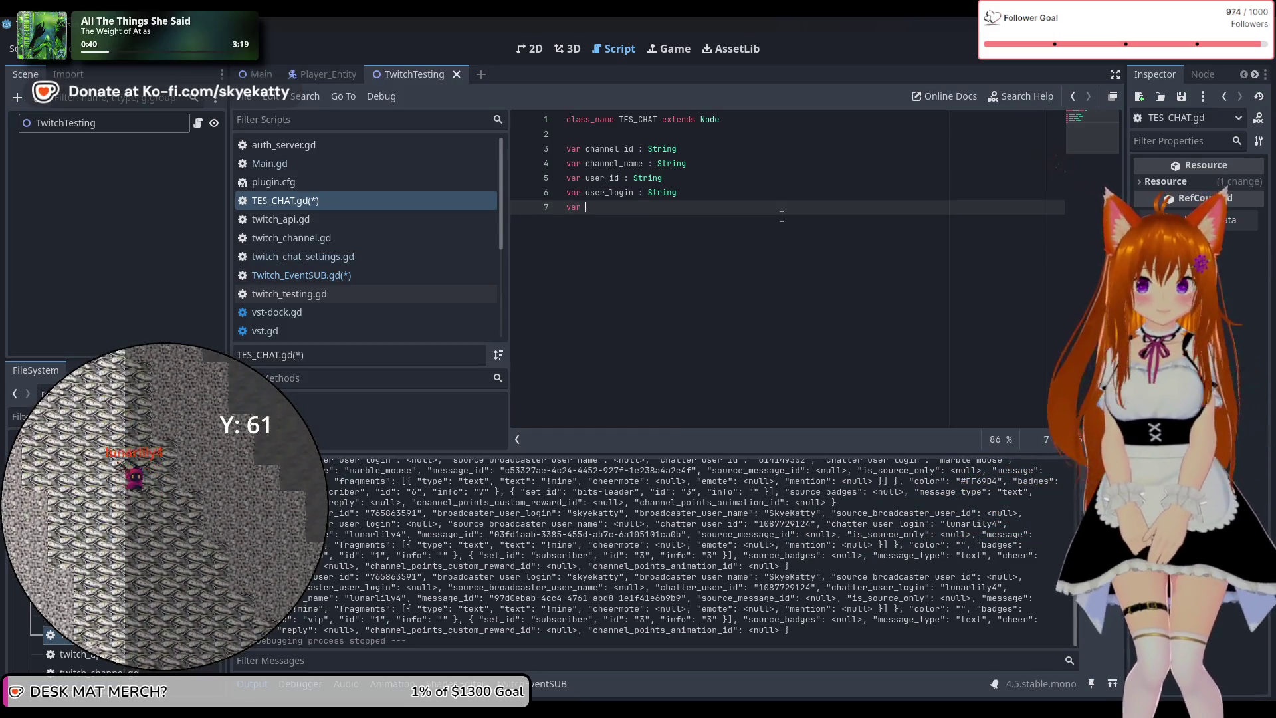
{"action": "key", "text": "BackSpace"}
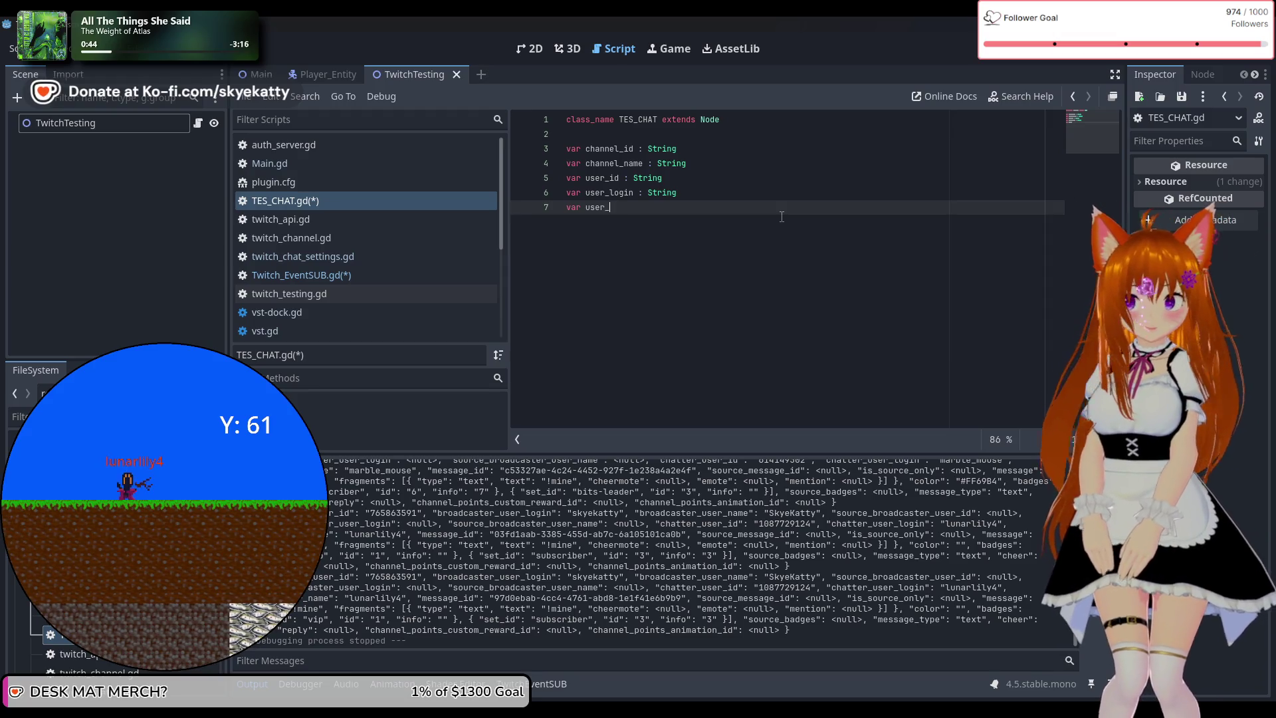
{"action": "type", "text": "display"}
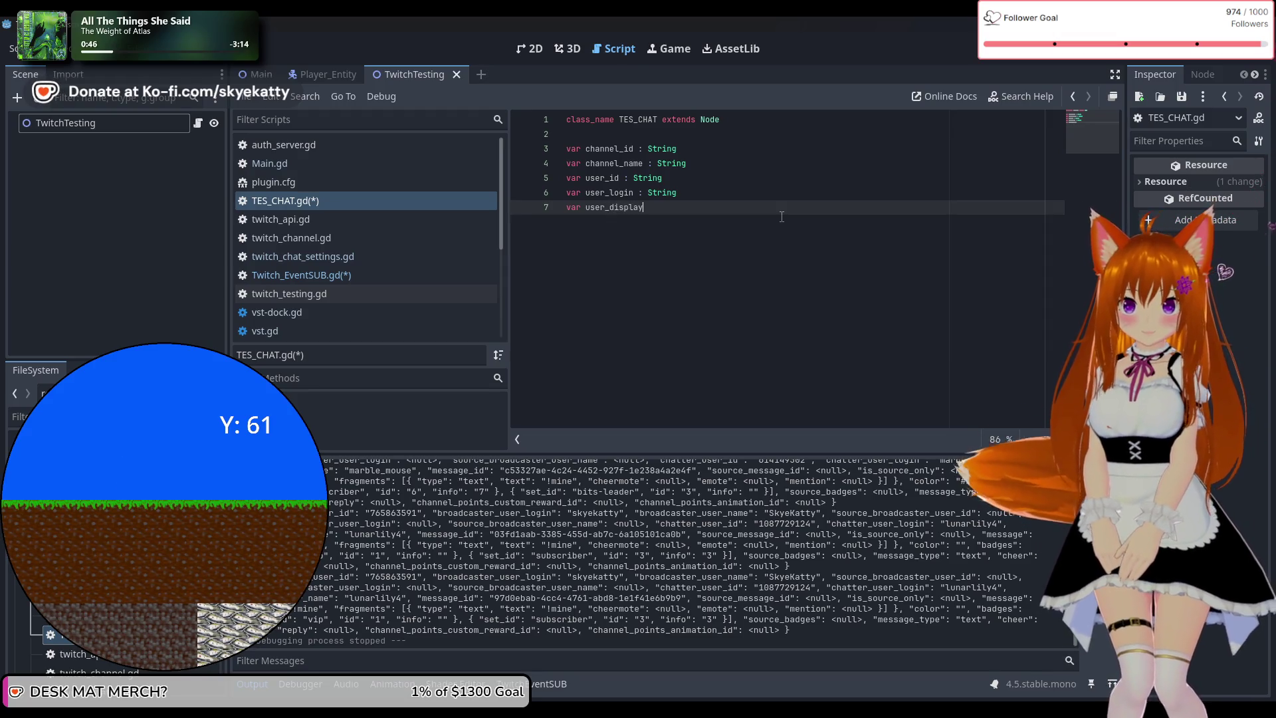
{"action": "type", "text": "name"}
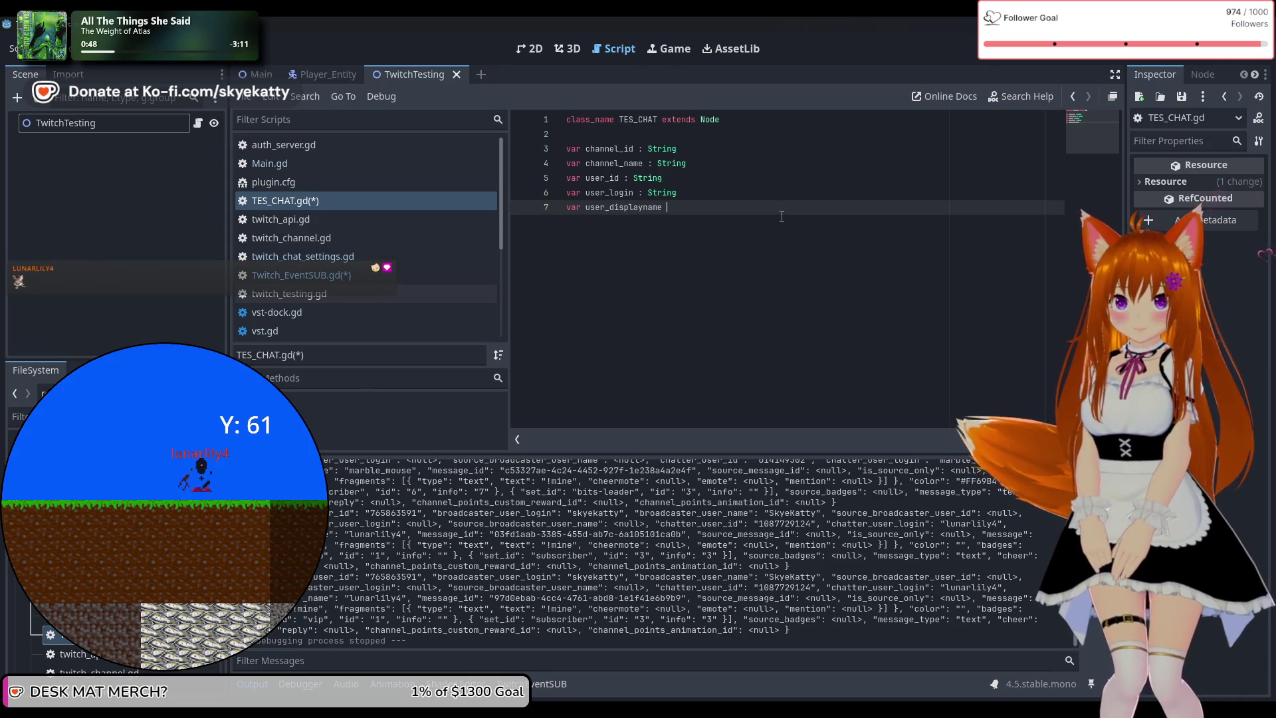
{"action": "key", "text": "BackSpace"}
{"action": "key", "text": "BackSpace"}
{"action": "key", "text": "BackSpace"}
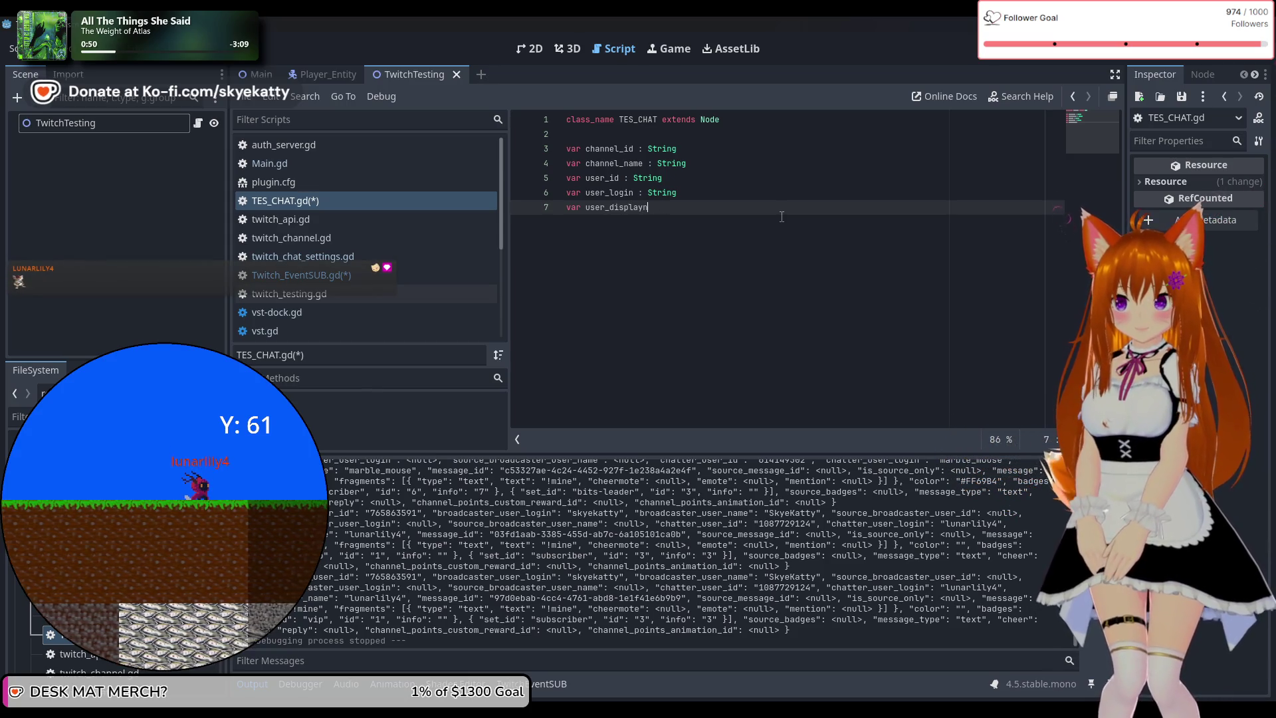
{"action": "key", "text": "BackSpace"}
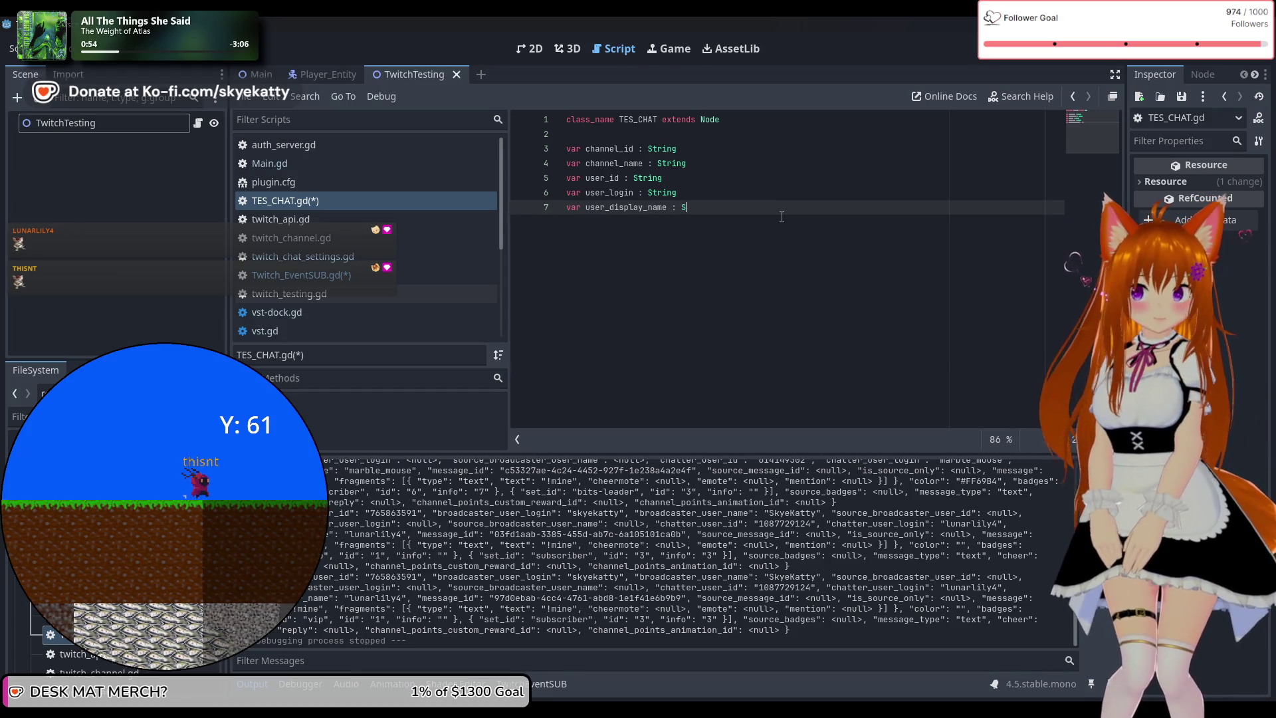
{"action": "type", "text": "tring"}
{"action": "key", "text": "Return"}
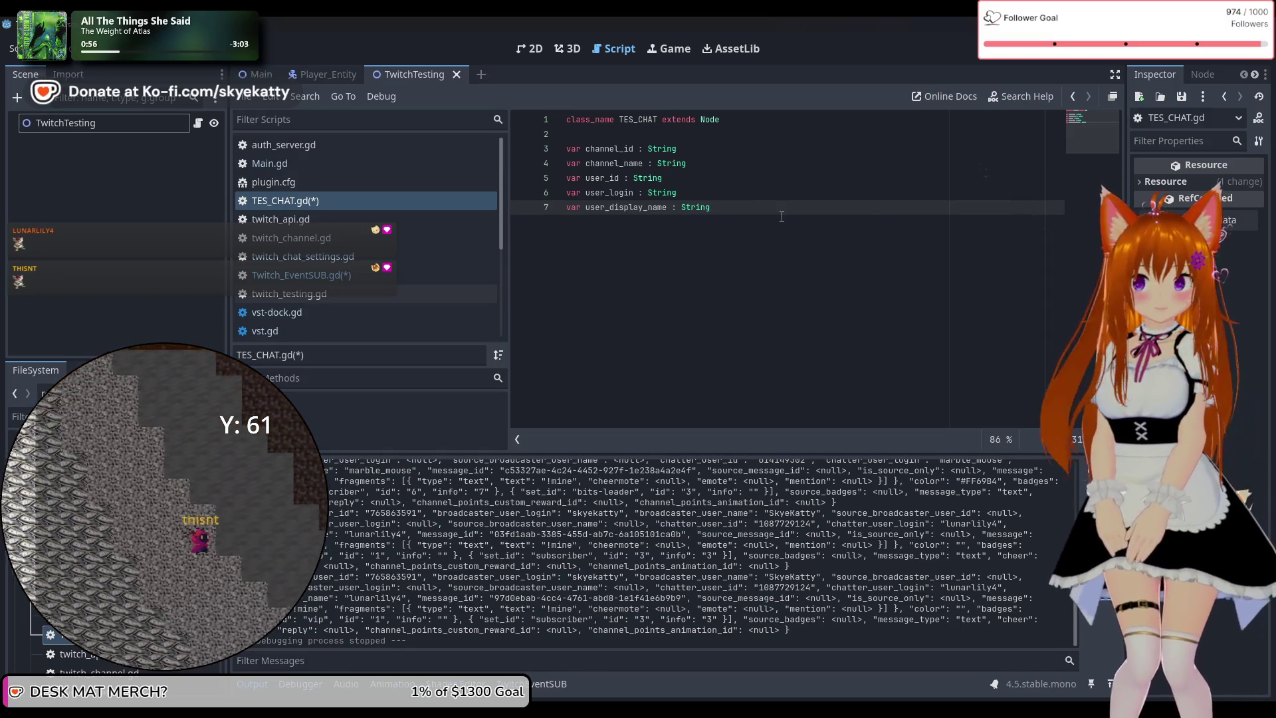
{"action": "key", "text": "Return"}
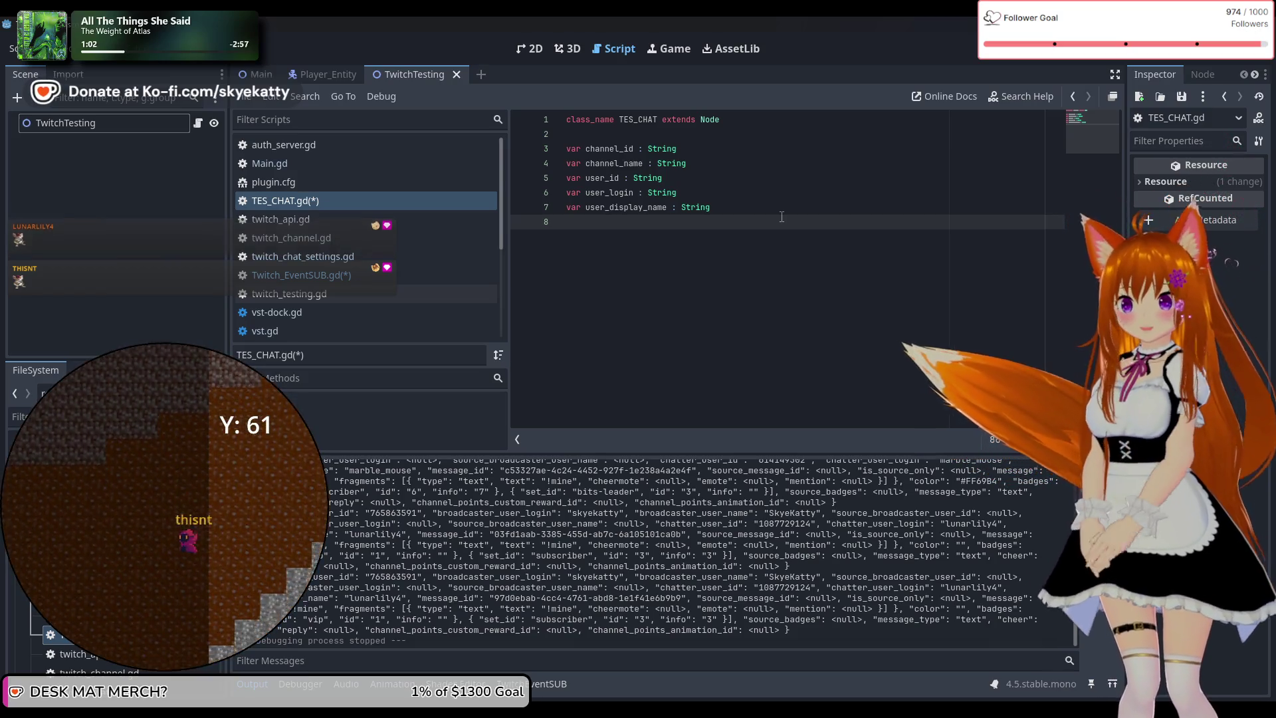
Insert a blank line before the user variables and begin a new var on line 10
{"action": "key", "text": "Up"}
{"action": "key", "text": "Up"}
{"action": "key", "text": "Up"}
{"action": "key", "text": "Return"}
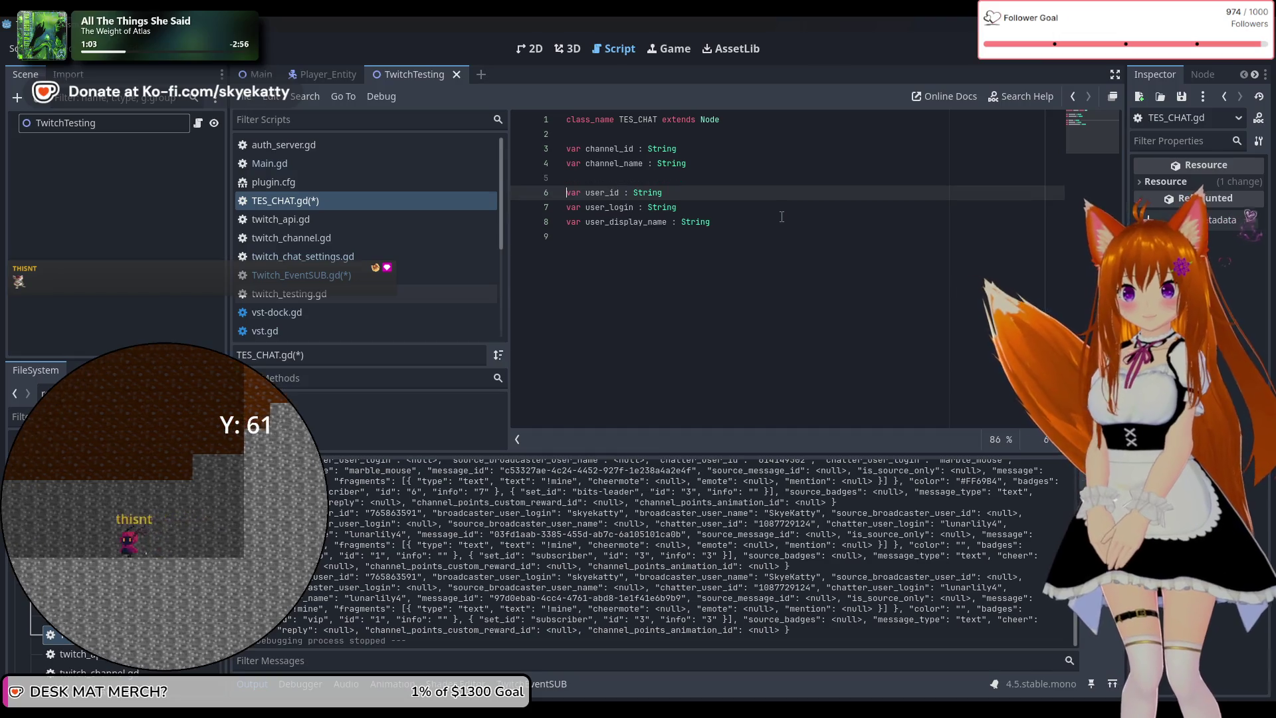
{"action": "key", "text": "Down"}
{"action": "key", "text": "Down"}
{"action": "key", "text": "Down"}
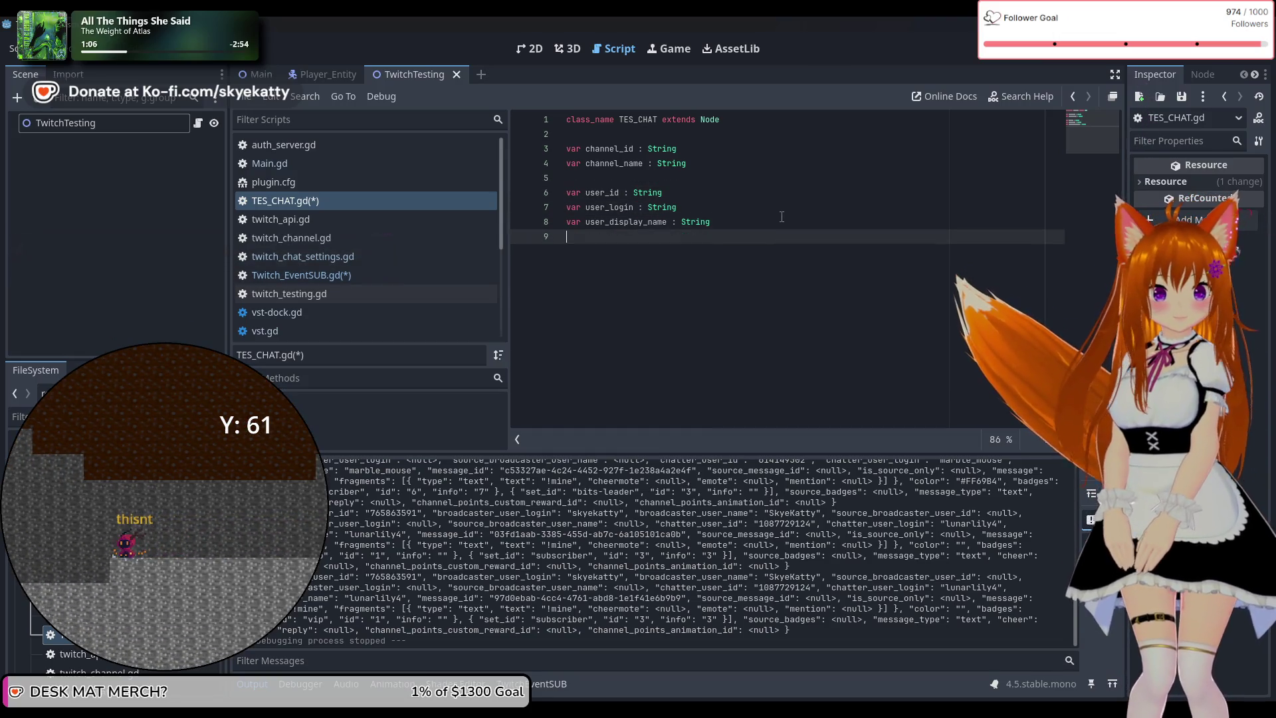
{"action": "key", "text": "Return"}
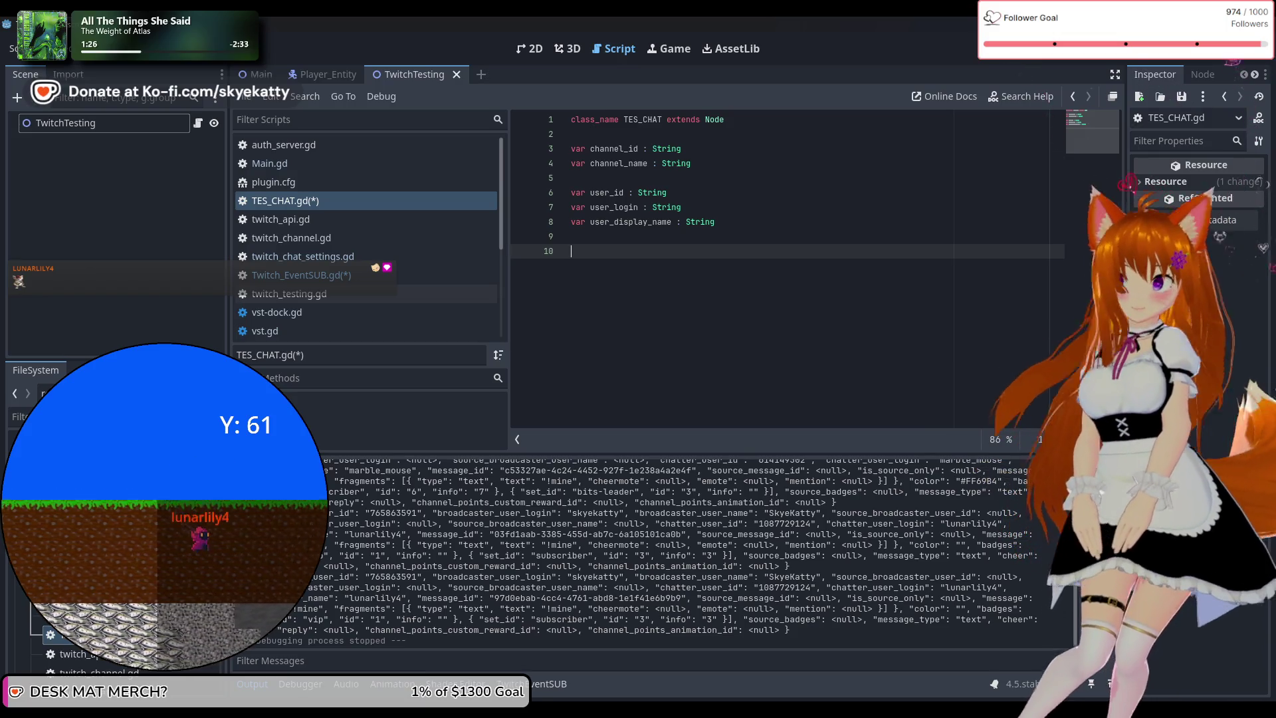
{"action": "type", "text": "var "}
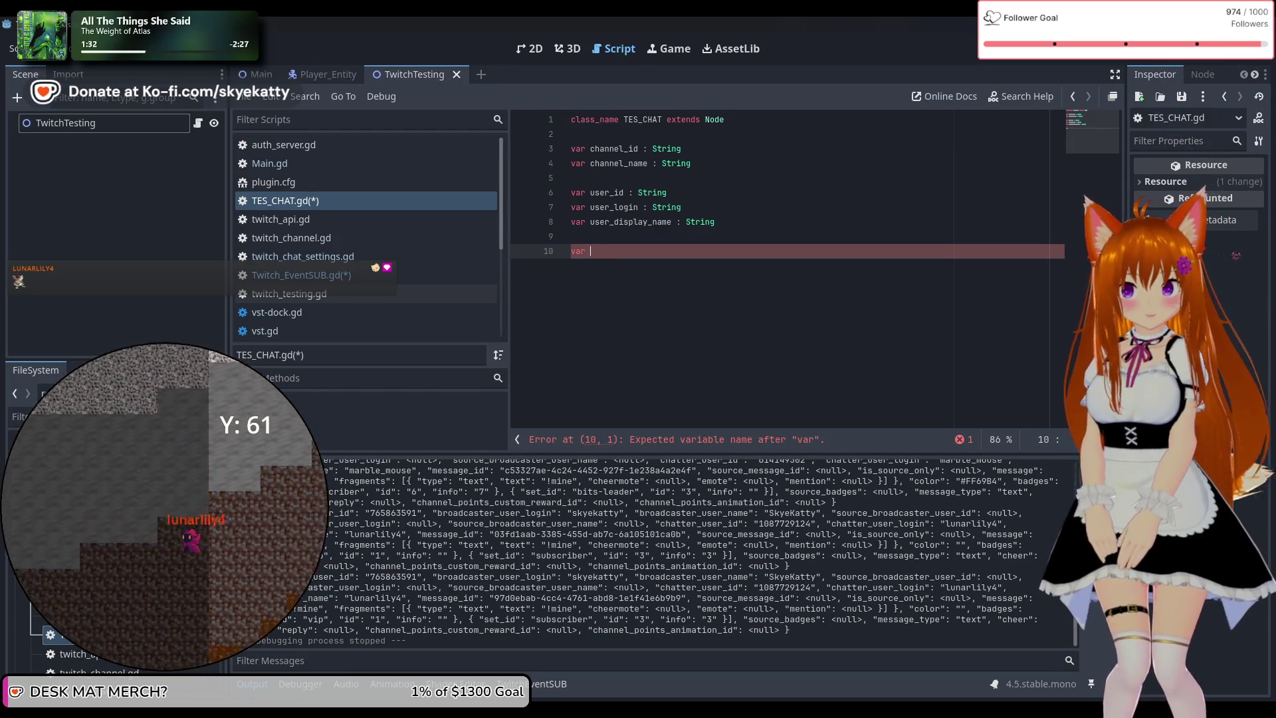
Complete line 10 as var color_hex : String and start a new line below
{"action": "type", "text": "color_hex"}
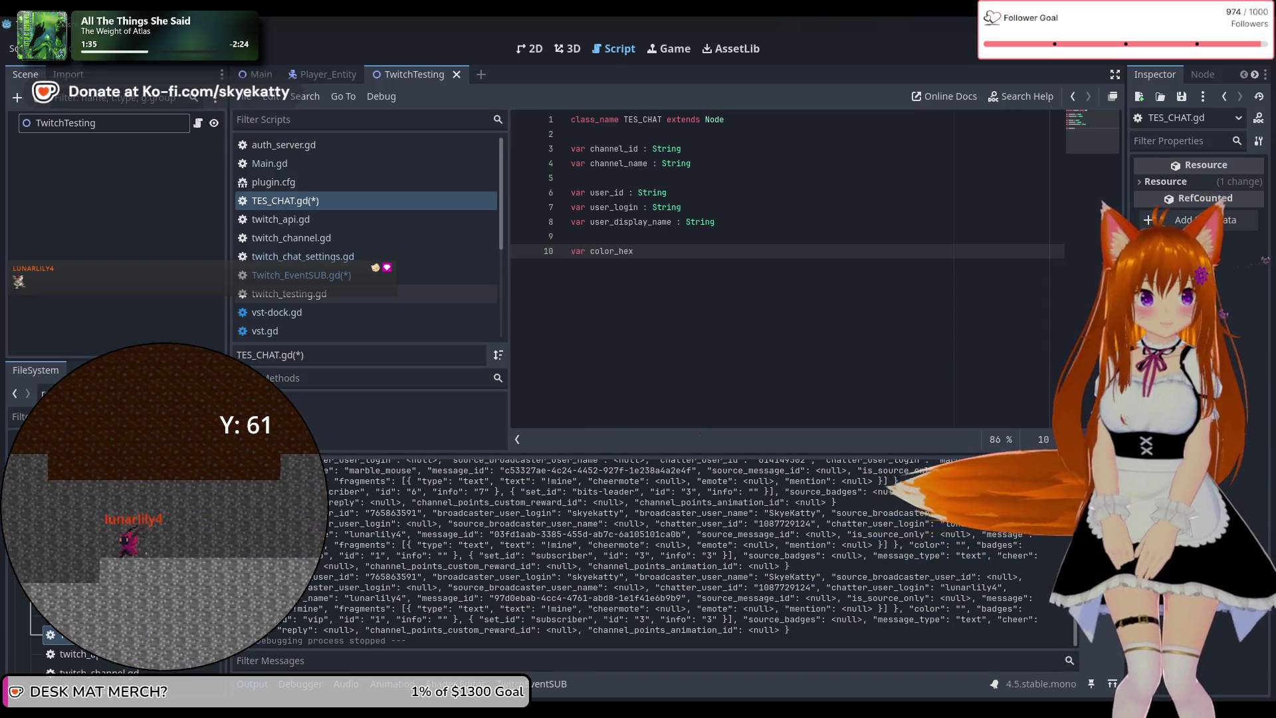
{"action": "type", "text": " : String"}
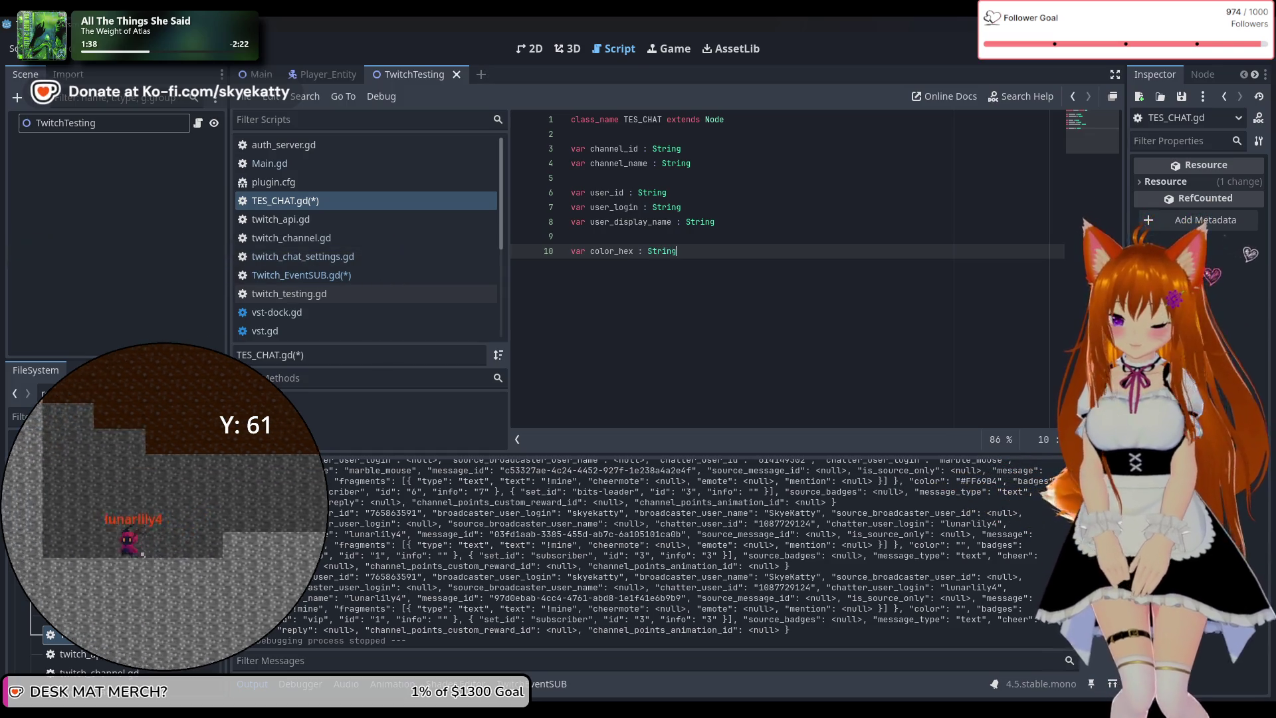
{"action": "key", "text": "Escape"}
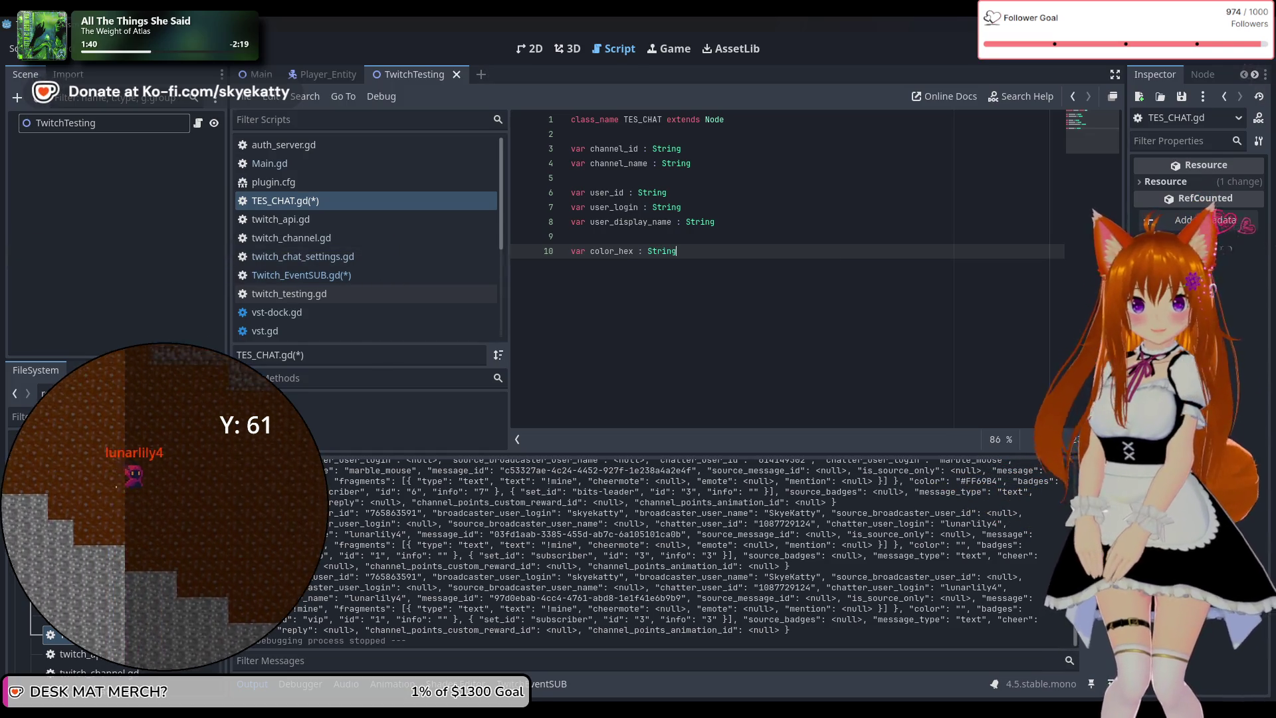
{"action": "key", "text": "Return"}
{"action": "key", "text": "Return"}
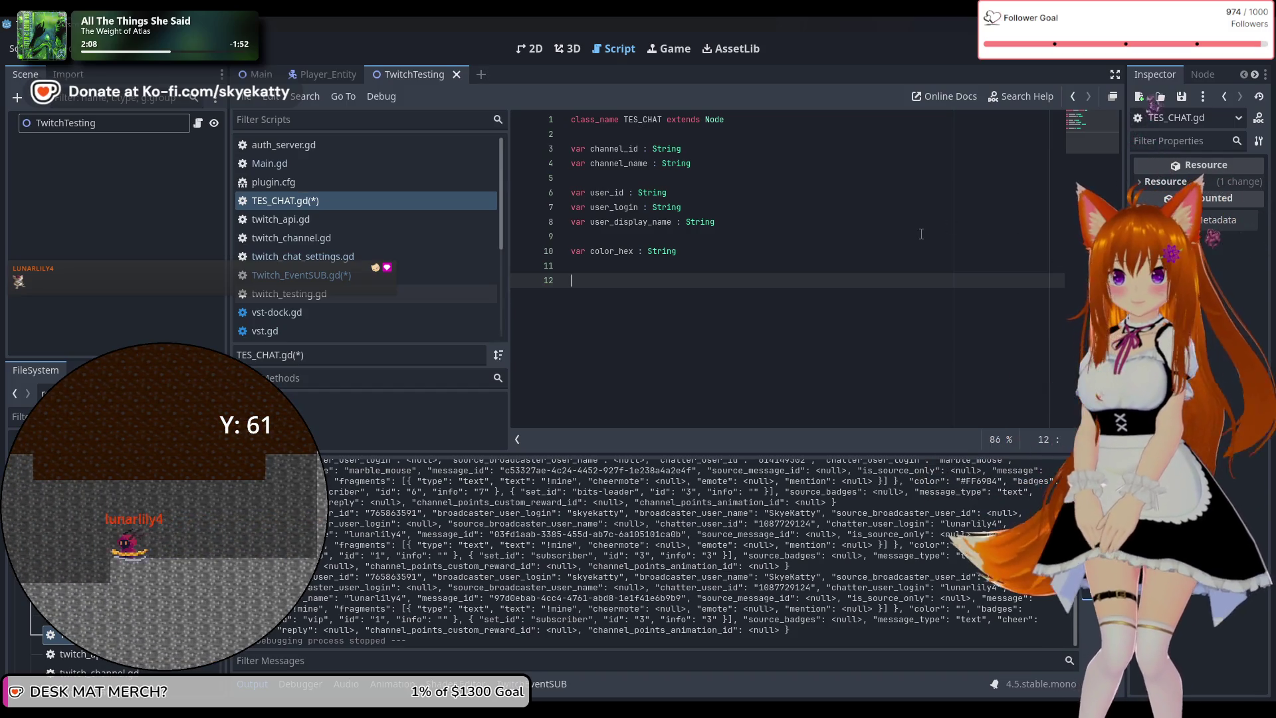
Declare bool flags is_mod, is_sub and is_sub_gifter on lines 12–14, fixing the gifter typo
{"action": "type", "text": "var is_"}
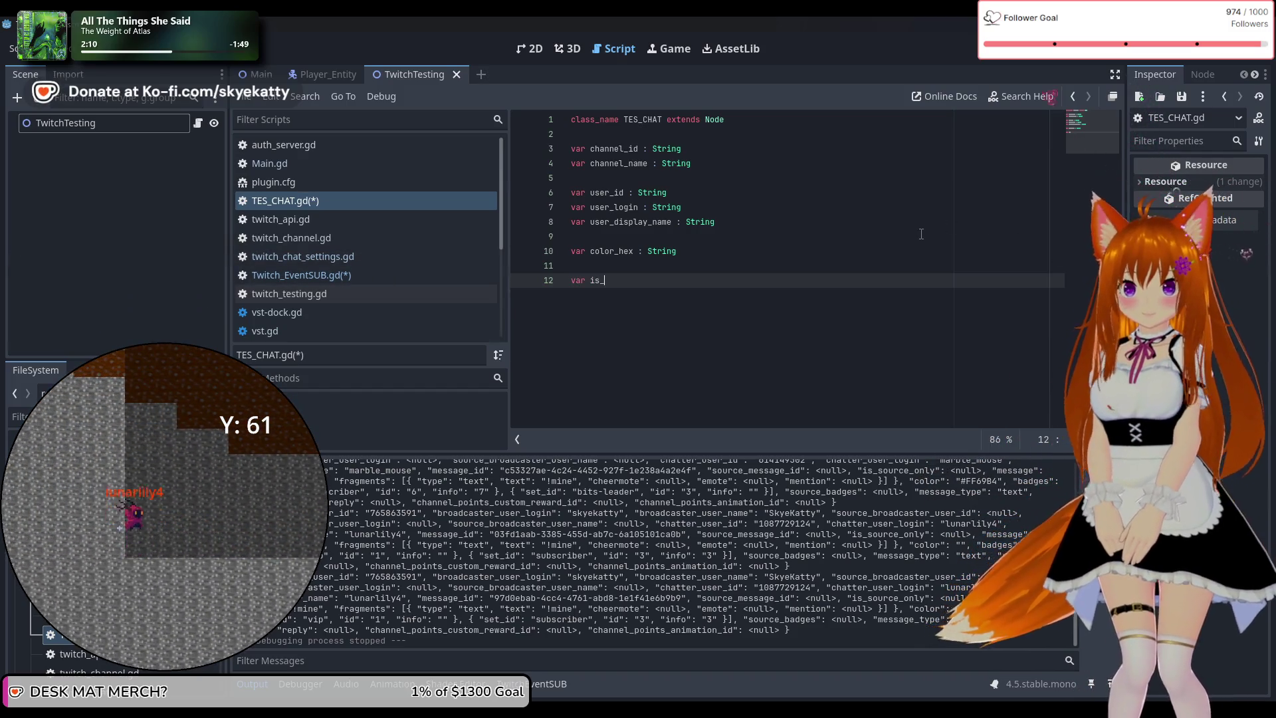
{"action": "type", "text": "mod : boo"}
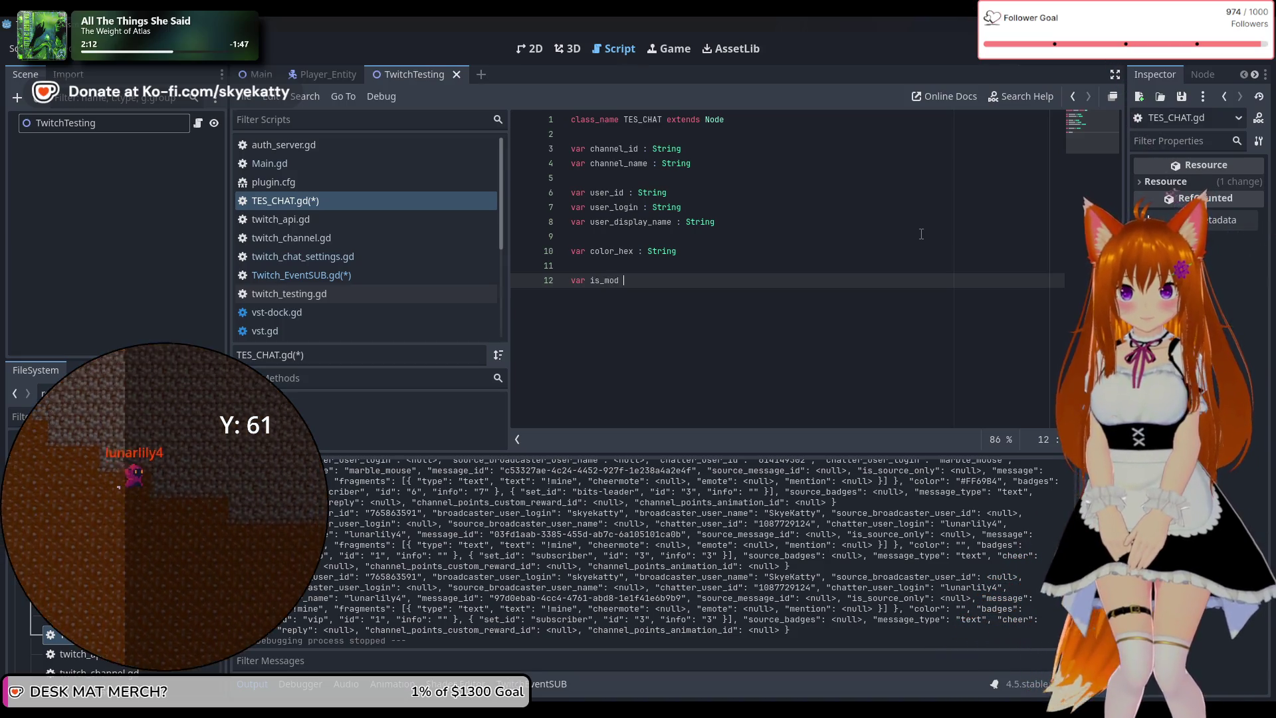
{"action": "type", "text": "l"}
{"action": "key", "text": "Return"}
{"action": "type", "text": "var is_sub : bool"}
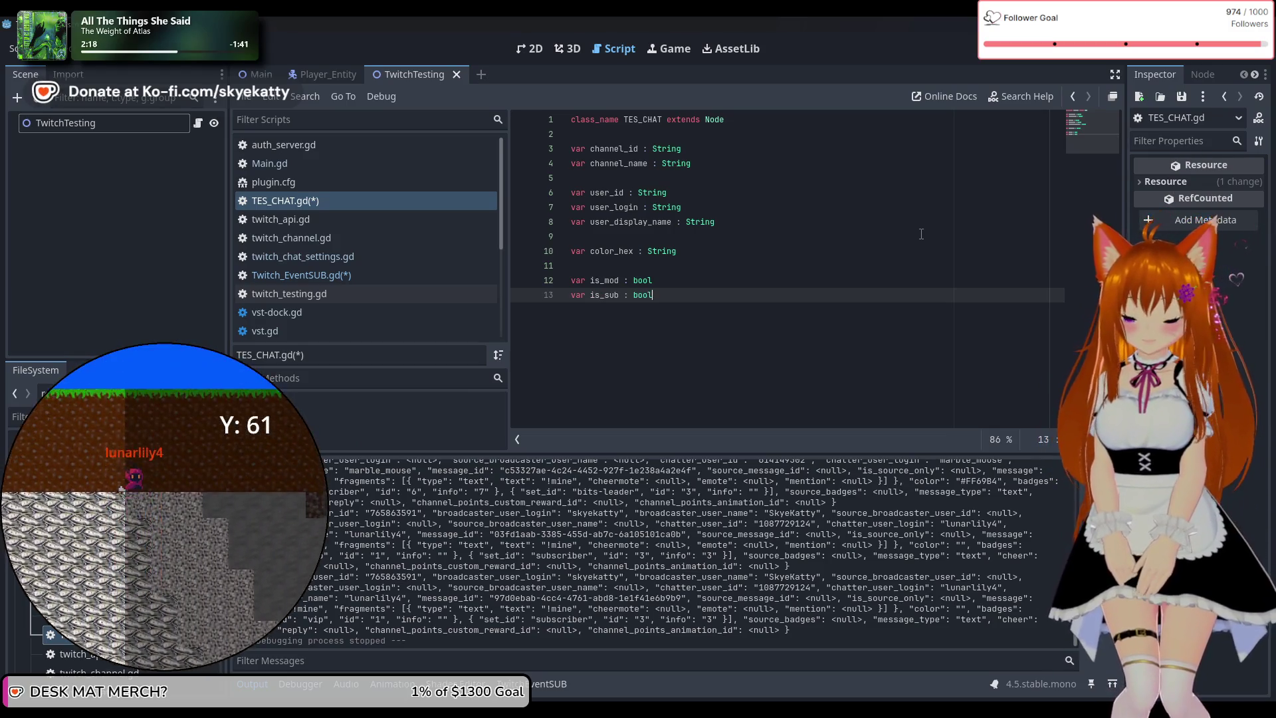
{"action": "key", "text": "Return"}
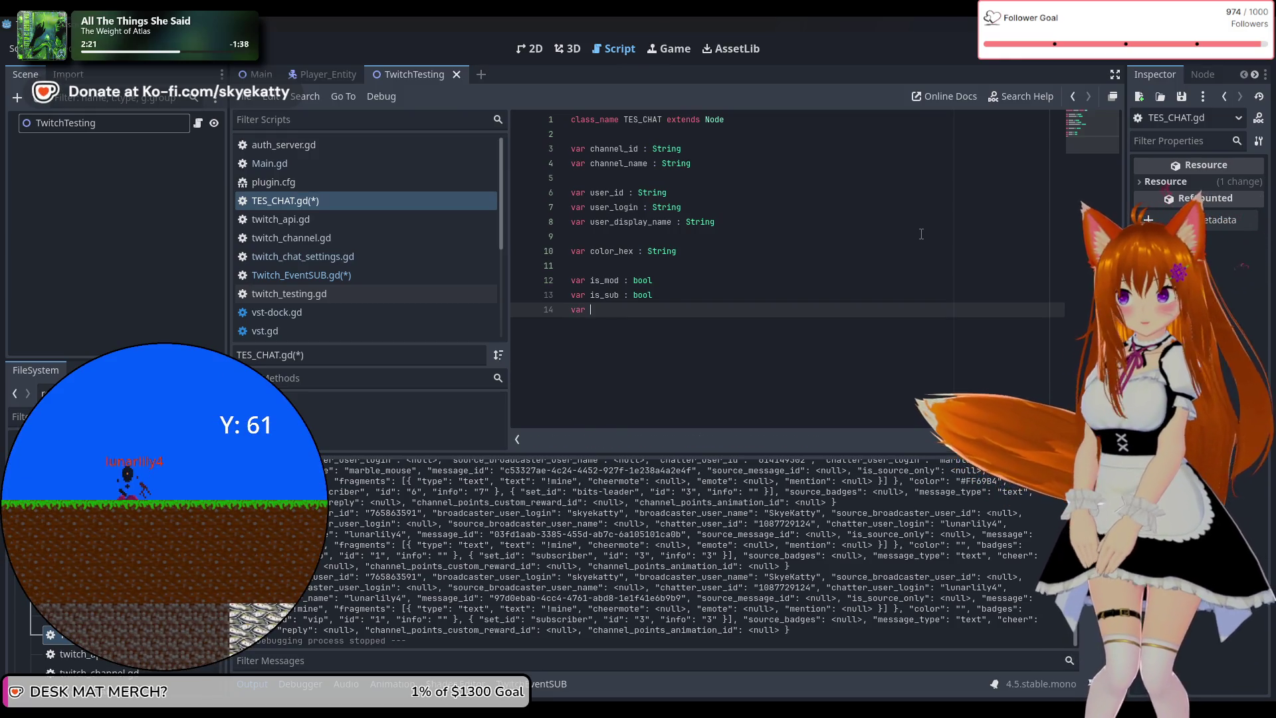
{"action": "type", "text": "is_sub_"}
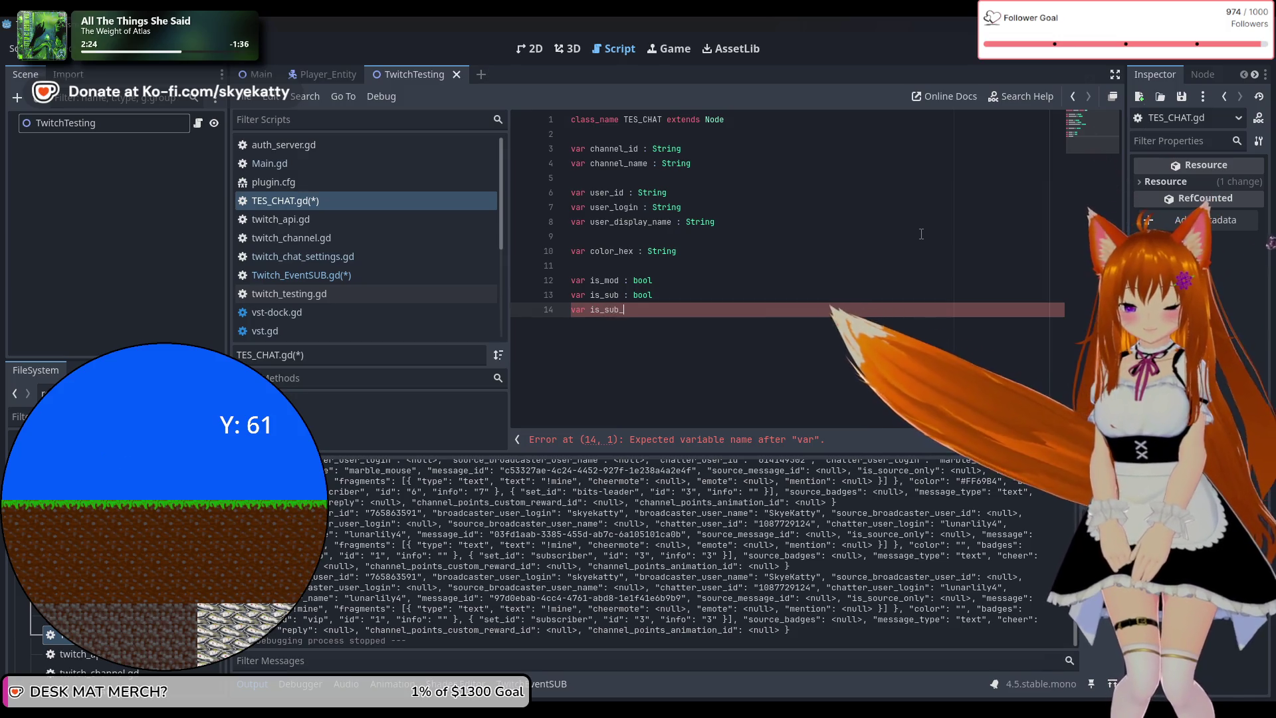
{"action": "type", "text": "giter"}
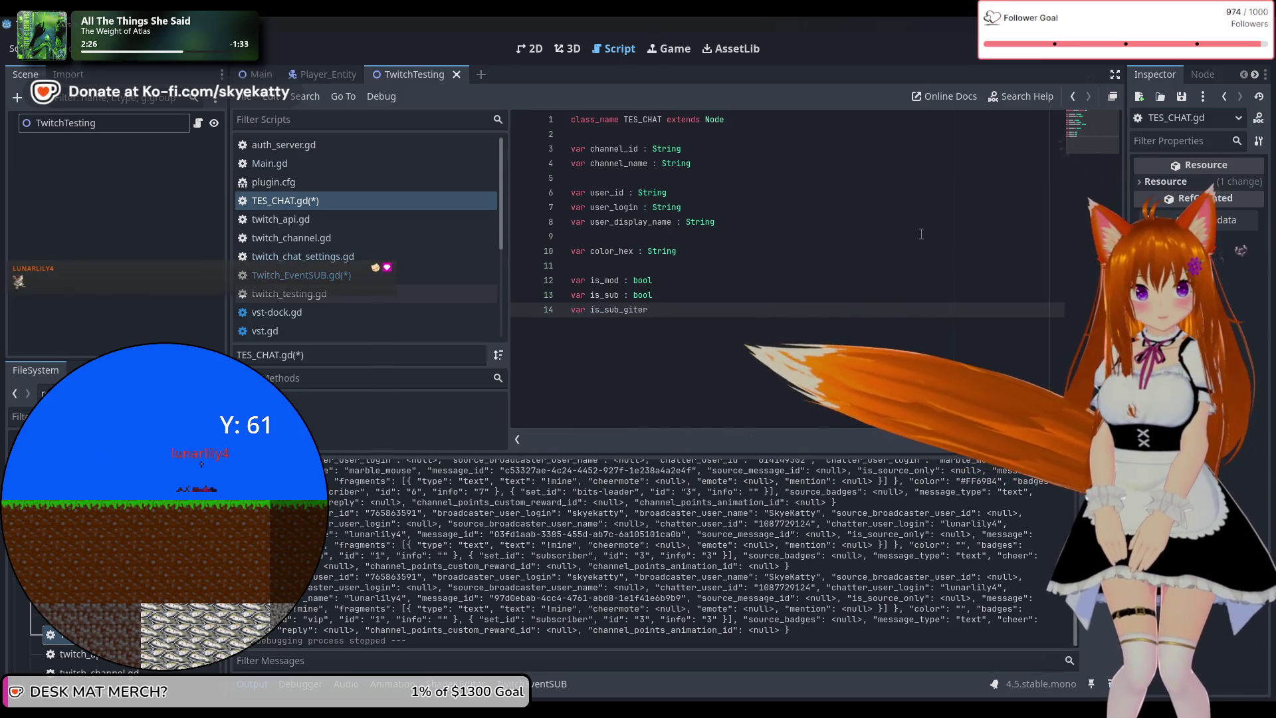
{"action": "key", "text": "BackSpace"}
{"action": "key", "text": "BackSpace"}
{"action": "key", "text": "BackSpace"}
{"action": "type", "text": "f"}
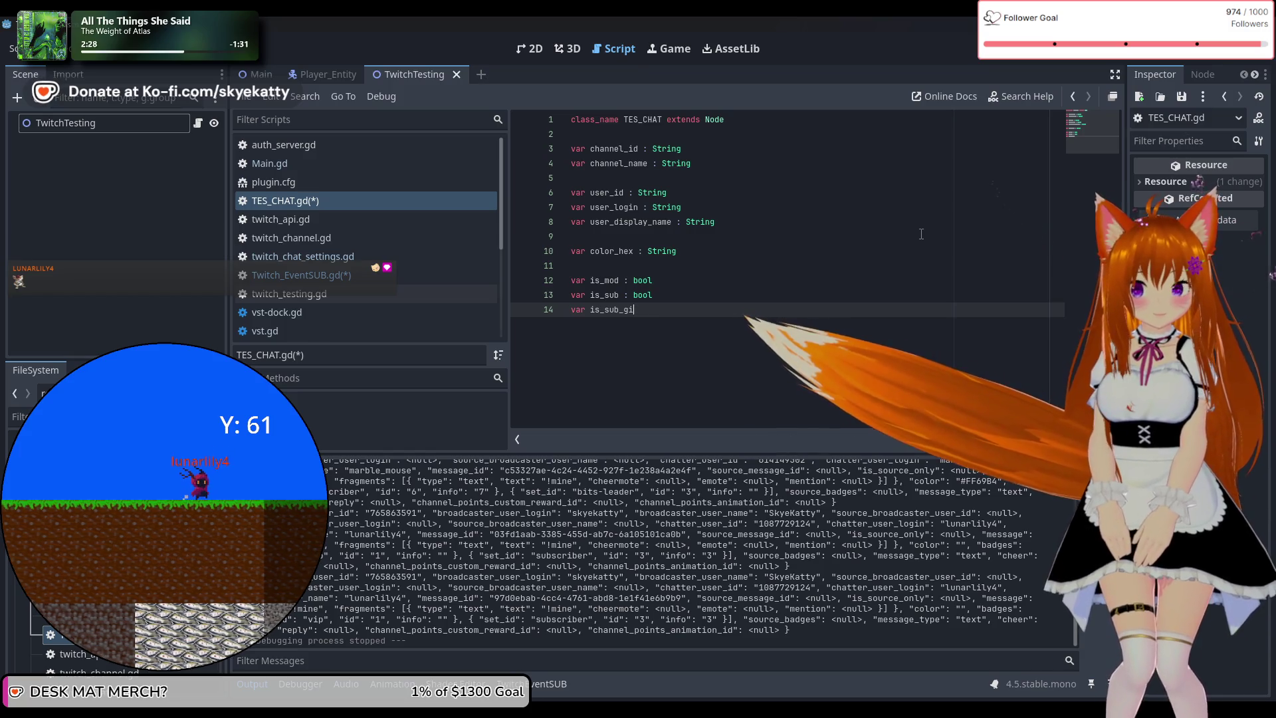
{"action": "type", "text": "ter"}
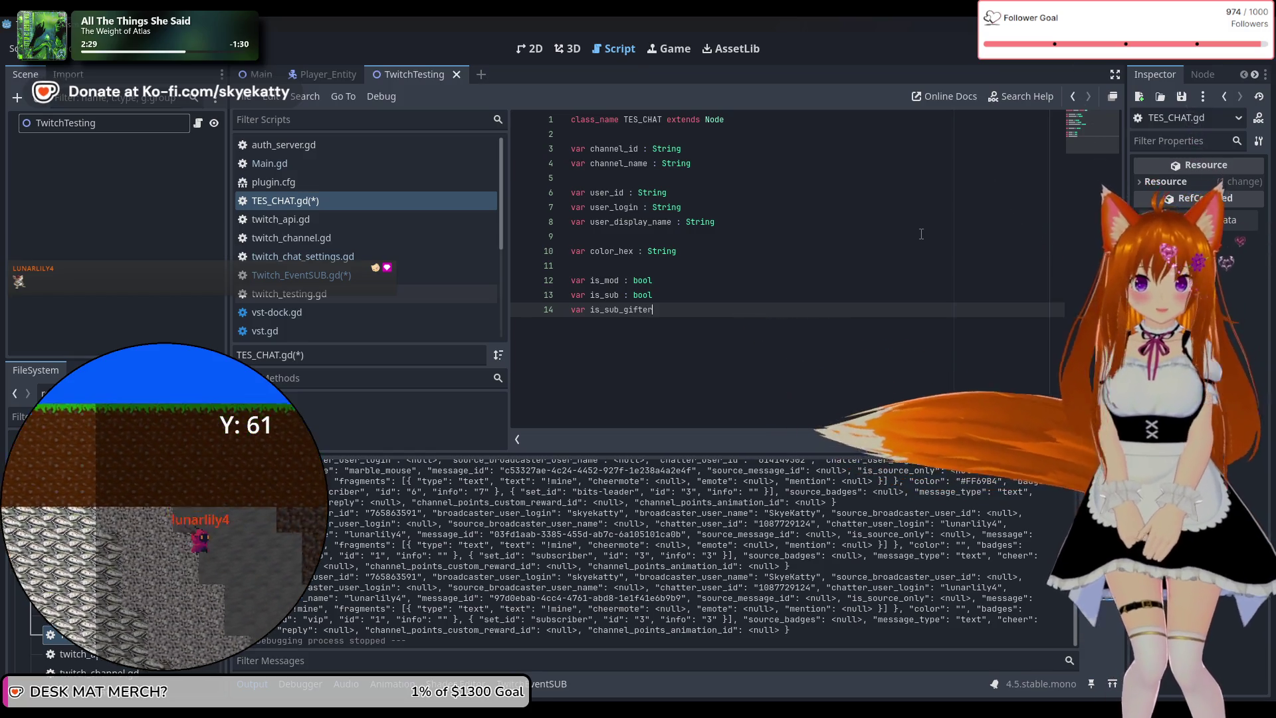
{"action": "type", "text": " : bool"}
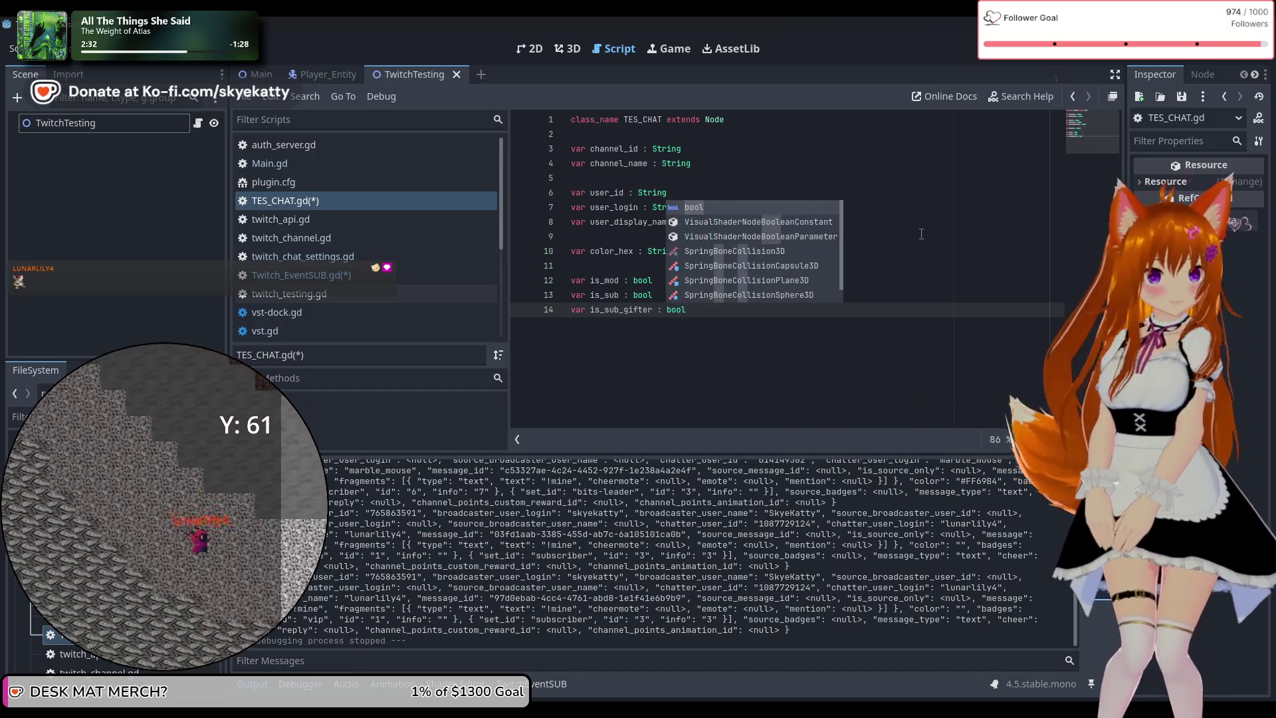
{"action": "key", "text": "Return"}
{"action": "key", "text": "Return"}
{"action": "key", "text": "Return"}
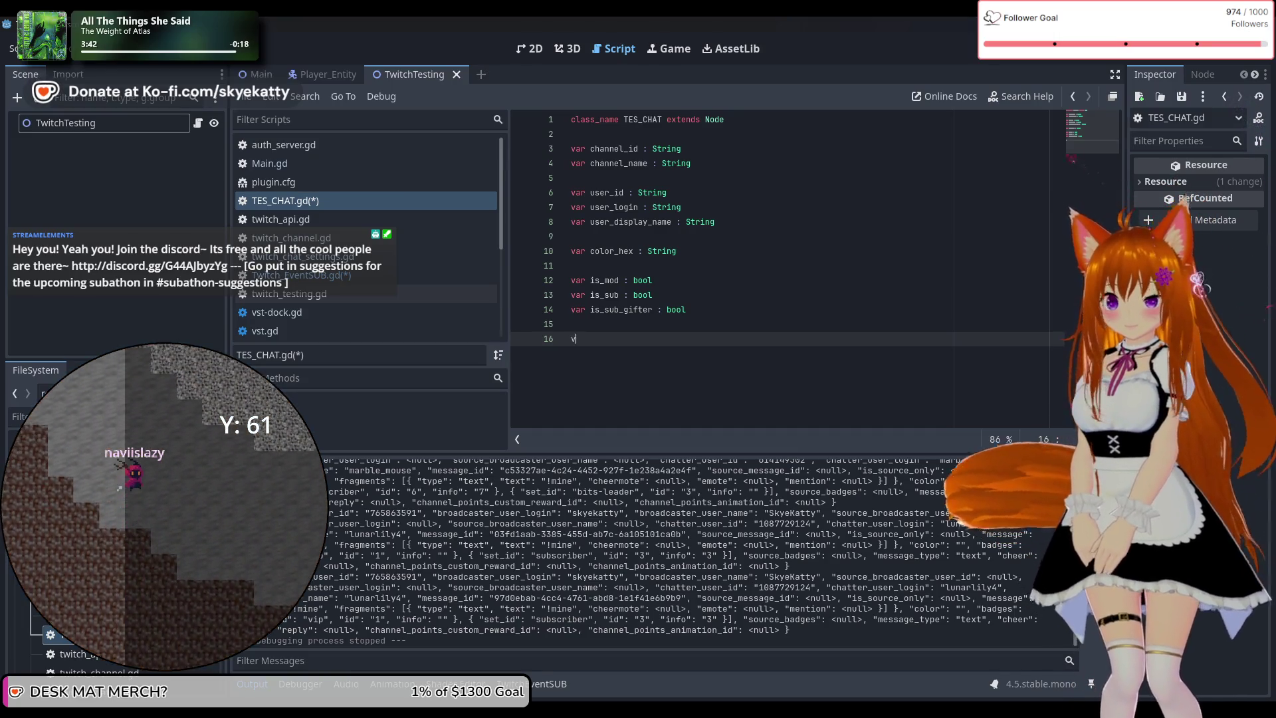
Add var message : String on line 16 and var cheer : int on line 17
{"action": "type", "text": "ar messa"}
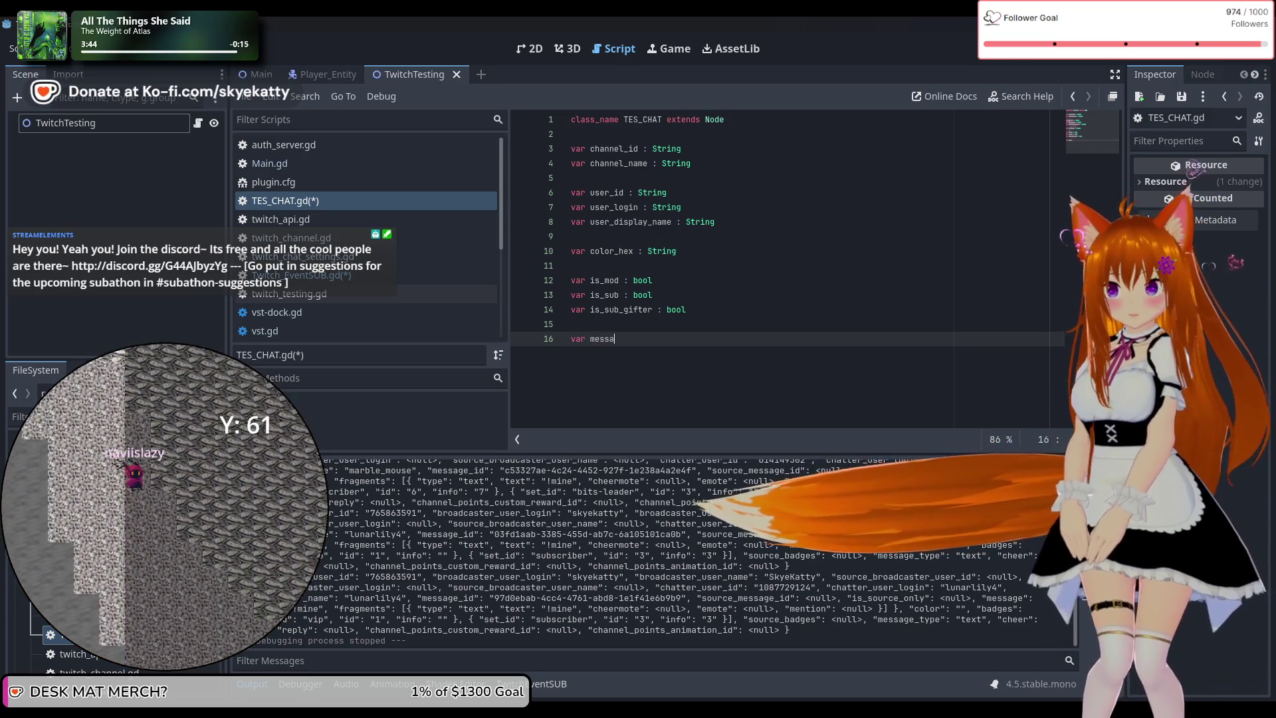
{"action": "type", "text": "ge"}
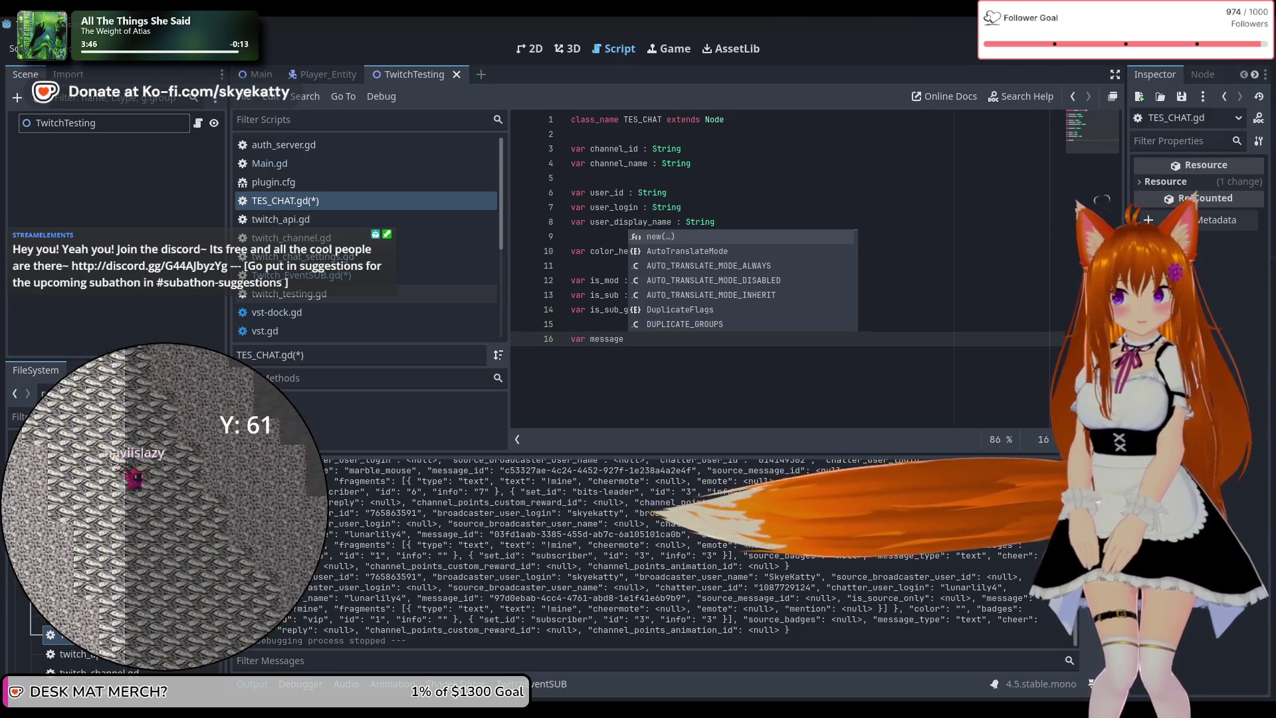
{"action": "type", "text": " : String"}
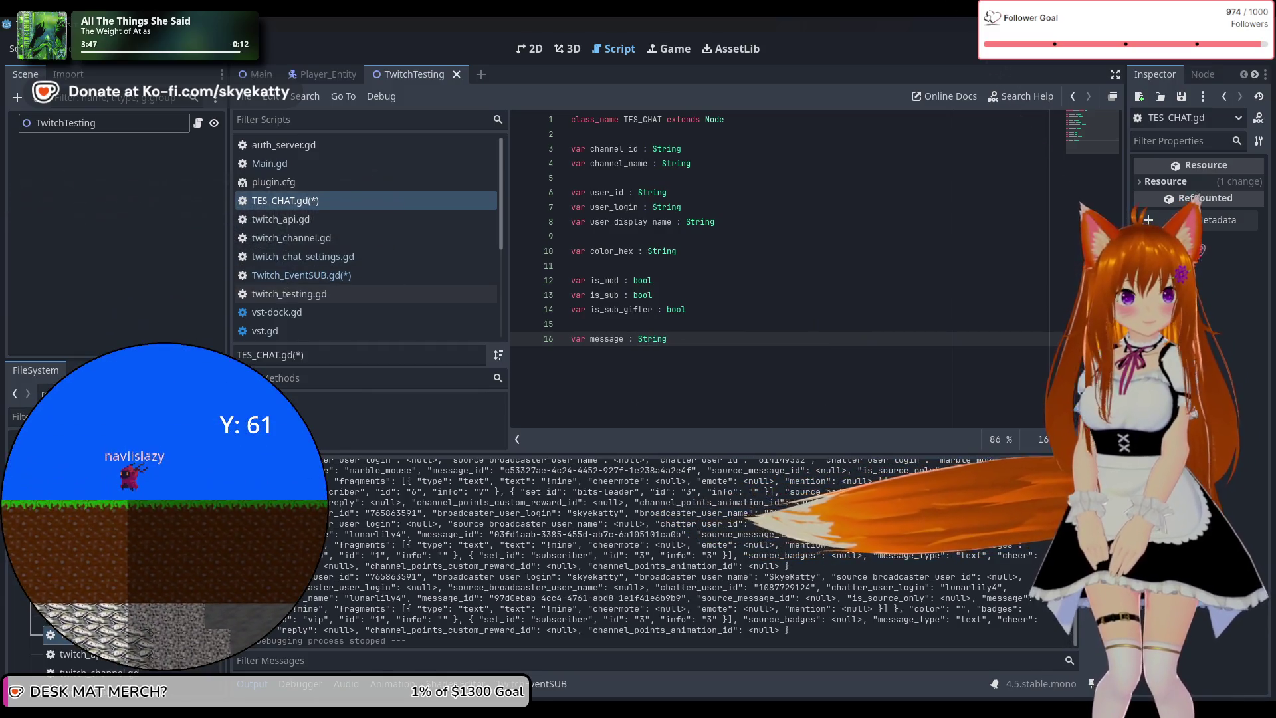
{"action": "key", "text": "Return"}
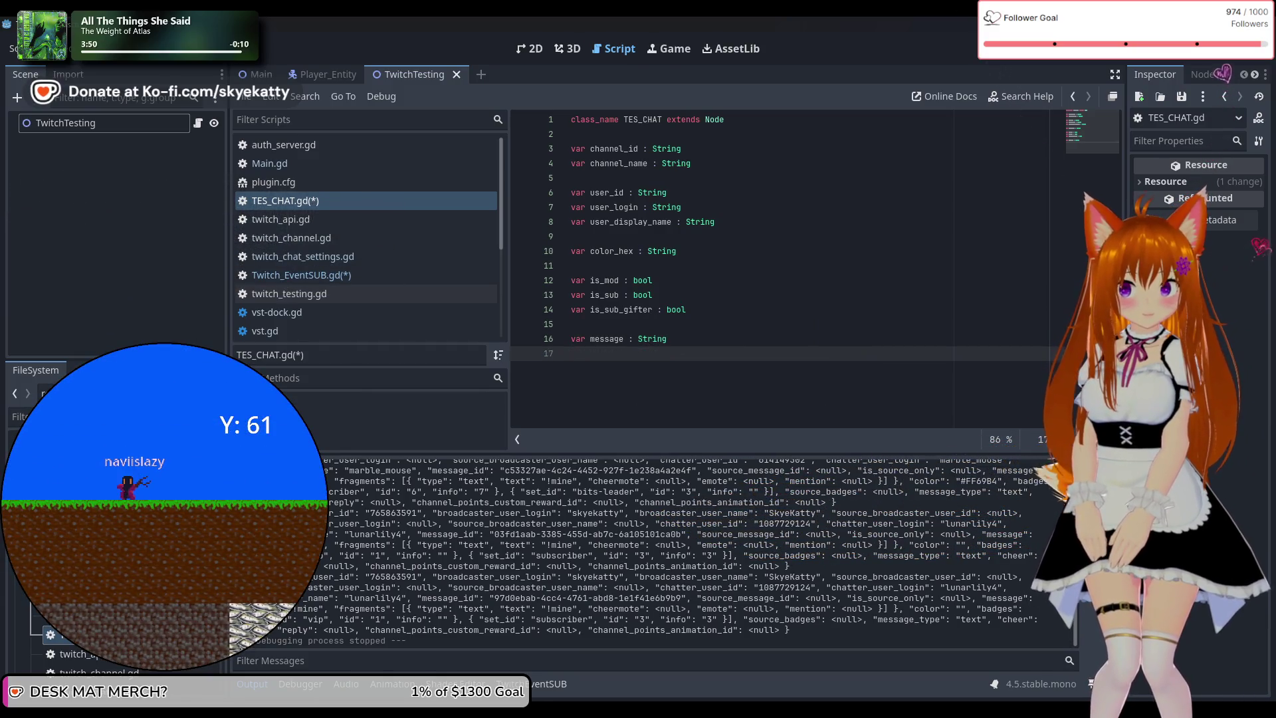
{"action": "type", "text": "var"}
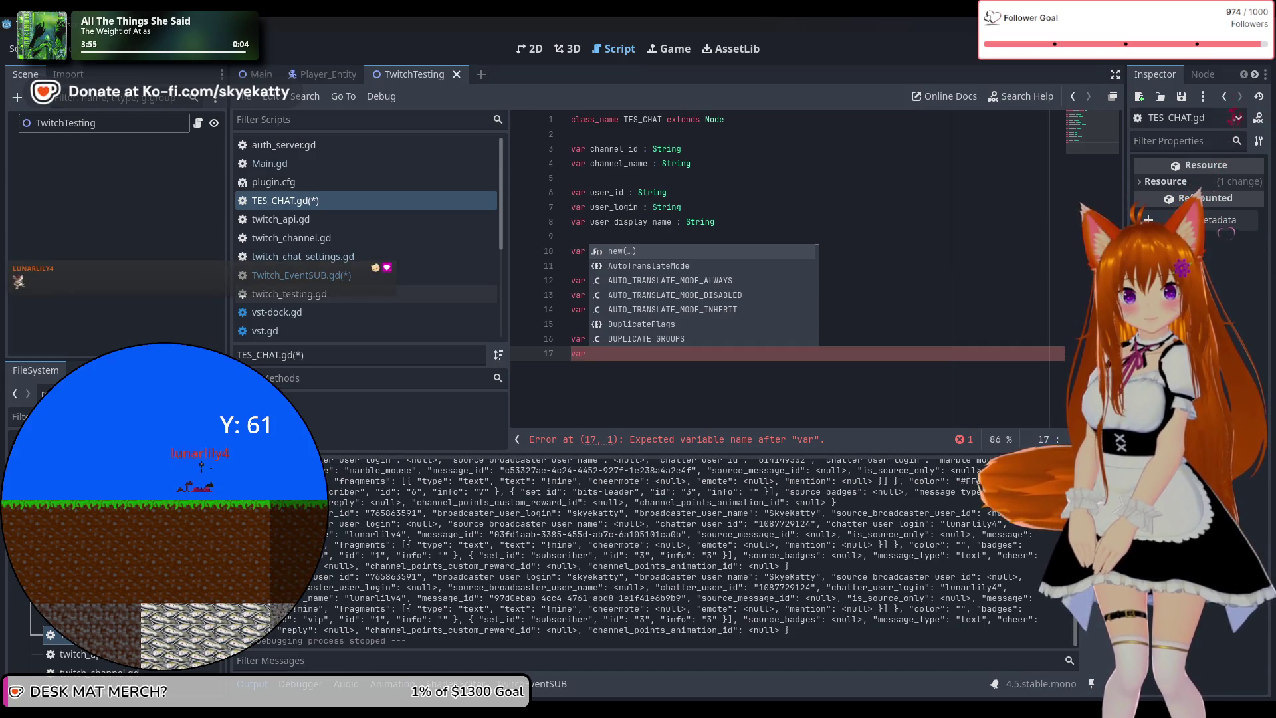
{"action": "type", "text": "cheer"}
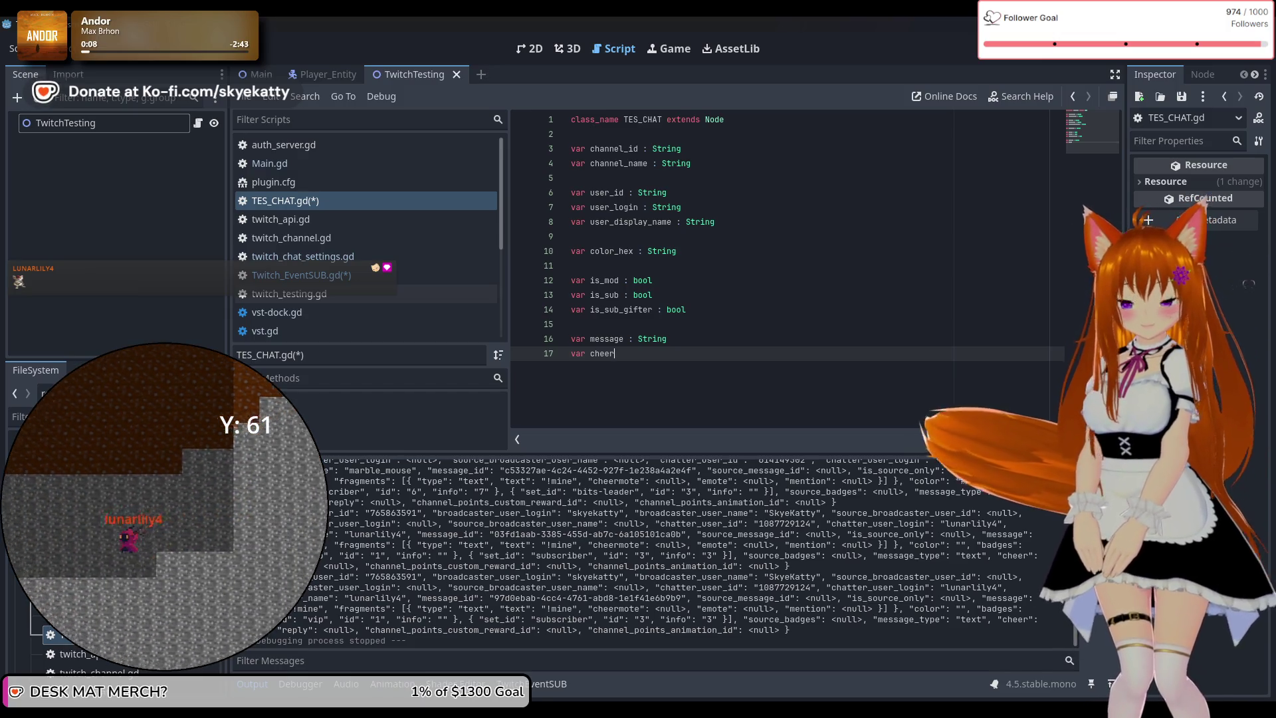
{"action": "type", "text": " : int"}
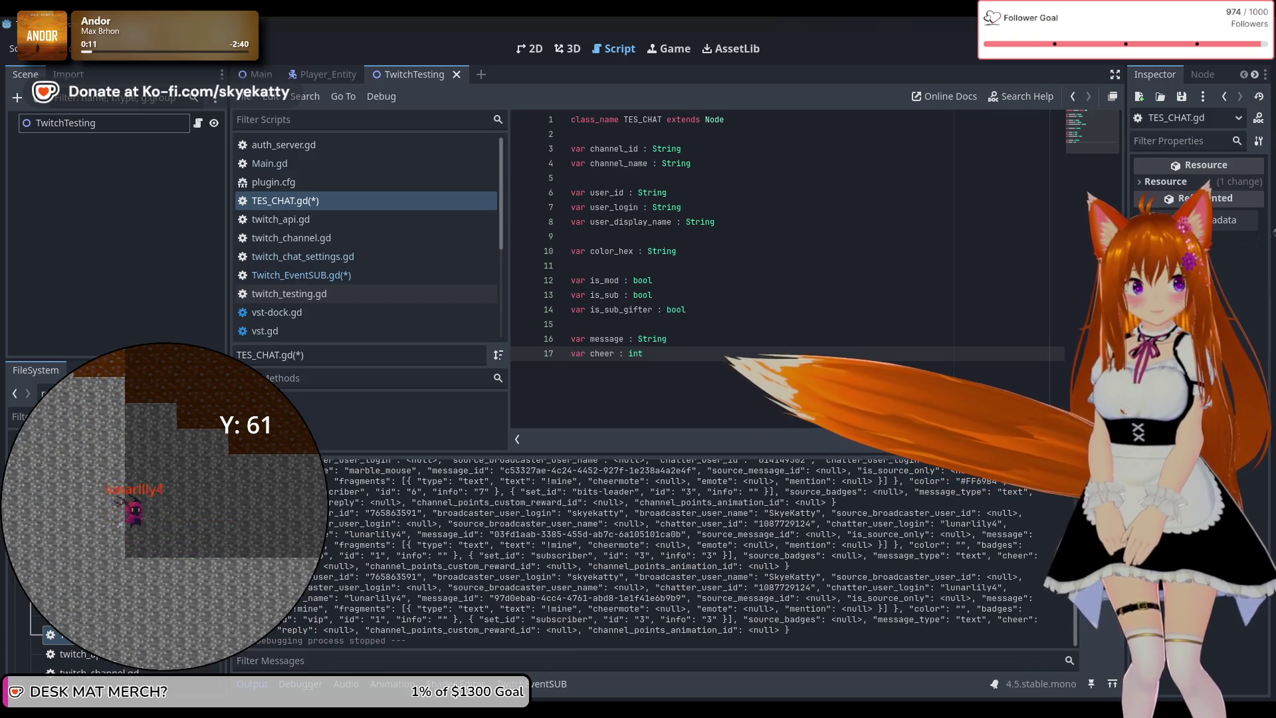
{"action": "key", "text": "Return"}
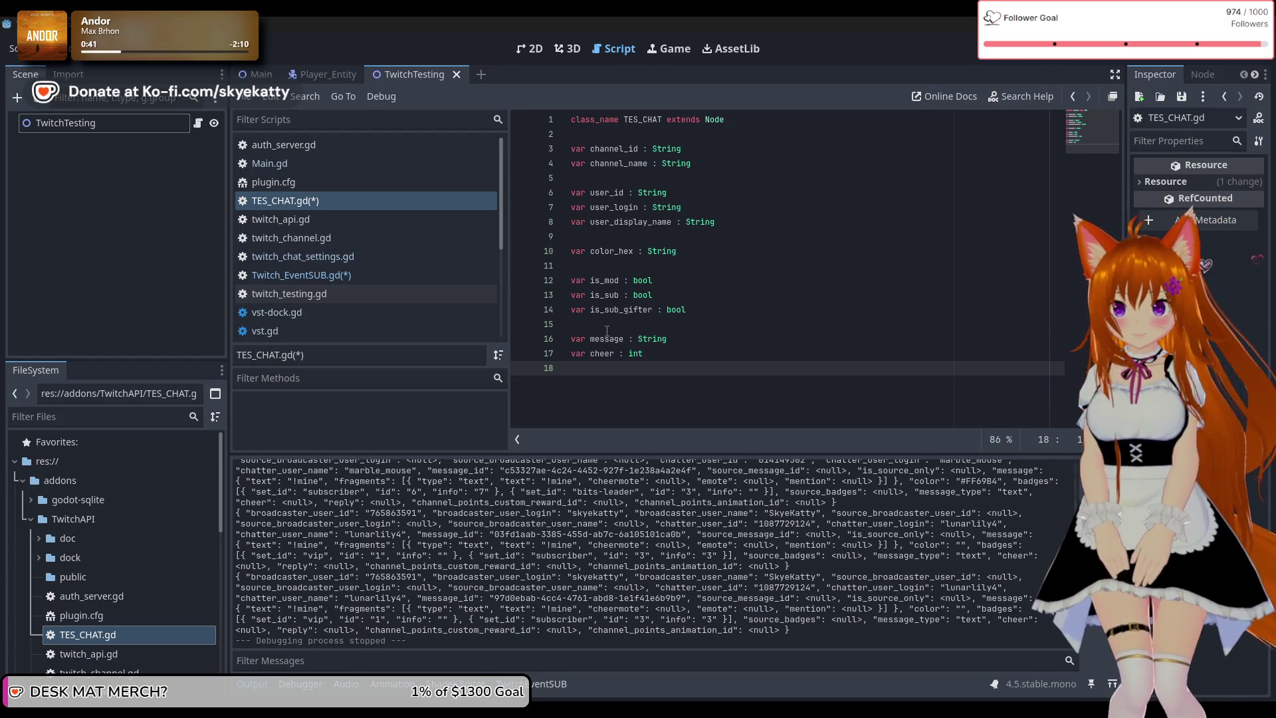
{"action": "key", "text": "BackSpace"}
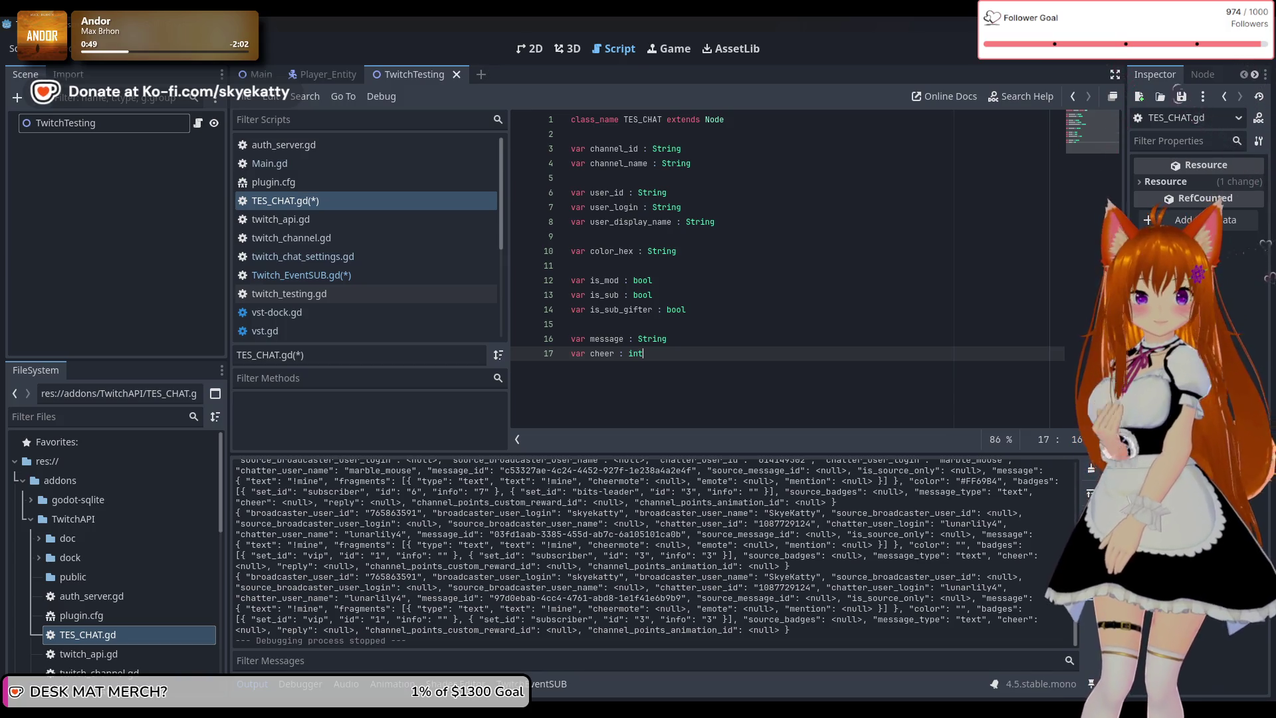
Add a blank line after the cheer variable and declare 'var emotes' on line 19
{"action": "key", "text": "Return"}
{"action": "key", "text": "Return"}
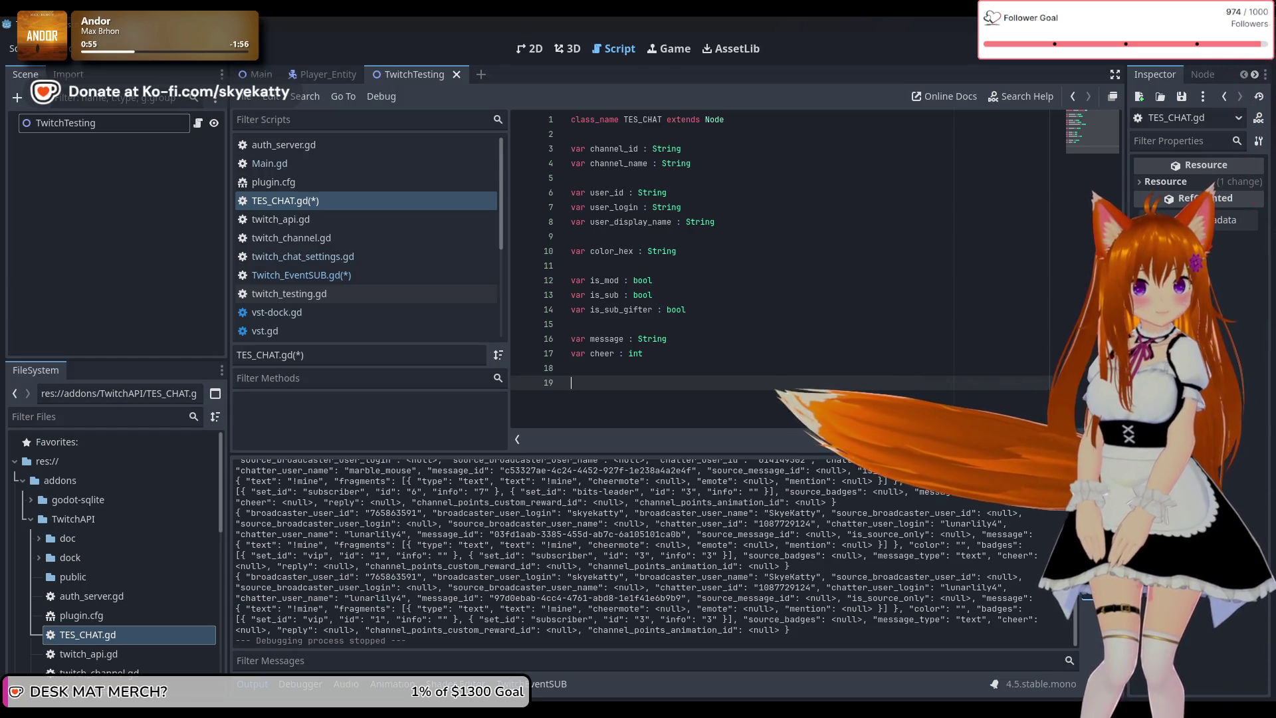
{"action": "type", "text": "va"}
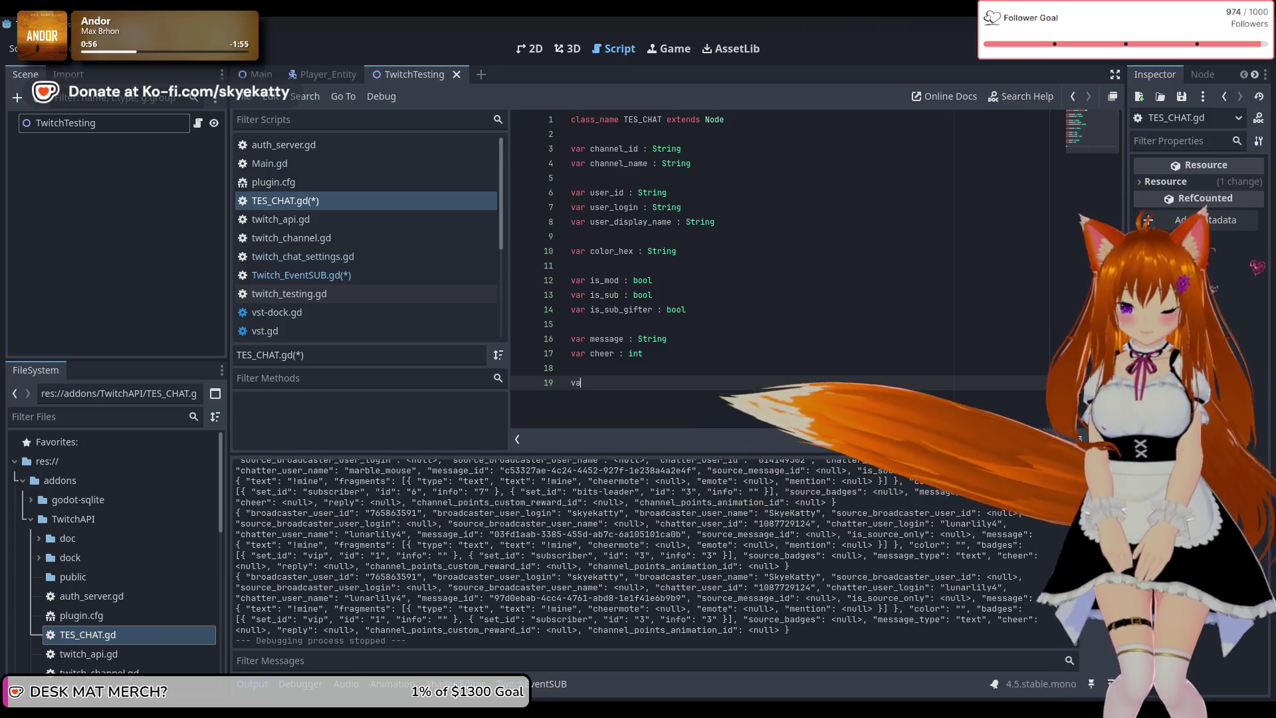
{"action": "type", "text": "r em"}
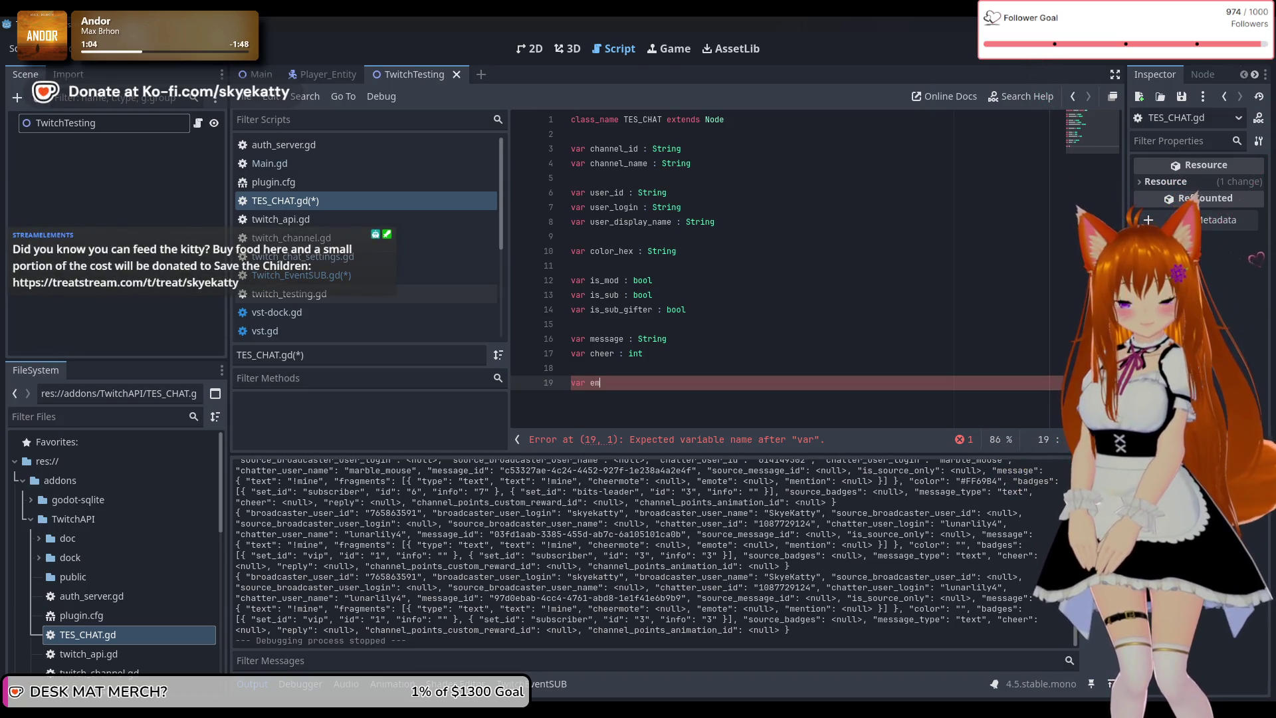
{"action": "type", "text": "otes"}
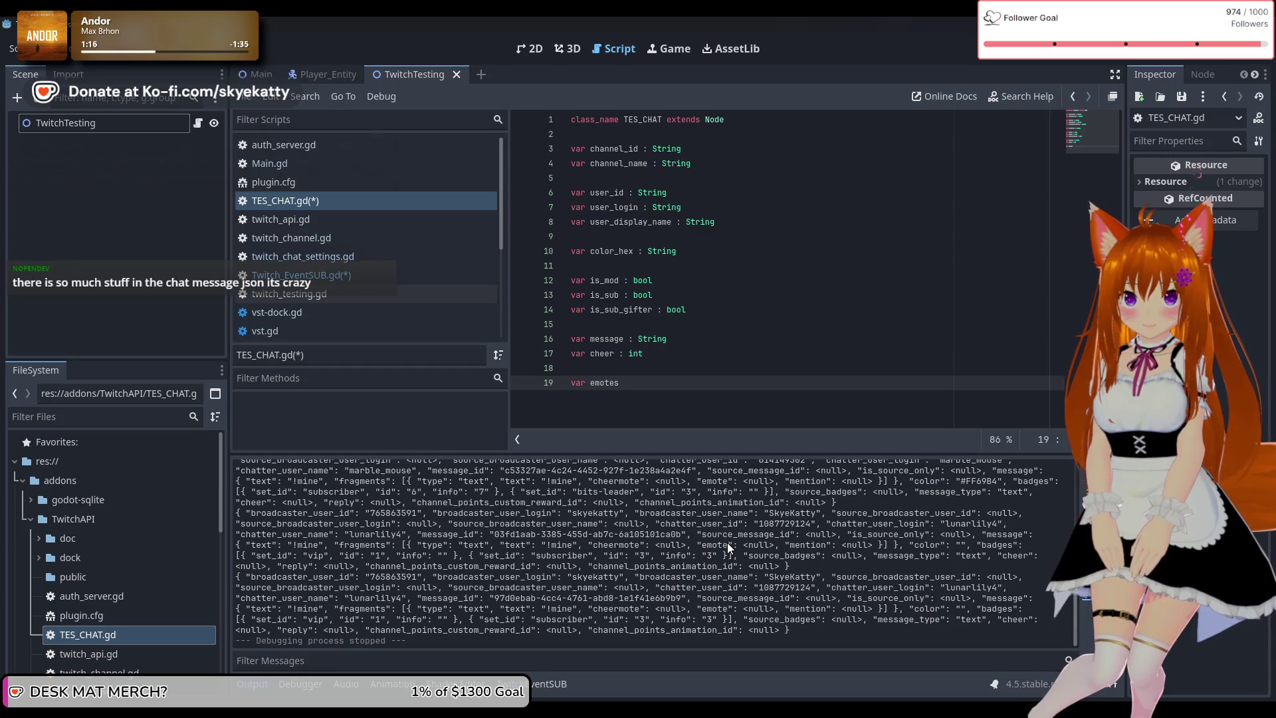
{"action": "scroll", "coordinate": [738, 544], "scroll_direction": "up", "scroll_amount": 2}
{"action": "scroll", "coordinate": [734, 538], "scroll_direction": "up", "scroll_amount": 3}
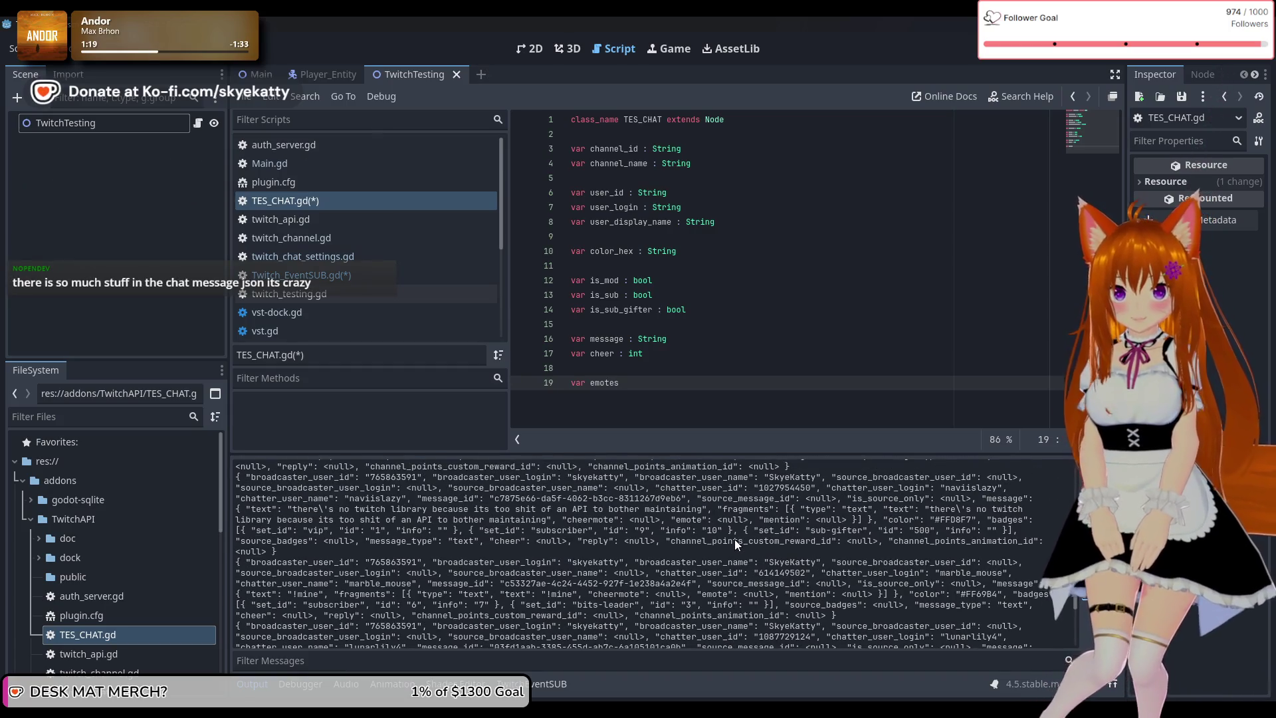
{"action": "scroll", "coordinate": [735, 539], "scroll_direction": "down", "scroll_amount": 5}
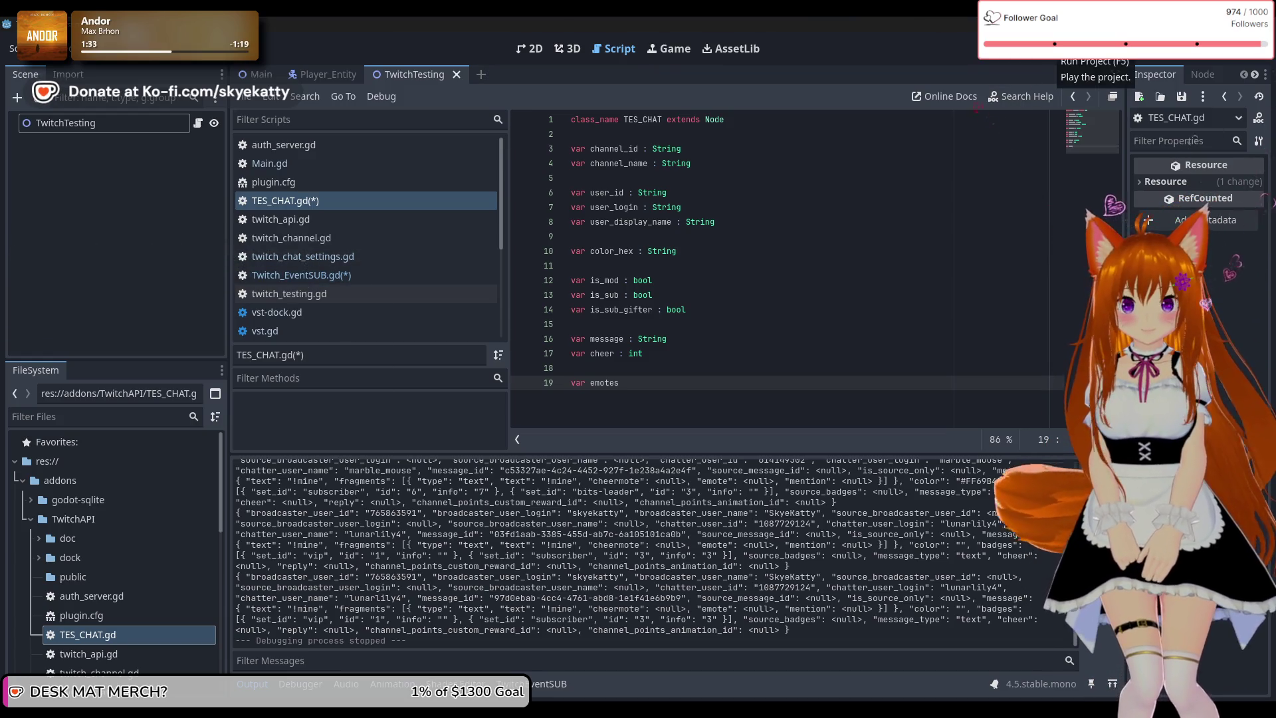
In Twitch_EventSUB.gd, make line 84 print(event), then run the project with F5
{"action": "left_click", "coordinate": [299, 182]}
{"action": "left_click", "coordinate": [300, 197]}
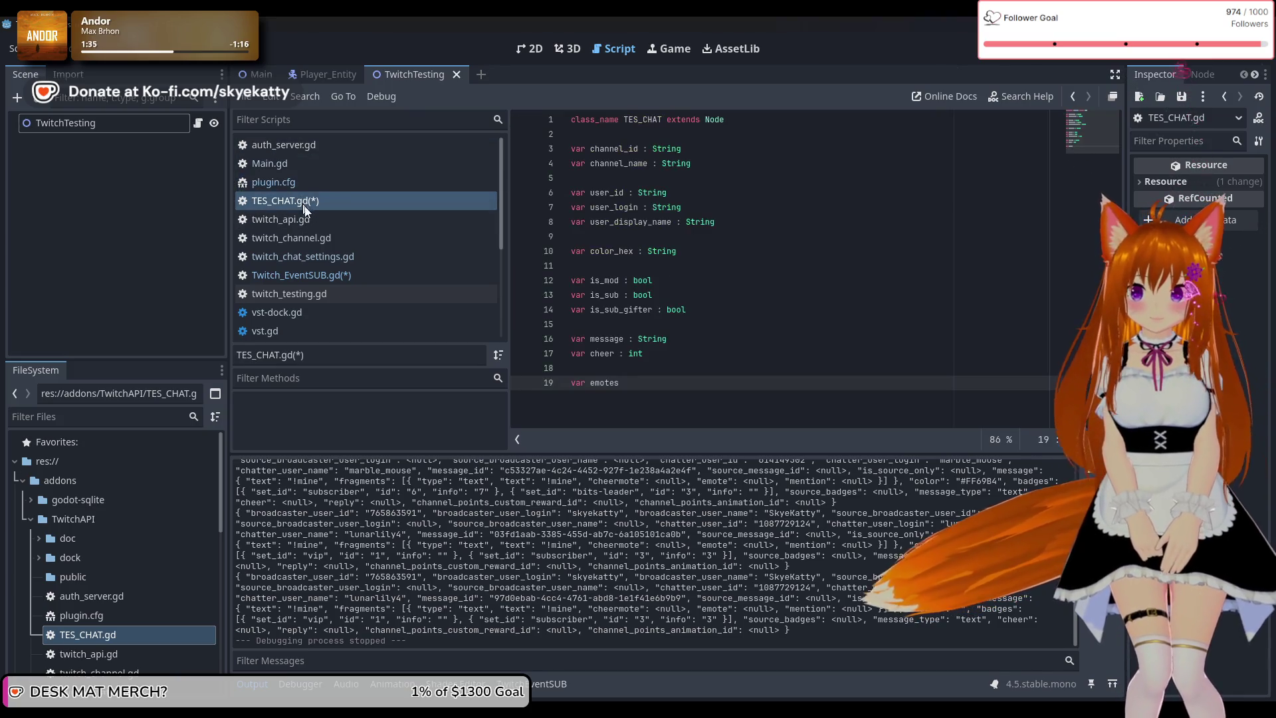
{"action": "left_click", "coordinate": [351, 272]}
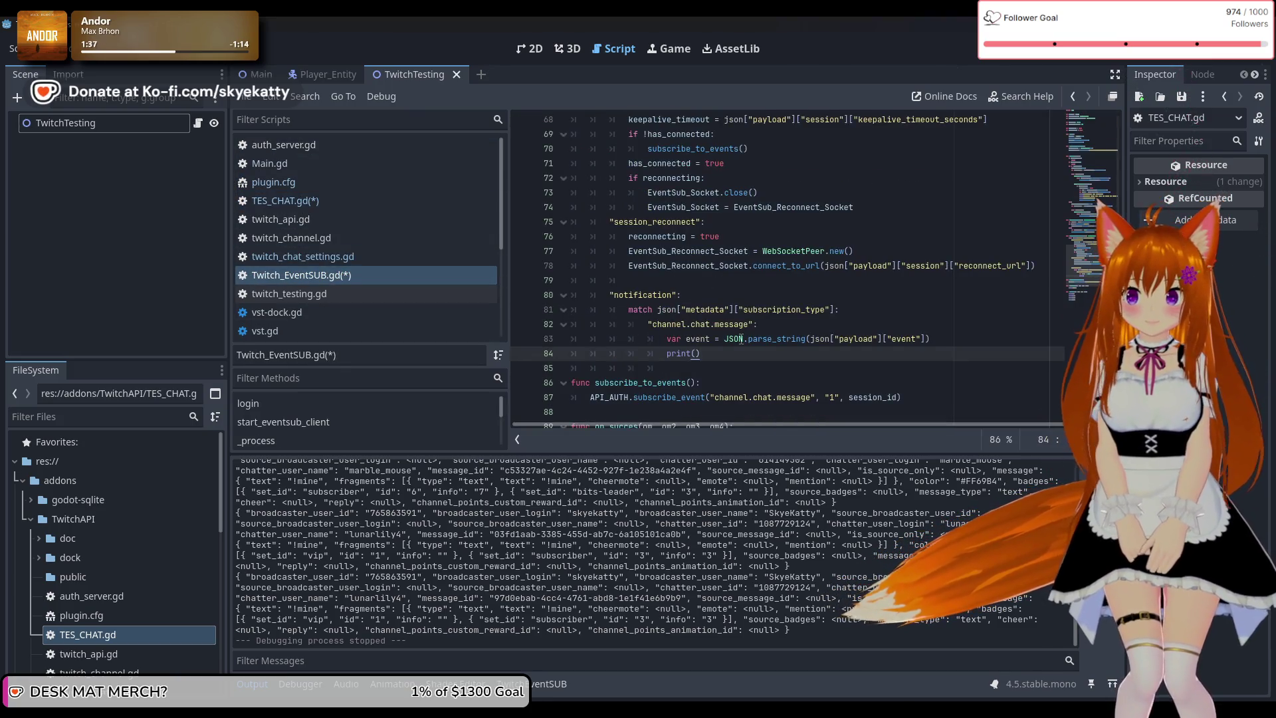
{"action": "key", "text": "Left"}
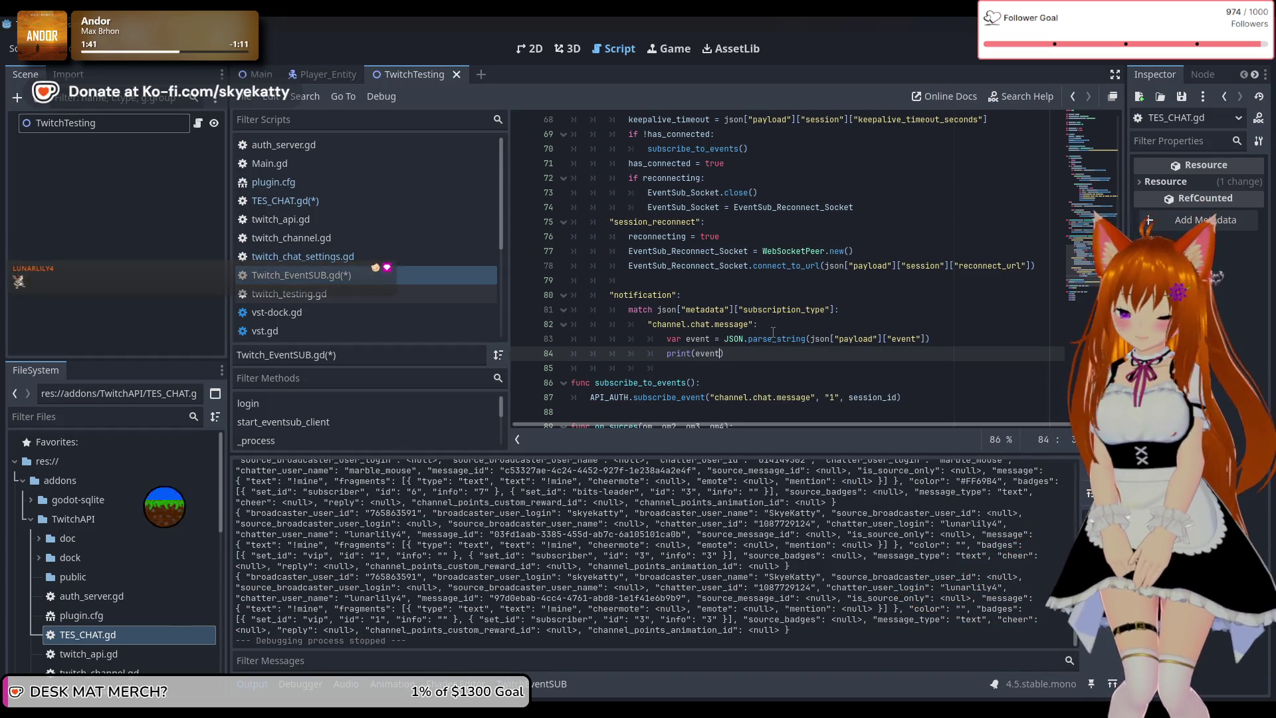
{"action": "type", "text": "event"}
{"action": "key", "text": "F5"}
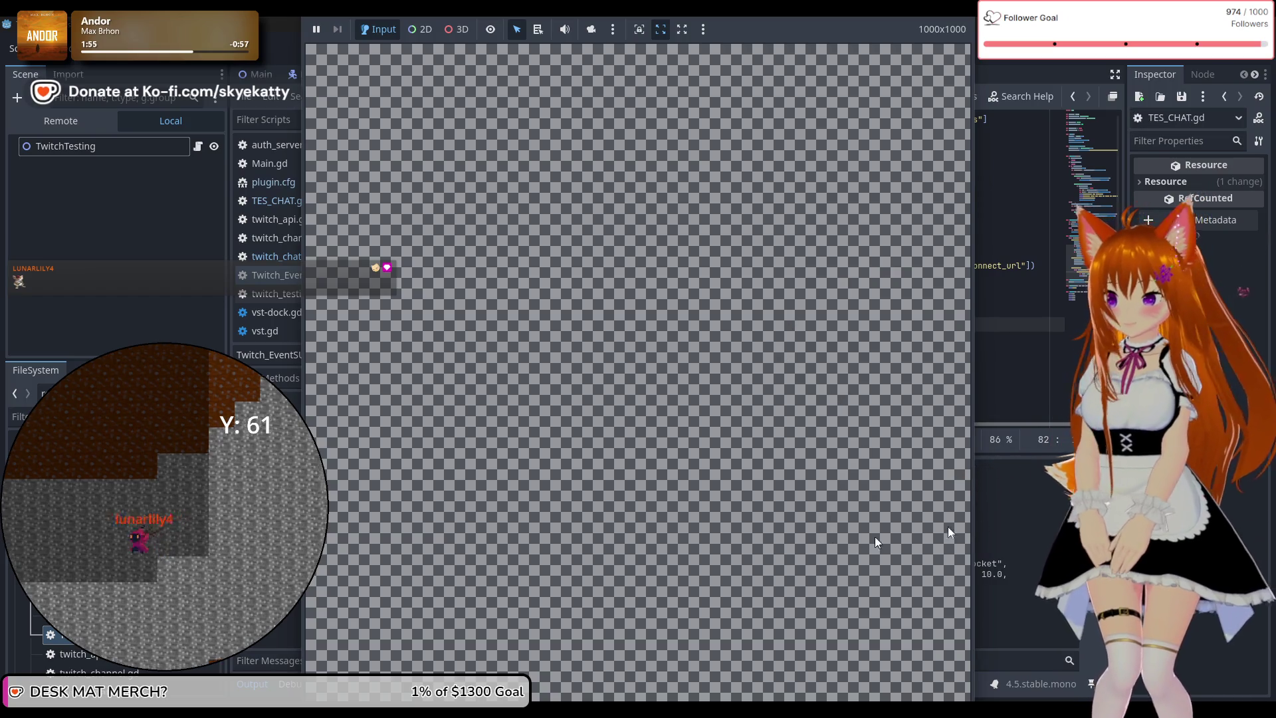
Bring the script editor in front of the game to read the line 83 parse_string error
{"action": "left_click", "coordinate": [1045, 519]}
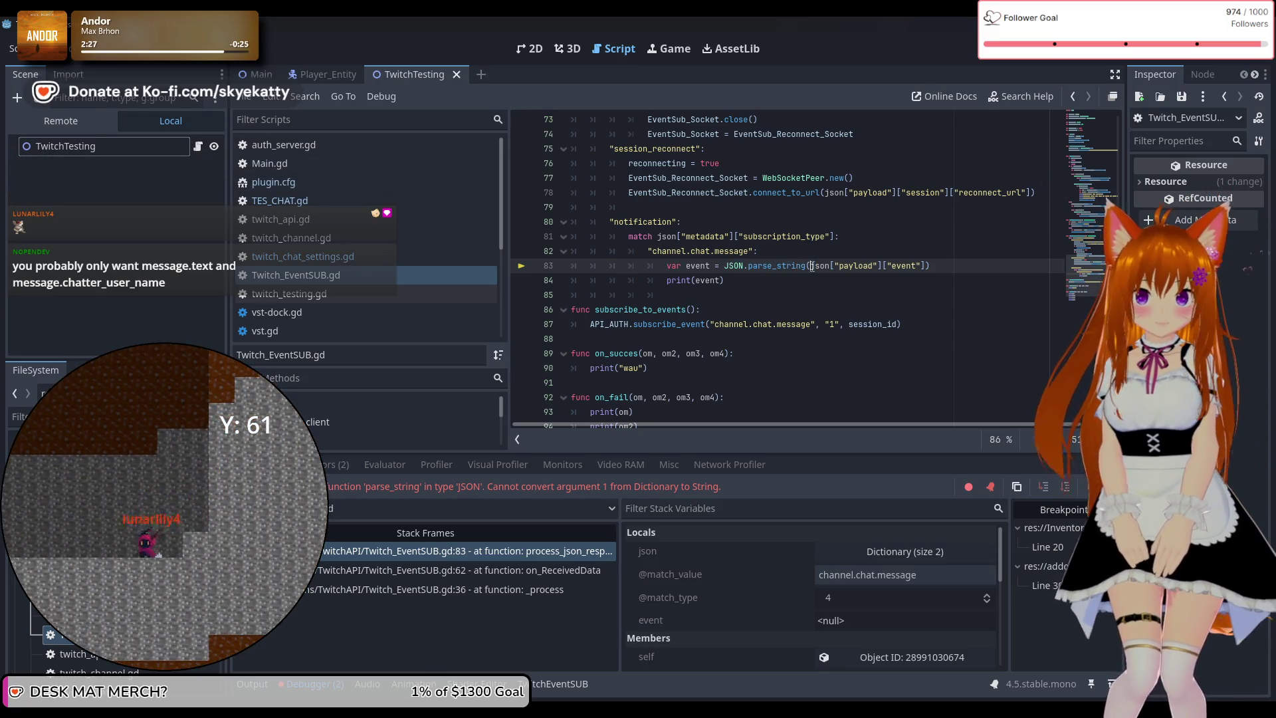
Remove the JSON.parse_string wrapper from line 83, then restart the project
{"action": "left_click_drag", "start_coordinate": [740, 262], "coordinate": [725, 265]}
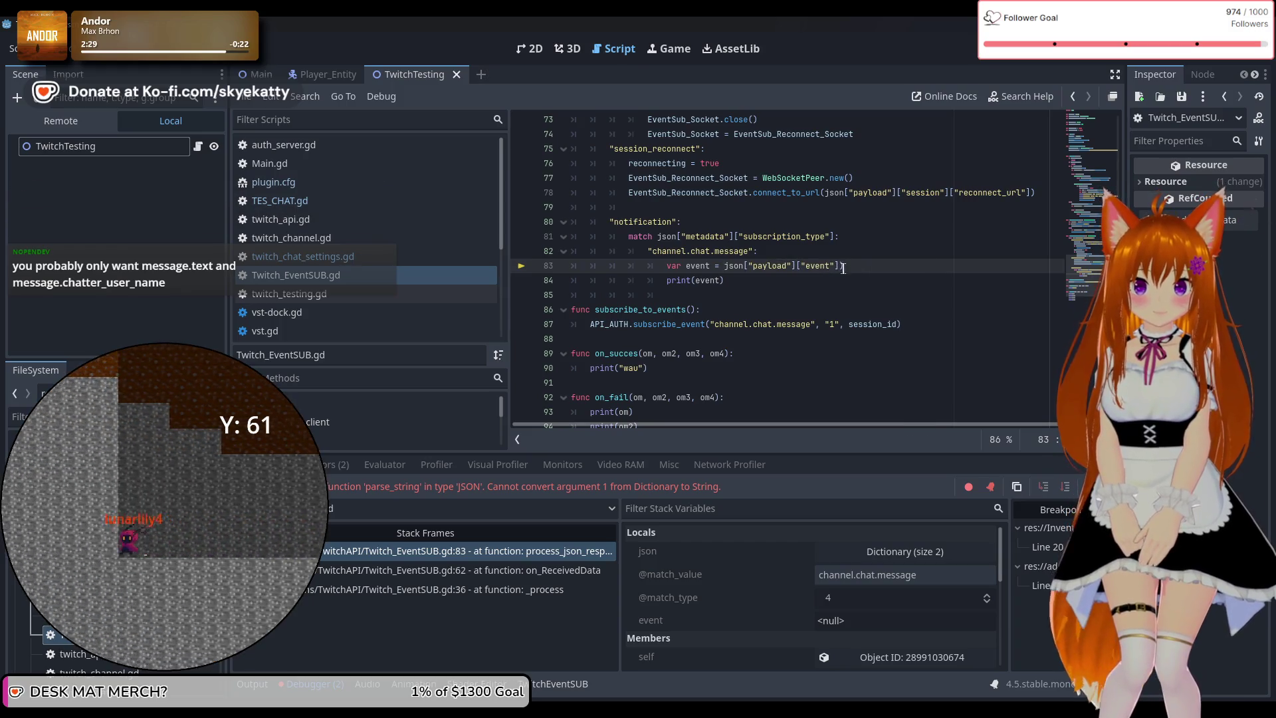
{"action": "left_click", "coordinate": [843, 266]}
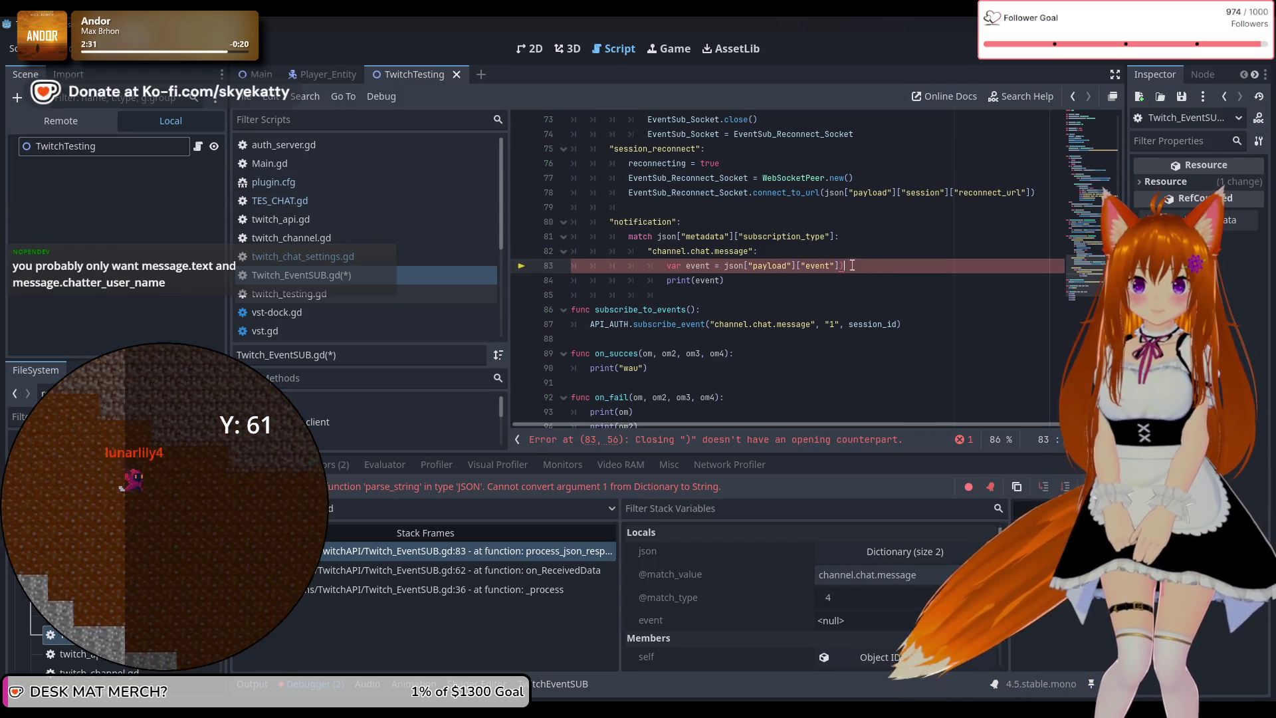
{"action": "left_click", "coordinate": [1087, 59]}
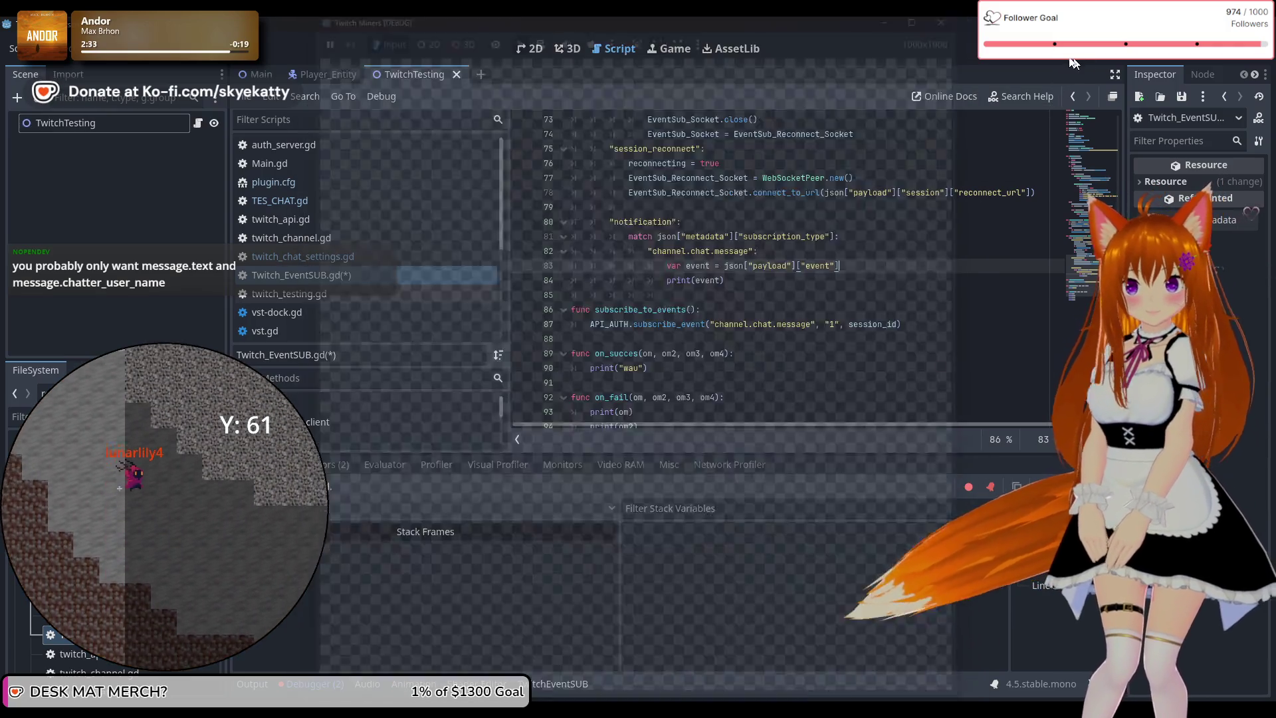
{"action": "left_click", "coordinate": [1052, 61]}
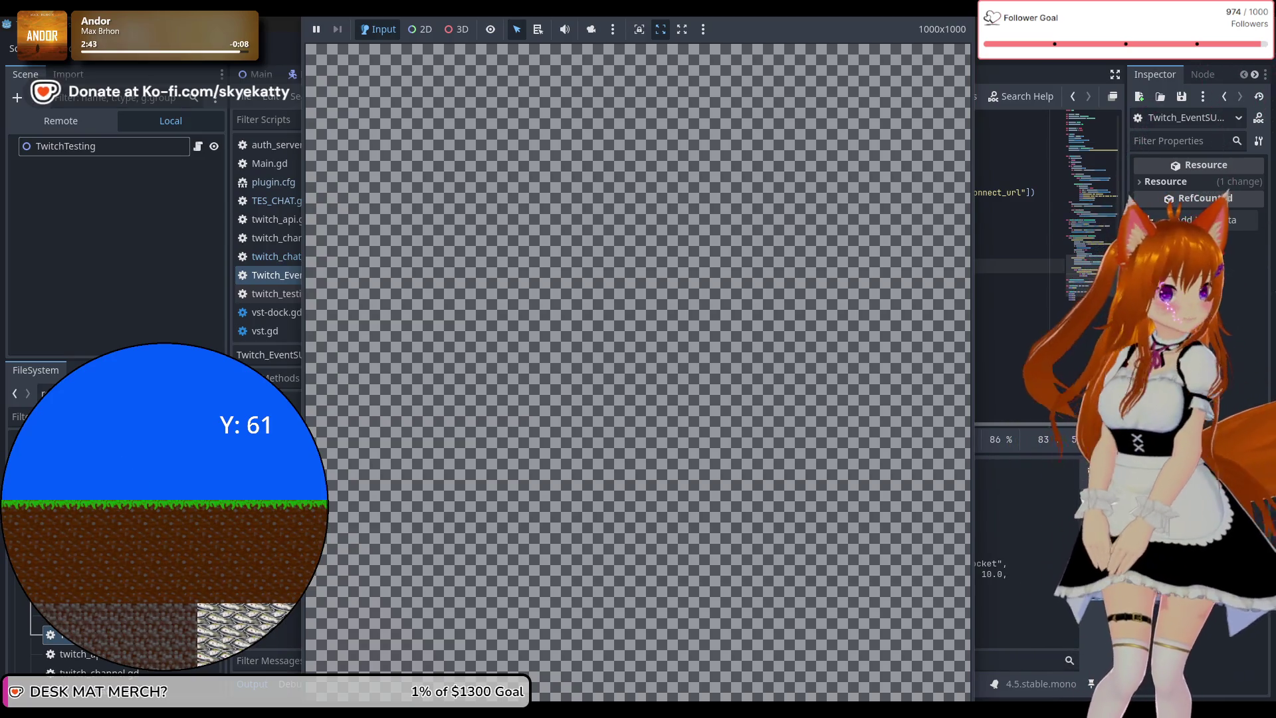
Stop the run and select the latest printed chat event JSON in the Output log
{"action": "left_click", "coordinate": [1025, 224]}
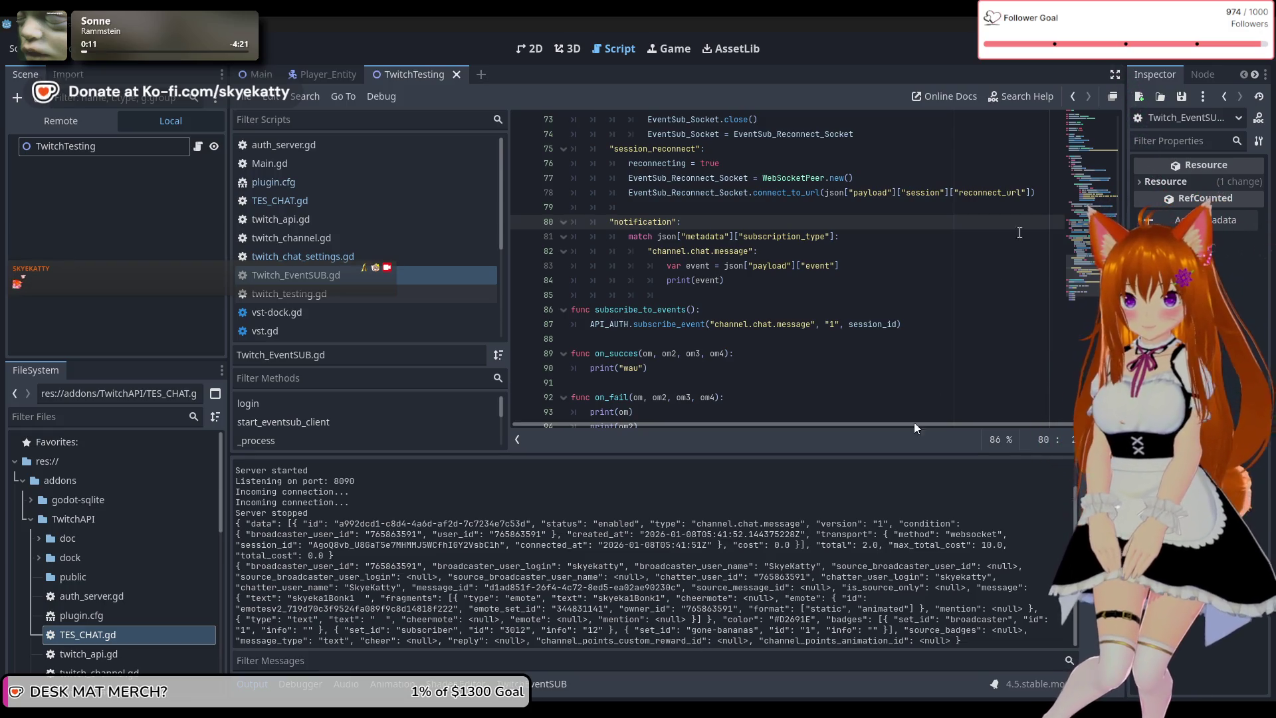
{"action": "key", "text": "F8"}
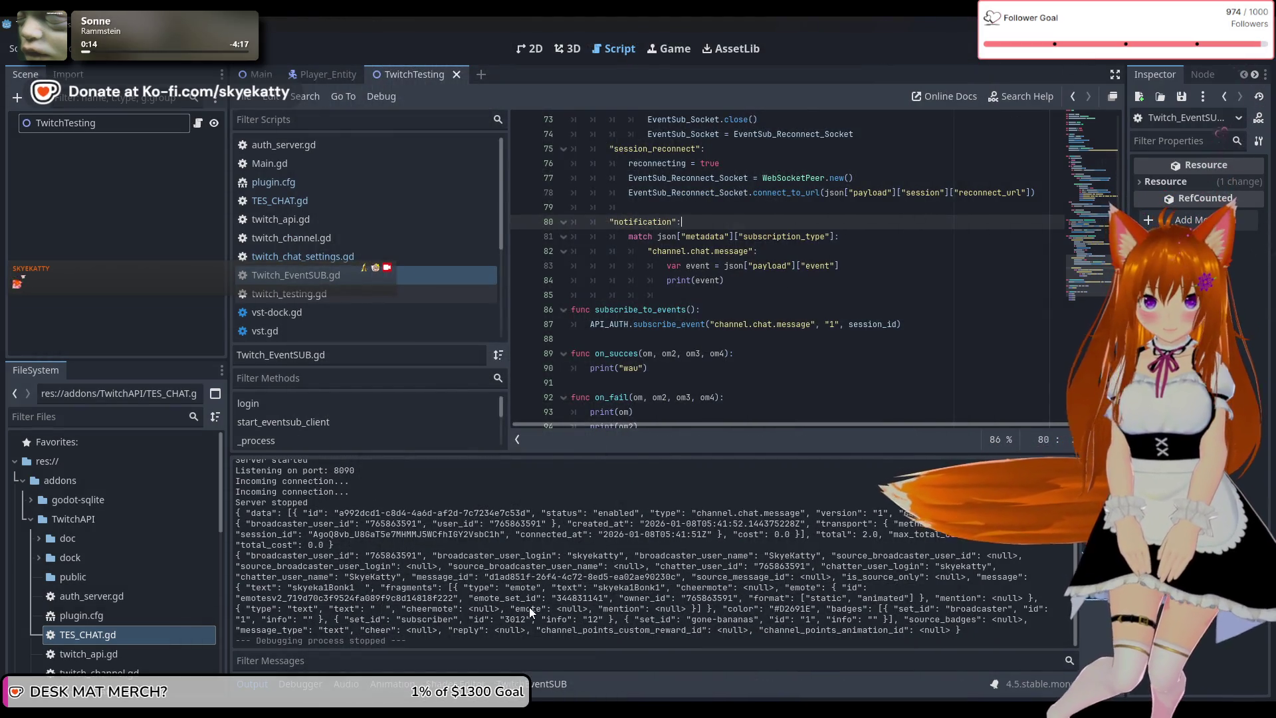
{"action": "left_click_drag", "start_coordinate": [509, 612], "coordinate": [399, 620]}
{"action": "left_click", "coordinate": [428, 625]}
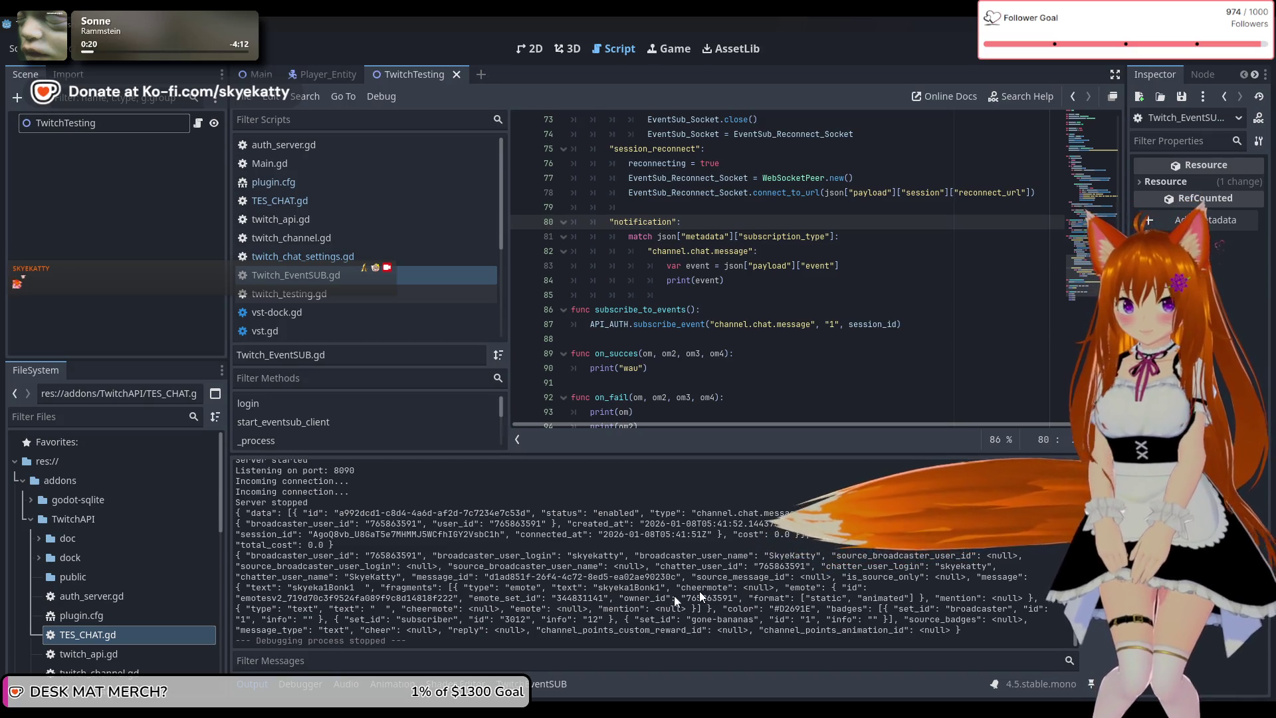
{"action": "mouse_move", "coordinate": [971, 628]}
{"action": "left_mouse_down"}
{"action": "mouse_move", "coordinate": [665, 619]}
{"action": "mouse_move", "coordinate": [326, 569]}
{"action": "mouse_move", "coordinate": [346, 598]}
{"action": "mouse_move", "coordinate": [236, 557]}
{"action": "left_mouse_up"}
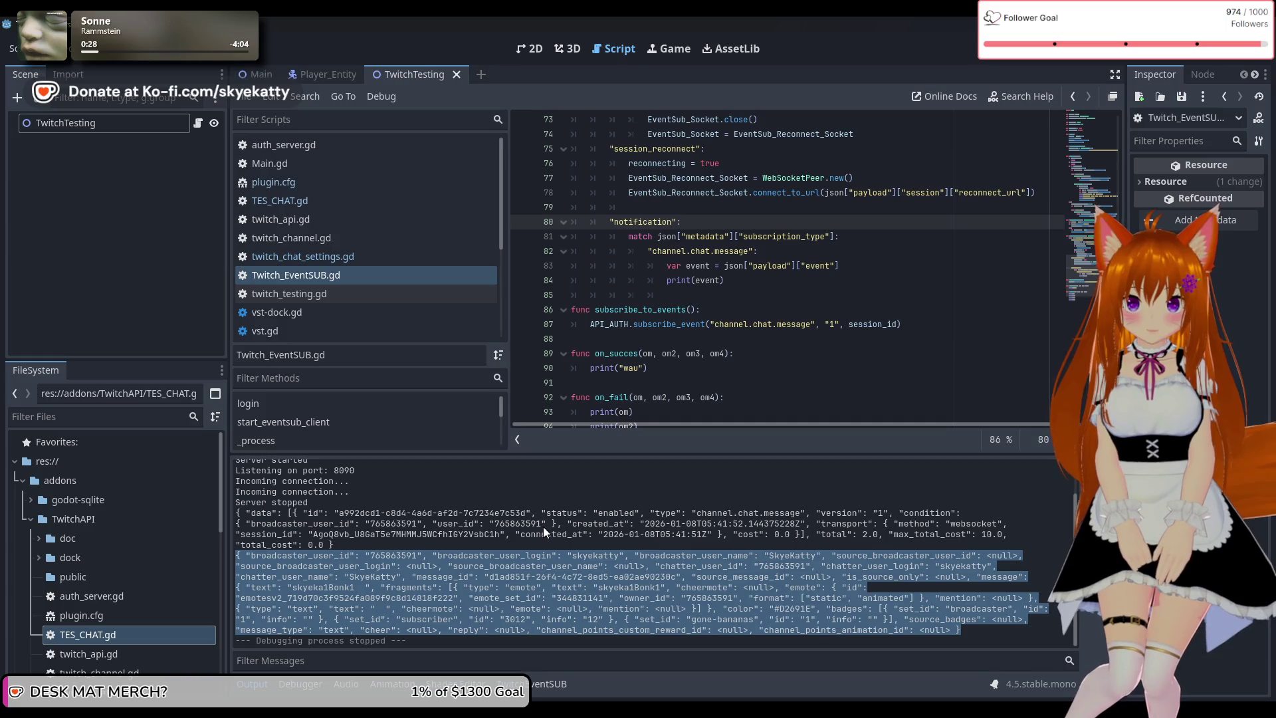
Copy the selected chat event JSON from the Output and bring Notepad++ forward
{"action": "right_click", "coordinate": [472, 569]}
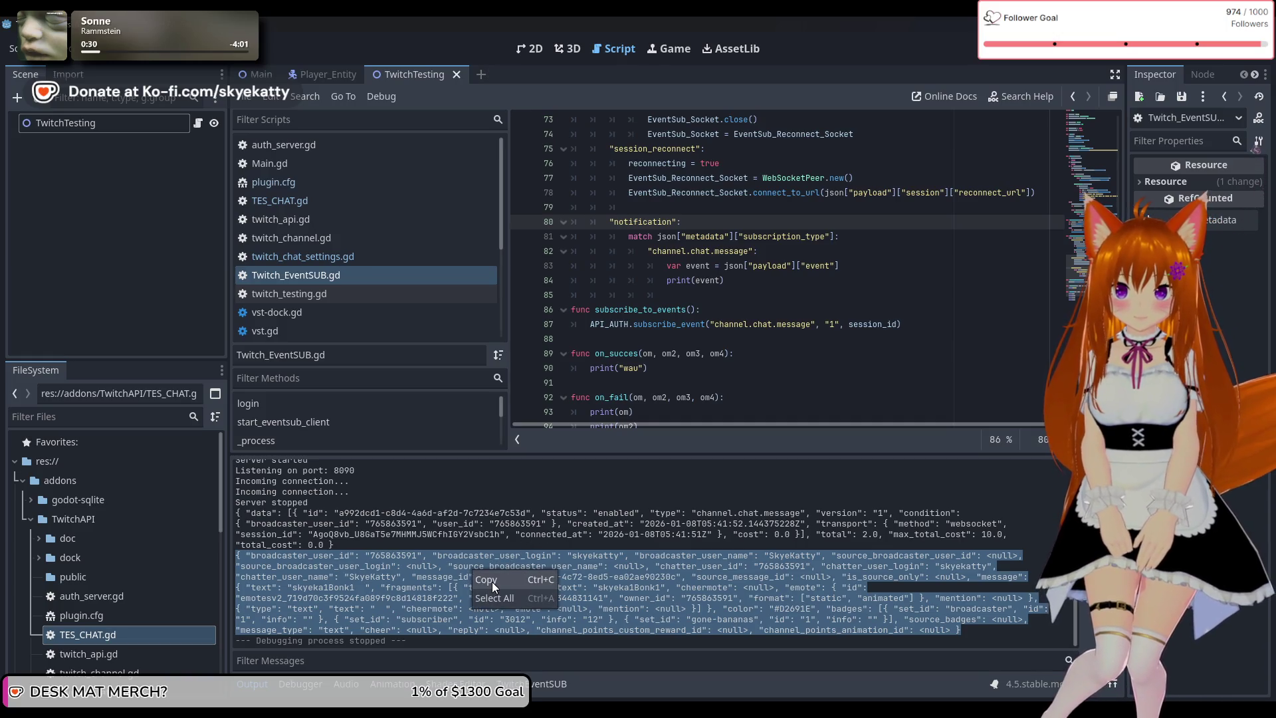
{"action": "left_click", "coordinate": [492, 581]}
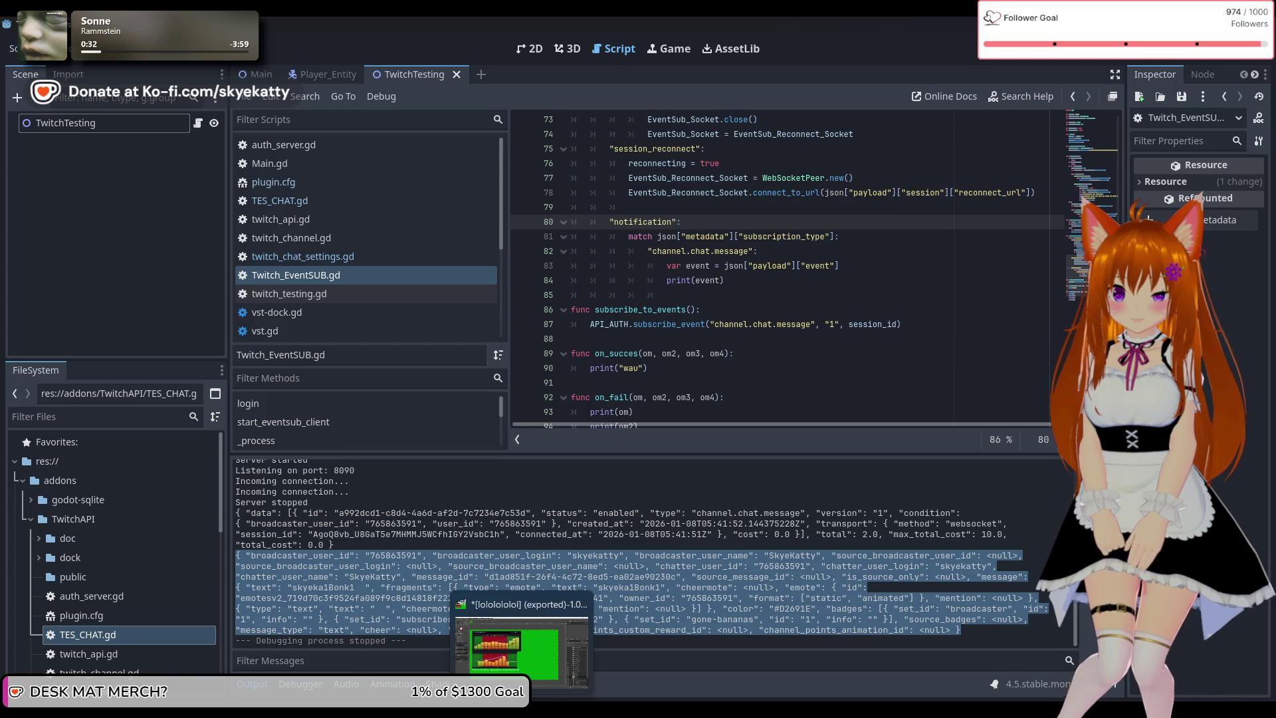
{"action": "mouse_move", "coordinate": [346, 708]}
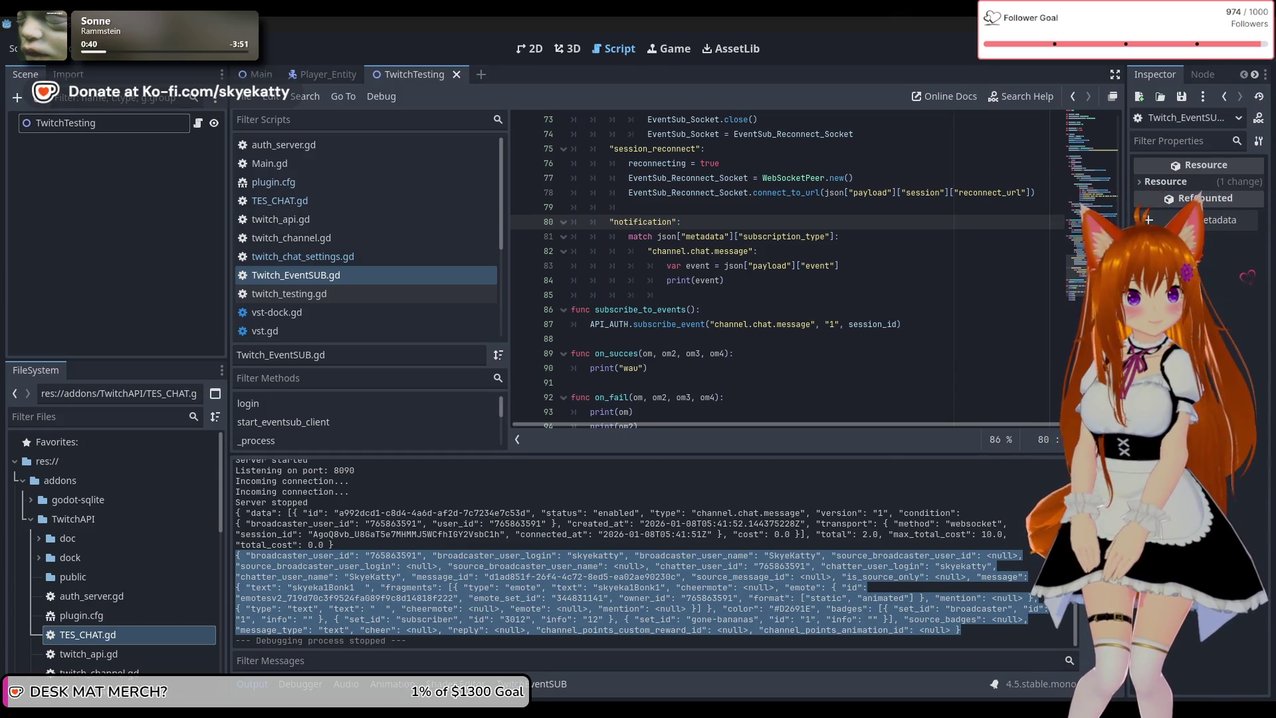
{"action": "key", "text": "alt+Tab"}
{"action": "left_click_drag", "start_coordinate": [738, 117], "coordinate": [710, 90]}
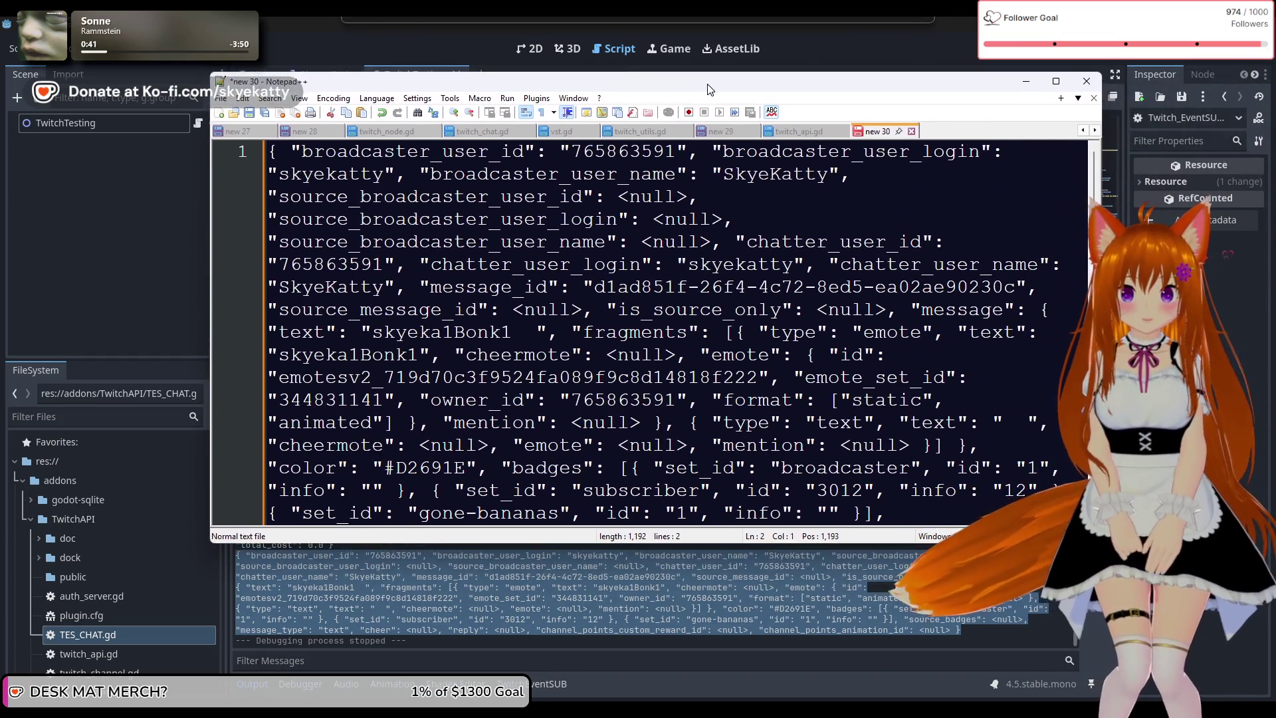
Break the JSON after the opening brace, with broadcaster id, login and name on indented lines
{"action": "left_click", "coordinate": [292, 153]}
{"action": "key", "text": "Return"}
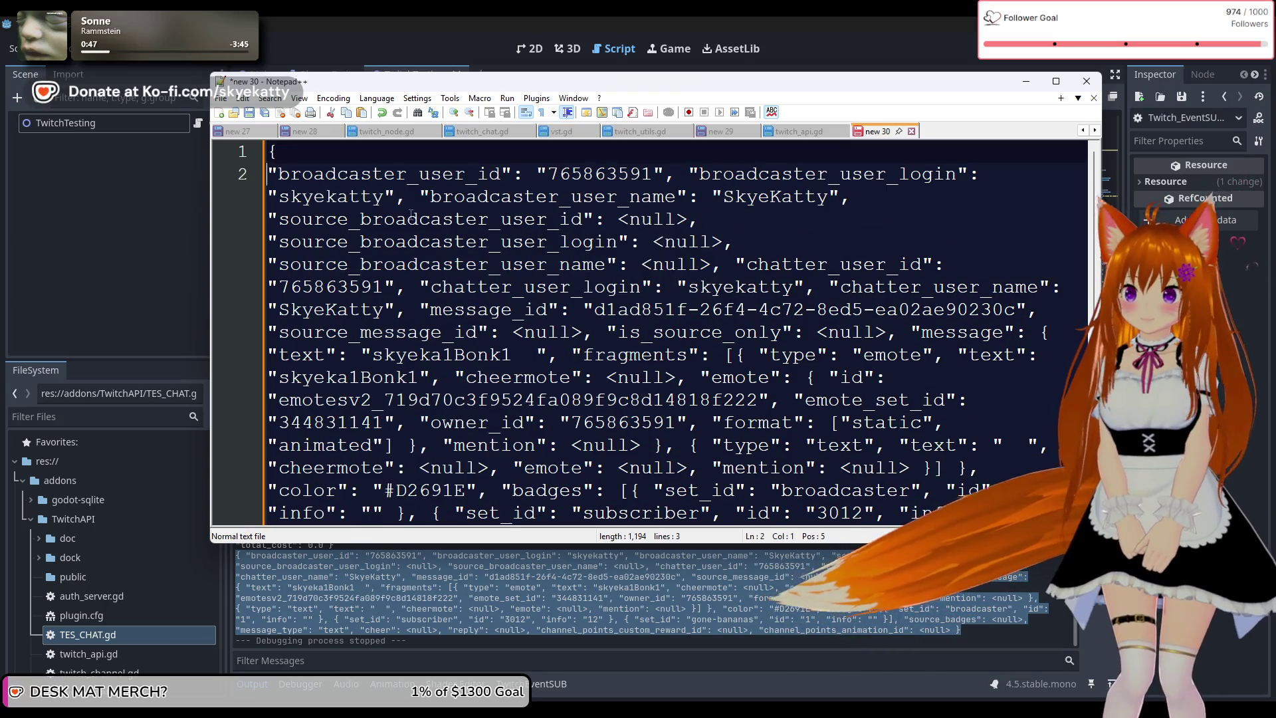
{"action": "key", "text": "Tab"}
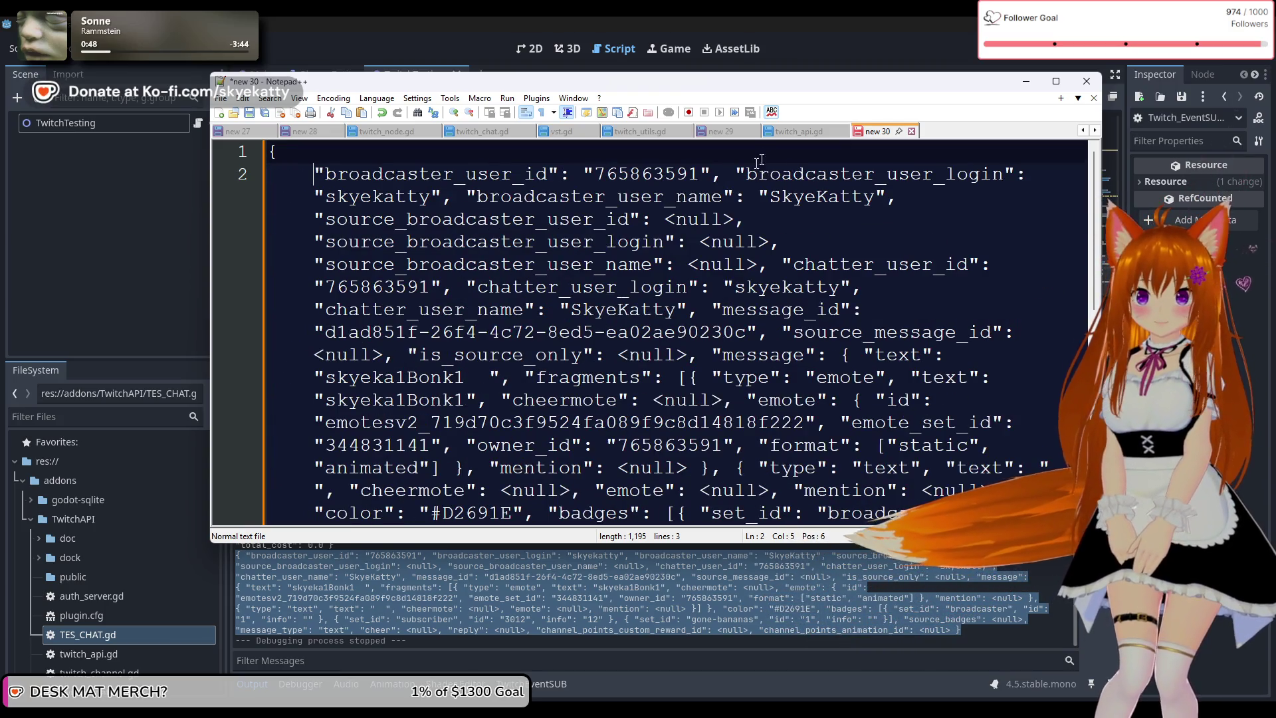
{"action": "left_click", "coordinate": [736, 174]}
{"action": "key", "text": "BackSpace"}
{"action": "key", "text": "Return"}
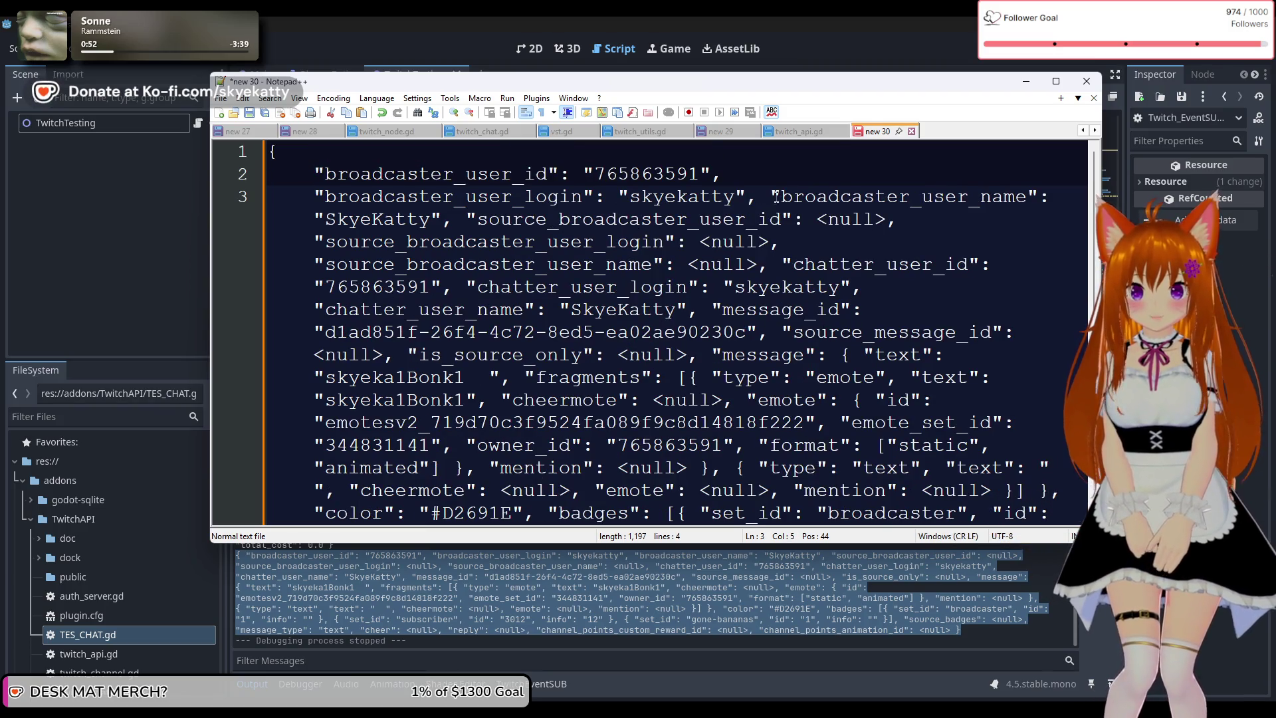
{"action": "key", "text": "BackSpace"}
{"action": "key", "text": "Return"}
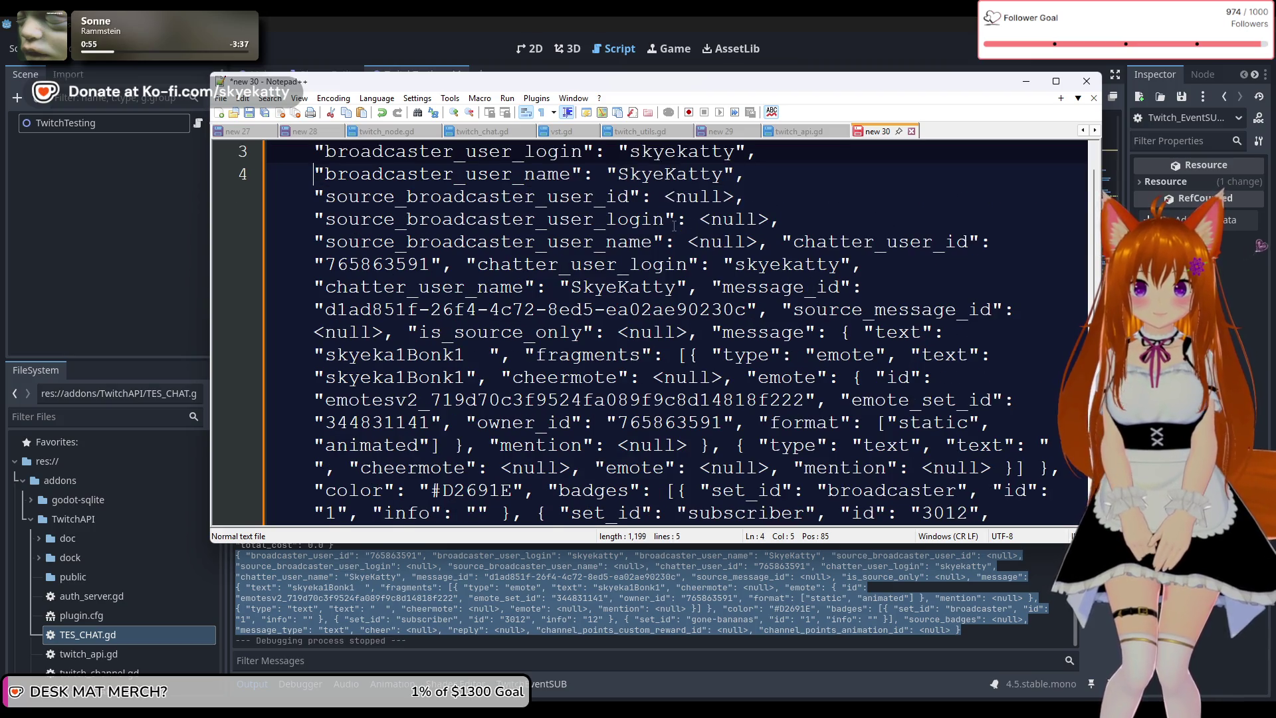
{"action": "scroll", "coordinate": [675, 226], "scroll_direction": "up", "scroll_amount": 1}
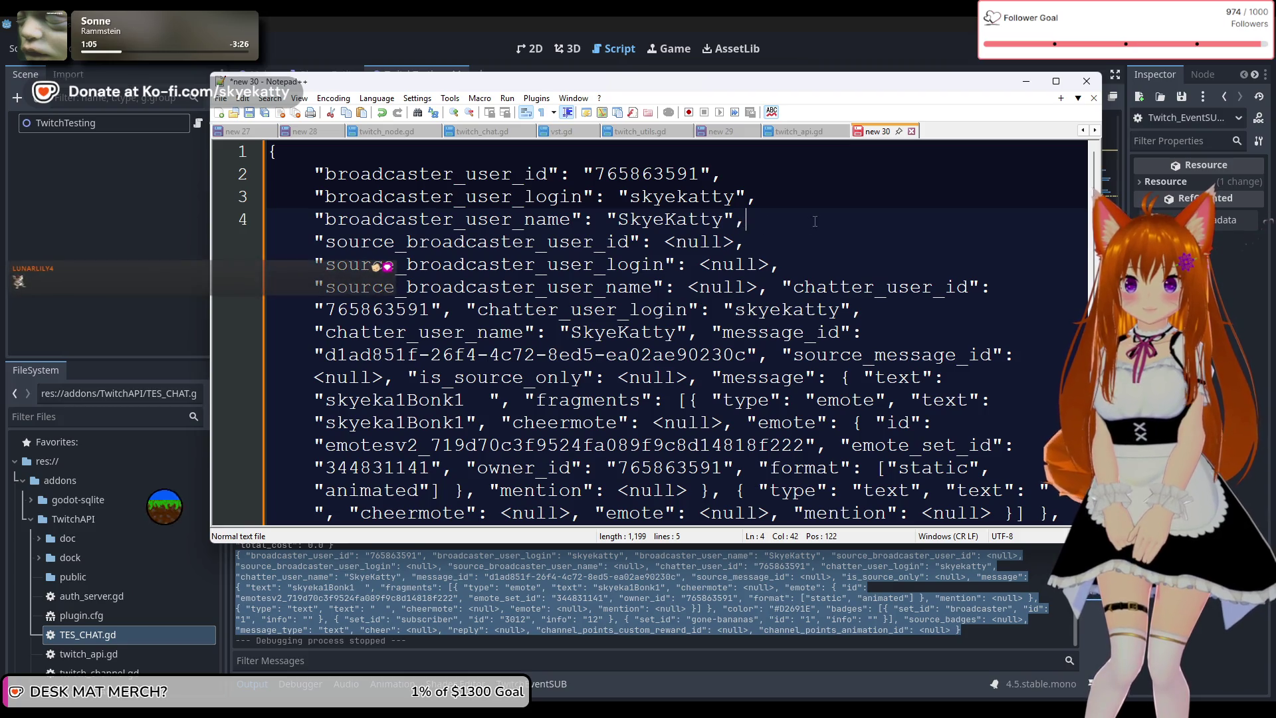
Split the source_broadcaster id, login and name onto separate lines, then undo the last breaks
{"action": "key", "text": "Return"}
{"action": "scroll", "coordinate": [752, 224], "scroll_direction": "down", "scroll_amount": 1}
{"action": "scroll", "coordinate": [756, 226], "scroll_direction": "up", "scroll_amount": 1}
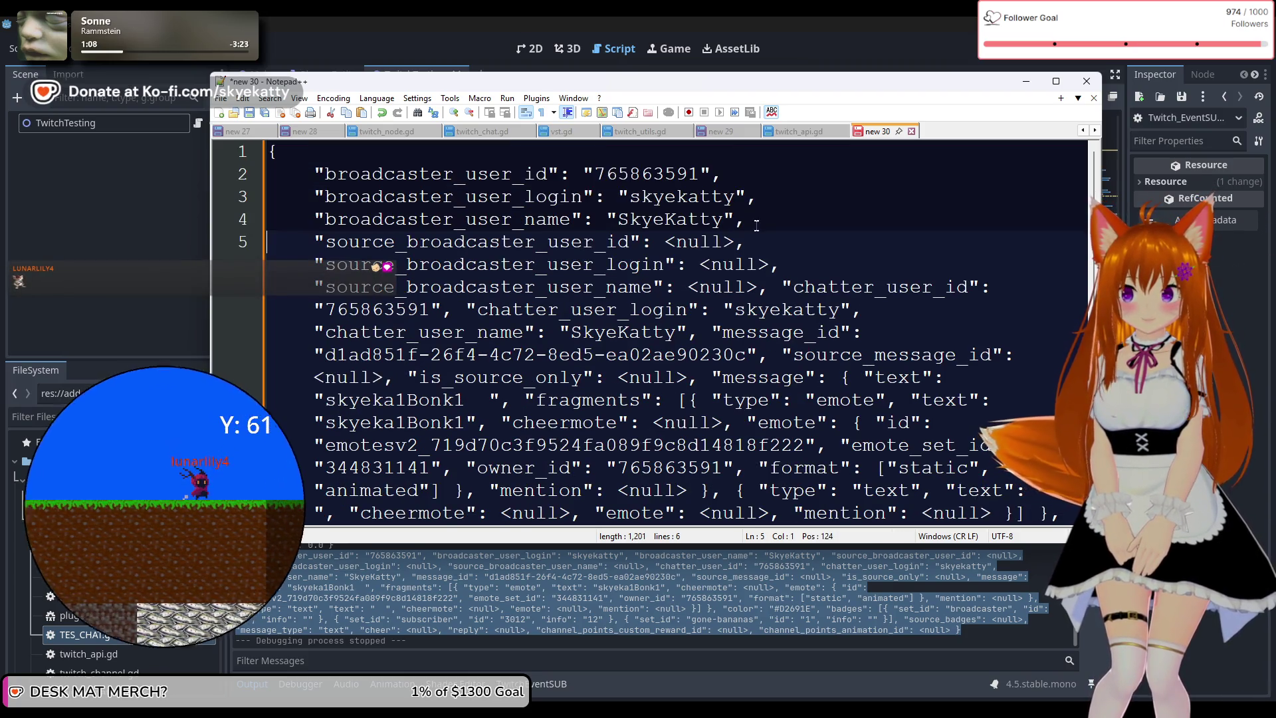
{"action": "left_click", "coordinate": [762, 242]}
{"action": "key", "text": "Return"}
{"action": "scroll", "coordinate": [761, 241], "scroll_direction": "down", "scroll_amount": 1}
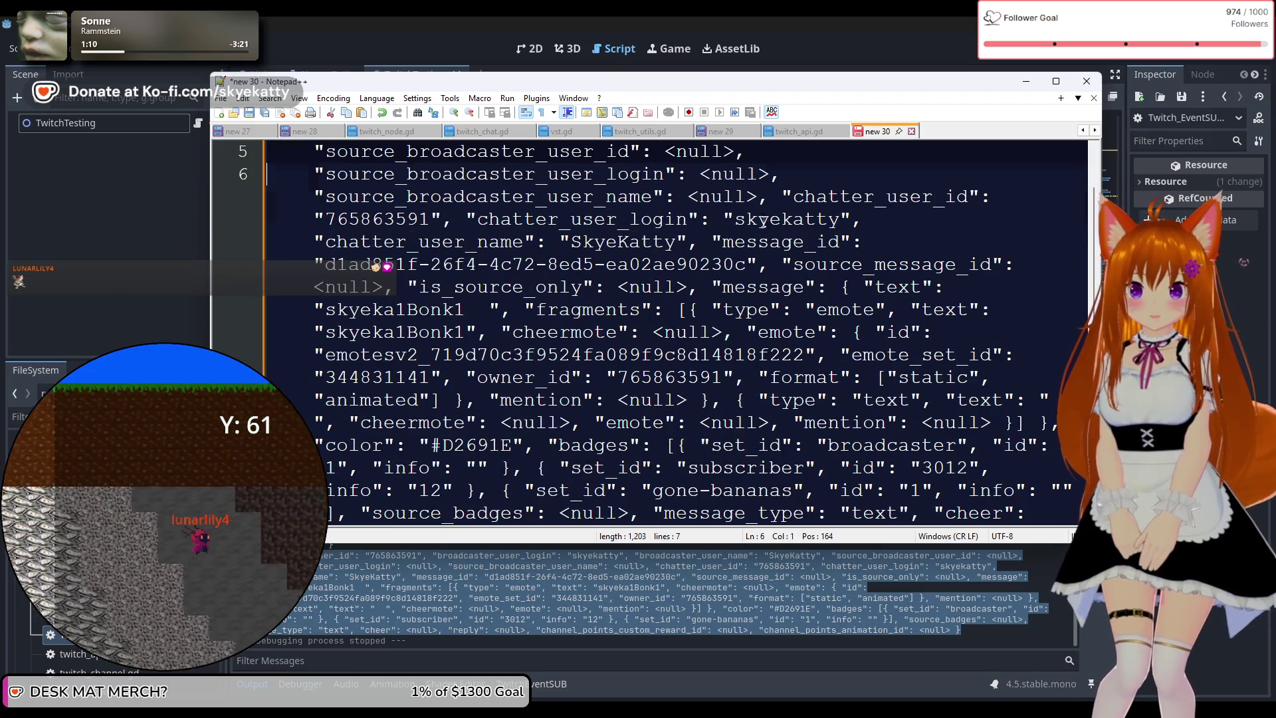
{"action": "scroll", "coordinate": [771, 241], "scroll_direction": "up", "scroll_amount": 1}
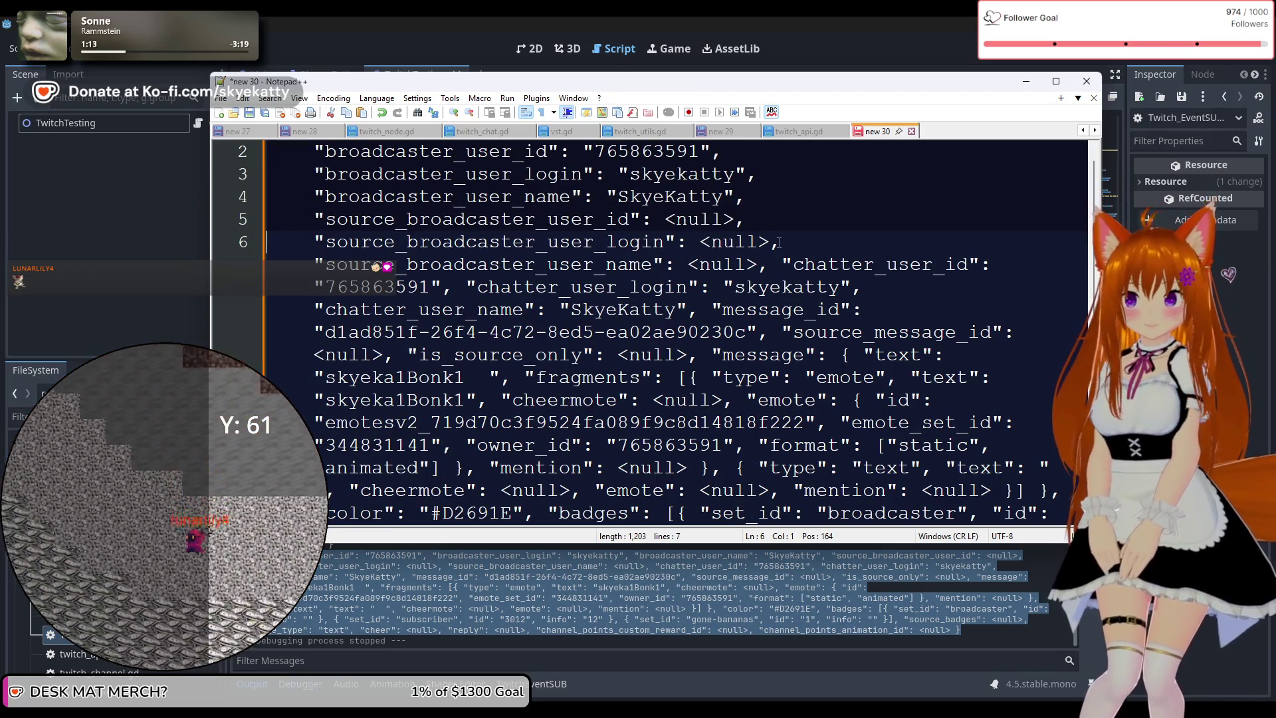
{"action": "left_click", "coordinate": [779, 241]}
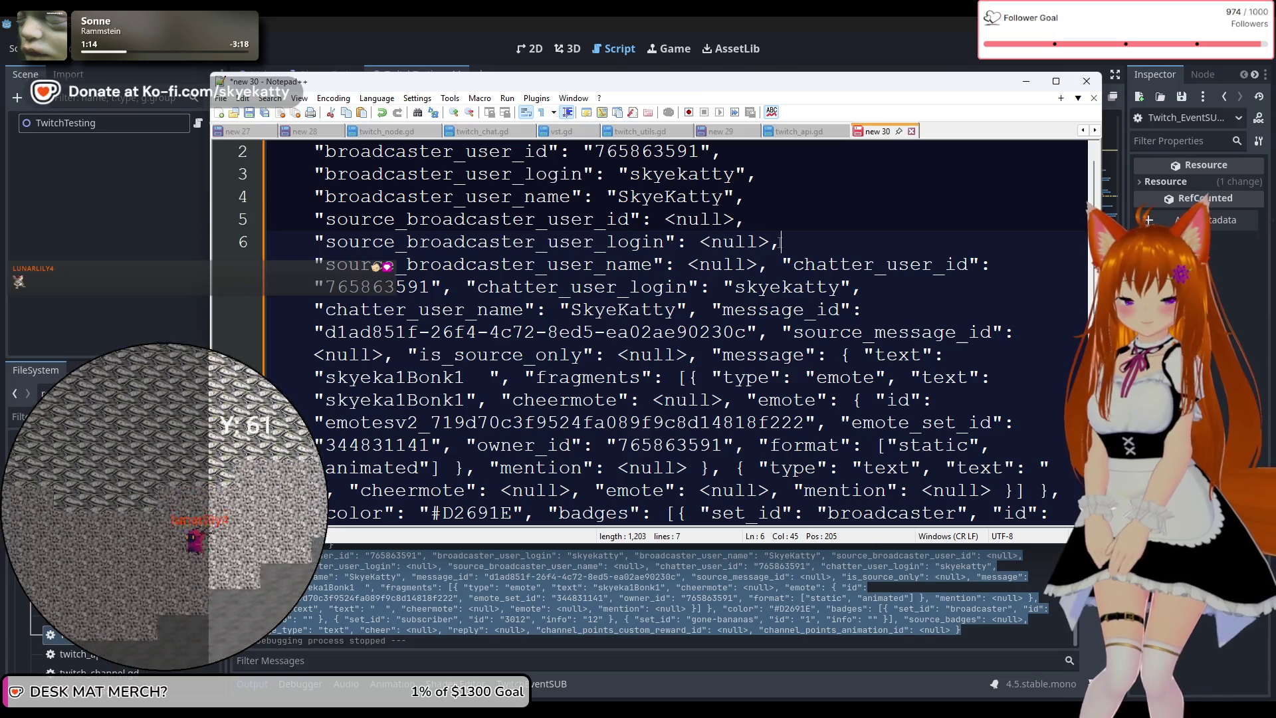
{"action": "key", "text": "Return"}
{"action": "scroll", "coordinate": [783, 242], "scroll_direction": "down", "scroll_amount": 1}
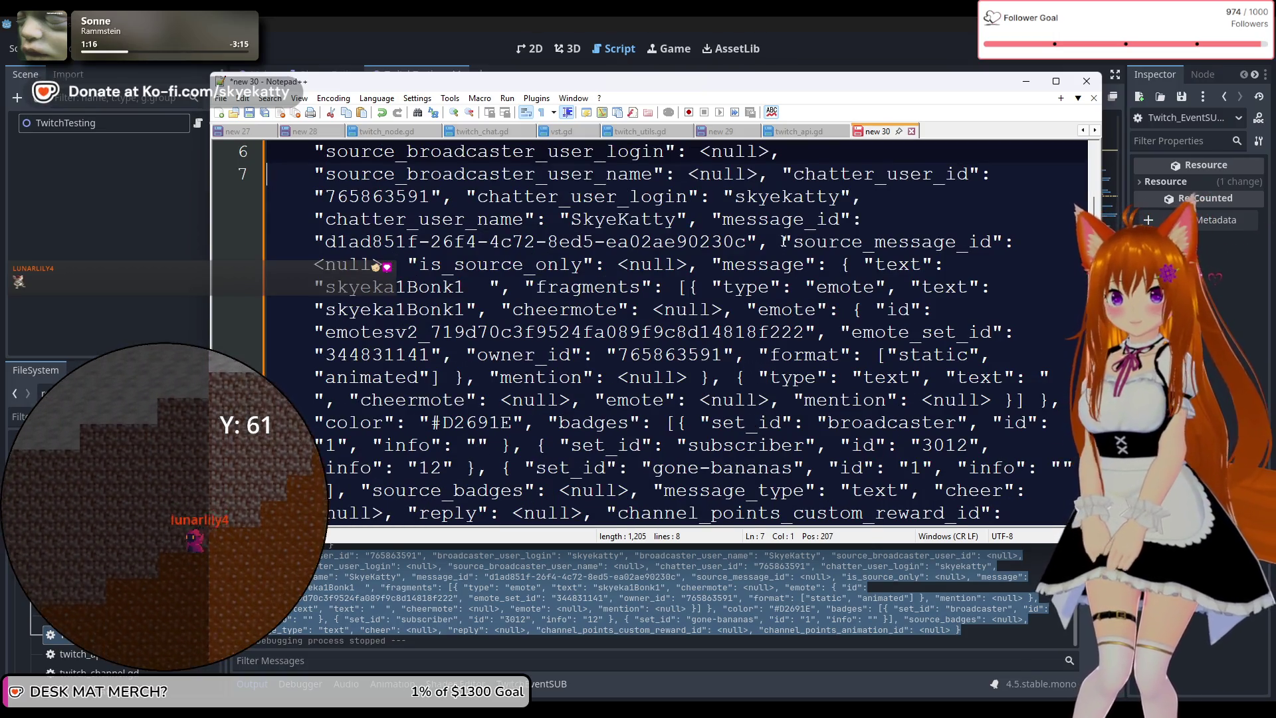
{"action": "scroll", "coordinate": [783, 242], "scroll_direction": "up", "scroll_amount": 2}
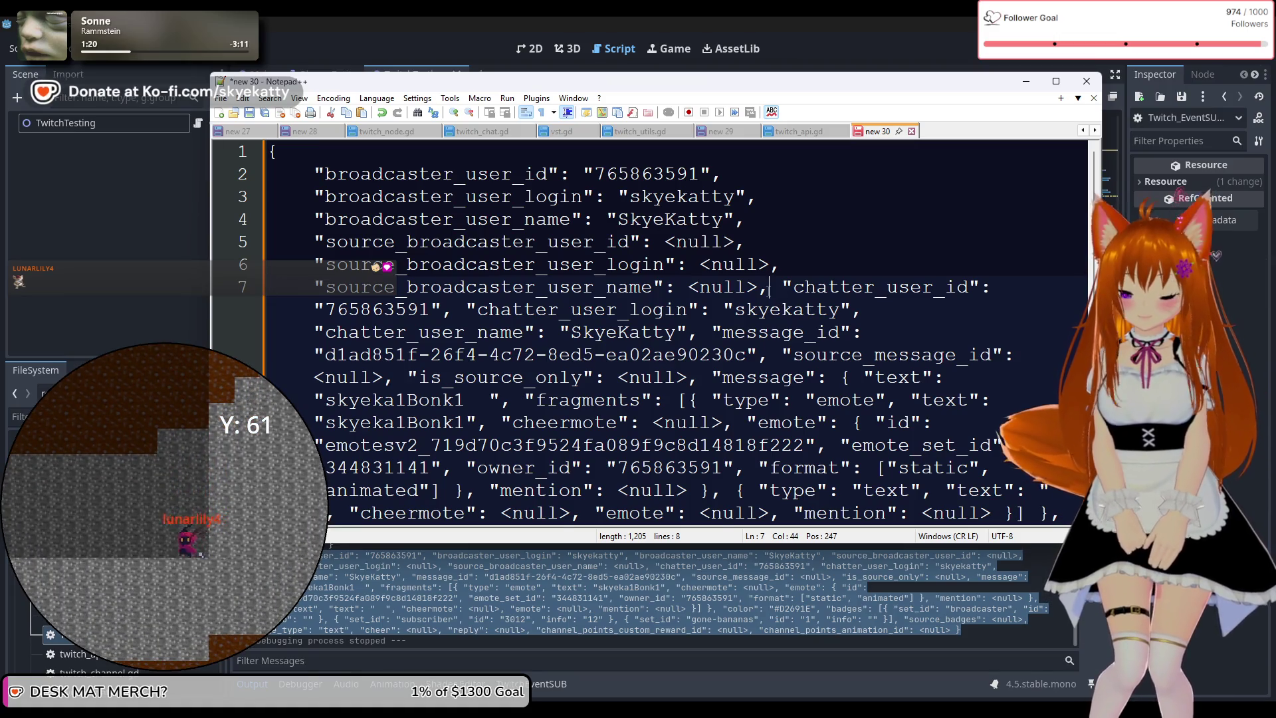
{"action": "key", "text": "ctrl+z"}
{"action": "key", "text": "ctrl+z"}
{"action": "key", "text": "ctrl+z"}
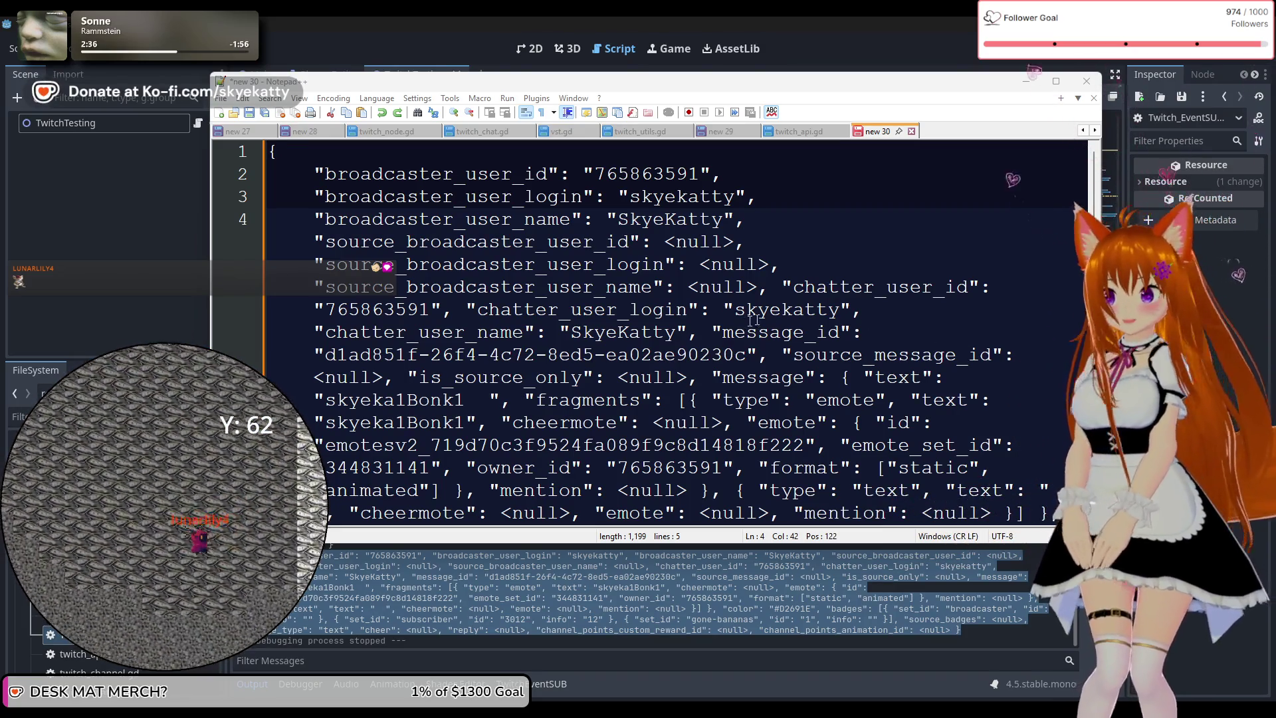
Delete all text in the new 30 document and return to Godot
{"action": "double_click", "coordinate": [812, 289]}
{"action": "key", "text": "ctrl+a"}
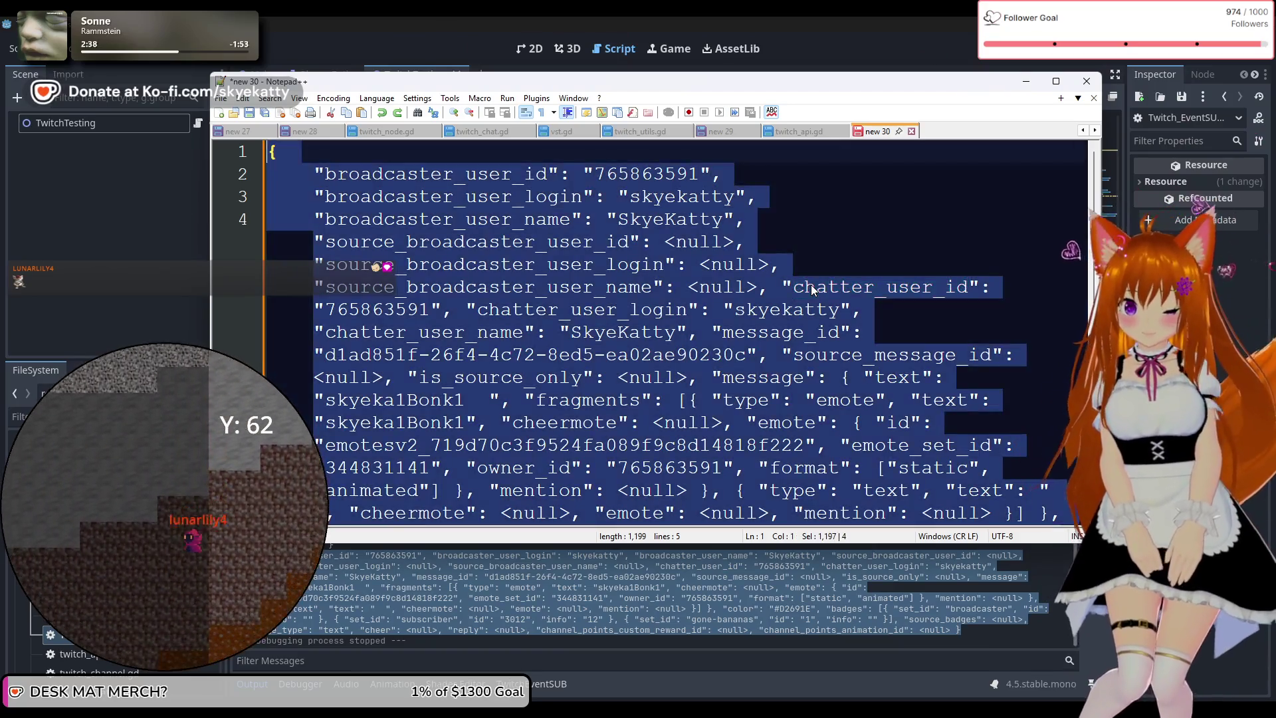
{"action": "key", "text": "Delete"}
{"action": "key", "text": "alt+Tab"}
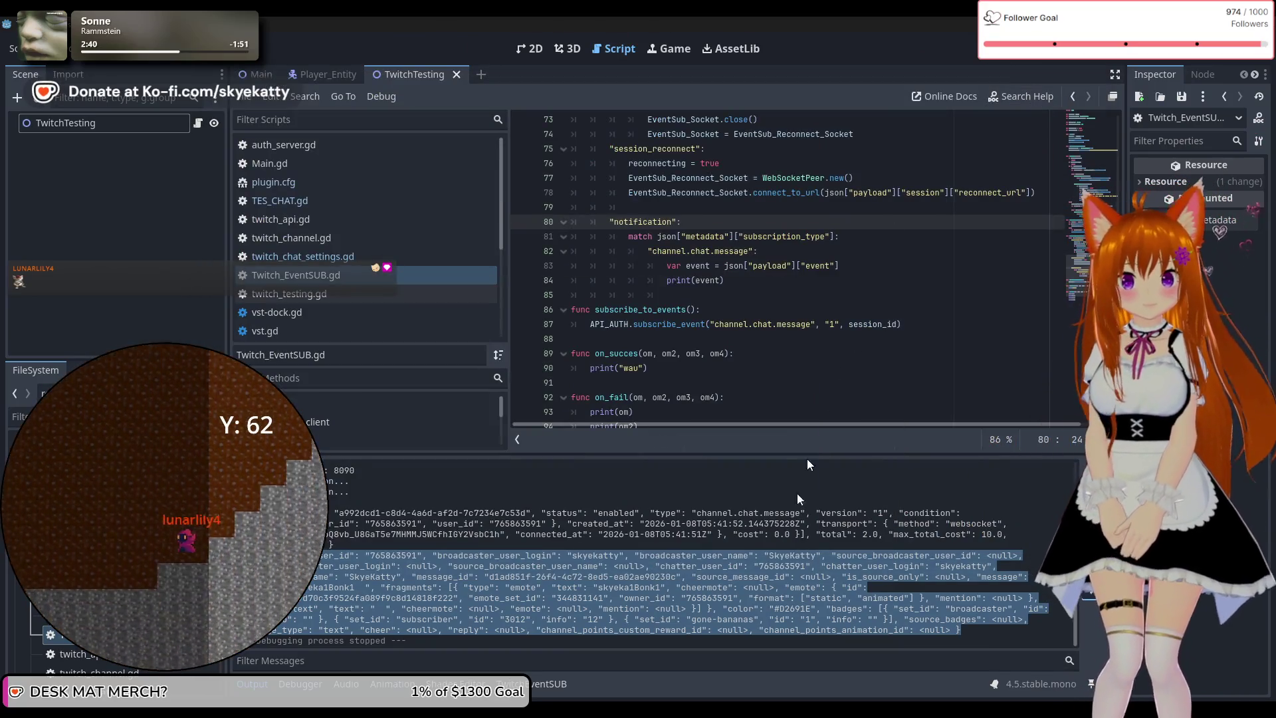
Run the project to receive the butter chat message, stop it, and select its printed output
{"action": "left_click", "coordinate": [823, 542]}
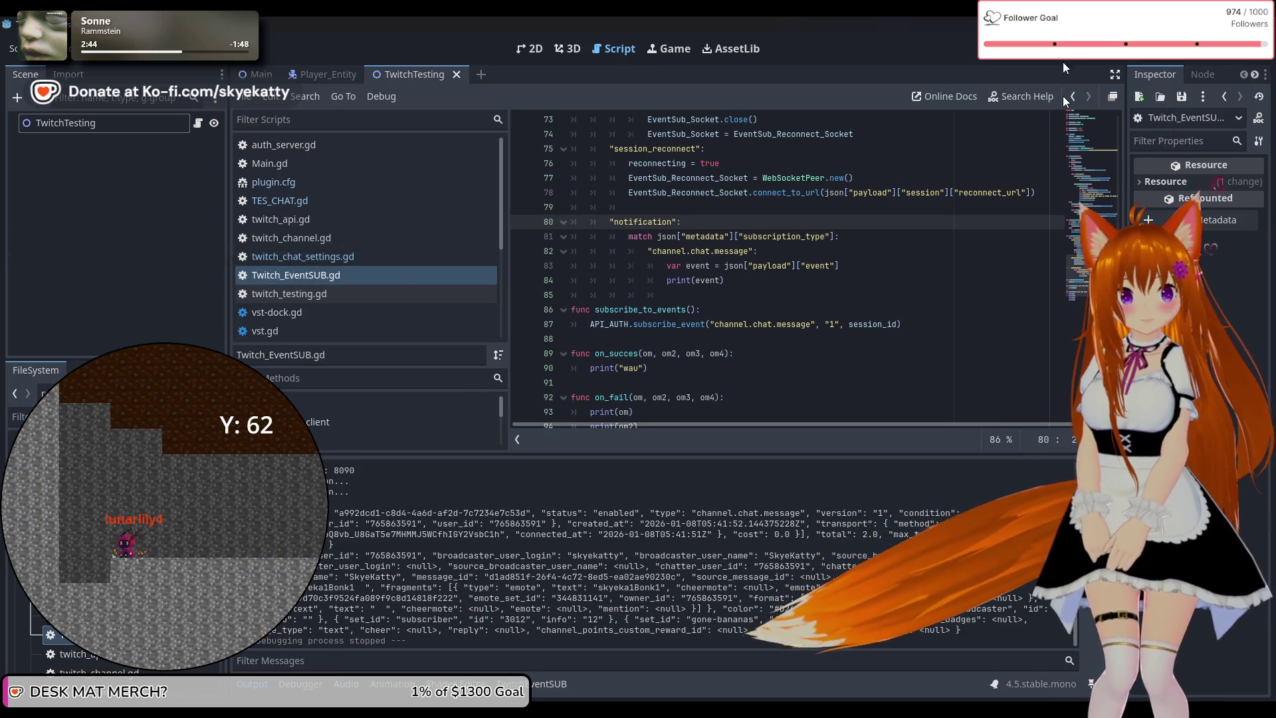
{"action": "key", "text": "F5"}
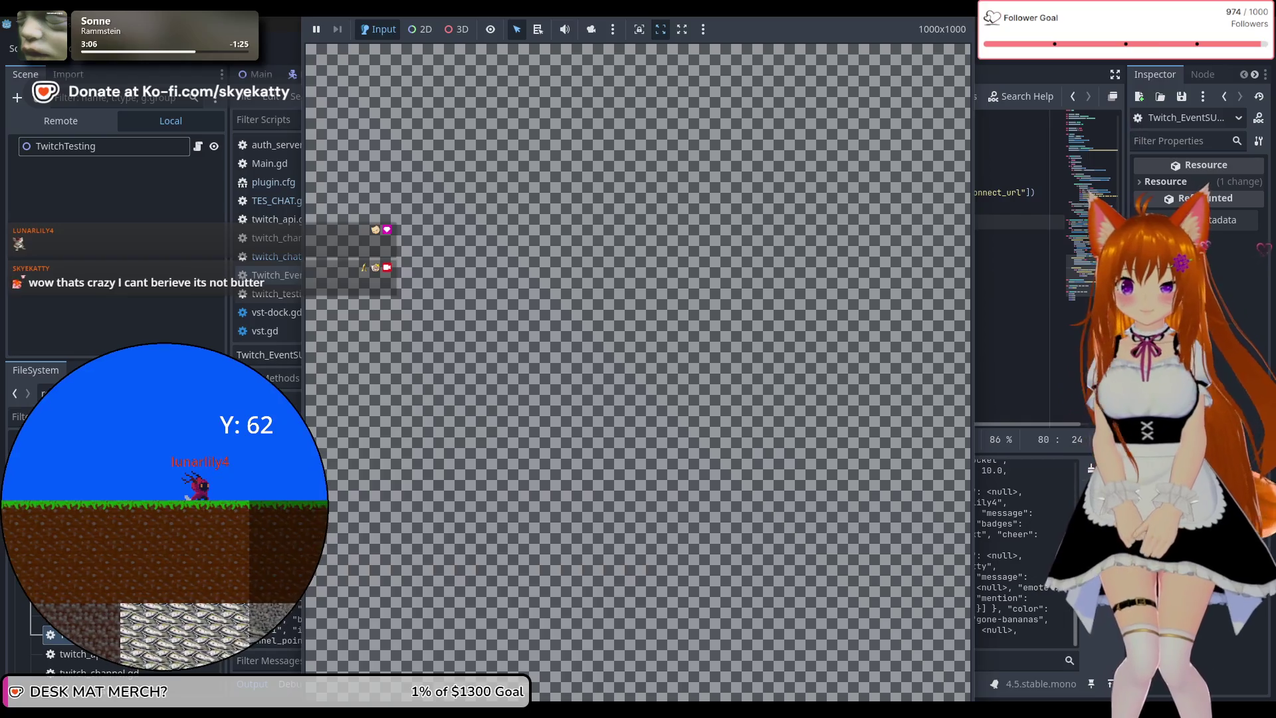
{"action": "left_click", "coordinate": [1135, 61]}
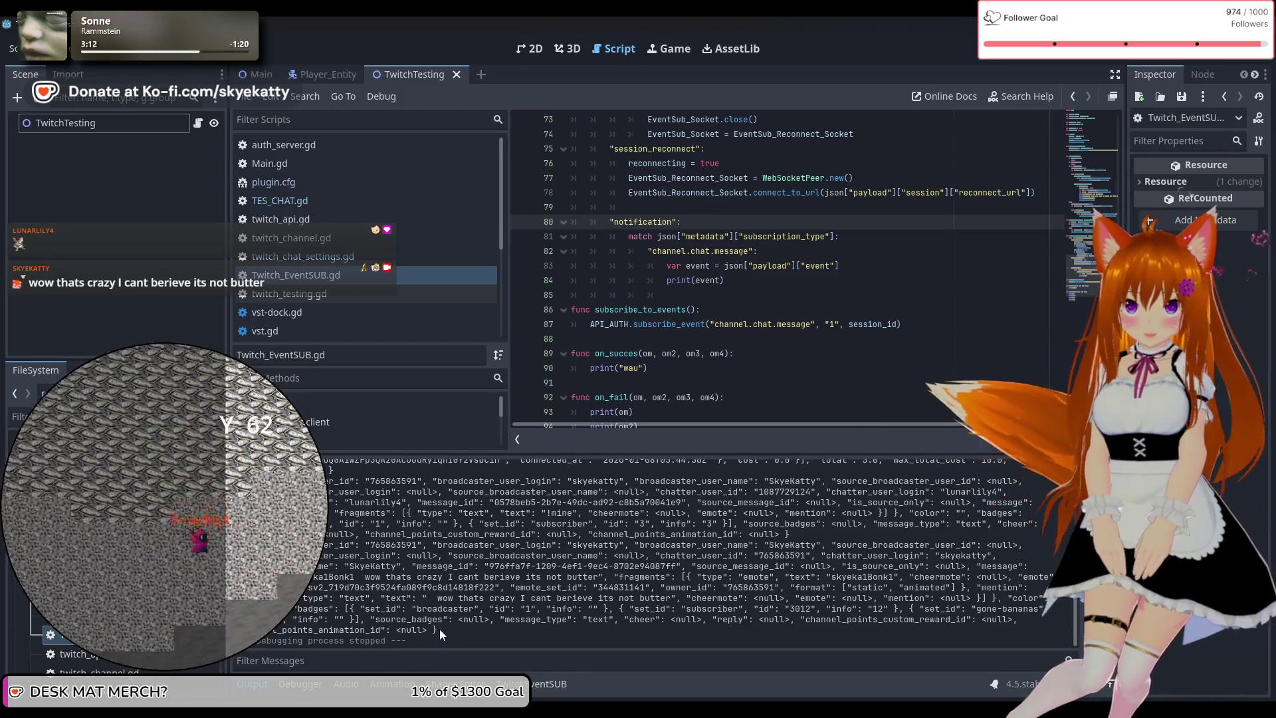
{"action": "mouse_move", "coordinate": [440, 629]}
{"action": "left_mouse_down"}
{"action": "mouse_move", "coordinate": [312, 577]}
{"action": "mouse_move", "coordinate": [312, 545]}
{"action": "left_mouse_up"}
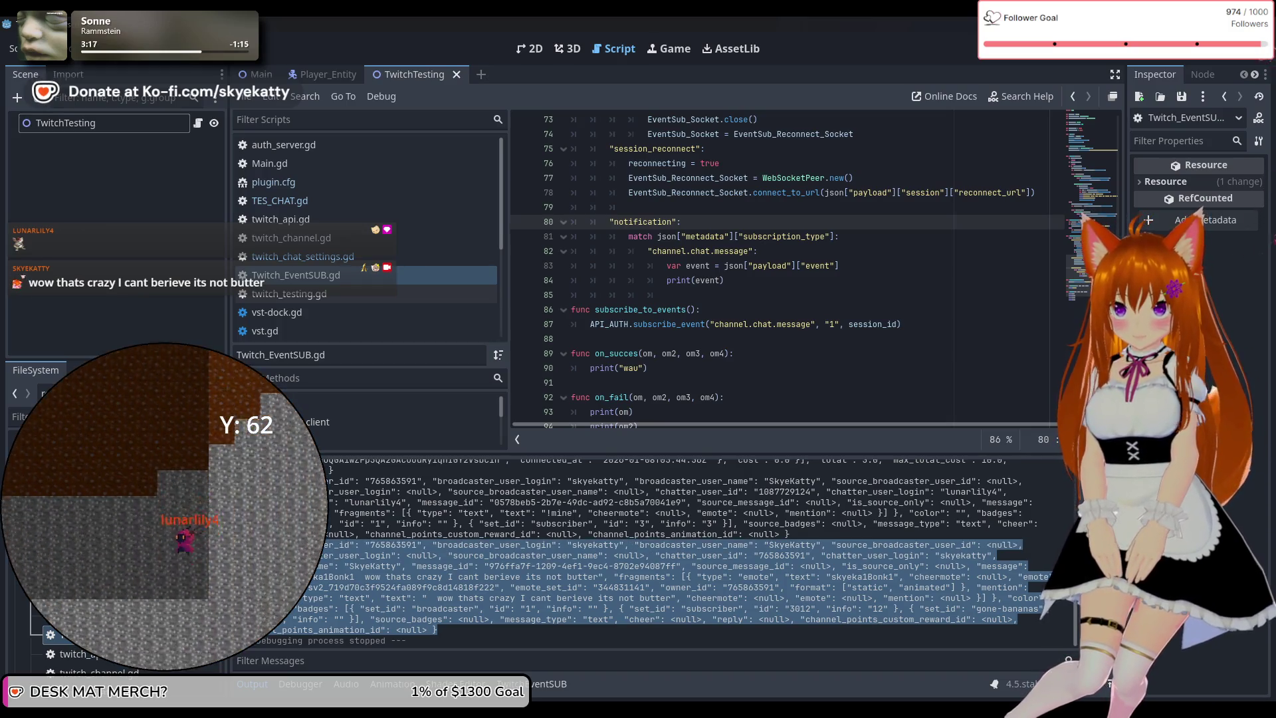
Review the latest chat event in the Output log, then switch to the new 30 document
{"action": "scroll", "coordinate": [570, 579], "scroll_direction": "up", "scroll_amount": 1}
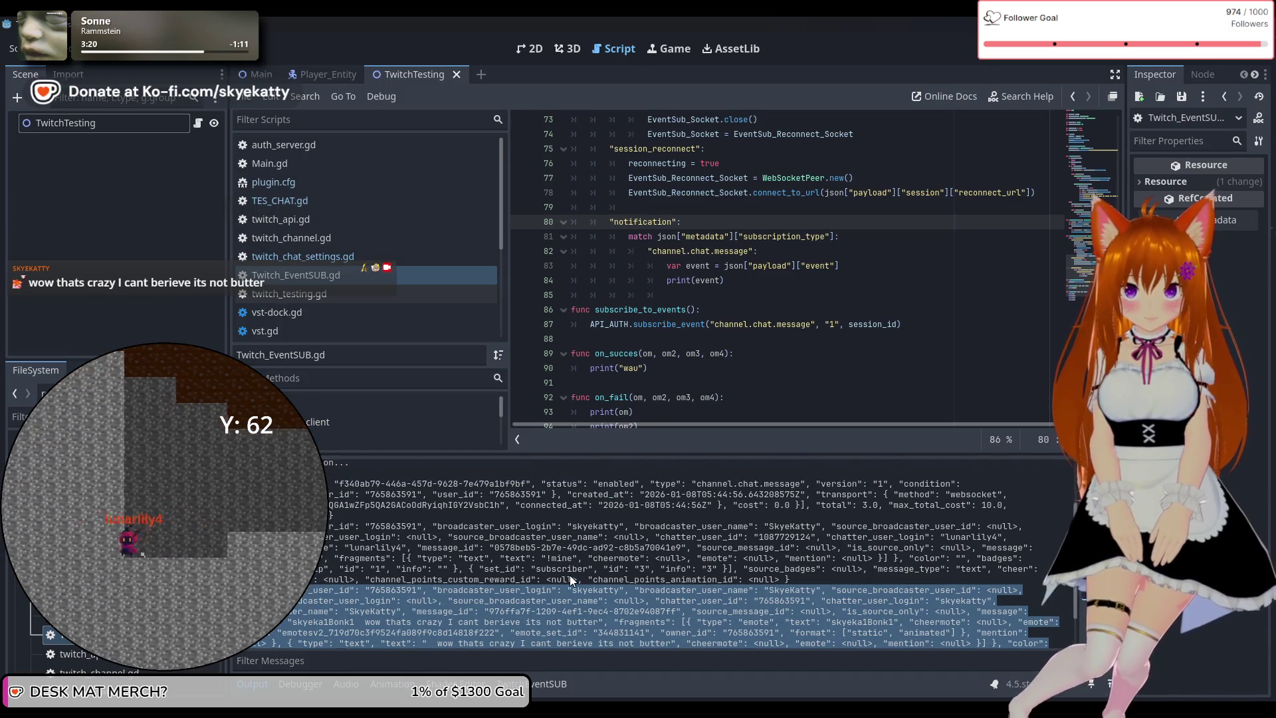
{"action": "scroll", "coordinate": [569, 576], "scroll_direction": "down", "scroll_amount": 1}
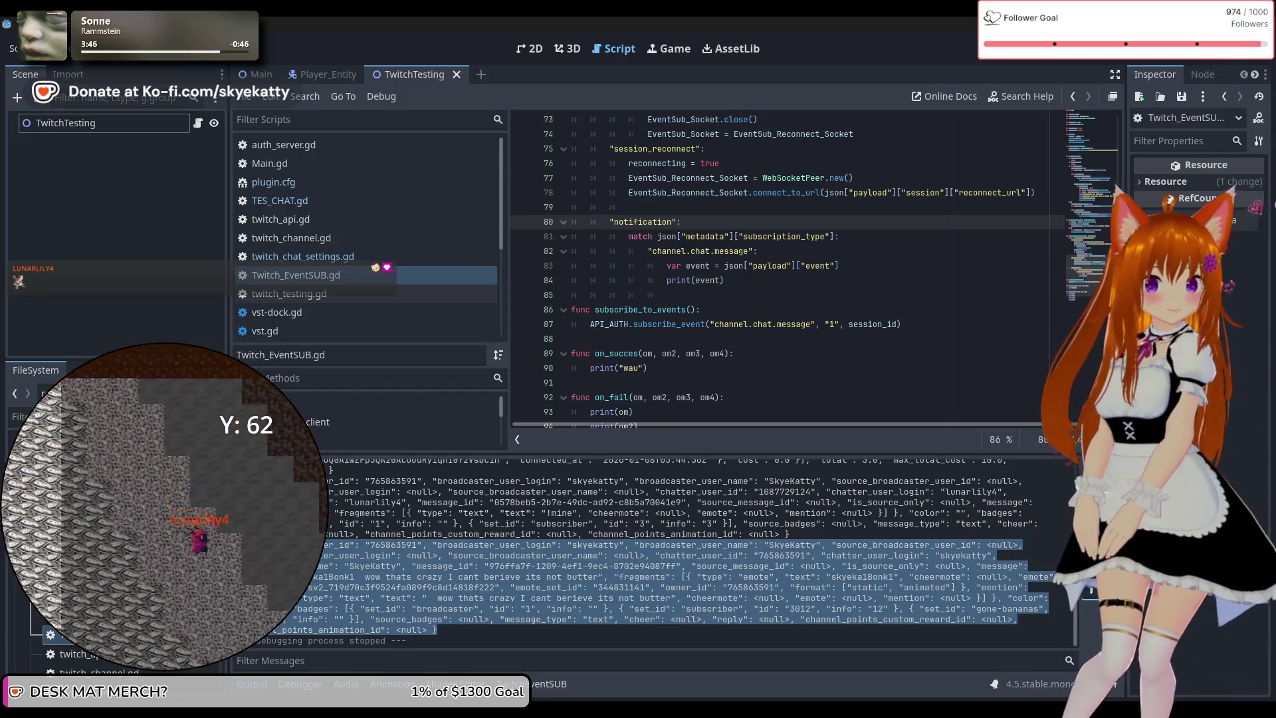
{"action": "key", "text": "alt+Tab"}
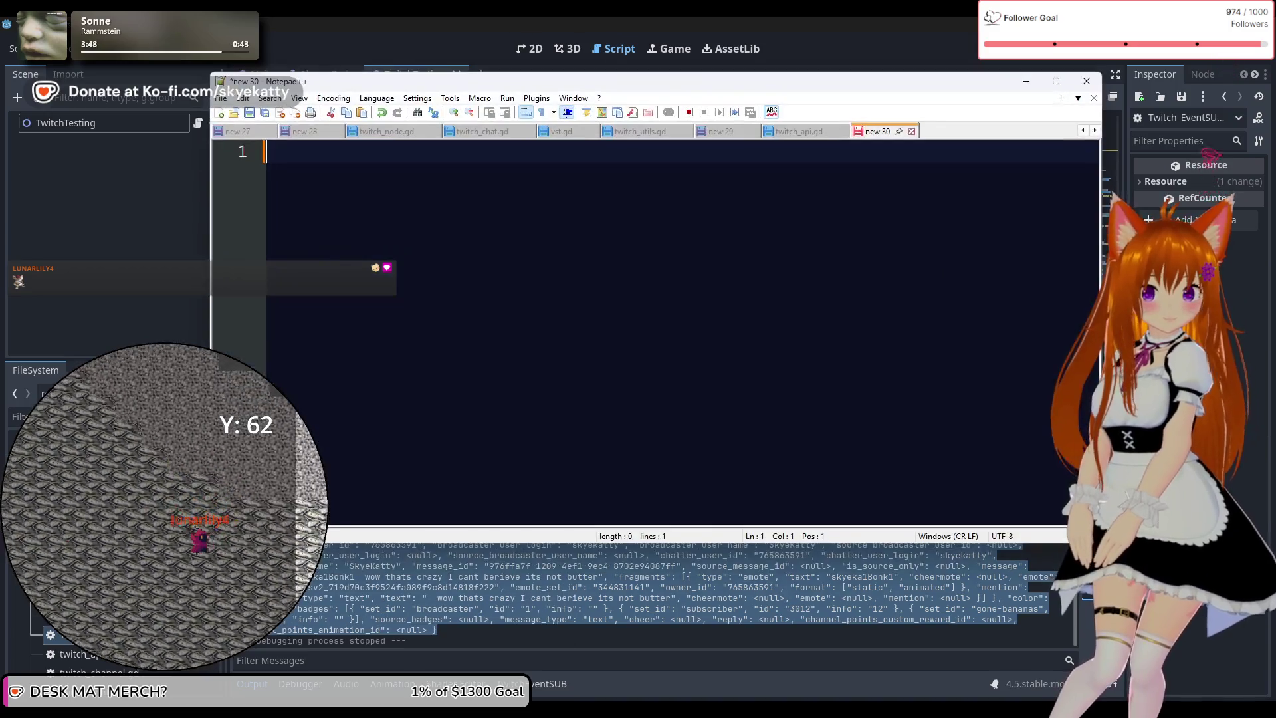
Maximize Notepad++ and review the 65-line formatted chat event, including message fragments and badges
{"action": "left_click", "coordinate": [1056, 80]}
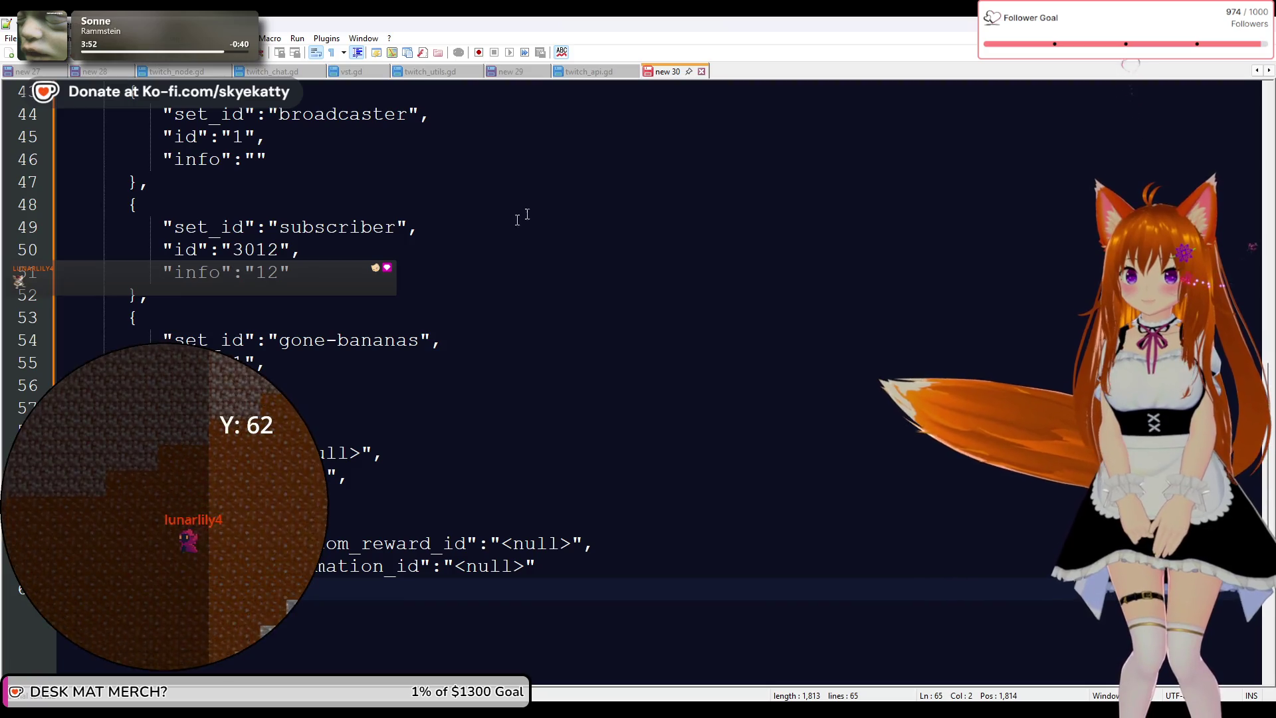
{"action": "scroll", "coordinate": [517, 219], "scroll_direction": "up", "scroll_amount": 3}
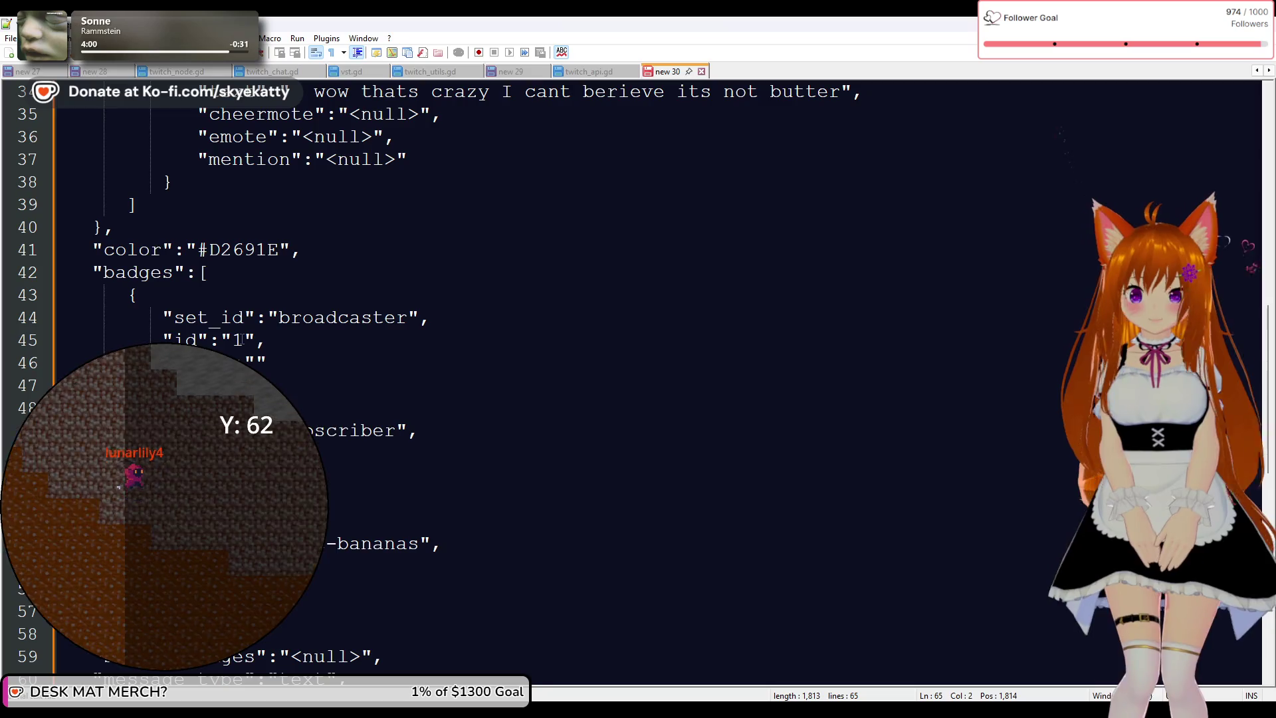
{"action": "scroll", "coordinate": [476, 417], "scroll_direction": "up", "scroll_amount": 1}
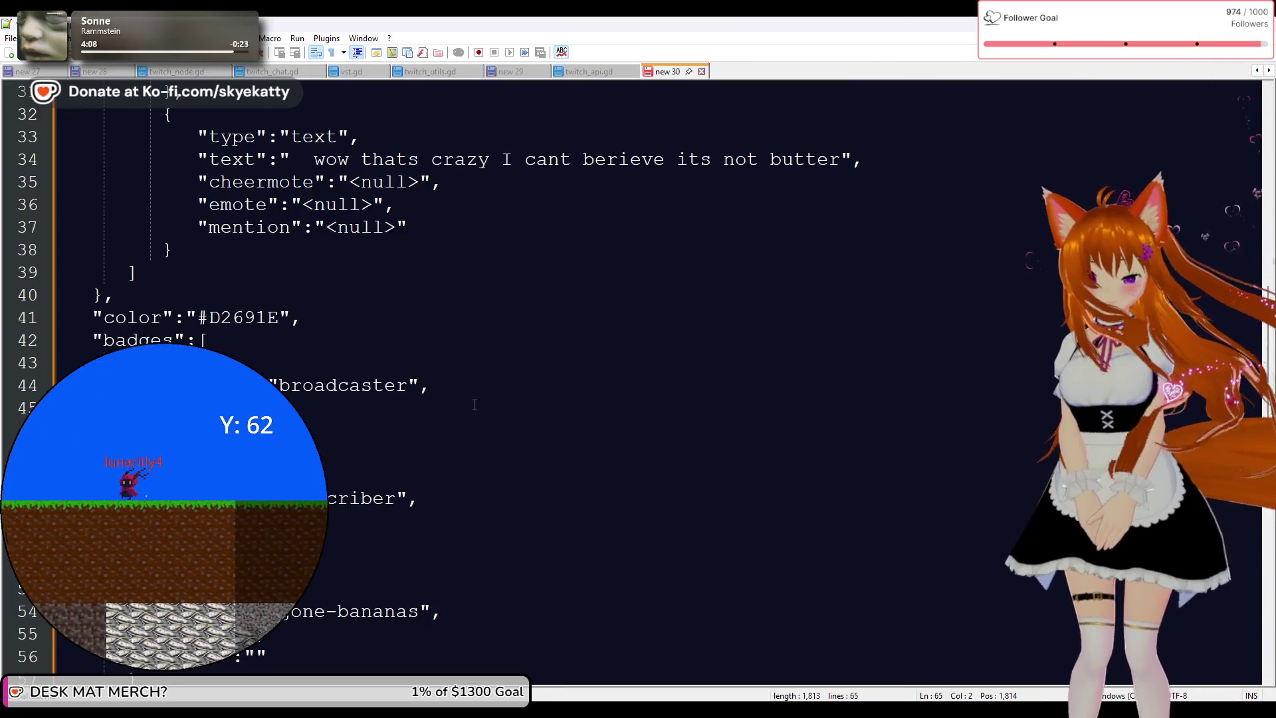
{"action": "scroll", "coordinate": [475, 405], "scroll_direction": "up", "scroll_amount": 4}
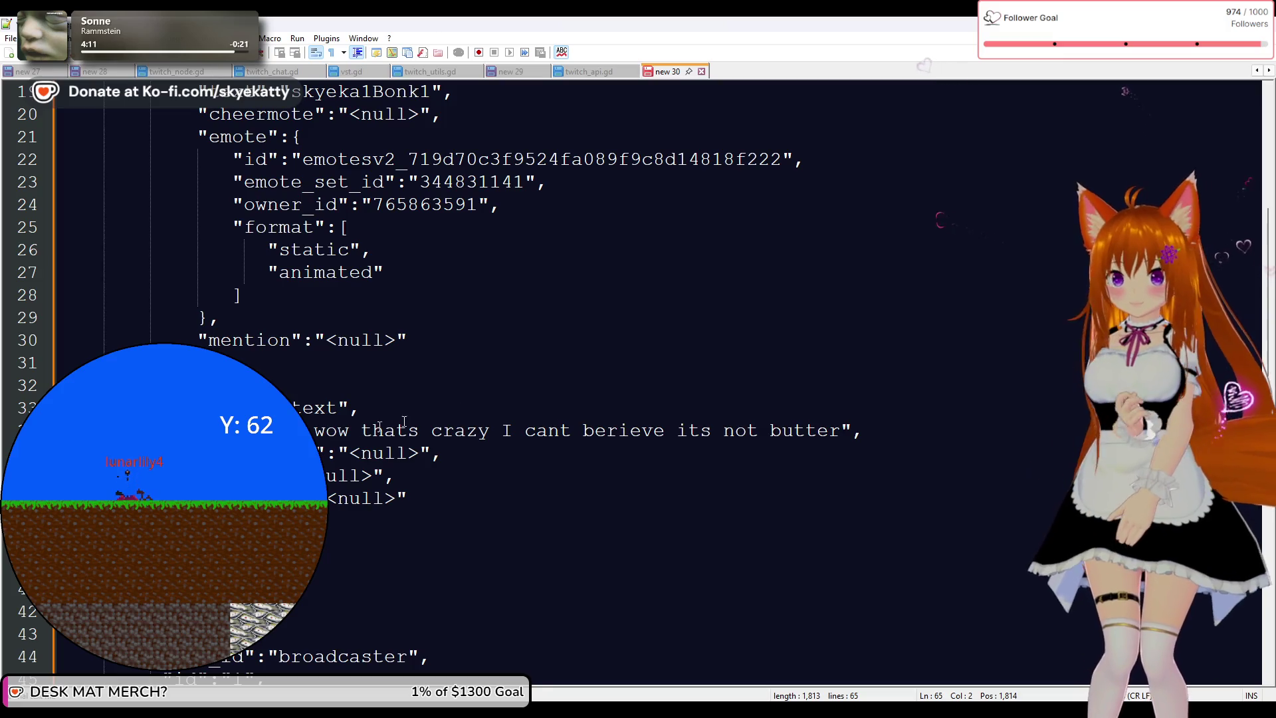
{"action": "scroll", "coordinate": [339, 414], "scroll_direction": "up", "scroll_amount": 3}
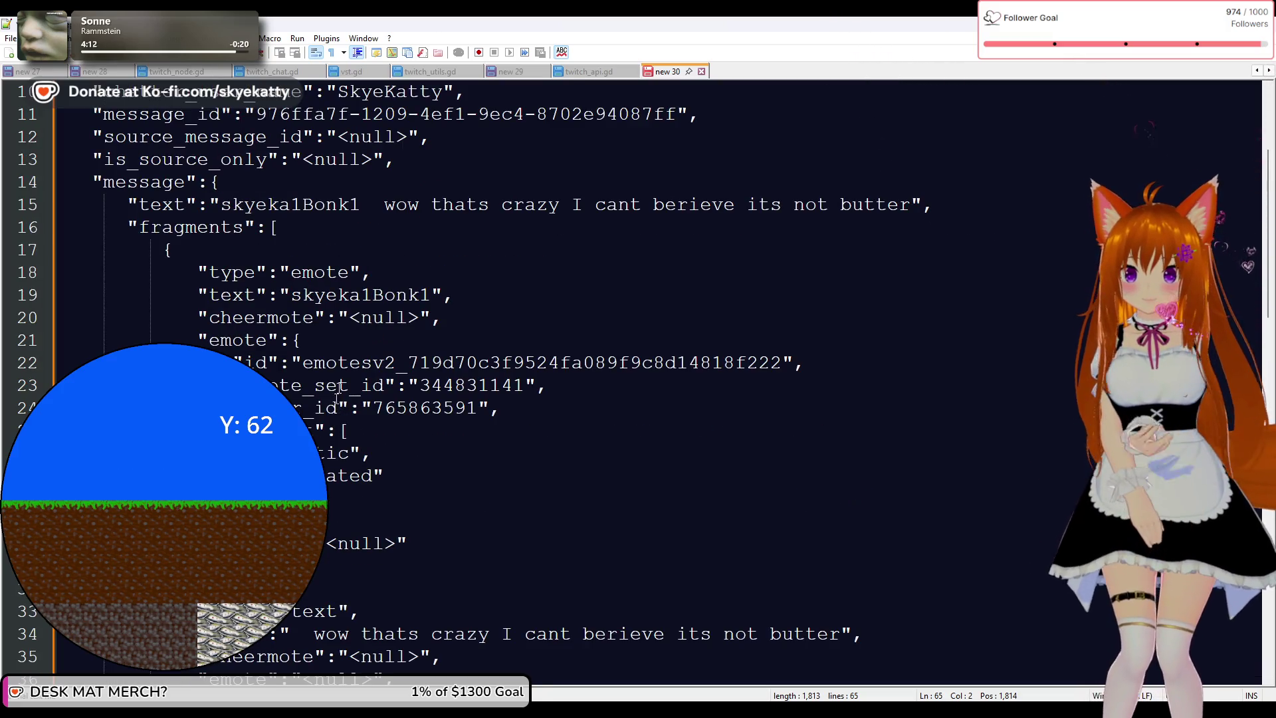
{"action": "scroll", "coordinate": [385, 325], "scroll_direction": "down", "scroll_amount": 1}
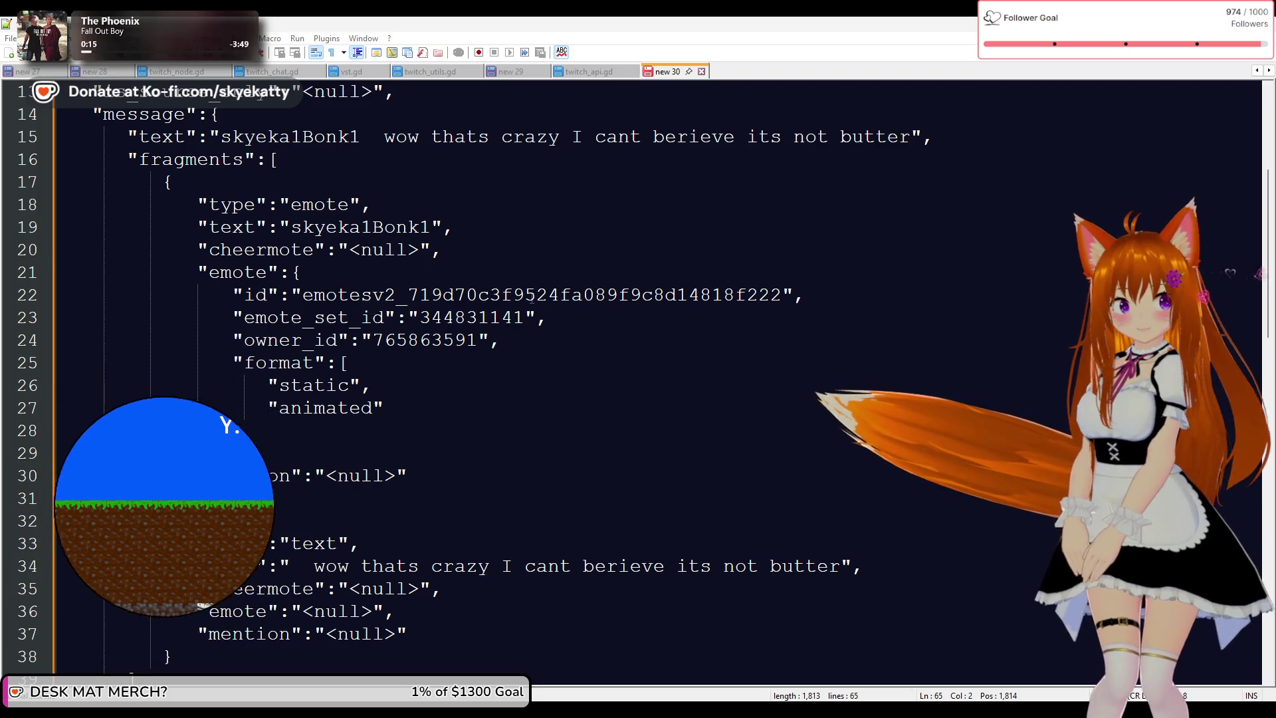
Scroll through the message and fragments section of new 30, then return to Godot's script editor
{"action": "scroll", "coordinate": [235, 401], "scroll_direction": "down", "scroll_amount": 2}
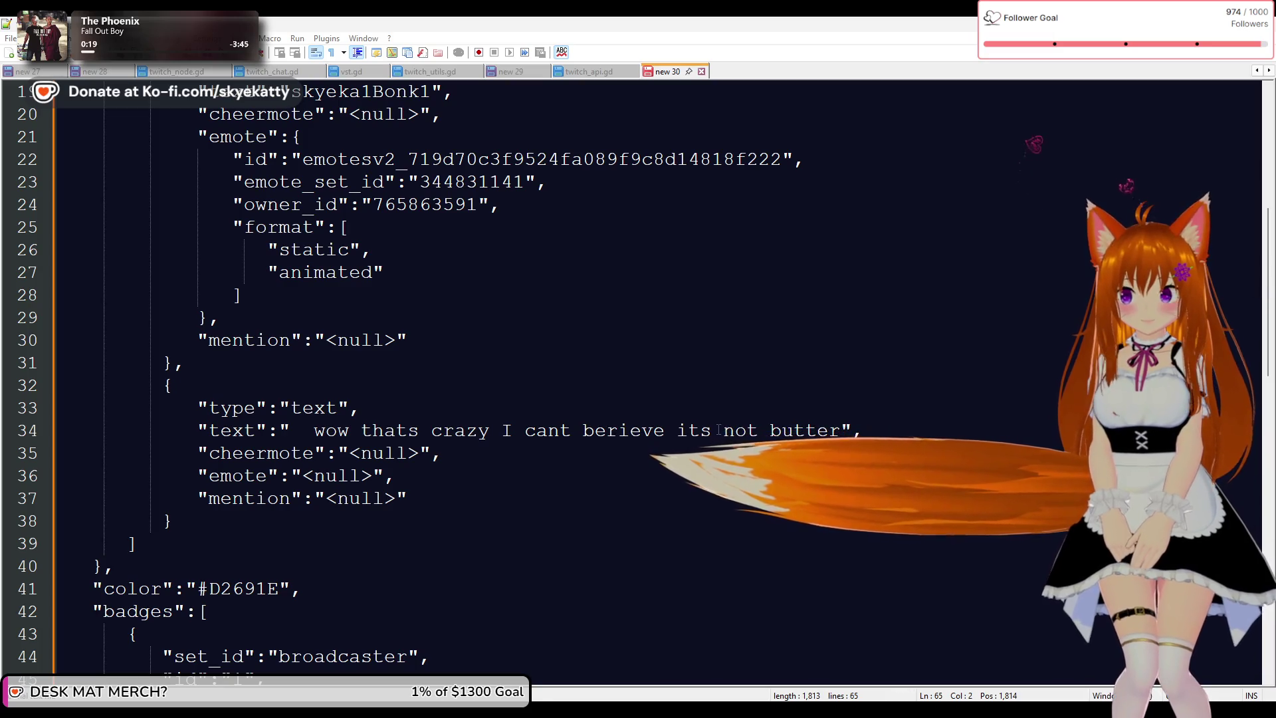
{"action": "scroll", "coordinate": [697, 434], "scroll_direction": "up", "scroll_amount": 3}
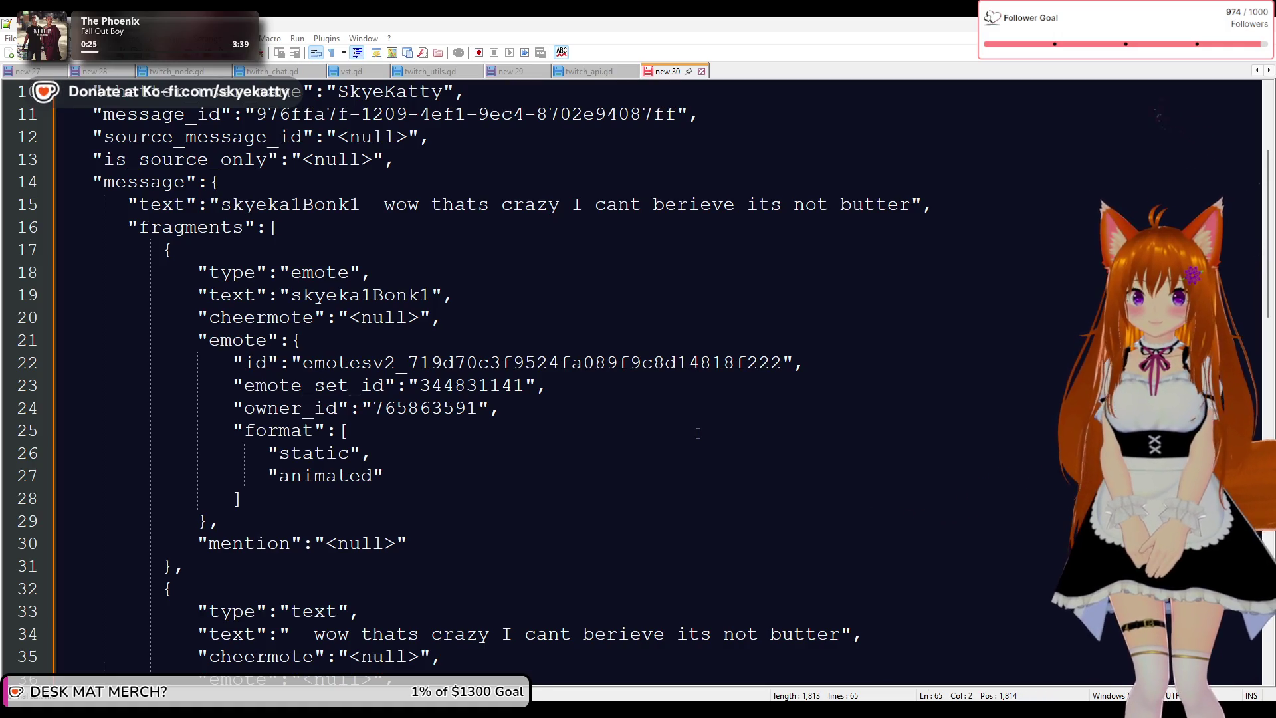
{"action": "scroll", "coordinate": [698, 434], "scroll_direction": "down", "scroll_amount": 1}
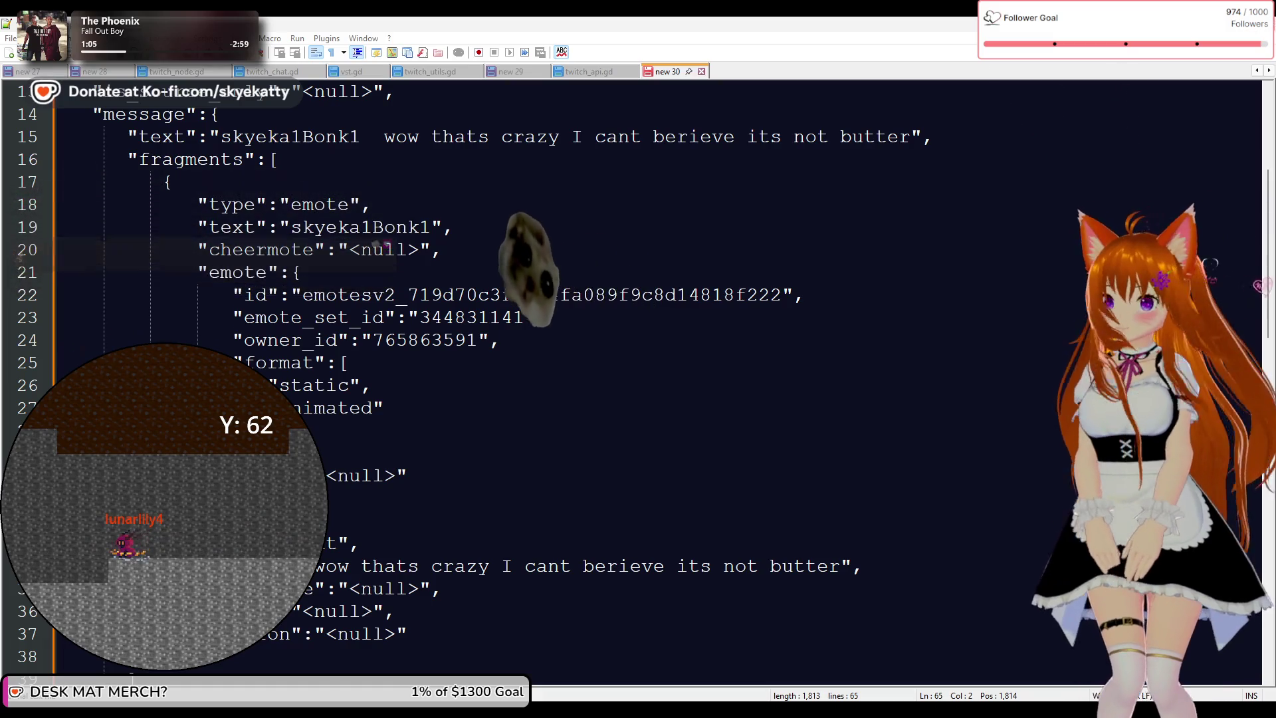
{"action": "key", "text": "alt+Tab"}
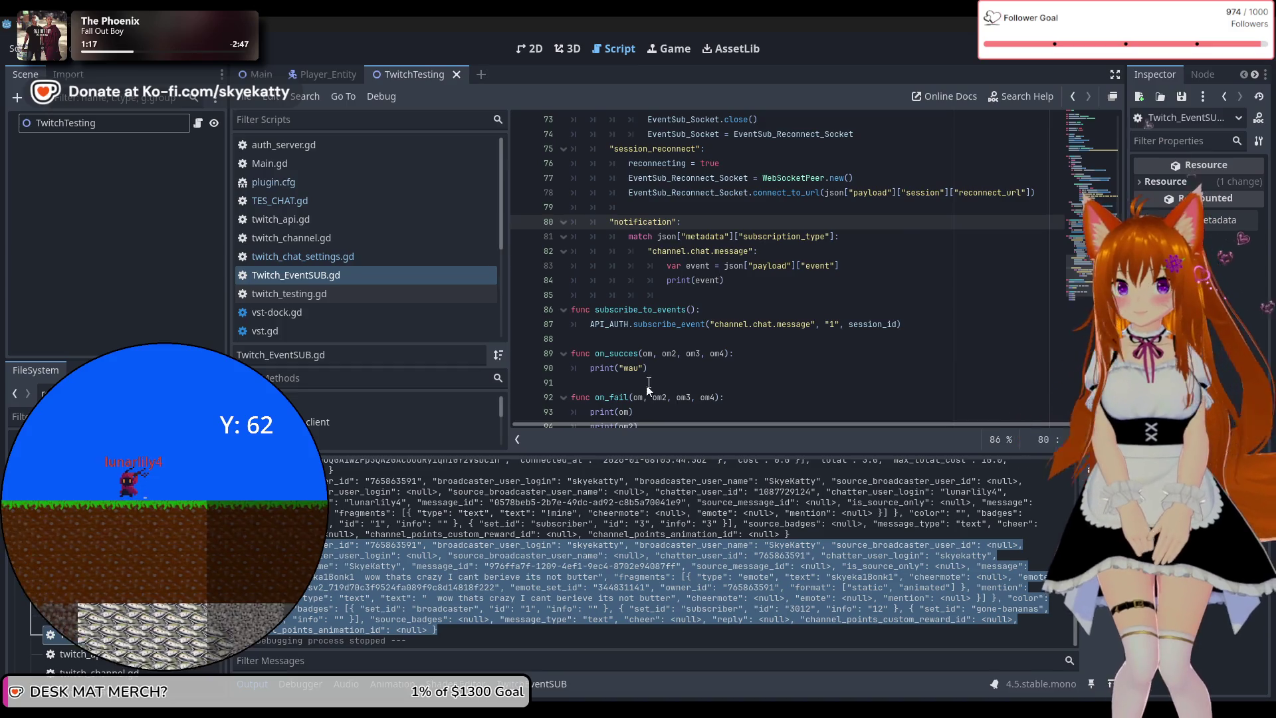
Replace the print(event) line in Twitch_EventSUB.gd with var message = TES_CHAT.new()
{"action": "scroll", "coordinate": [802, 326], "scroll_direction": "up", "scroll_amount": 1}
{"action": "left_click", "coordinate": [796, 323]}
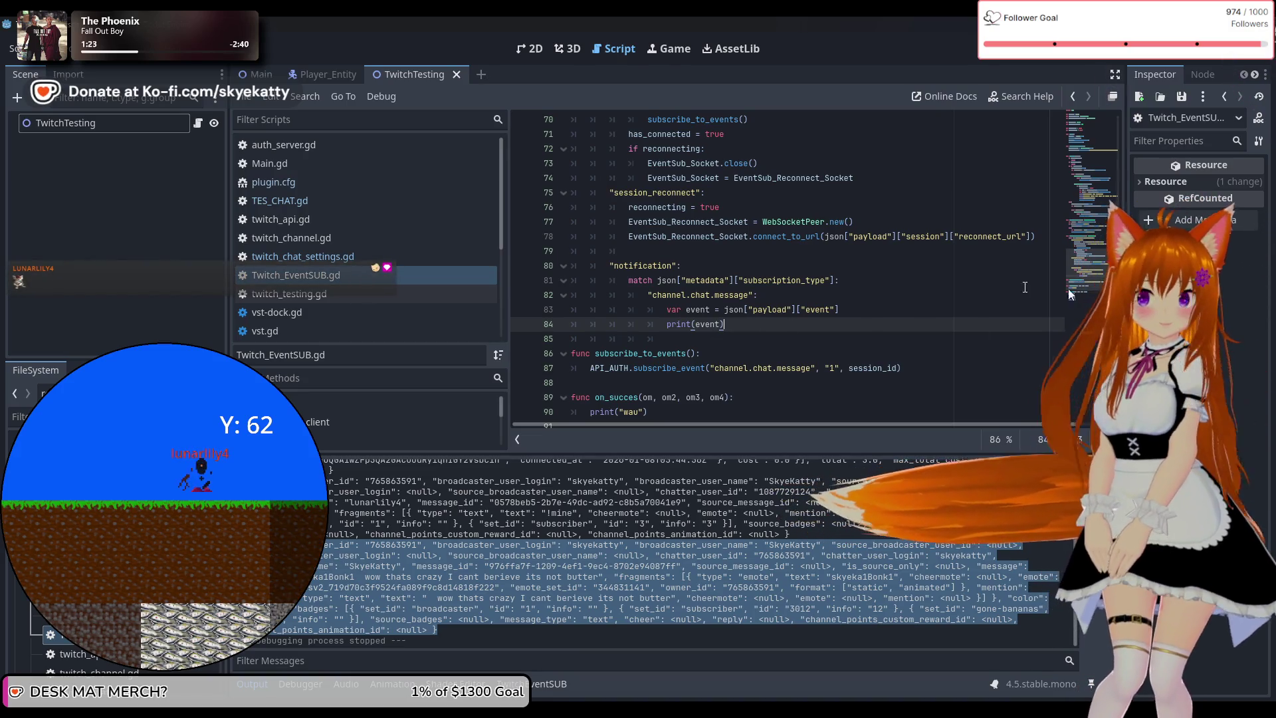
{"action": "left_click_drag", "start_coordinate": [726, 323], "coordinate": [667, 325]}
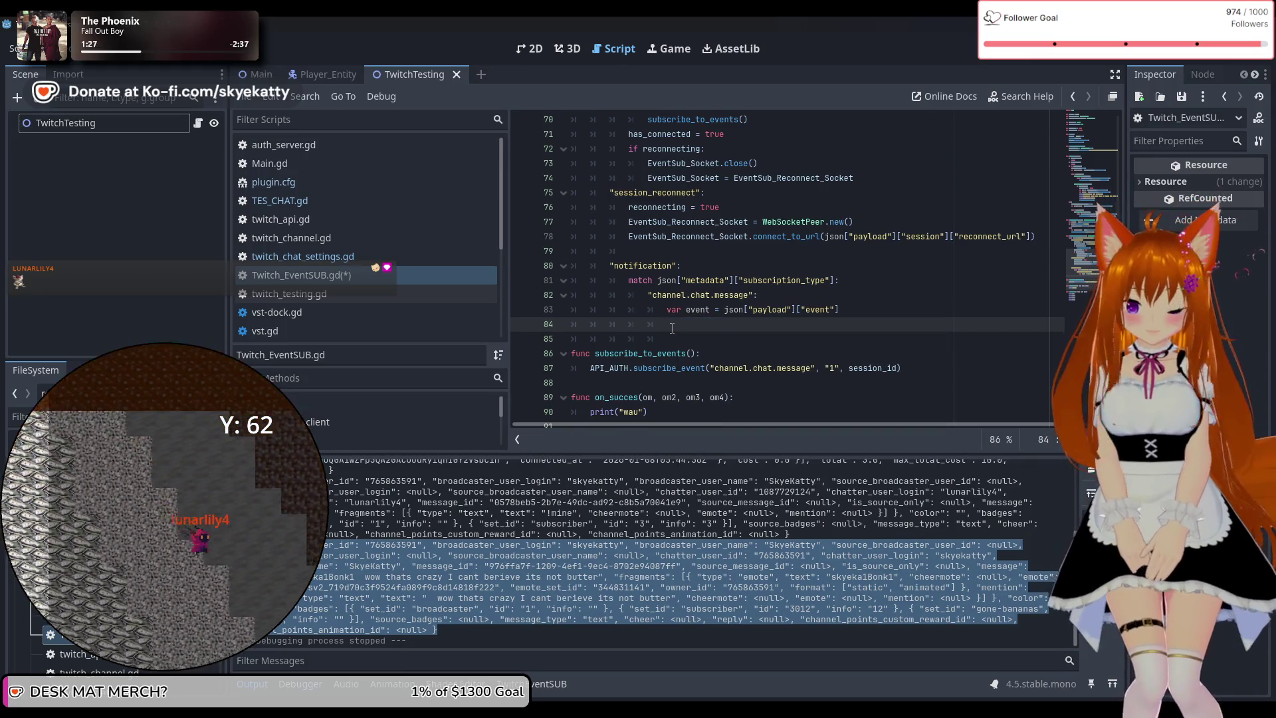
{"action": "key", "text": "Return"}
{"action": "type", "text": "var M"}
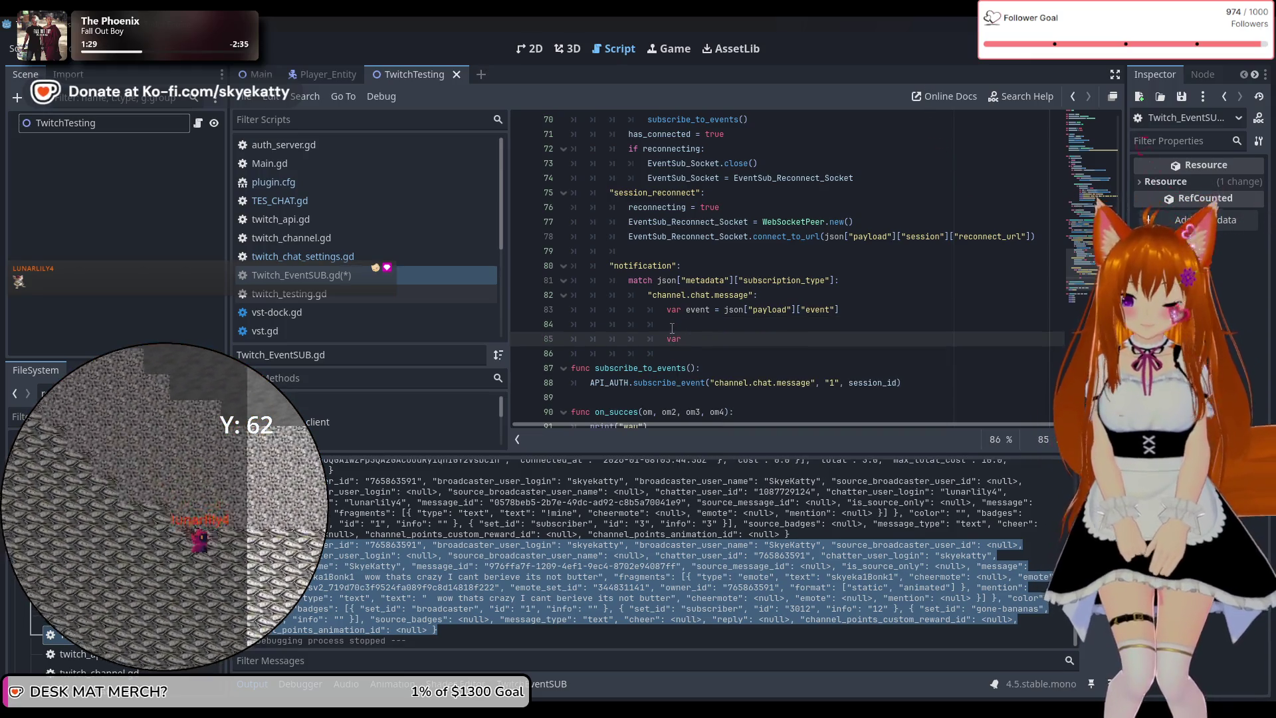
{"action": "key", "text": "BackSpace"}
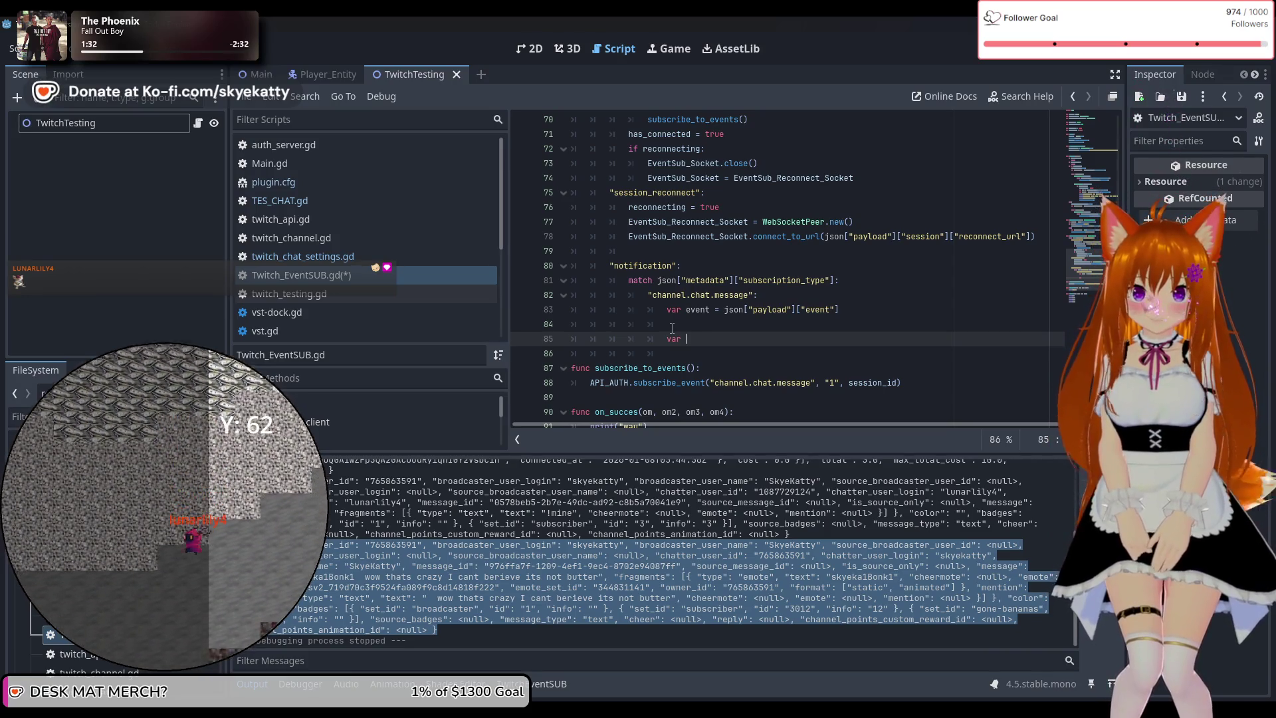
{"action": "type", "text": "M"}
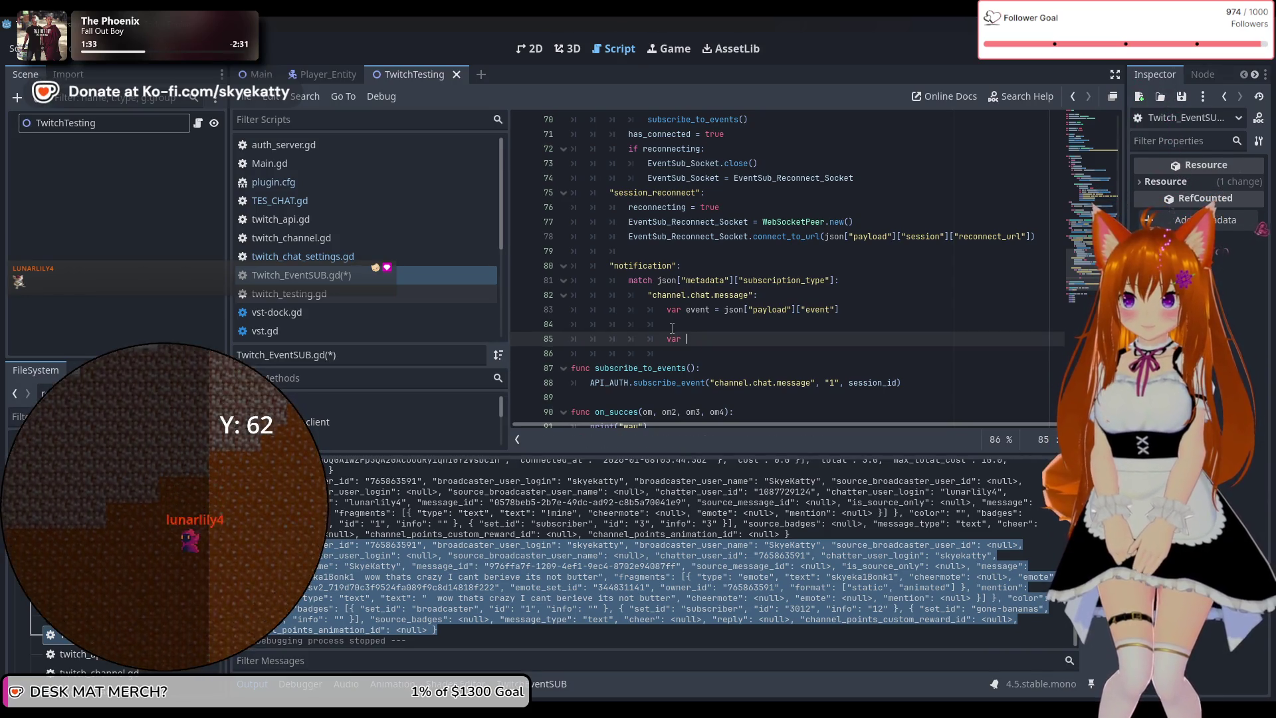
{"action": "type", "text": "me"}
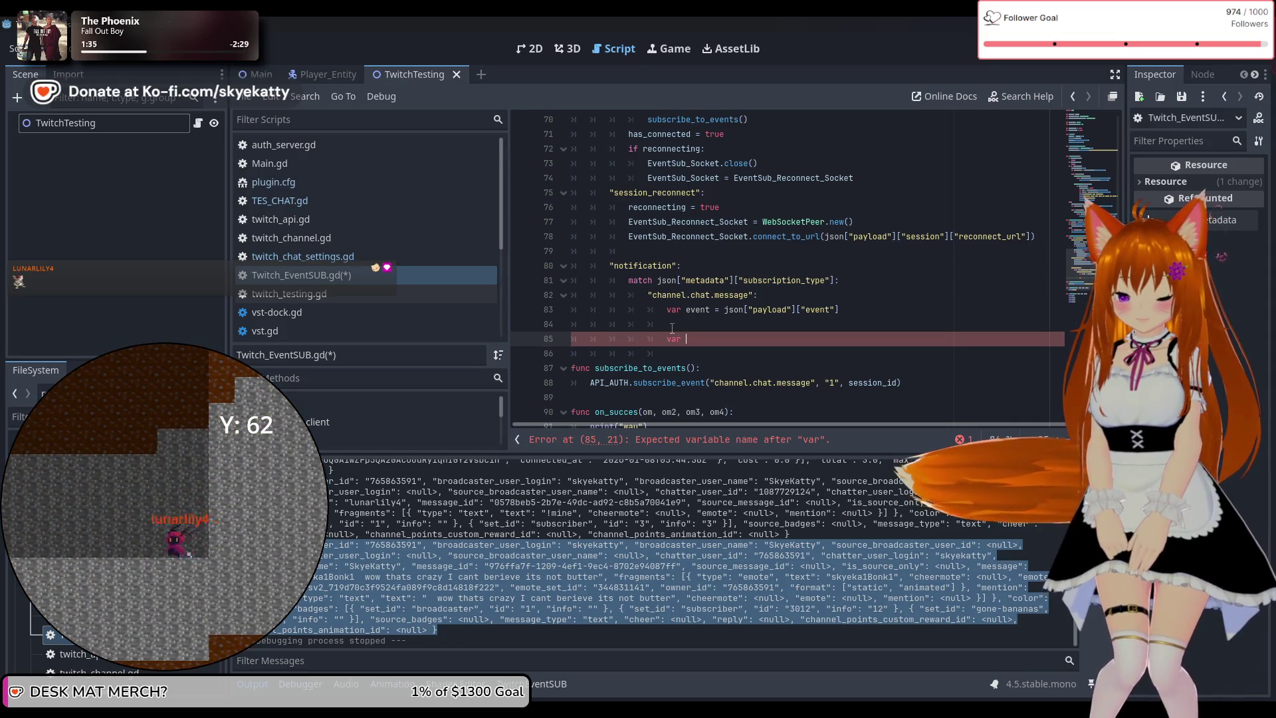
{"action": "type", "text": "s"}
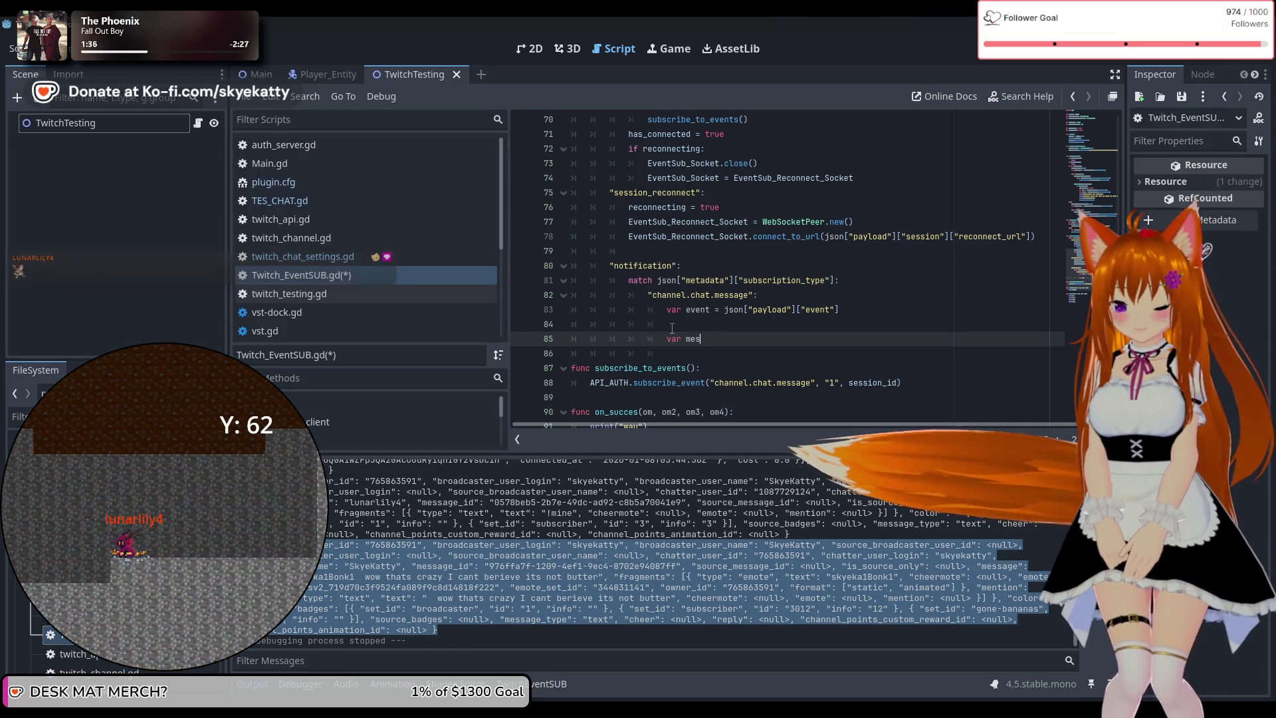
{"action": "type", "text": "sage = TES"}
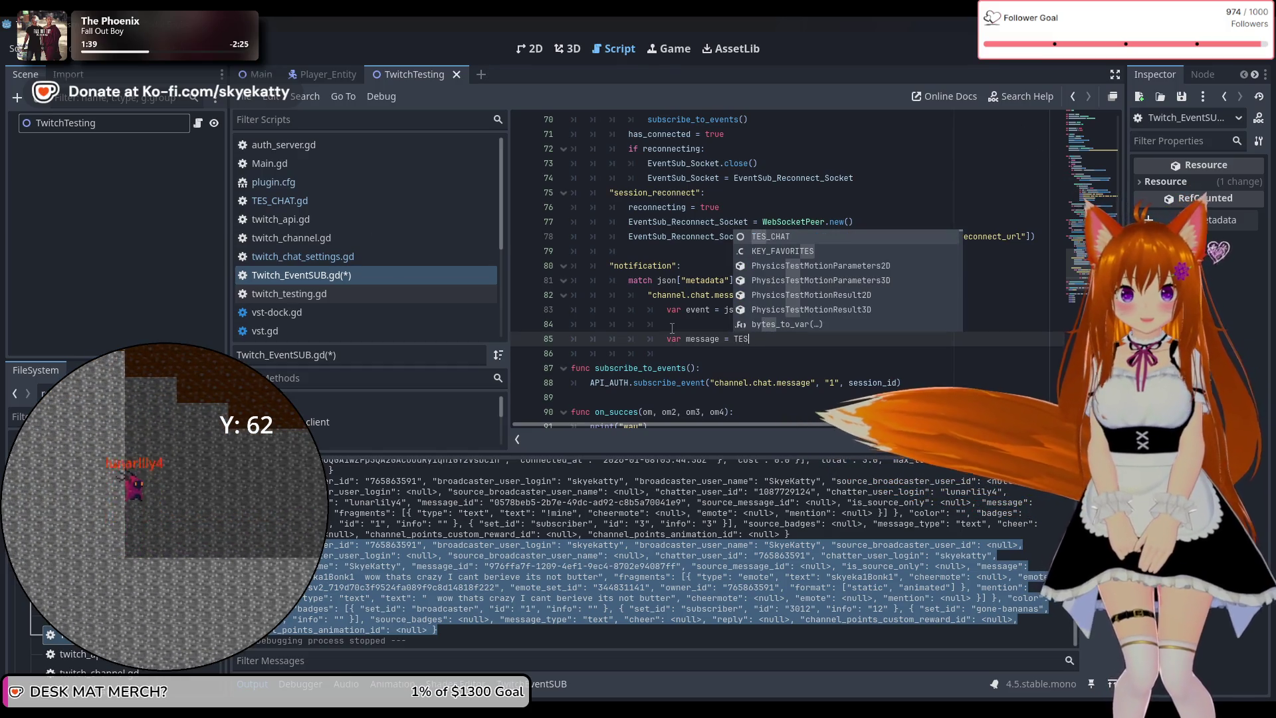
{"action": "type", "text": "_CHAT.new"}
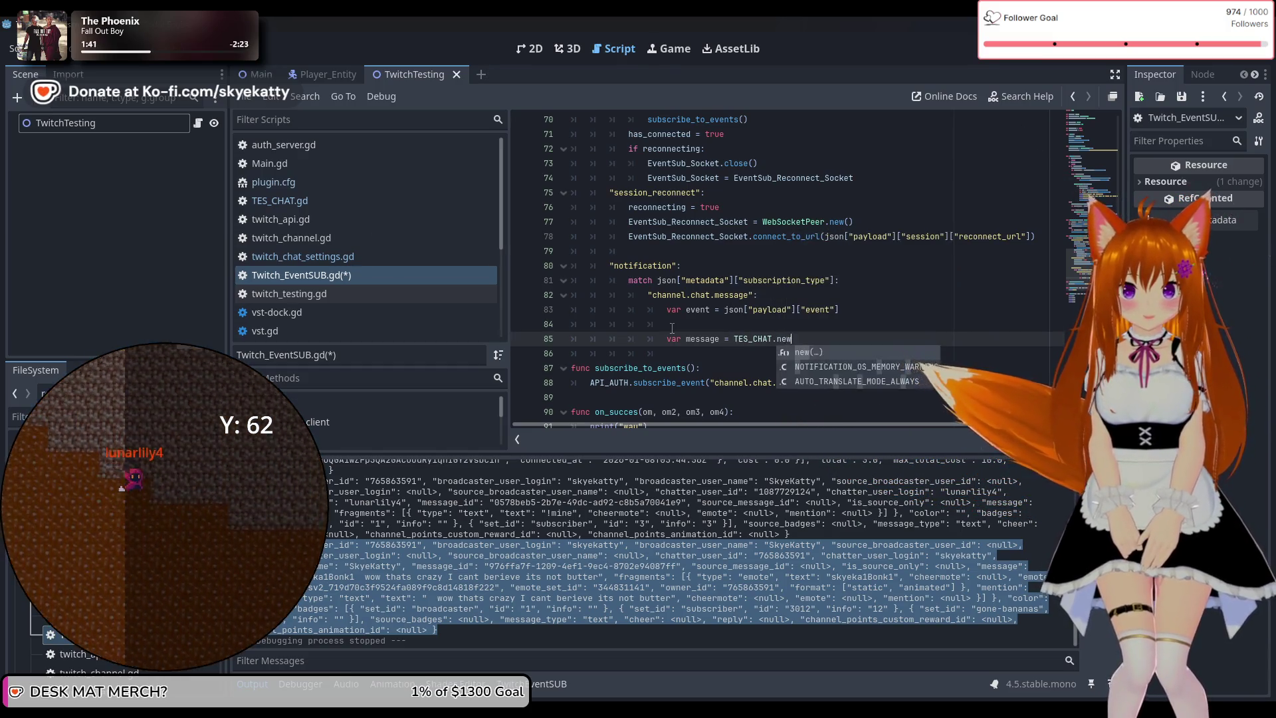
{"action": "key", "text": "Return"}
{"action": "key", "text": "Return"}
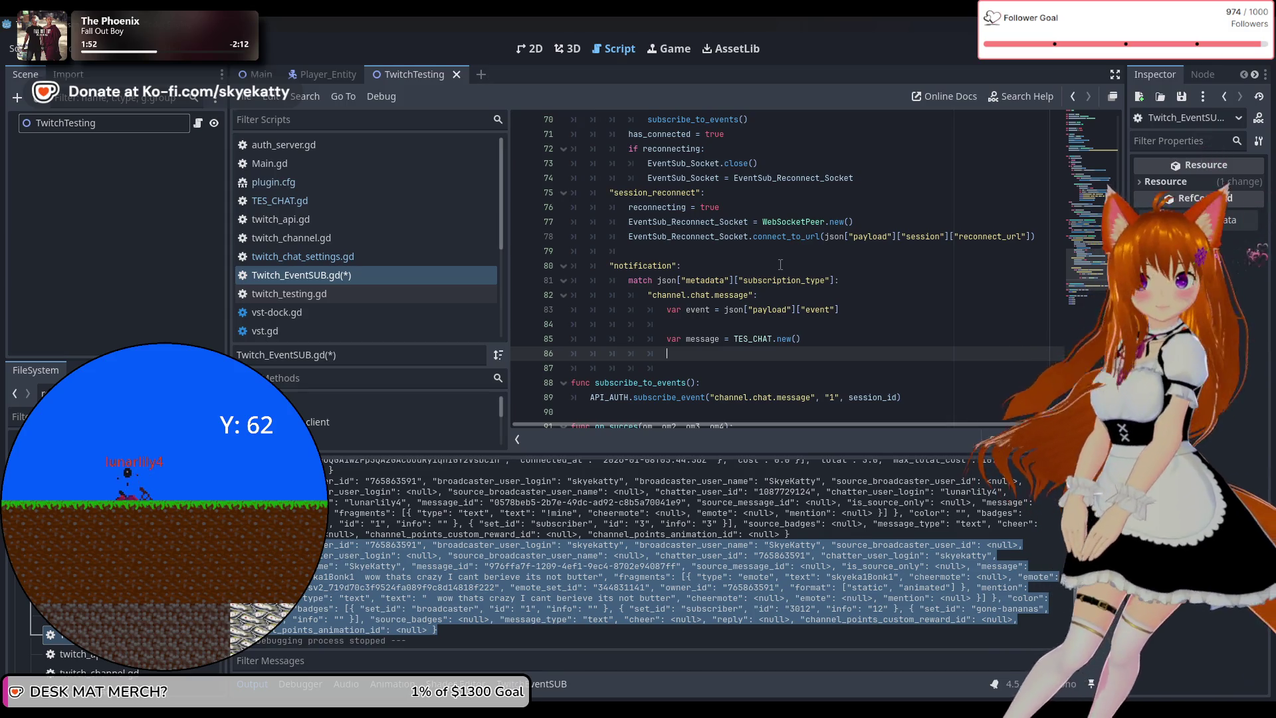
{"action": "left_click", "coordinate": [345, 204]}
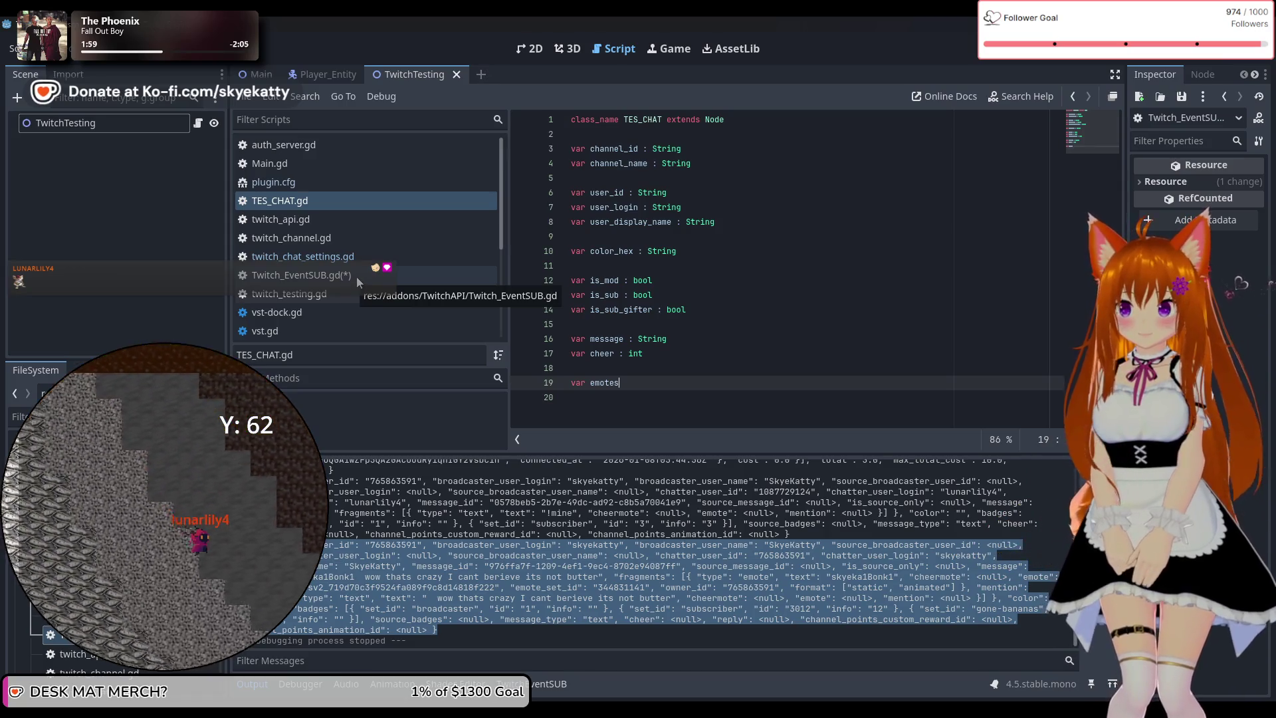
Add var channel_display_name : String below channel_name in TES_CHAT.gd and save it
{"action": "left_click", "coordinate": [357, 277]}
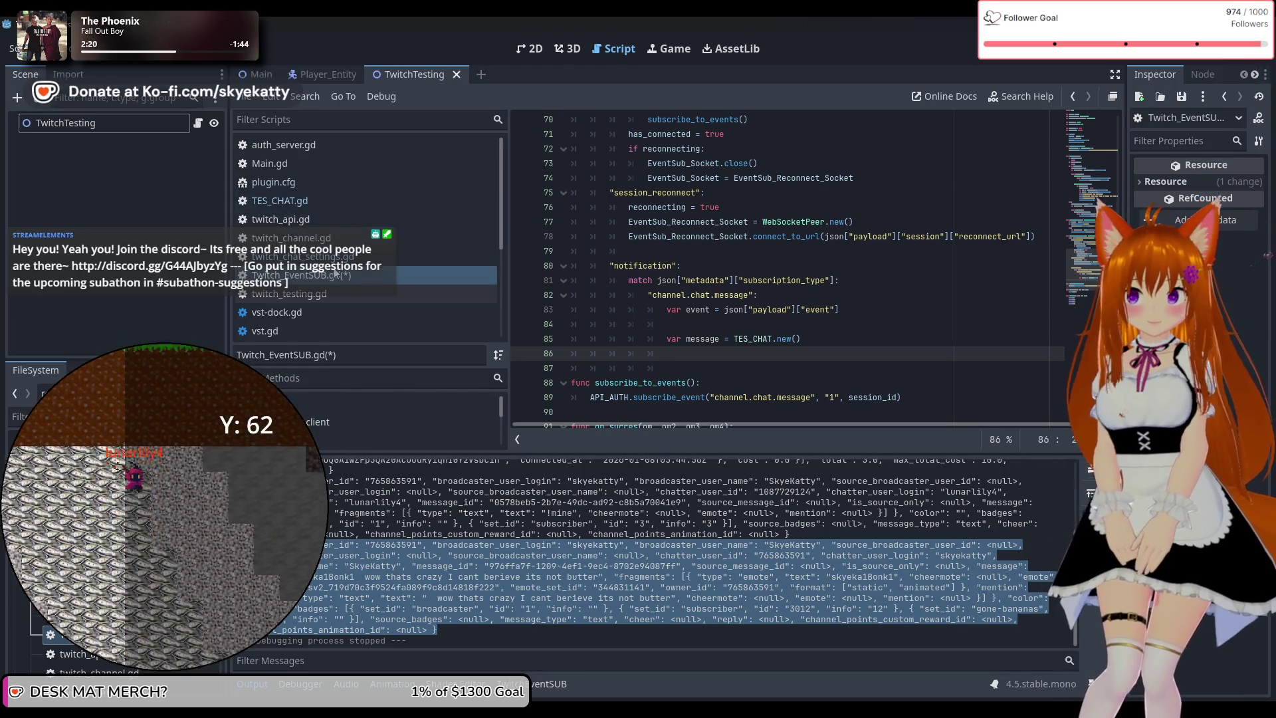
{"action": "left_click", "coordinate": [302, 200]}
{"action": "left_click", "coordinate": [701, 164]}
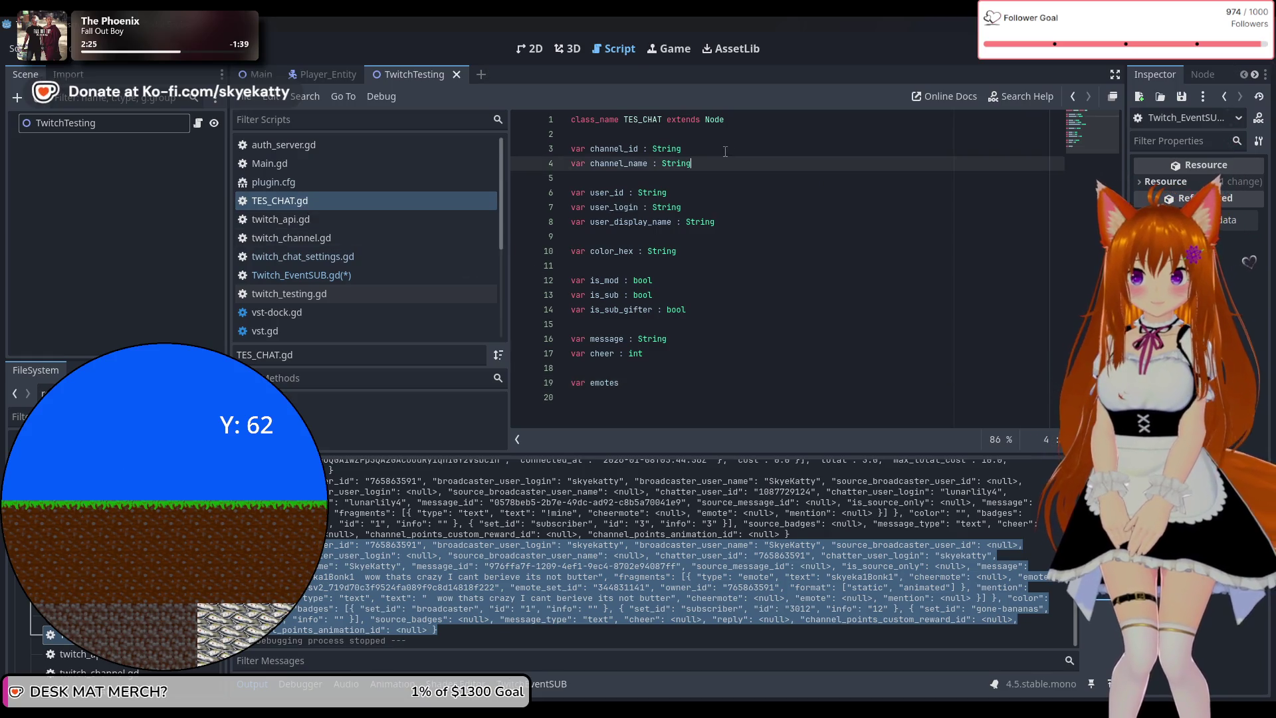
{"action": "key", "text": "Return"}
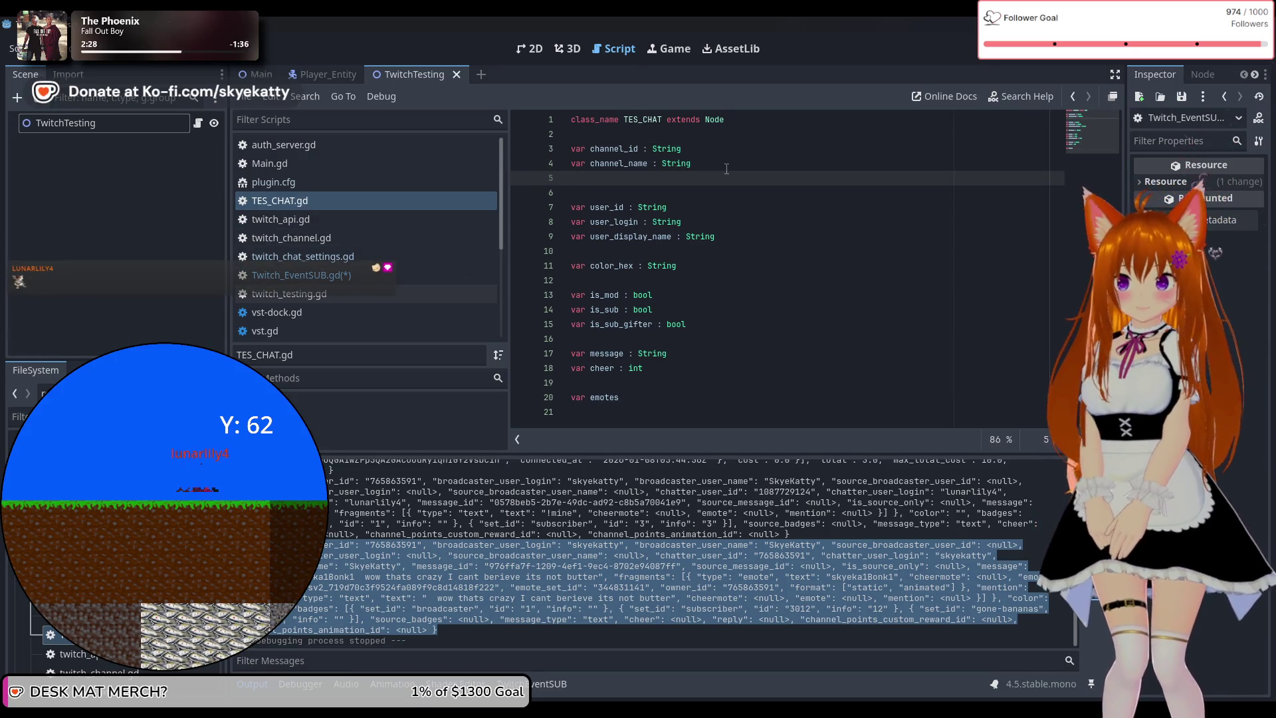
{"action": "type", "text": "var channel_"}
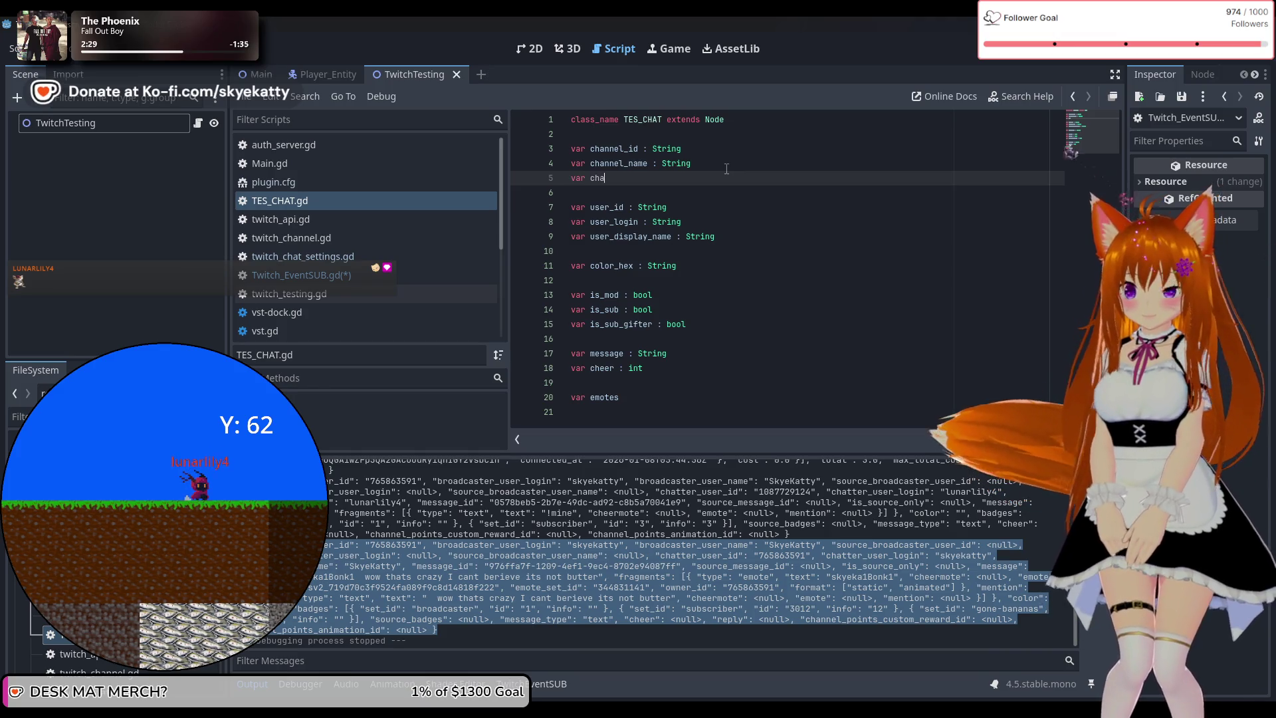
{"action": "type", "text": "display"}
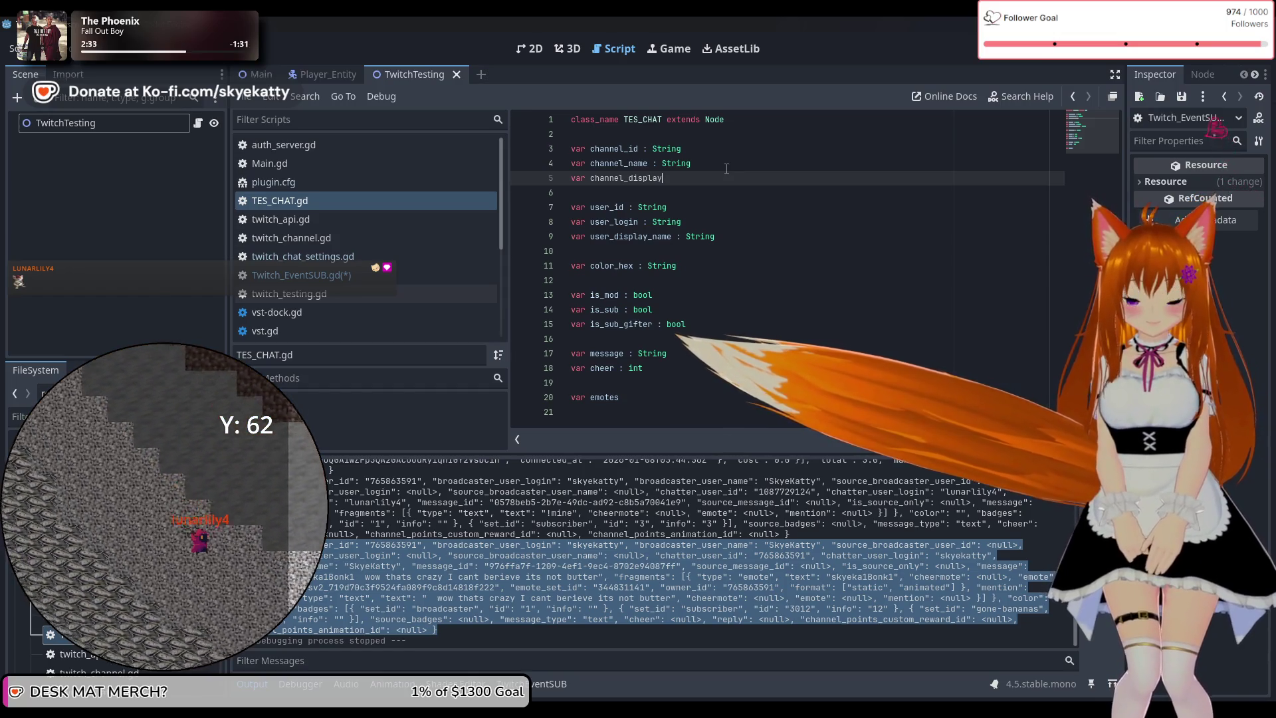
{"action": "type", "text": "_name : String"}
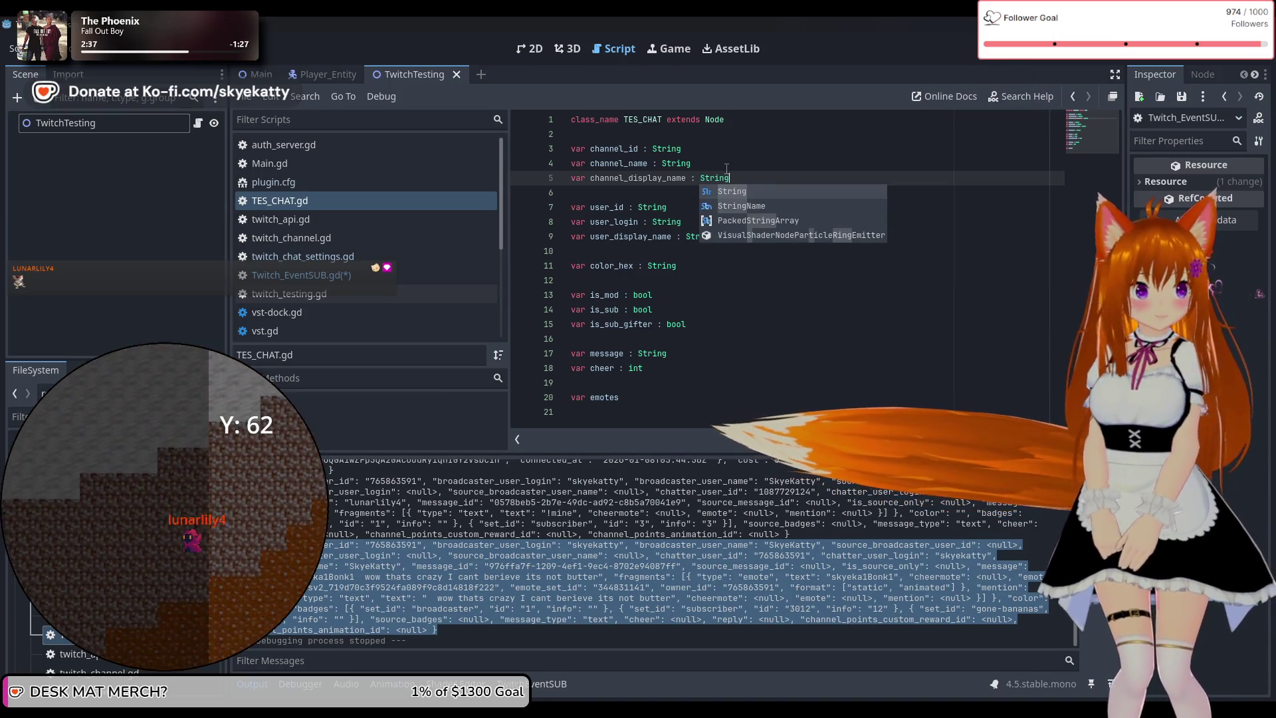
{"action": "left_click", "coordinate": [726, 169]}
{"action": "key", "text": "ctrl+s"}
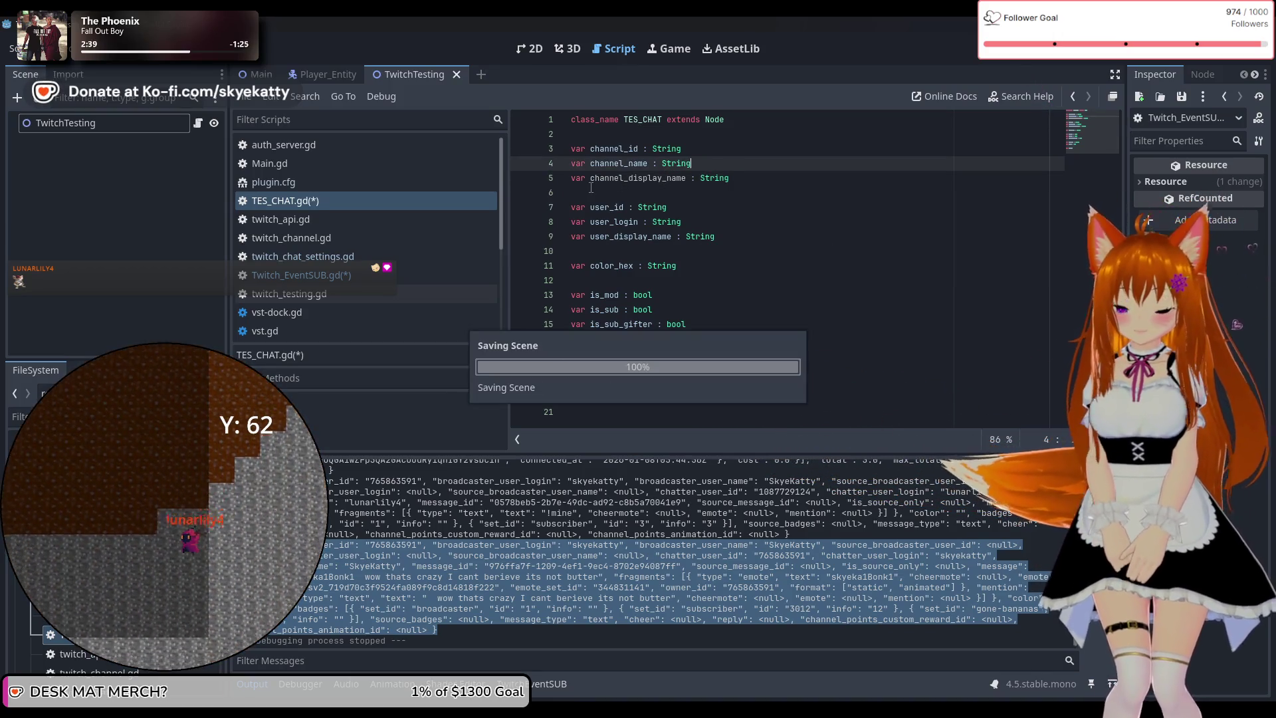
Look through twitch_api.gd, twitch_channel.gd and other scripts, ending back on Twitch_EventSUB.gd
{"action": "left_click", "coordinate": [340, 227]}
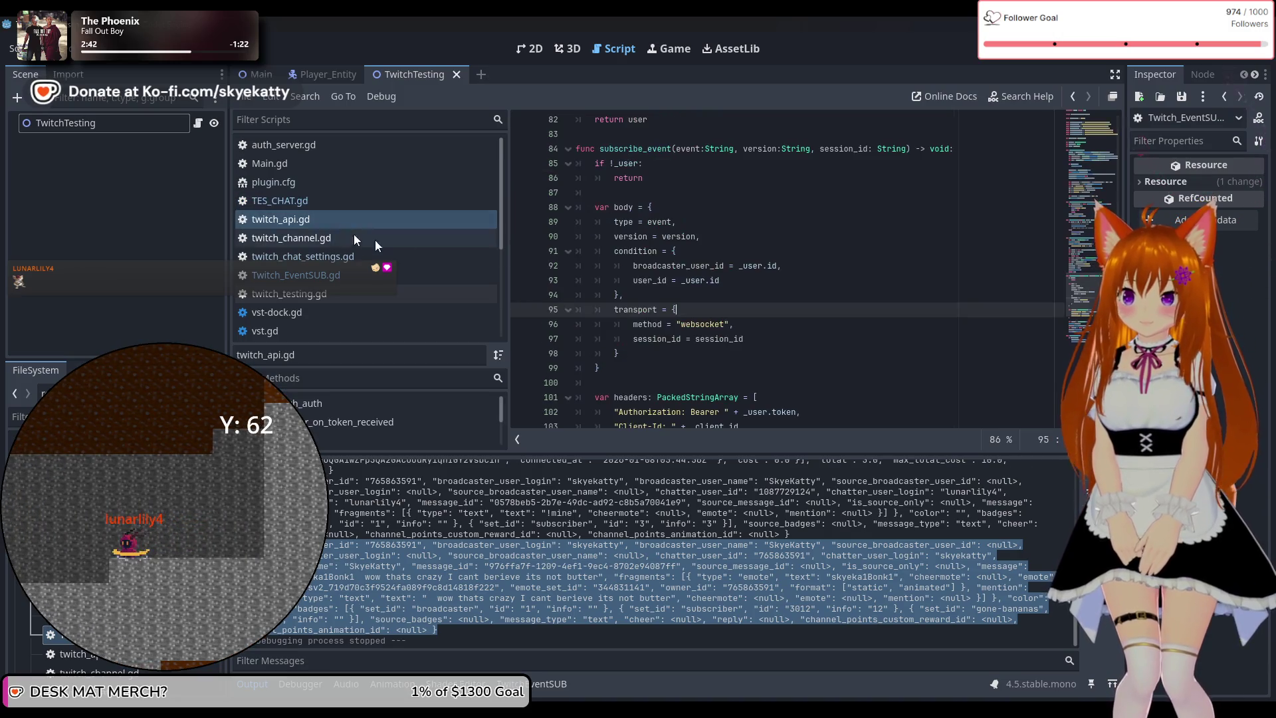
{"action": "left_click", "coordinate": [331, 239]}
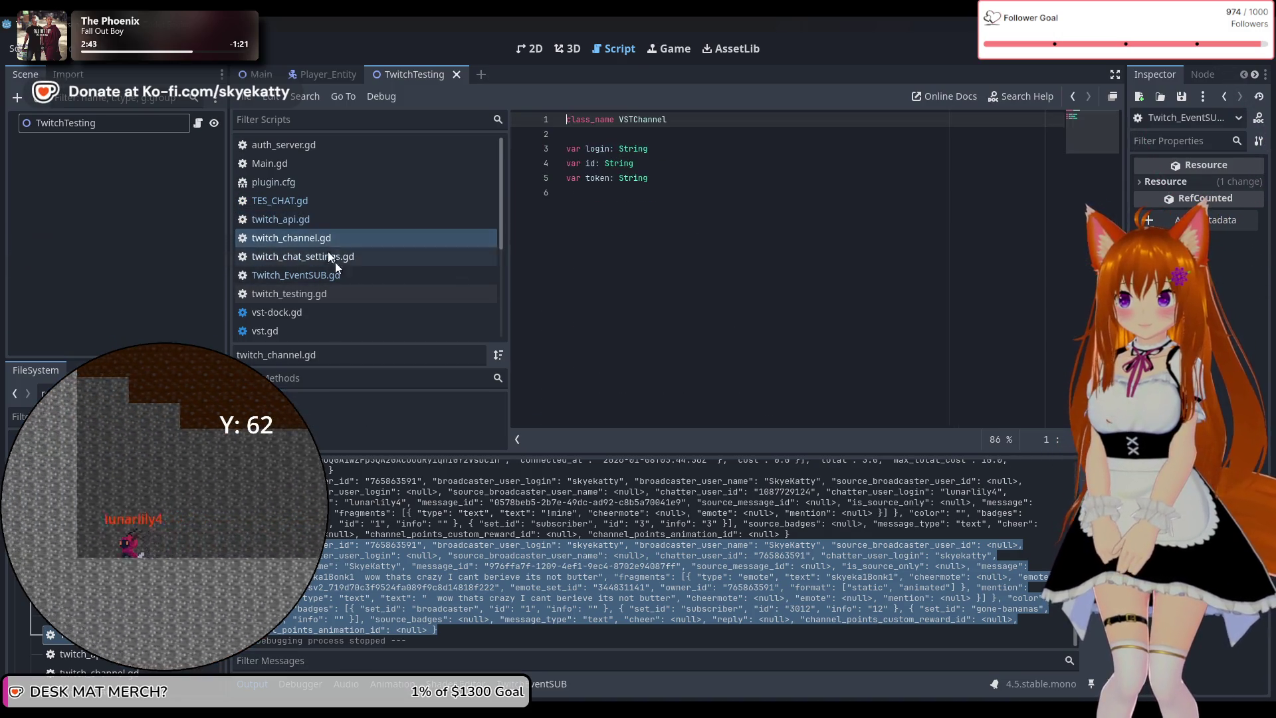
{"action": "left_click", "coordinate": [345, 290]}
{"action": "left_click", "coordinate": [349, 257]}
{"action": "left_click", "coordinate": [352, 272]}
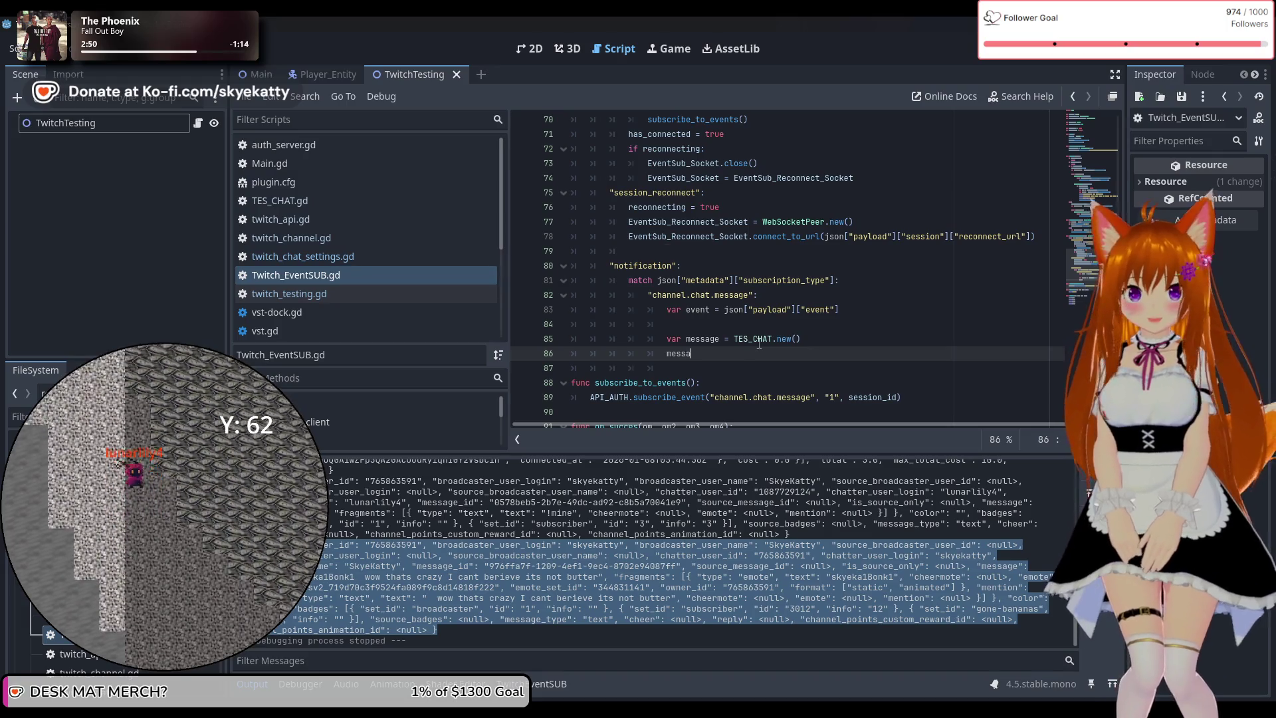
Write message.channel_id = event["broadcaster_user_id"] on line 86 and begin line 87
{"action": "type", "text": "ge."}
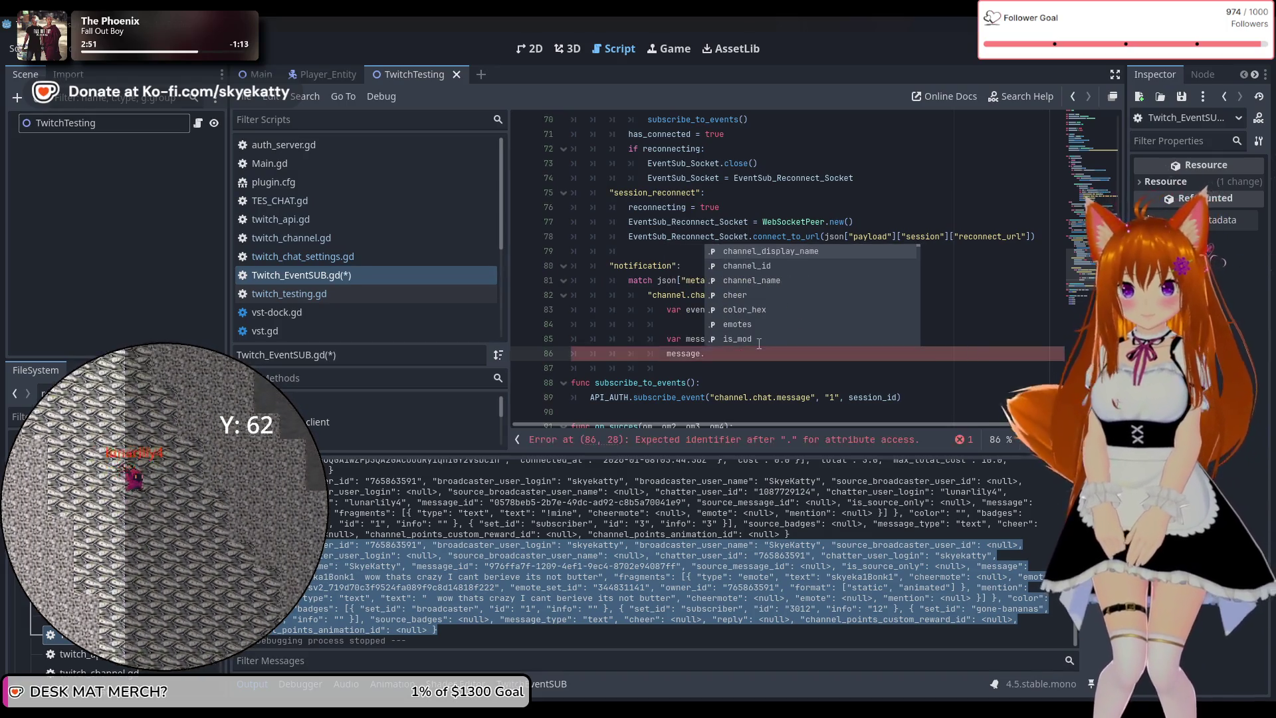
{"action": "type", "text": "cha"}
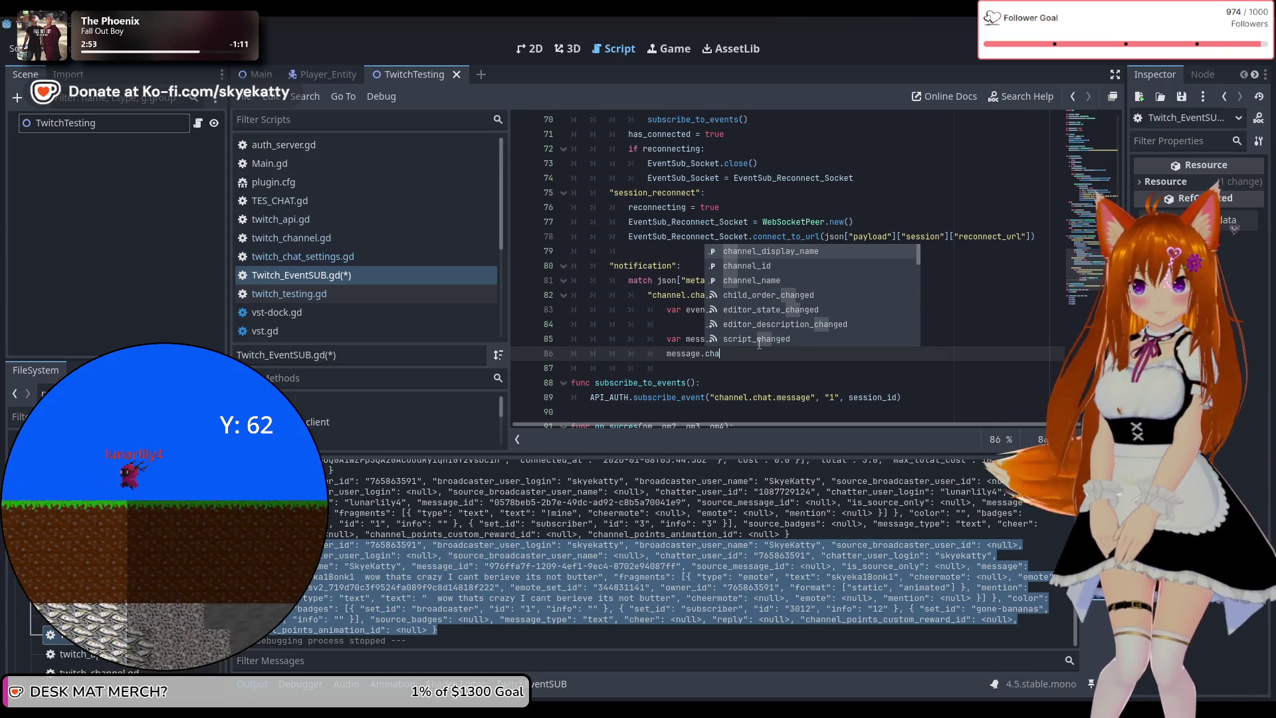
{"action": "key", "text": "Down"}
{"action": "key", "text": "Return"}
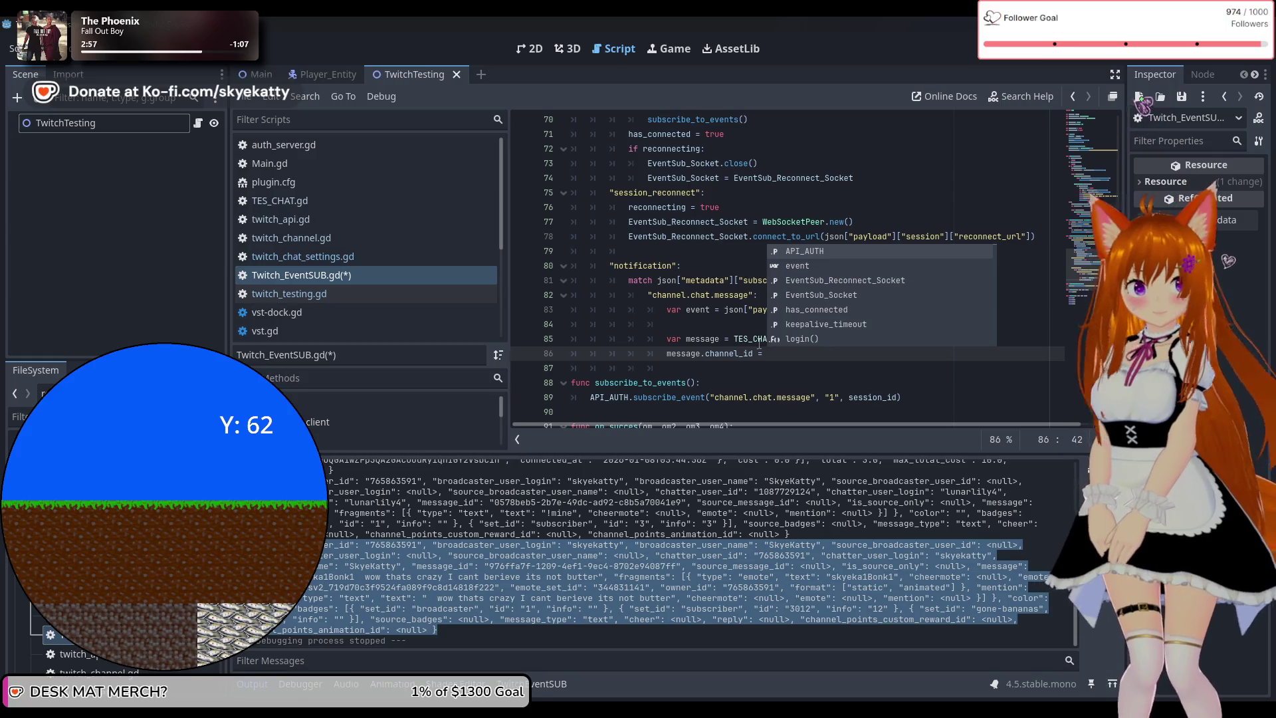
{"action": "type", "text": "eve"}
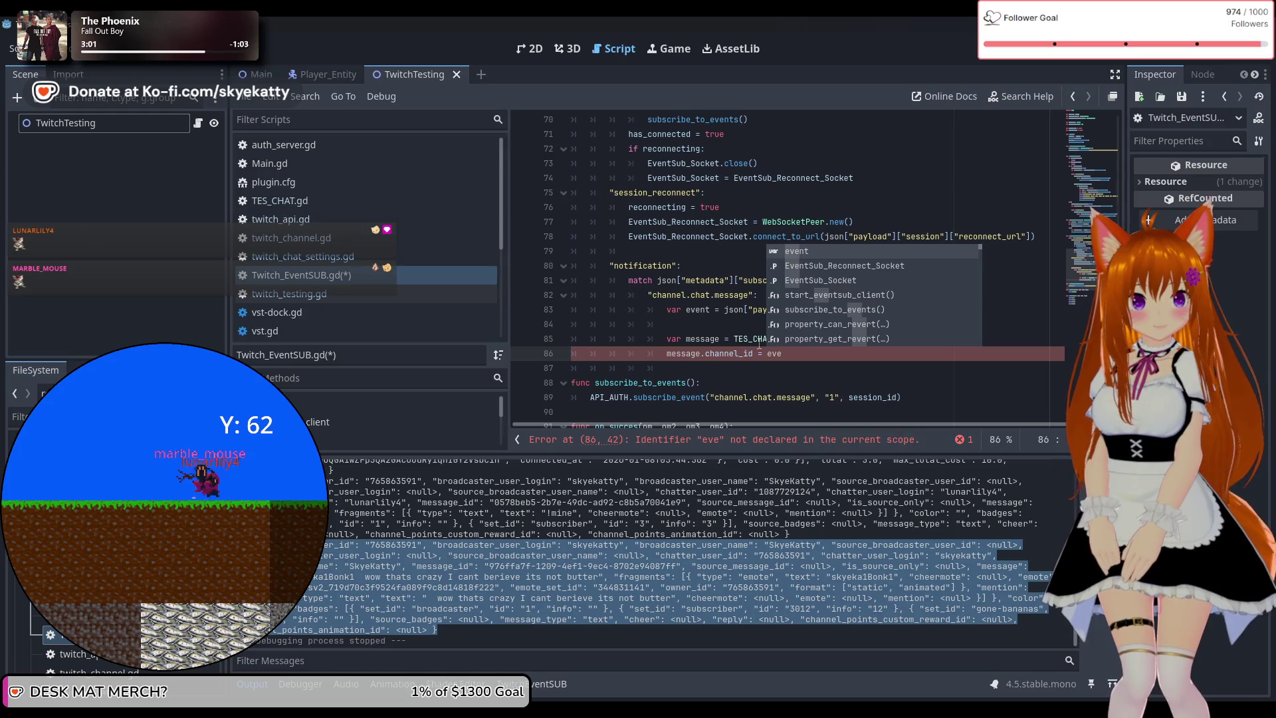
{"action": "type", "text": "nt"}
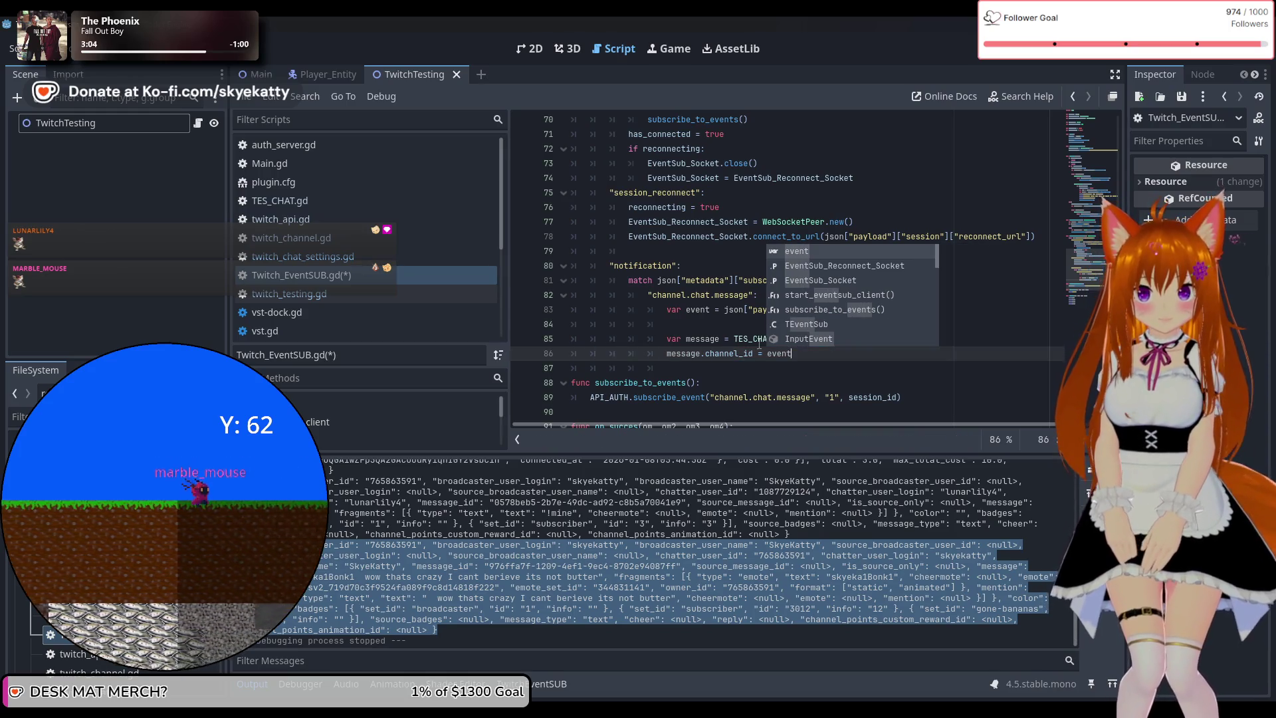
{"action": "type", "text": "[b"}
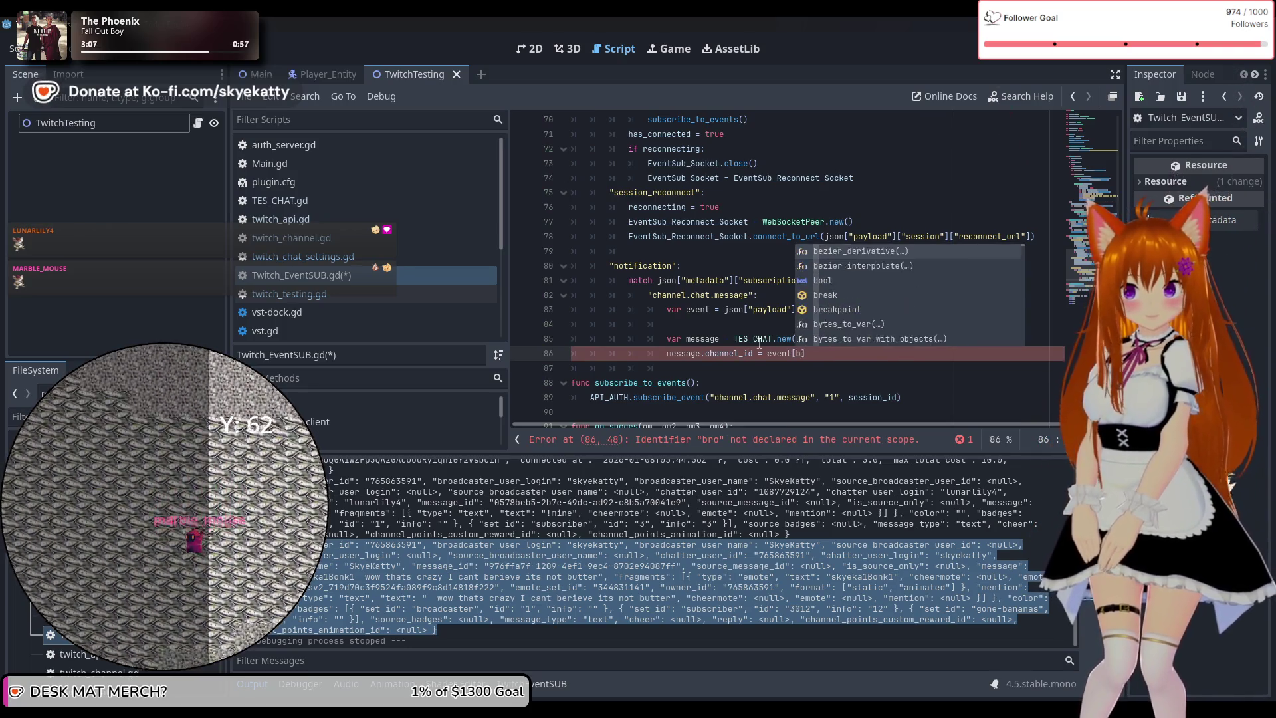
{"action": "key", "text": "BackSpace"}
{"action": "key", "text": "BackSpace"}
{"action": "key", "text": "BackSpace"}
{"action": "type", "text": "\""}
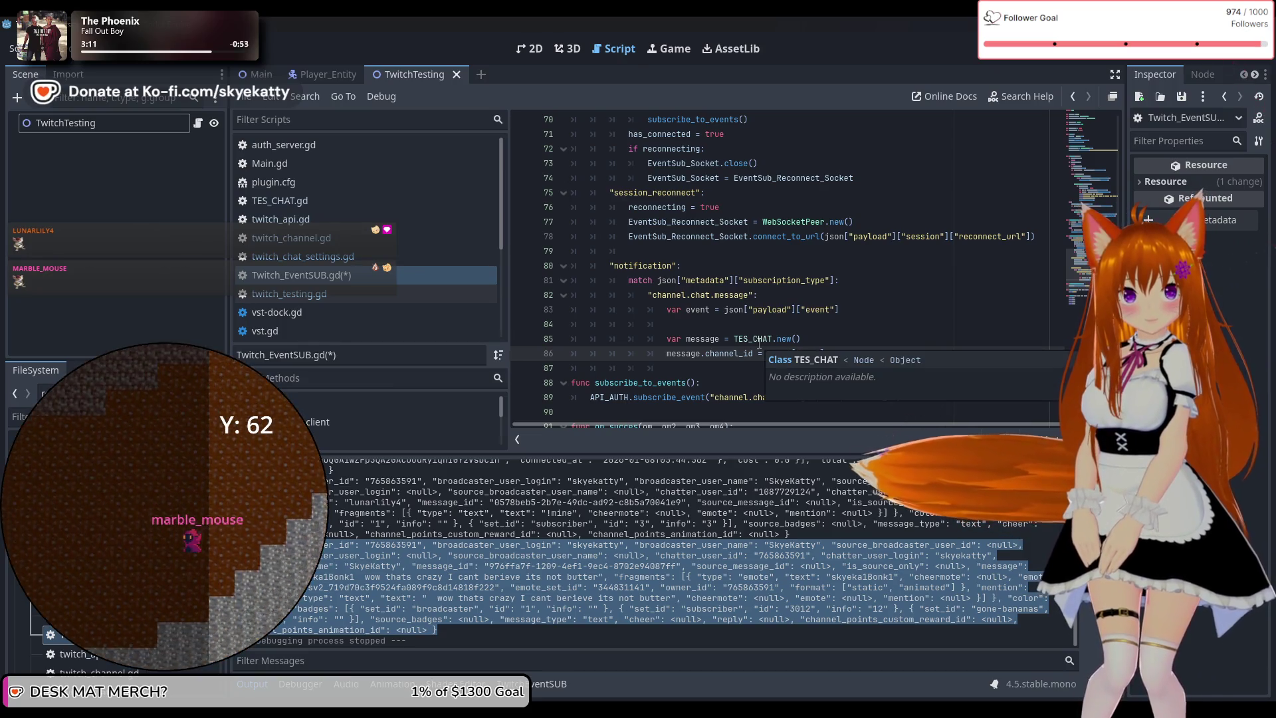
{"action": "type", "text": "broadcast"}
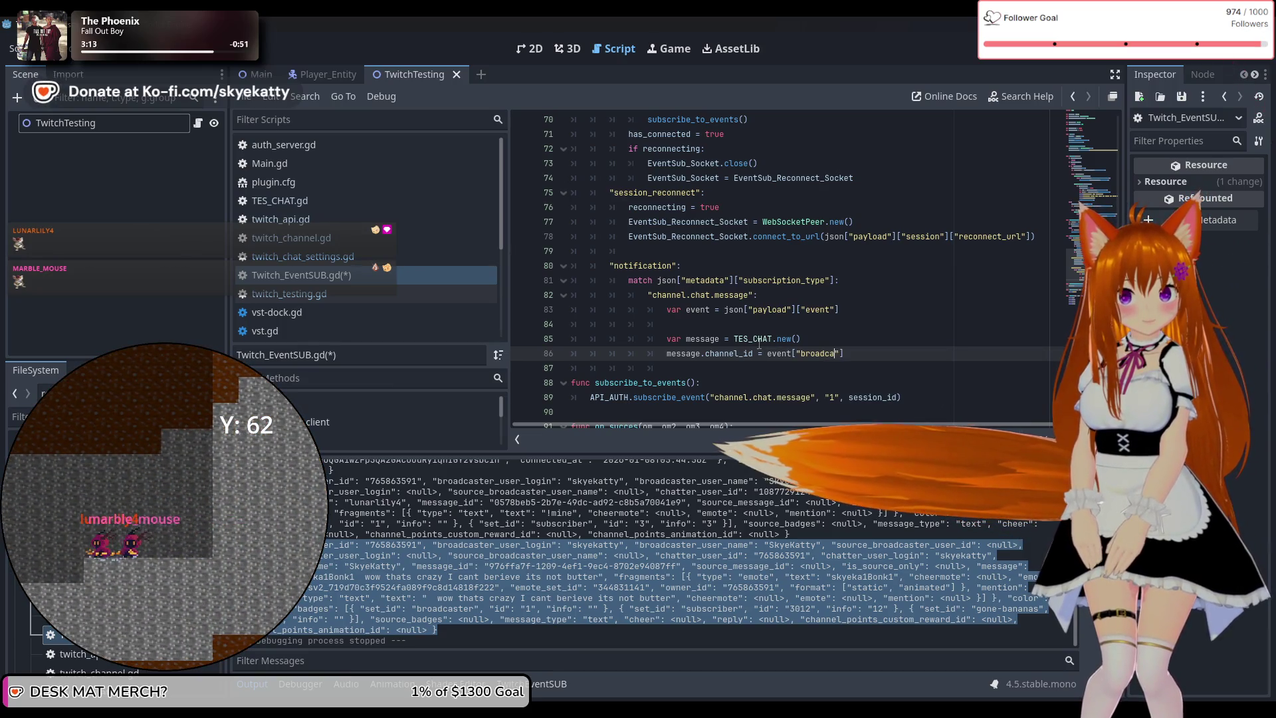
{"action": "type", "text": "er)user"}
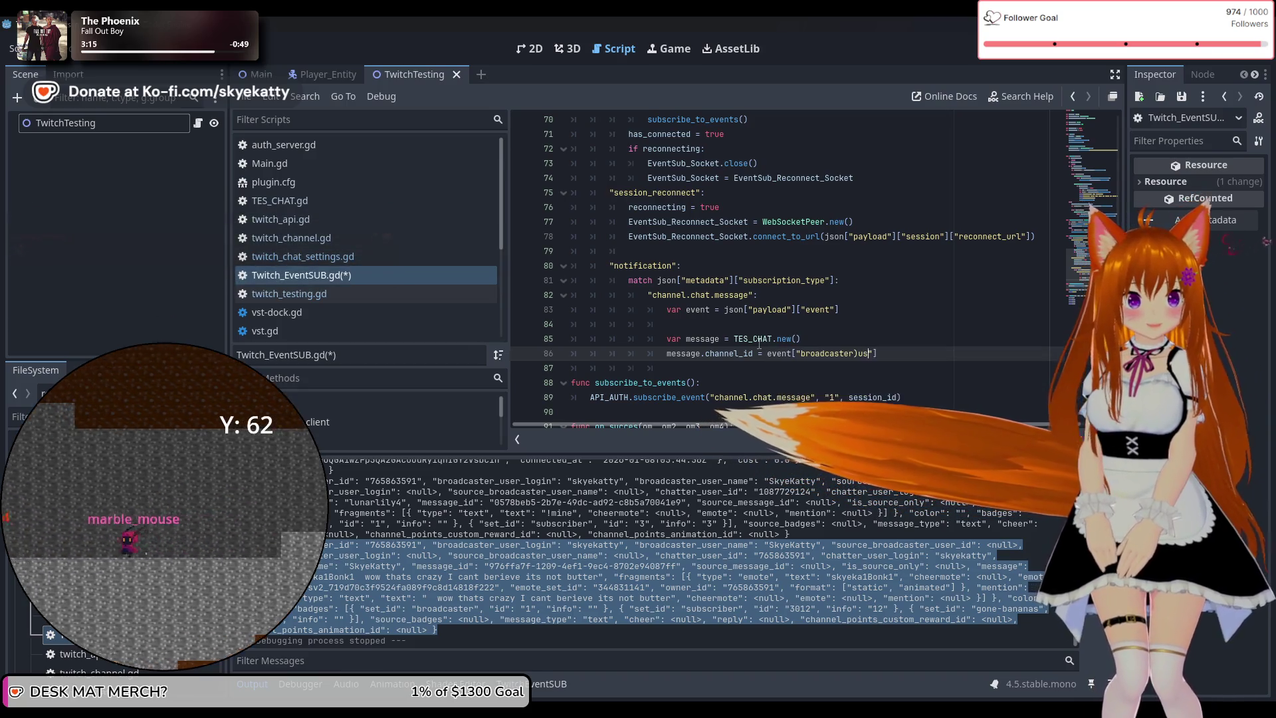
{"action": "key", "text": "BackSpace"}
{"action": "key", "text": "BackSpace"}
{"action": "key", "text": "BackSpace"}
{"action": "type", "text": "_u"}
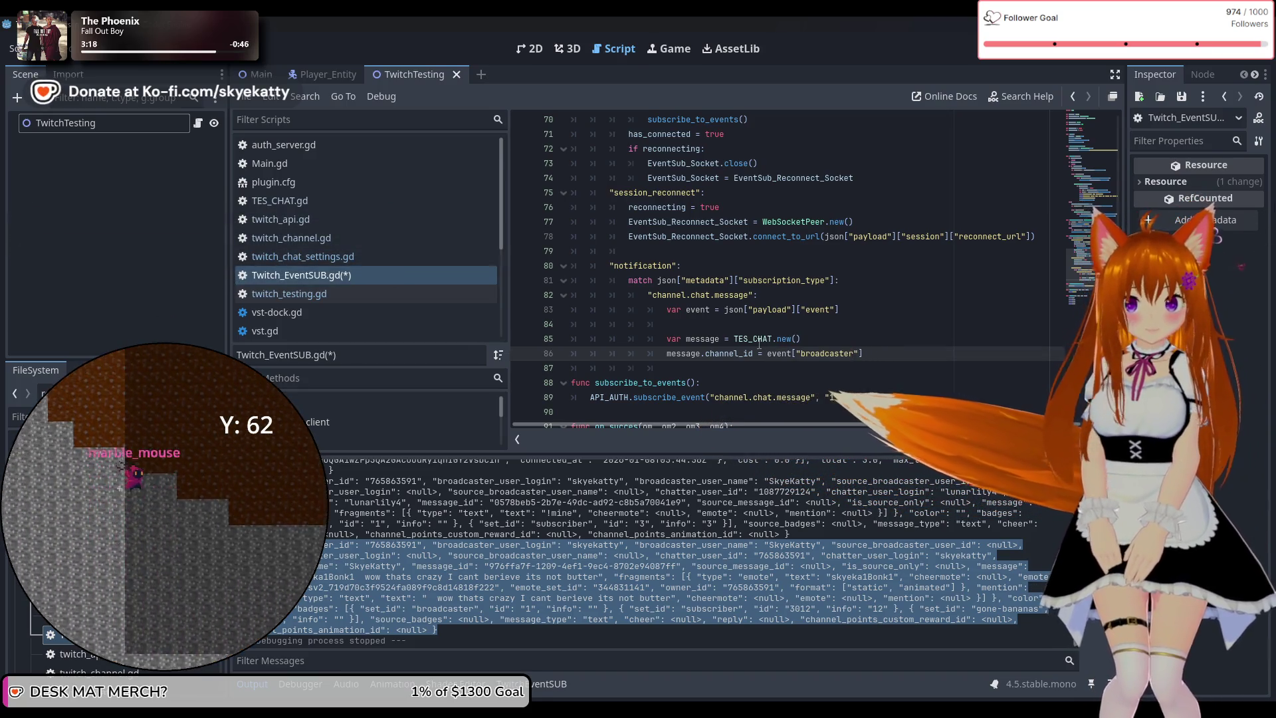
{"action": "type", "text": "ser)"}
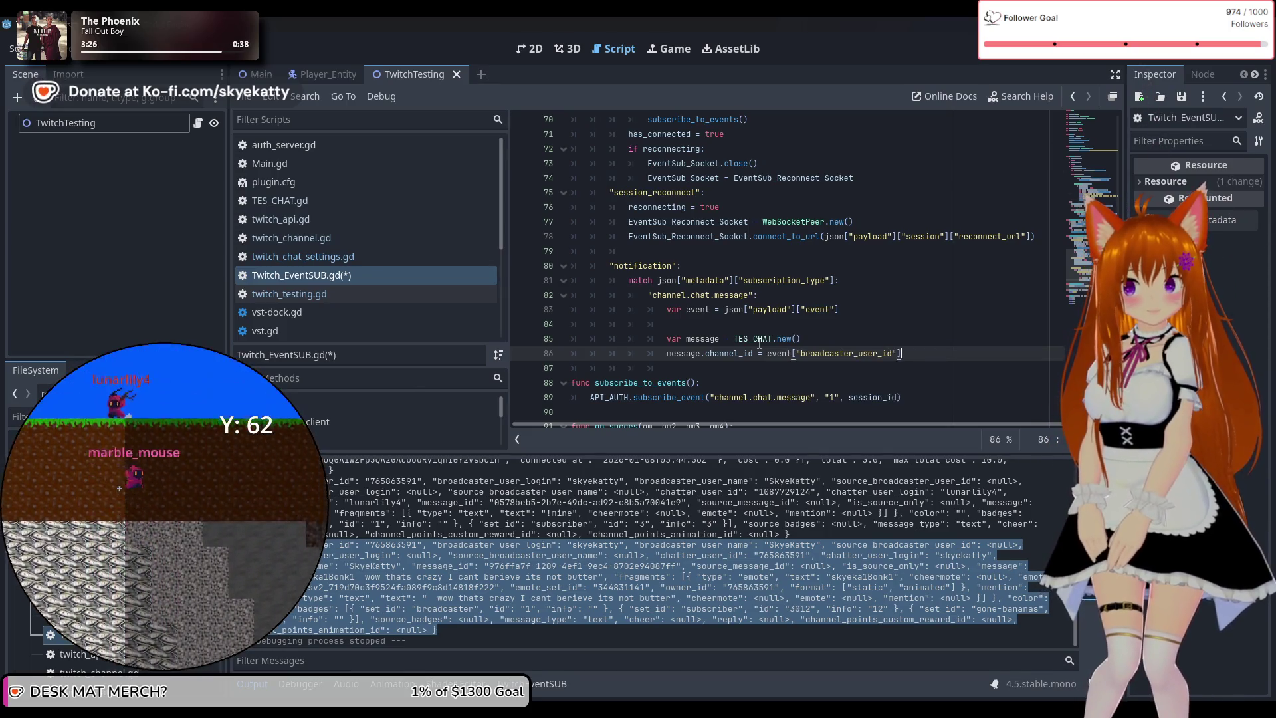
{"action": "key", "text": "Return"}
{"action": "type", "text": "messag"}
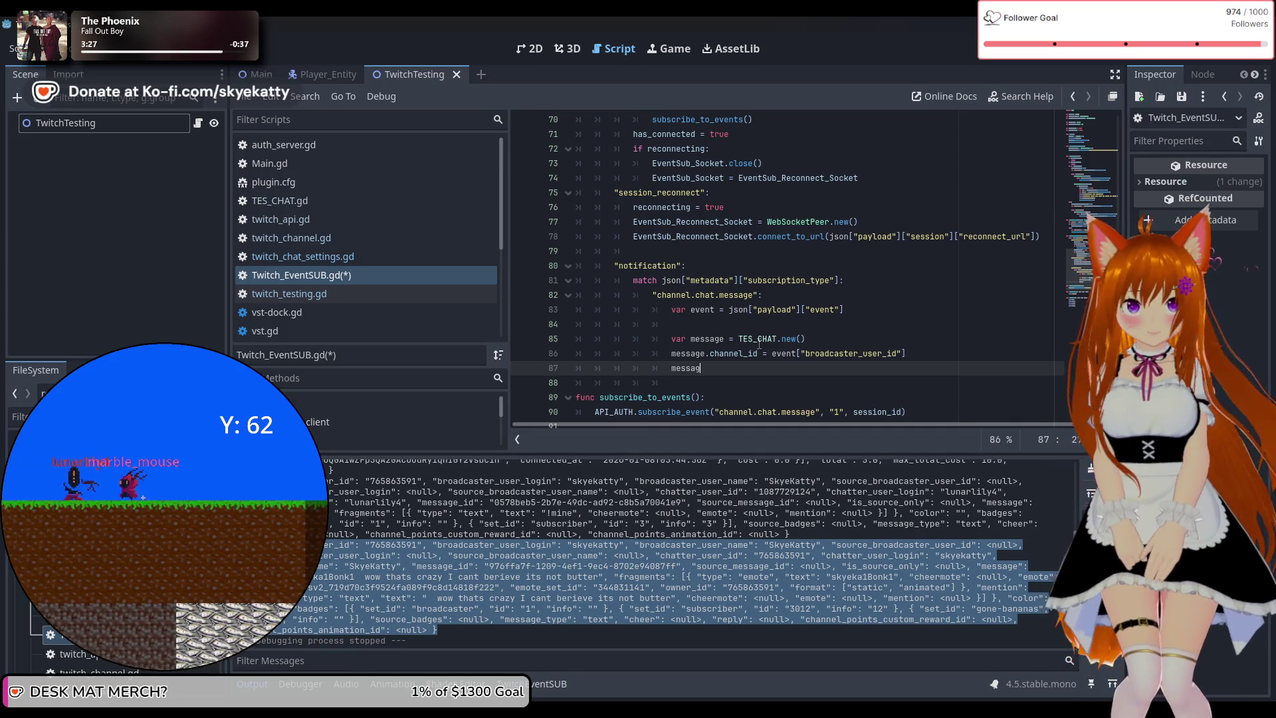
{"action": "type", "text": "e "}
{"action": "type", "text": "use"}
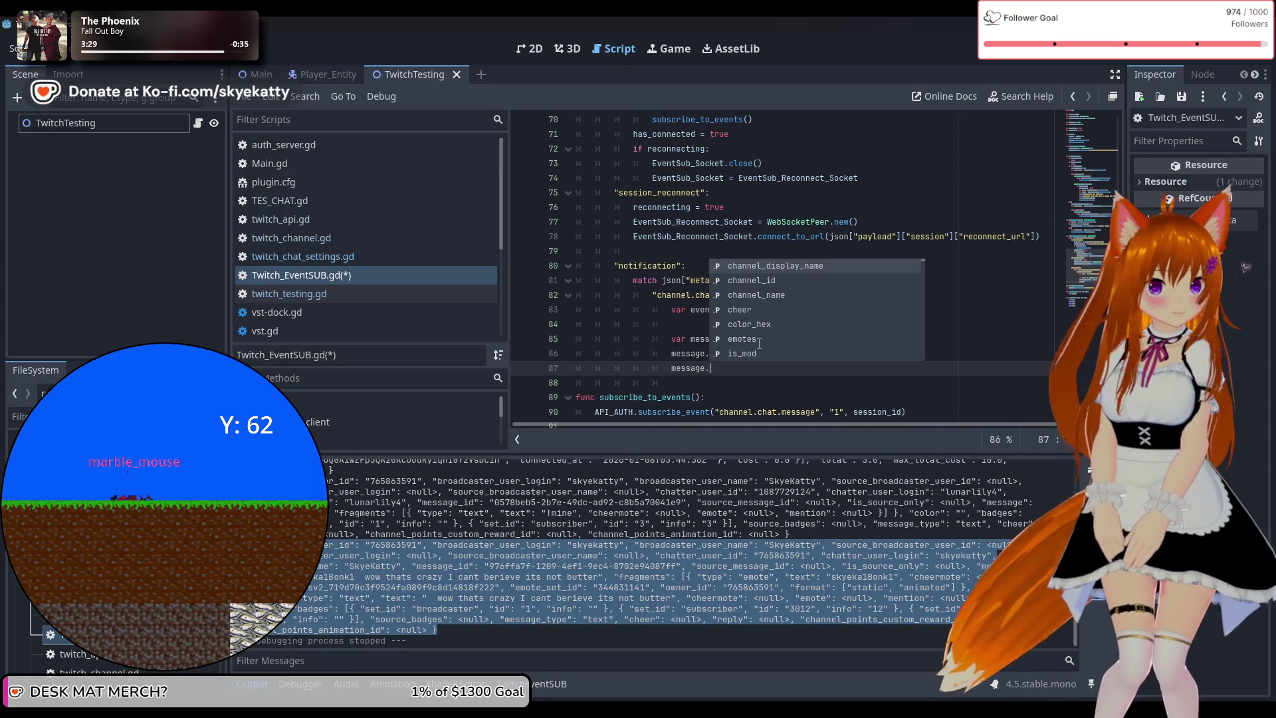
Assign message.channel_name = event["broadcaster_user_login"] using autocomplete
{"action": "key", "text": "BackSpace"}
{"action": "key", "text": "BackSpace"}
{"action": "key", "text": "BackSpace"}
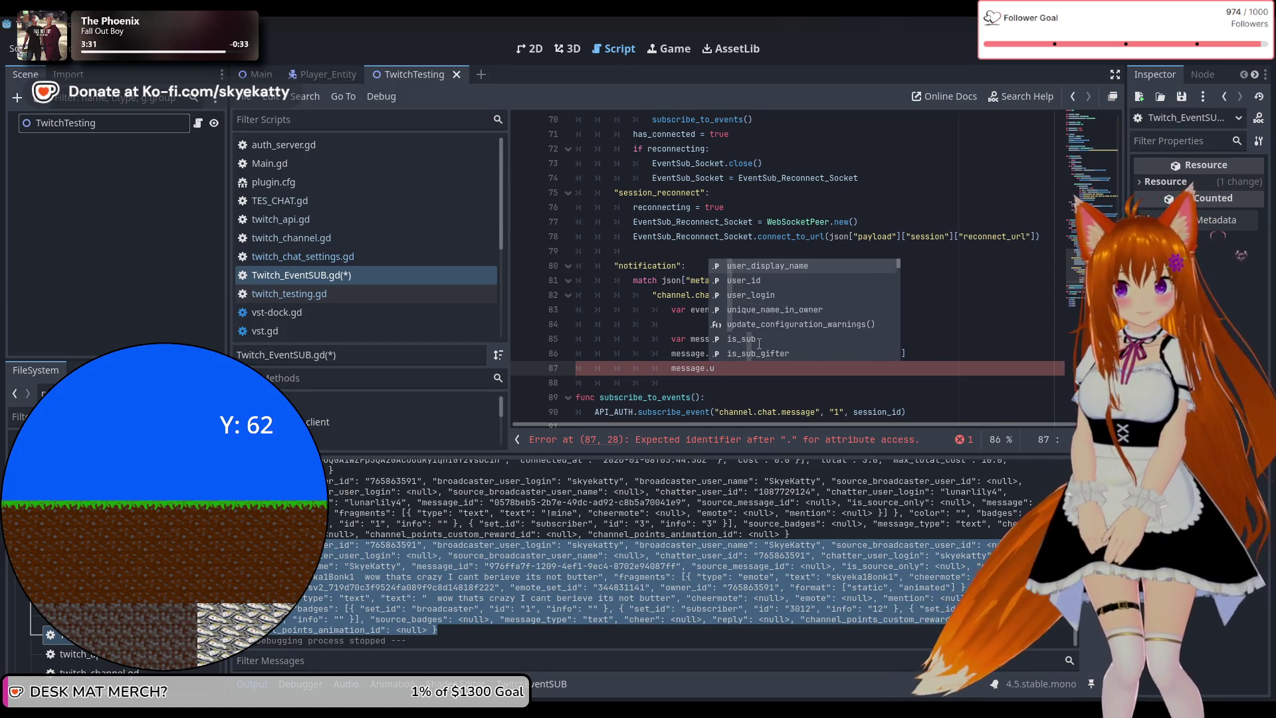
{"action": "type", "text": "ch"}
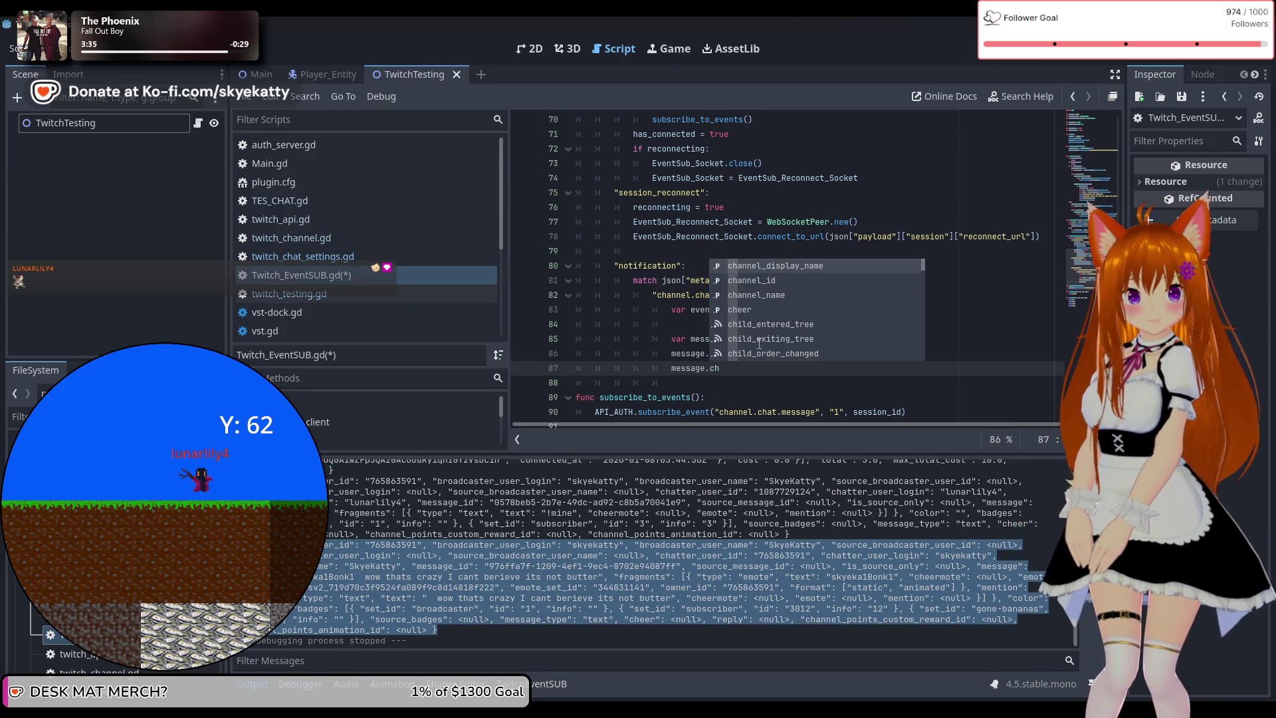
{"action": "key", "text": "Down"}
{"action": "key", "text": "Down"}
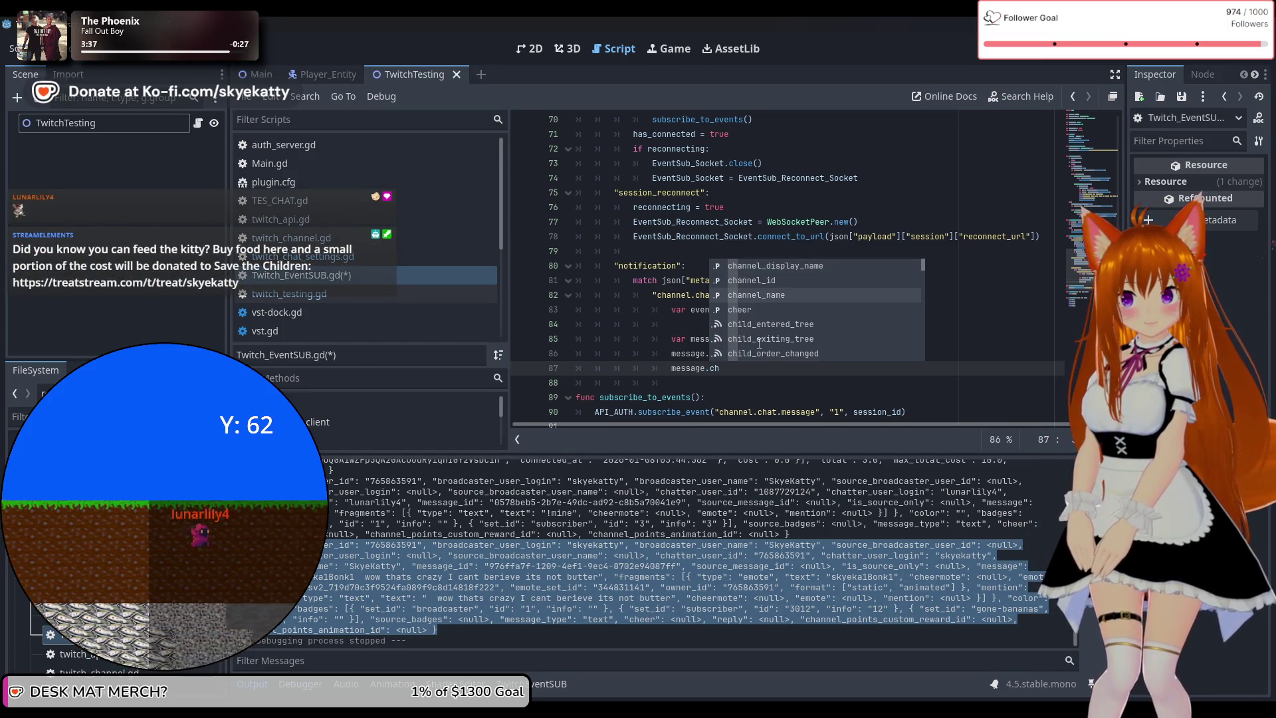
{"action": "key", "text": "Return"}
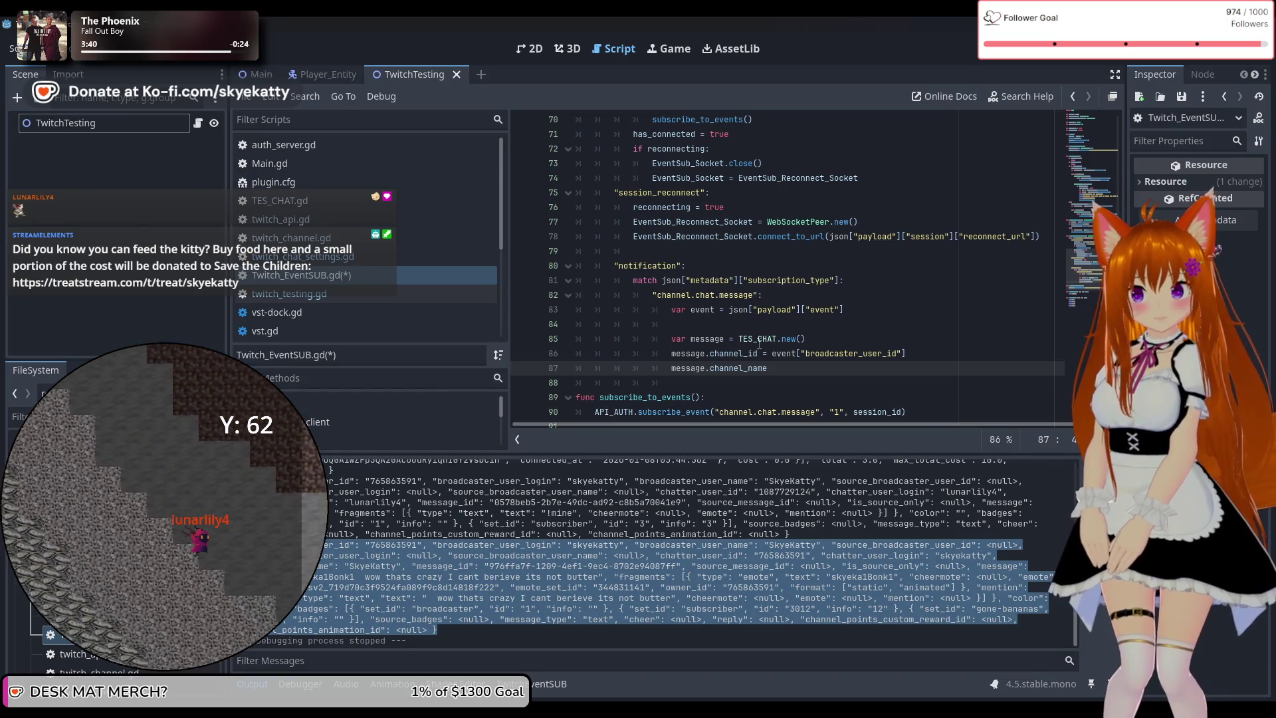
{"action": "type", "text": " = e"}
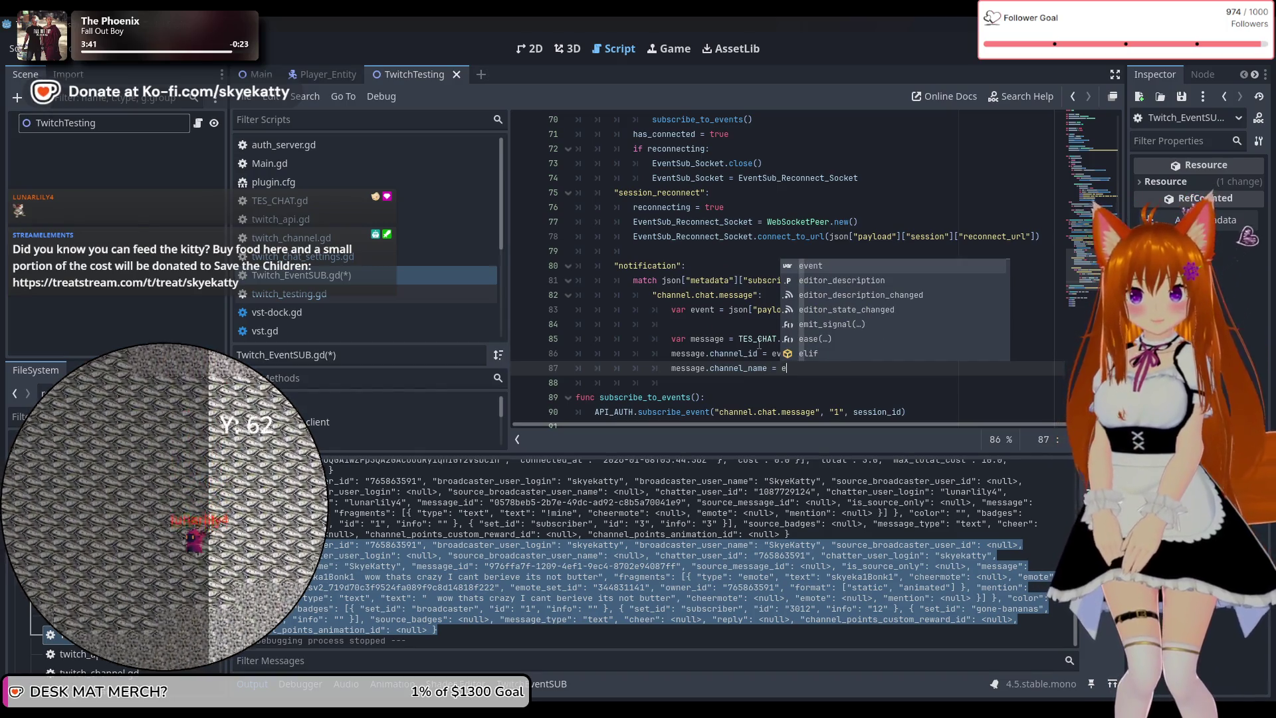
{"action": "key", "text": "Return"}
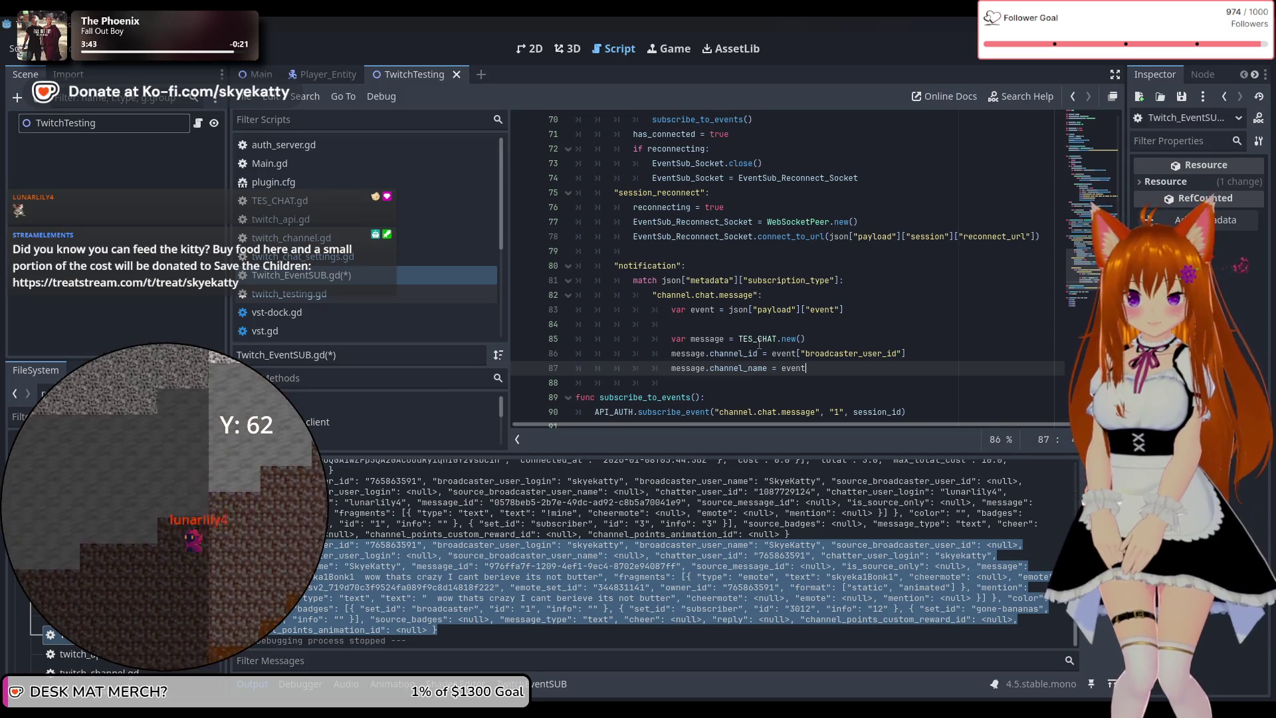
{"action": "type", "text": "roadc"}
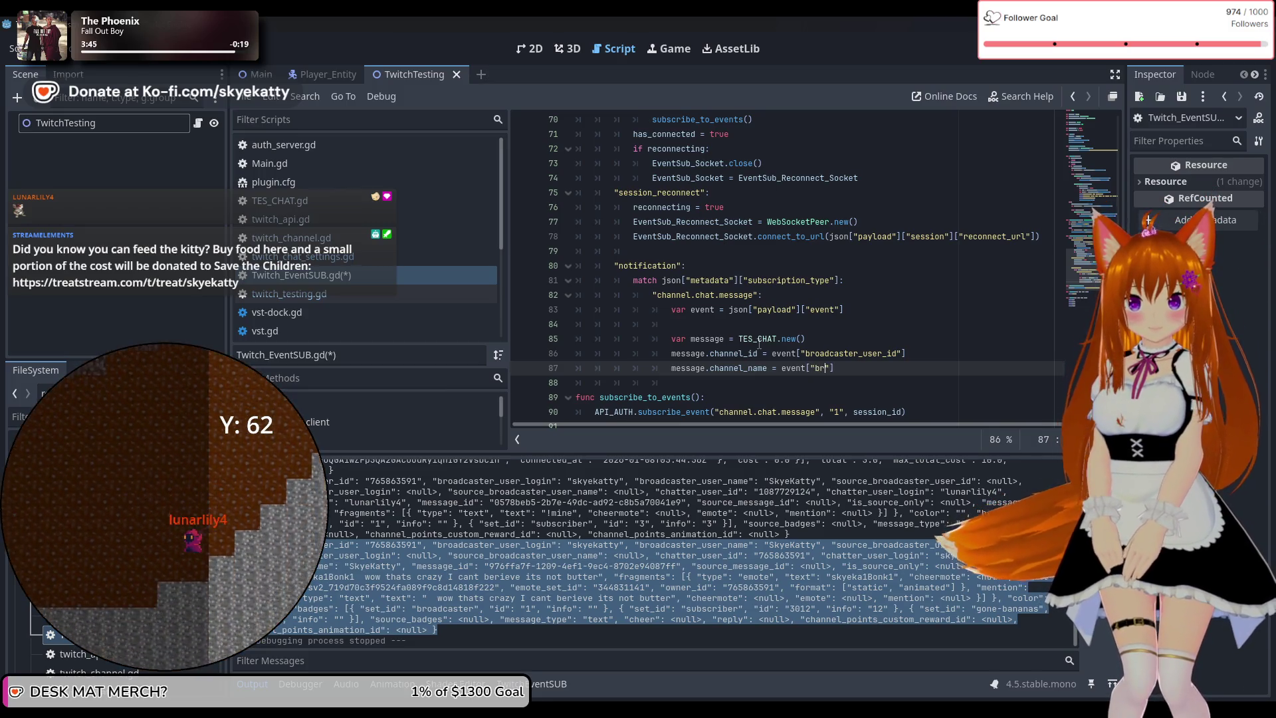
{"action": "type", "text": "aste"}
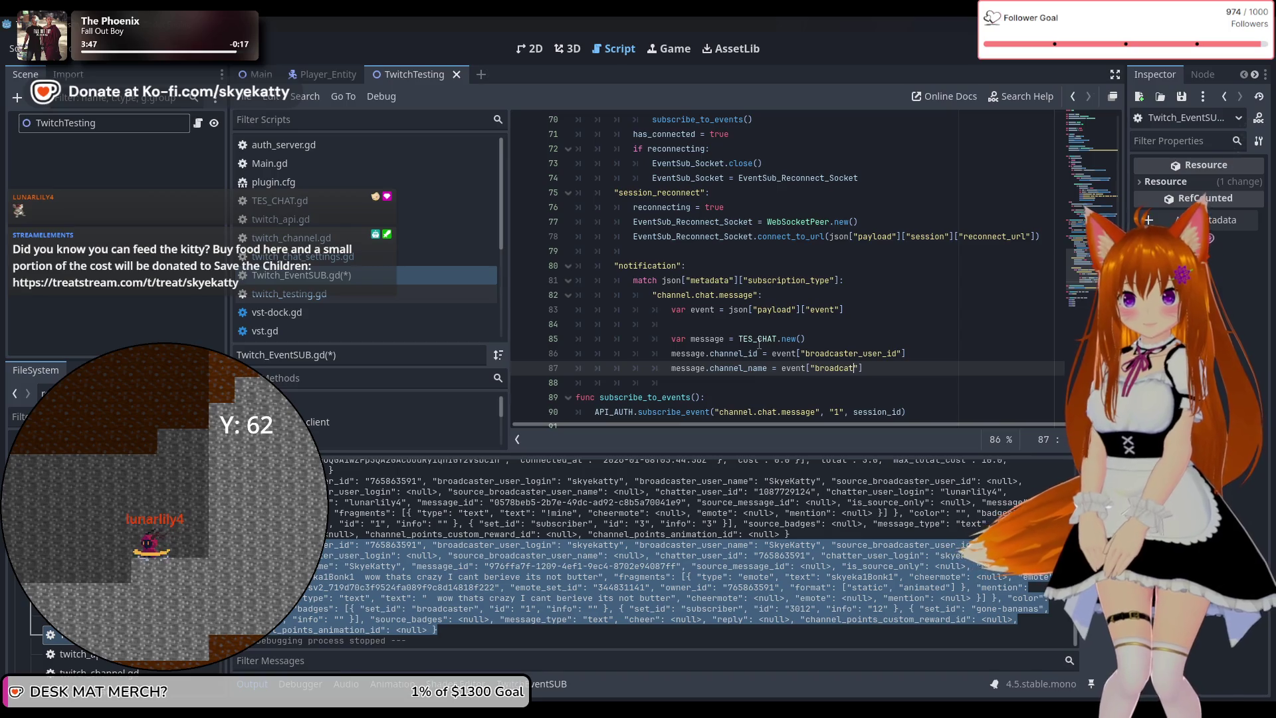
{"action": "type", "text": "r"}
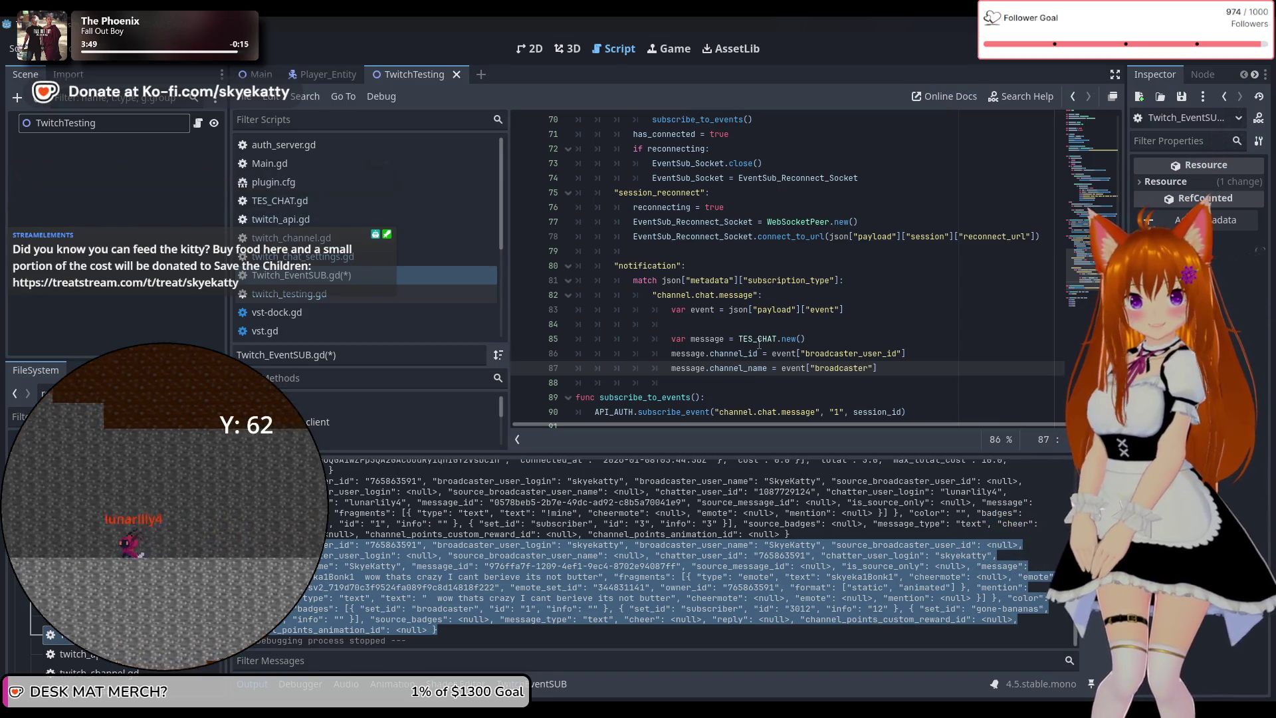
{"action": "type", "text": "_"}
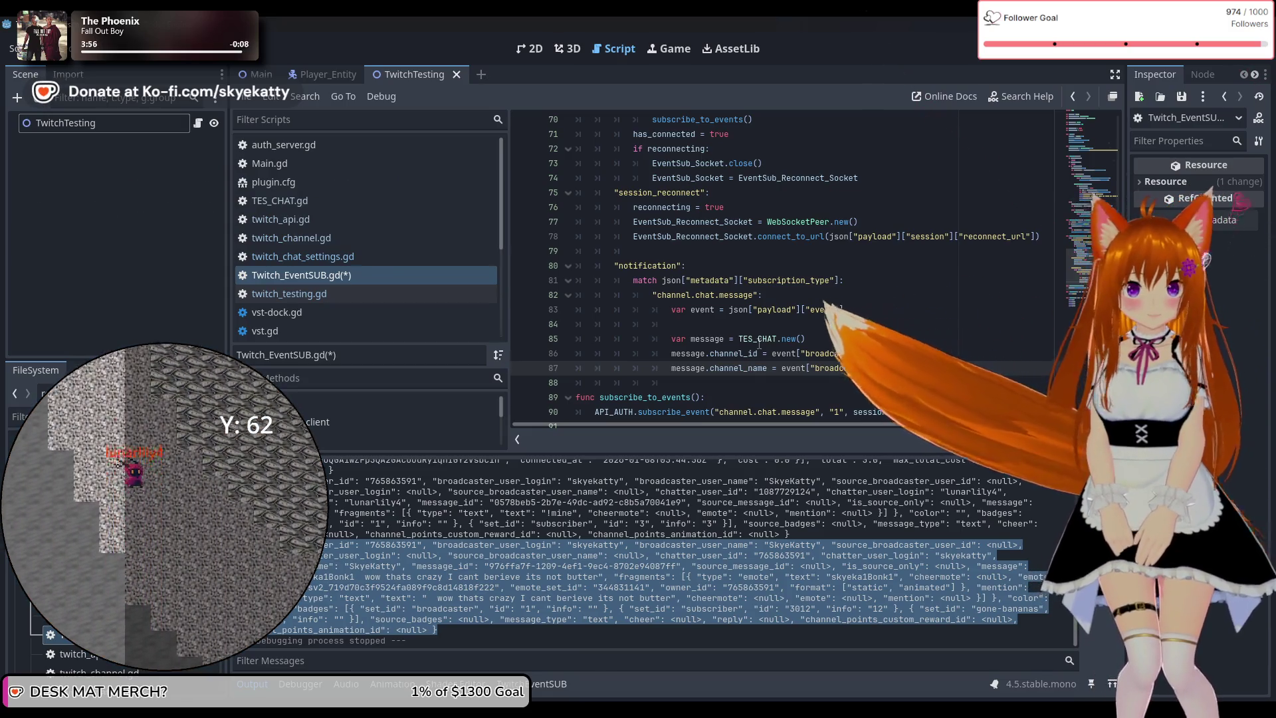
{"action": "key", "text": "Return"}
Assign message.channel_display_name = event["broadcaster_user_name"] and start a new line
{"action": "type", "text": "mes"}
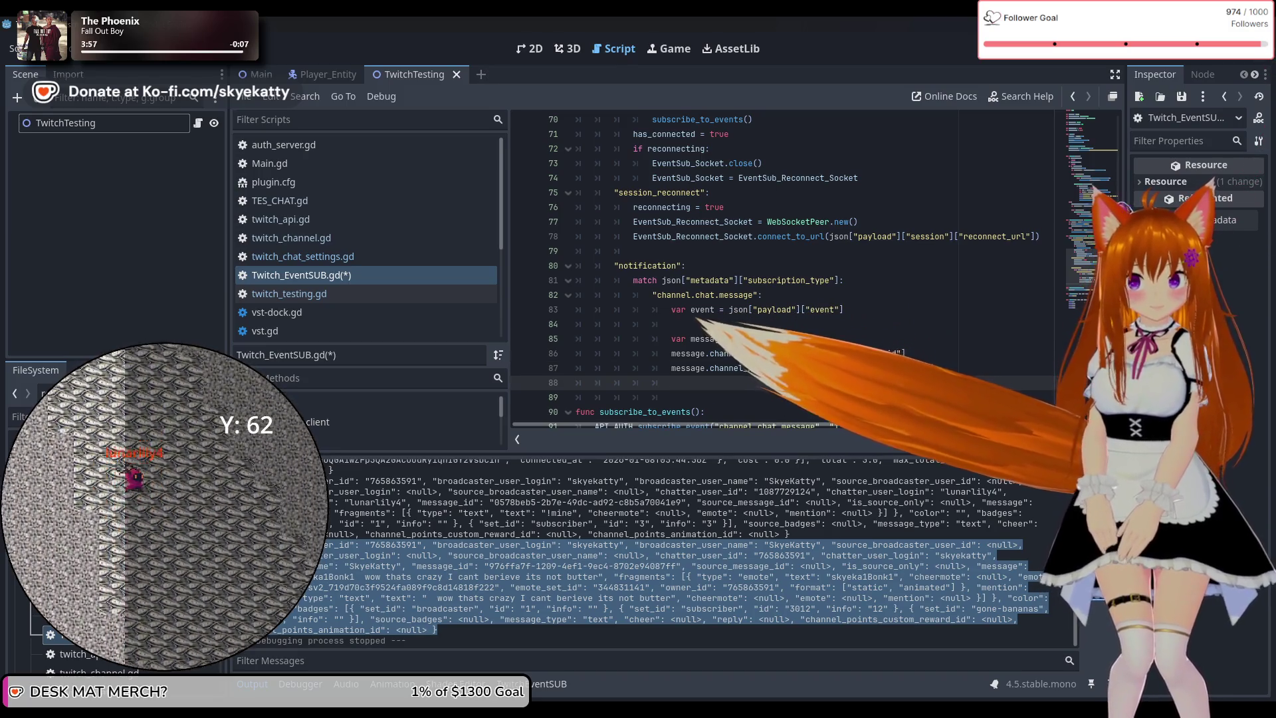
{"action": "type", "text": "sage "}
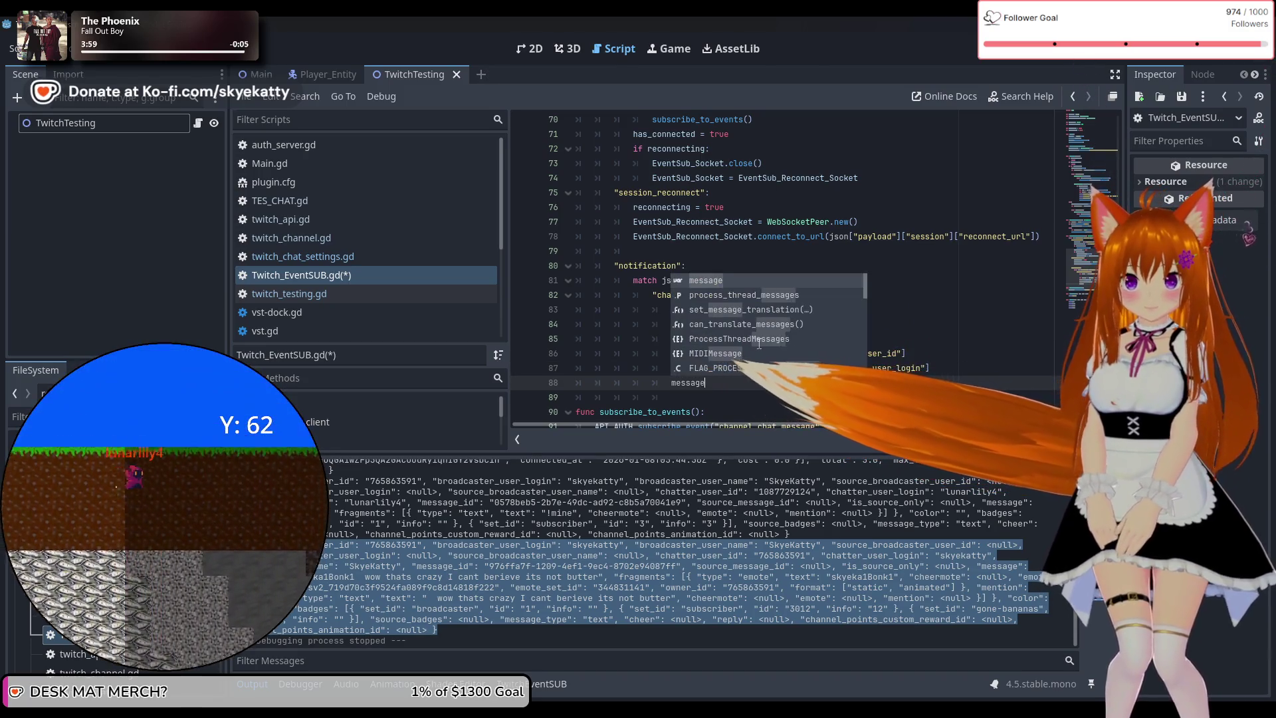
{"action": "type", "text": "chann"}
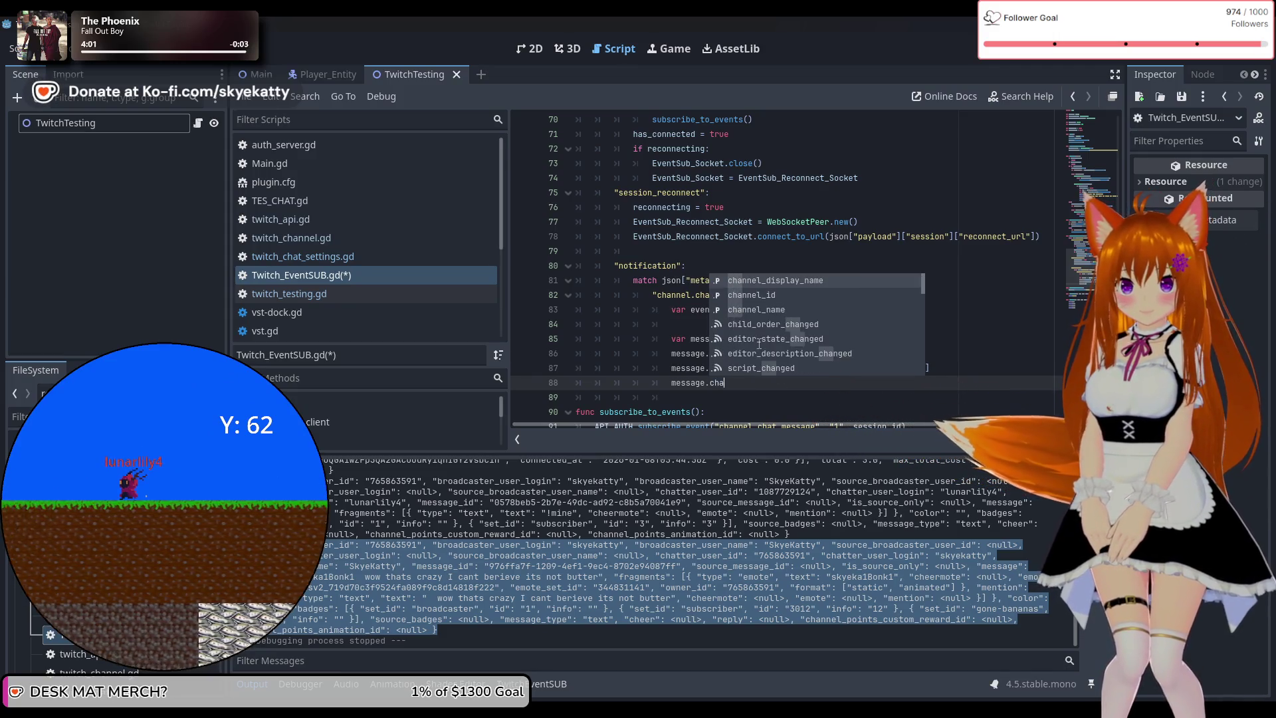
{"action": "key", "text": "Return"}
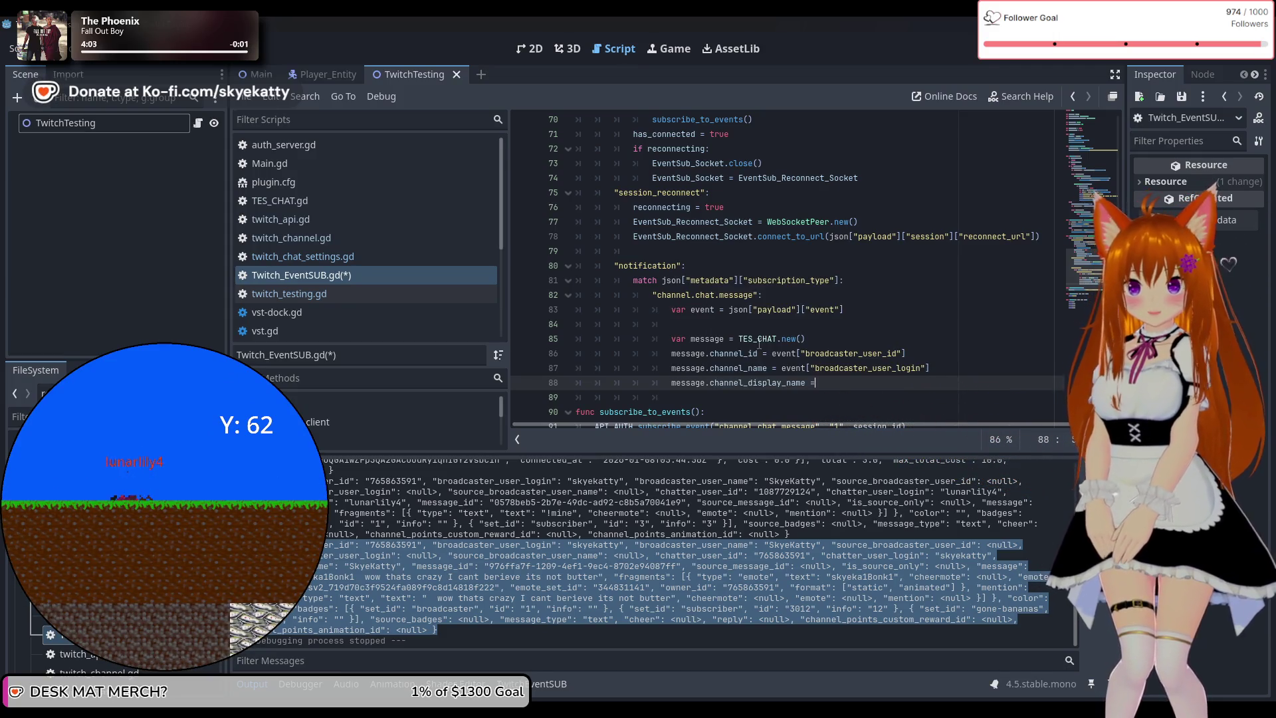
{"action": "type", "text": "e"}
{"action": "key", "text": "Return"}
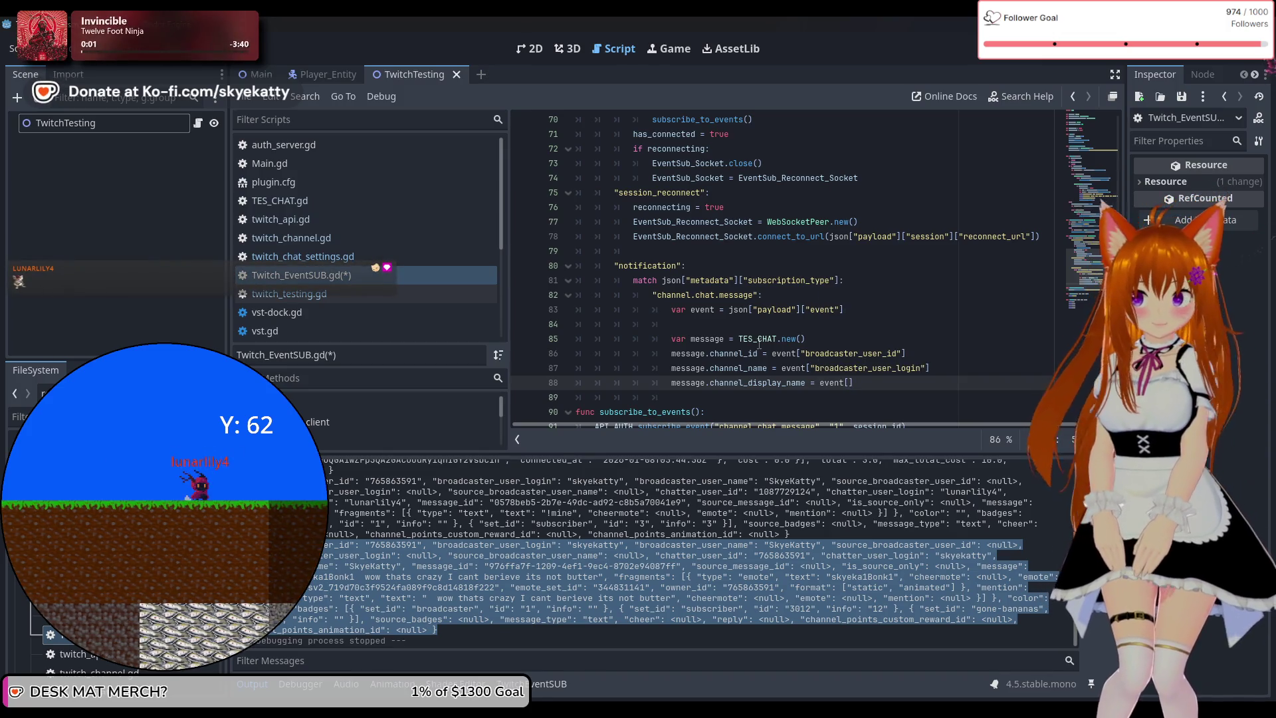
{"action": "type", "text": "broadcaster_user_name\""}
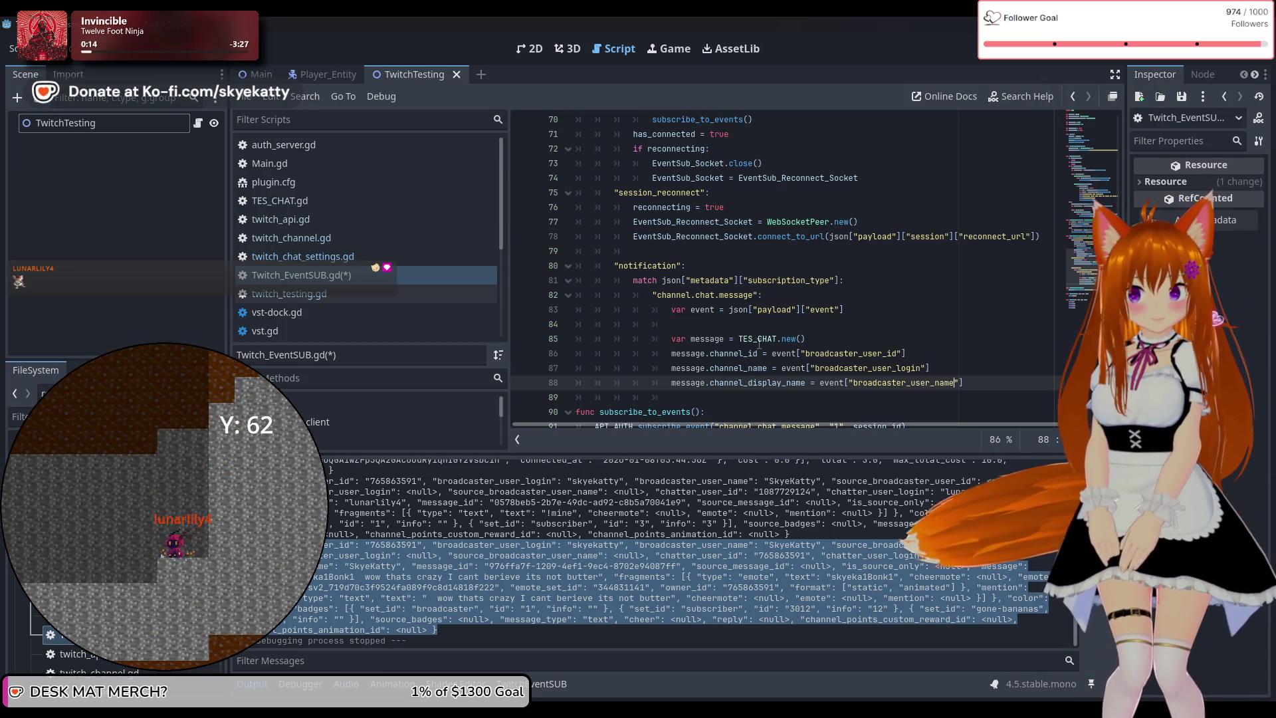
{"action": "key", "text": "End"}
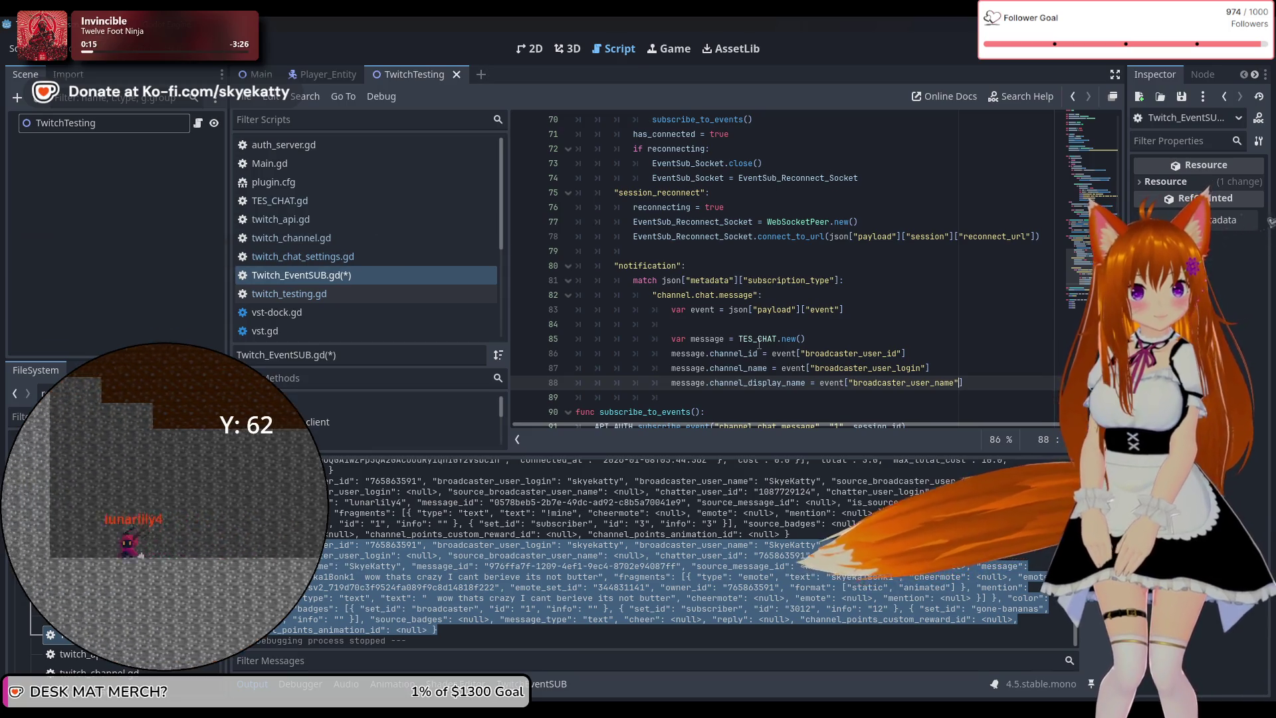
{"action": "key", "text": "Return"}
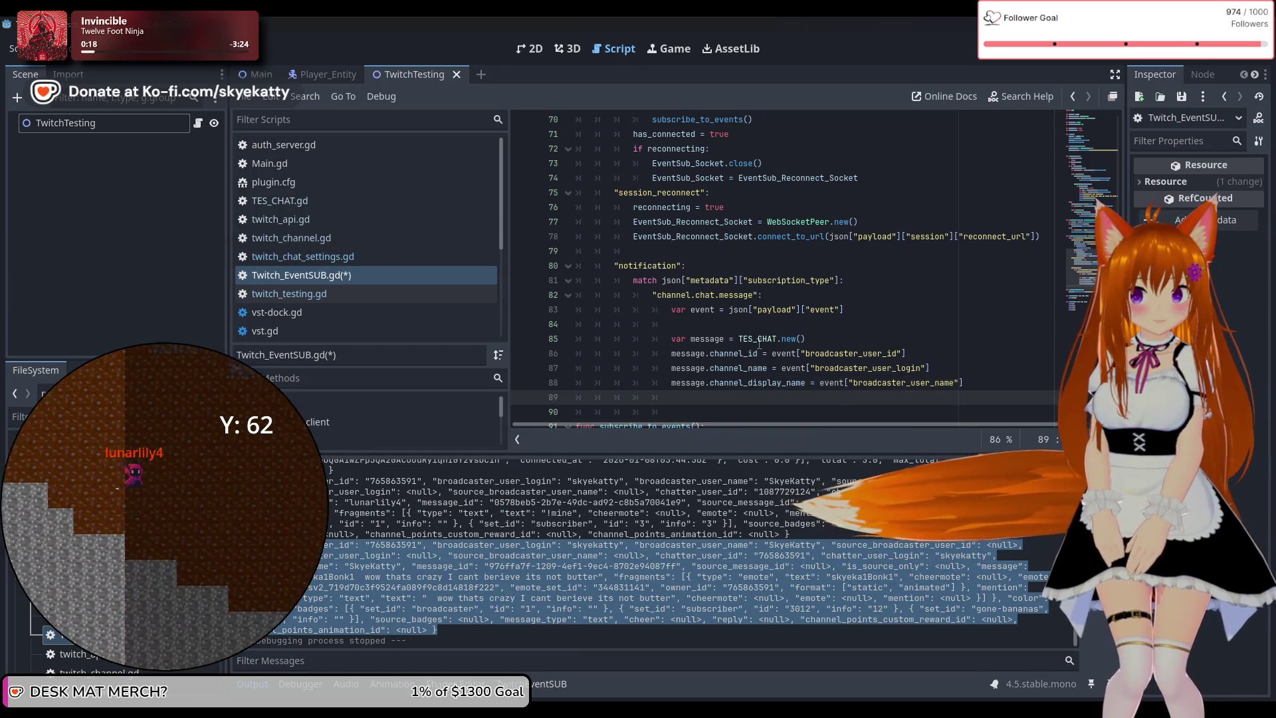
{"action": "type", "text": "message"}
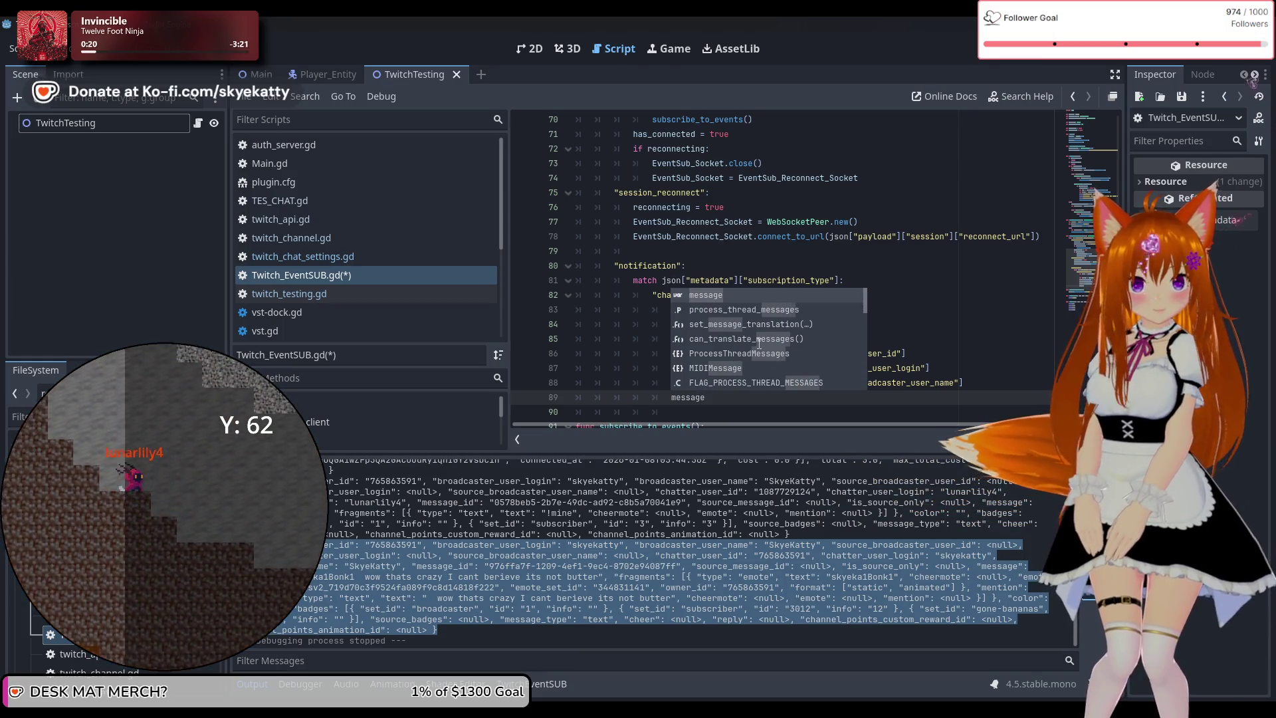
{"action": "type", "text": ".ch"}
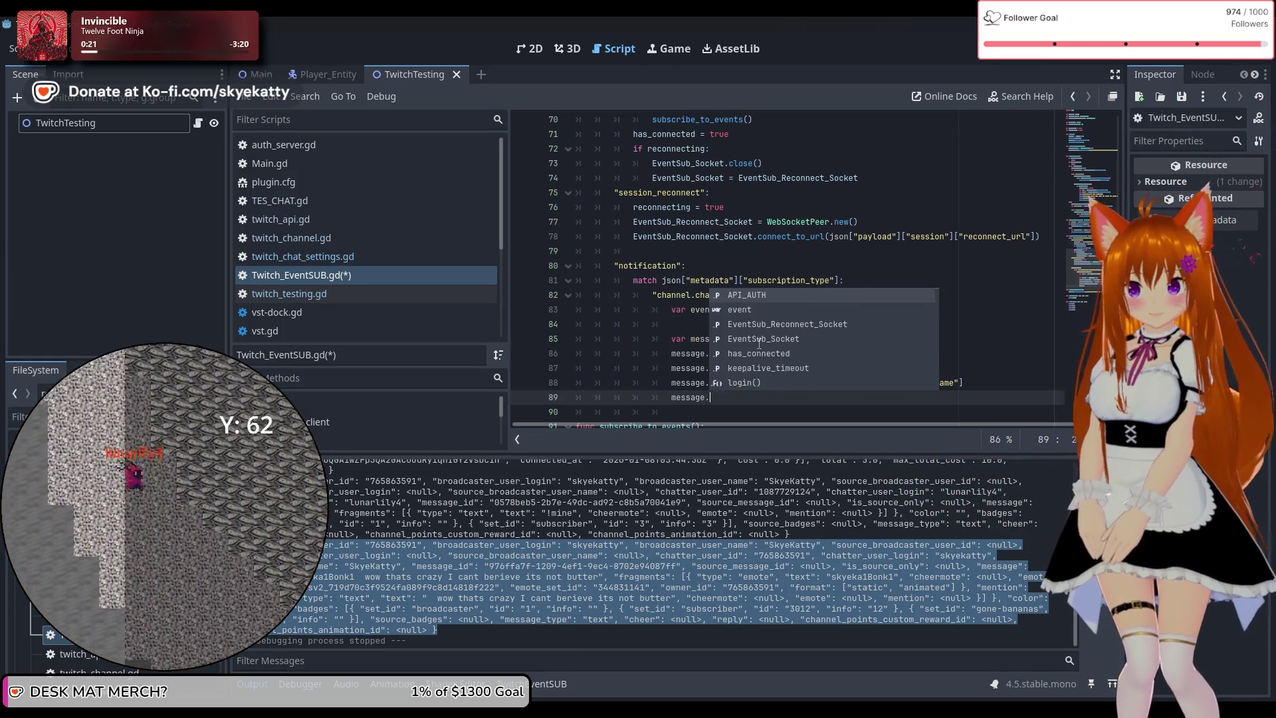
Write message.user_id = event["chatter_user_id"] on line 90
{"action": "key", "text": "BackSpace"}
{"action": "key", "text": "BackSpace"}
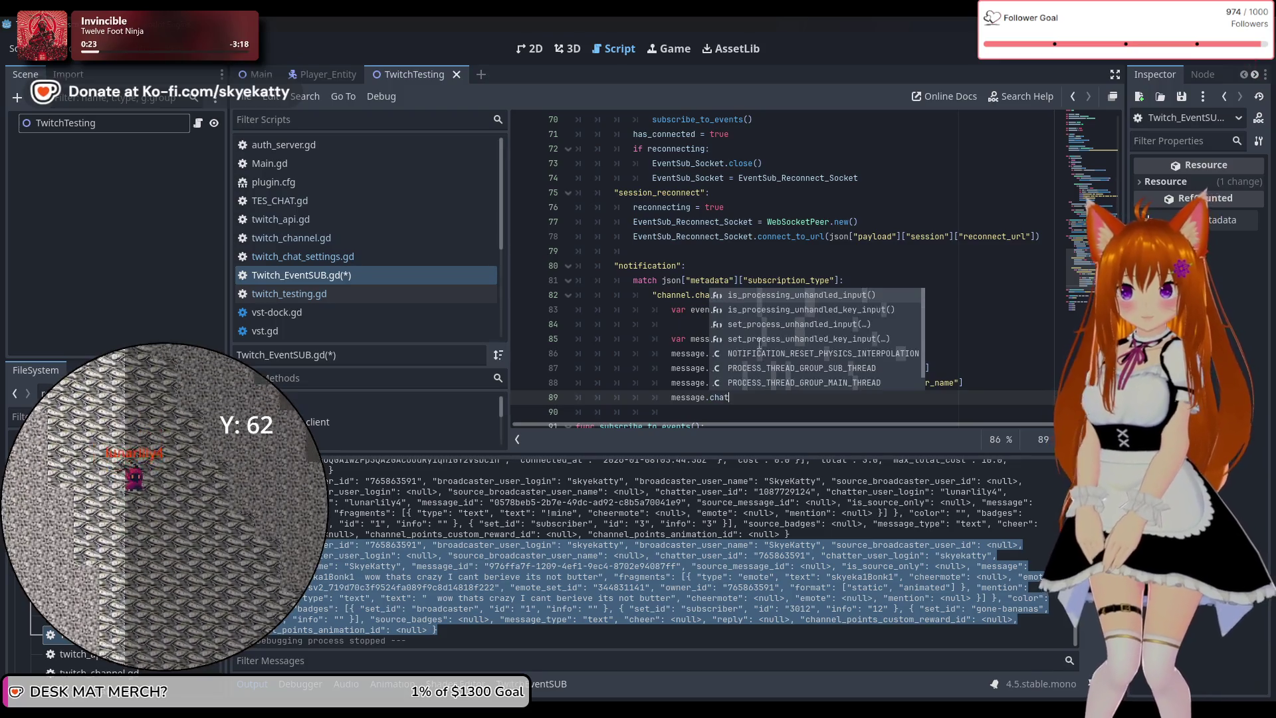
{"action": "type", "text": "user"}
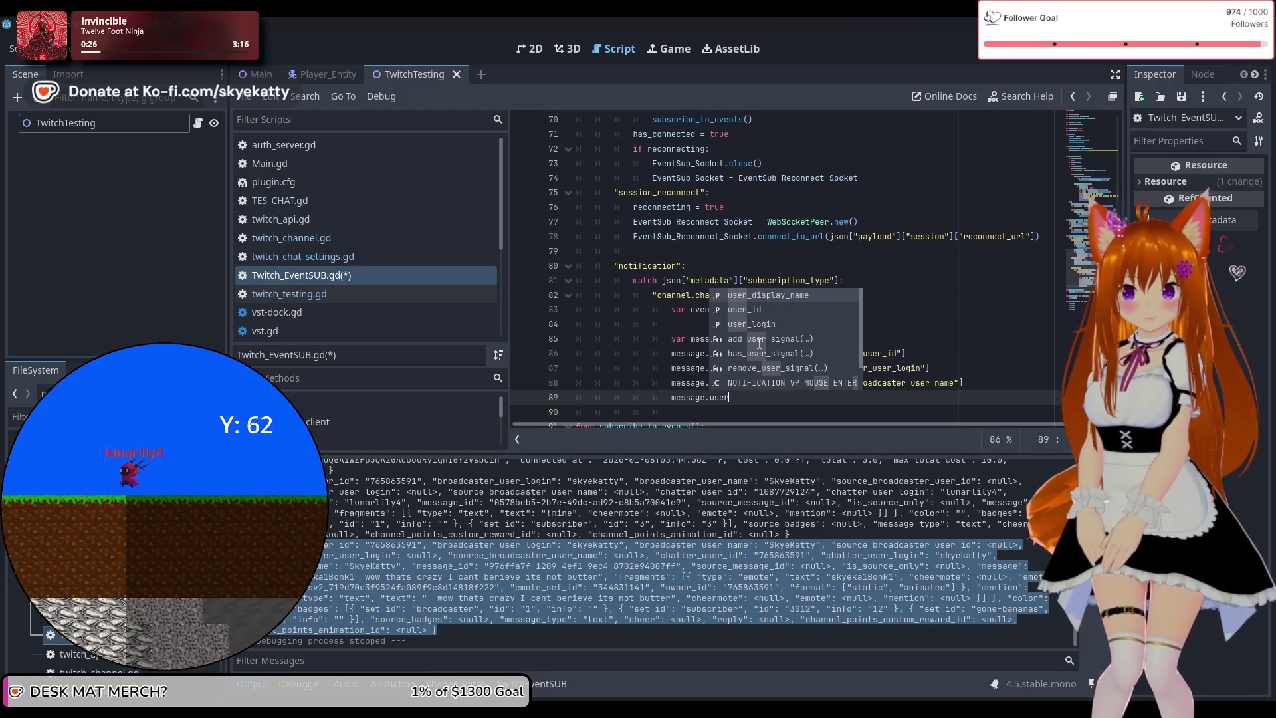
{"action": "key", "text": "Down"}
{"action": "key", "text": "Return"}
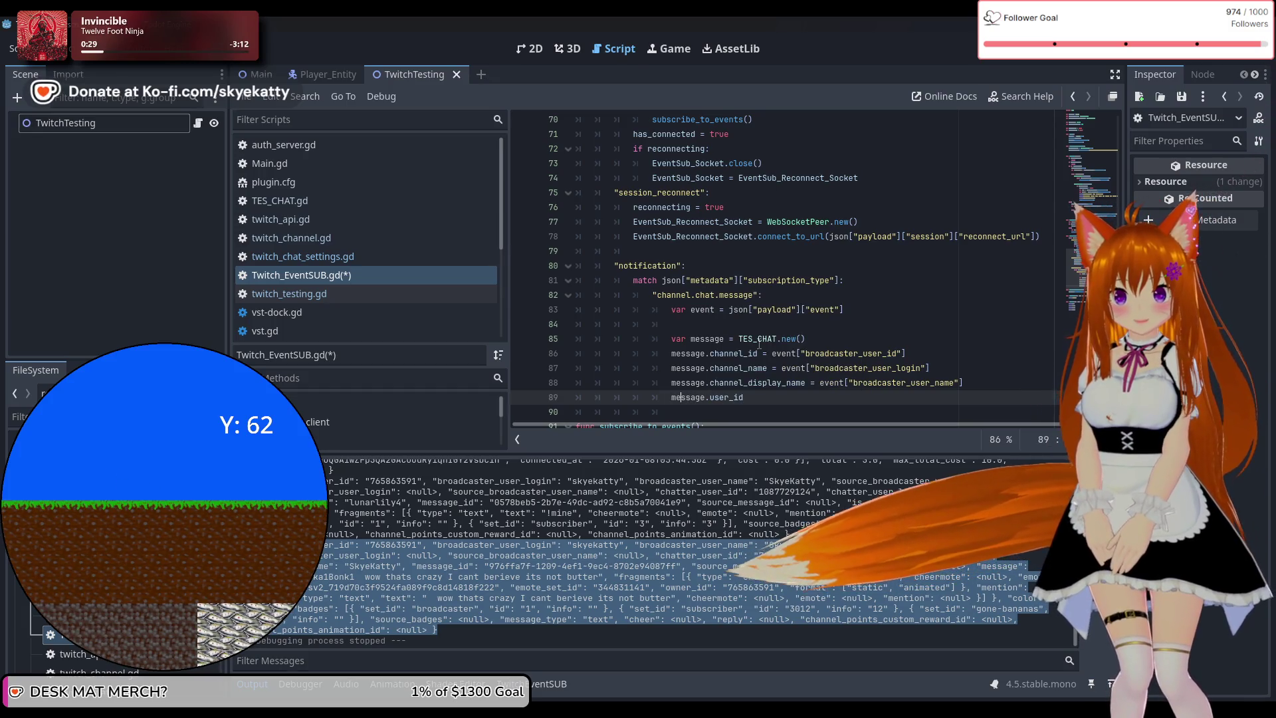
{"action": "key", "text": "alt+Down"}
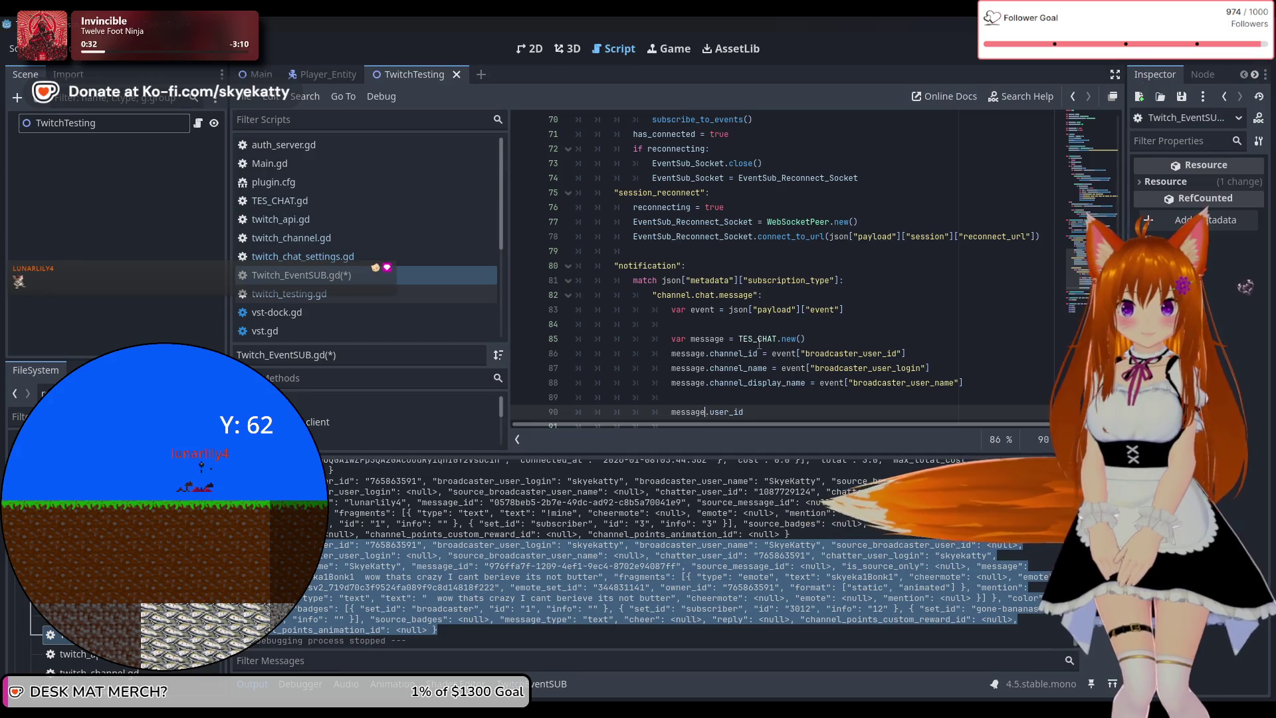
{"action": "type", "text": "="}
{"action": "key", "text": "ctrl+space"}
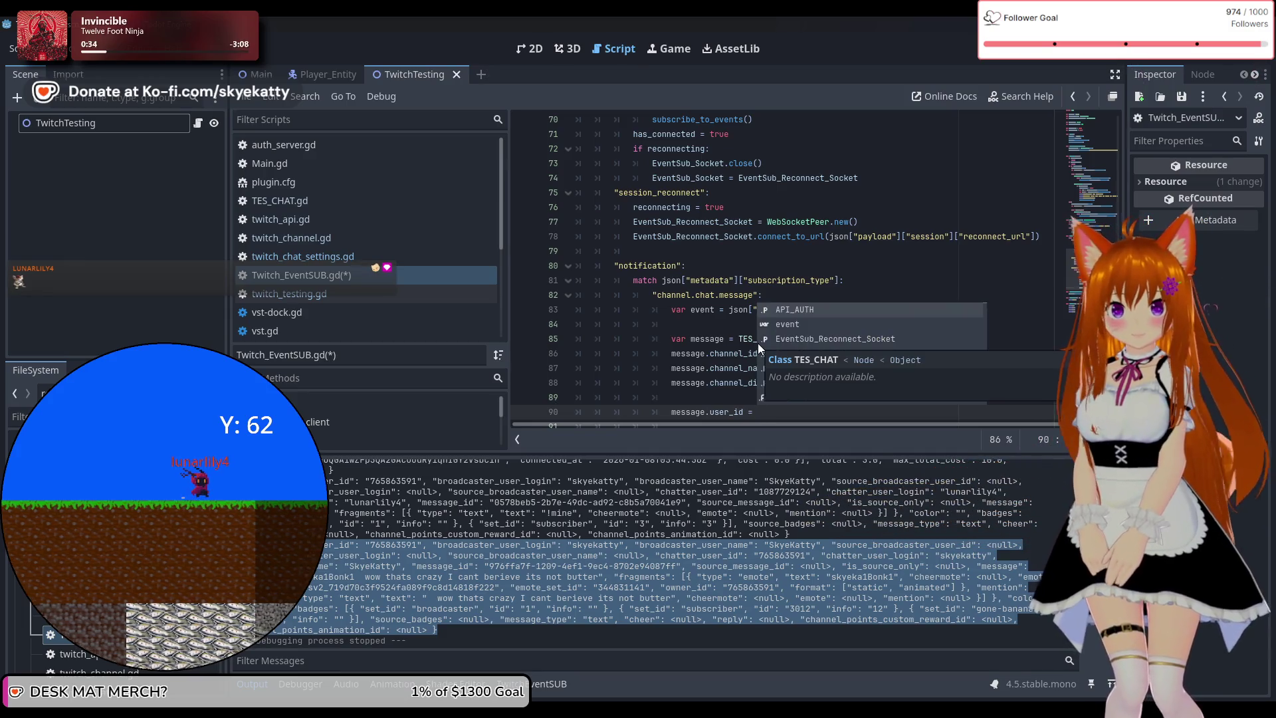
{"action": "left_click", "coordinate": [718, 310]}
{"action": "scroll", "coordinate": [718, 310], "scroll_direction": "down", "scroll_amount": 3}
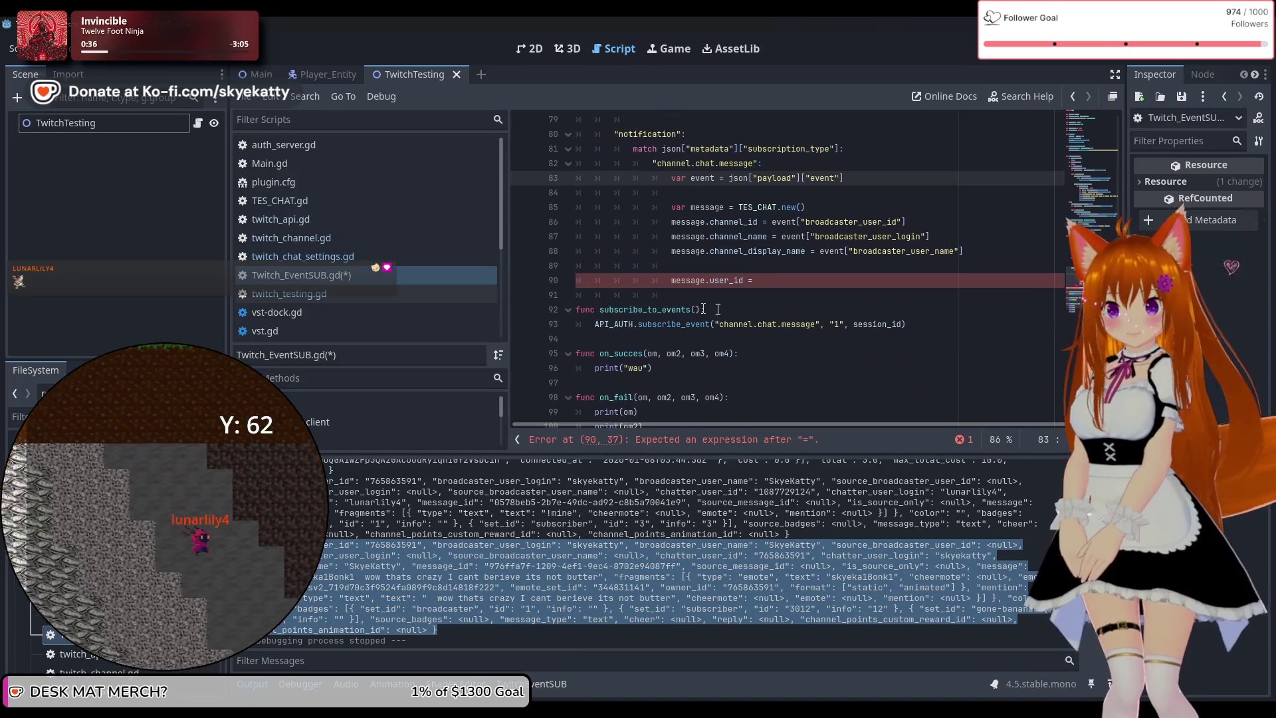
{"action": "left_click", "coordinate": [808, 284]}
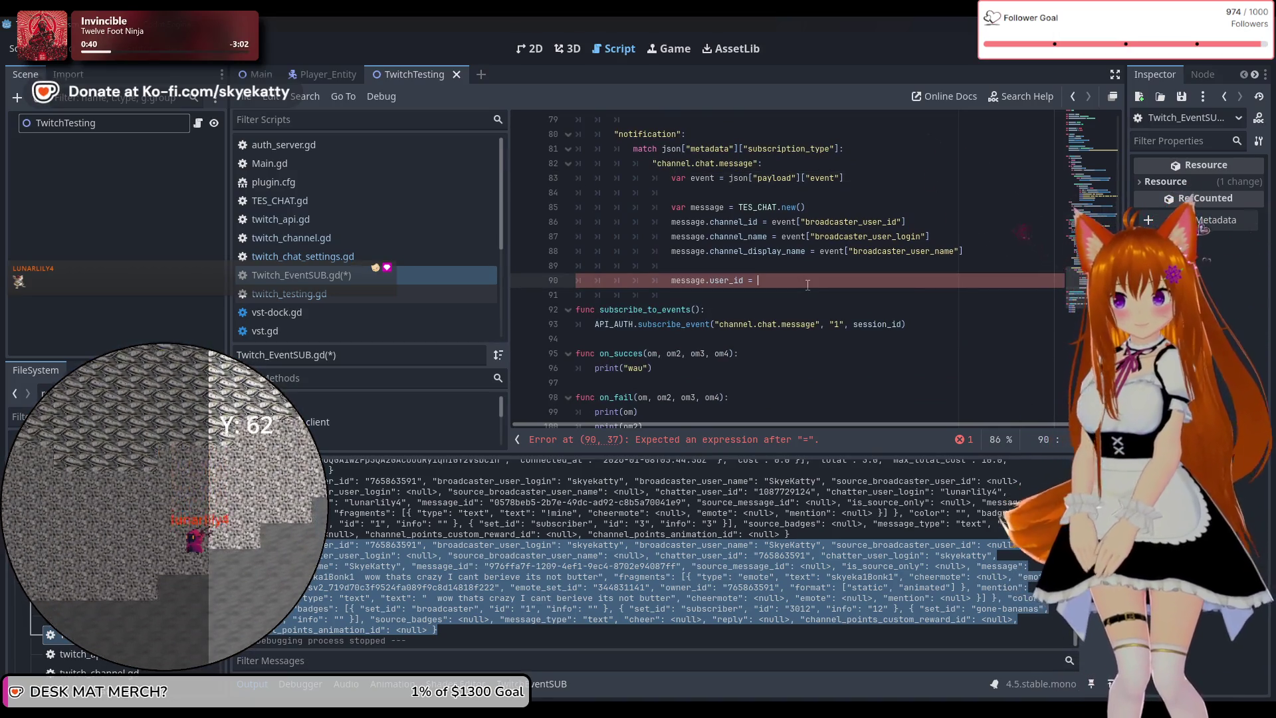
{"action": "type", "text": "event"}
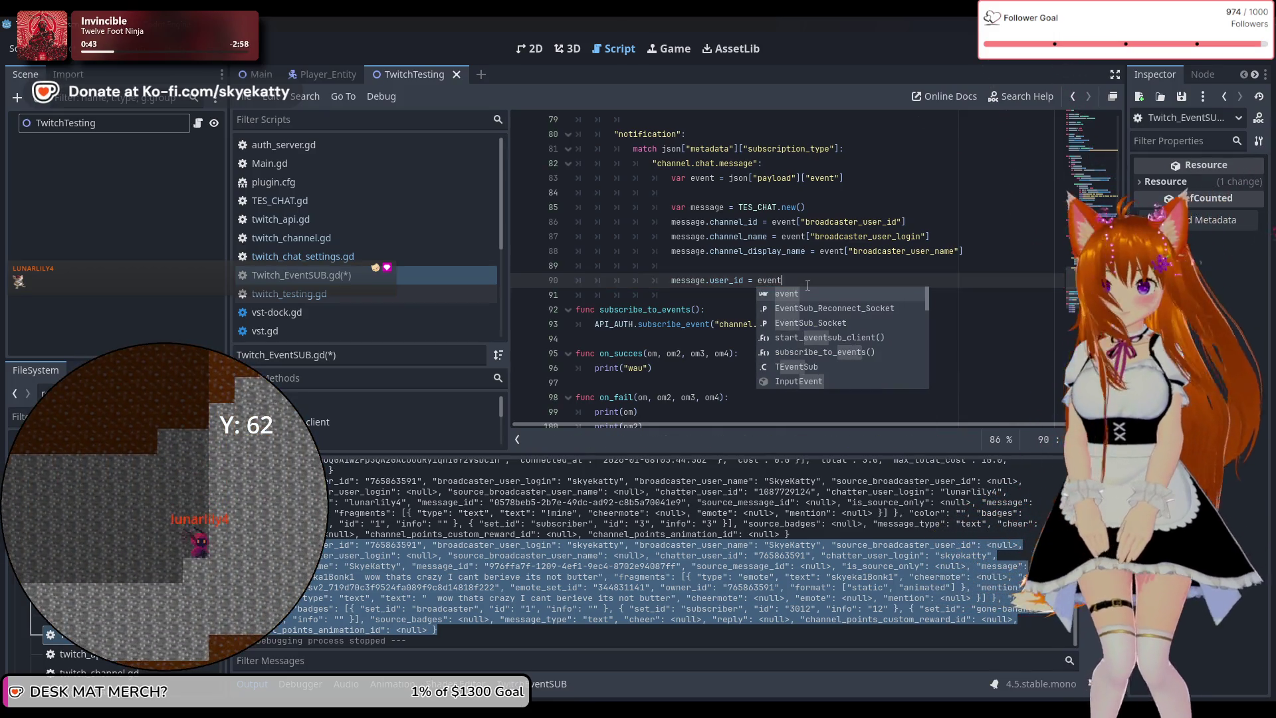
{"action": "type", "text": "[\"chatter_user_id"}
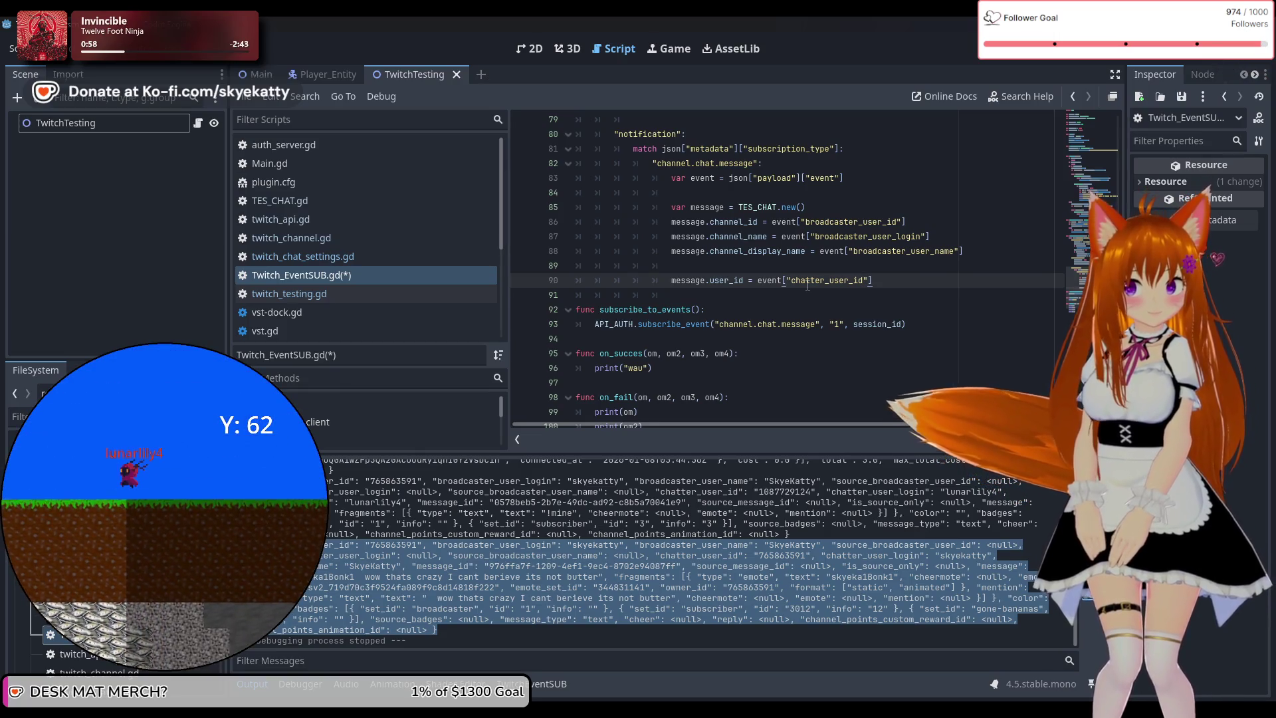
{"action": "key", "text": "Return"}
Begin message.user_login = event["chatter_user_login"] on line 91
{"action": "type", "text": "message"}
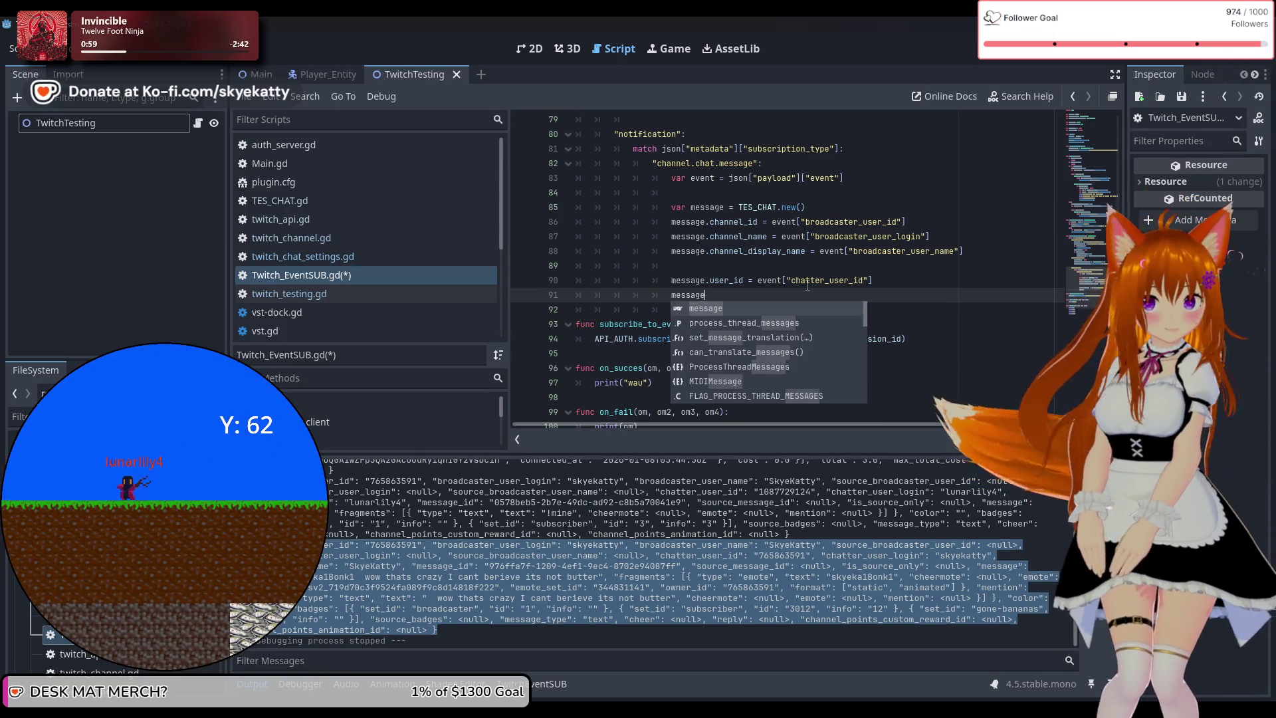
{"action": "type", "text": ".user"}
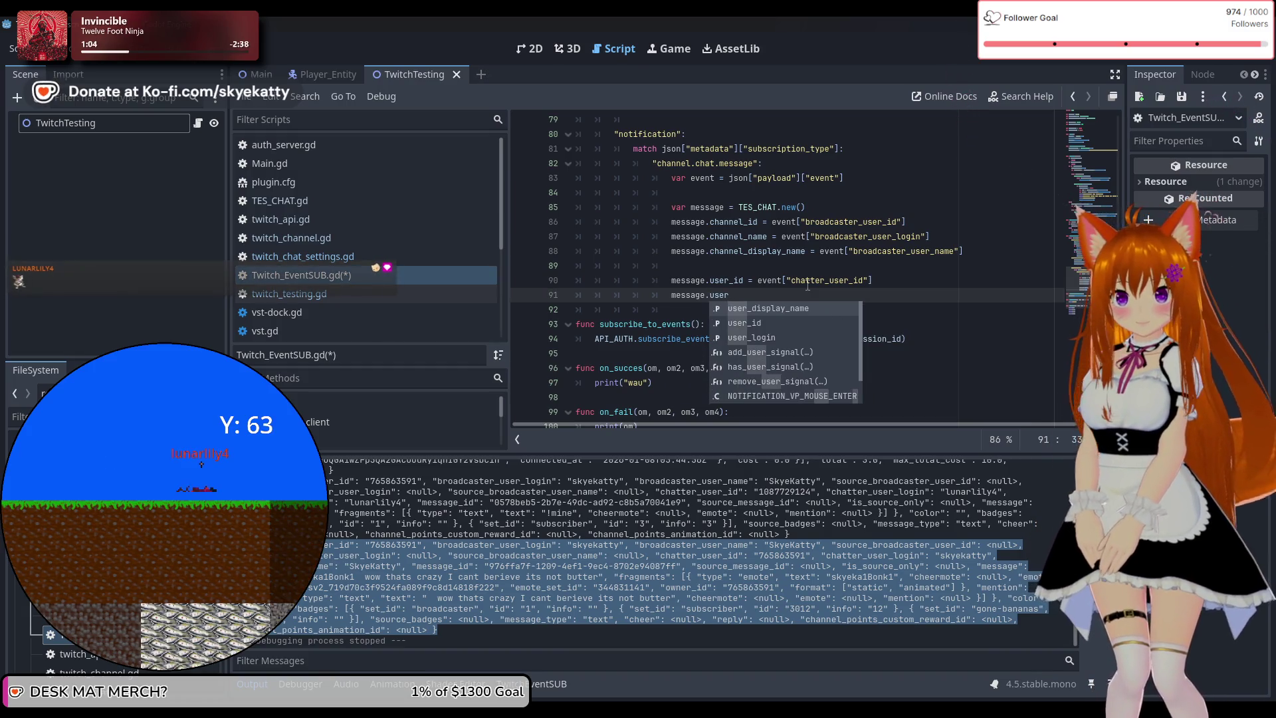
{"action": "key", "text": "Down"}
{"action": "key", "text": "Down"}
{"action": "key", "text": "Return"}
{"action": "type", "text": "eve"}
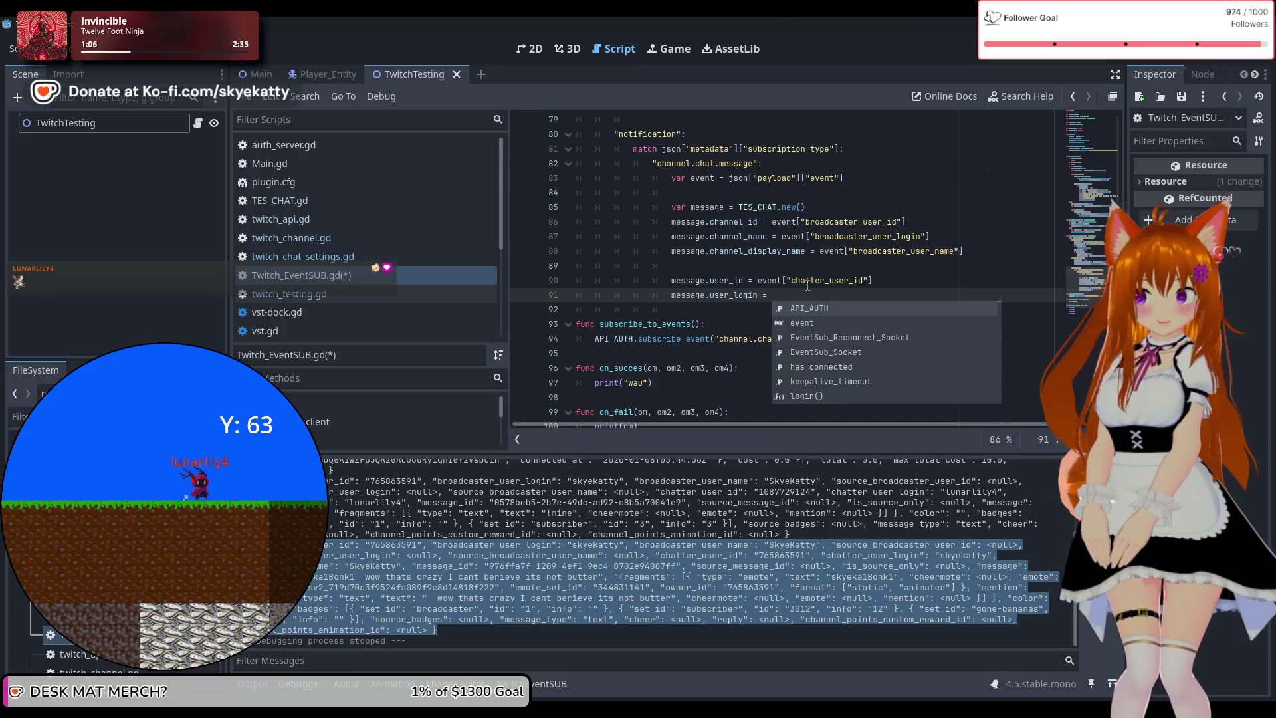
{"action": "type", "text": "nt"}
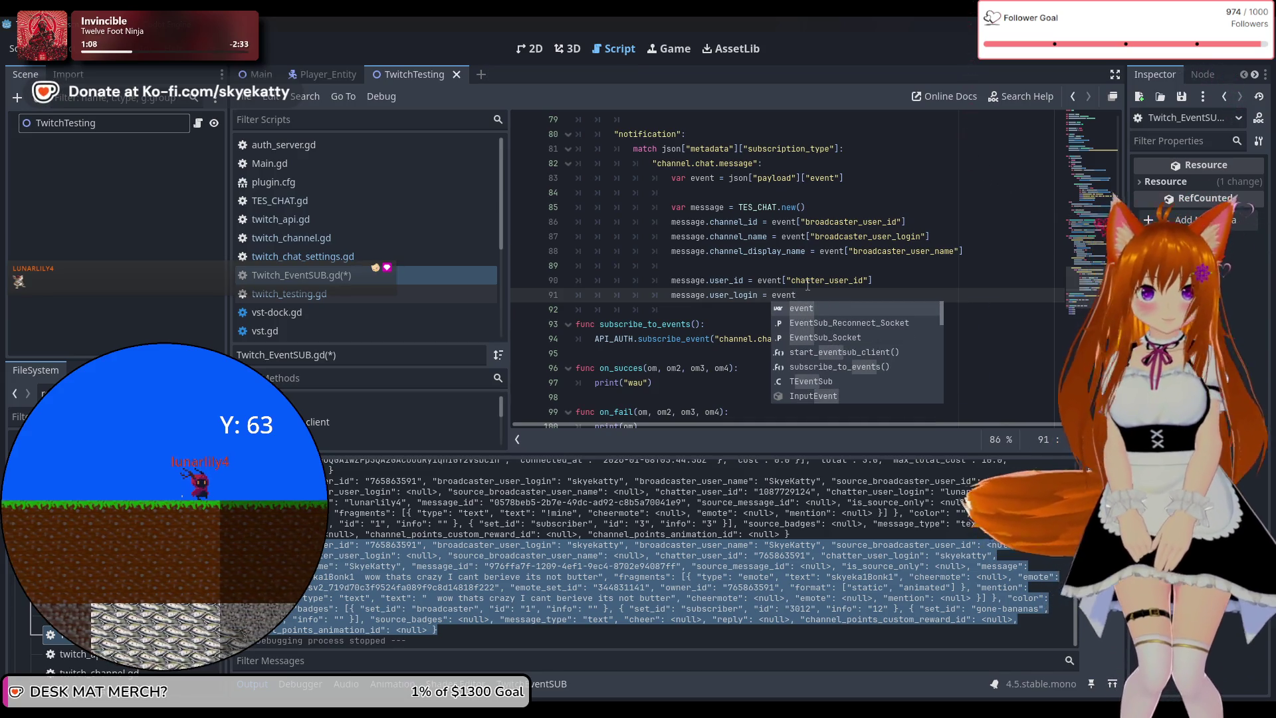
{"action": "type", "text": "["}
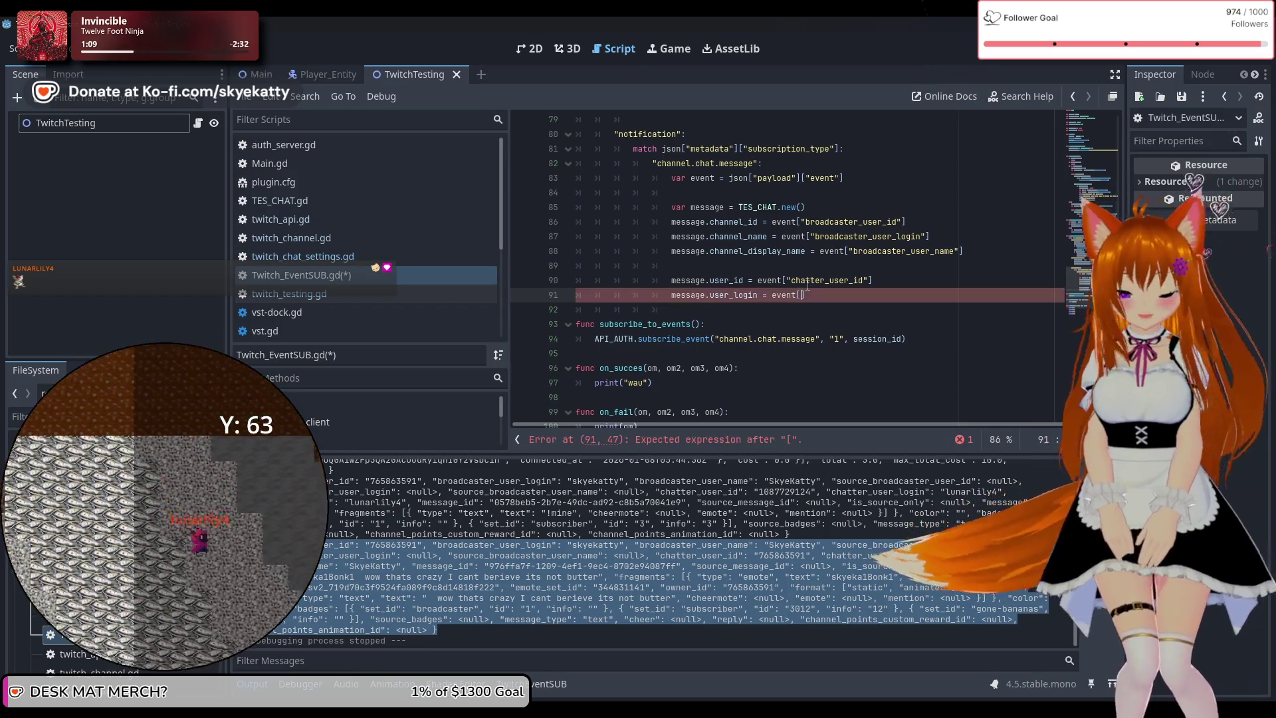
{"action": "type", "text": "\"chatter"}
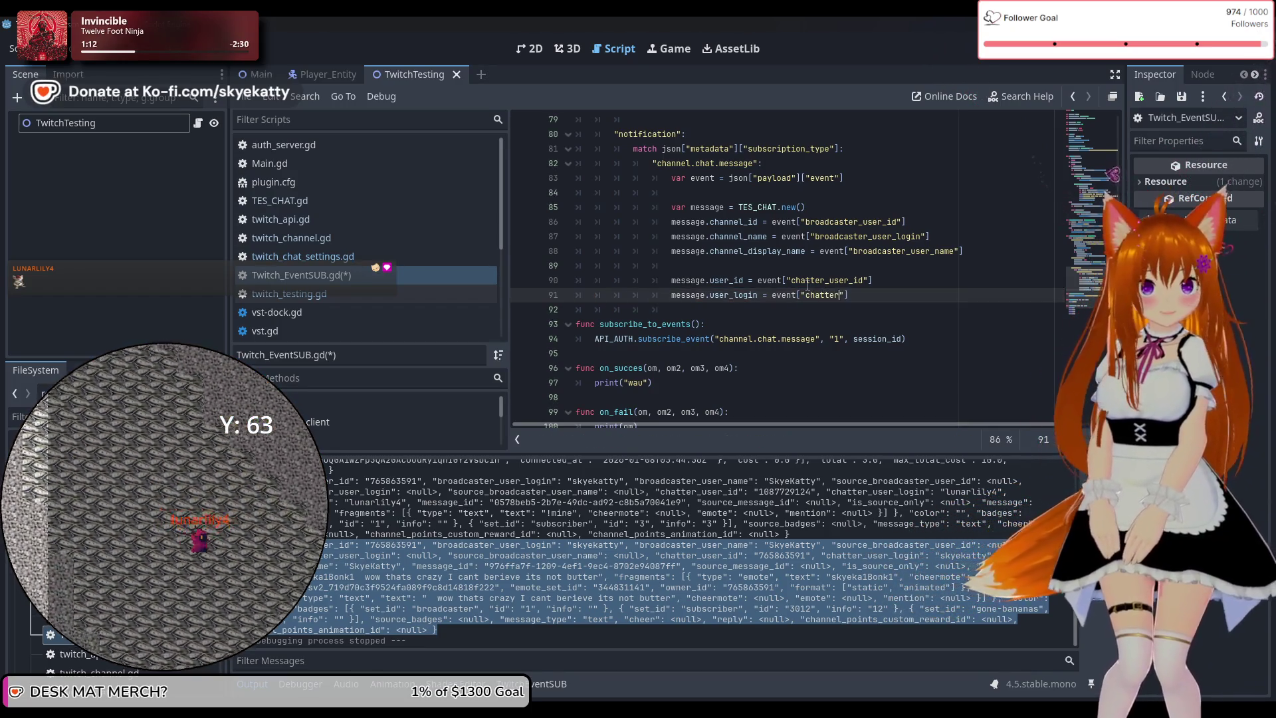
{"action": "type", "text": "_user_login"}
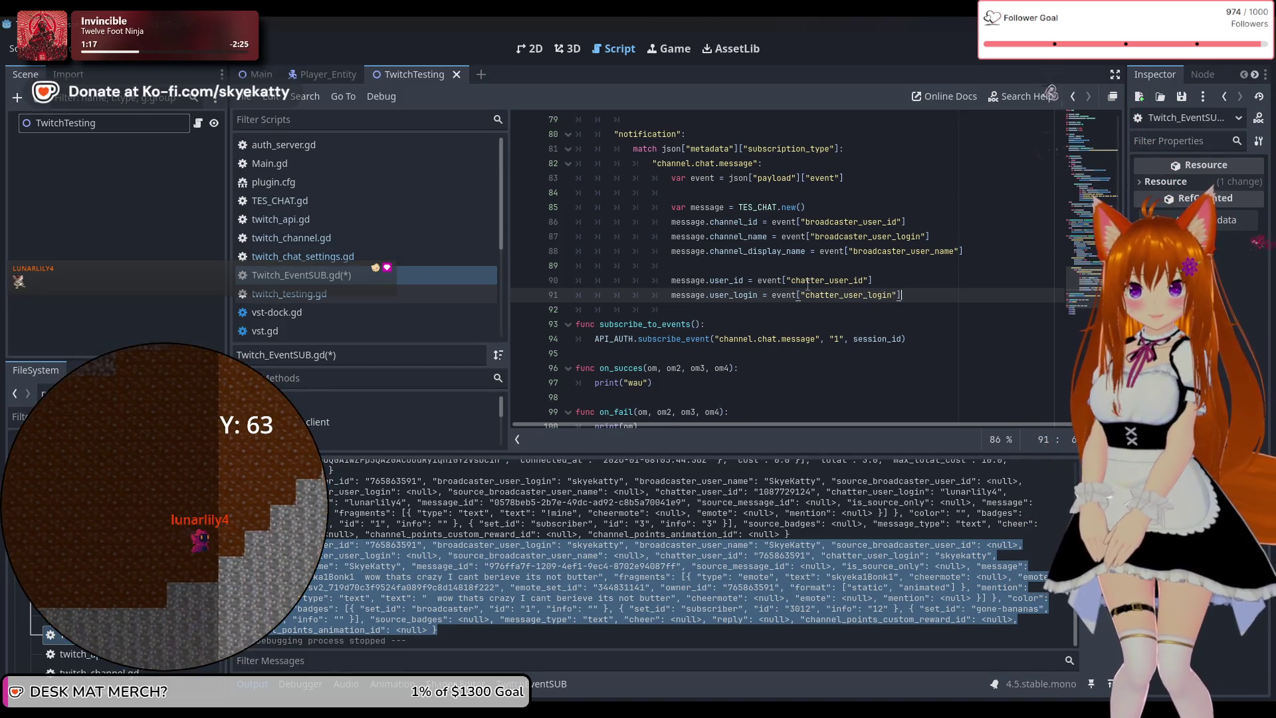
Add message.user_display_name = event["chatter_user_name"], then view twitch_testing.gd
{"action": "key", "text": "Return"}
{"action": "type", "text": "message"}
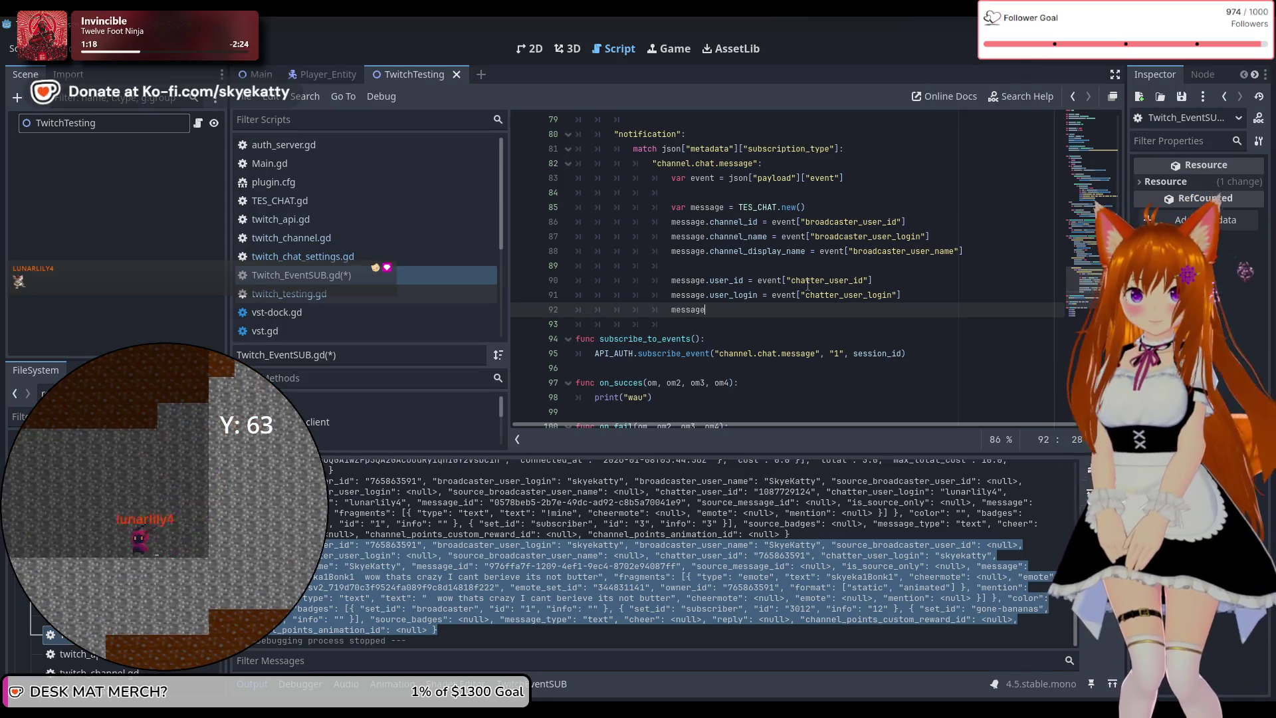
{"action": "type", "text": ".user_display_name"}
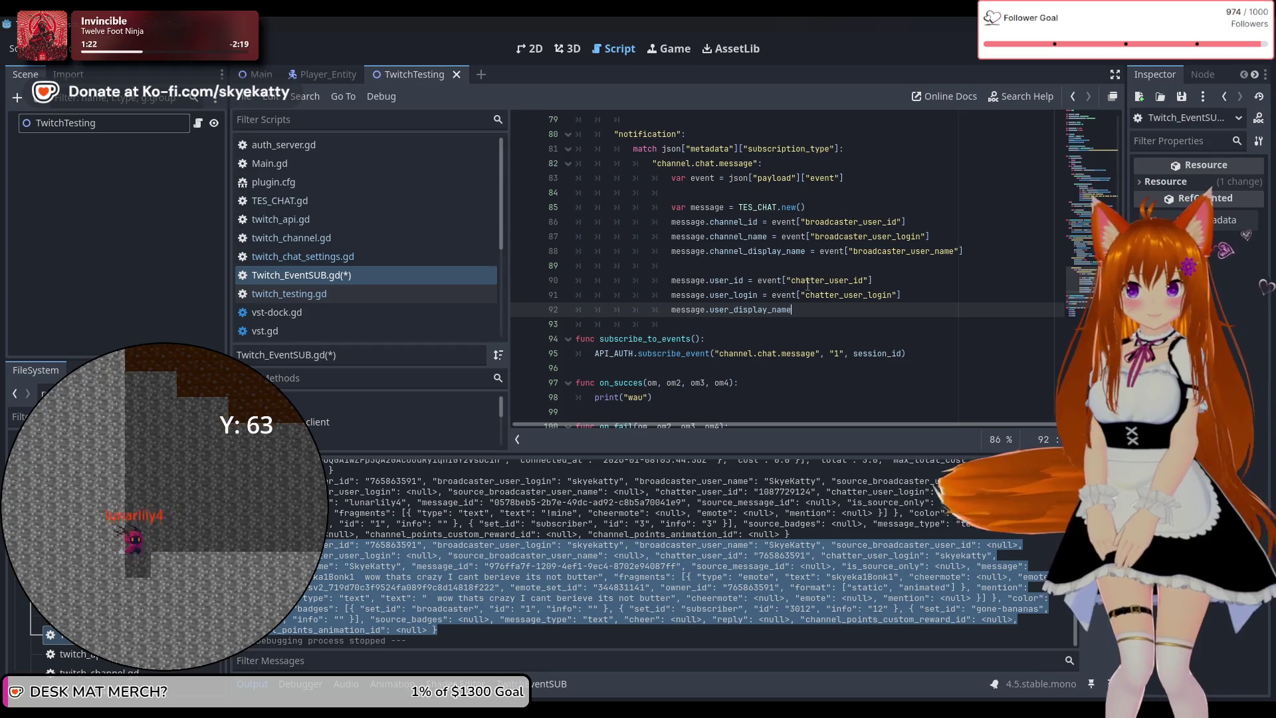
{"action": "type", "text": " = event["}
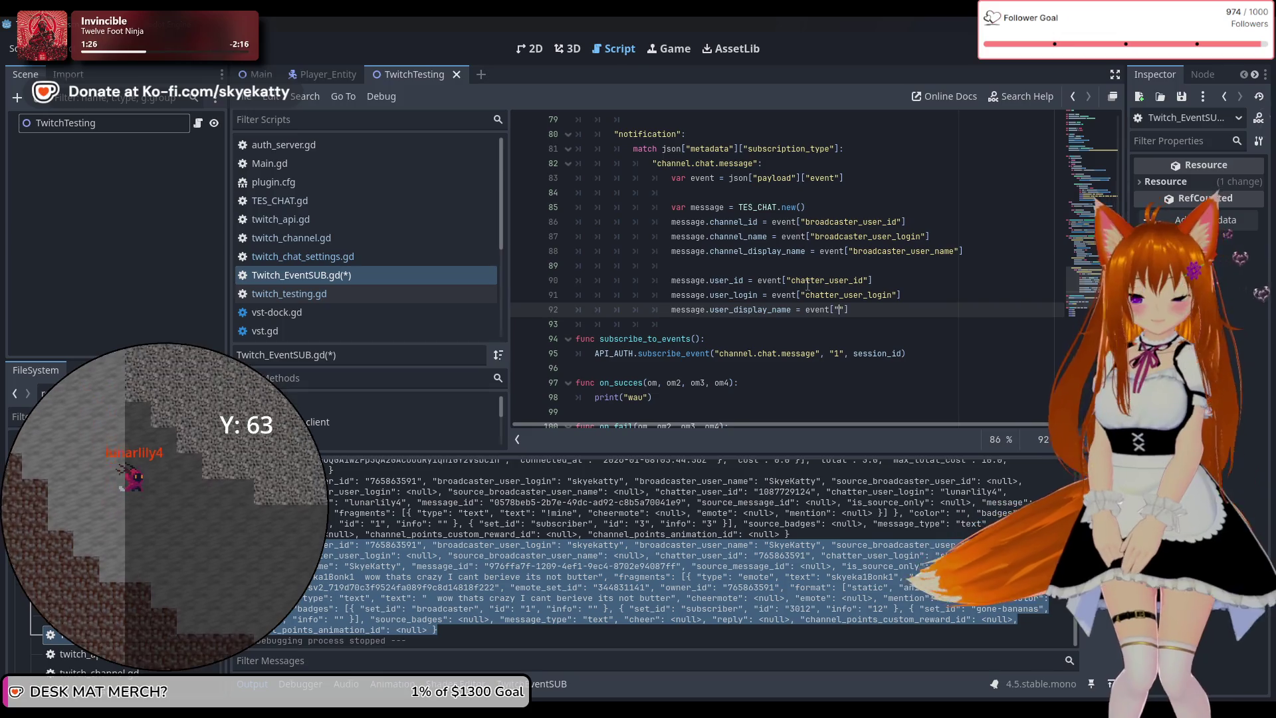
{"action": "type", "text": "\"user"}
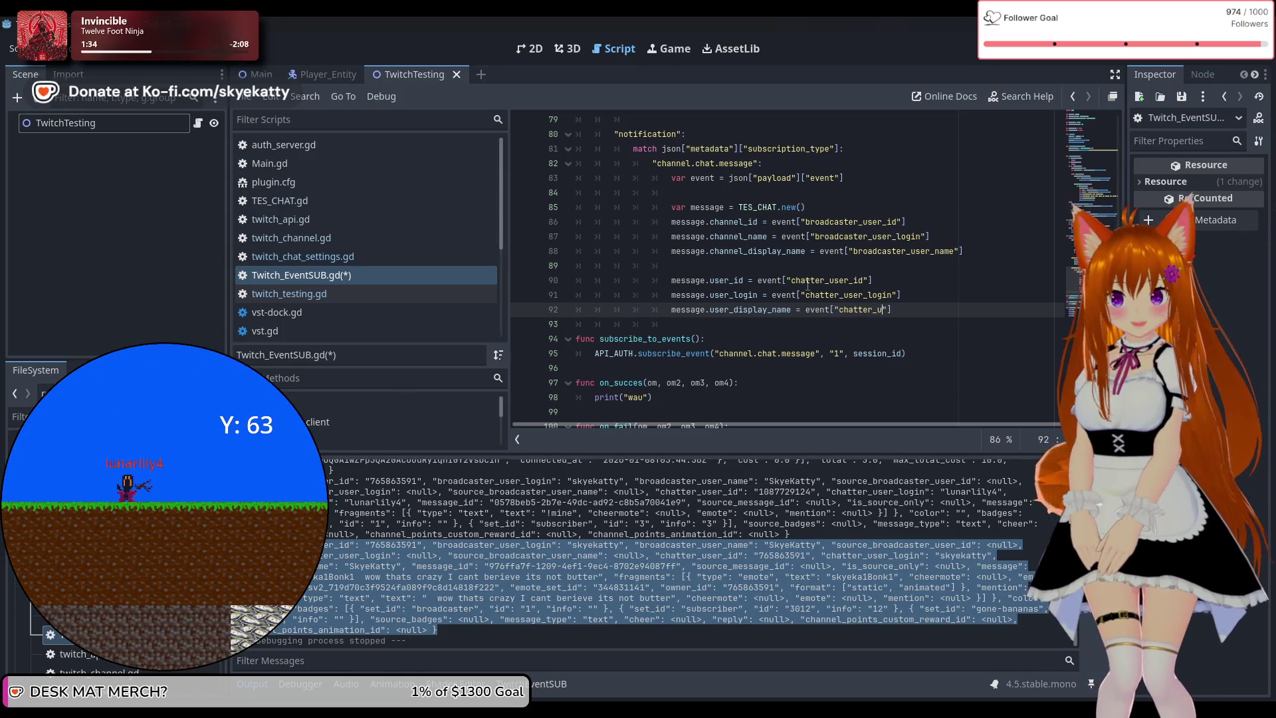
{"action": "type", "text": "name"}
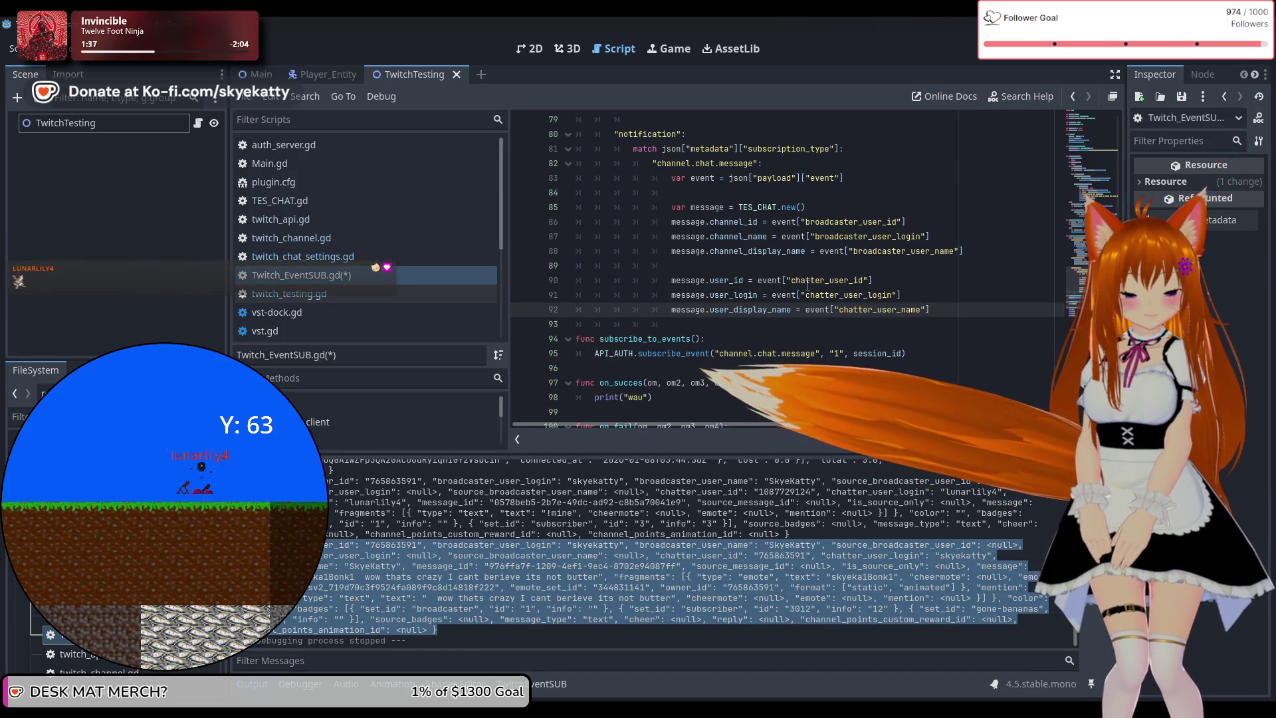
{"action": "key", "text": "Return"}
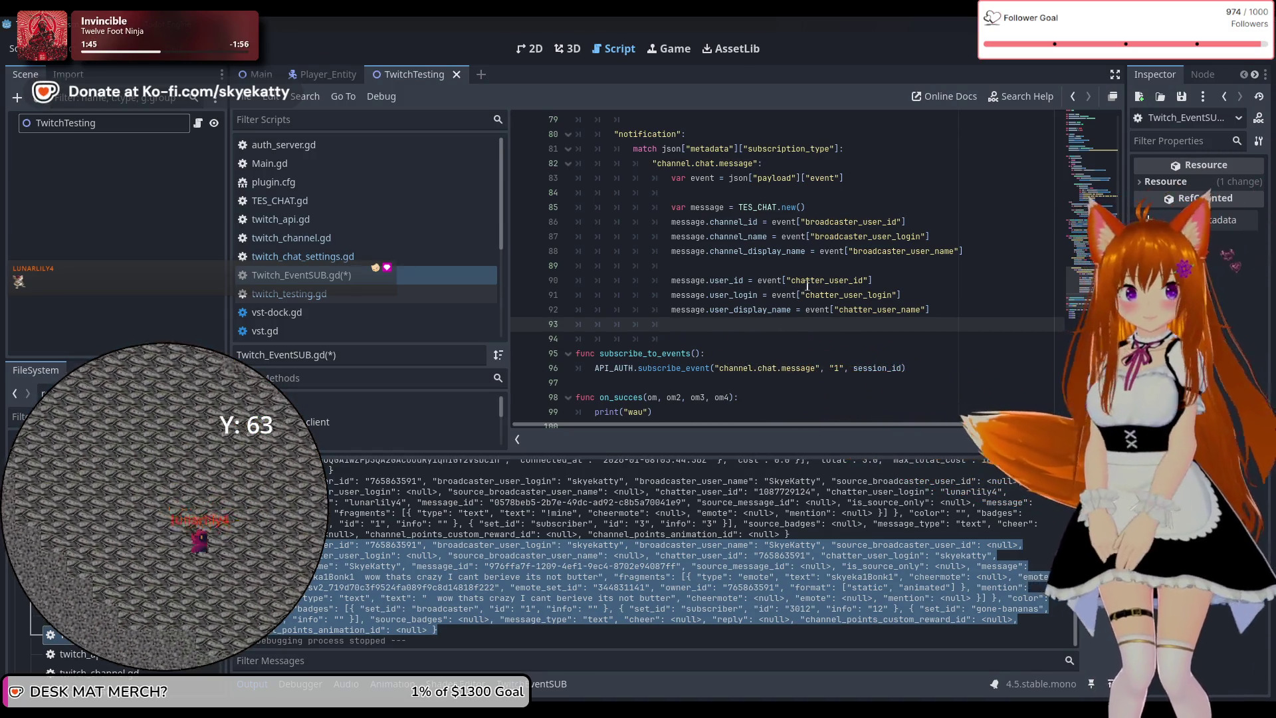
{"action": "left_click", "coordinate": [336, 294]}
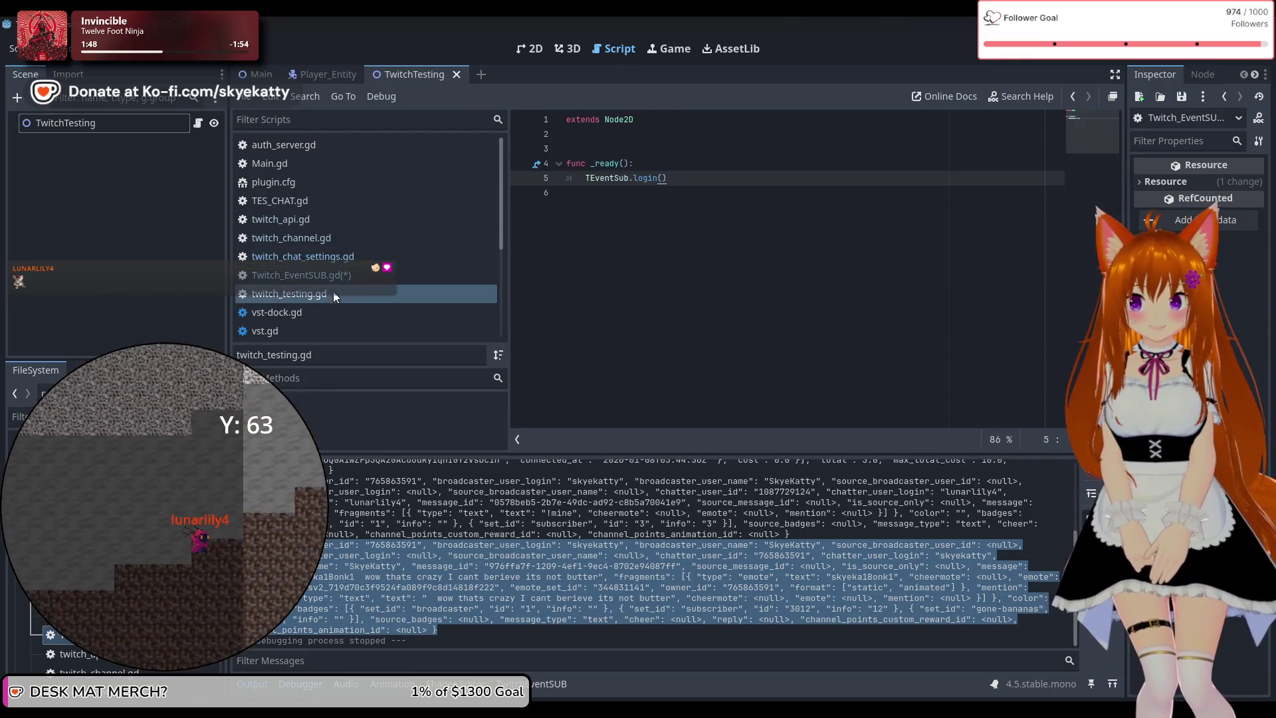
Declare var message_id : String on line 3 of TES_CHAT.gd, followed by a blank line
{"action": "left_click", "coordinate": [337, 264]}
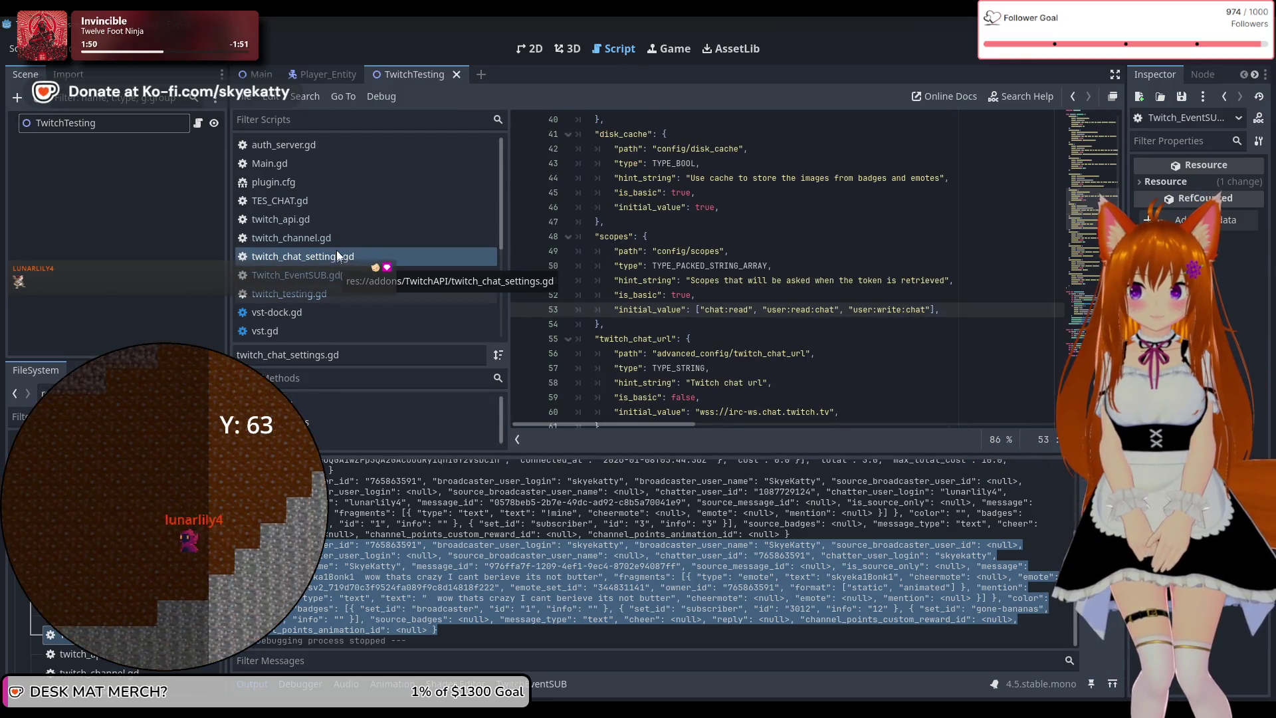
{"action": "left_click", "coordinate": [343, 240]}
{"action": "left_click", "coordinate": [333, 200]}
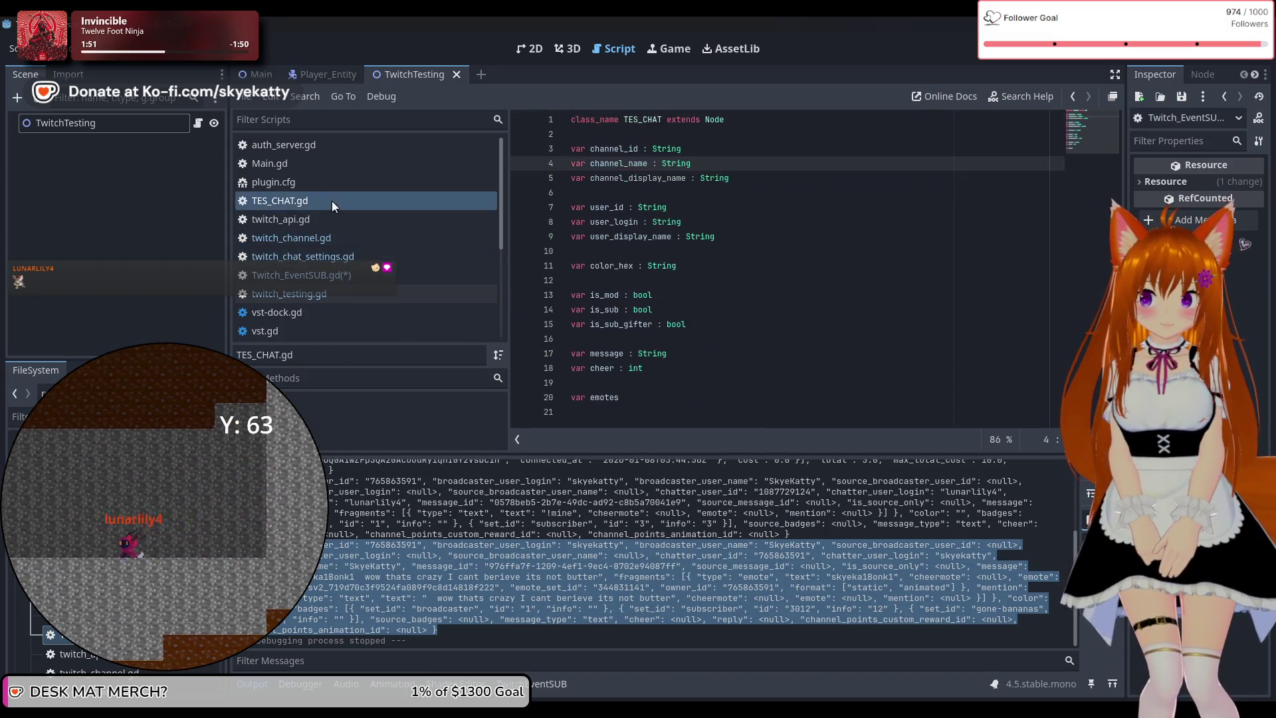
{"action": "left_click", "coordinate": [665, 137]}
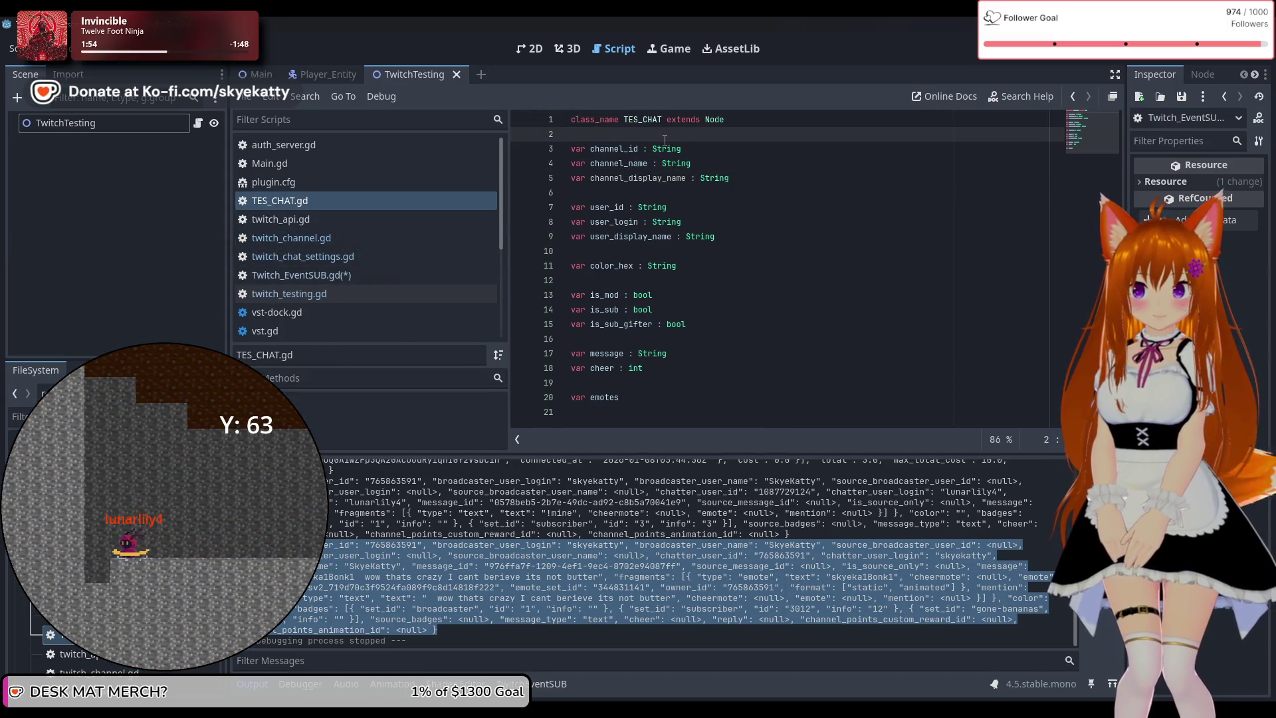
{"action": "key", "text": "Return"}
{"action": "type", "text": "var m"}
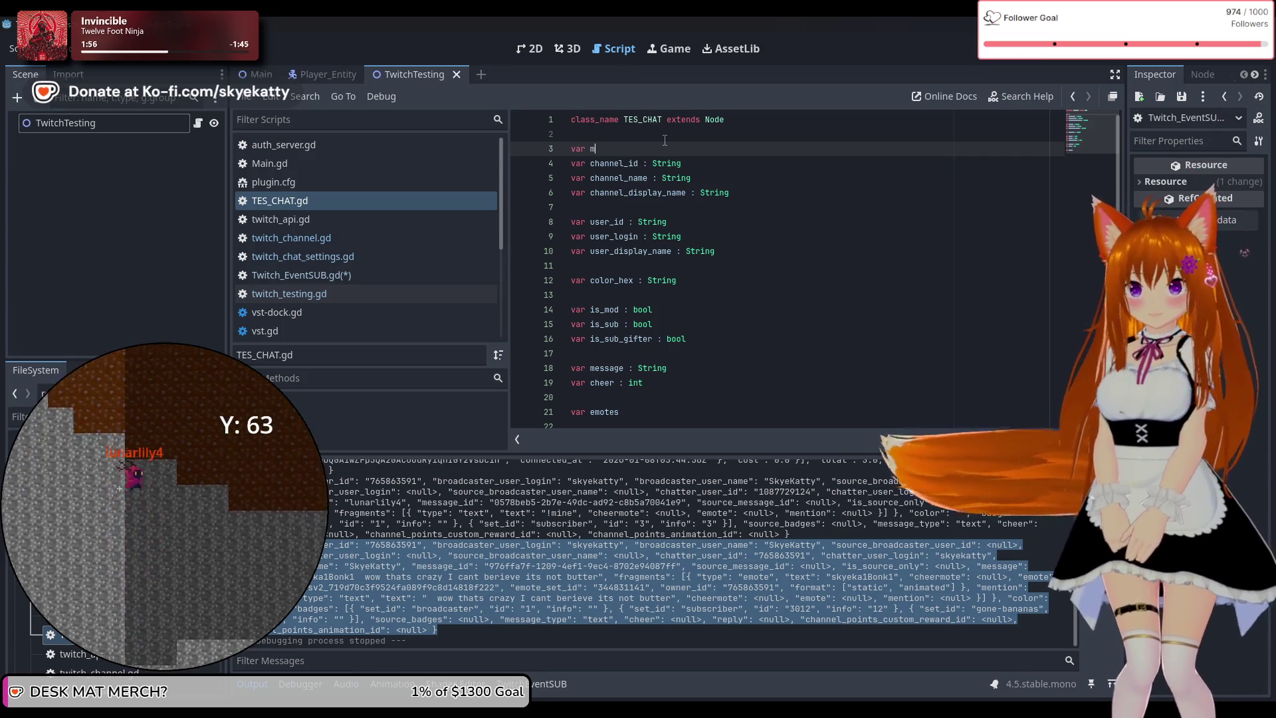
{"action": "type", "text": "essage_i"}
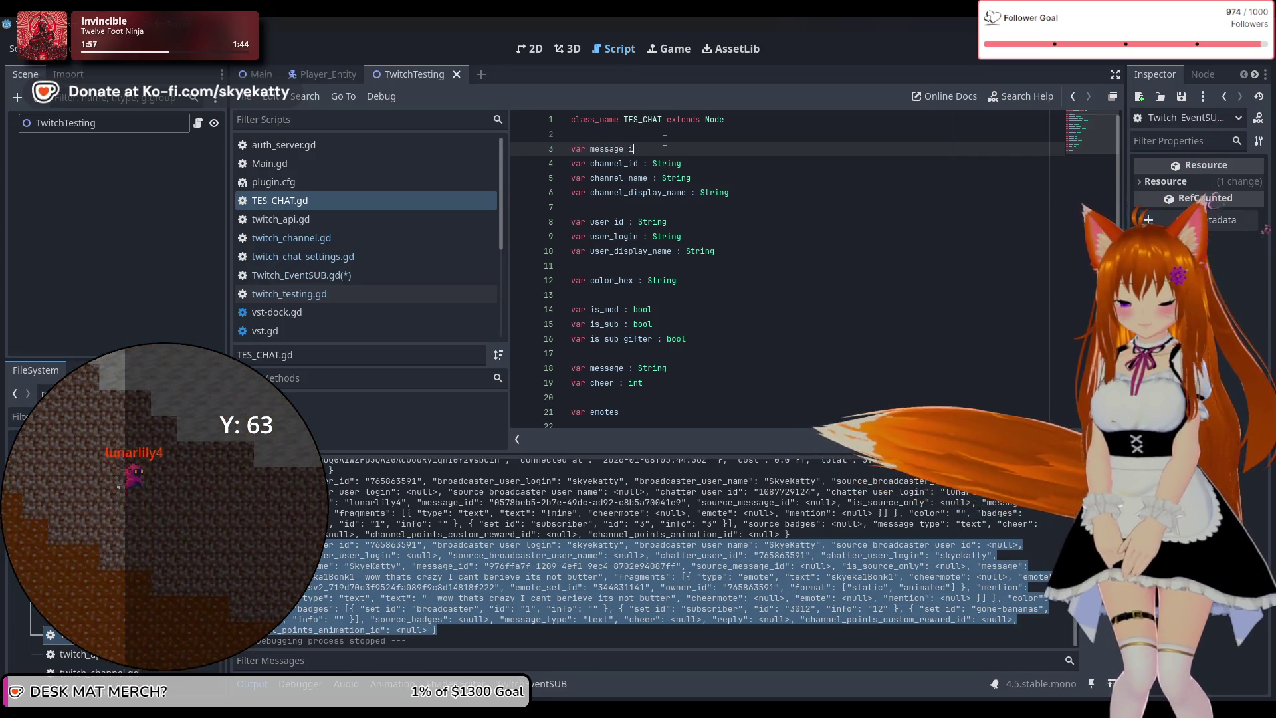
{"action": "type", "text": "d : s"}
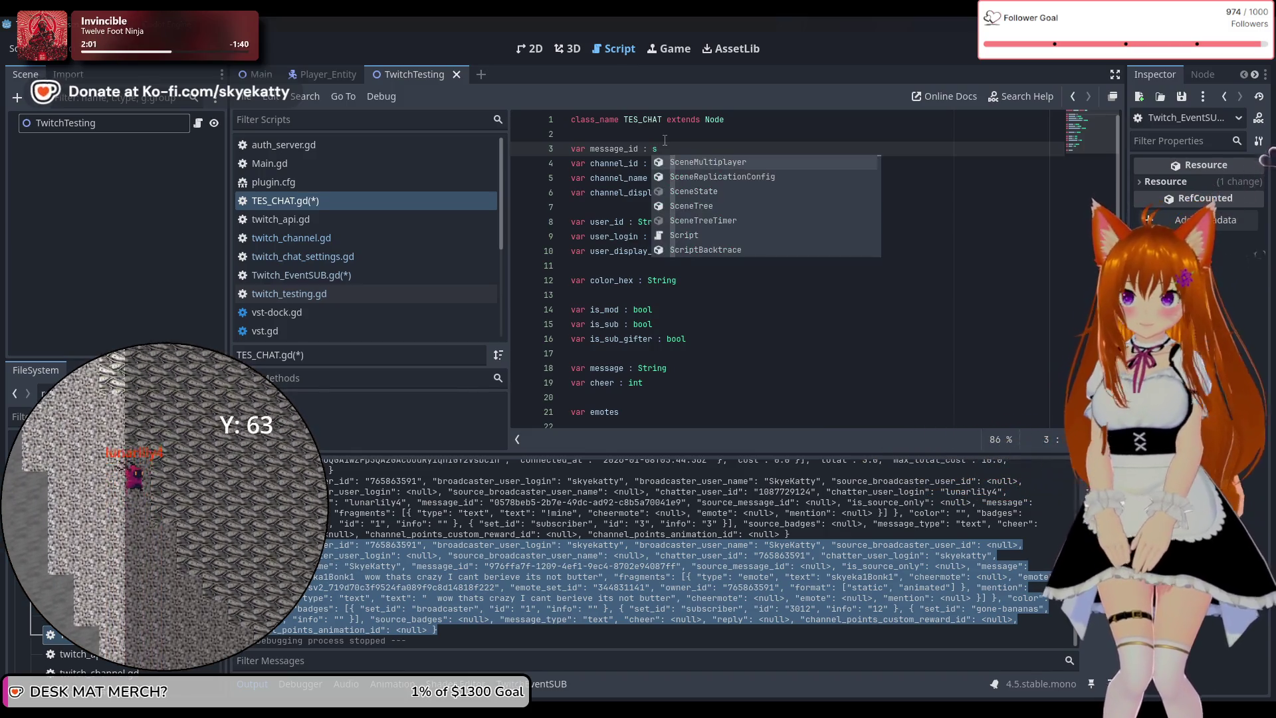
{"action": "key", "text": "BackSpace"}
{"action": "type", "text": "St"}
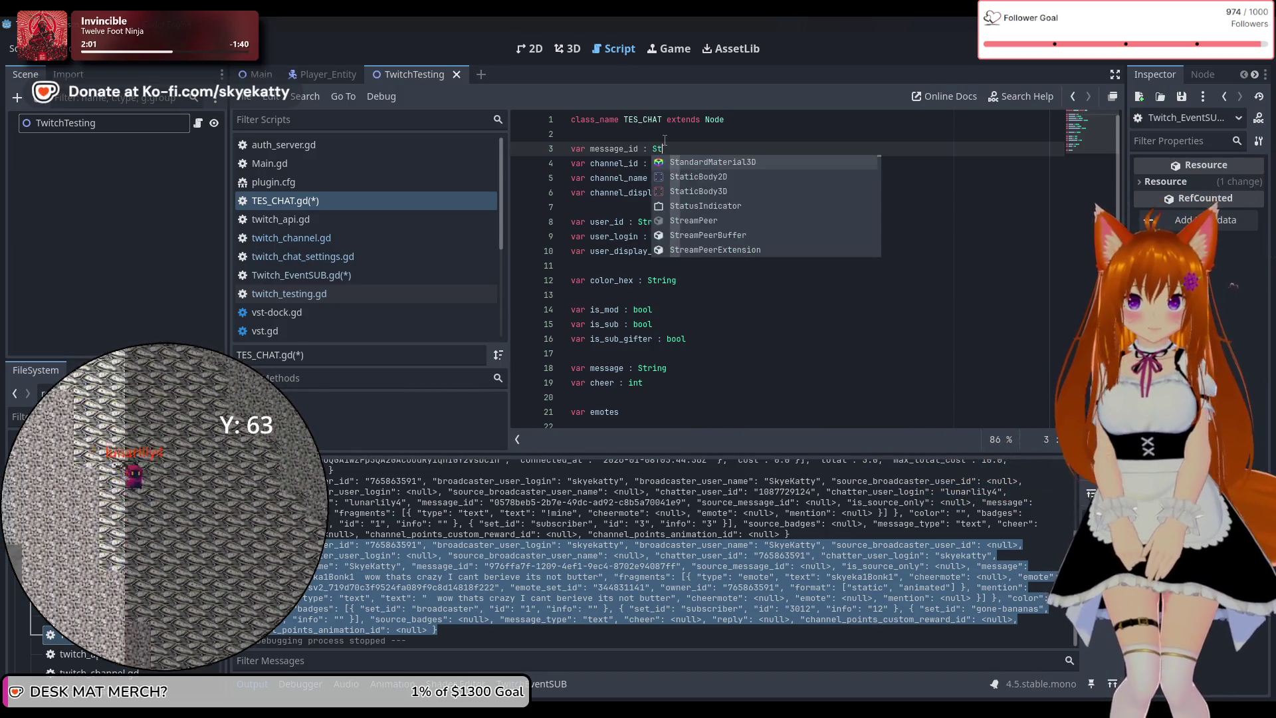
{"action": "type", "text": "ring"}
{"action": "key", "text": "Return"}
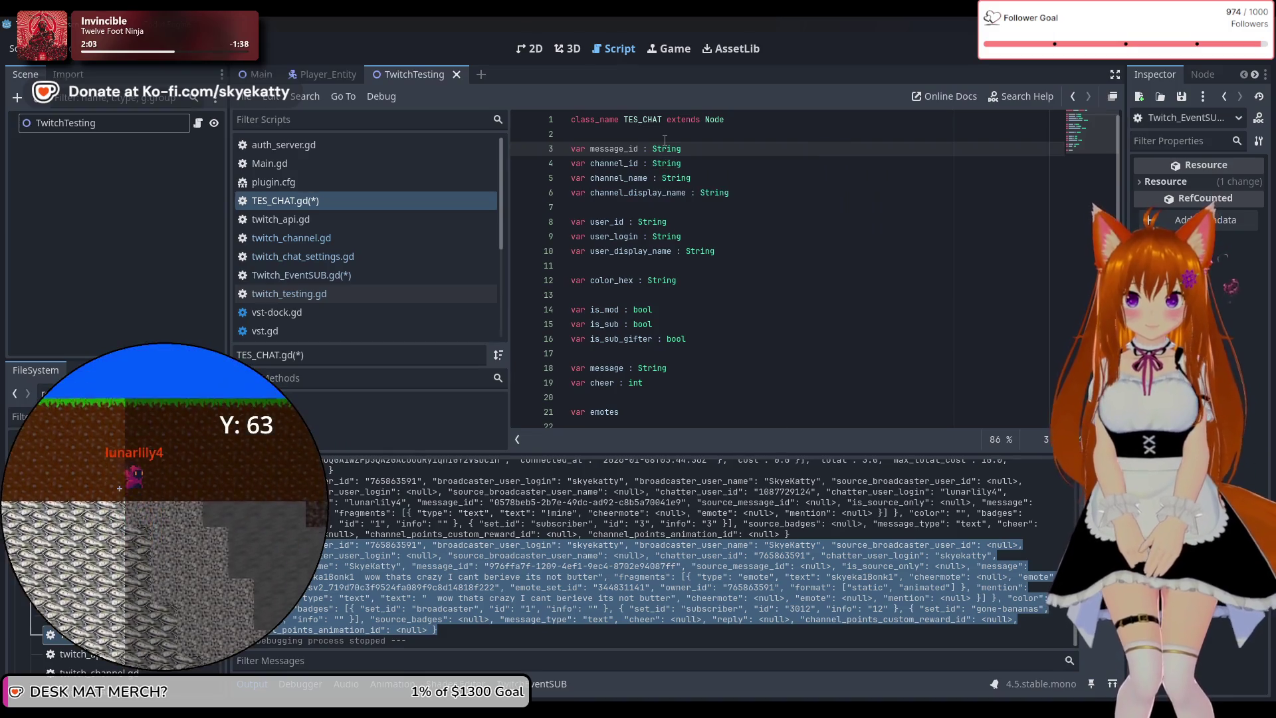
{"action": "key", "text": "Return"}
{"action": "left_click", "coordinate": [698, 148]}
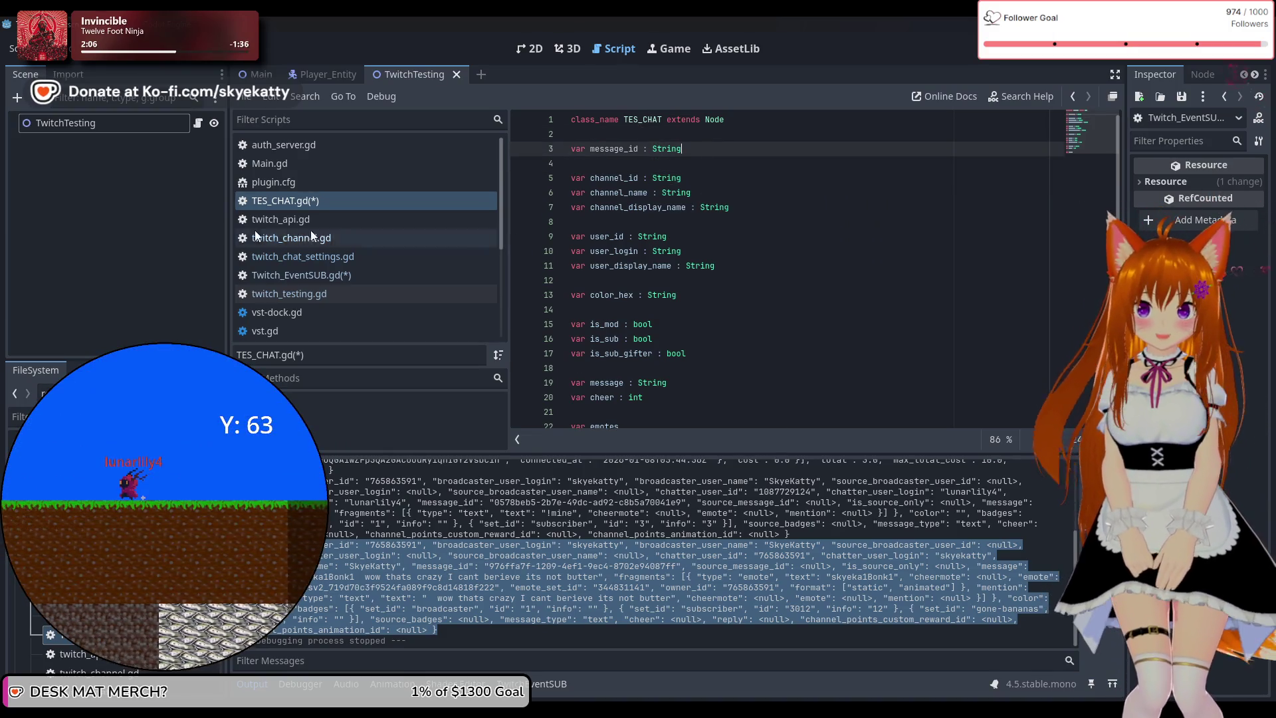
Save TES_CHAT.gd with the message_id addition
{"action": "left_click", "coordinate": [341, 219]}
{"action": "left_click", "coordinate": [341, 204]}
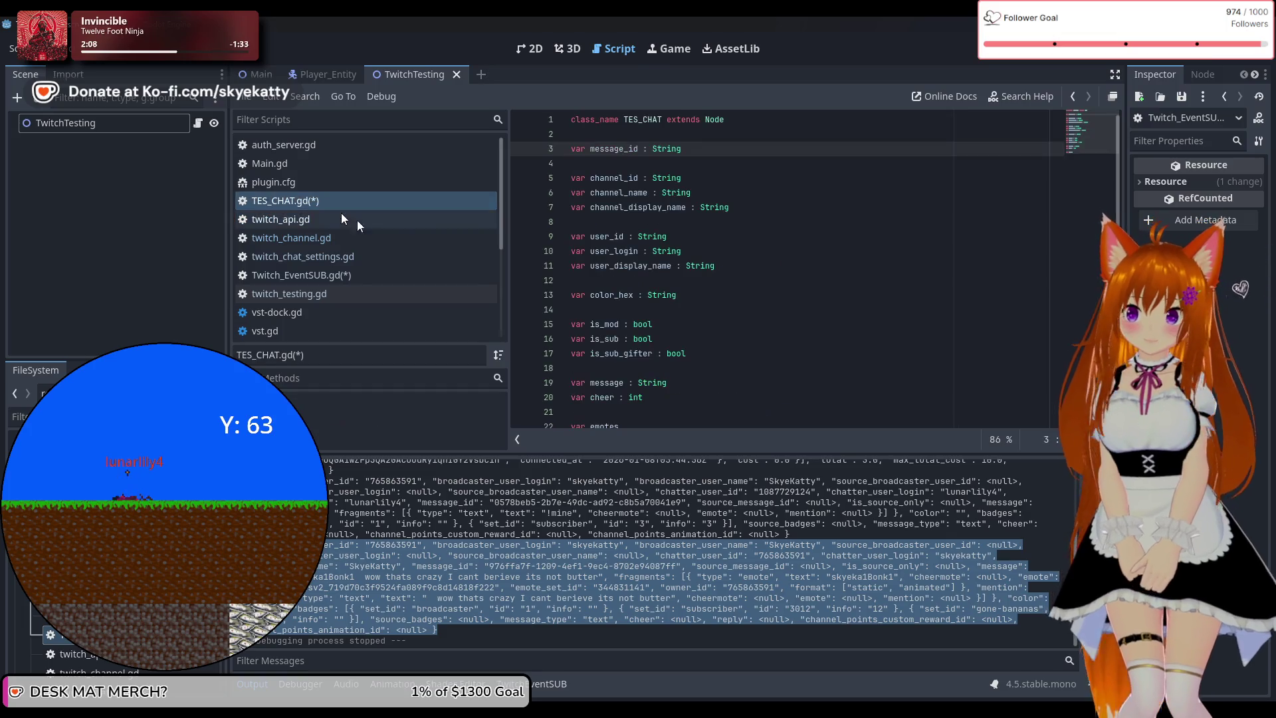
{"action": "key", "text": "ctrl+s"}
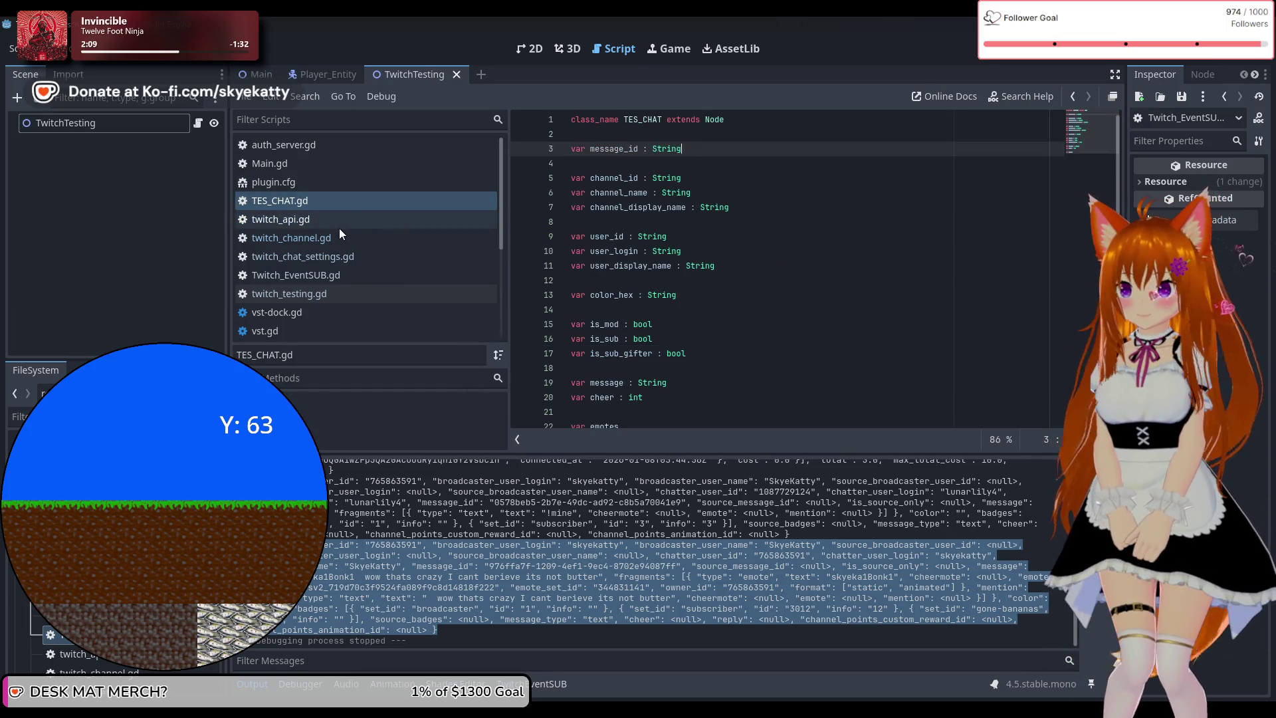
Browse twitch_testing.gd, twitch_chat_settings.gd and twitch_channel.gd, ending on Twitch_EventSUB.gd
{"action": "left_click", "coordinate": [371, 294]}
{"action": "left_click", "coordinate": [353, 313]}
{"action": "left_click", "coordinate": [352, 292]}
{"action": "left_click", "coordinate": [348, 275]}
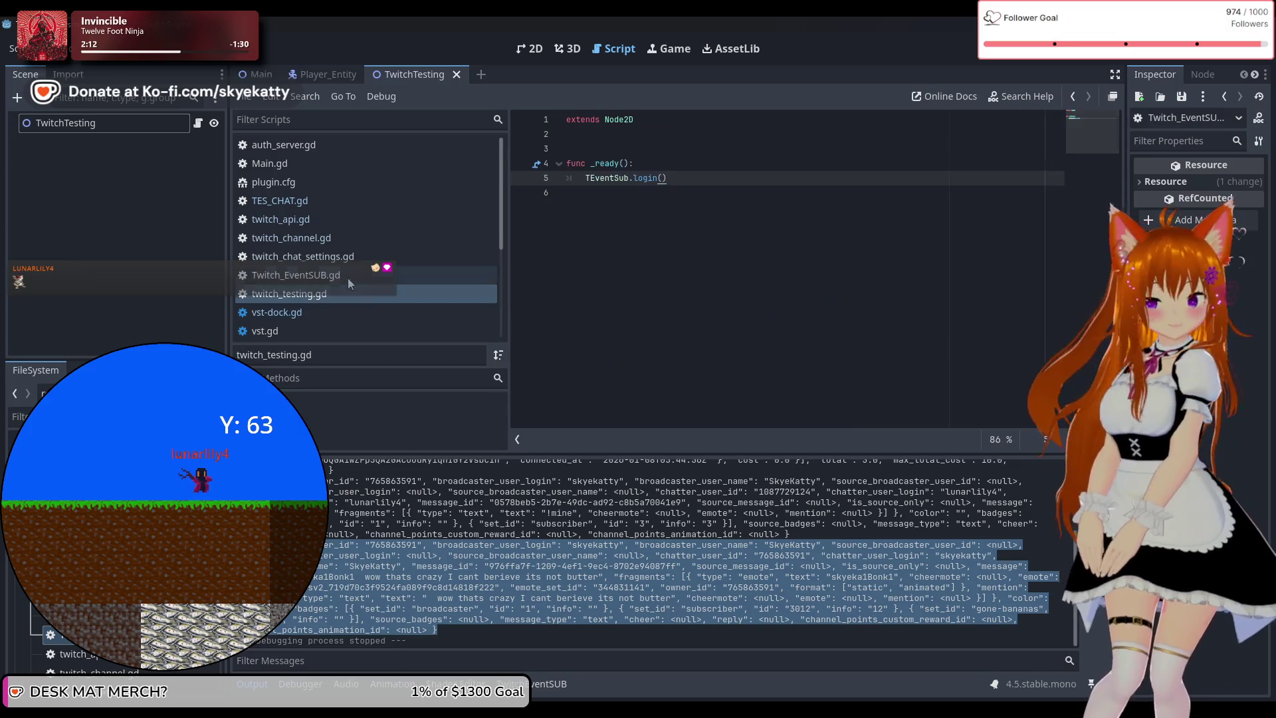
{"action": "left_click", "coordinate": [348, 258]}
{"action": "left_click", "coordinate": [345, 238]}
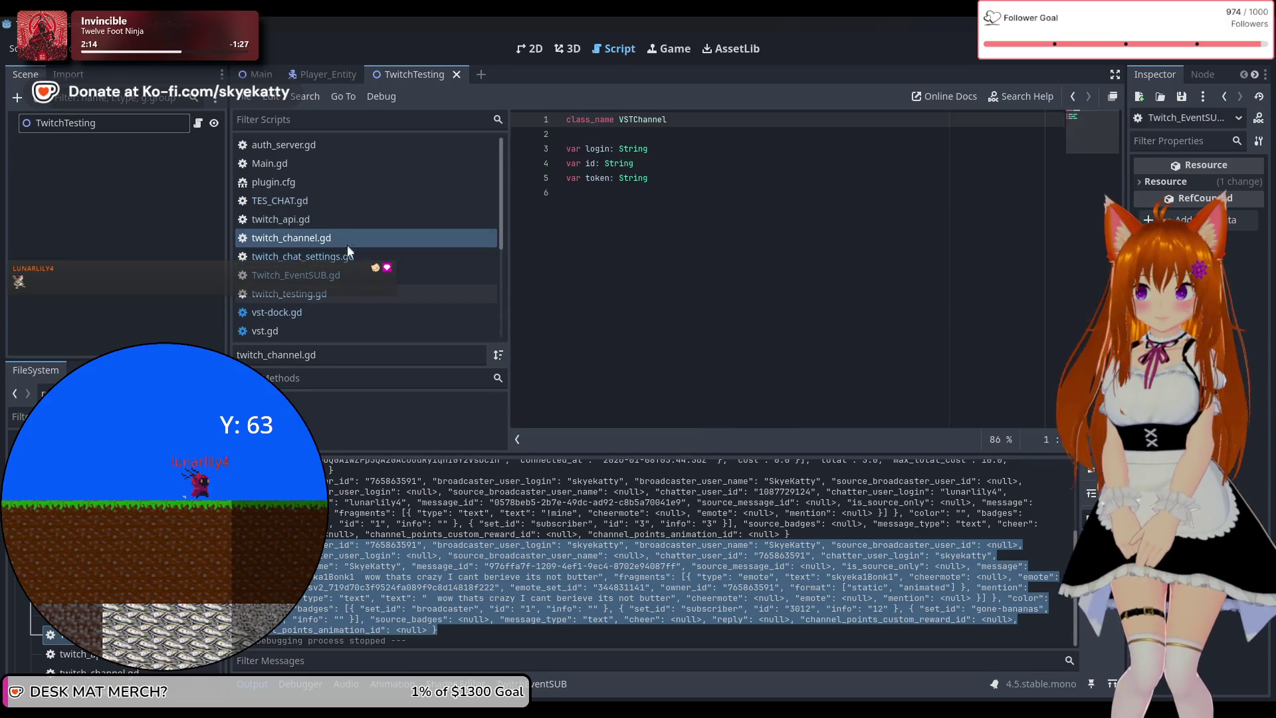
{"action": "left_click", "coordinate": [349, 275]}
{"action": "left_click", "coordinate": [347, 294]}
{"action": "left_click", "coordinate": [352, 276]}
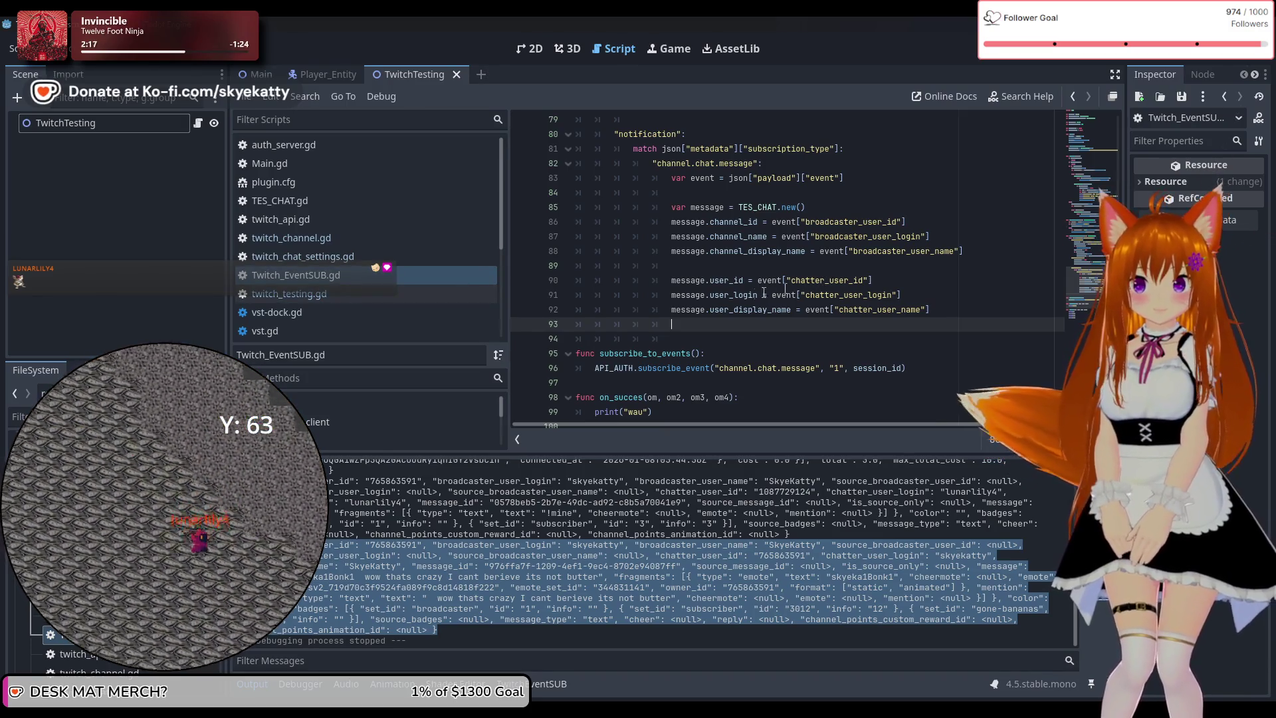
Add message.message_id = event["message_id"] right after TES_CHAT.new(), followed by a blank line
{"action": "left_click", "coordinate": [824, 208]}
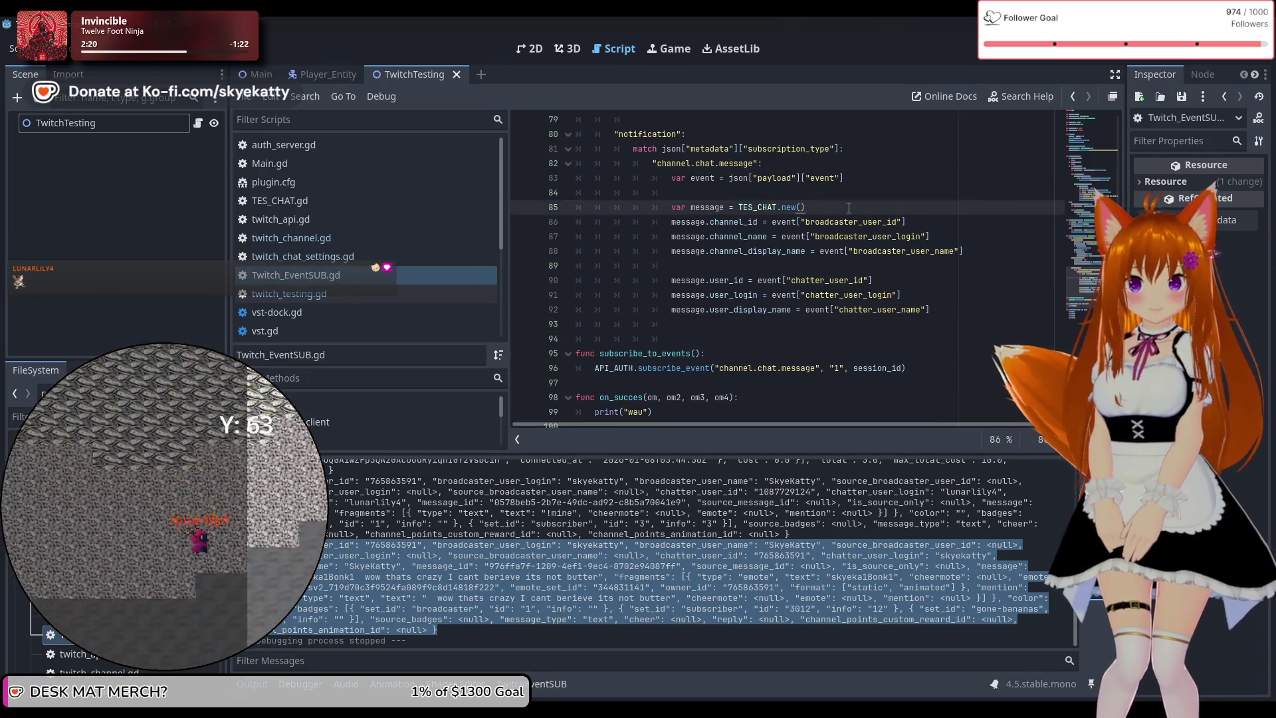
{"action": "key", "text": "Return"}
{"action": "key", "text": "Return"}
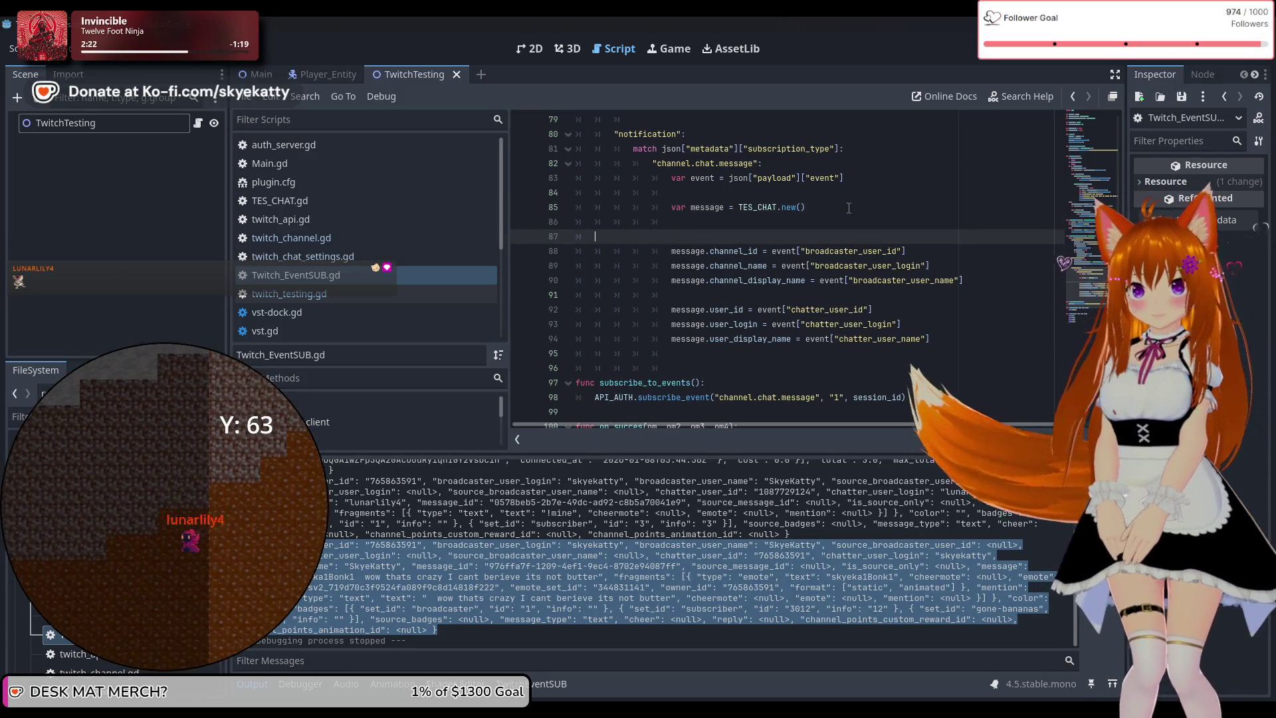
{"action": "key", "text": "BackSpace"}
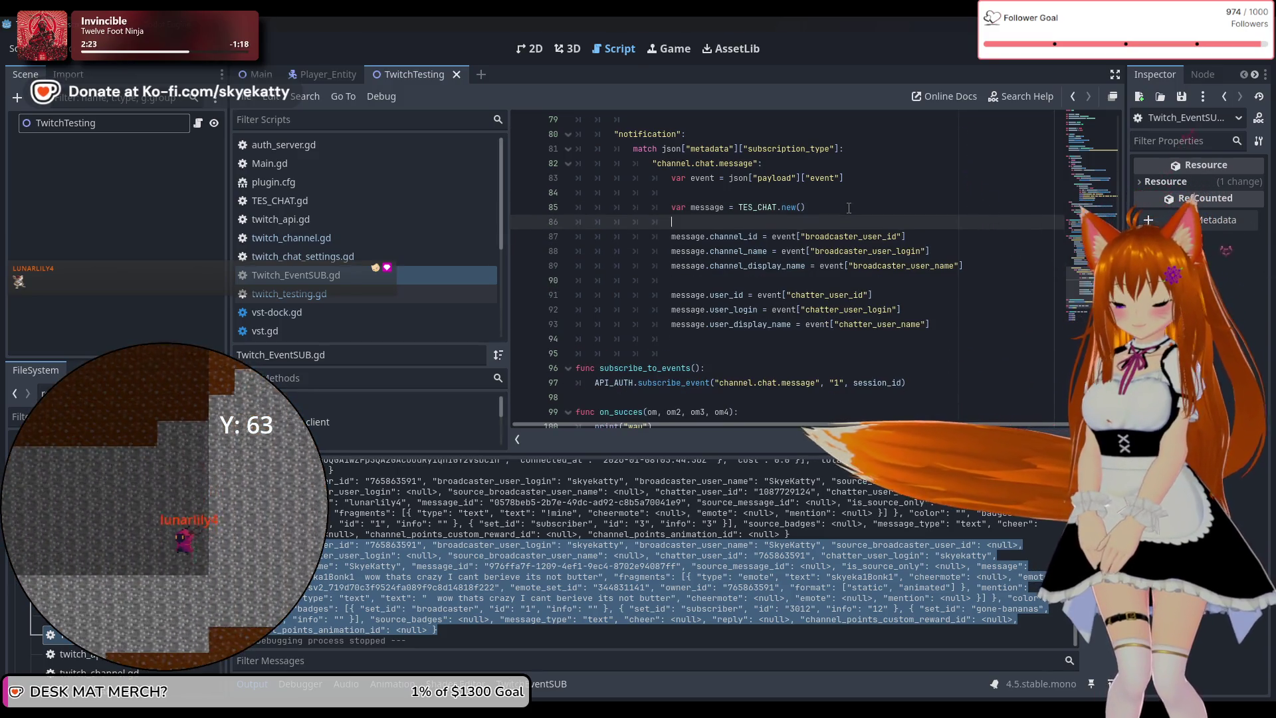
{"action": "type", "text": "messa"}
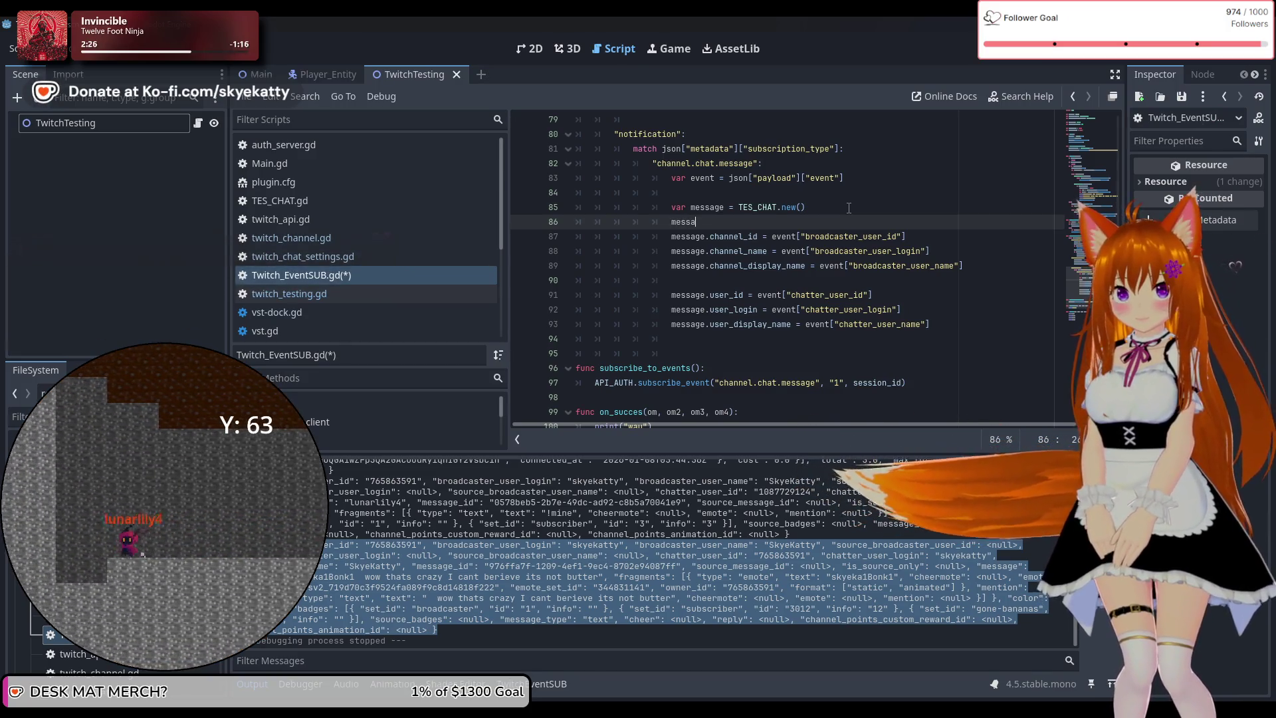
{"action": "type", "text": "ge.message"}
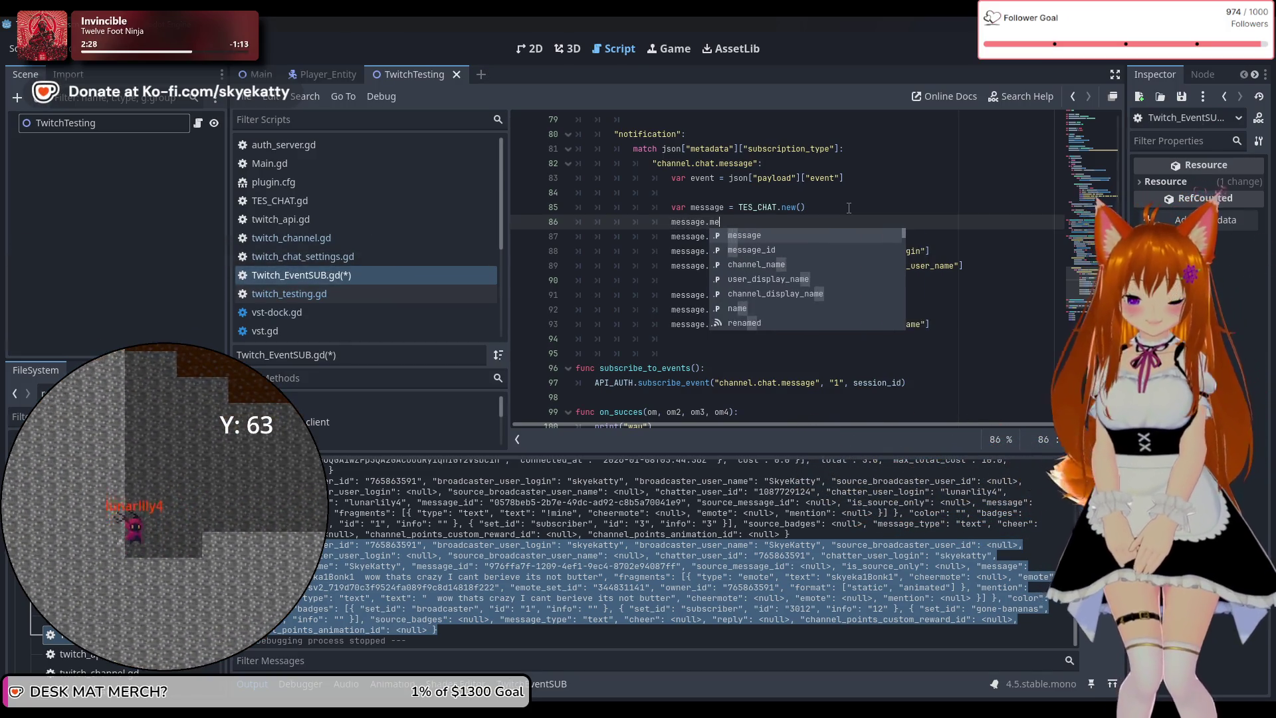
{"action": "key", "text": "Down"}
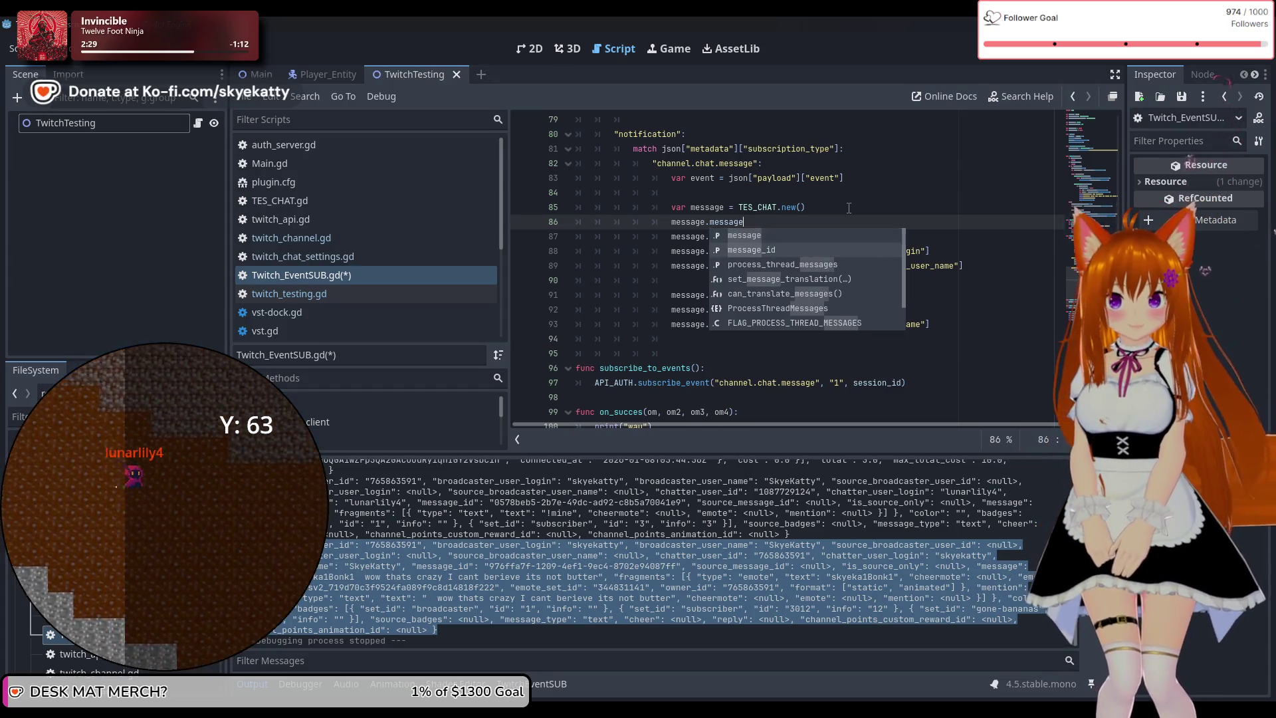
{"action": "key", "text": "Return"}
{"action": "type", "text": "event[\""}
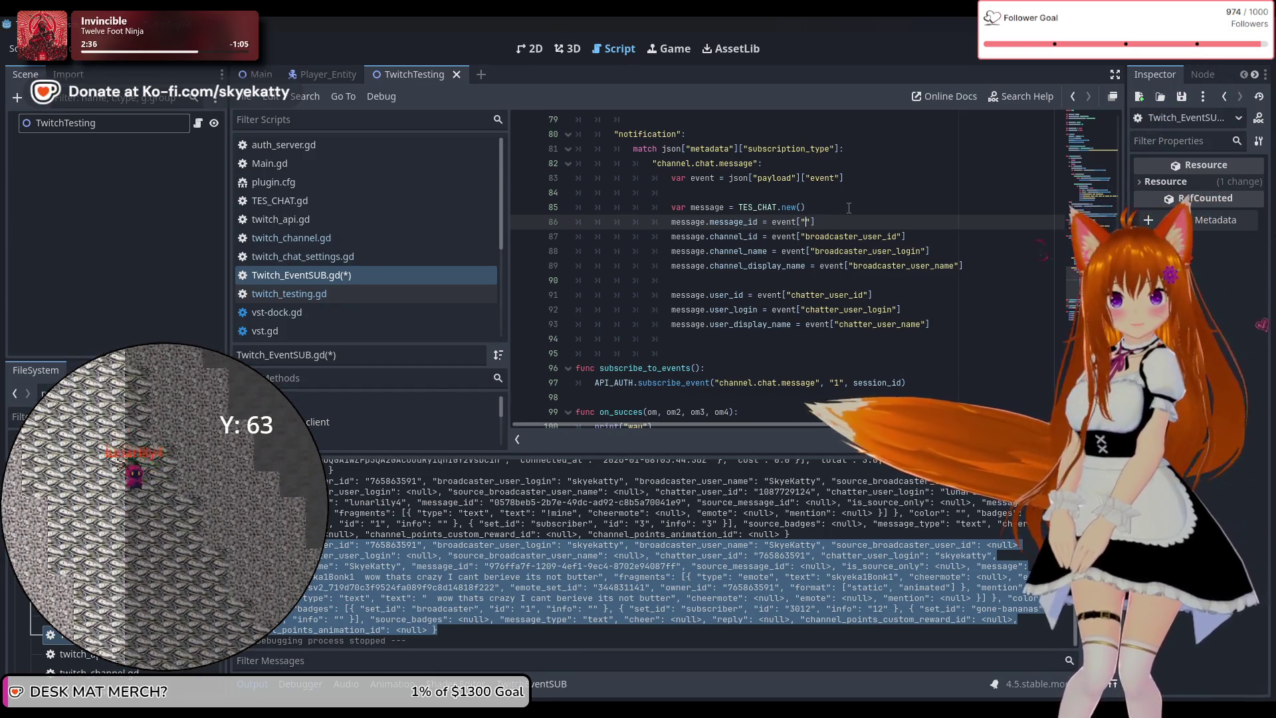
{"action": "type", "text": "message_id"}
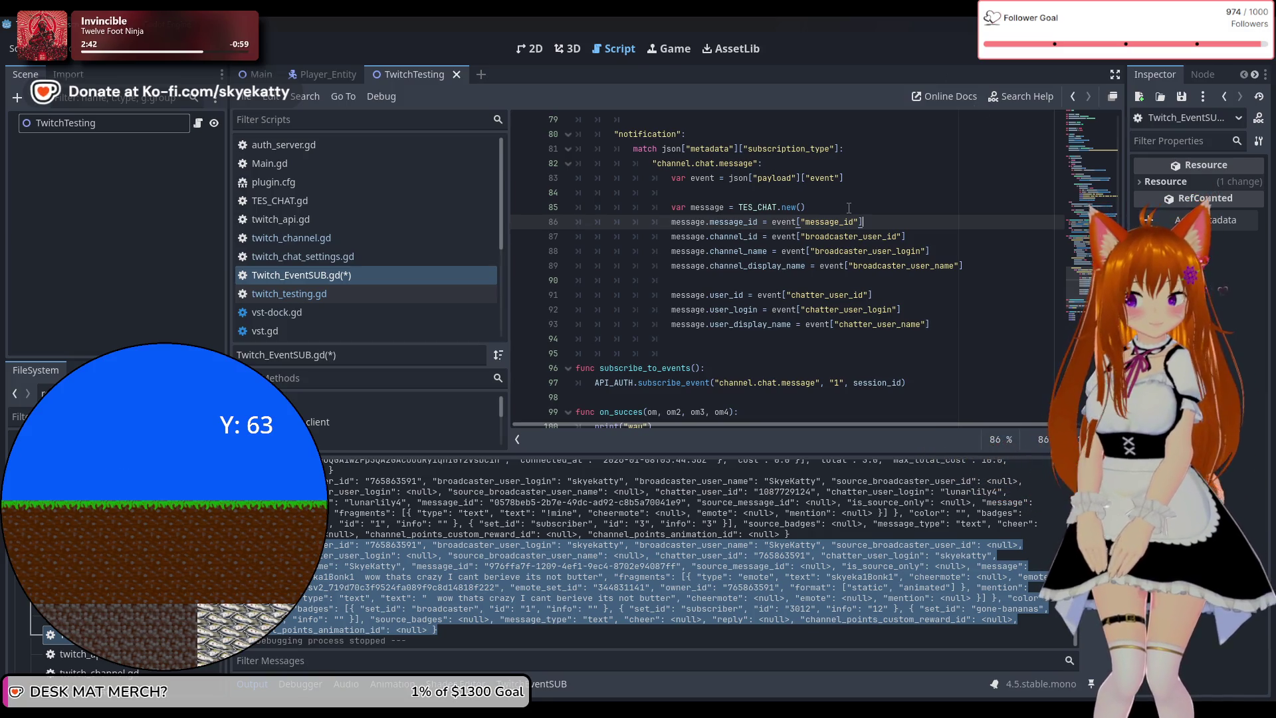
{"action": "key", "text": "Return"}
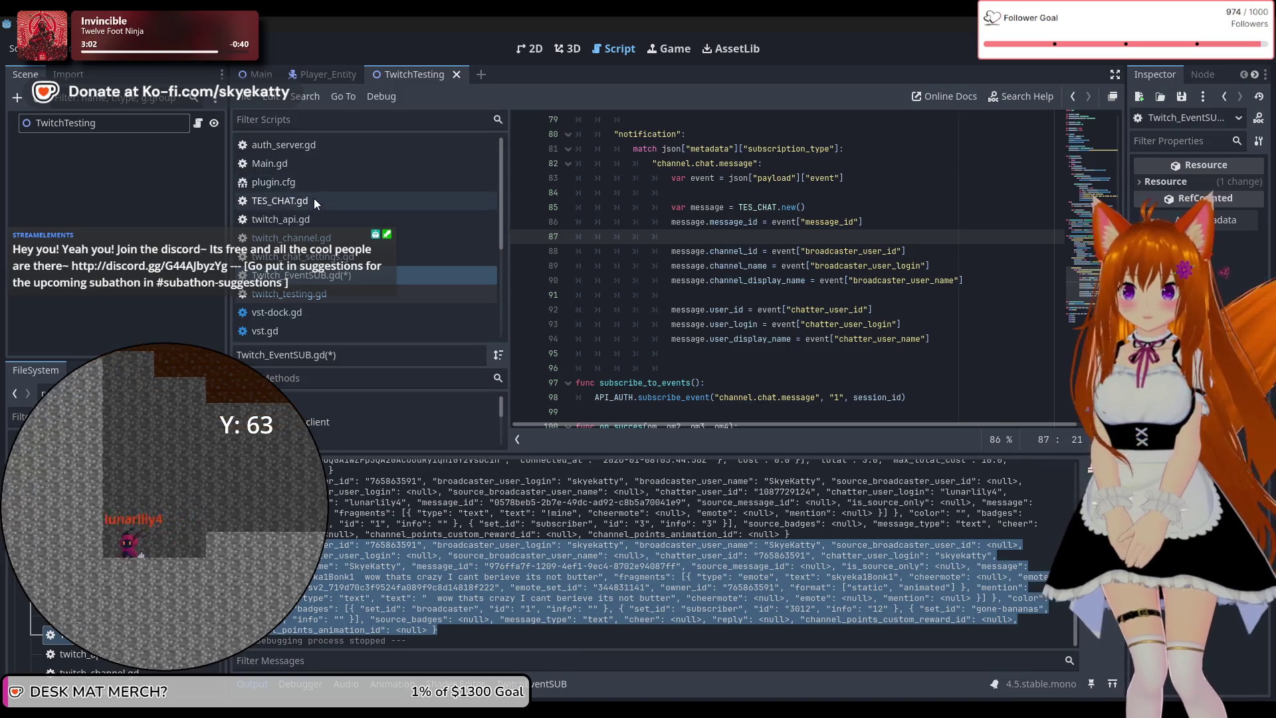
In TES_CHAT.gd, declare 'var is_vip : bool' below is_sub_gifter and save the scripts
{"action": "left_click", "coordinate": [313, 200]}
{"action": "scroll", "coordinate": [611, 255], "scroll_direction": "down", "scroll_amount": 1}
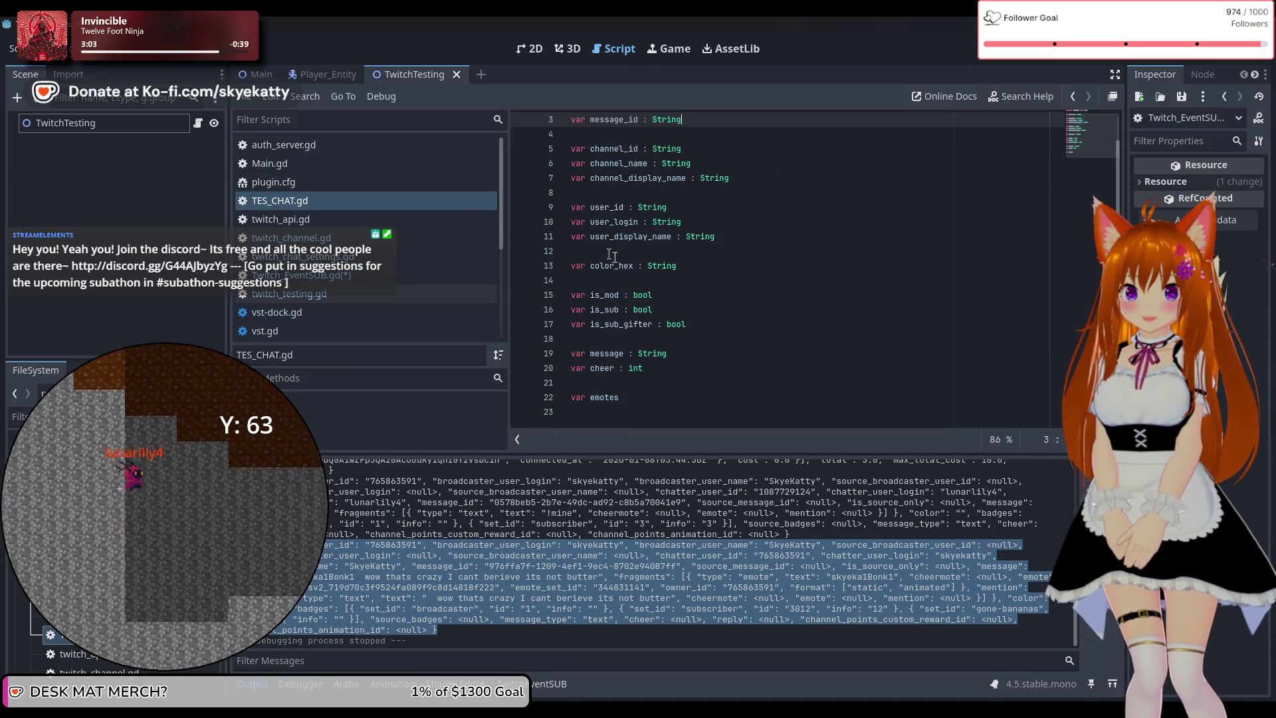
{"action": "left_click", "coordinate": [684, 324]}
{"action": "left_click", "coordinate": [692, 308]}
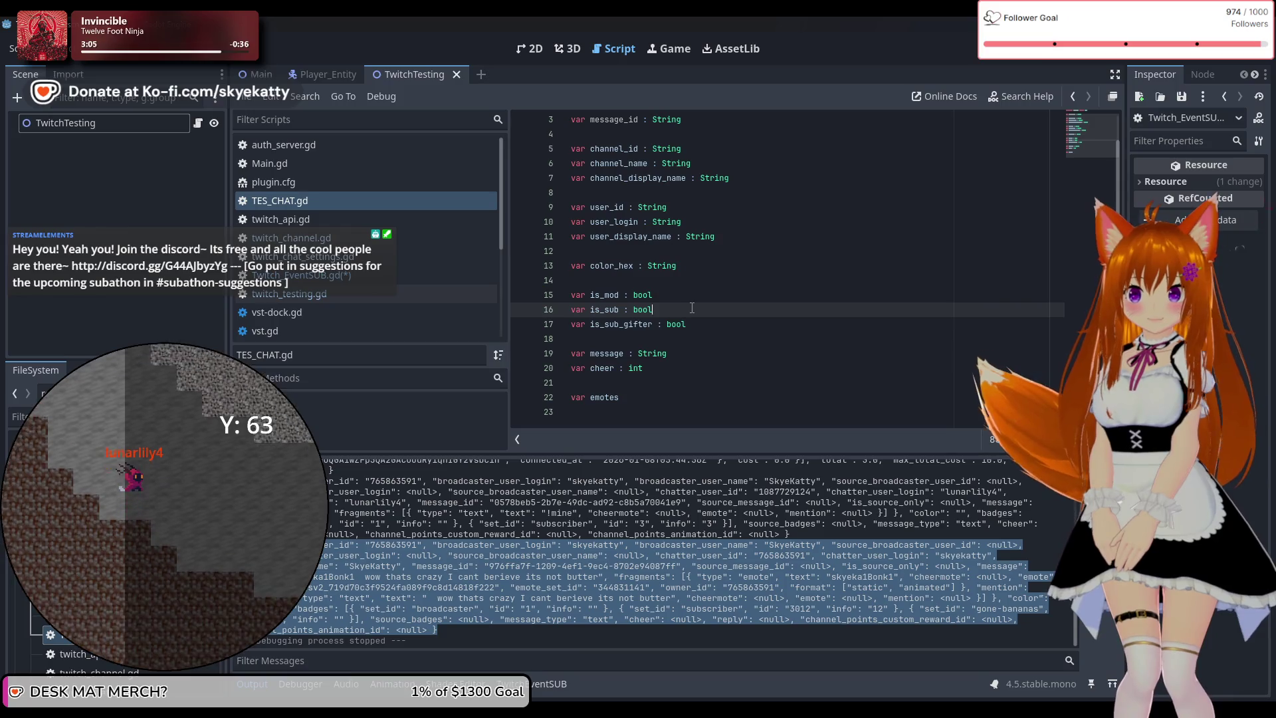
{"action": "key", "text": "Return"}
{"action": "key", "text": "BackSpace"}
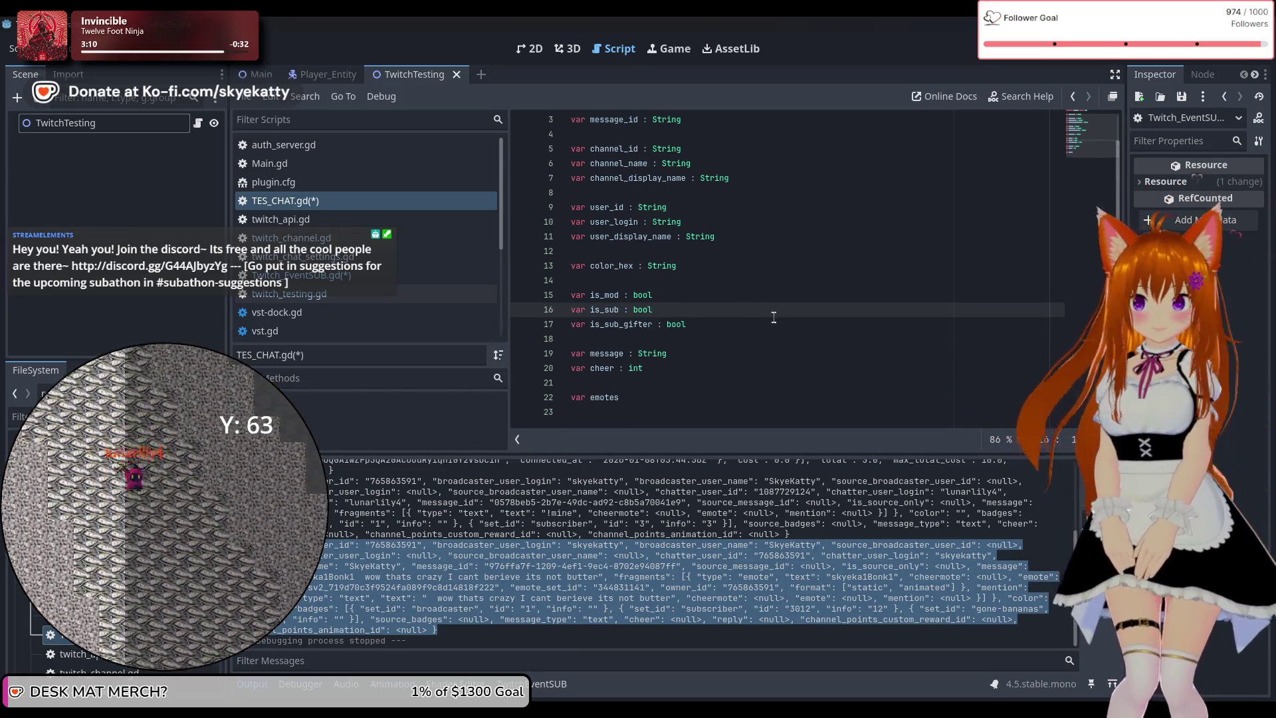
{"action": "left_click", "coordinate": [764, 326]}
{"action": "key", "text": "Return"}
{"action": "type", "text": "var is"}
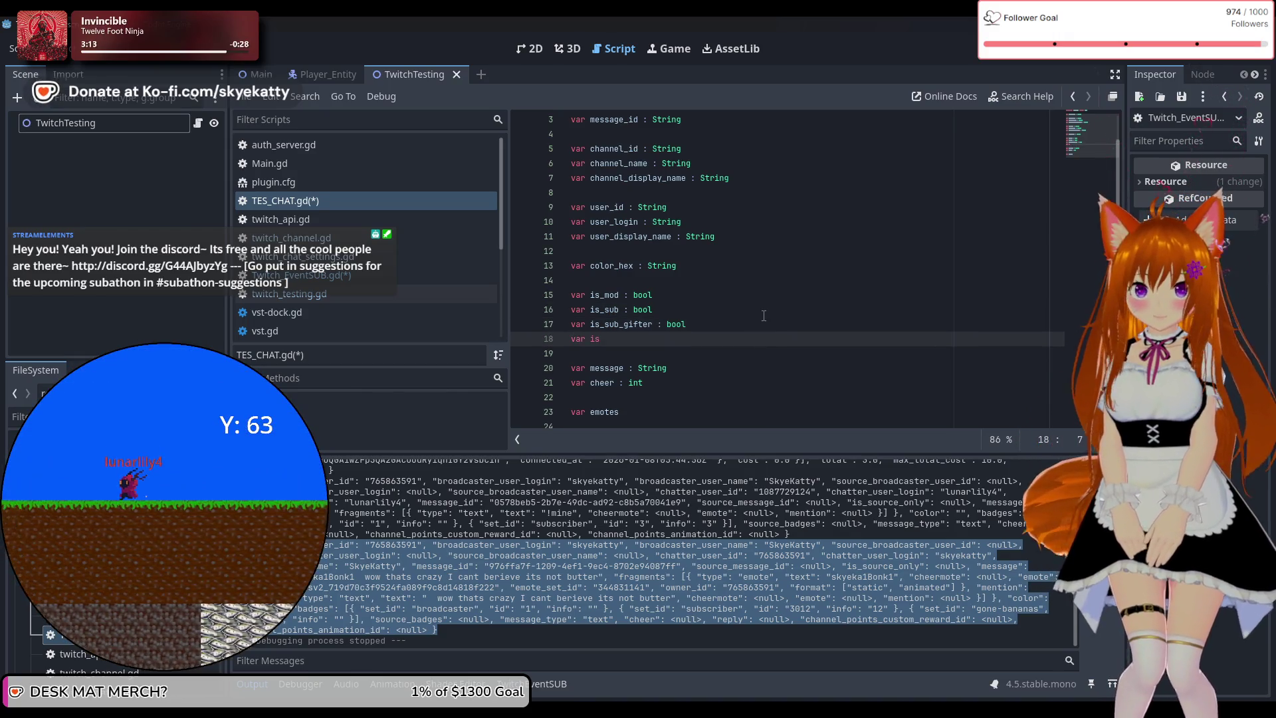
{"action": "type", "text": "_vip"}
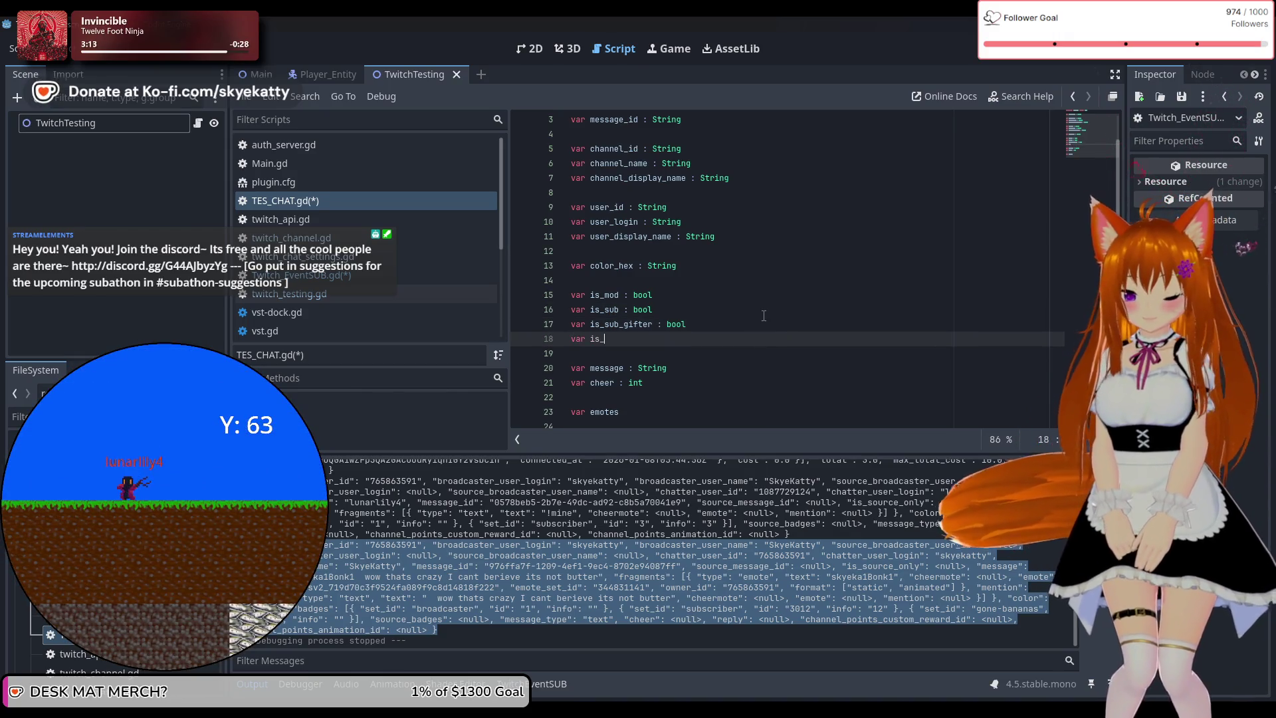
{"action": "type", "text": " : bool"}
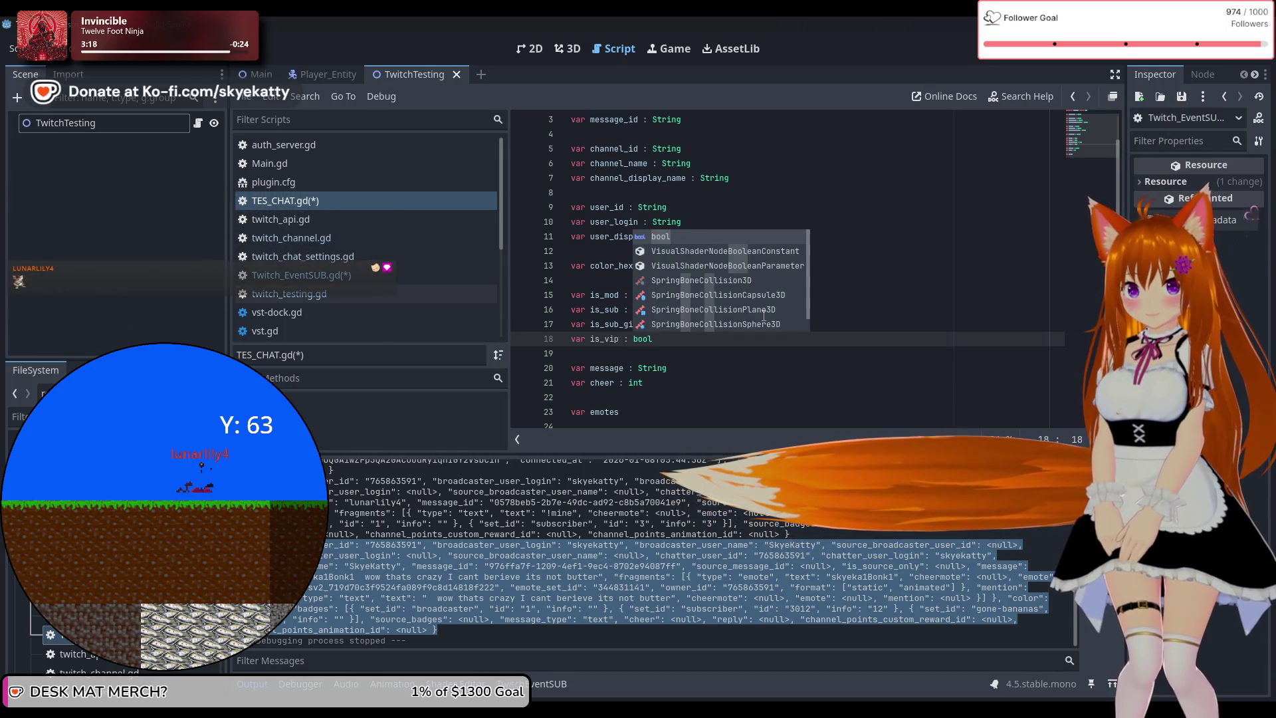
{"action": "left_click", "coordinate": [669, 351]}
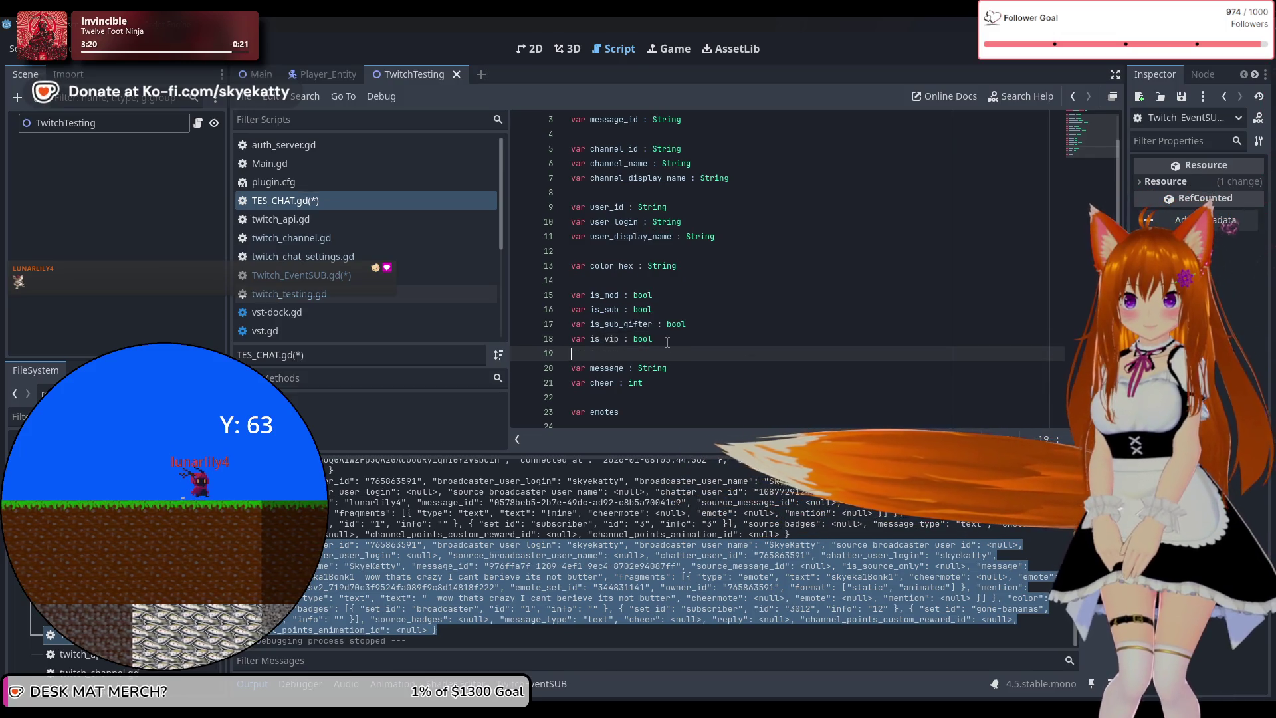
{"action": "key", "text": "ctrl+s"}
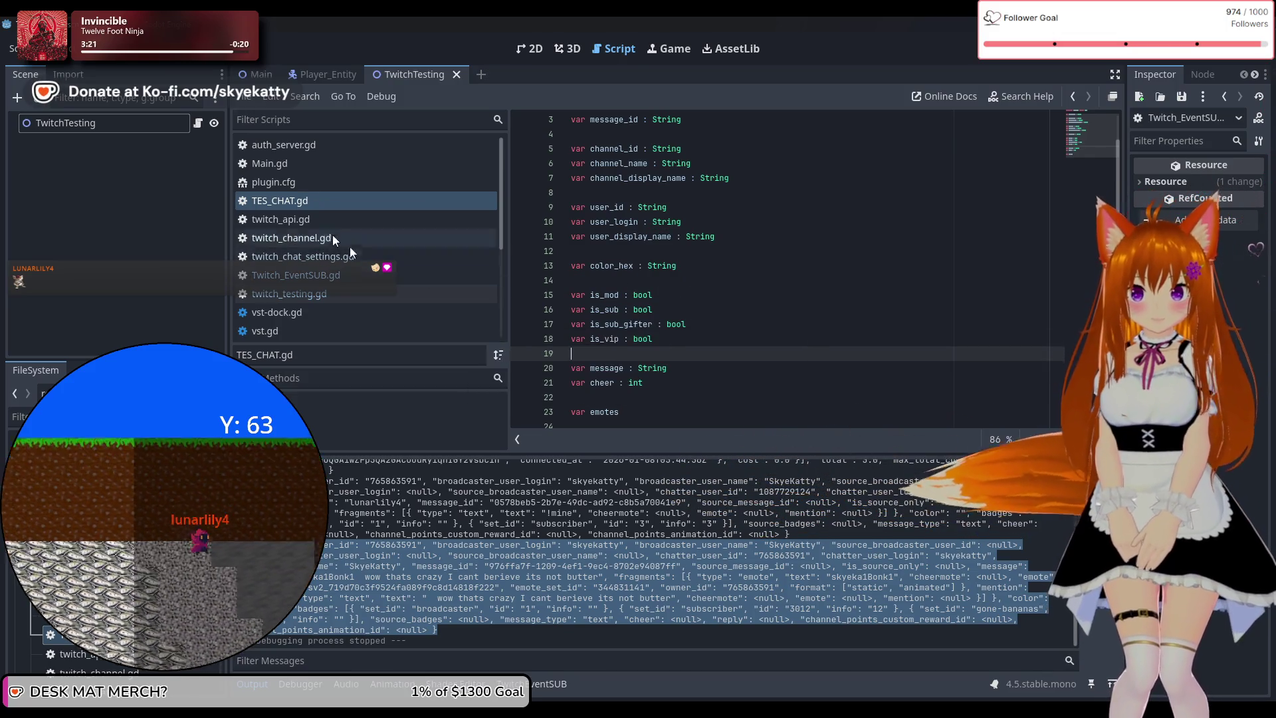
Look through twitch_testing.gd, Main.gd, twitch_api.gd, twitch_channel.gd and twitch_chat_settings.gd, then return to Twitch_EventSUB.gd
{"action": "left_click", "coordinate": [332, 220]}
{"action": "left_click", "coordinate": [348, 298]}
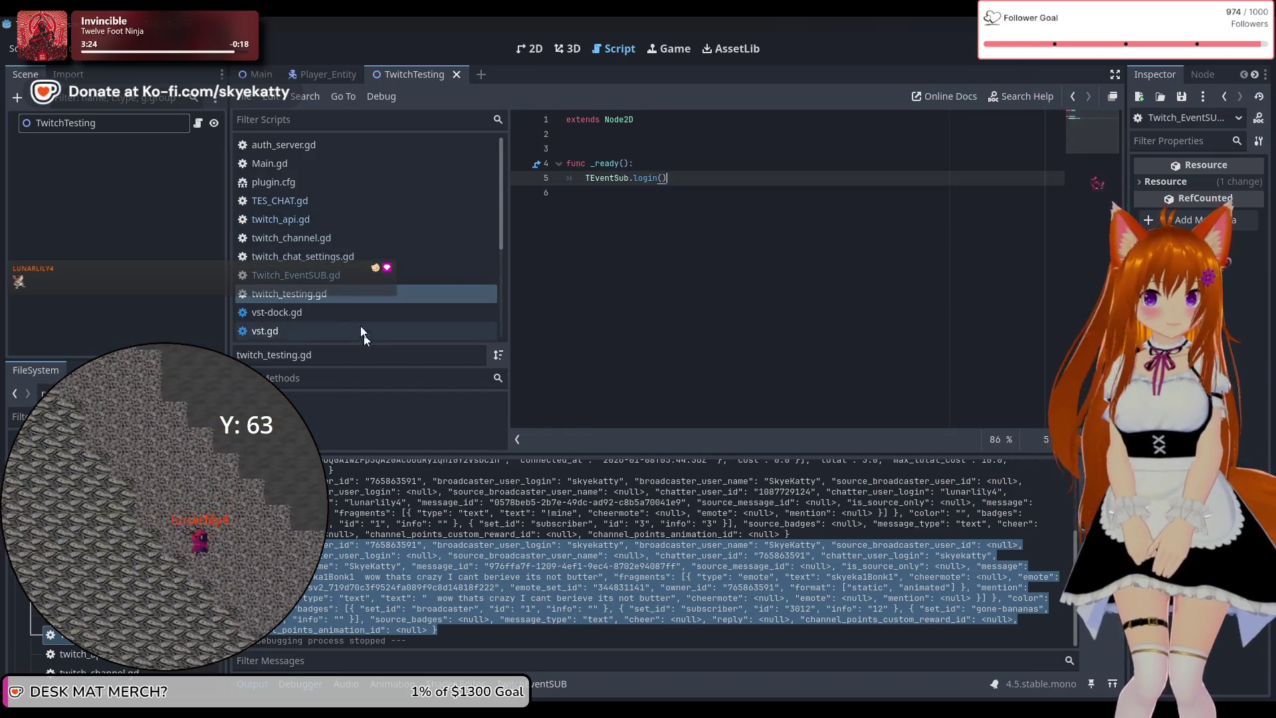
{"action": "left_click", "coordinate": [343, 256]}
{"action": "left_click", "coordinate": [321, 166]}
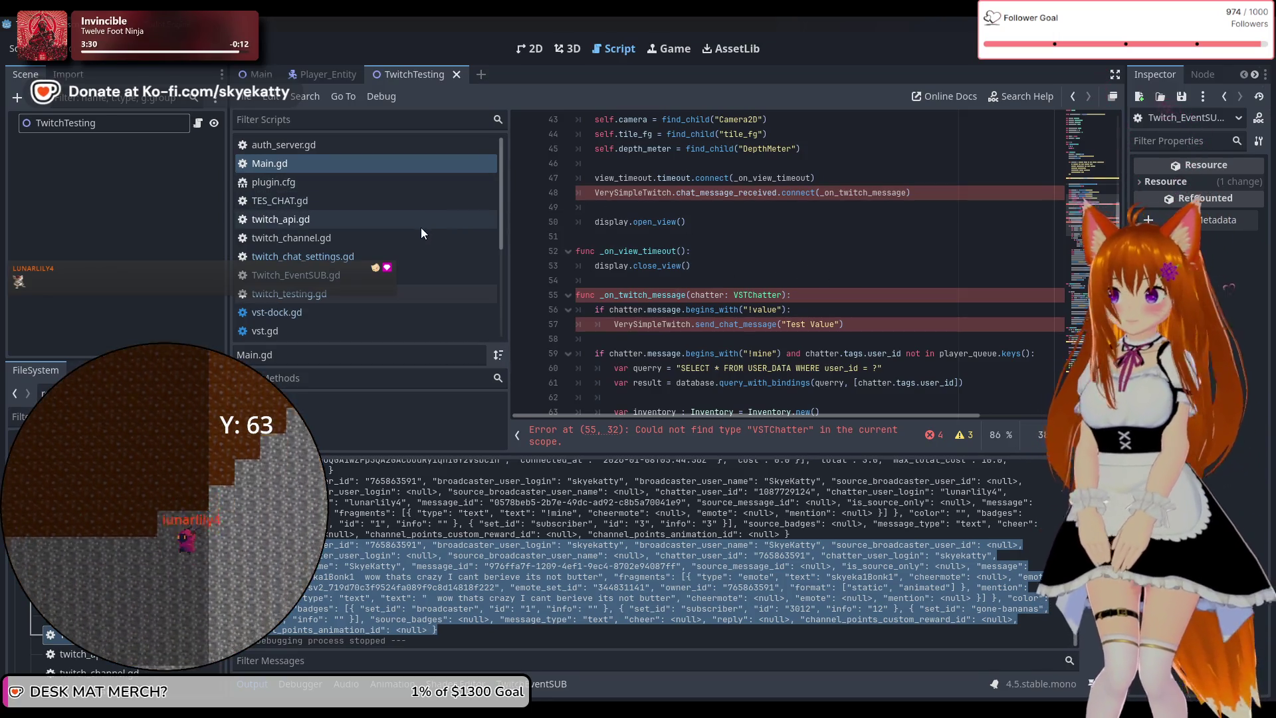
{"action": "left_click", "coordinate": [404, 221]}
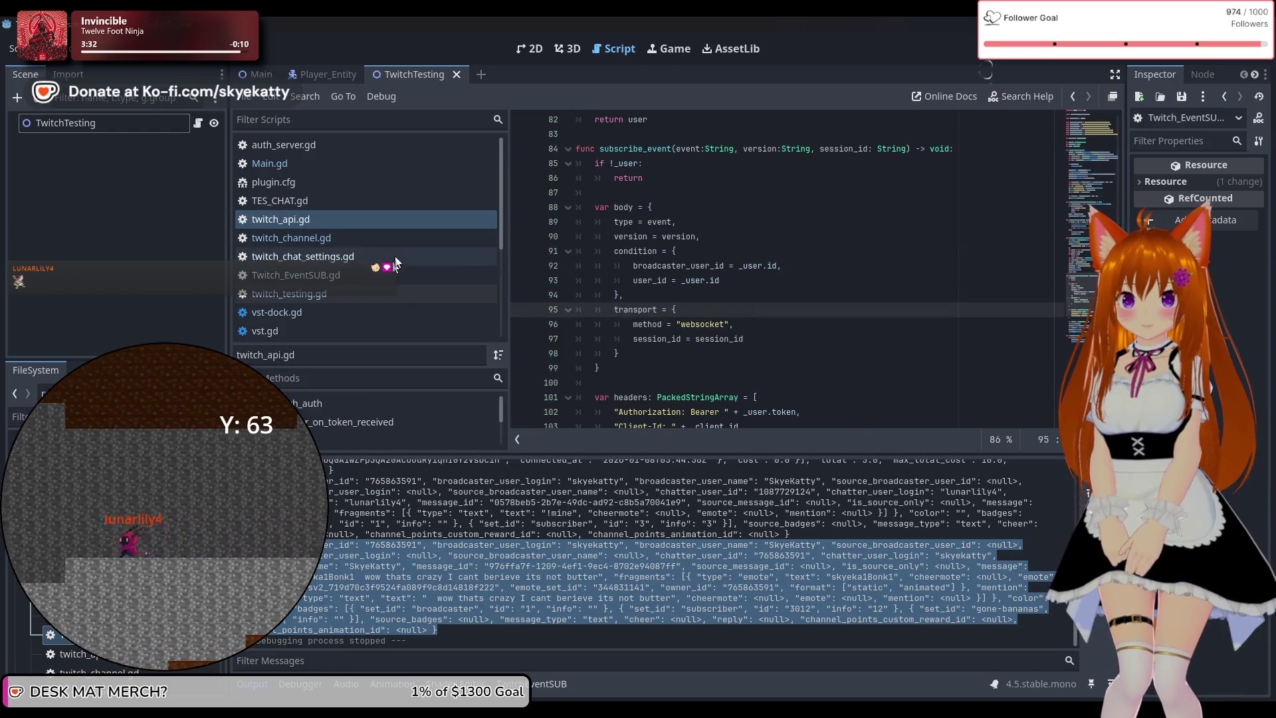
{"action": "left_click", "coordinate": [411, 243]}
{"action": "left_click", "coordinate": [407, 260]}
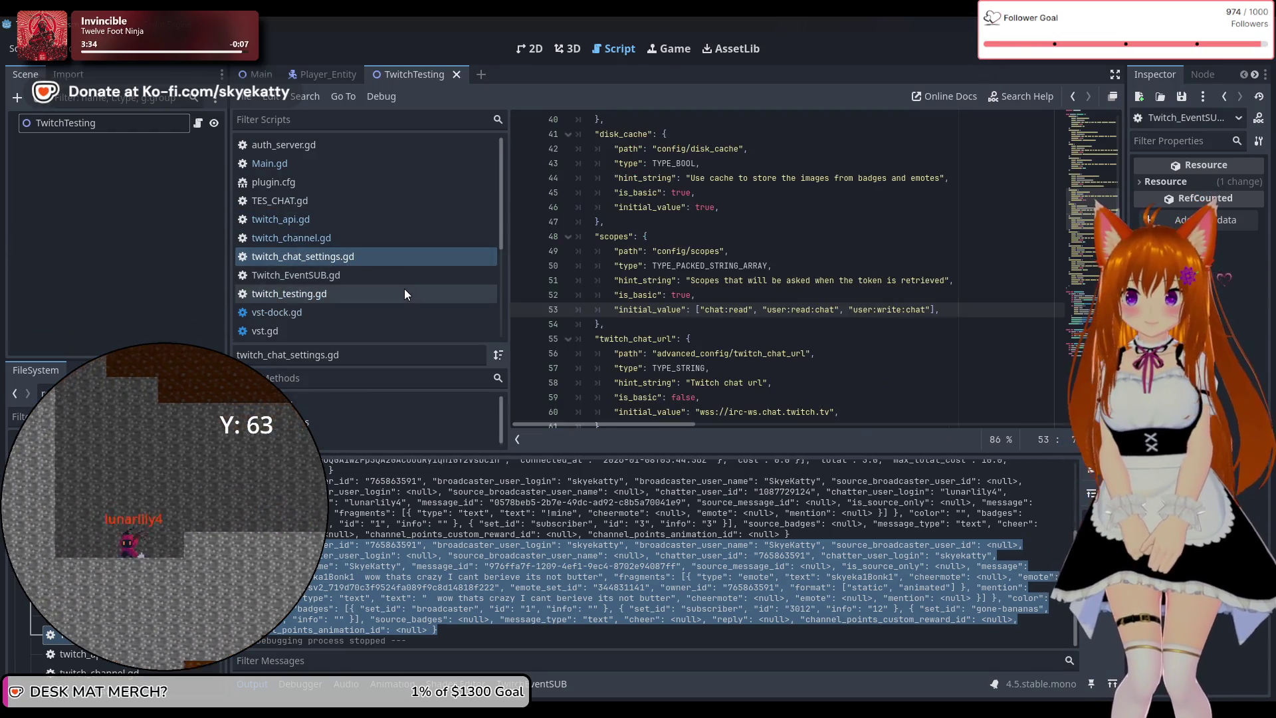
{"action": "left_click", "coordinate": [396, 278]}
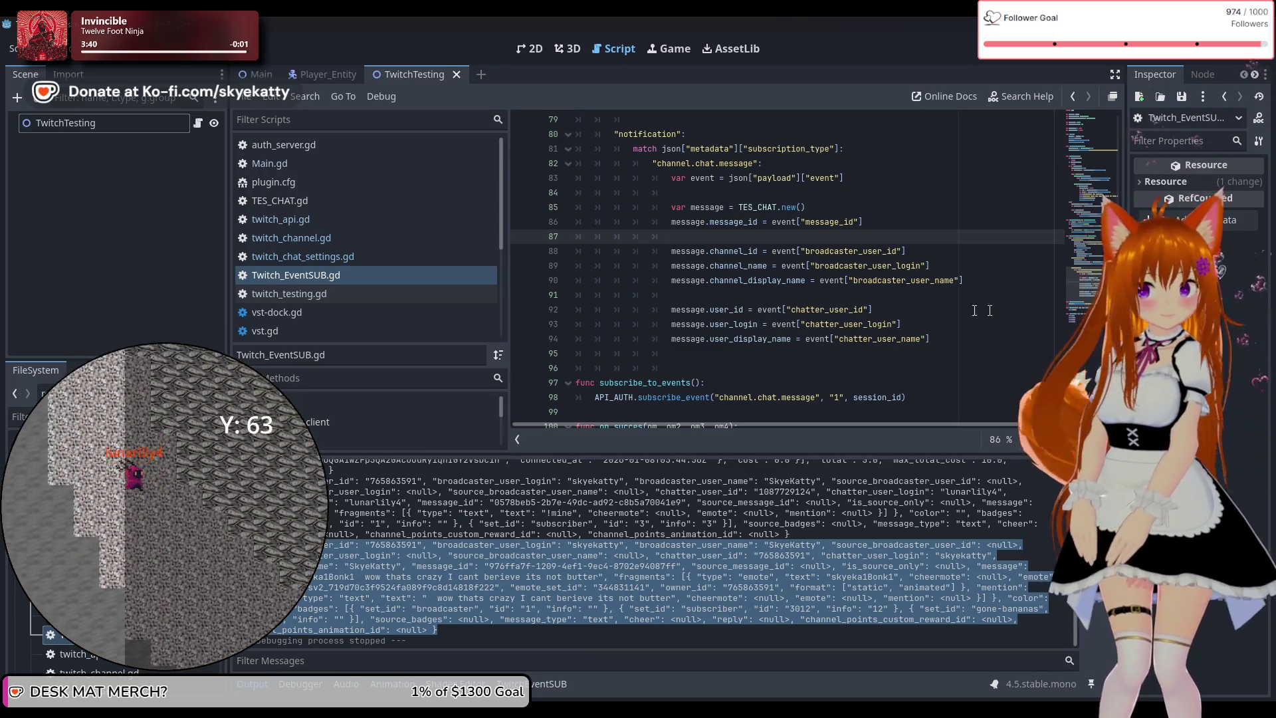
Add the line message.color_hex = event["color"] below the chatter fields
{"action": "left_click", "coordinate": [962, 350]}
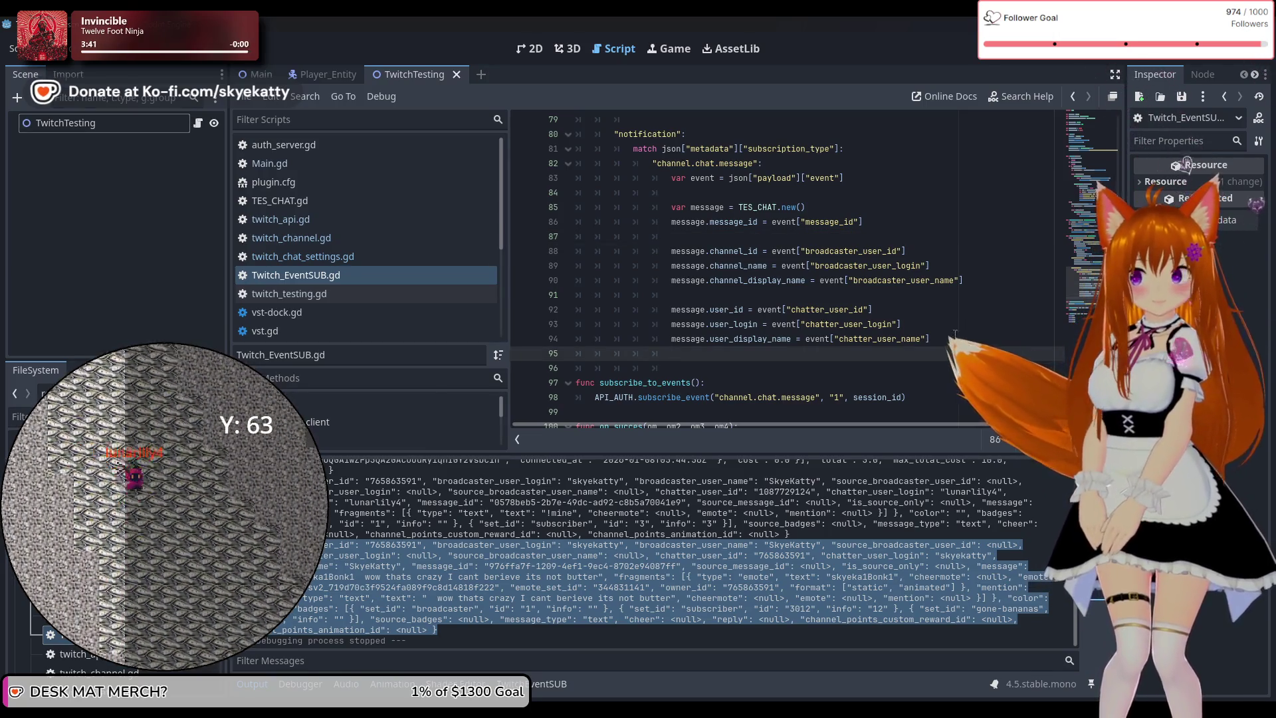
{"action": "key", "text": "Return"}
{"action": "type", "text": "me"}
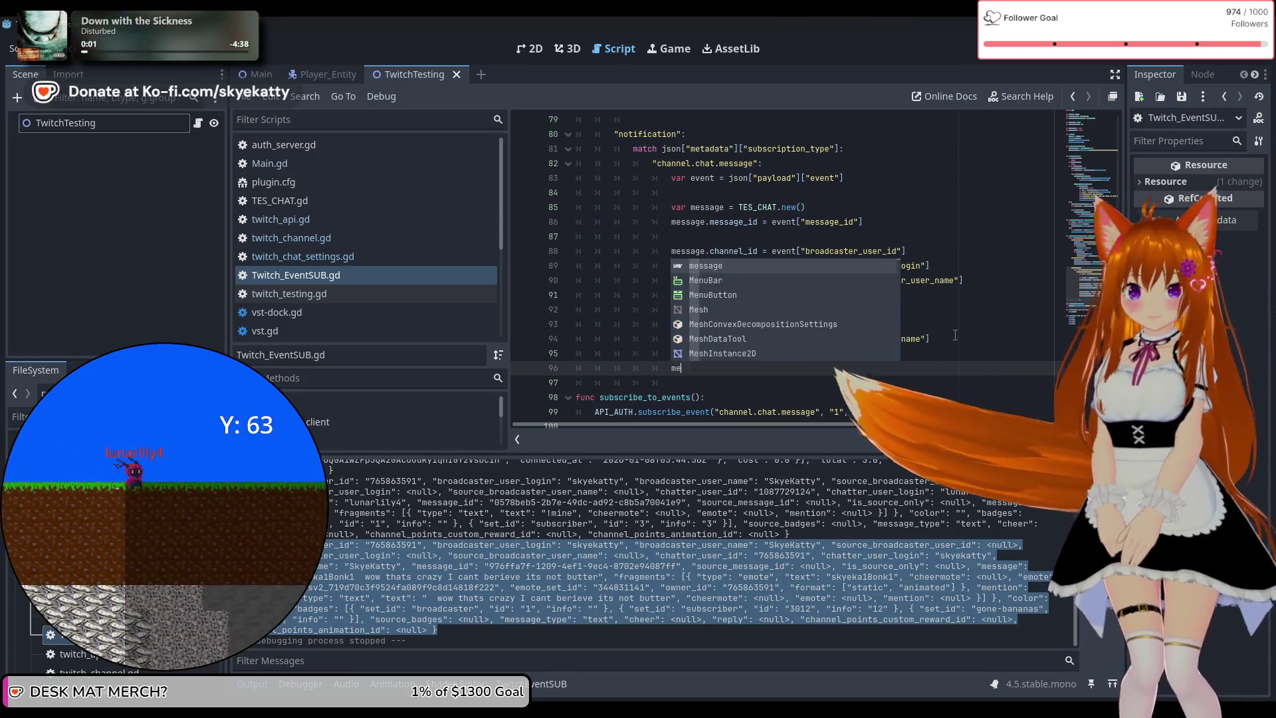
{"action": "type", "text": "ssage"}
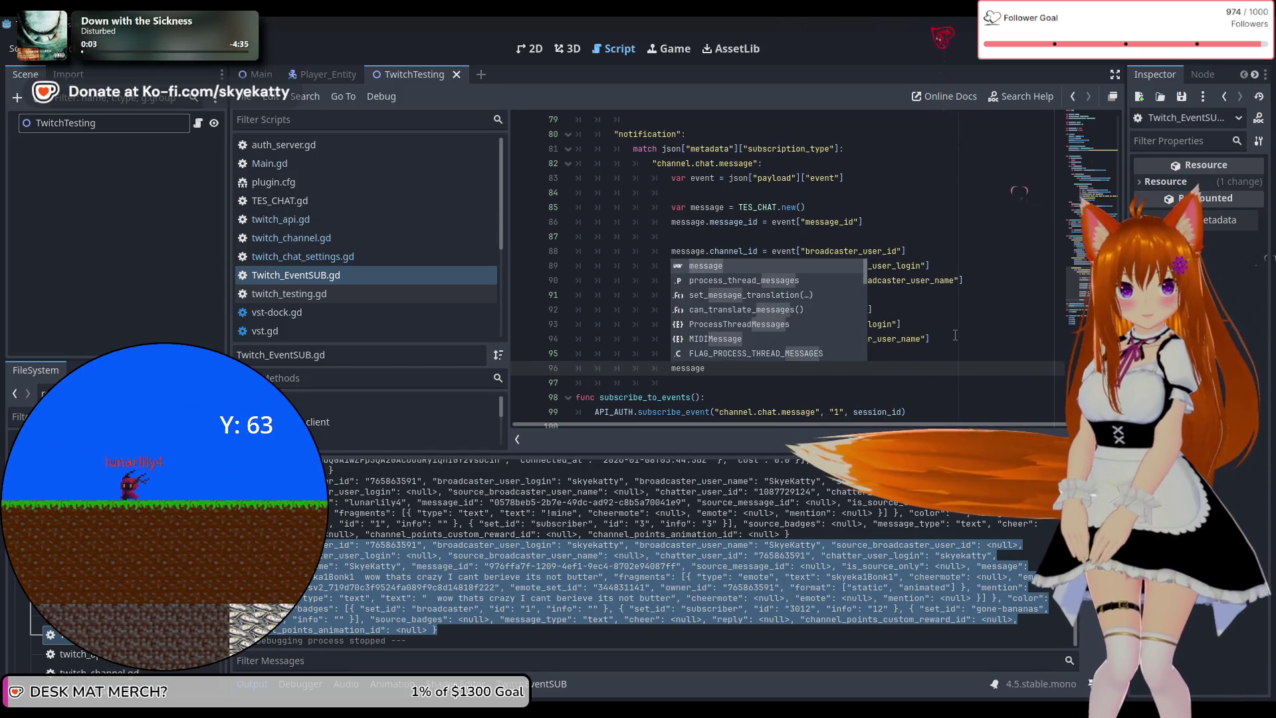
{"action": "type", "text": ".color_hex"}
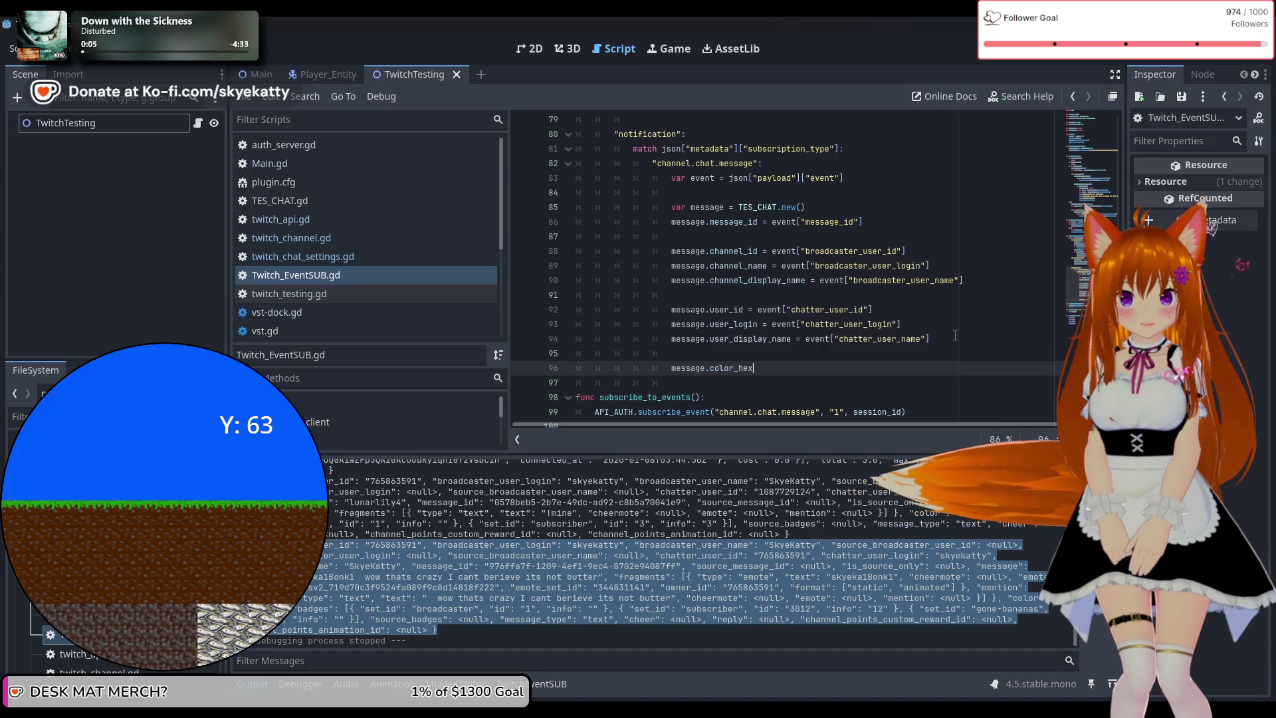
{"action": "type", "text": " = "}
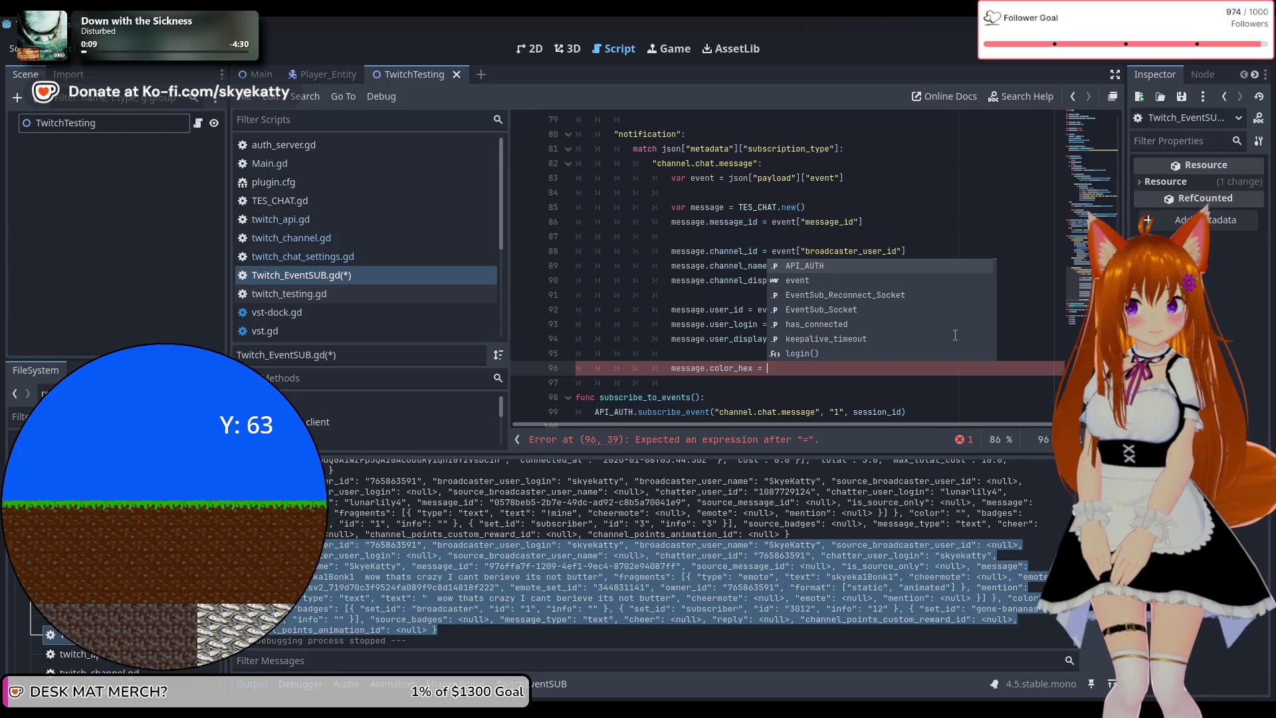
{"action": "type", "text": "e"}
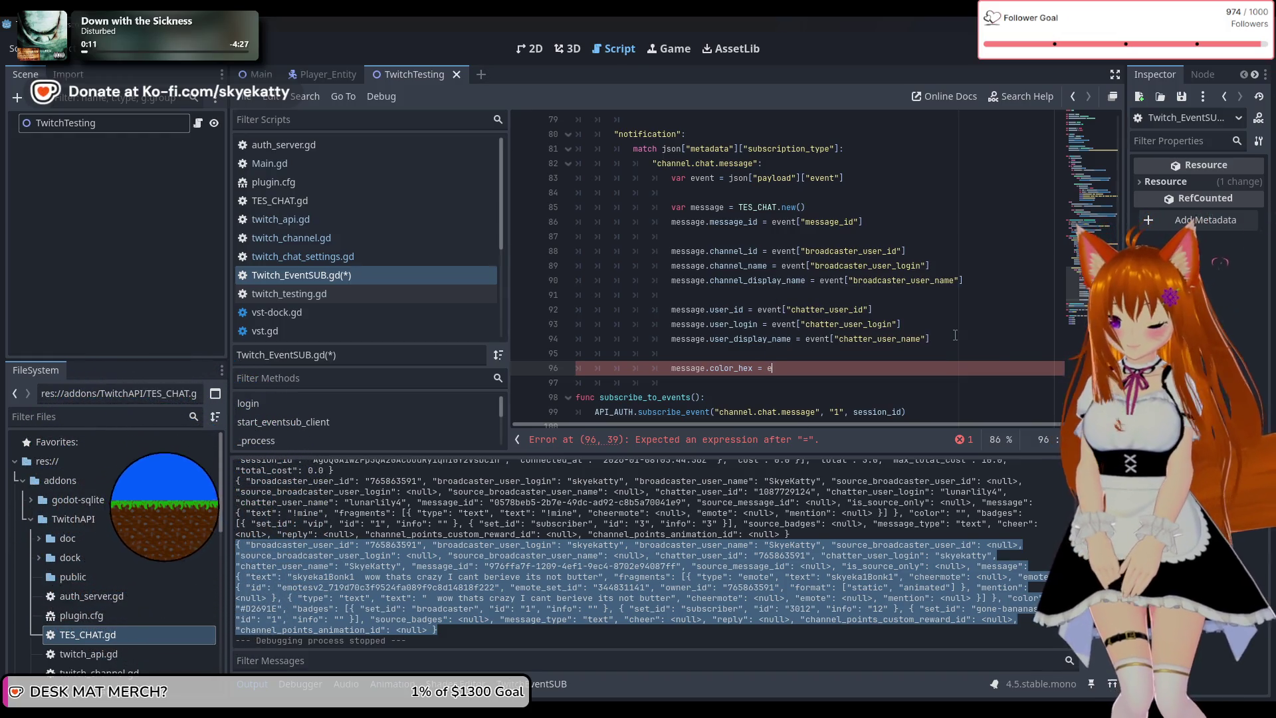
{"action": "type", "text": "ventp"}
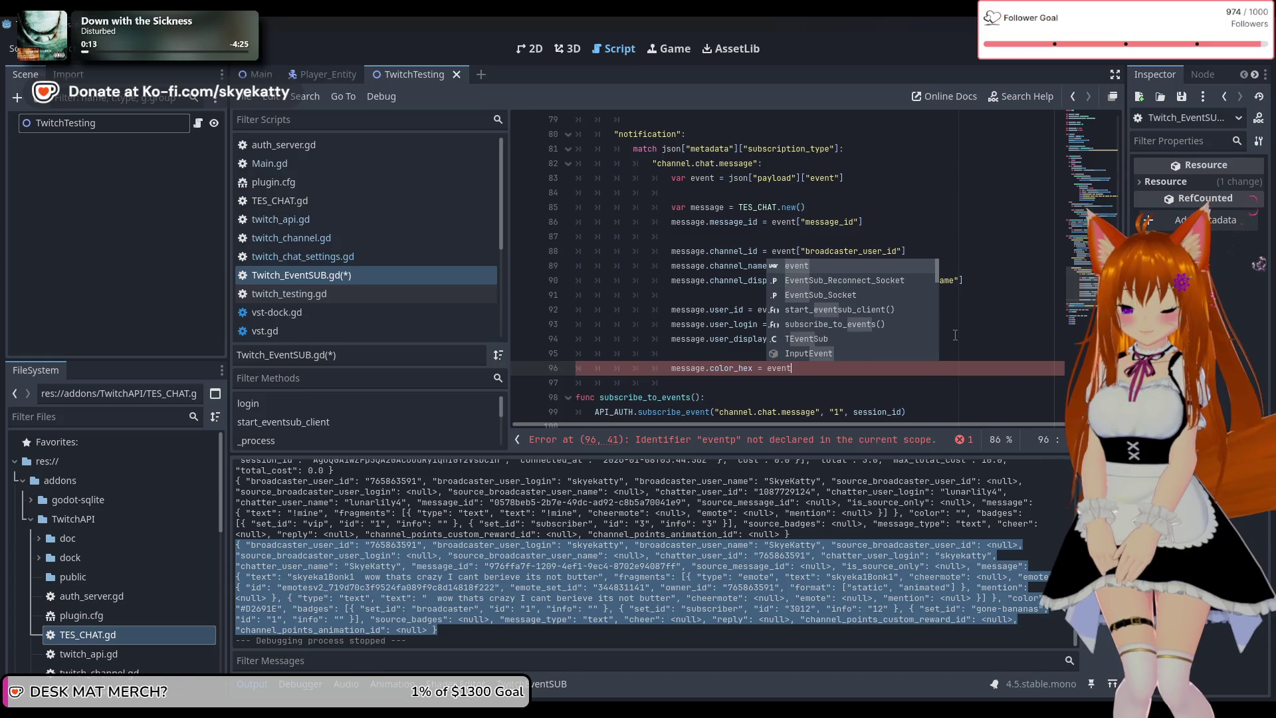
{"action": "key", "text": "BackSpace"}
{"action": "type", "text": "["}
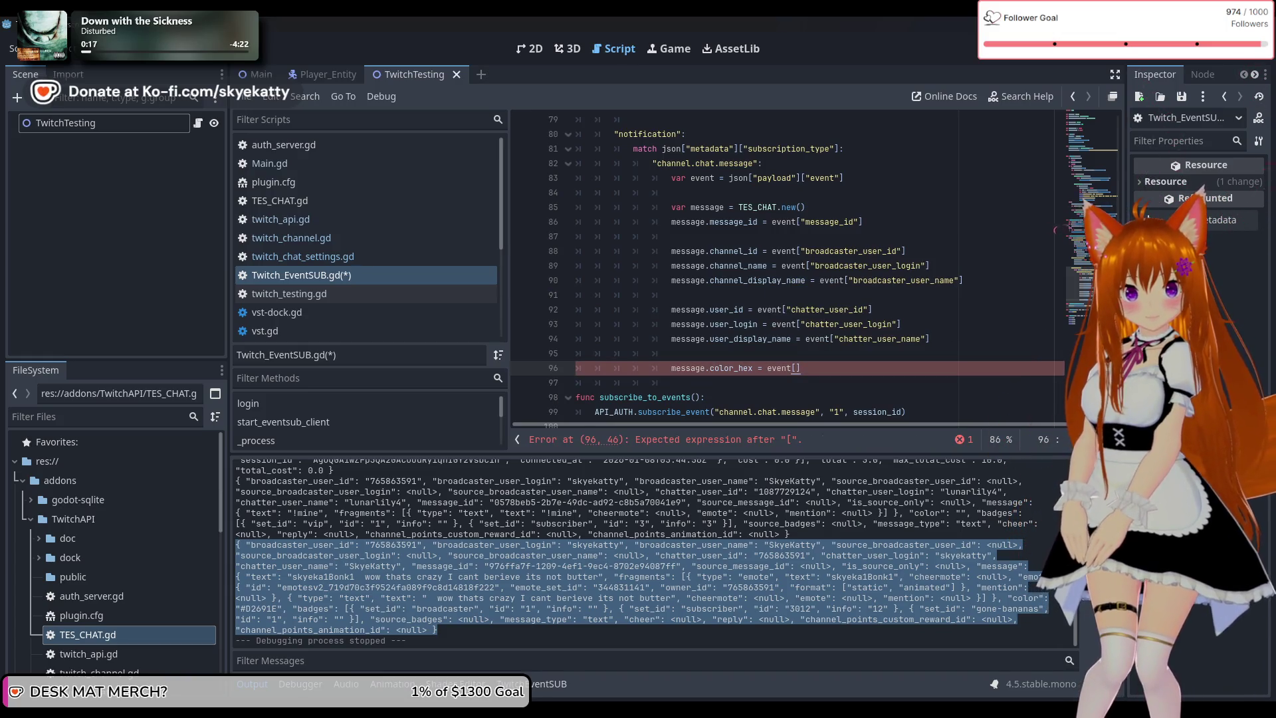
{"action": "type", "text": "\""}
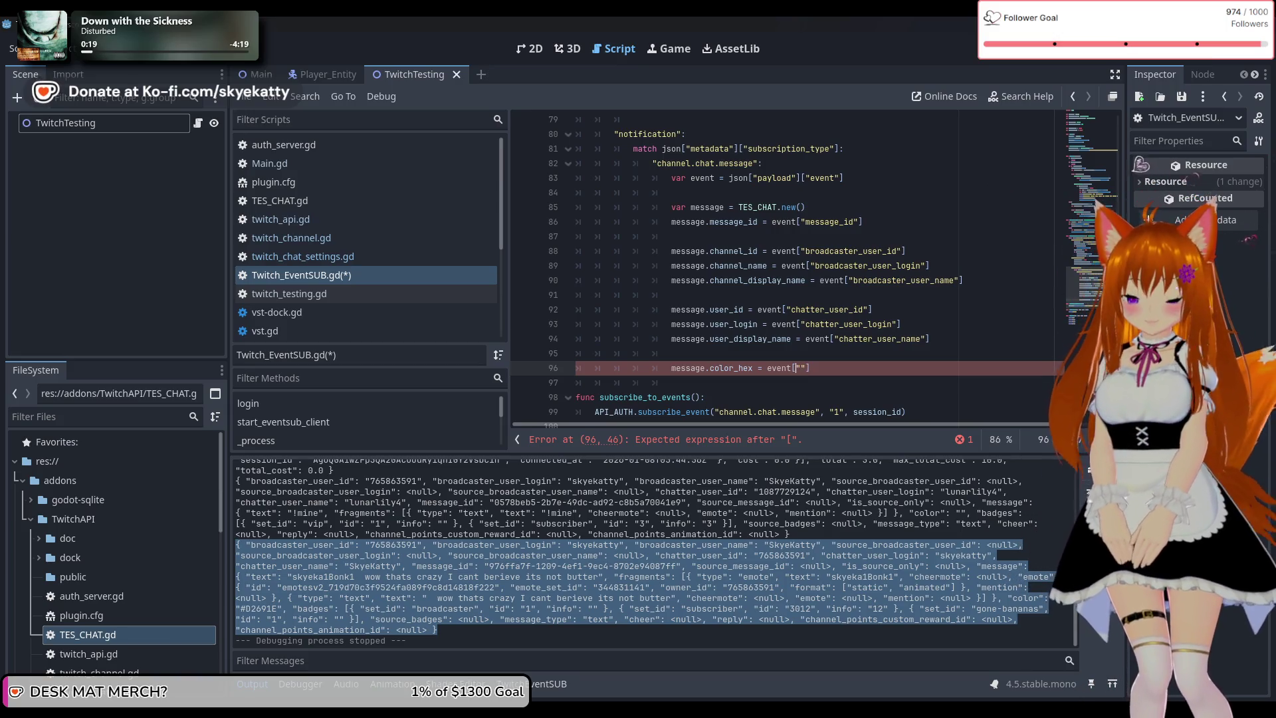
{"action": "type", "text": "color"}
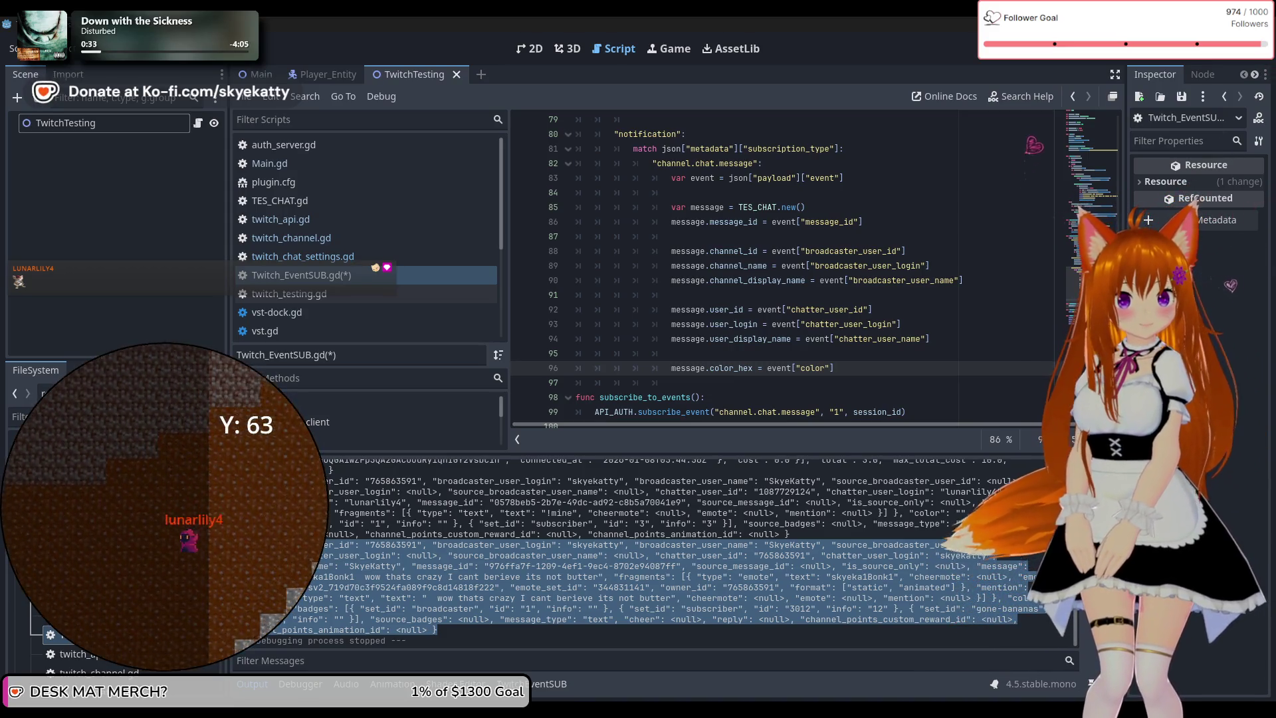
{"action": "left_click", "coordinate": [886, 367]}
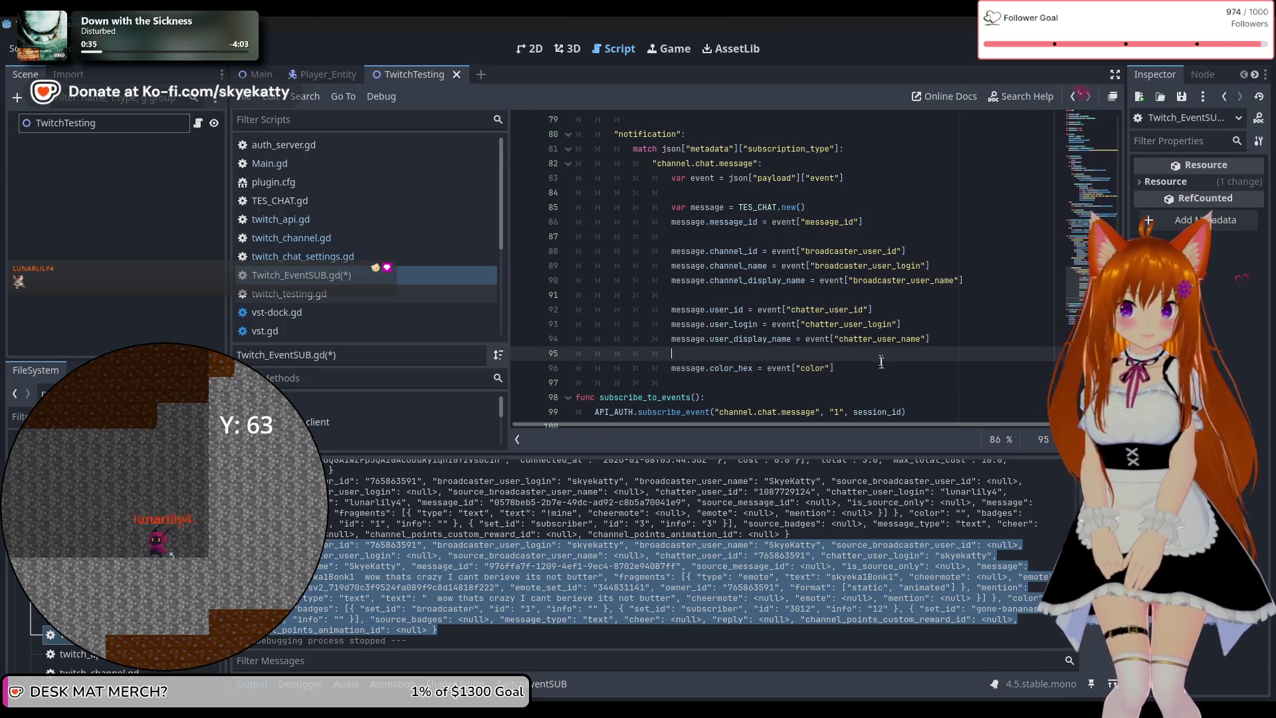
Add the loop 'for badge in event["badges"]:' below the color_hex line
{"action": "key", "text": "Return"}
{"action": "key", "text": "Return"}
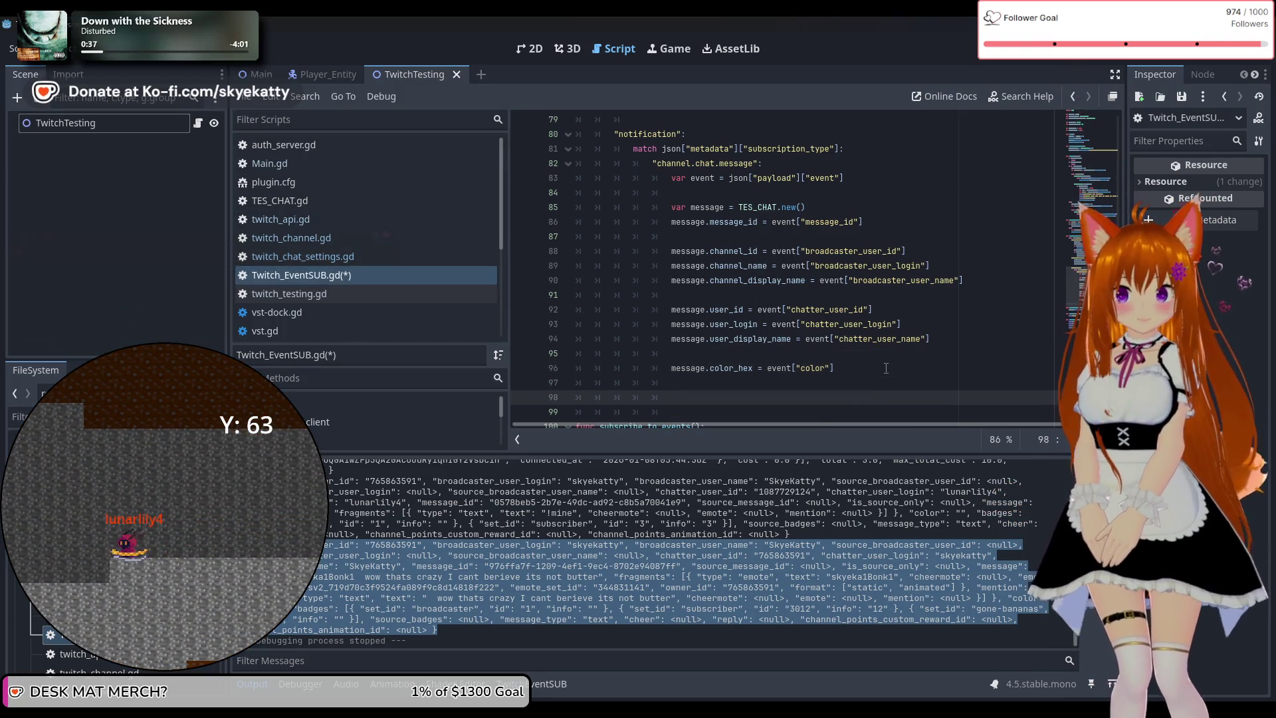
{"action": "type", "text": "fdfor b"}
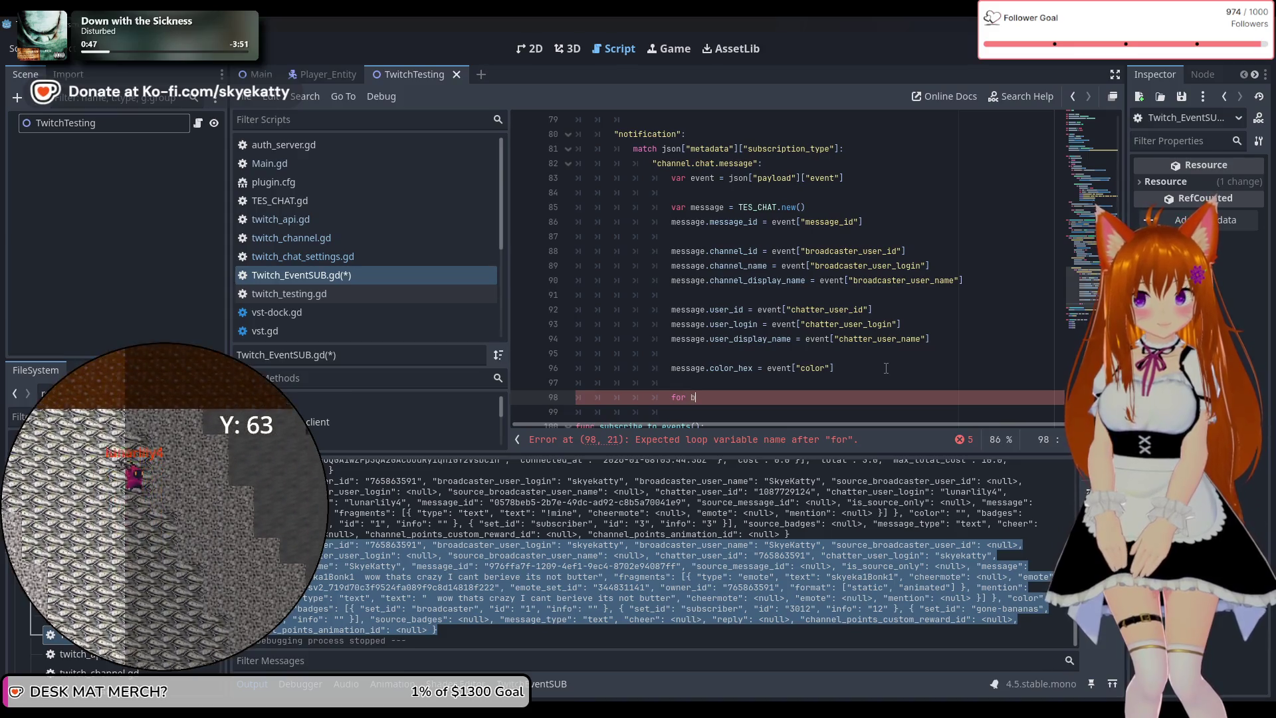
{"action": "type", "text": "adge "}
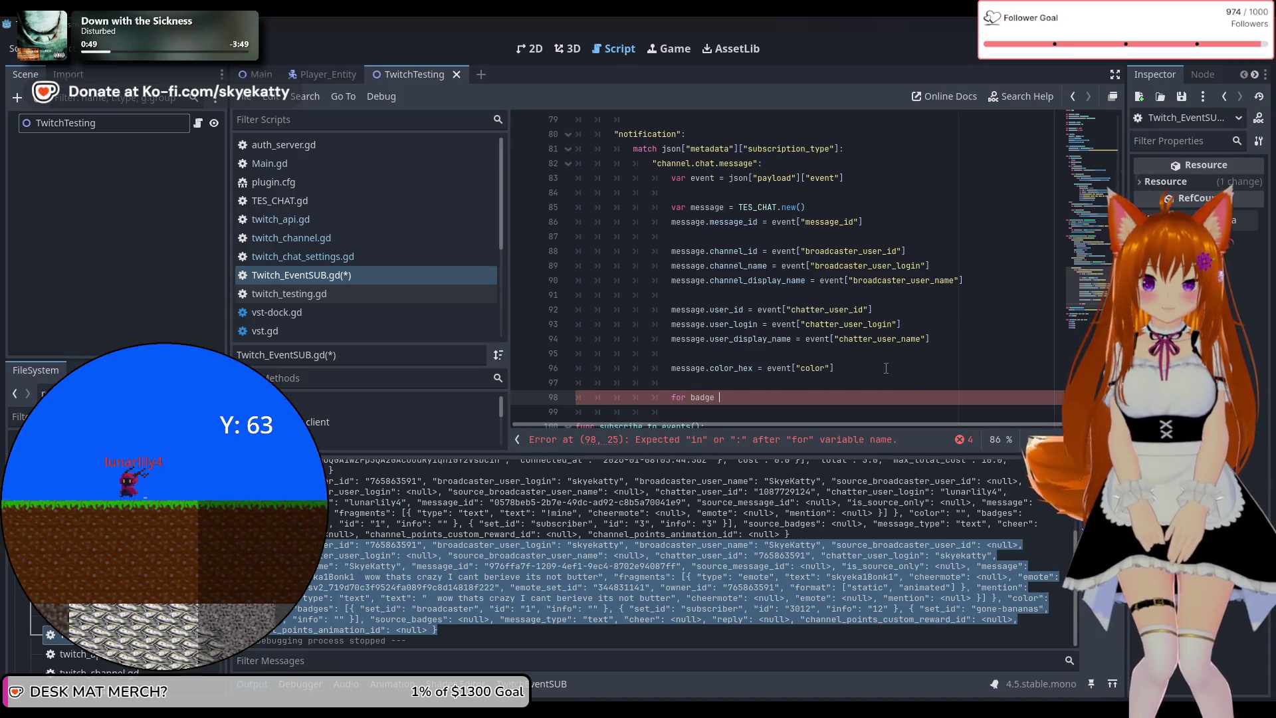
{"action": "type", "text": "in eve"}
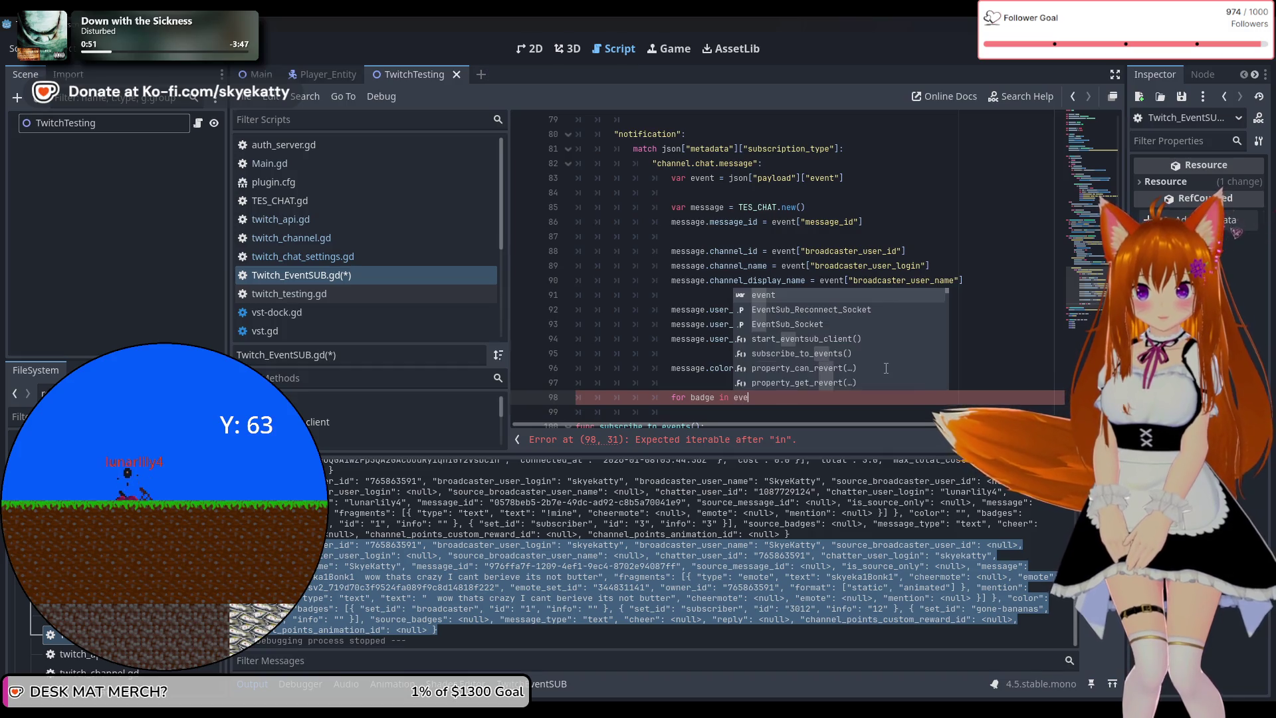
{"action": "type", "text": "nt["}
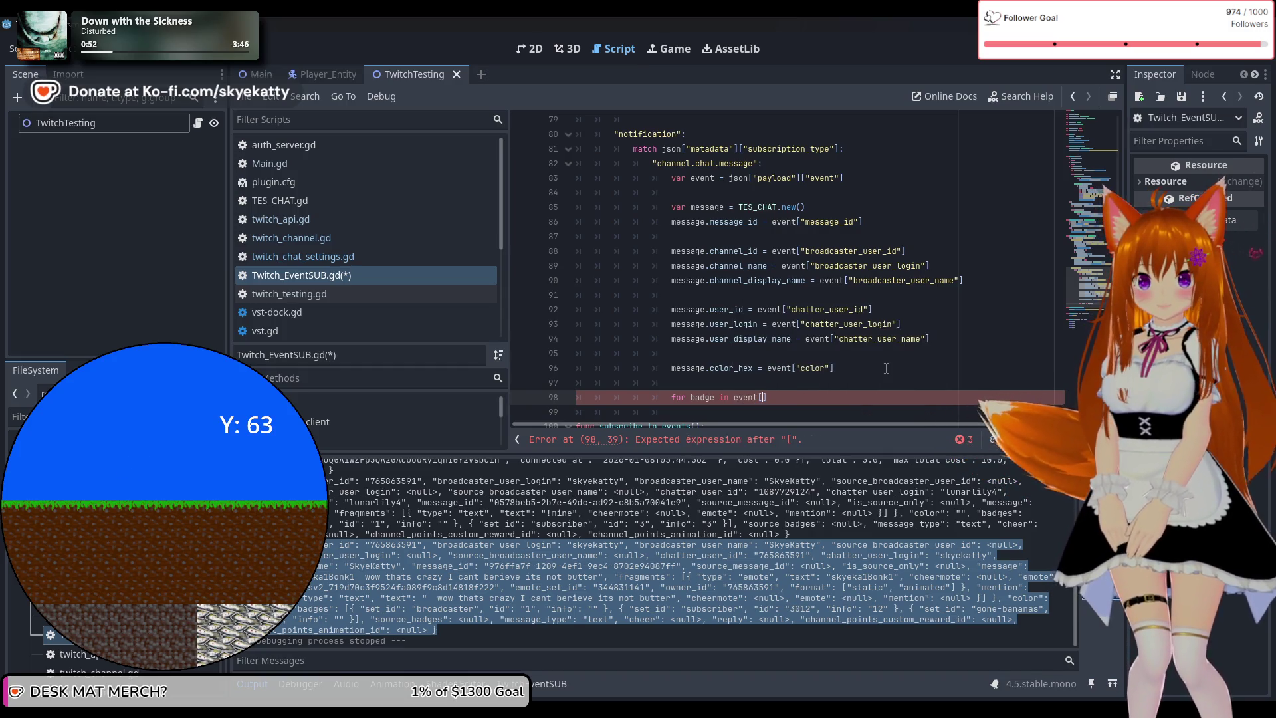
{"action": "type", "text": ":"}
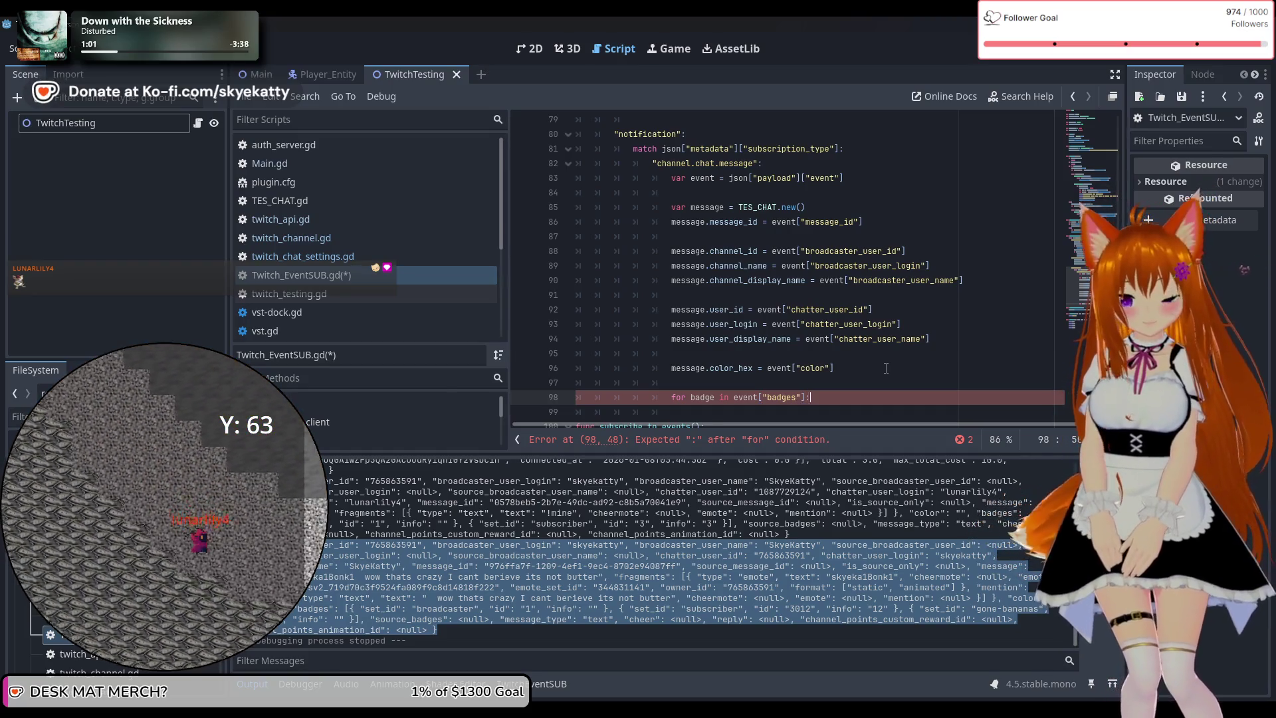
{"action": "key", "text": "Return"}
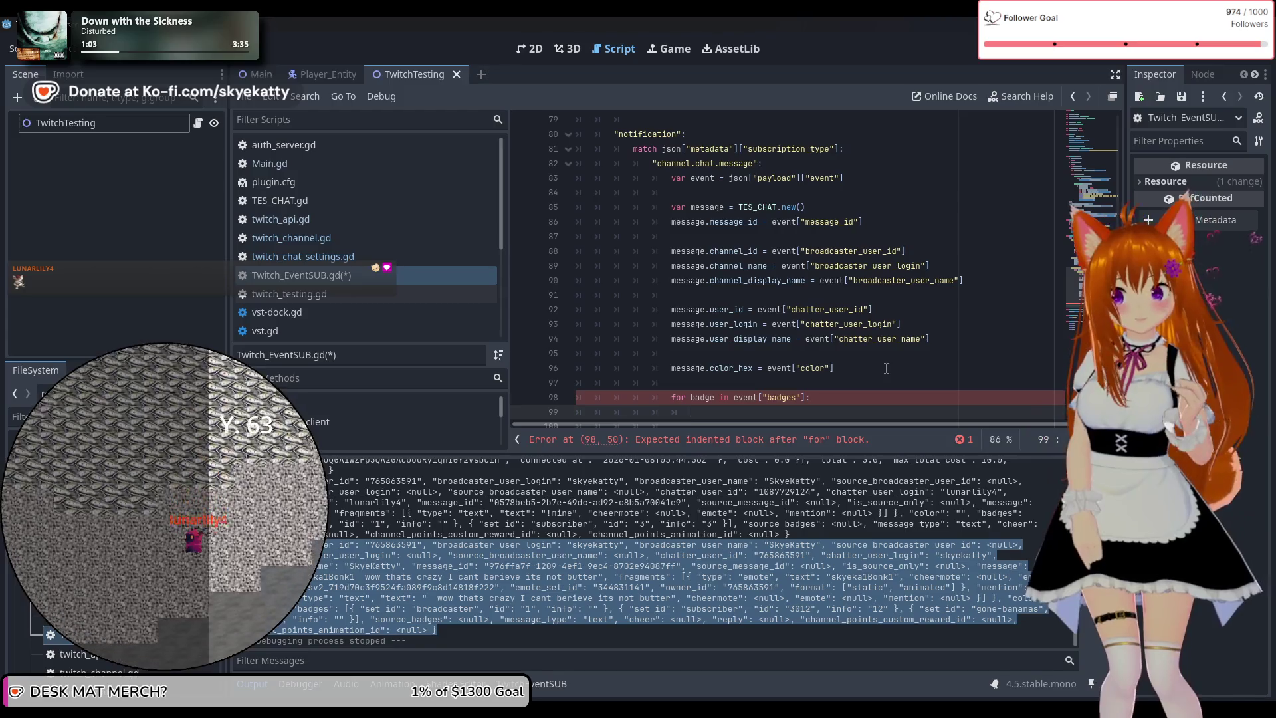
Inside the loop, write 'match badge["set_id"]:' and begin the "moderator" pattern
{"action": "scroll", "coordinate": [885, 368], "scroll_direction": "down", "scroll_amount": 1}
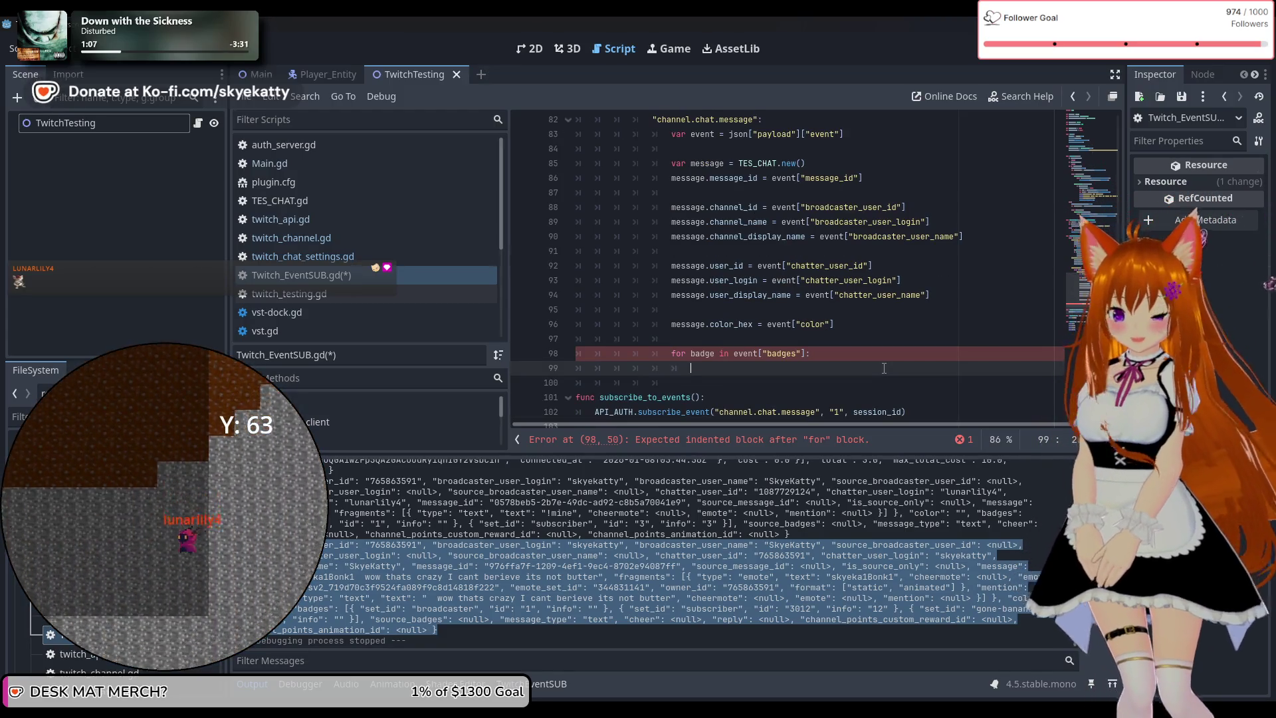
{"action": "type", "text": "mat"}
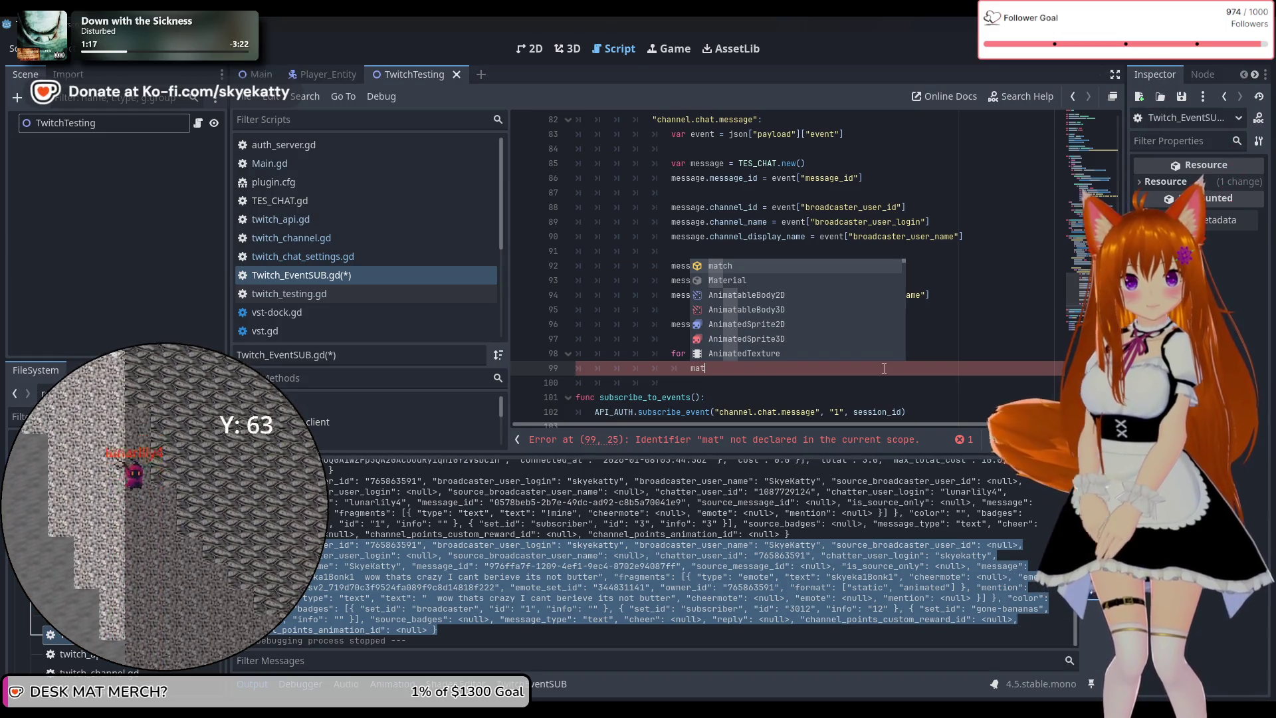
{"action": "type", "text": "ch "}
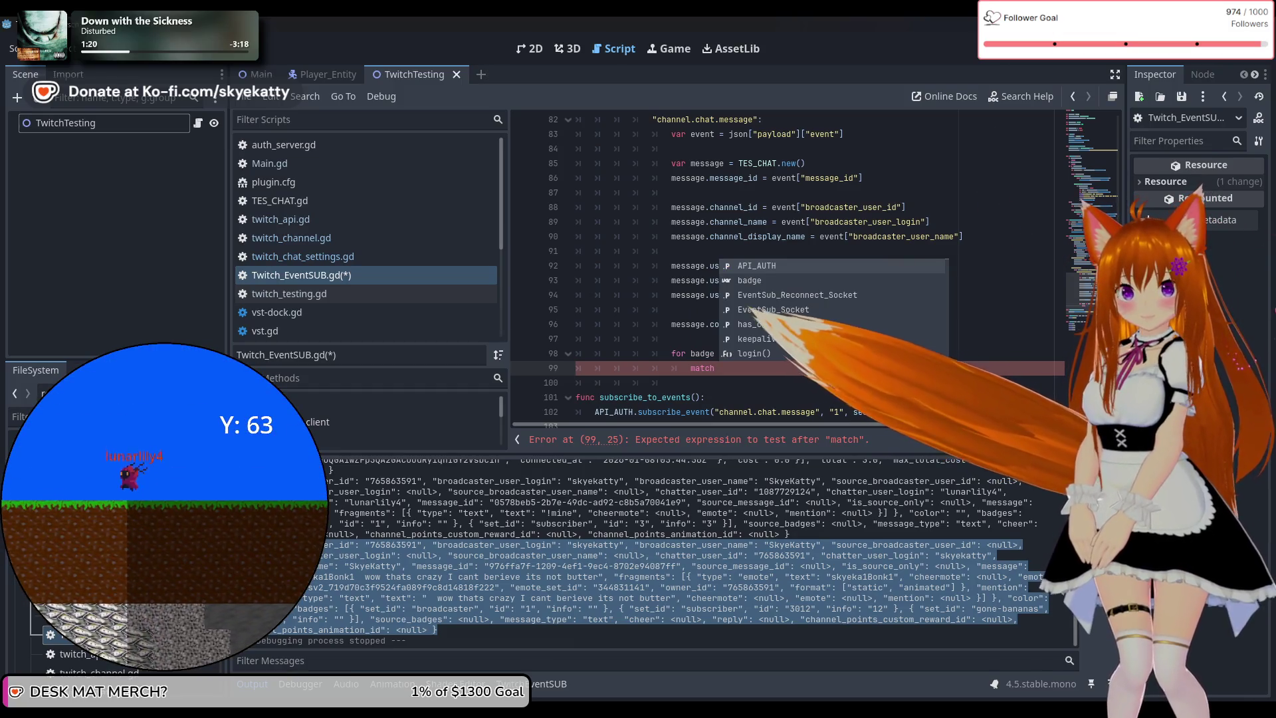
{"action": "type", "text": "ba"}
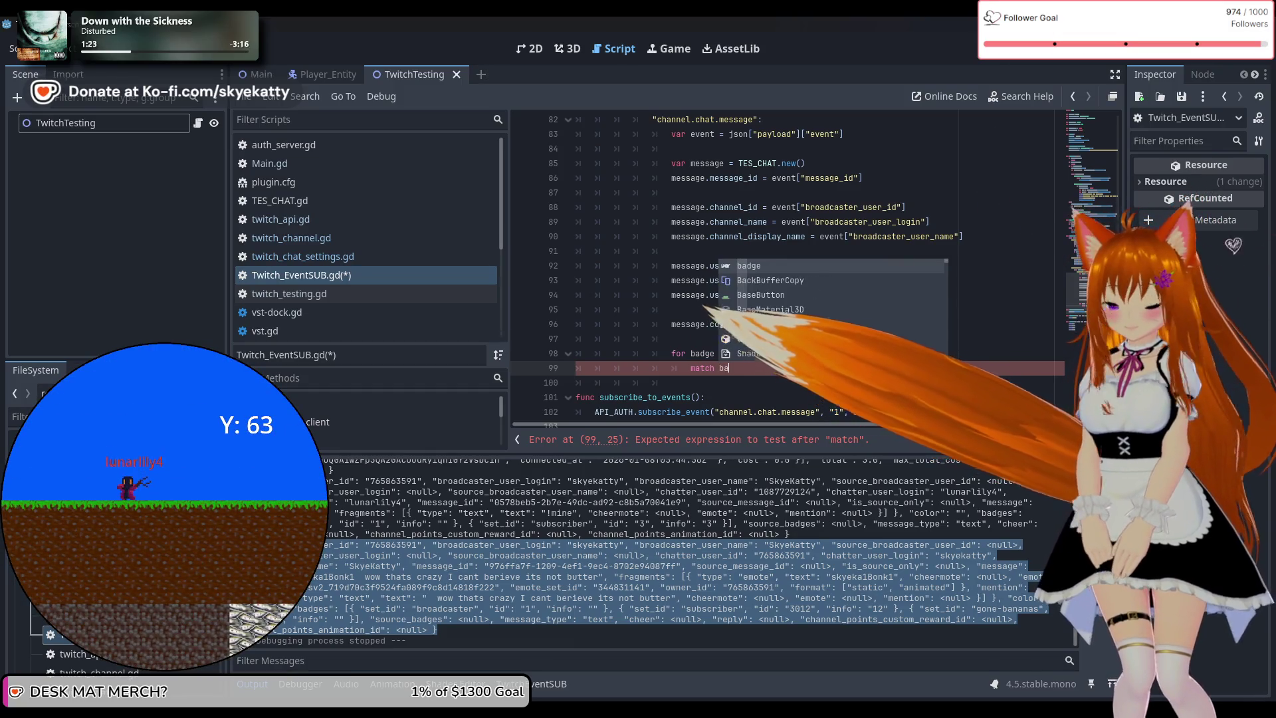
{"action": "type", "text": "dge[se"}
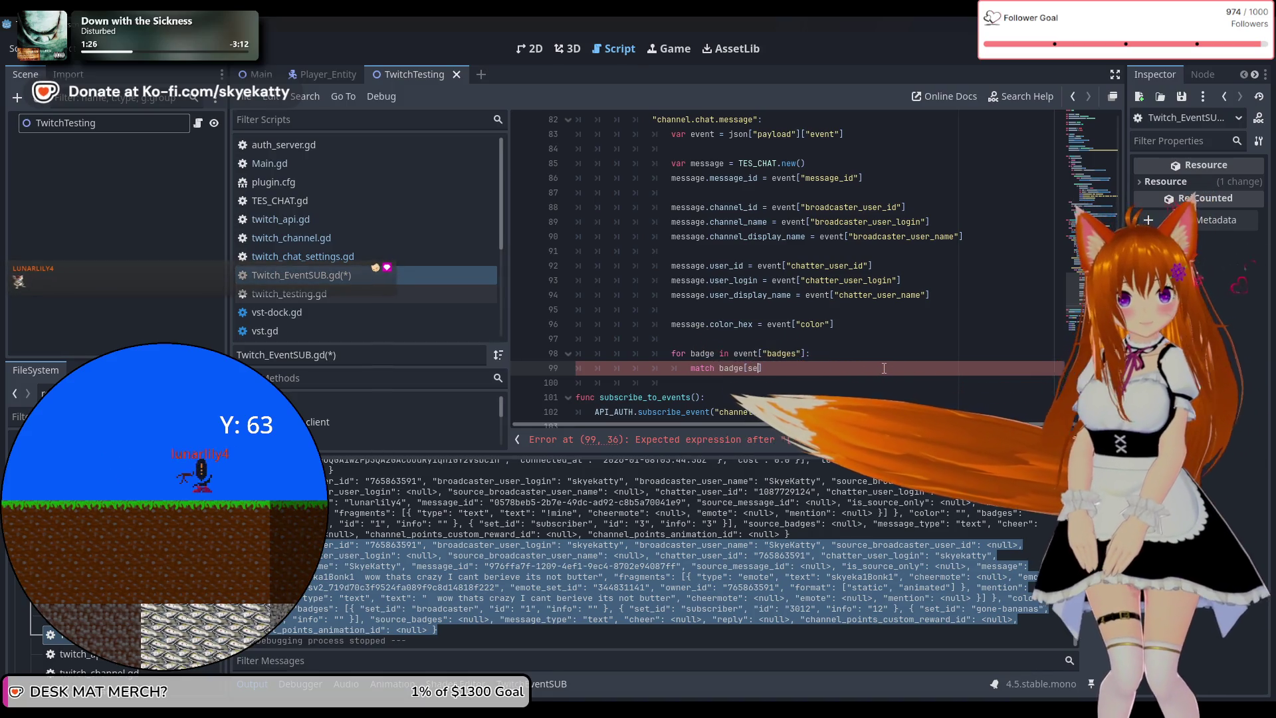
{"action": "key", "text": "BackSpace"}
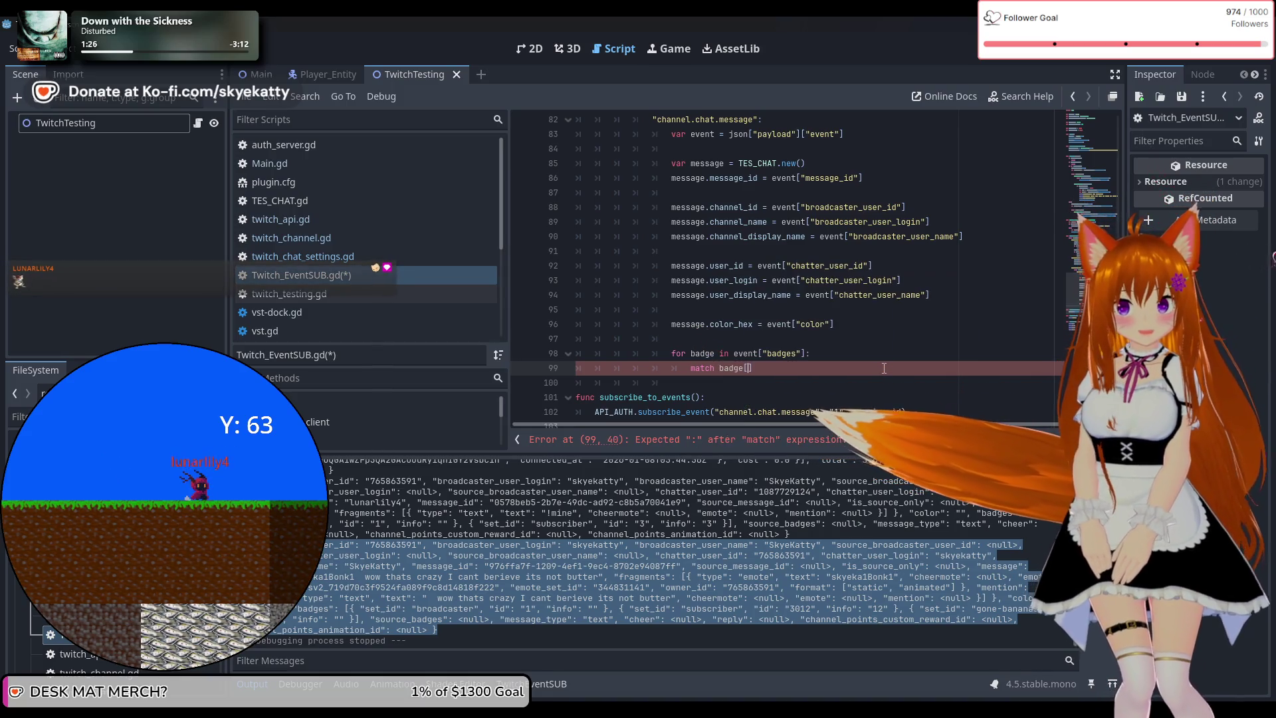
{"action": "type", "text": "\"set_id"}
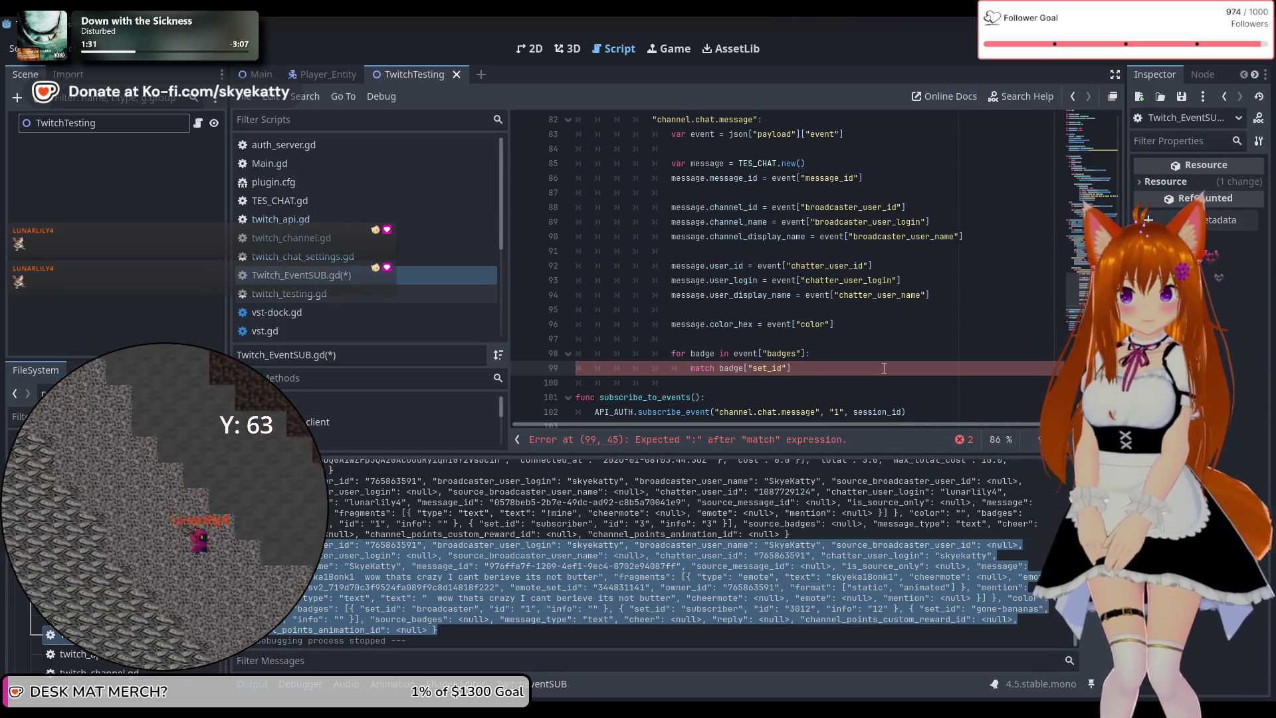
{"action": "type", "text": ":"}
{"action": "key", "text": "Return"}
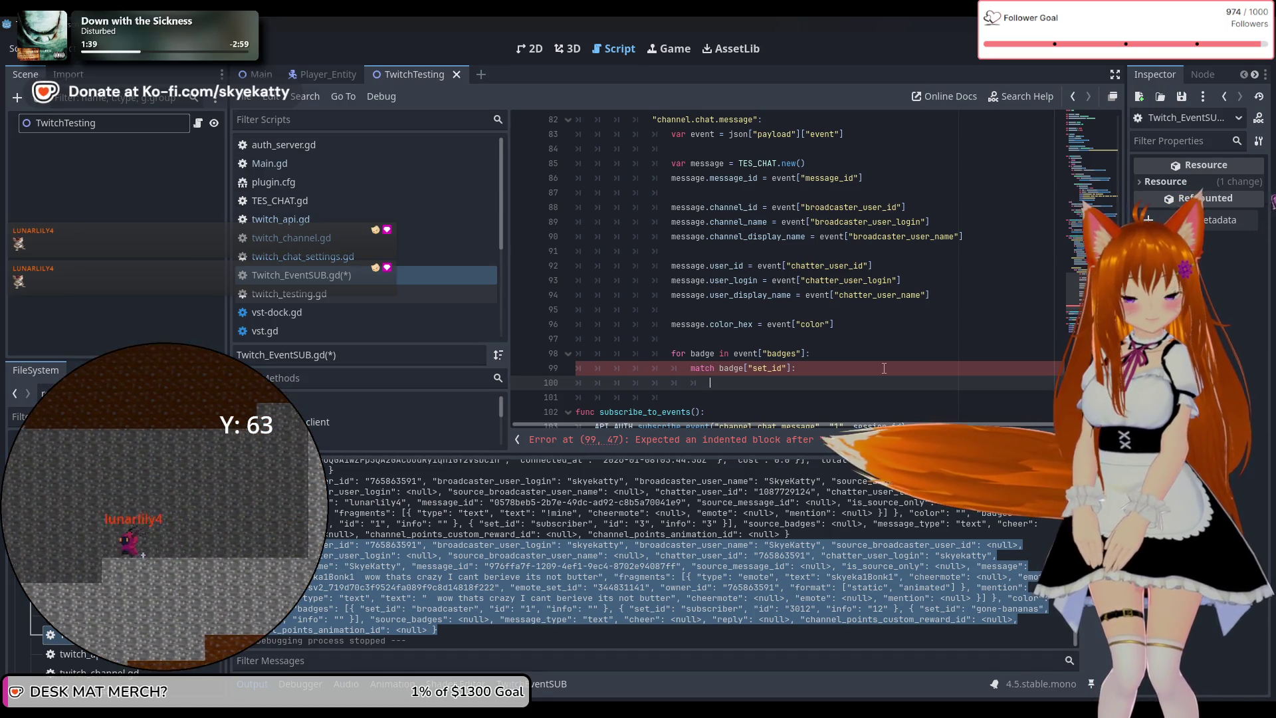
{"action": "type", "text": "\"mode"}
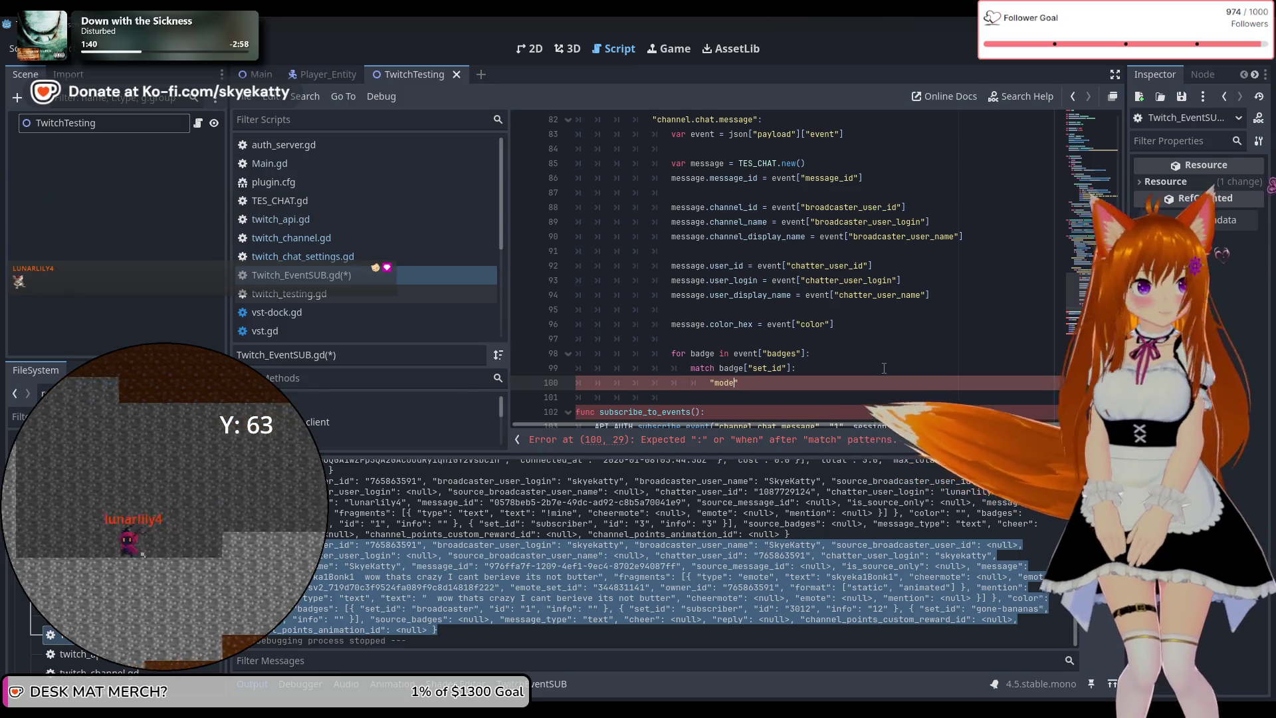
{"action": "type", "text": "rator"}
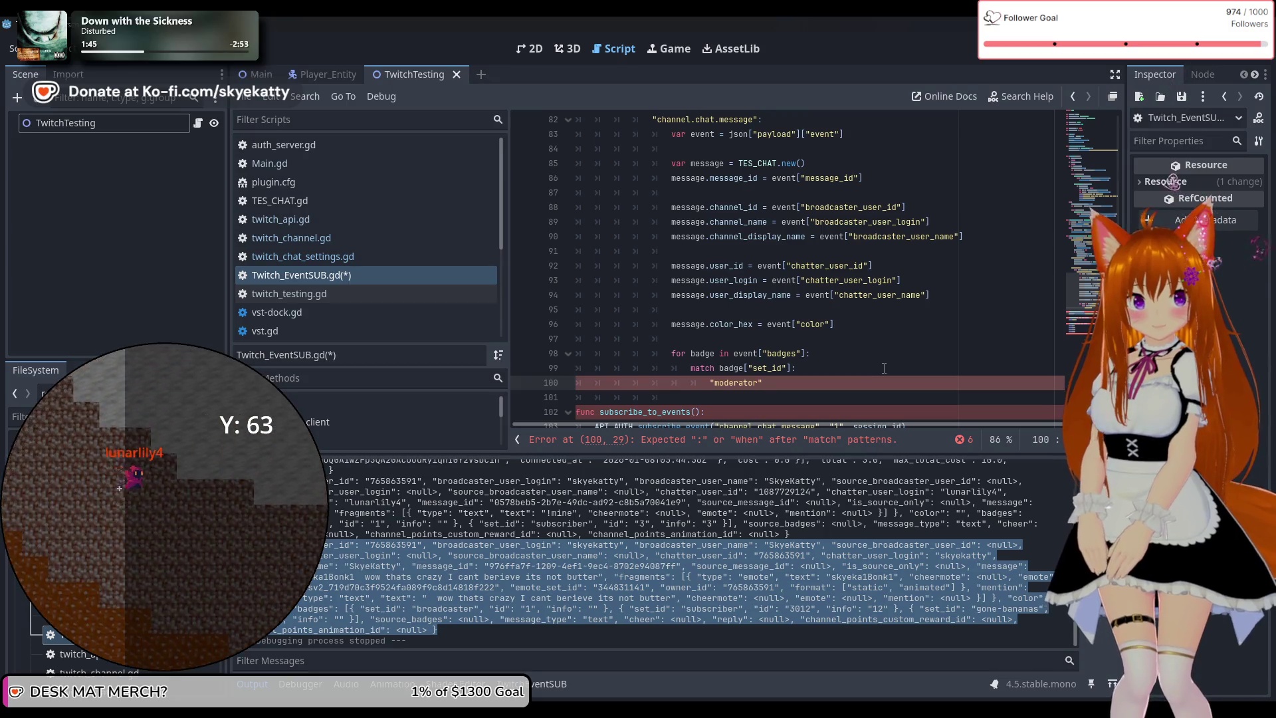
Finish the "moderator": case so it sets message.is_mod = true
{"action": "key", "text": "Return"}
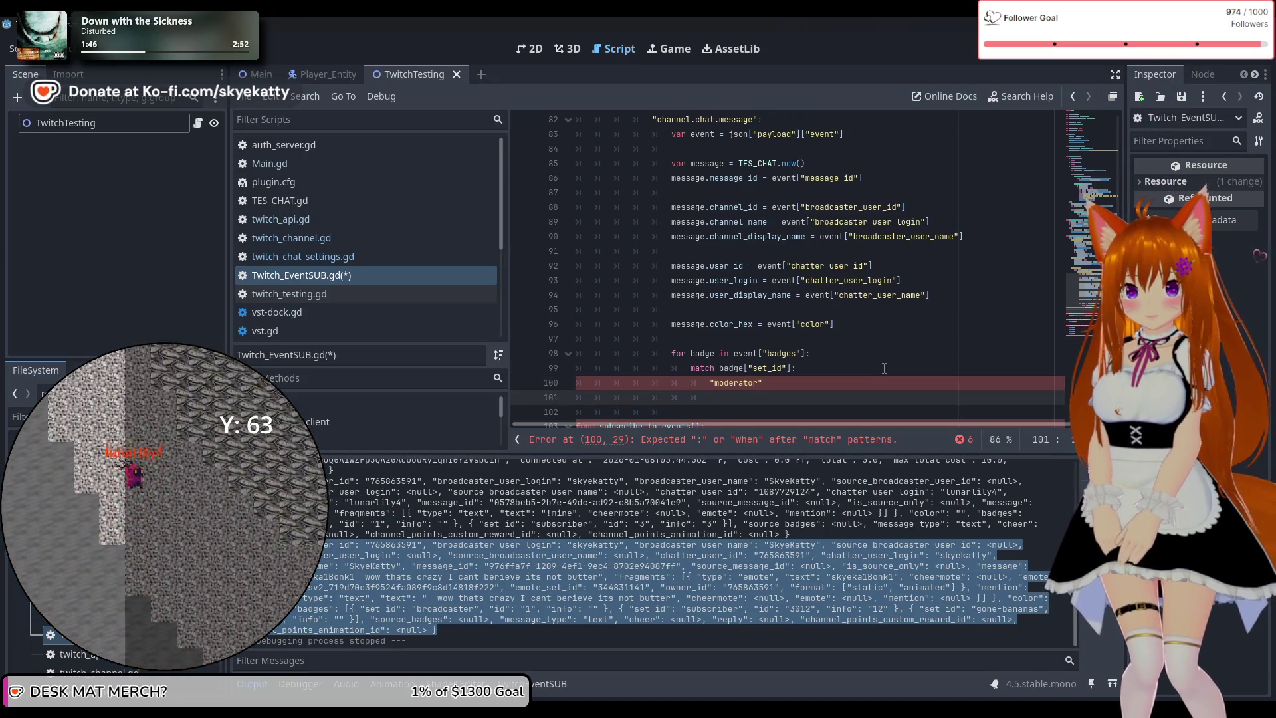
{"action": "key", "text": "BackSpace"}
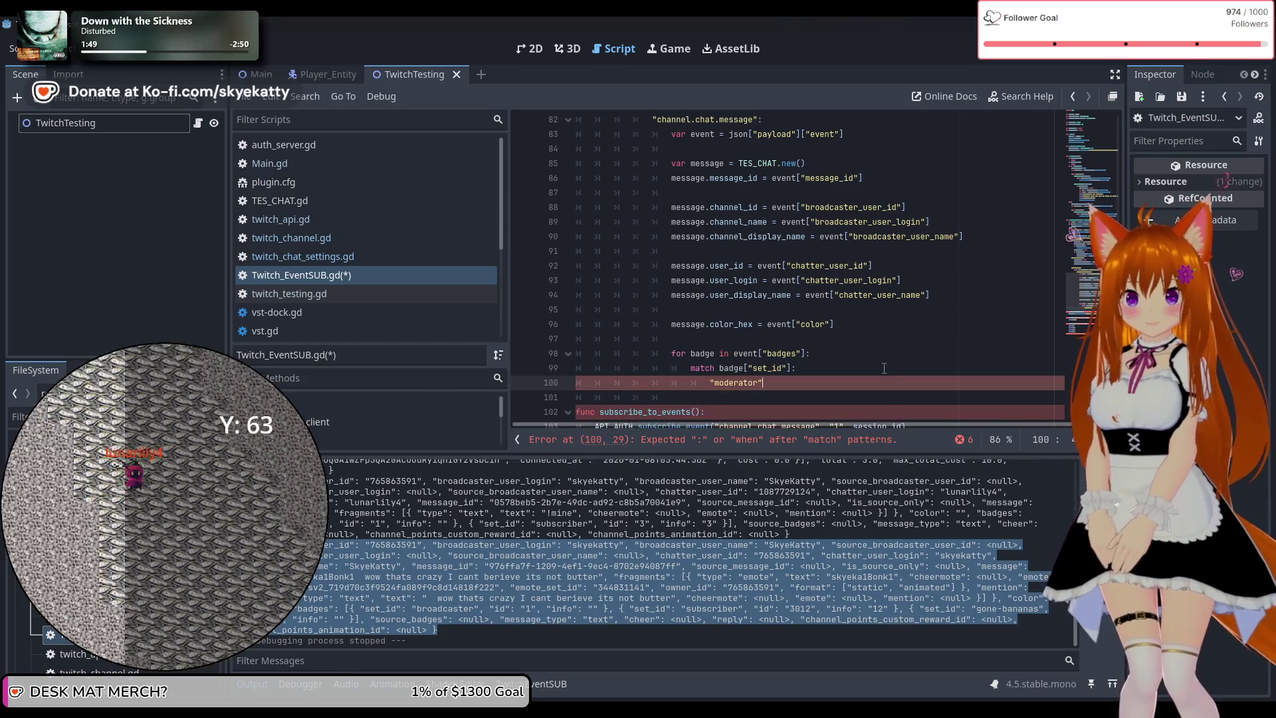
{"action": "type", "text": ":"}
{"action": "key", "text": "Return"}
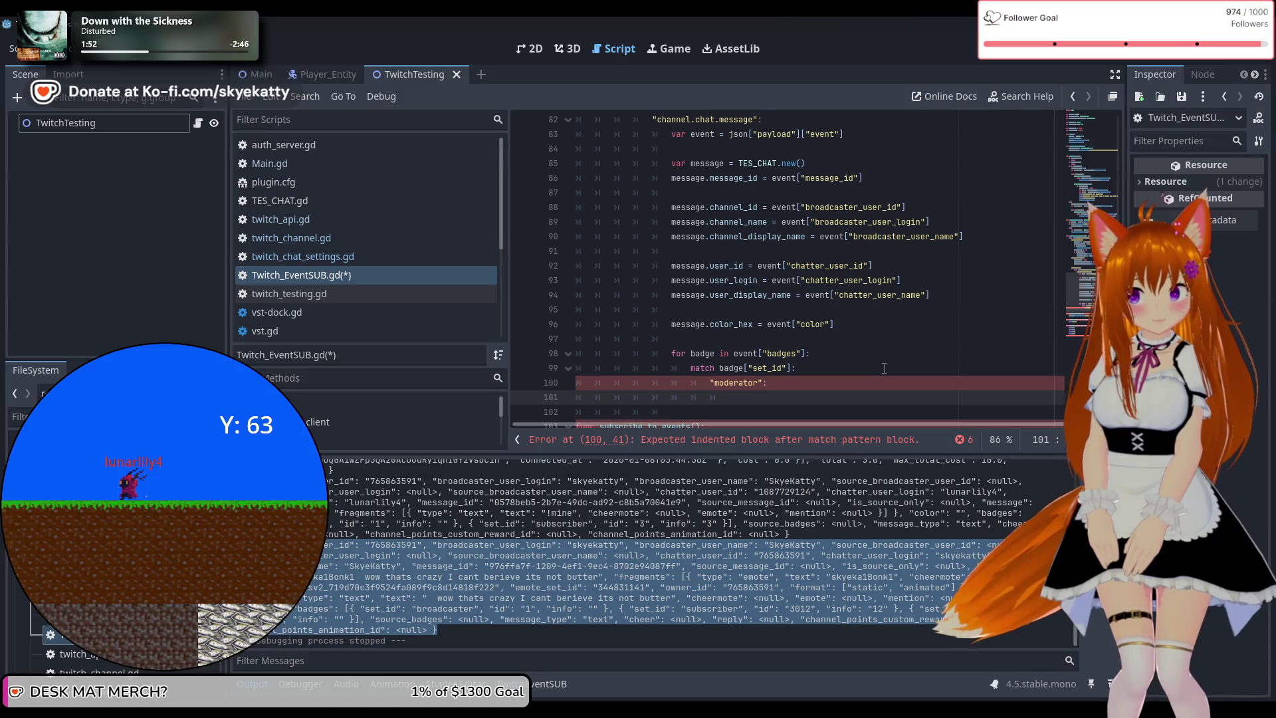
{"action": "type", "text": "message."}
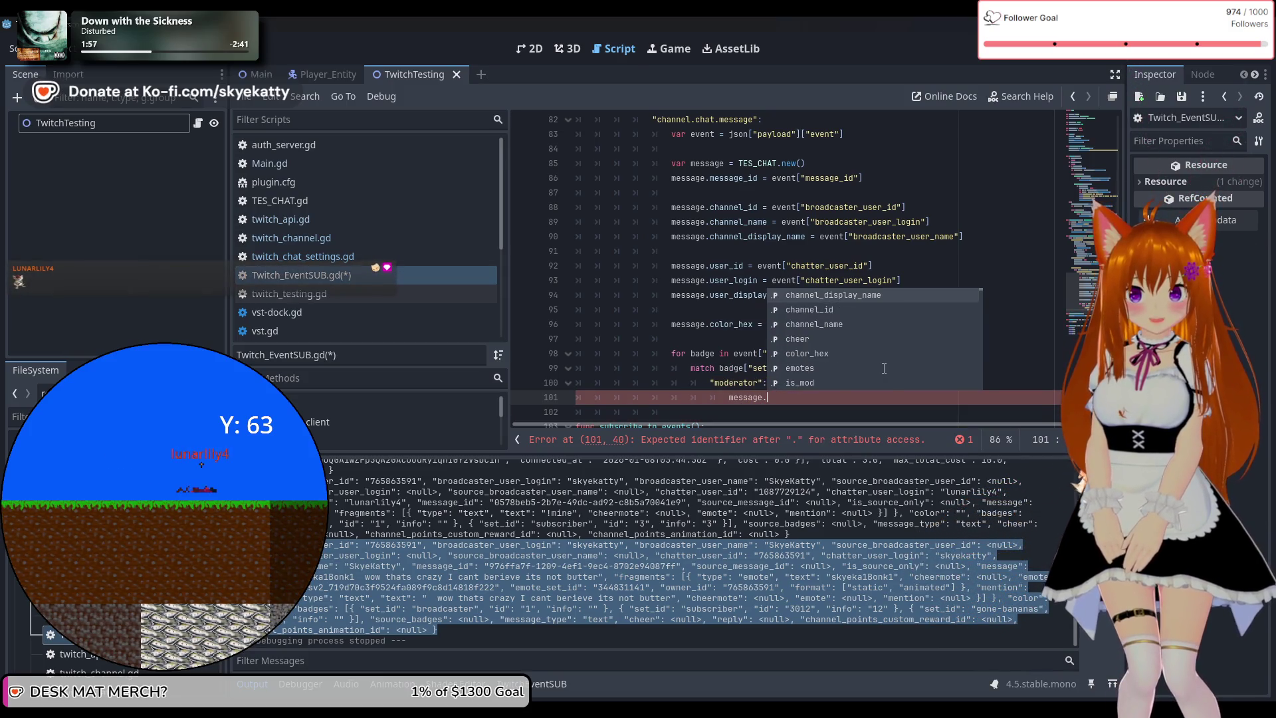
{"action": "type", "text": "is"}
{"action": "key", "text": "Return"}
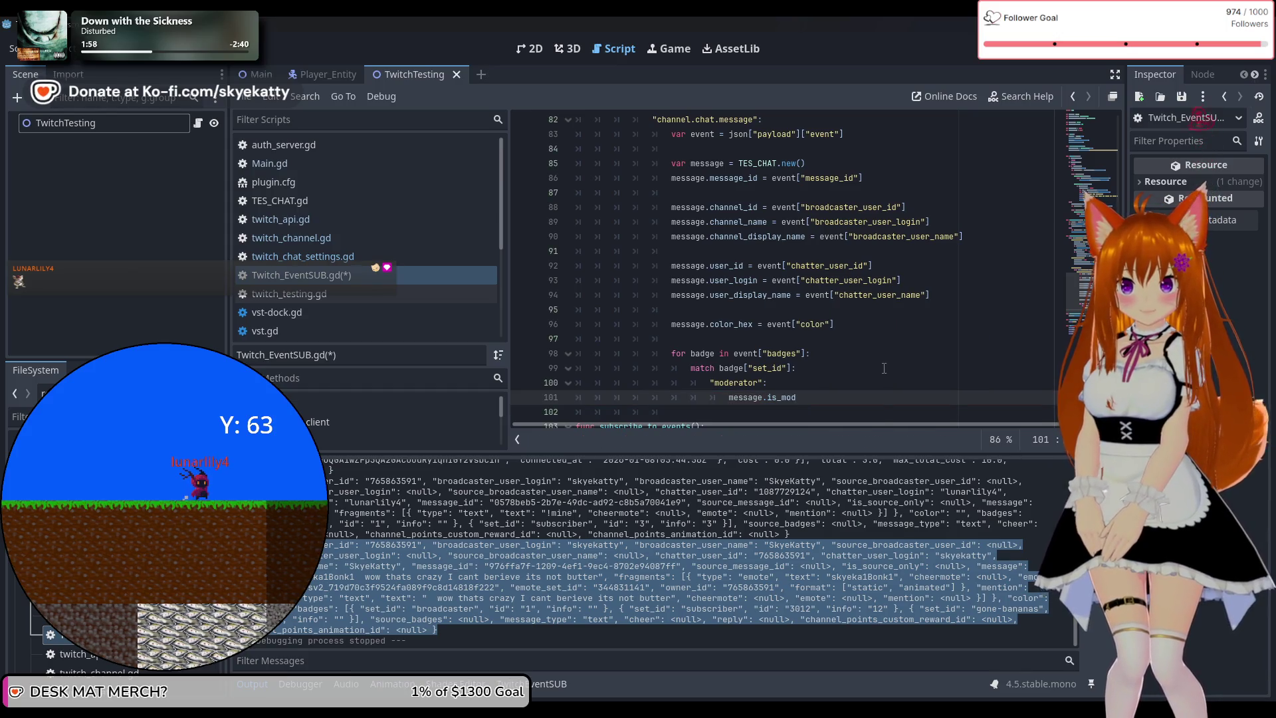
{"action": "type", "text": " = true"}
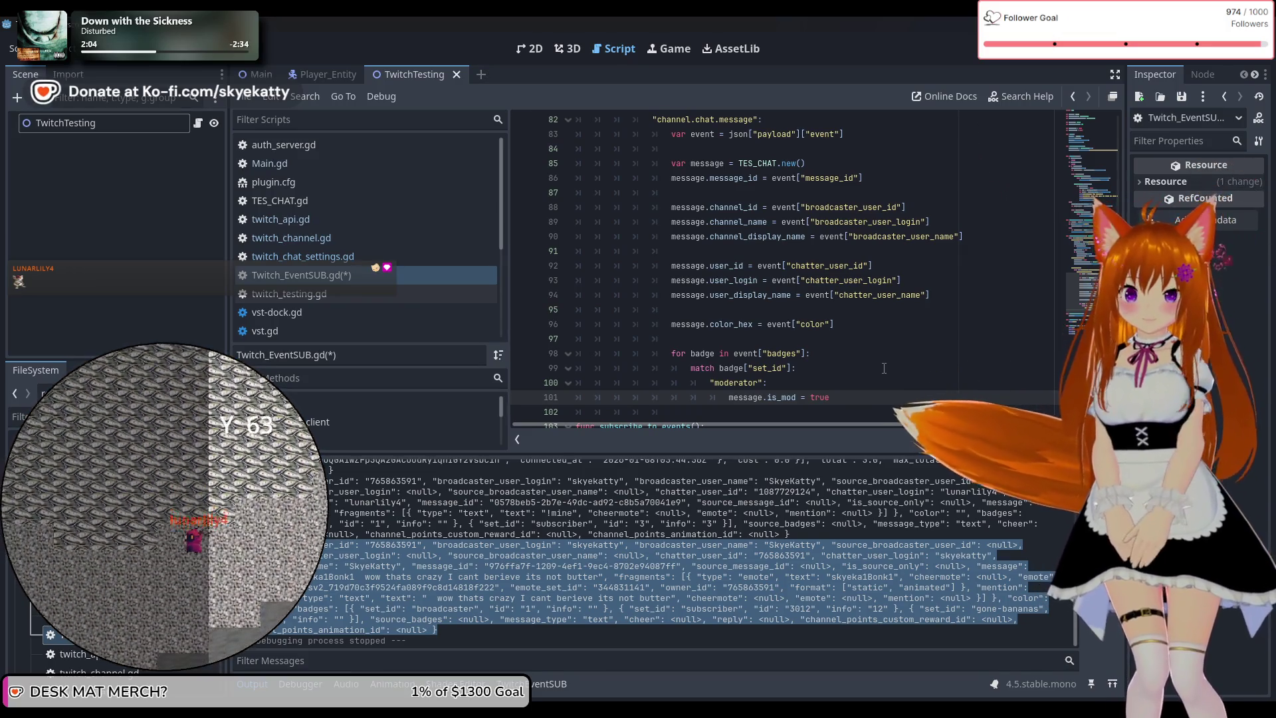
{"action": "scroll", "coordinate": [885, 368], "scroll_direction": "down", "scroll_amount": 2}
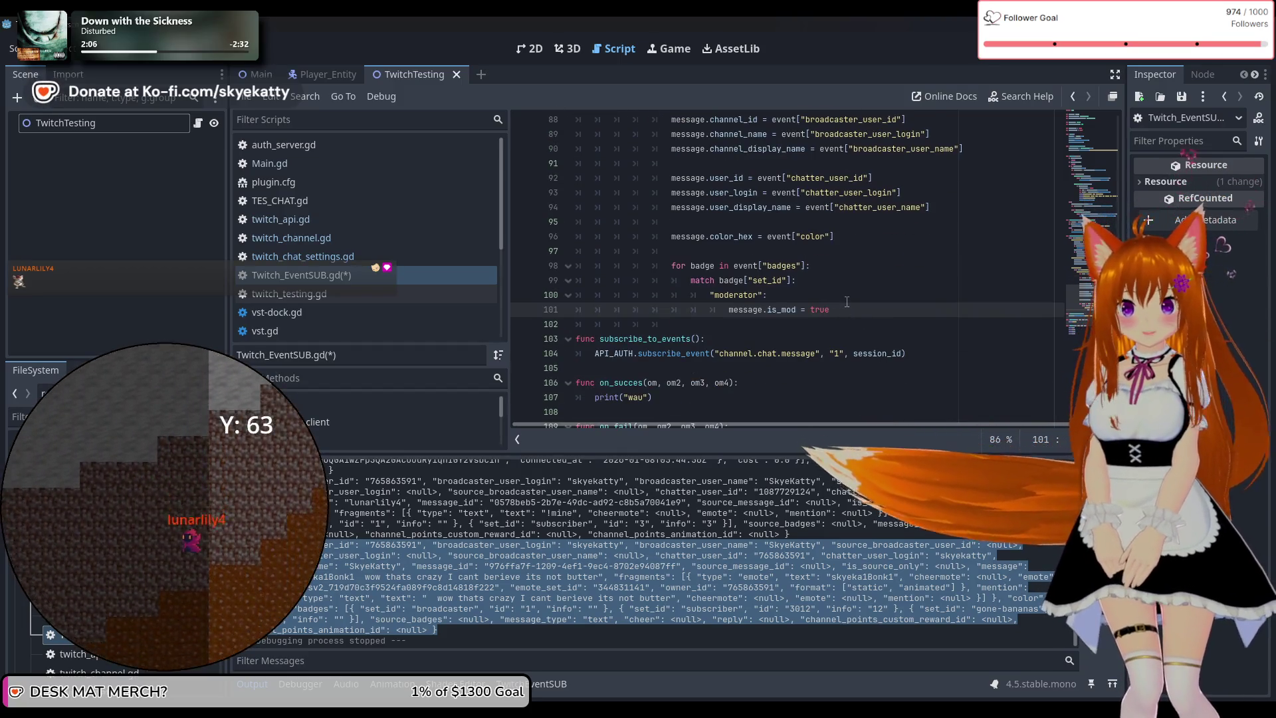
{"action": "key", "text": "Return"}
{"action": "type", "text": "\""}
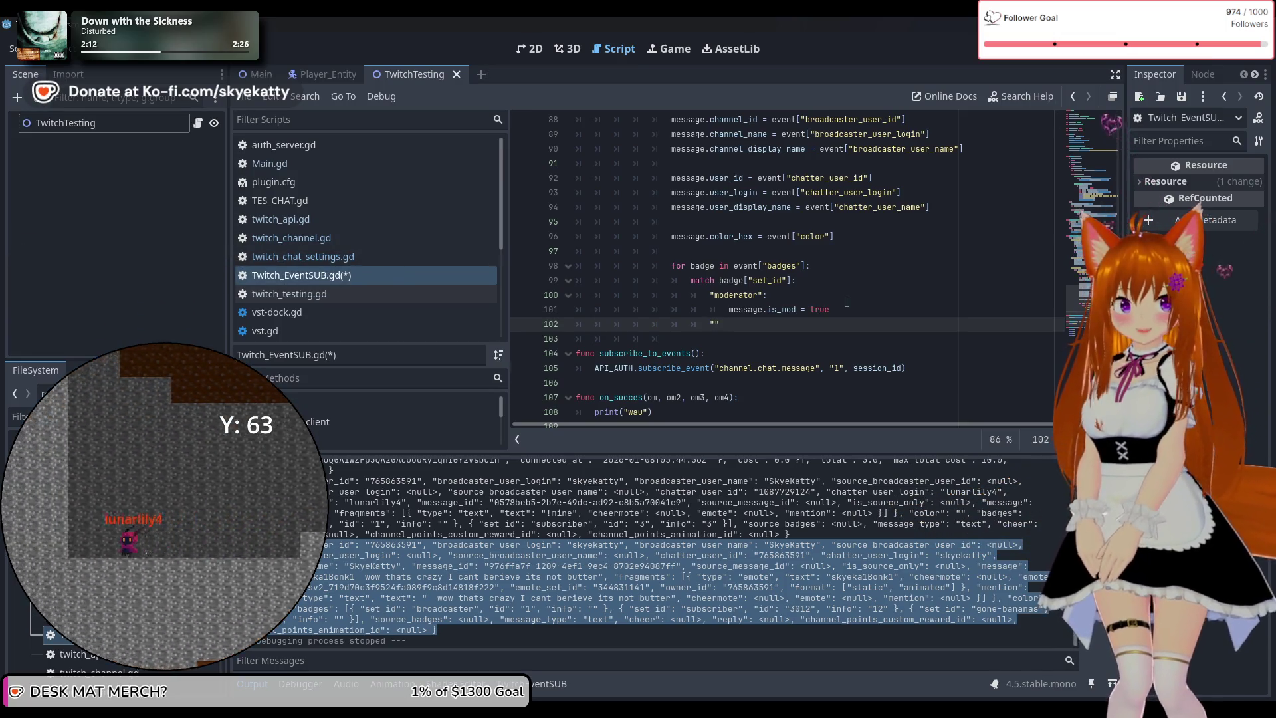
Add a "subscriber" case setting message.is_sub = true, then begin the "sub-gifter" pattern
{"action": "type", "text": "subscriber"}
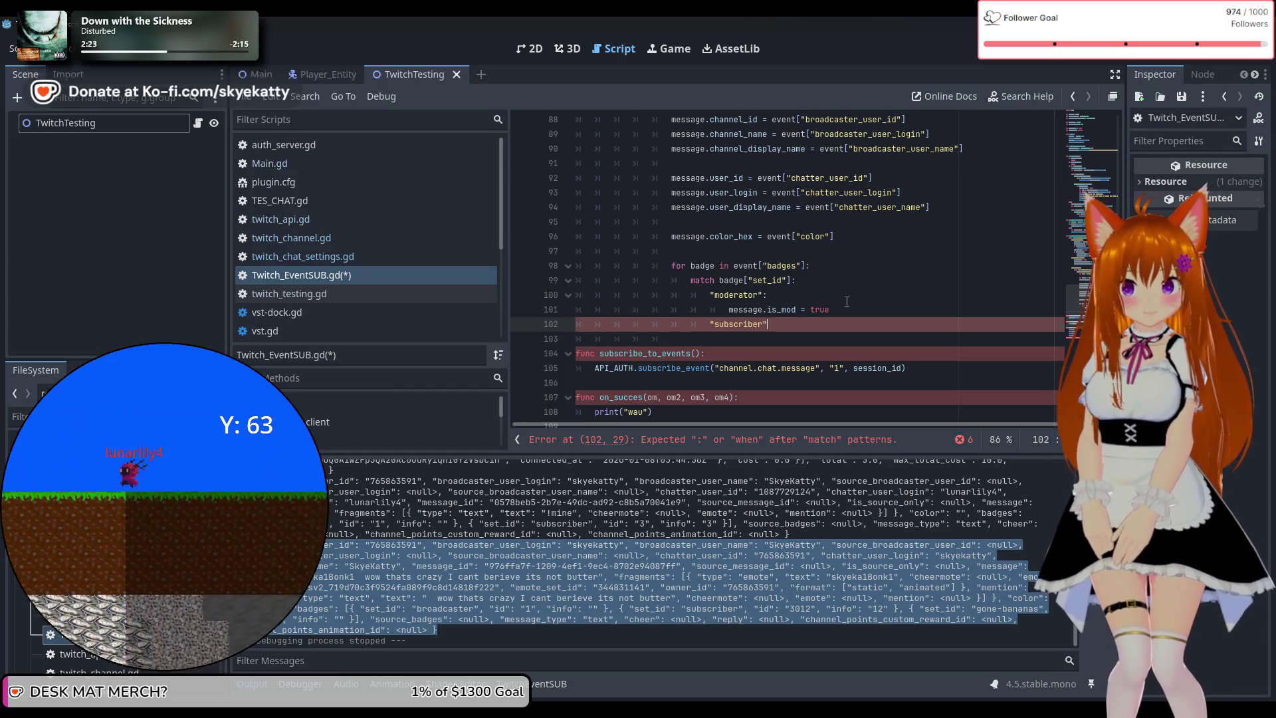
{"action": "type", "text": ":"}
{"action": "key", "text": "Return"}
{"action": "type", "text": "message."}
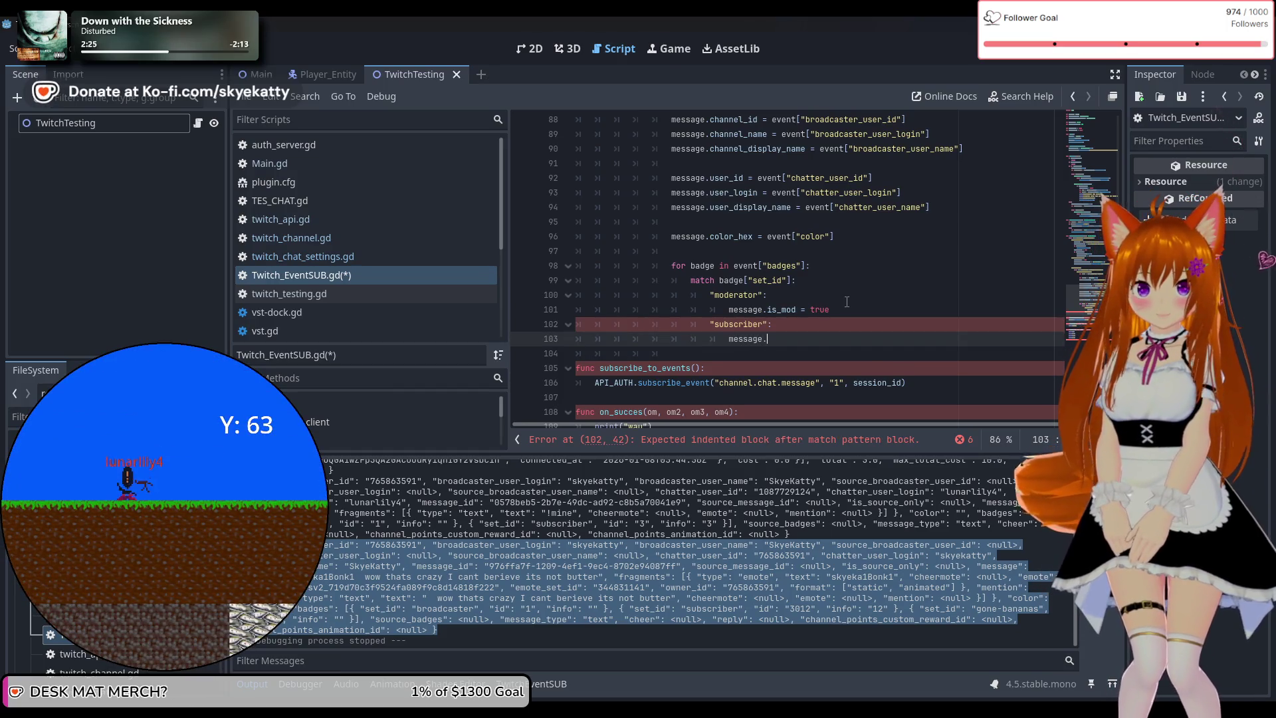
{"action": "type", "text": "is"}
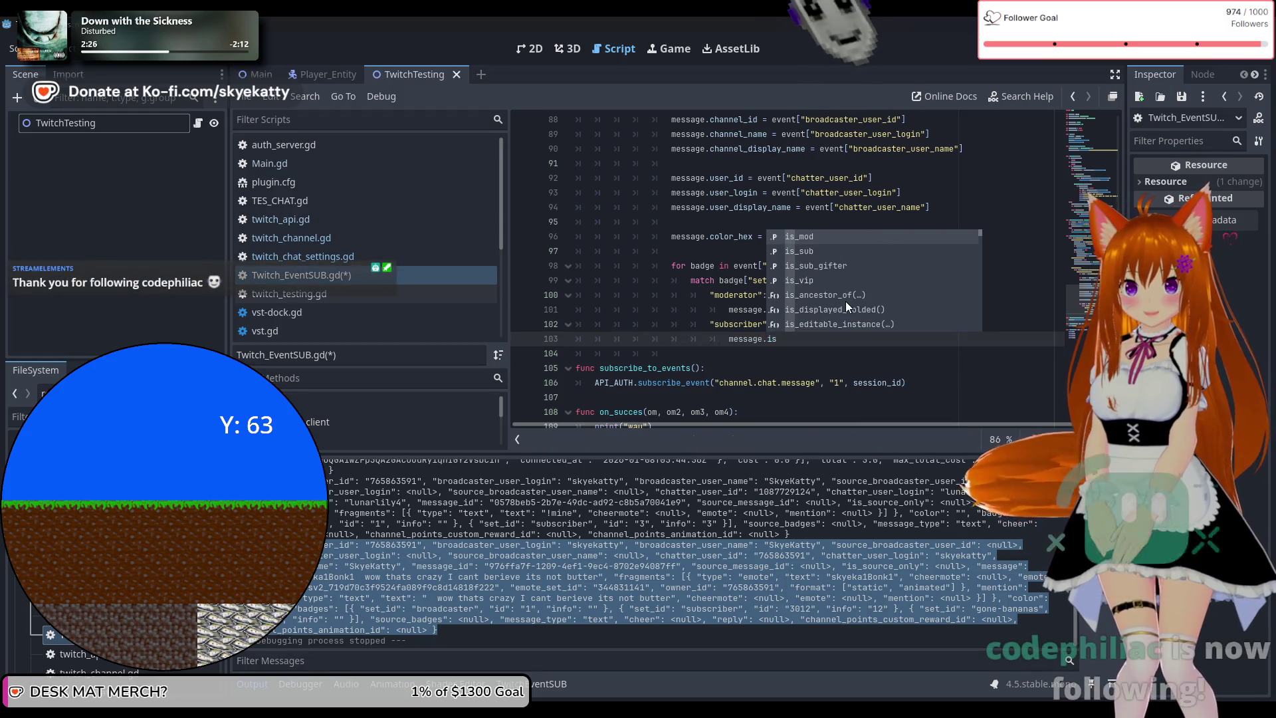
{"action": "key", "text": "Down"}
{"action": "key", "text": "Return"}
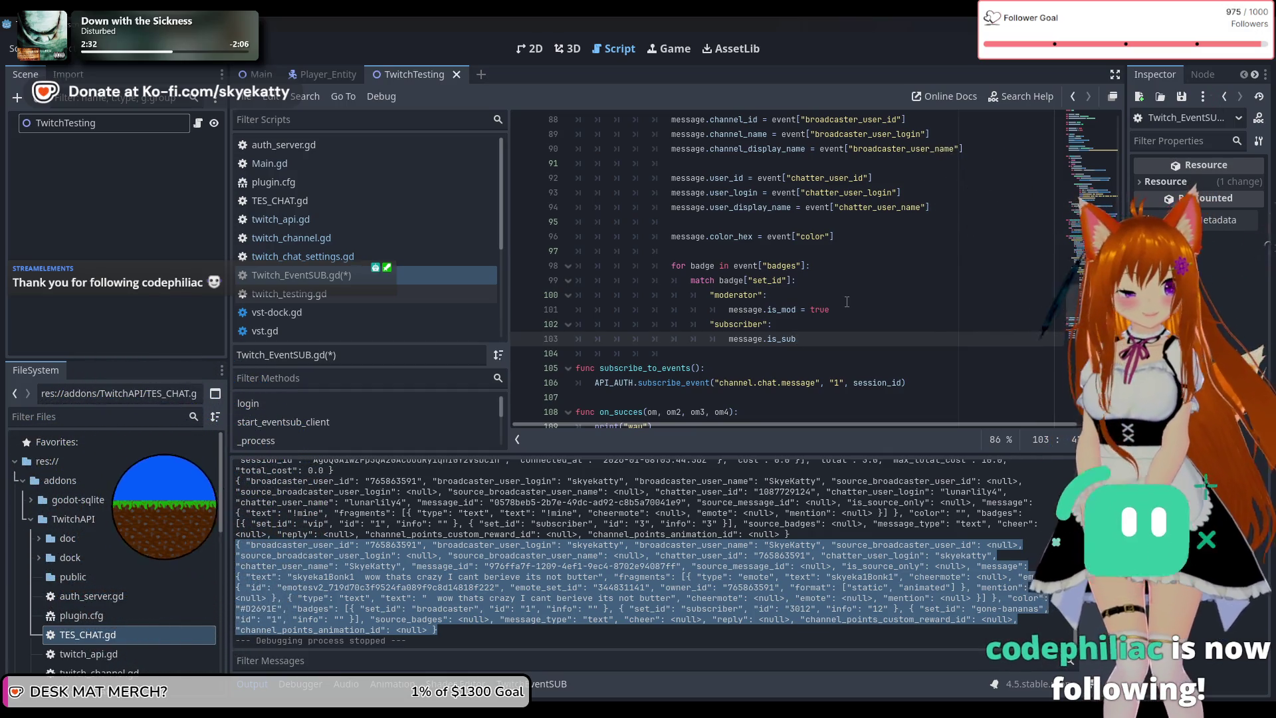
{"action": "type", "text": " ="}
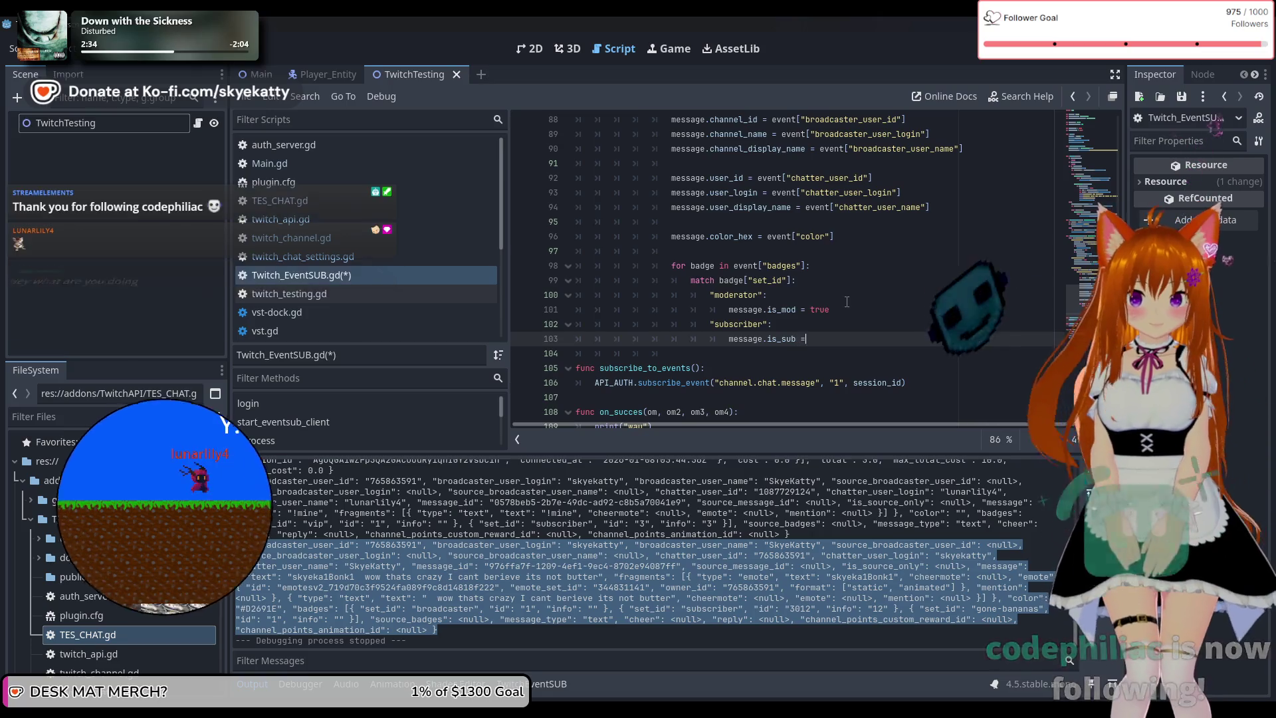
{"action": "type", "text": " t"}
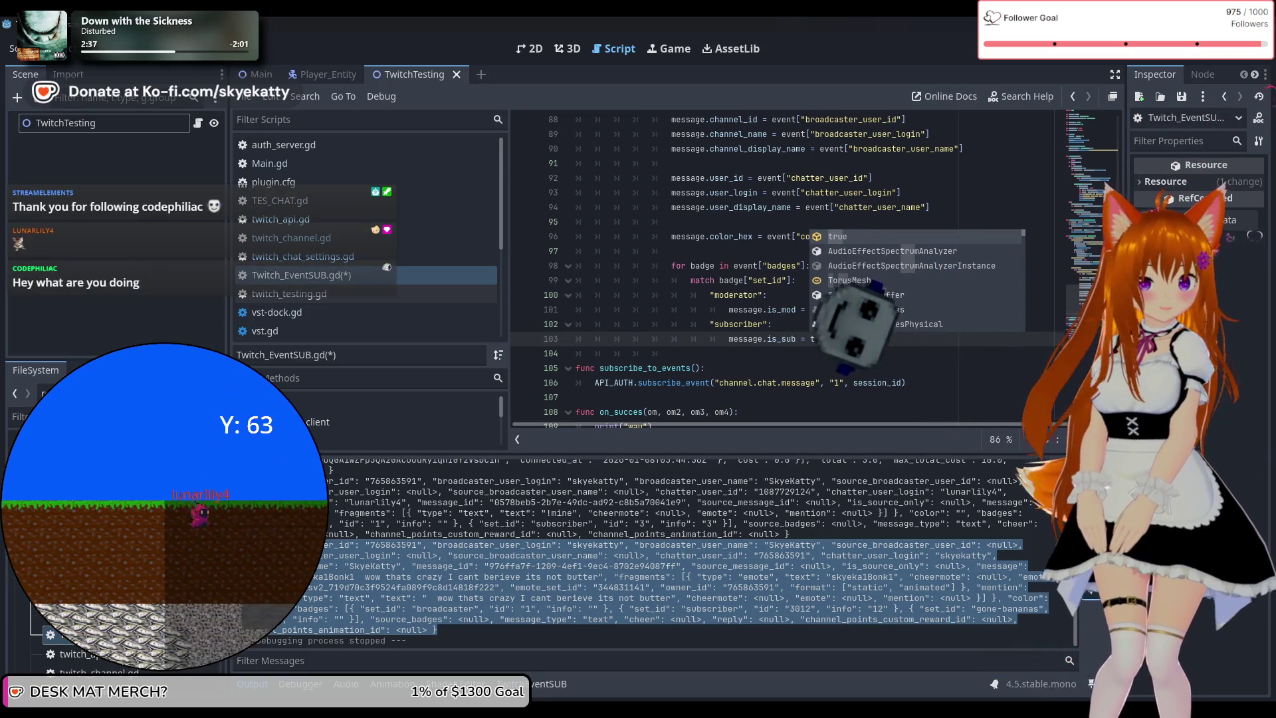
{"action": "key", "text": "Return"}
{"action": "key", "text": "Return"}
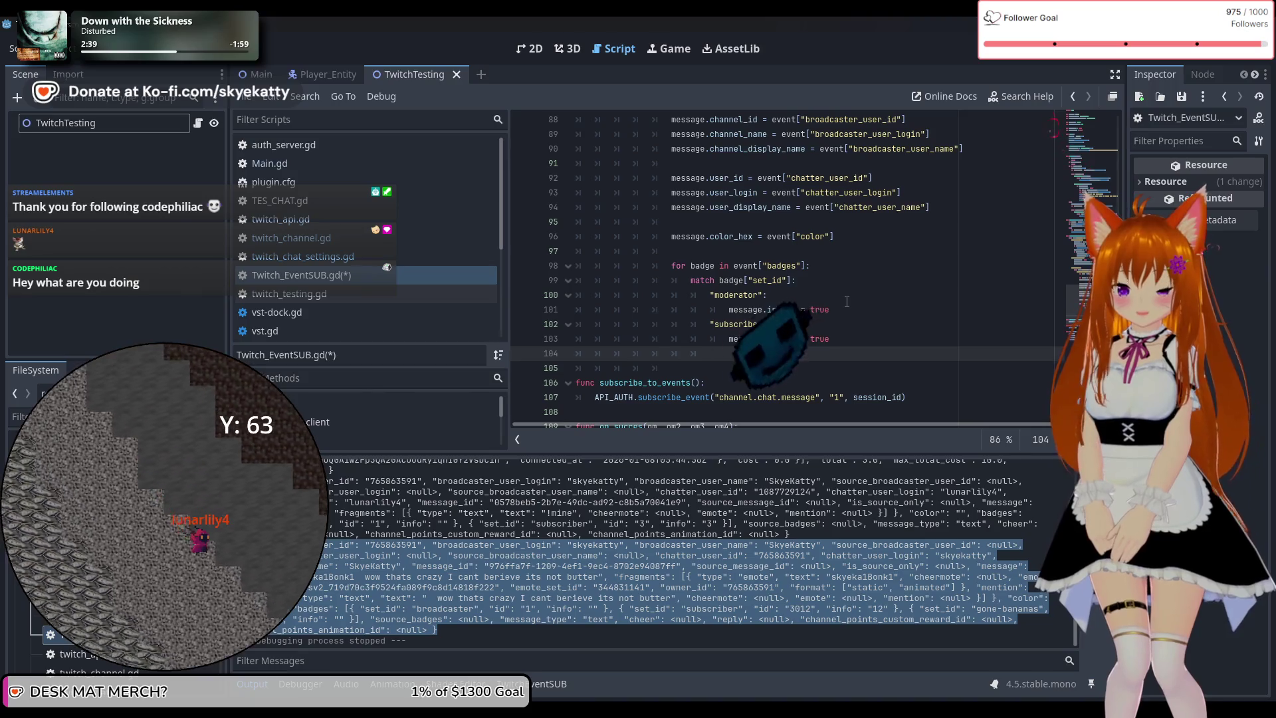
{"action": "type", "text": "\"\""}
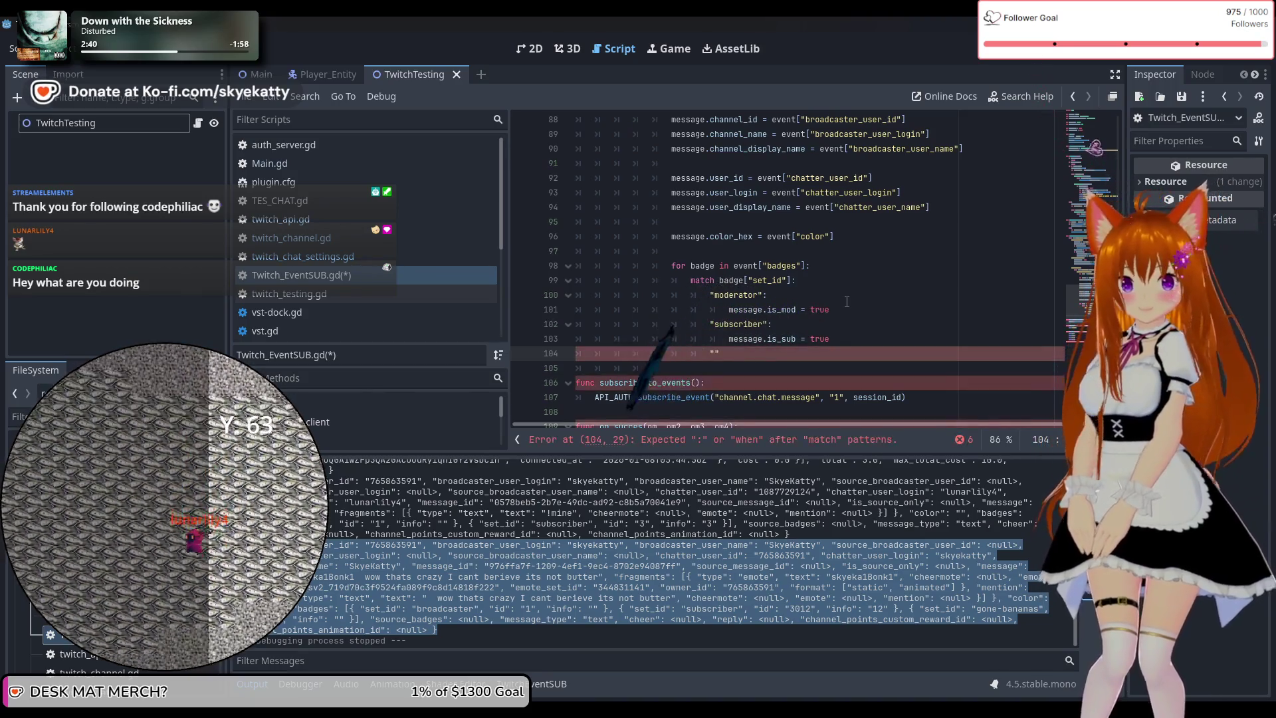
{"action": "type", "text": "s"}
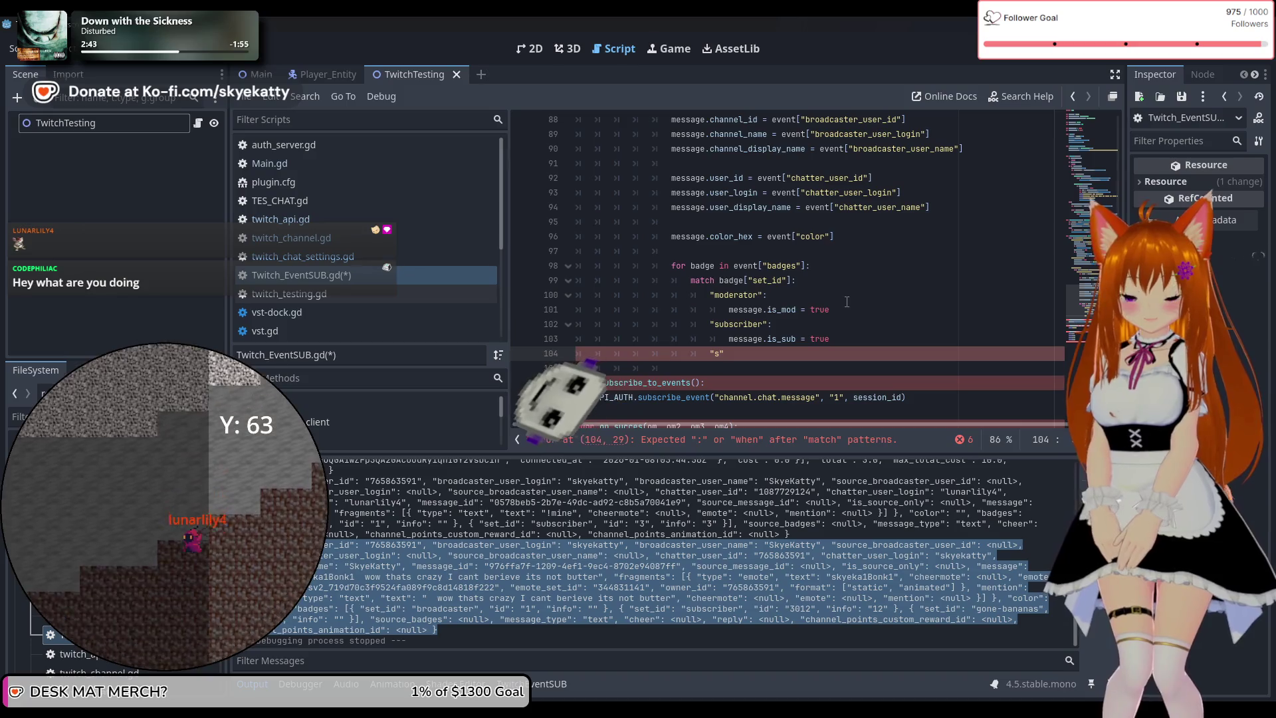
{"action": "type", "text": "ub"}
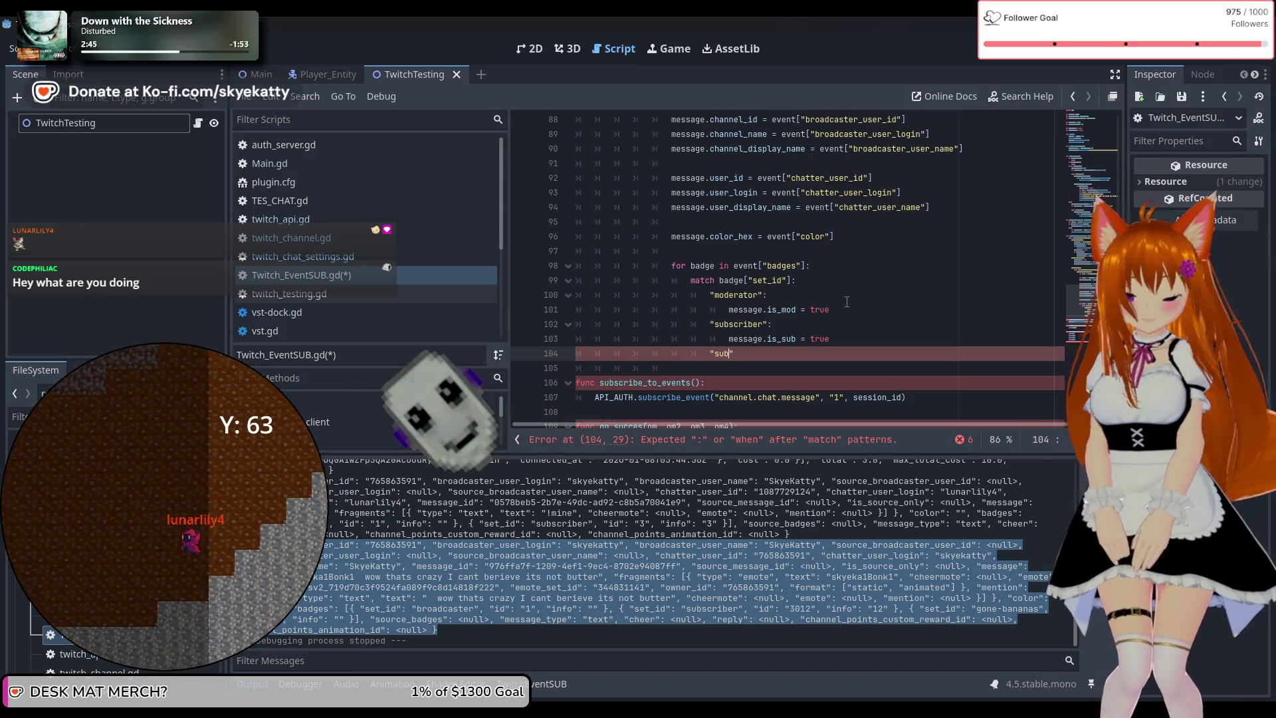
{"action": "type", "text": "-gift"}
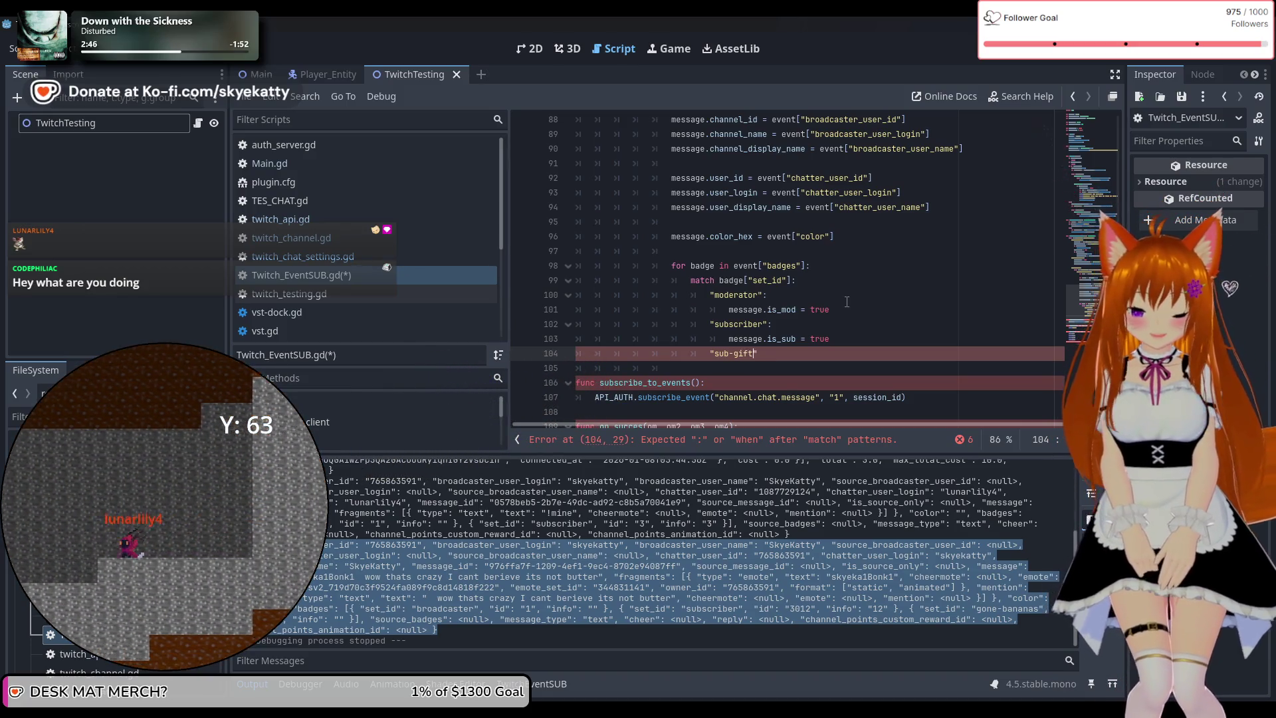
{"action": "type", "text": ":"}
Set message.is_sub_gifter = true under the "sub-gifter" case, then start the "vip": pattern
{"action": "key", "text": "Return"}
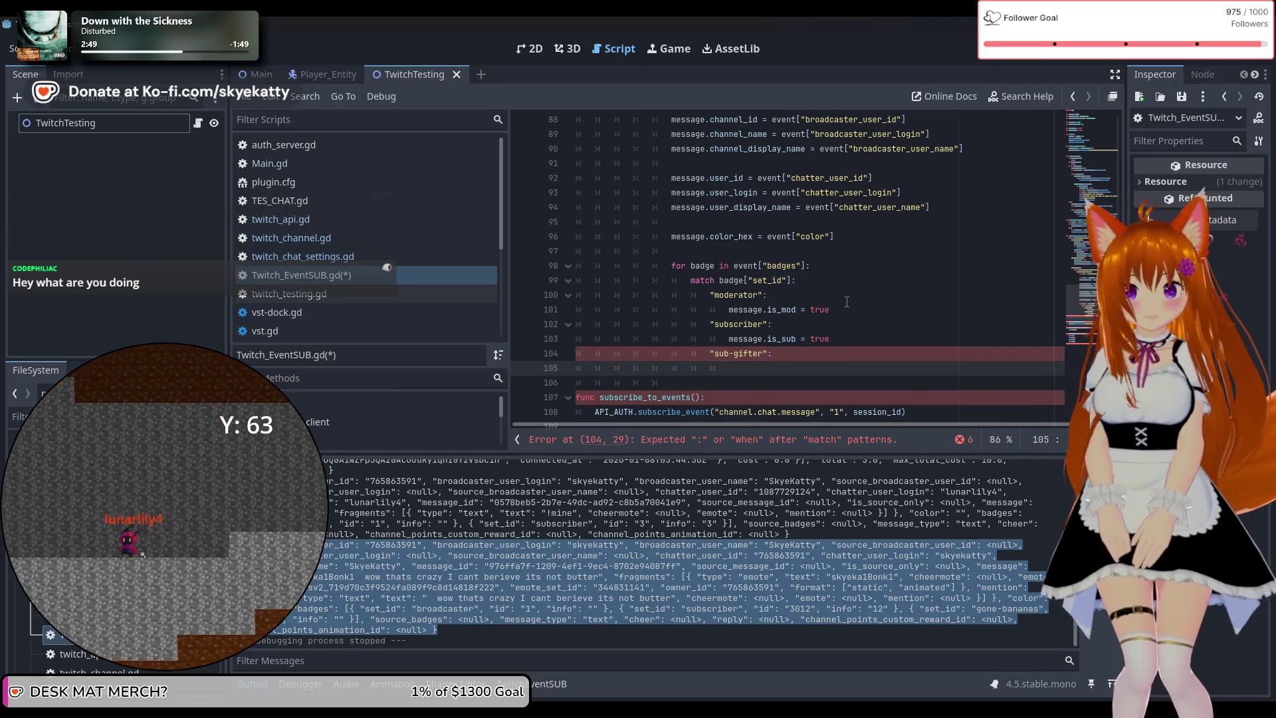
{"action": "type", "text": "message.is"}
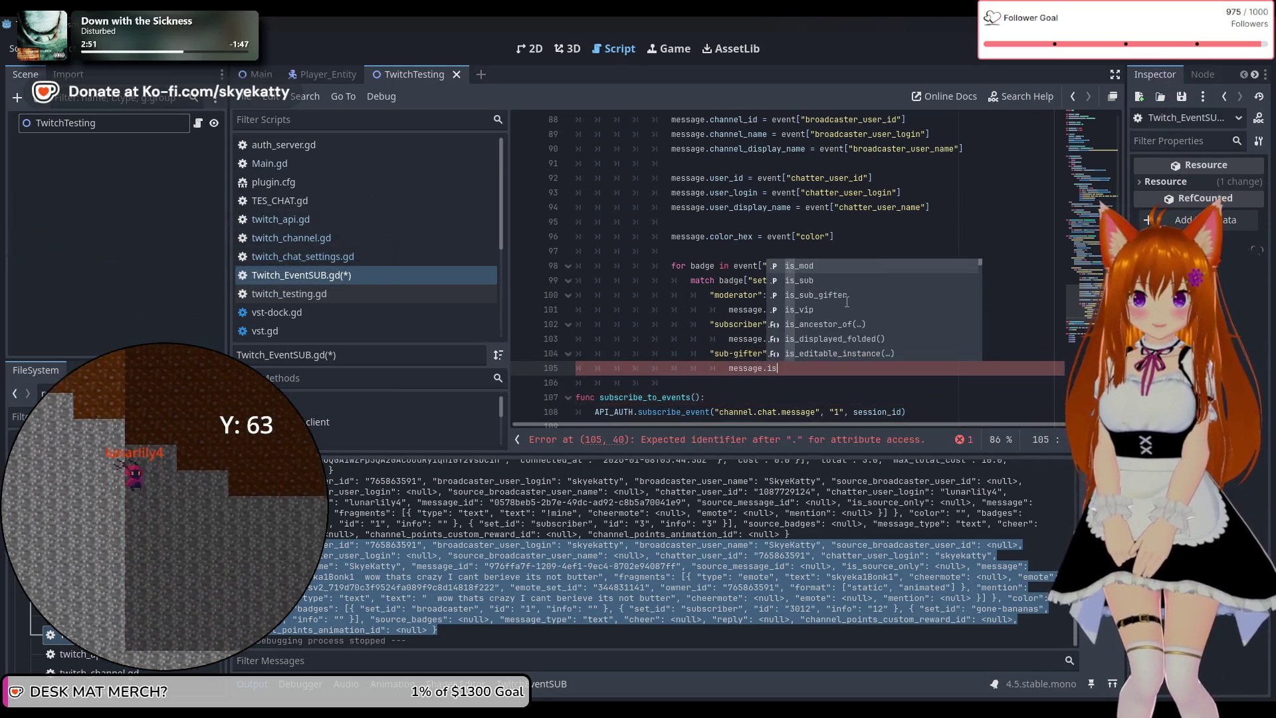
{"action": "key", "text": "Down"}
{"action": "key", "text": "Down"}
{"action": "key", "text": "Return"}
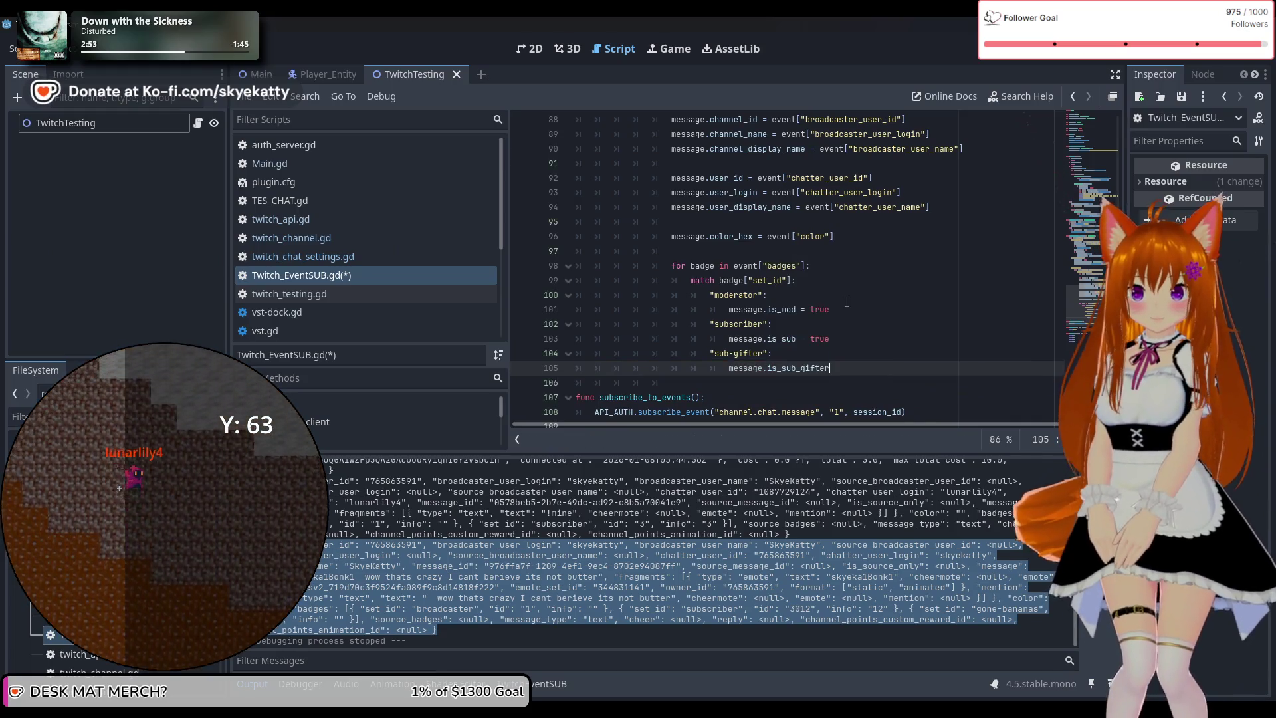
{"action": "type", "text": " = true"}
{"action": "key", "text": "Return"}
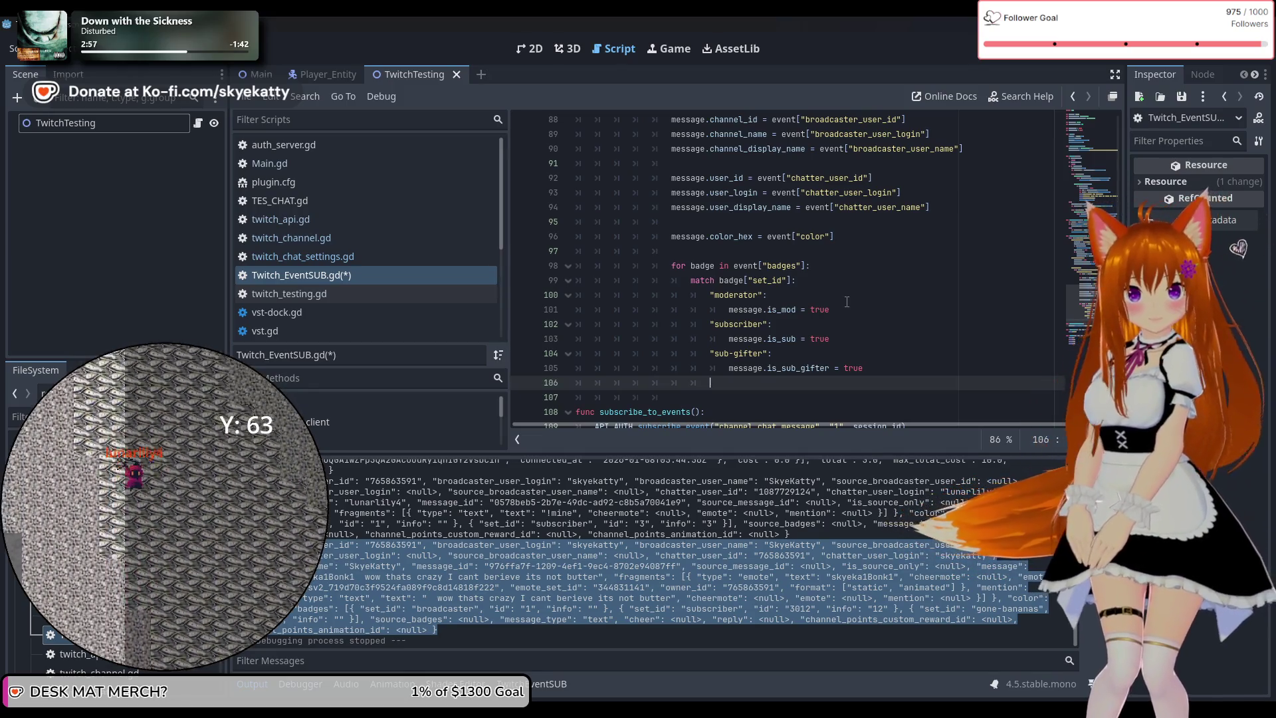
{"action": "type", "text": "\"vip\""}
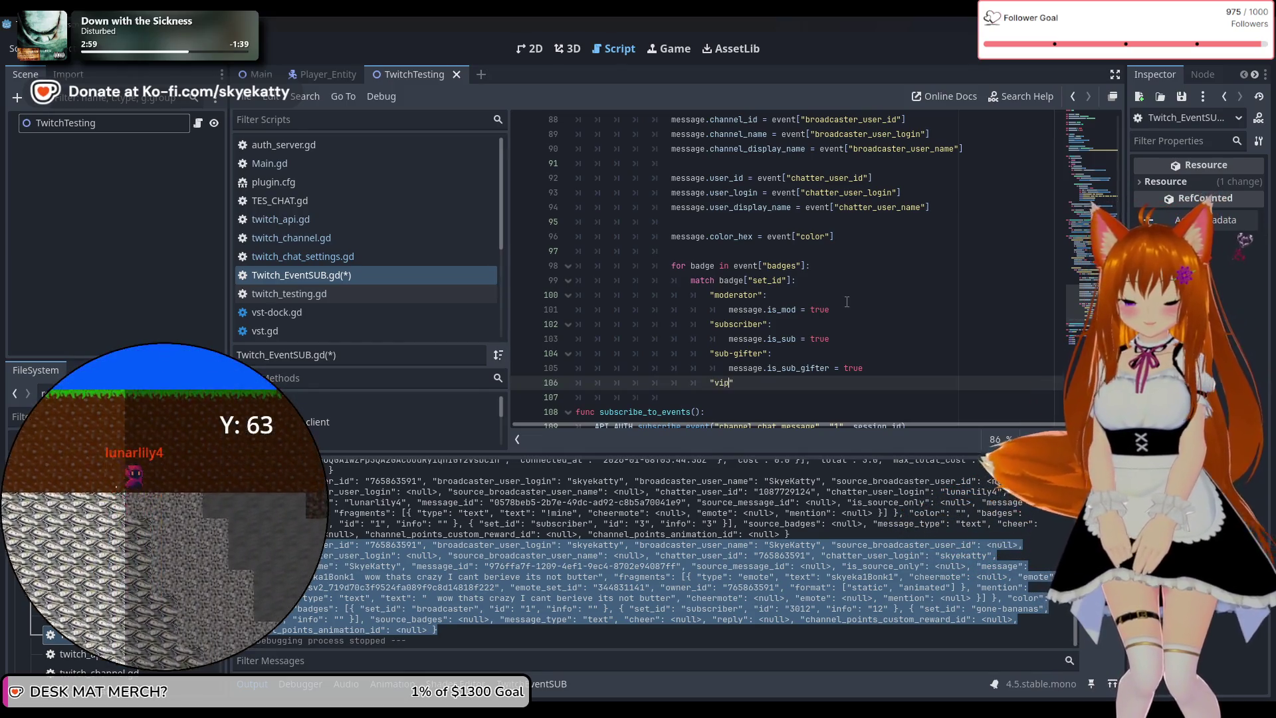
{"action": "type", "text": ":"}
Write message.is_vip = true under the "vip" case and dismiss the autocomplete list
{"action": "key", "text": "Return"}
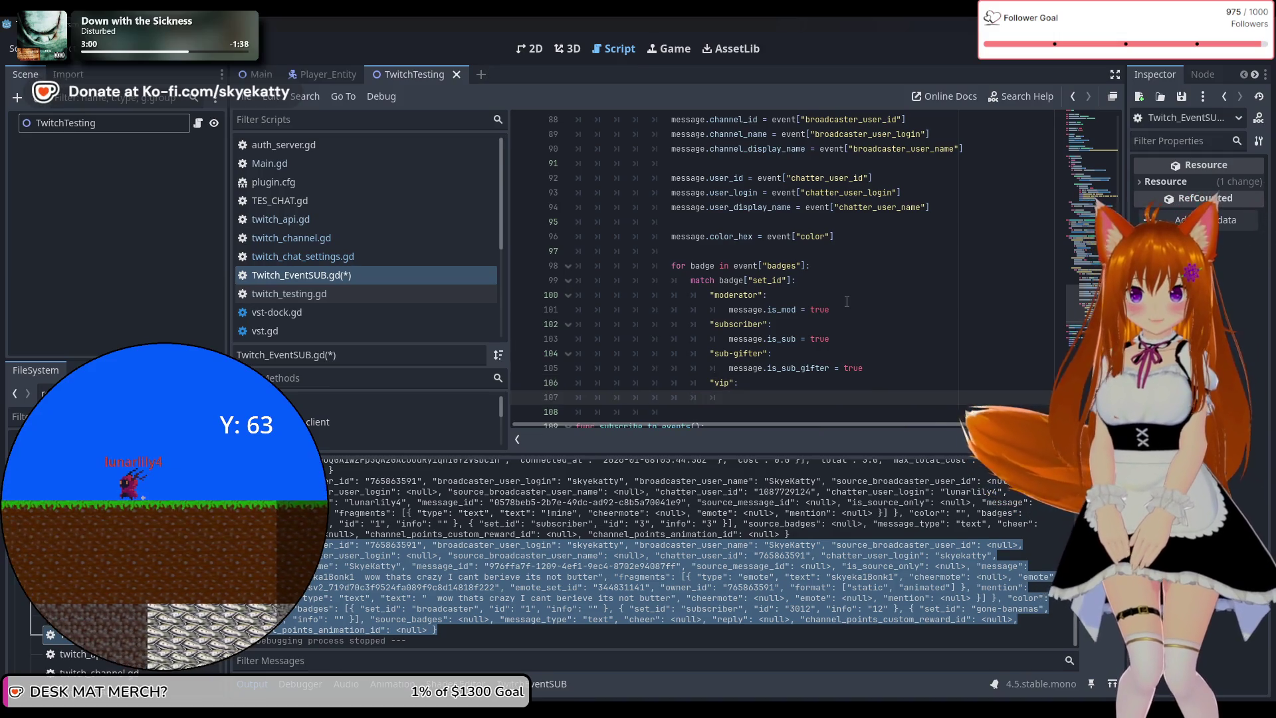
{"action": "type", "text": "message.is"}
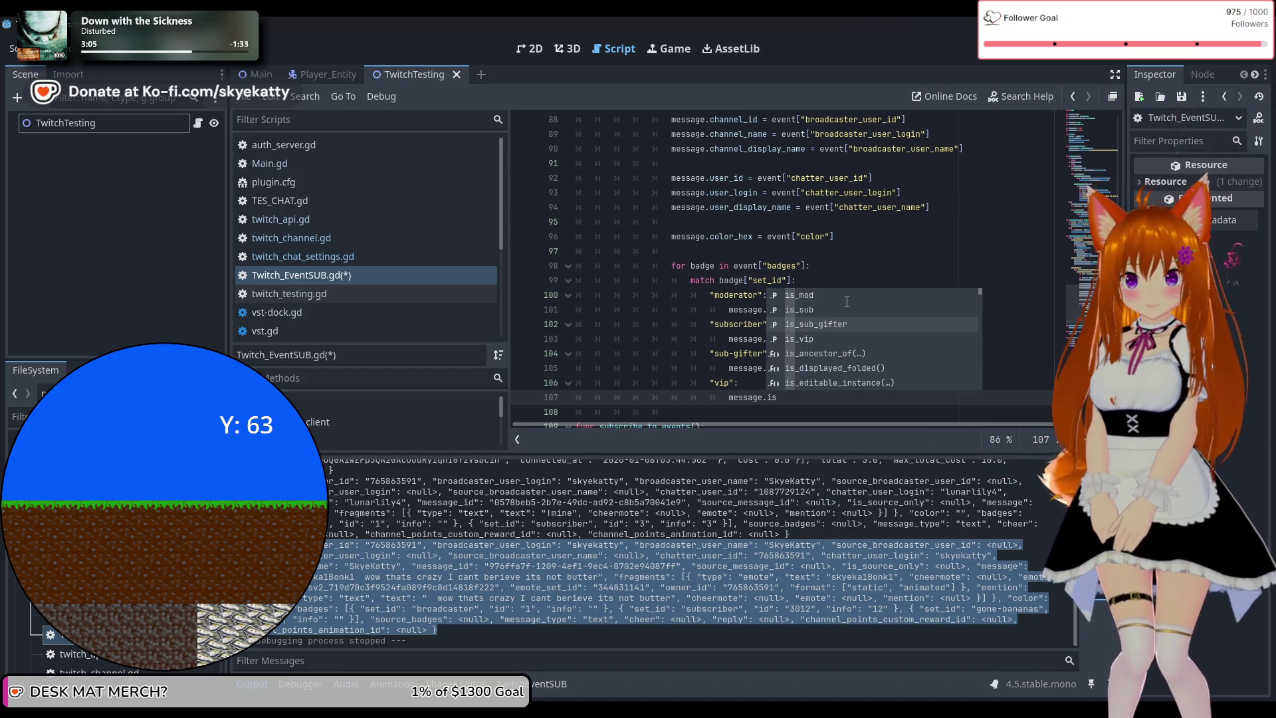
{"action": "type", "text": "_vip = true"}
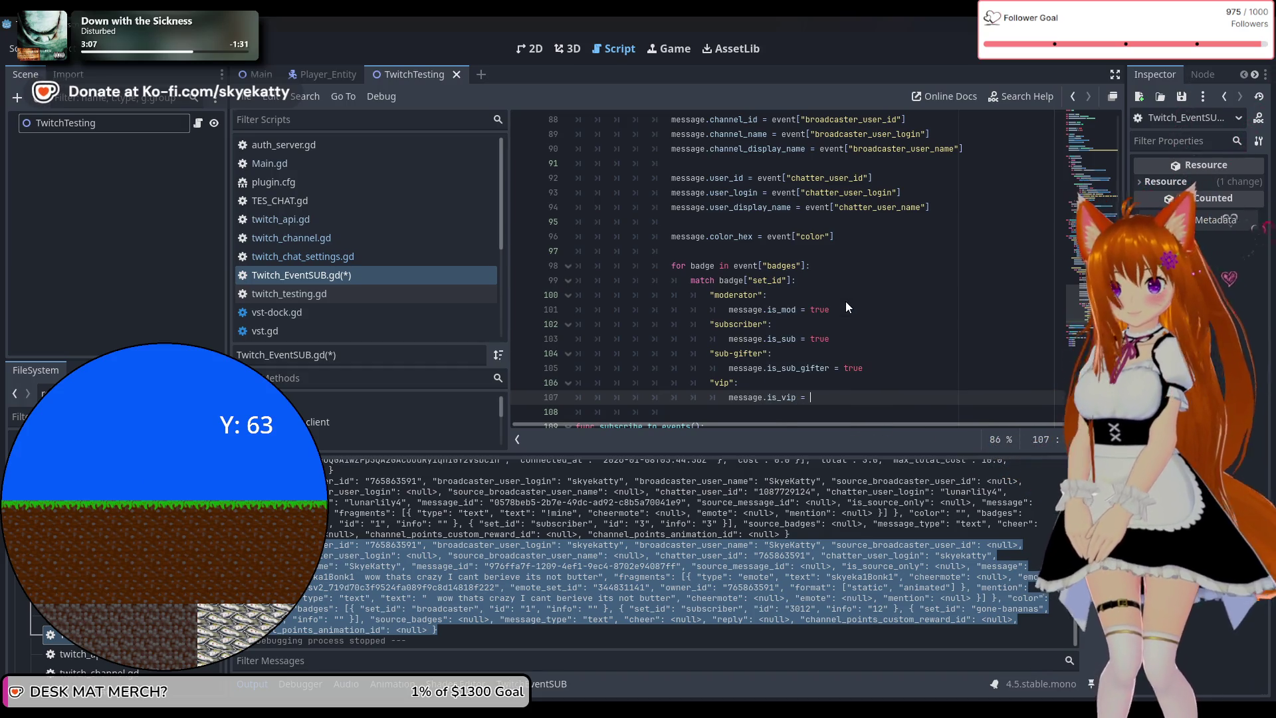
{"action": "key", "text": "Escape"}
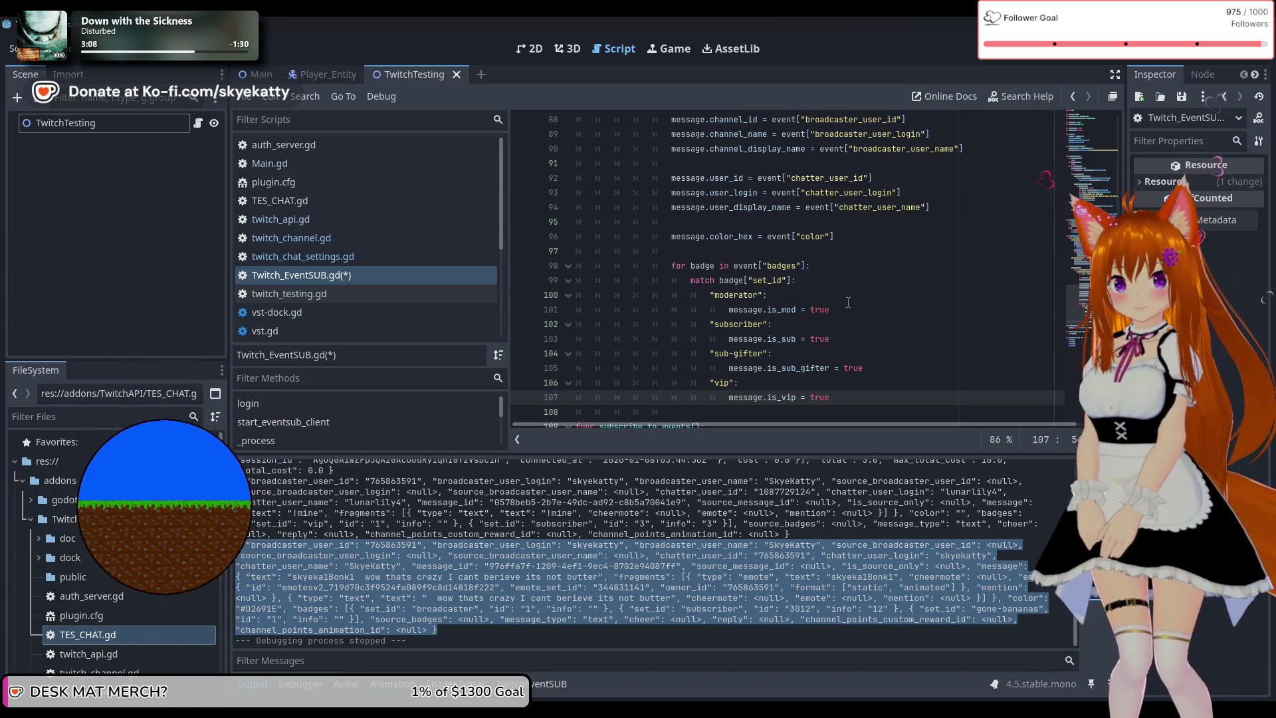
{"action": "scroll", "coordinate": [848, 303], "scroll_direction": "down", "scroll_amount": 1}
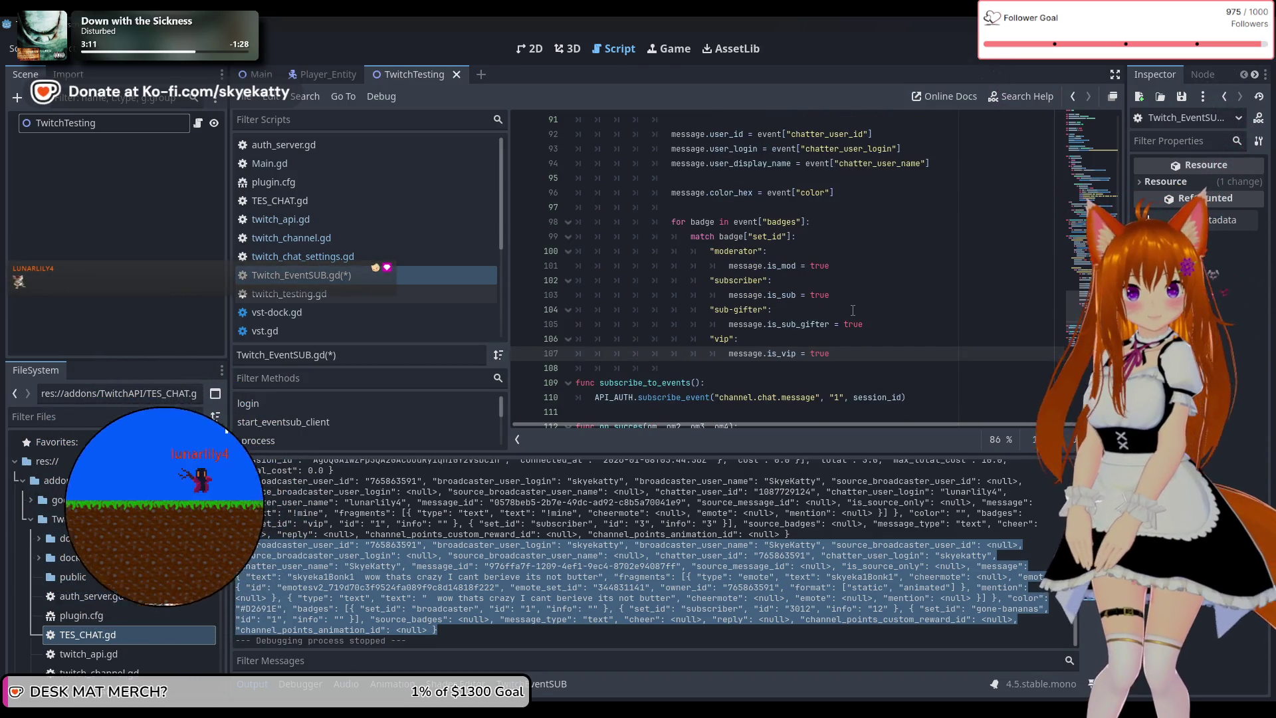
{"action": "scroll", "coordinate": [900, 324], "scroll_direction": "up", "scroll_amount": 1}
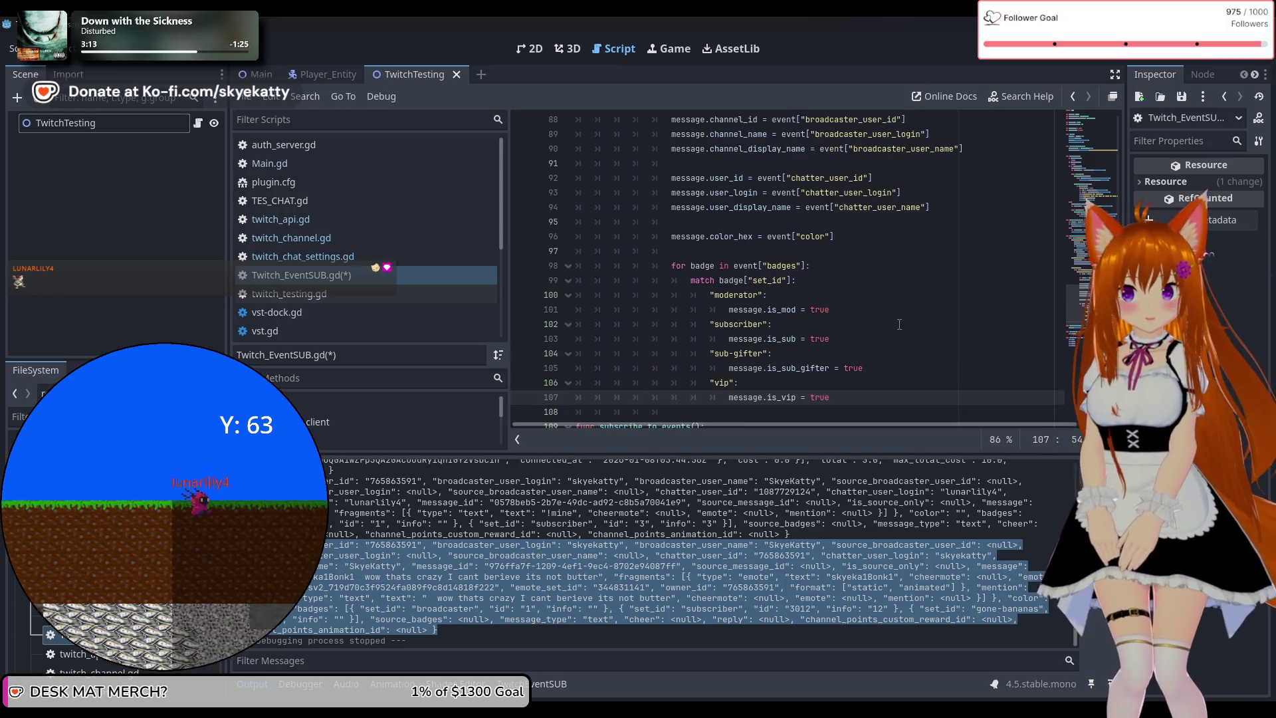
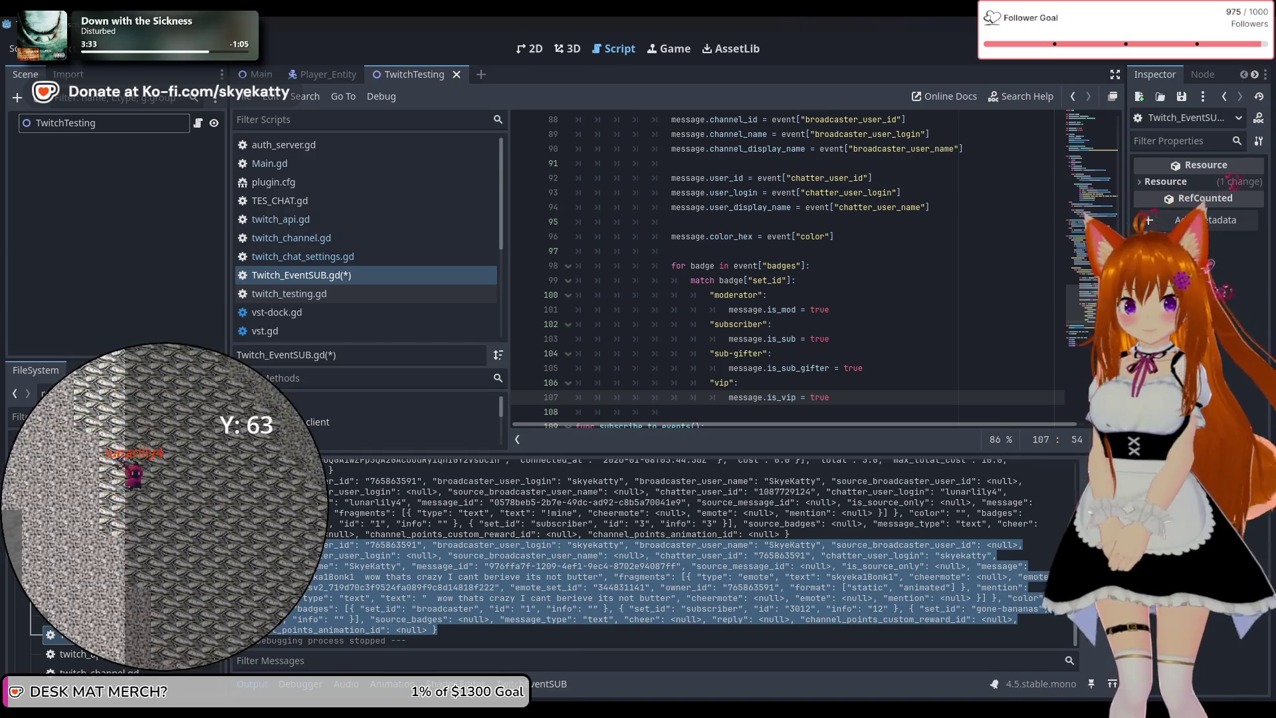
Add line 98 assigning message.cheer = event["cheer"] below the colour assignment, followed by an empty line
{"action": "scroll", "coordinate": [870, 296], "scroll_direction": "down", "scroll_amount": 1}
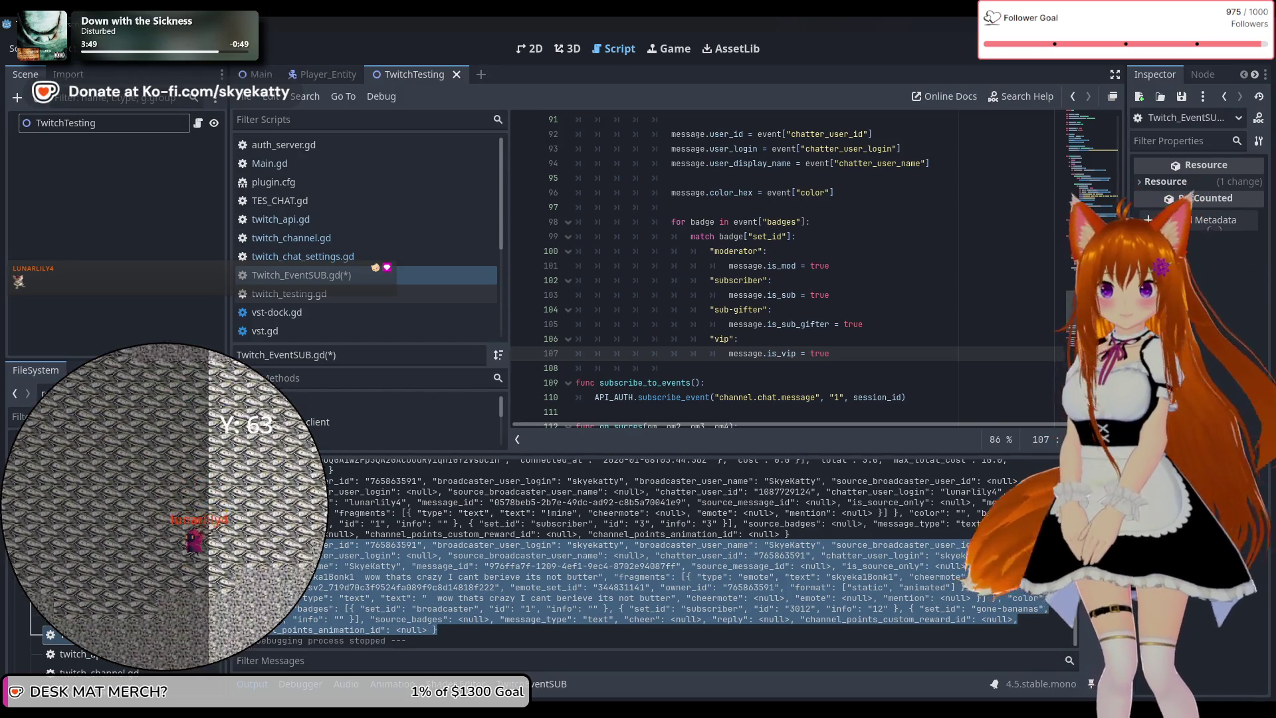
{"action": "scroll", "coordinate": [715, 272], "scroll_direction": "up", "scroll_amount": 1}
{"action": "scroll", "coordinate": [715, 273], "scroll_direction": "up", "scroll_amount": 1}
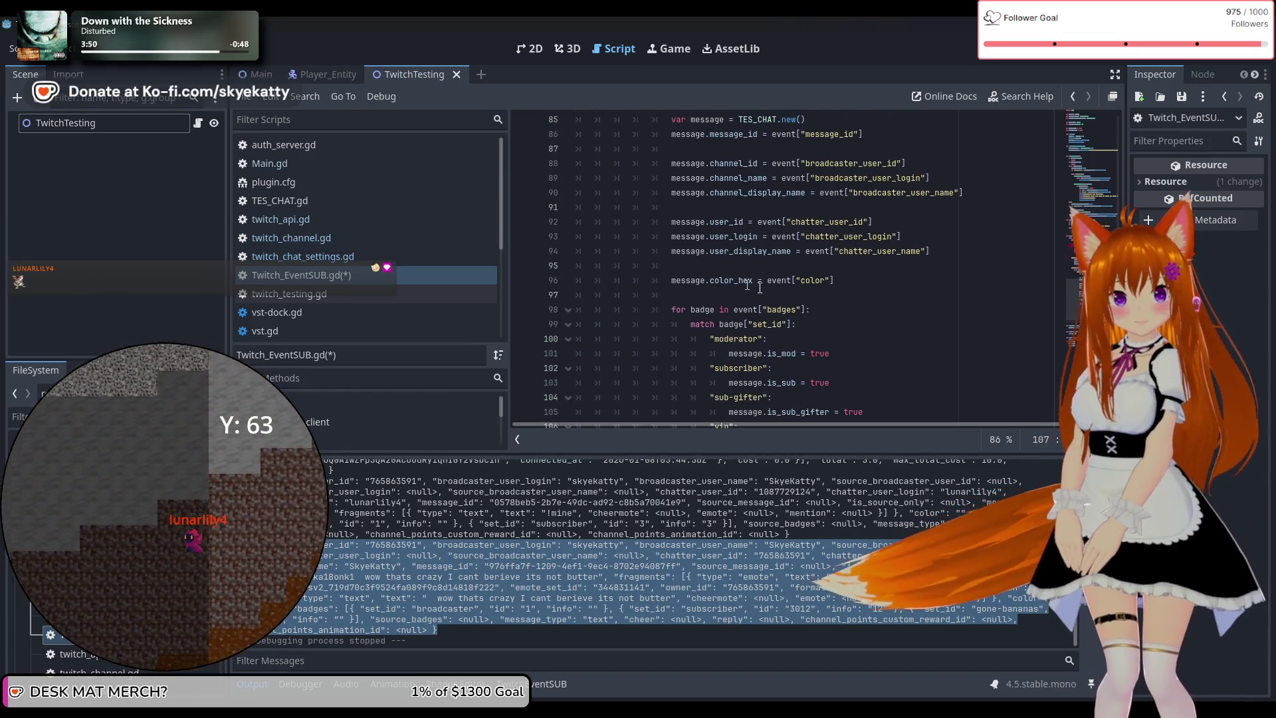
{"action": "left_click", "coordinate": [883, 288]}
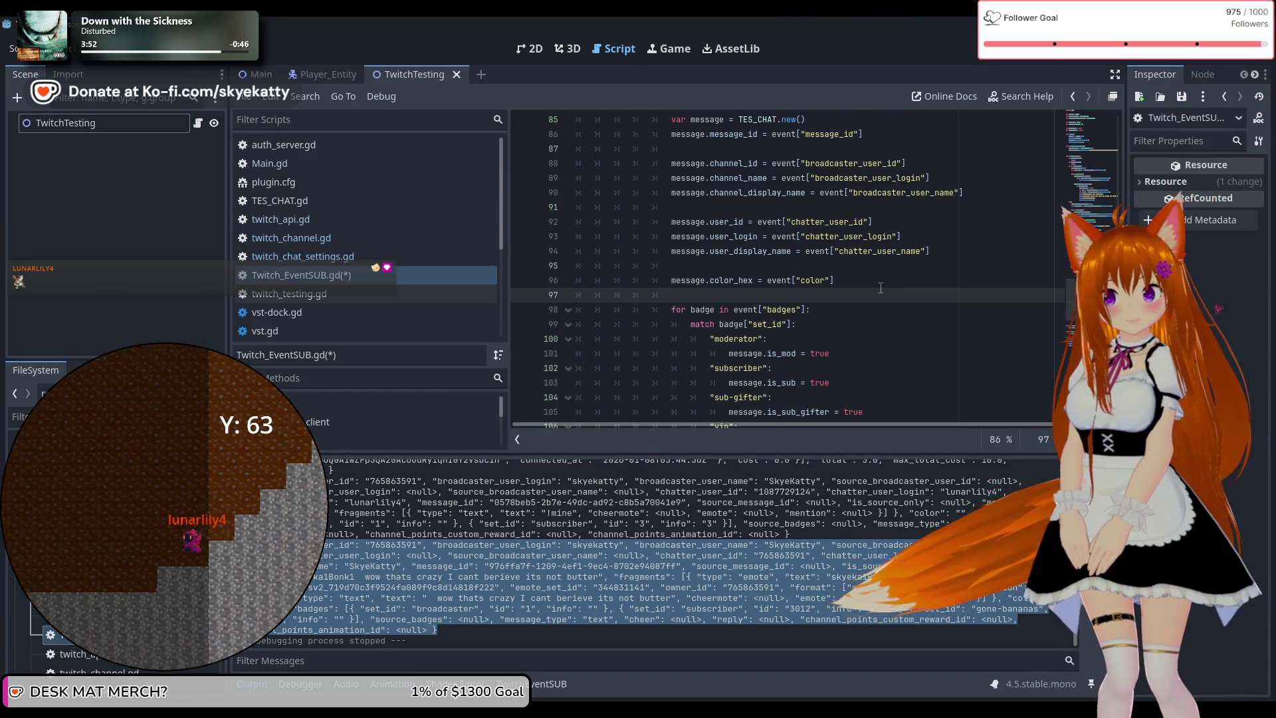
{"action": "key", "text": "Return"}
{"action": "type", "text": "message"}
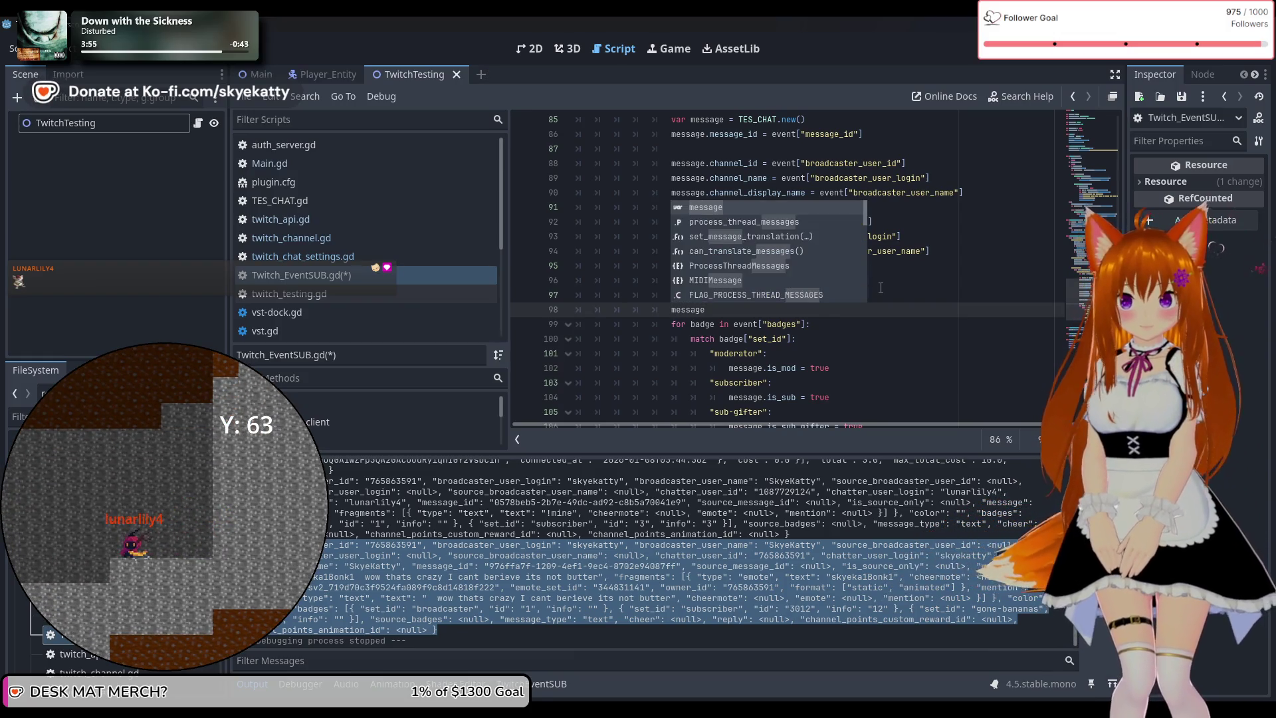
{"action": "type", "text": ",chee"}
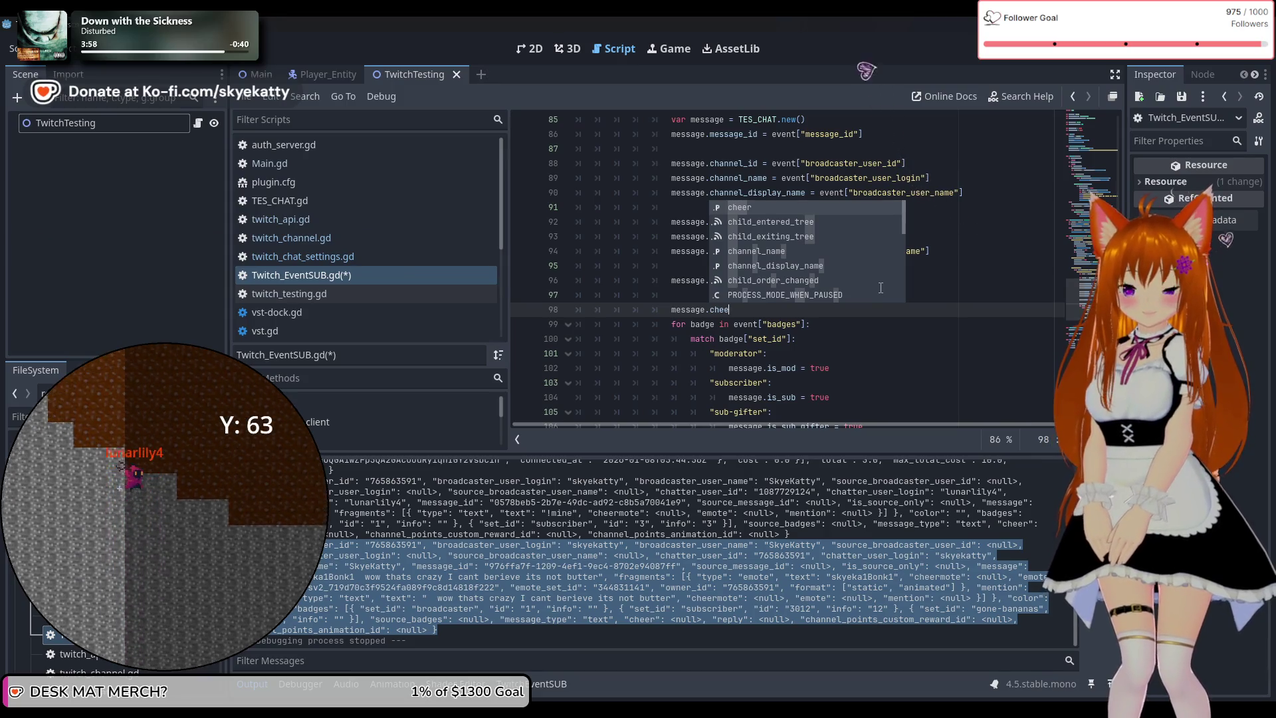
{"action": "key", "text": "Return"}
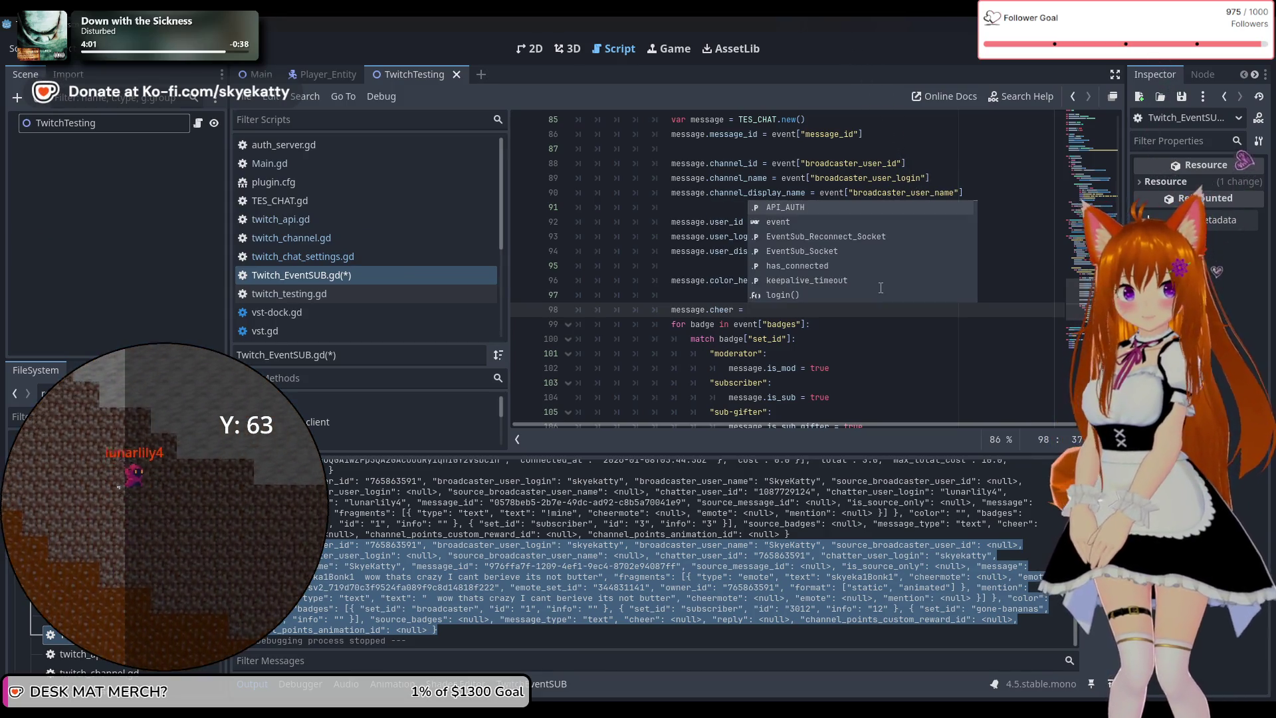
{"action": "type", "text": "["}
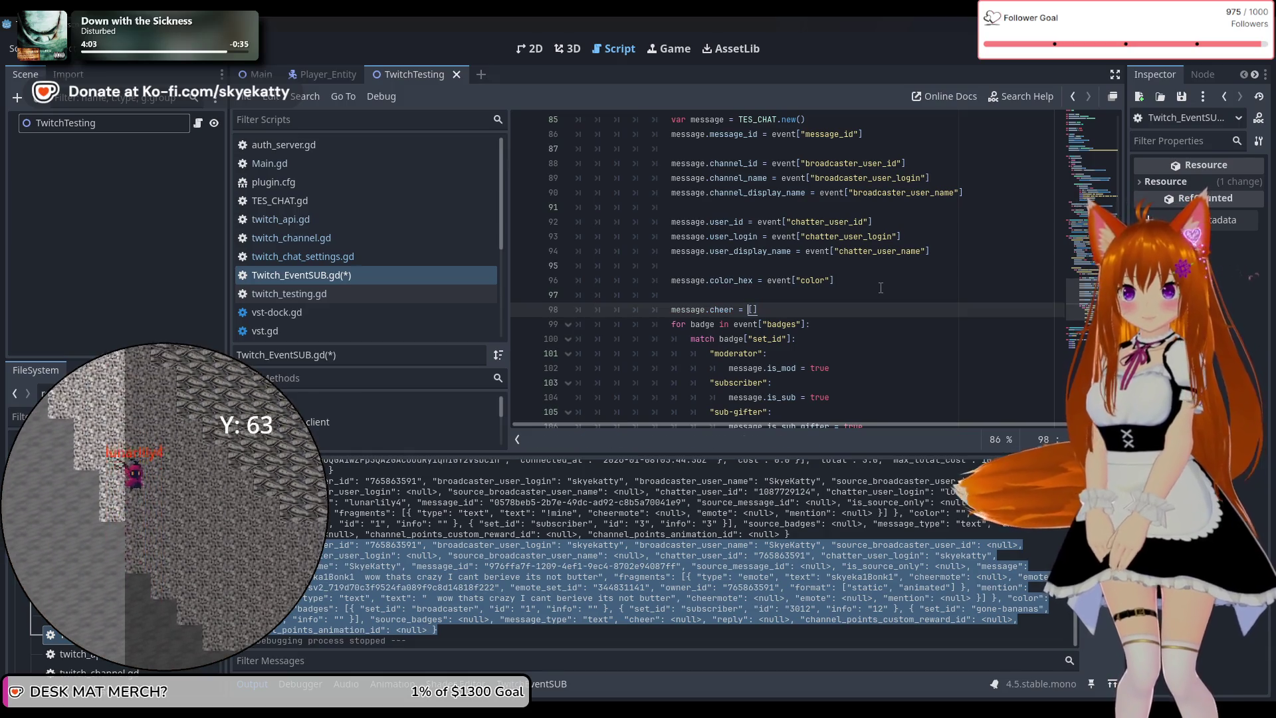
{"action": "type", "text": "\"cheer"}
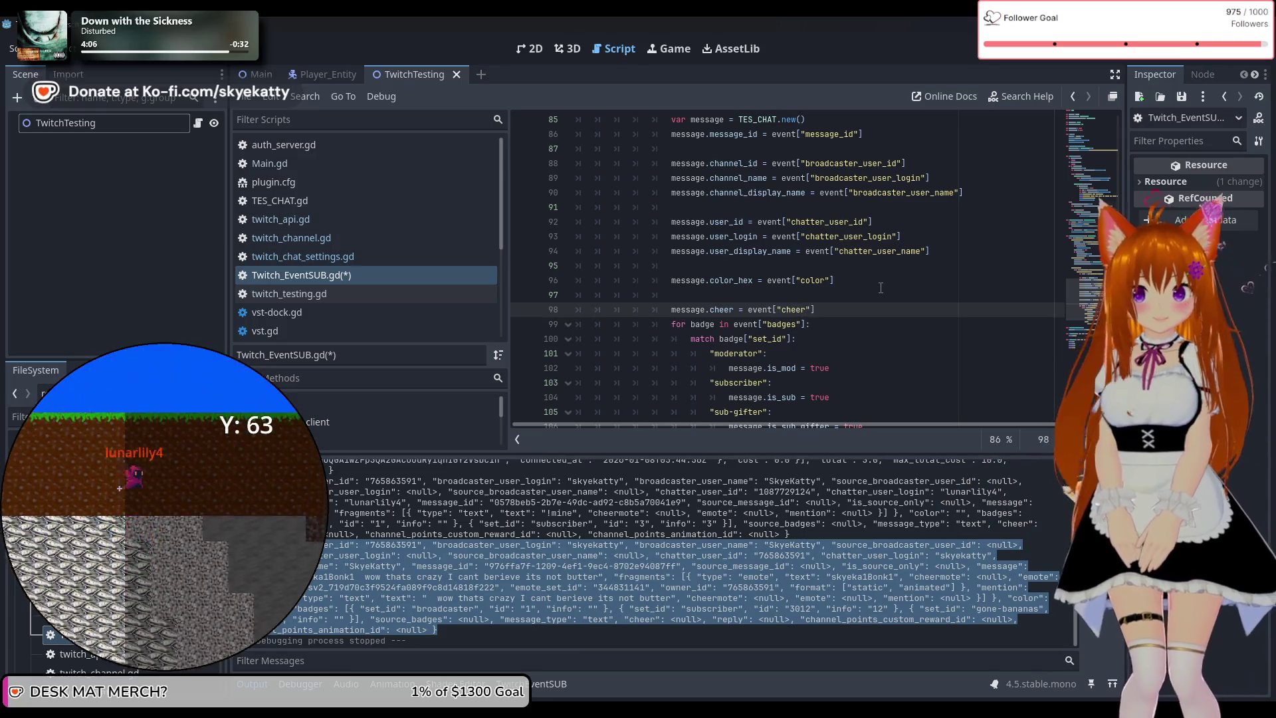
{"action": "left_click", "coordinate": [861, 307]}
{"action": "key", "text": "Return"}
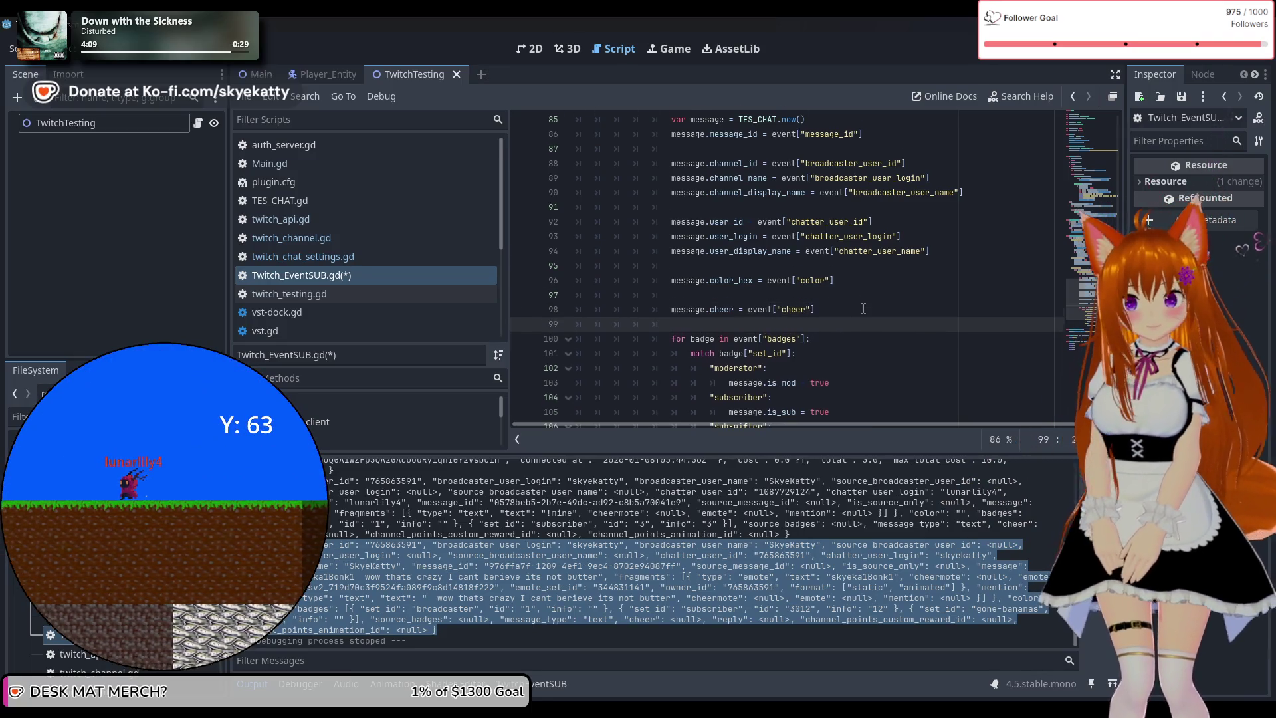
{"action": "scroll", "coordinate": [864, 309], "scroll_direction": "down", "scroll_amount": 1}
{"action": "scroll", "coordinate": [832, 287], "scroll_direction": "down", "scroll_amount": 2}
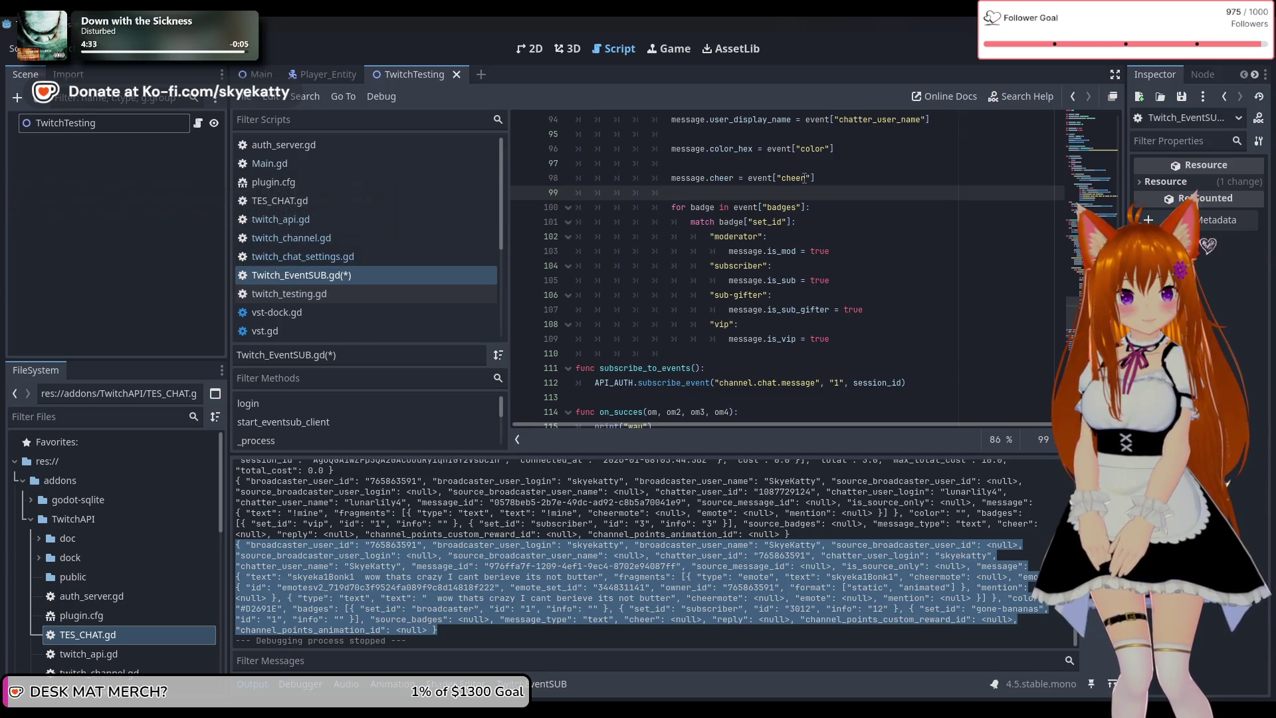
{"action": "left_click", "coordinate": [824, 183]}
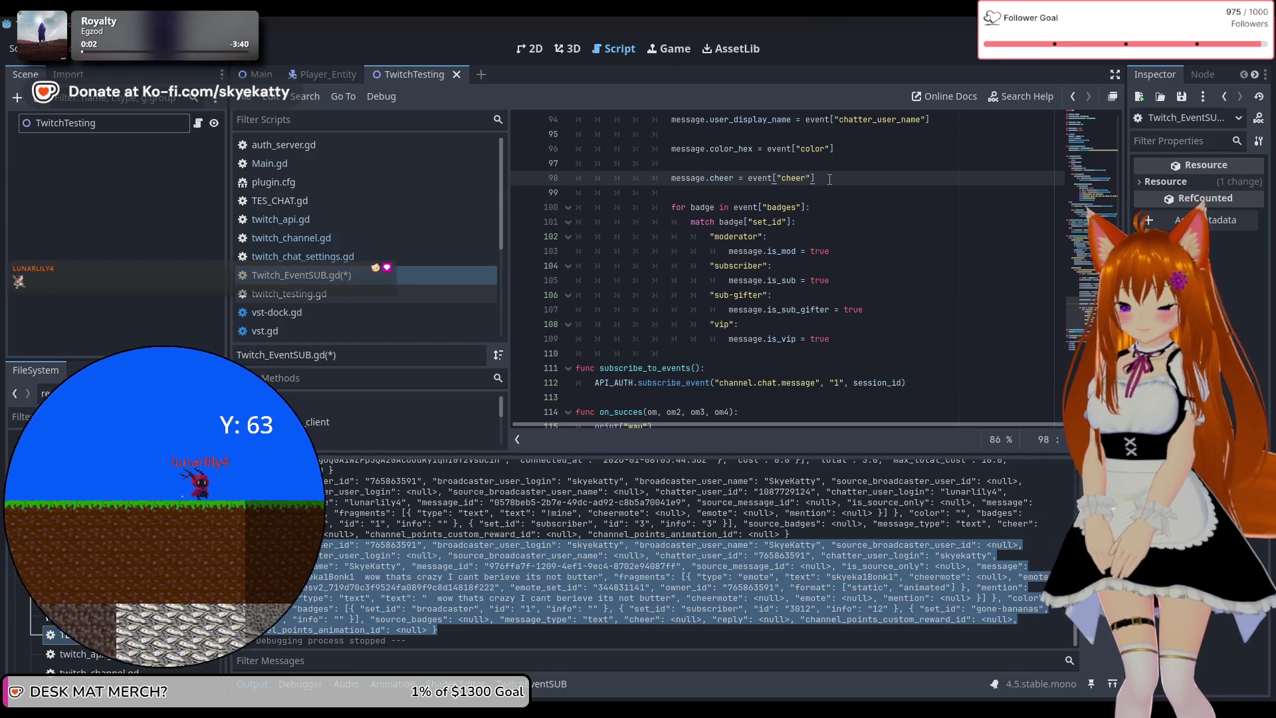
{"action": "type", "text": "if"}
{"action": "key", "text": "BackSpace"}
{"action": "key", "text": "BackSpace"}
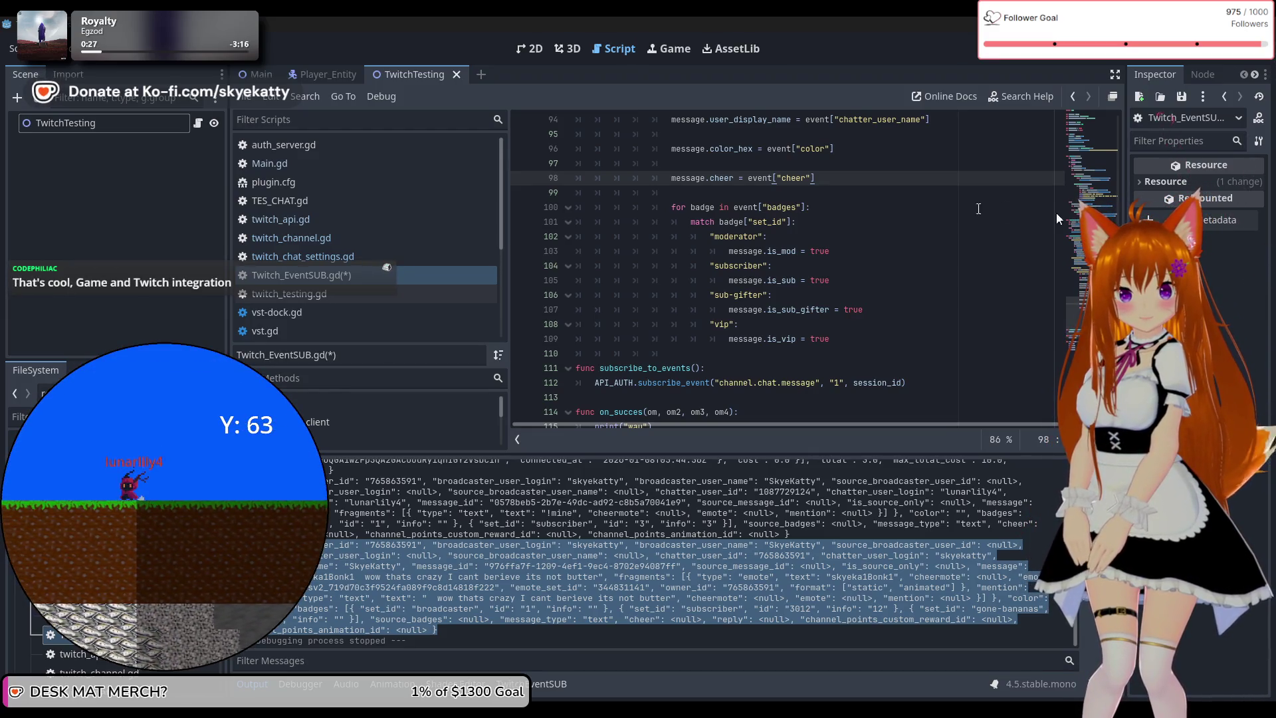
{"action": "scroll", "coordinate": [854, 207], "scroll_direction": "up", "scroll_amount": 1}
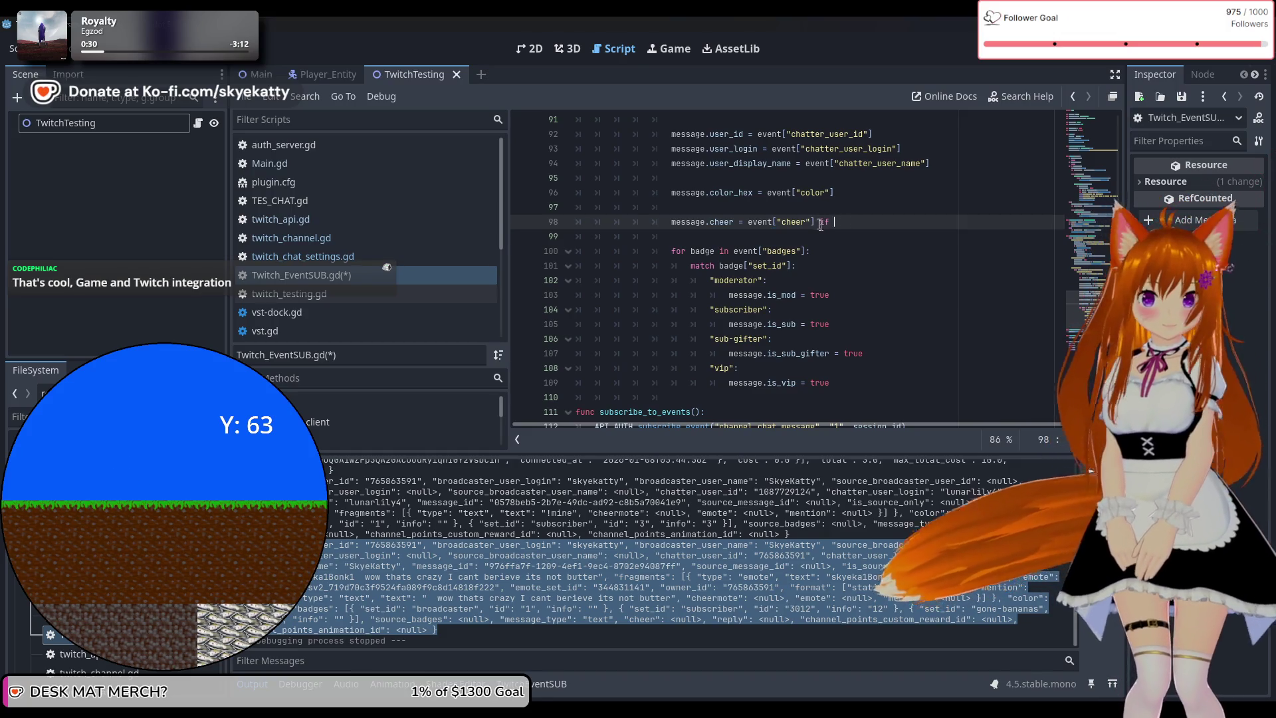
Extend line 98 with a null check on event["cheer"] so cheer falls back to 0
{"action": "left_click_drag", "start_coordinate": [815, 222], "coordinate": [750, 224]}
{"action": "left_click", "coordinate": [892, 226]}
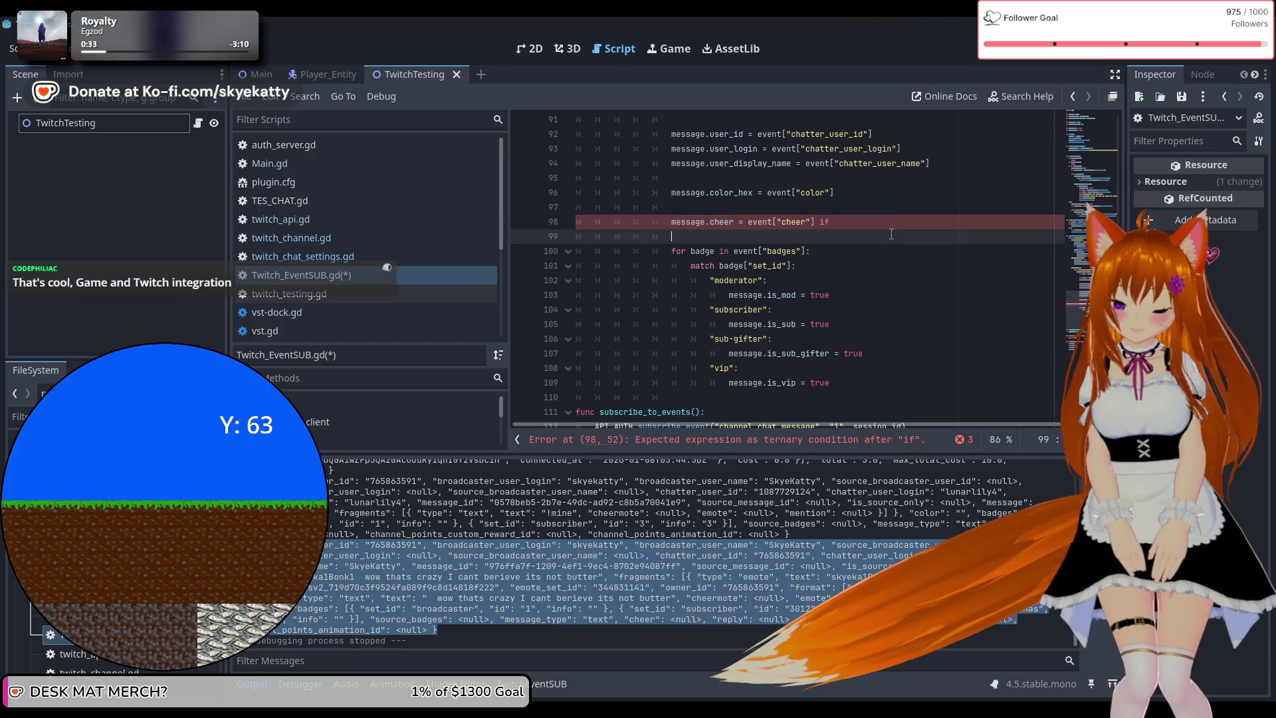
{"action": "type", "text": " event[\"cheer\"] id"}
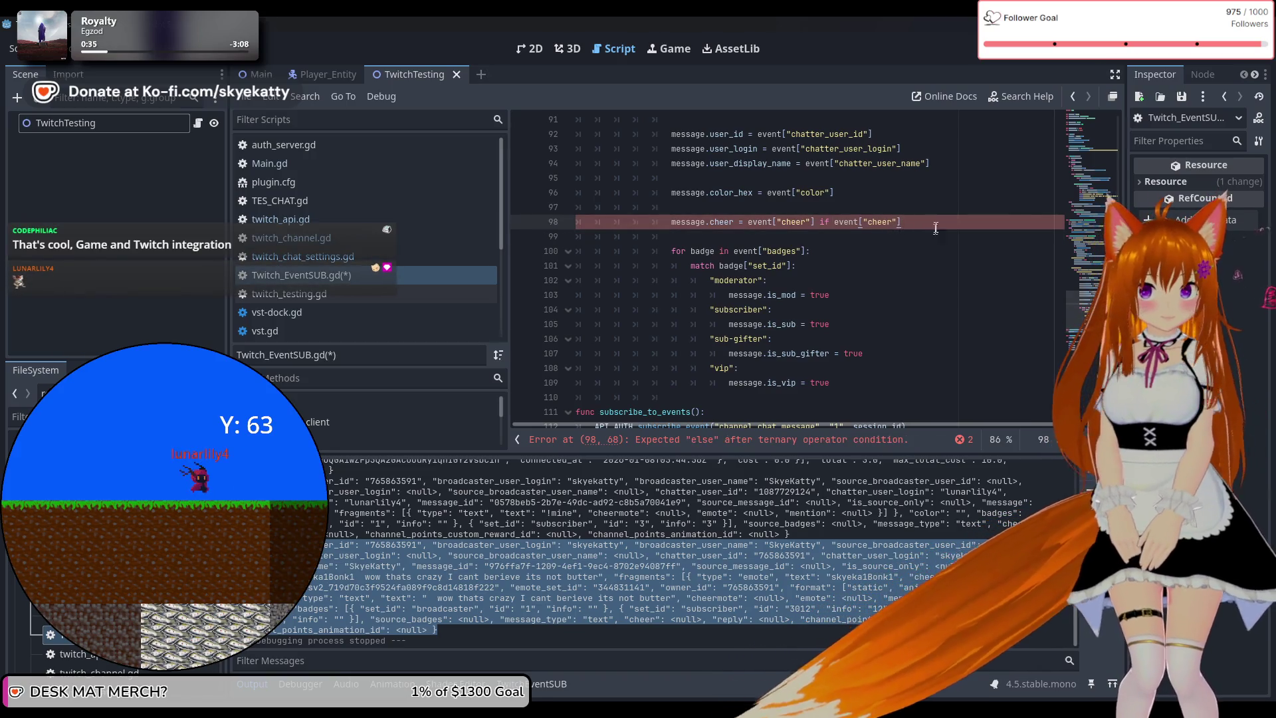
{"action": "key", "text": "BackSpace"}
{"action": "type", "text": "s "}
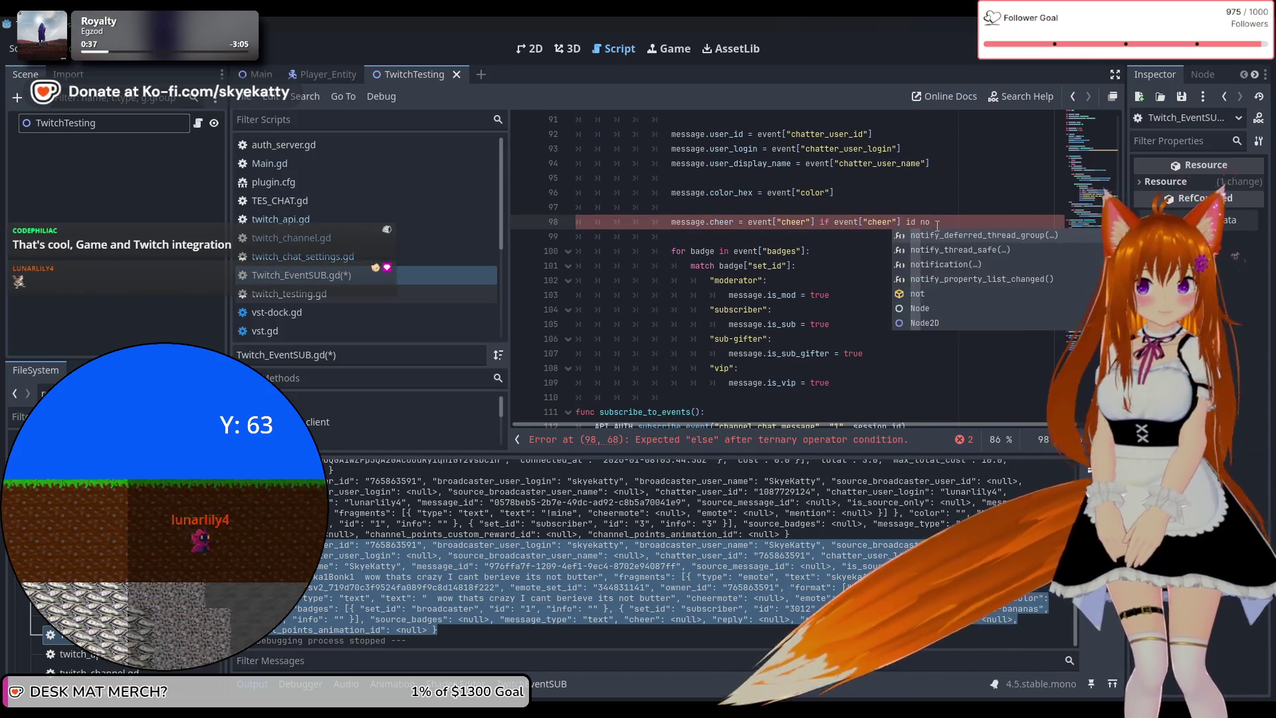
{"action": "type", "text": "not null"}
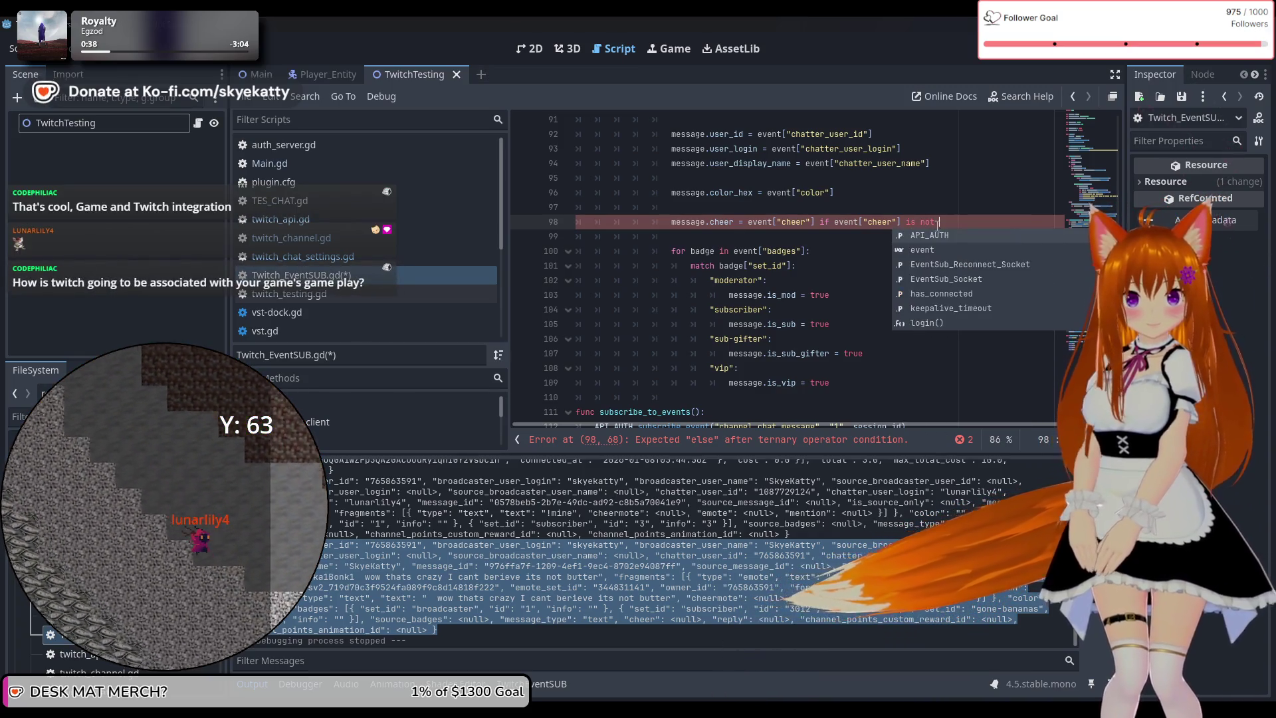
{"action": "key", "text": "Escape"}
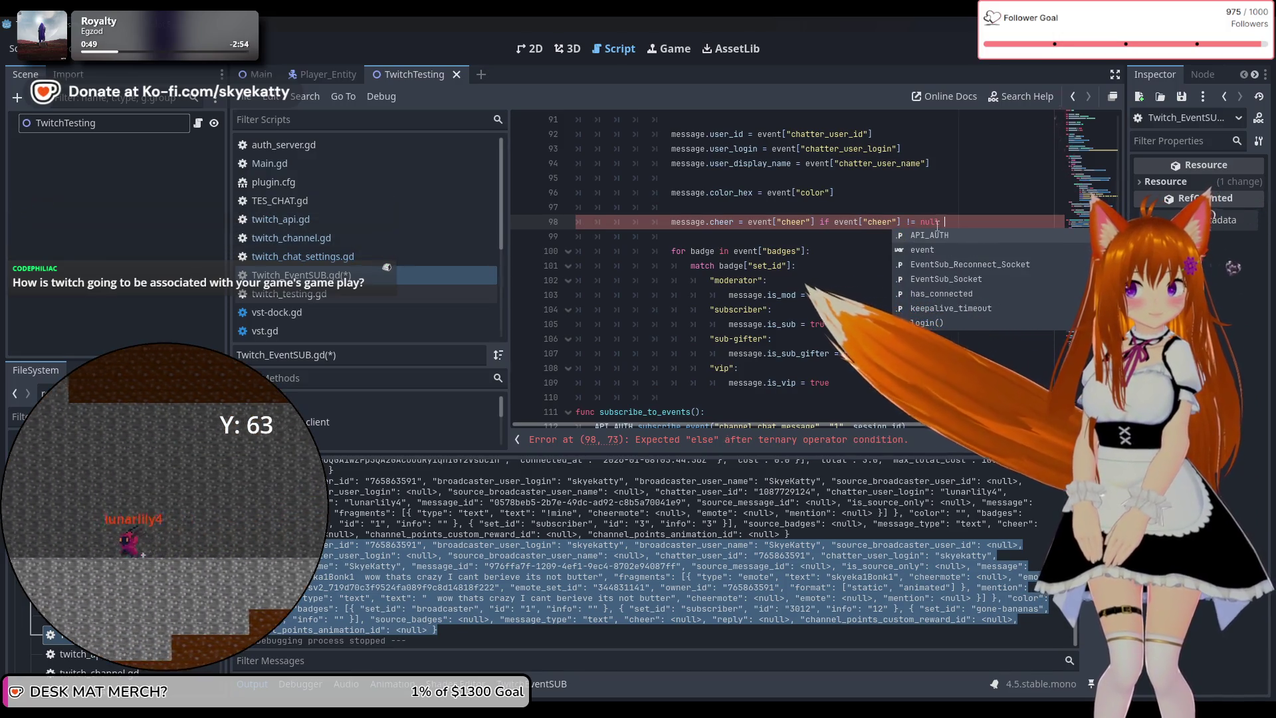
{"action": "type", "text": "else"}
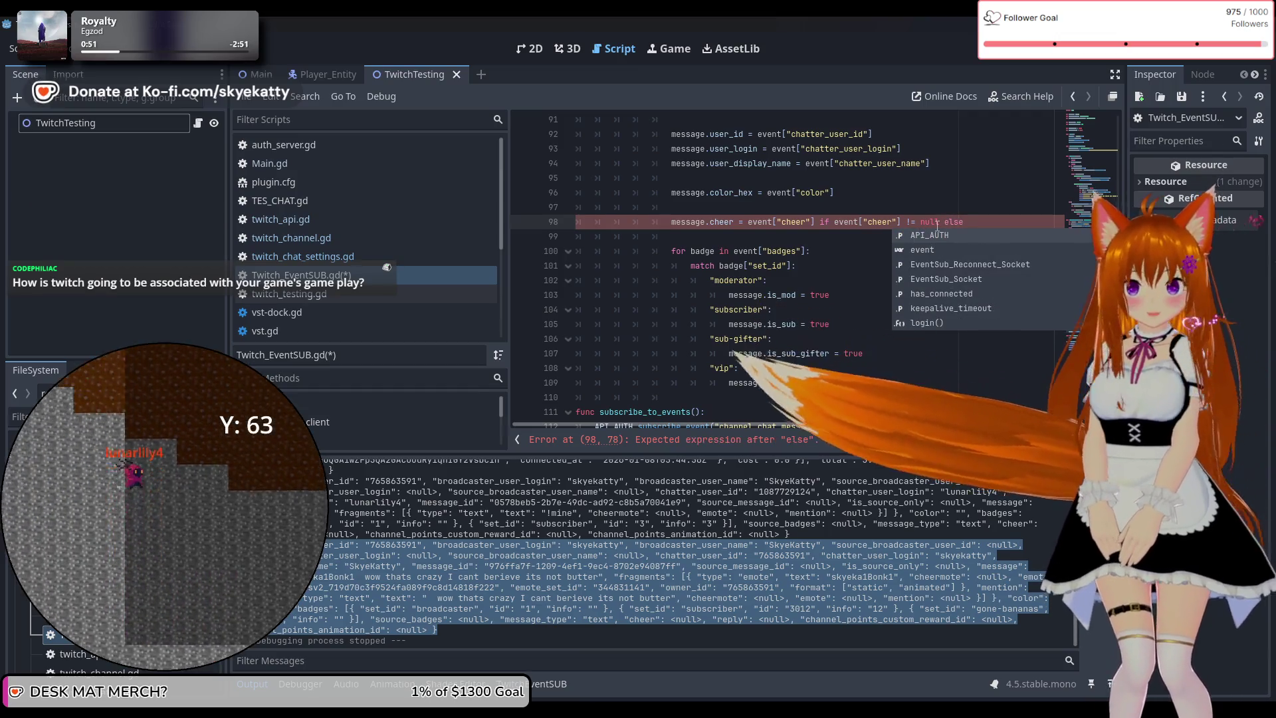
{"action": "type", "text": " 0"}
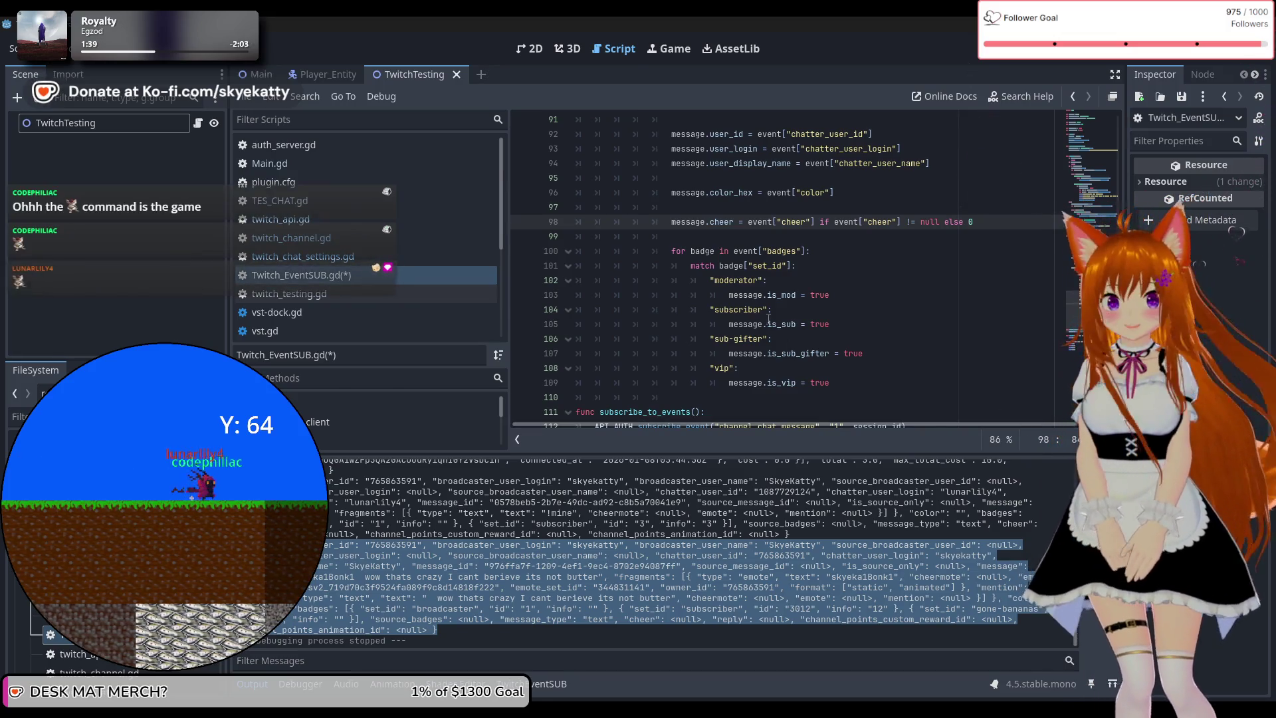
{"action": "scroll", "coordinate": [798, 309], "scroll_direction": "down", "scroll_amount": 2}
{"action": "left_click", "coordinate": [845, 301]}
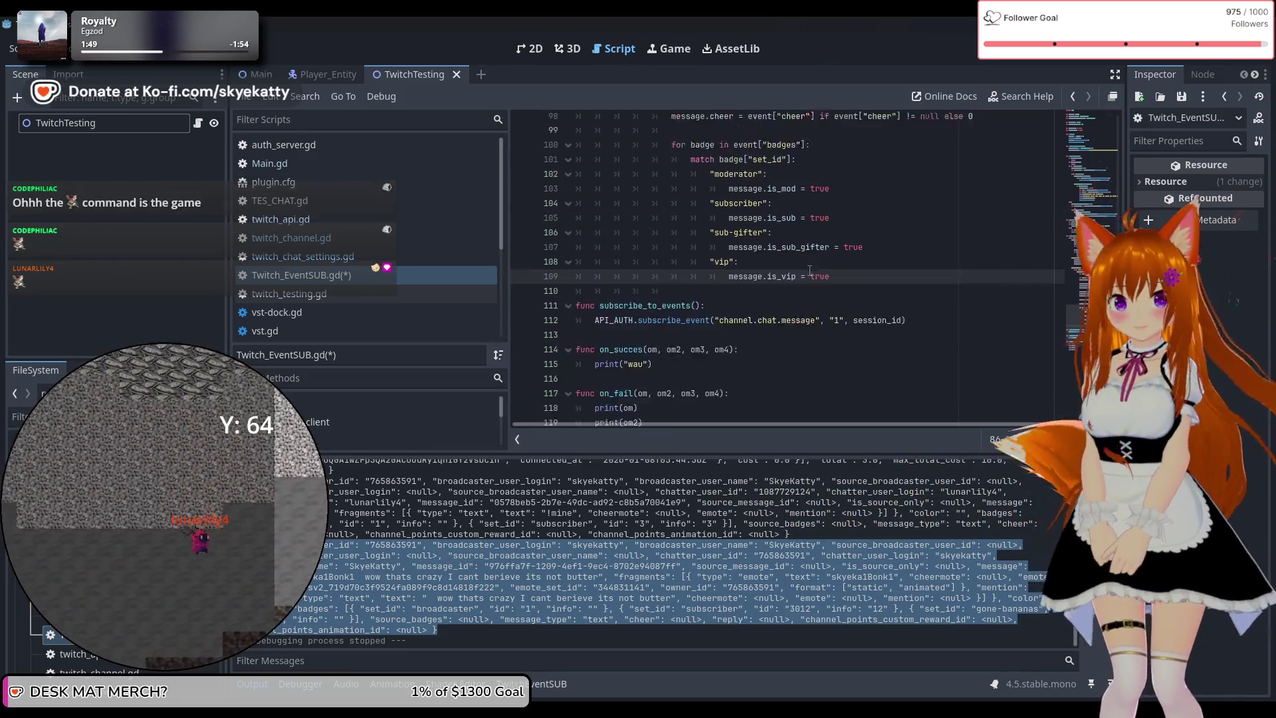
Review the TES_CHAT.gd fields, Main.gd and the other project scripts
{"action": "left_click", "coordinate": [854, 322]}
{"action": "left_click", "coordinate": [856, 297]}
{"action": "scroll", "coordinate": [856, 298], "scroll_direction": "up", "scroll_amount": 1}
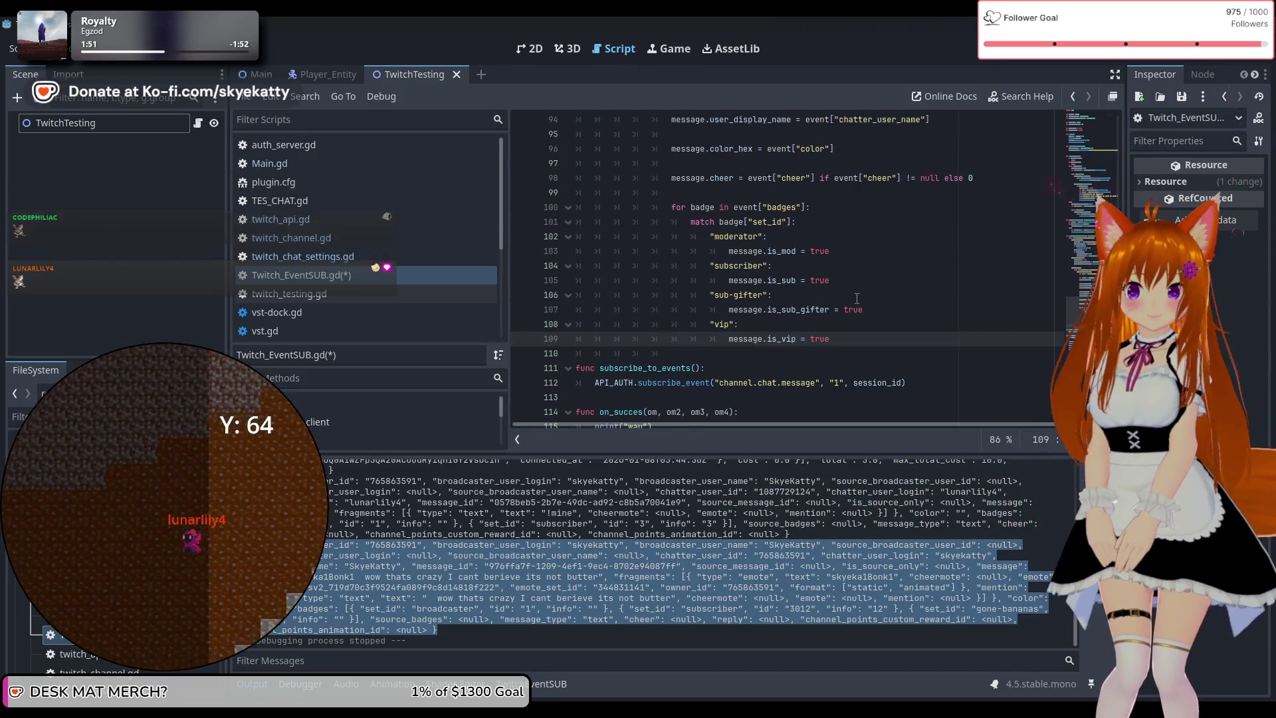
{"action": "scroll", "coordinate": [858, 299], "scroll_direction": "down", "scroll_amount": 2}
{"action": "scroll", "coordinate": [868, 305], "scroll_direction": "up", "scroll_amount": 2}
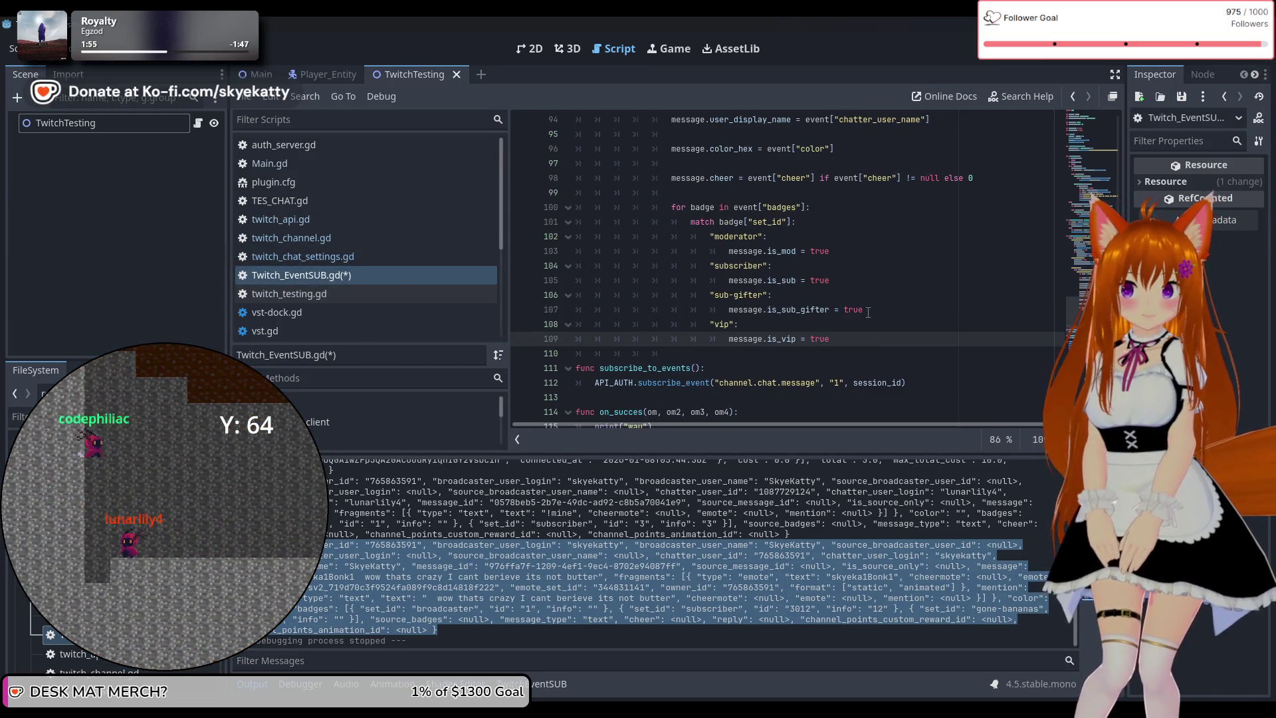
{"action": "left_click", "coordinate": [346, 200]}
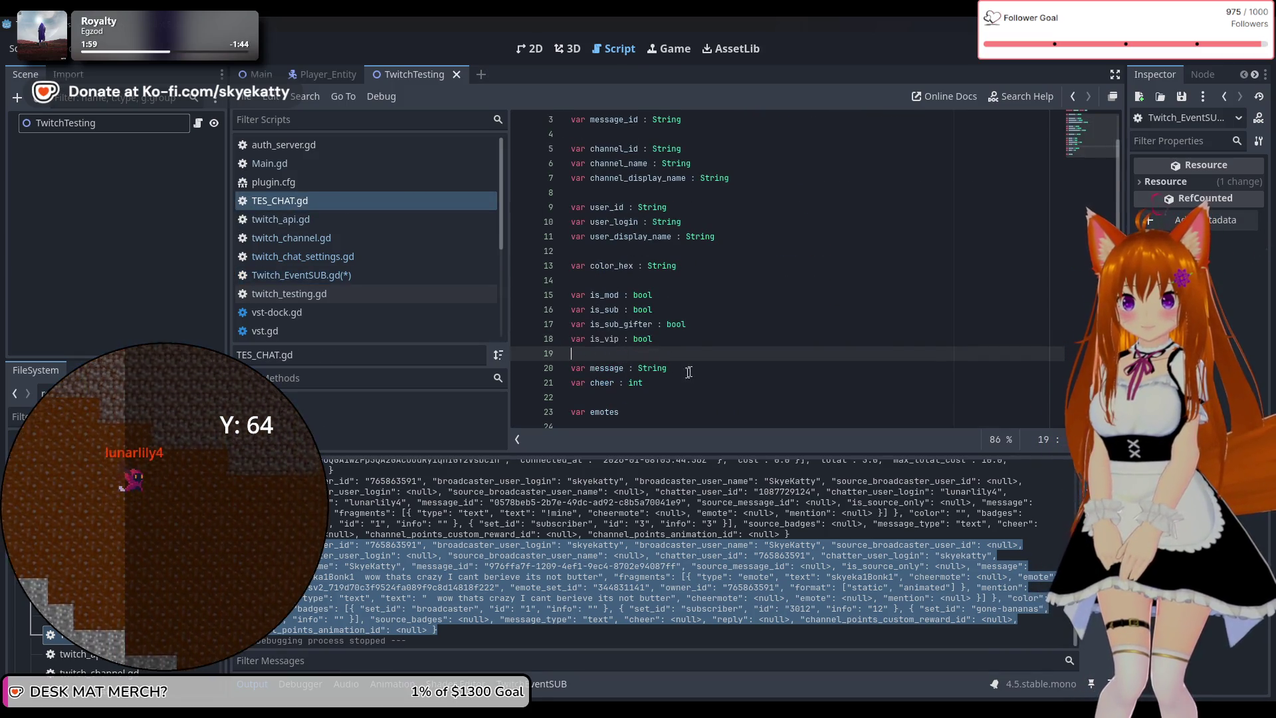
{"action": "scroll", "coordinate": [616, 386], "scroll_direction": "down", "scroll_amount": 1}
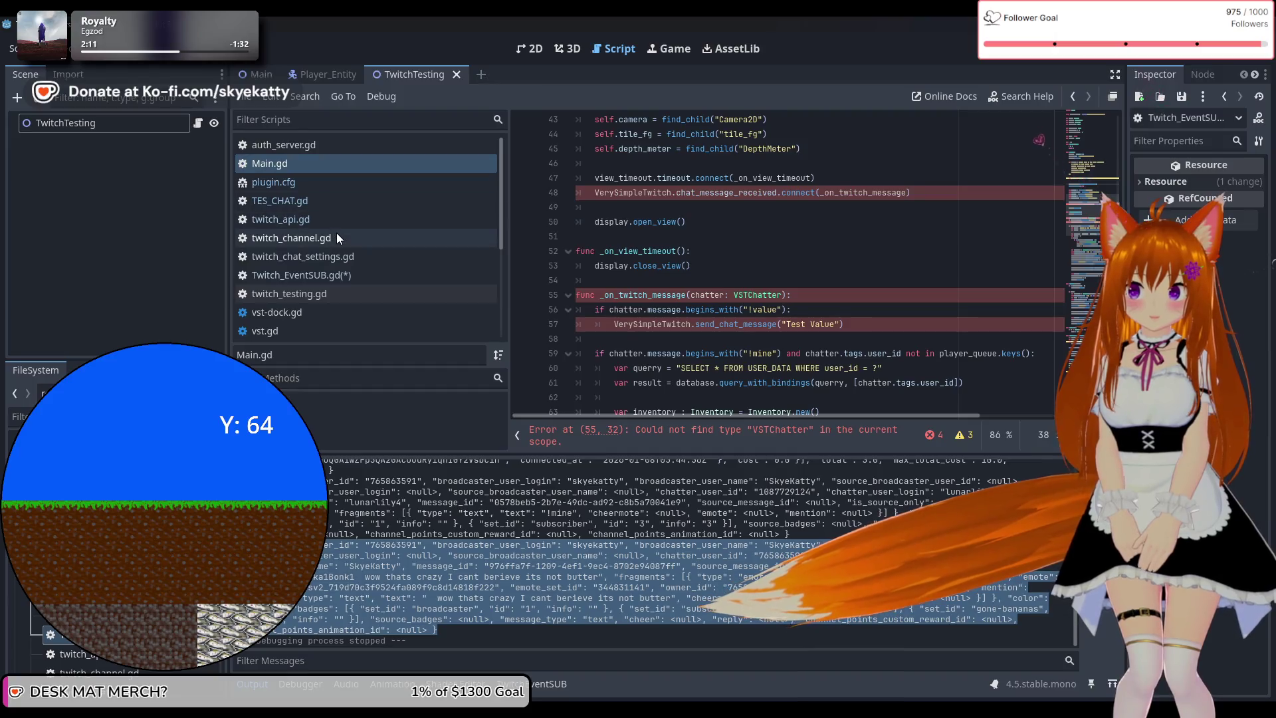
{"action": "left_click", "coordinate": [313, 166]}
{"action": "left_click", "coordinate": [314, 200]}
{"action": "left_click", "coordinate": [321, 256]}
{"action": "left_click", "coordinate": [328, 294]}
Back in Twitch_EventSUB.gd, insert a new line after message.is_vip = true
{"action": "left_click", "coordinate": [328, 275]}
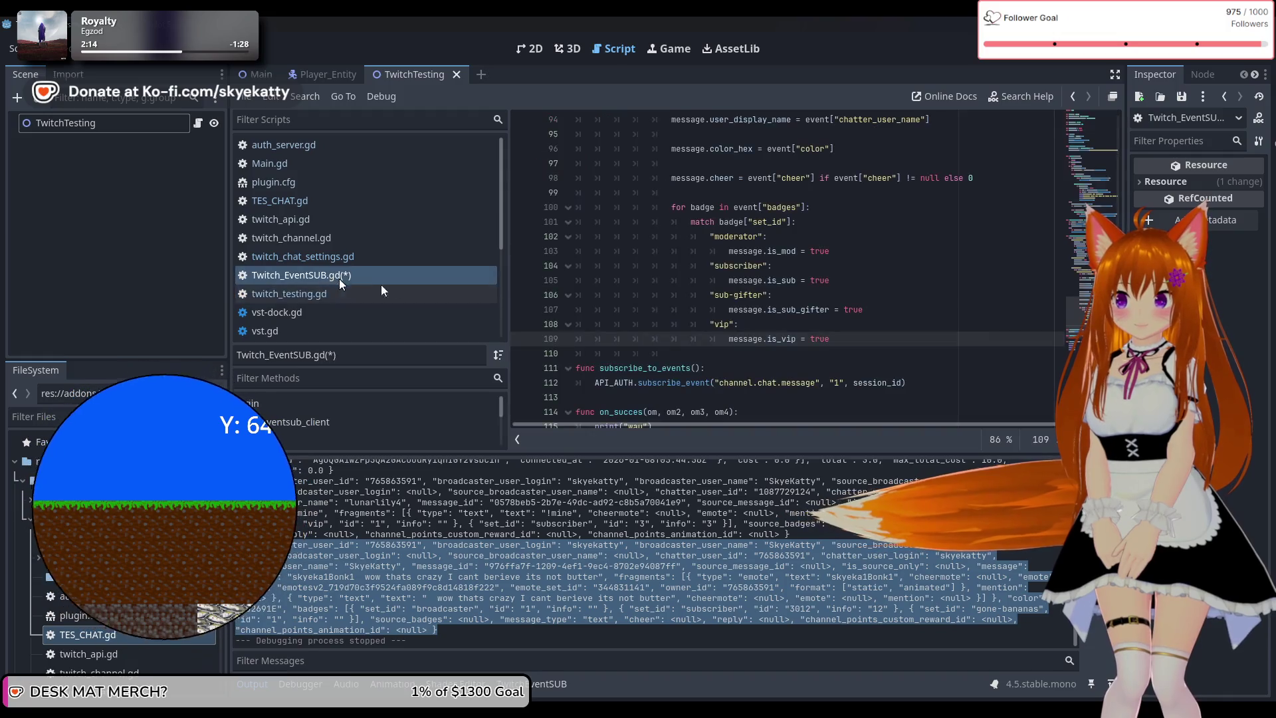
{"action": "left_click", "coordinate": [819, 299]}
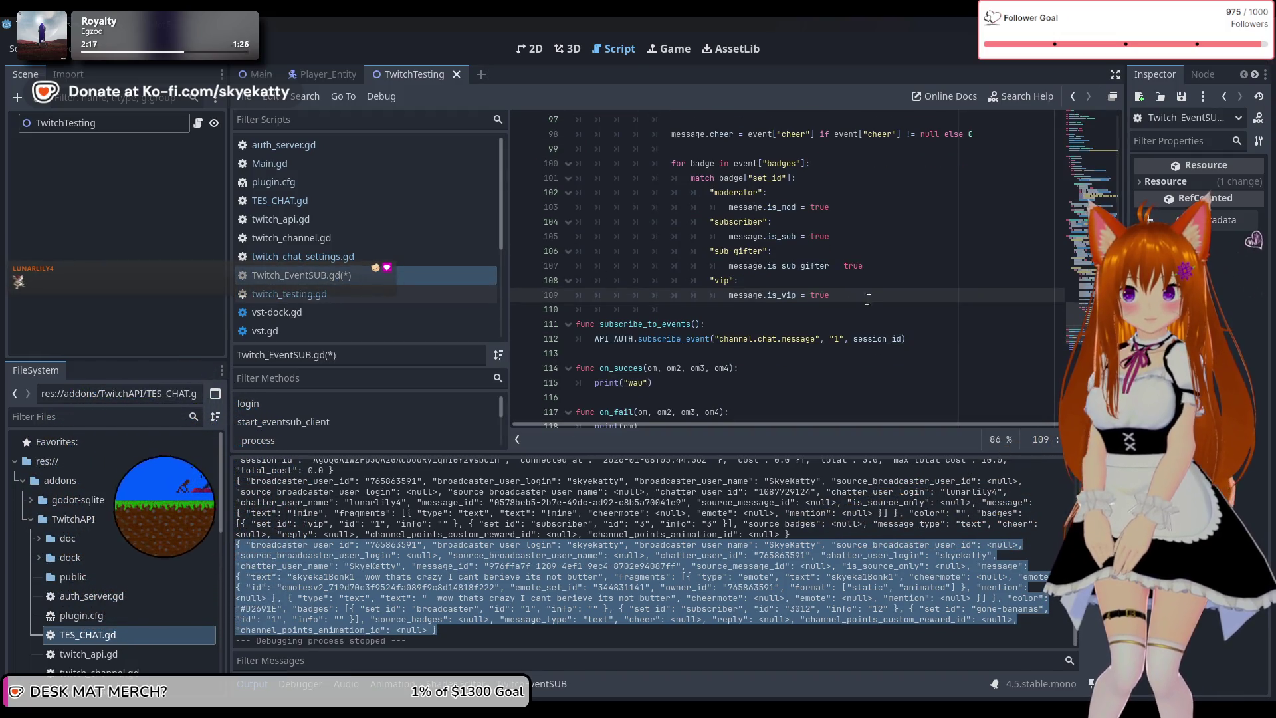
{"action": "key", "text": "Return"}
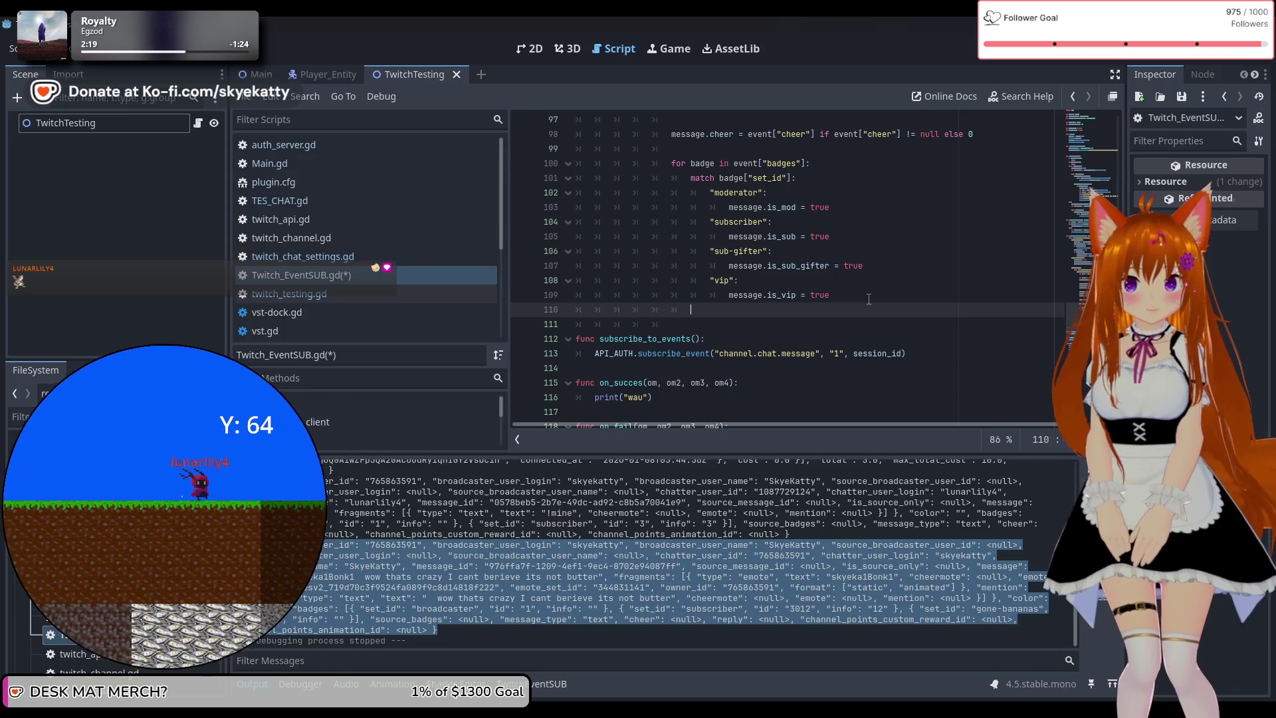
Clear the stray letters on line 111, start a 'for frag in' loop, and view the saved chat JSON
{"action": "key", "text": "Return"}
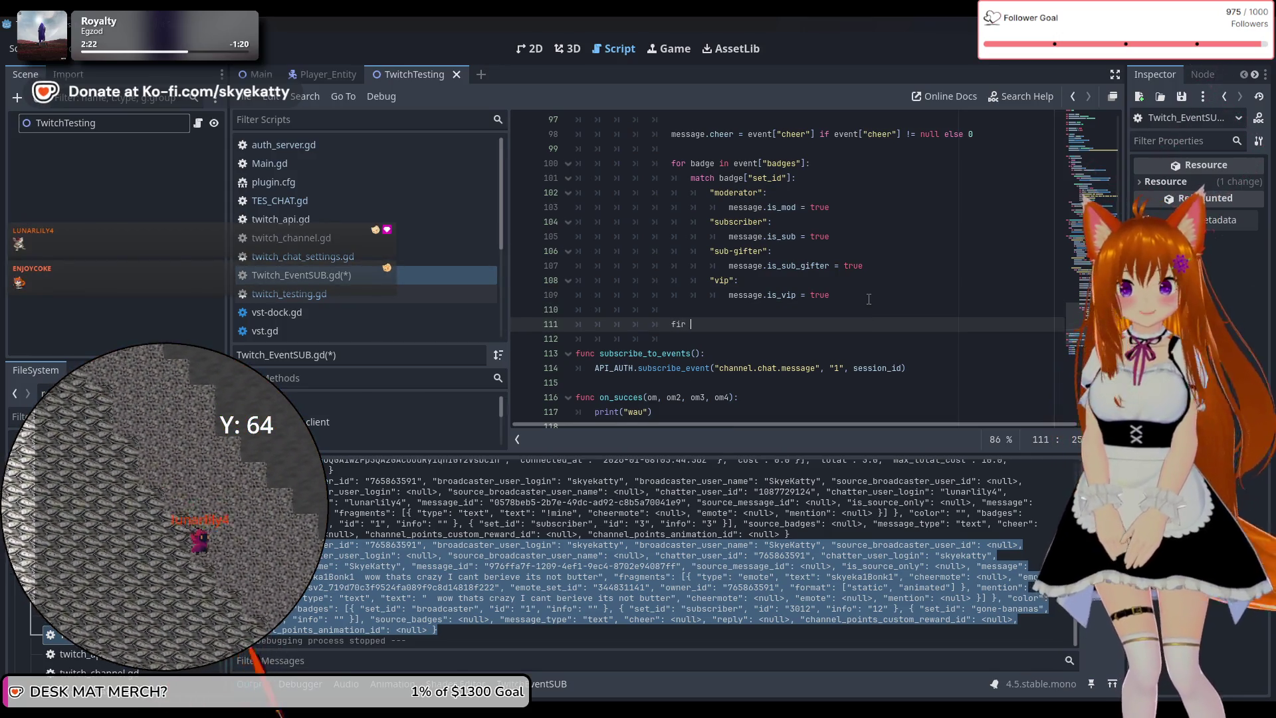
{"action": "key", "text": "BackSpace"}
{"action": "key", "text": "BackSpace"}
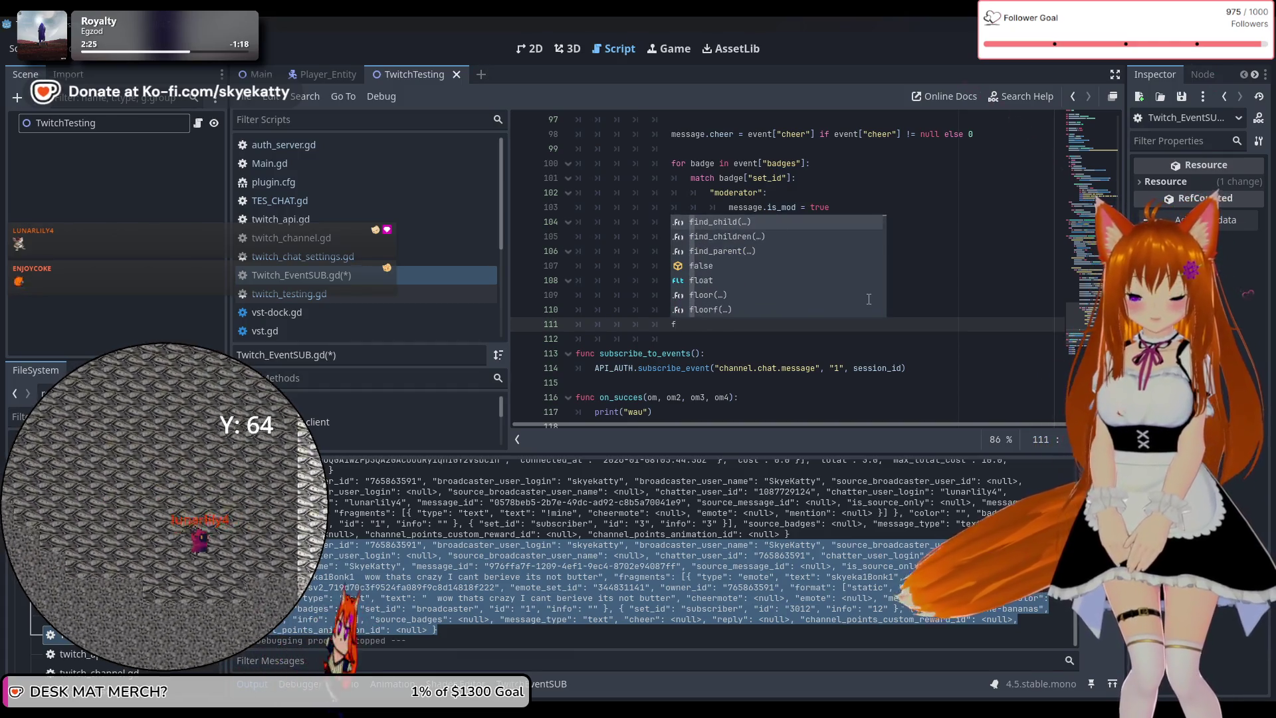
{"action": "key", "text": "BackSpace"}
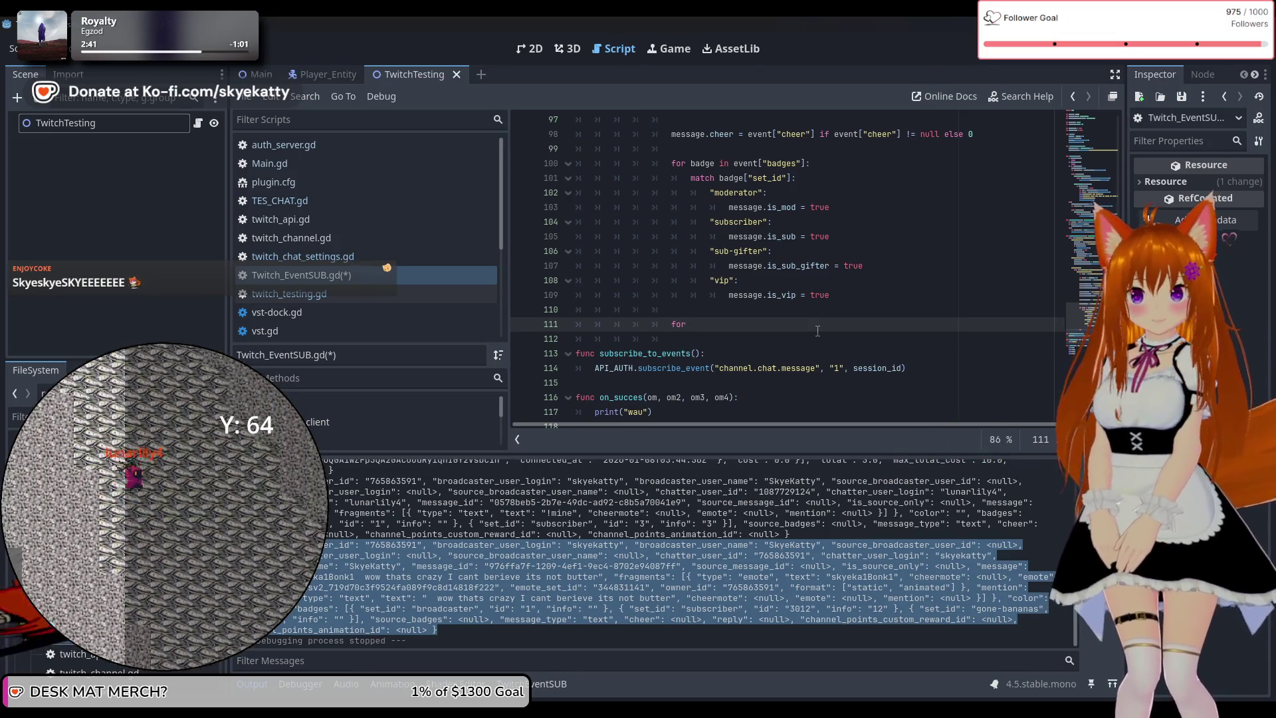
{"action": "type", "text": " frag"}
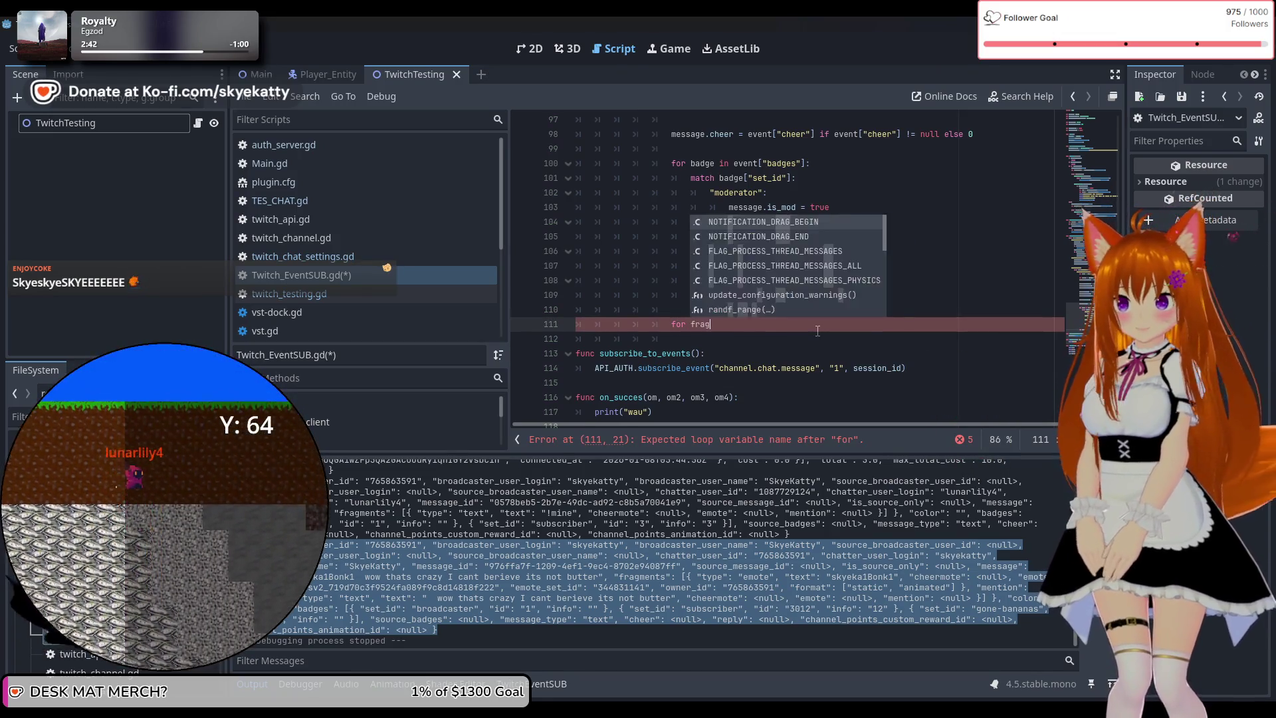
{"action": "type", "text": " in"}
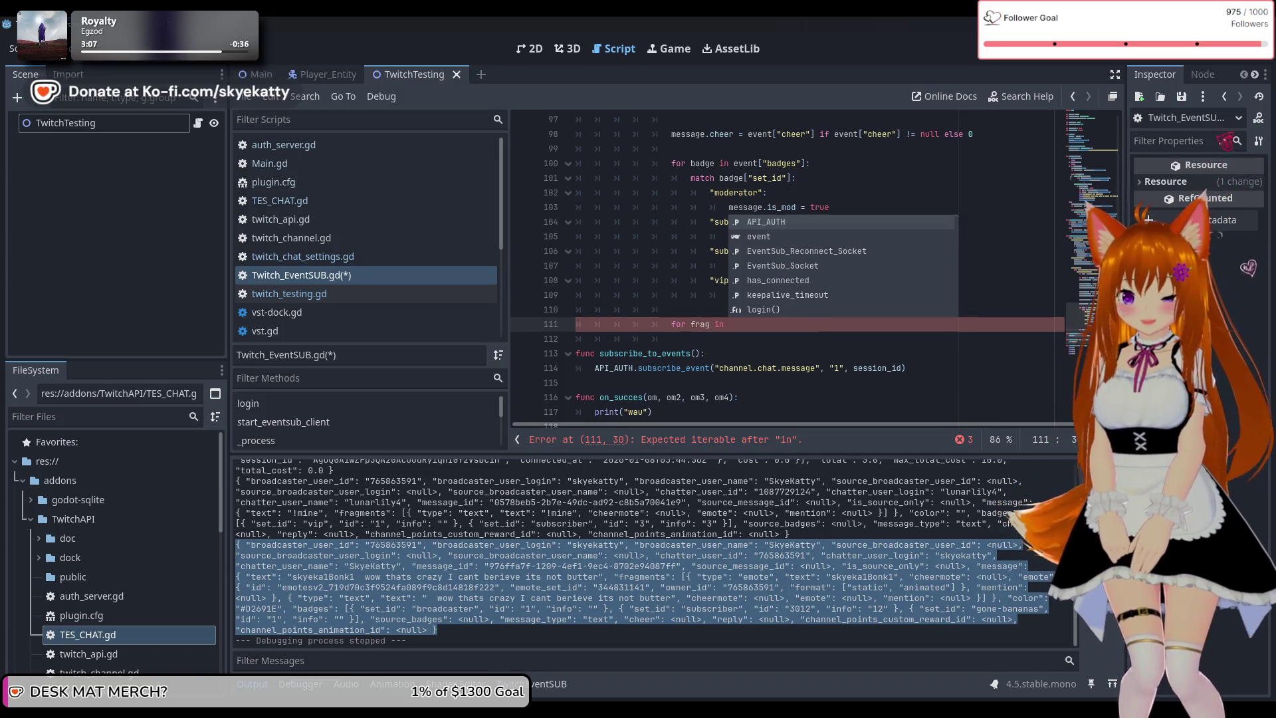
{"action": "mouse_move", "coordinate": [288, 706]}
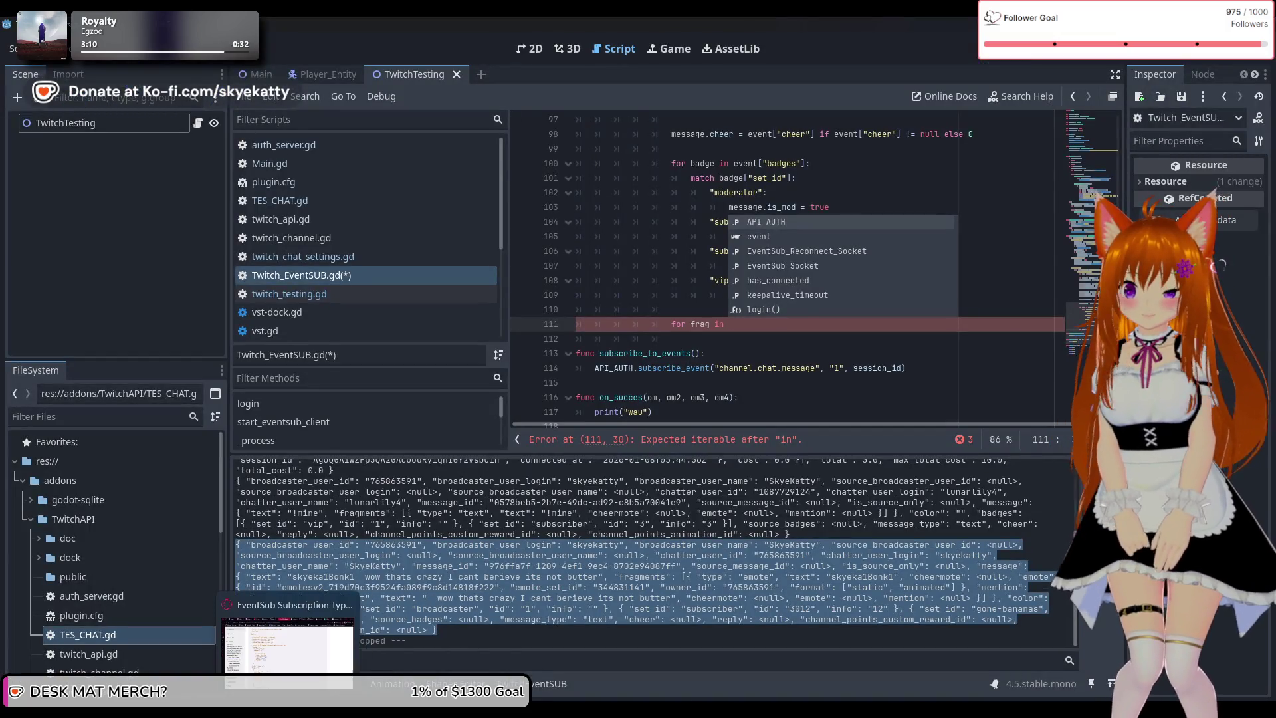
{"action": "left_click", "coordinate": [293, 641]}
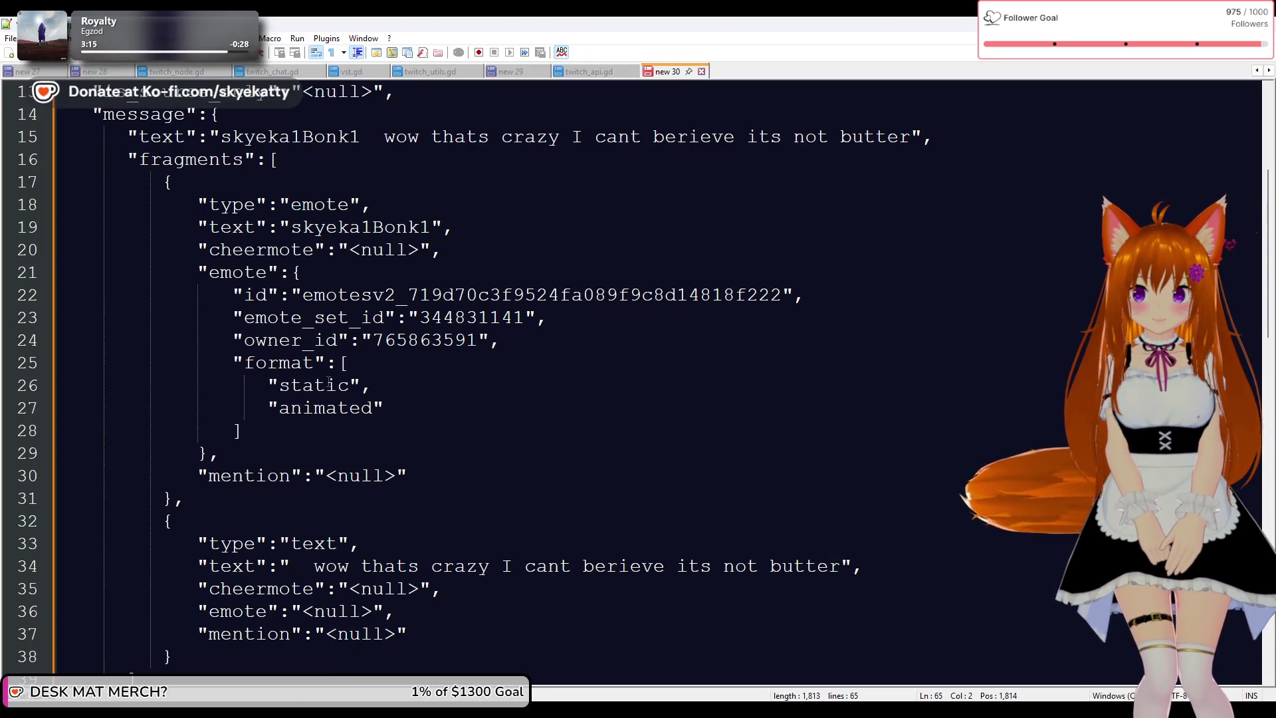
{"action": "scroll", "coordinate": [205, 297], "scroll_direction": "up", "scroll_amount": 1}
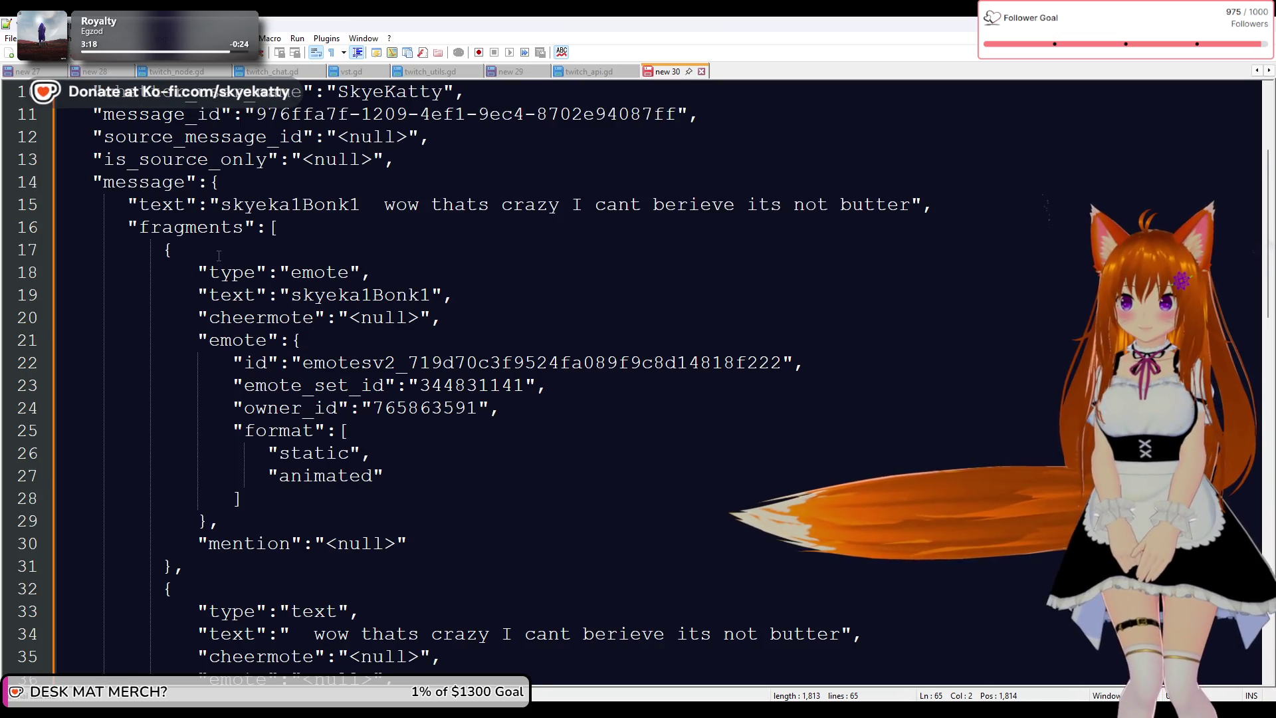
{"action": "scroll", "coordinate": [219, 256], "scroll_direction": "down", "scroll_amount": 1}
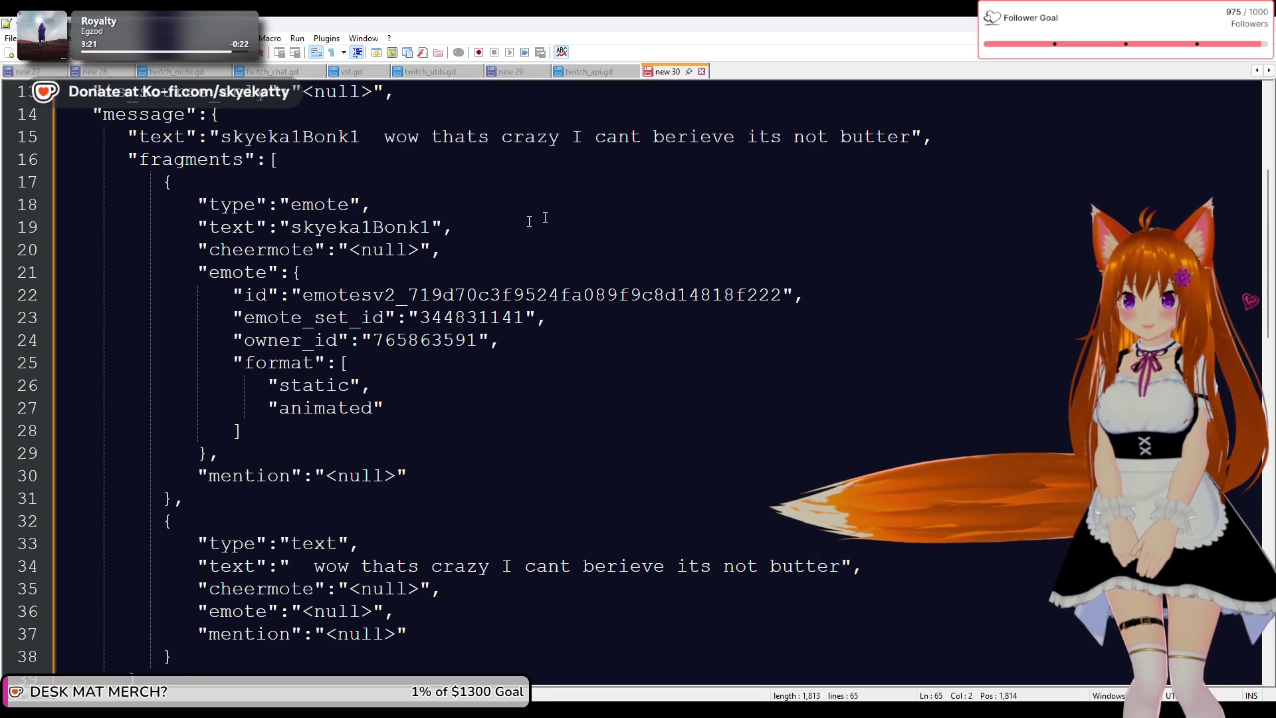
{"action": "scroll", "coordinate": [545, 217], "scroll_direction": "down", "scroll_amount": 1}
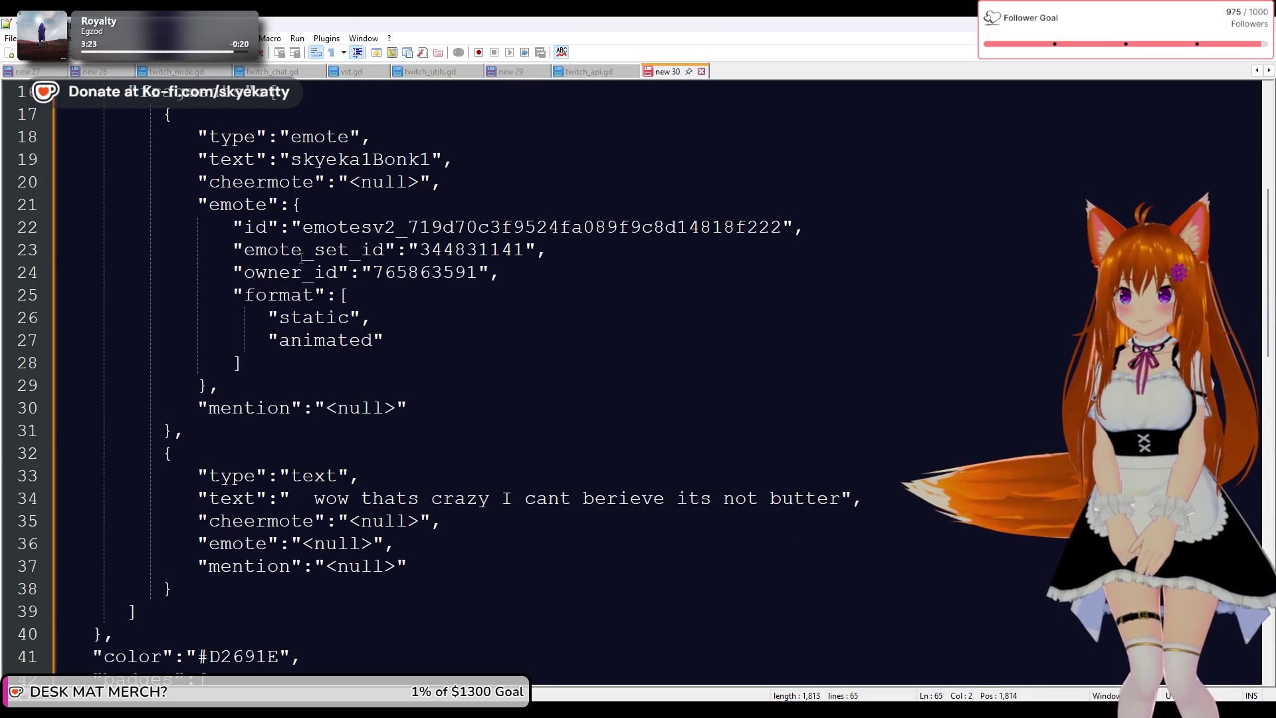
{"action": "scroll", "coordinate": [280, 380], "scroll_direction": "down", "scroll_amount": 1}
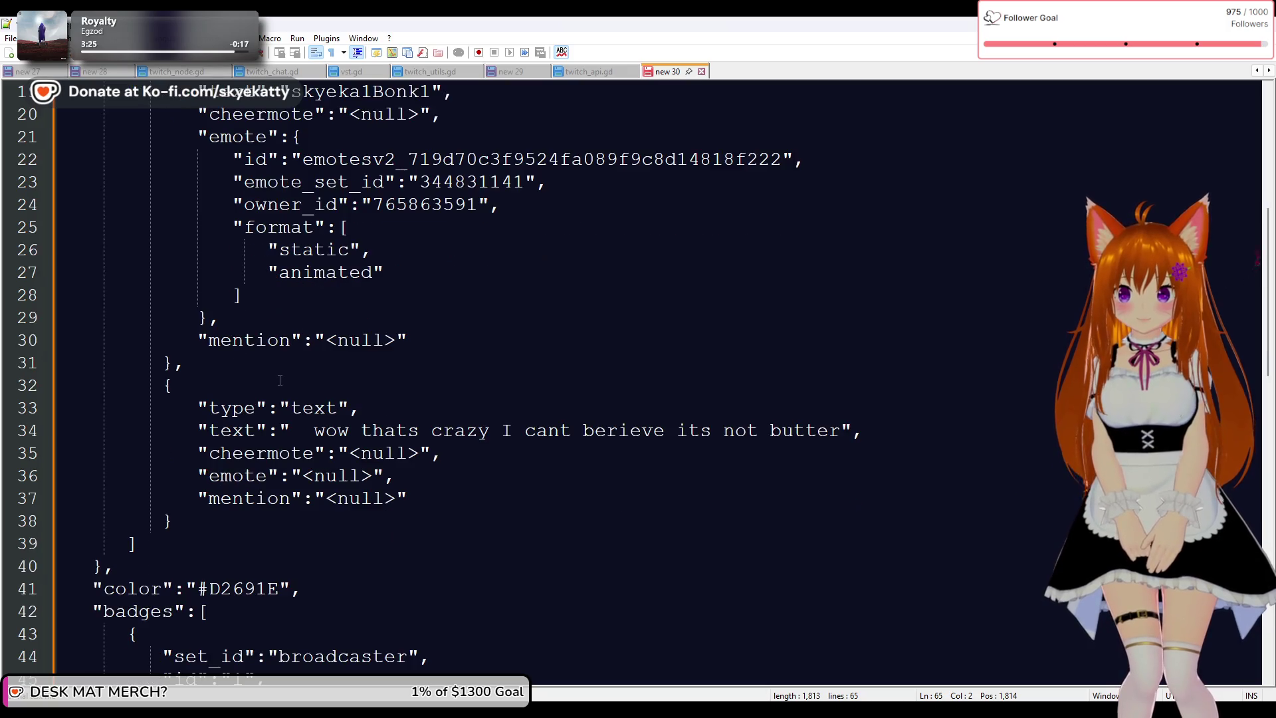
{"action": "scroll", "coordinate": [387, 371], "scroll_direction": "up", "scroll_amount": 3}
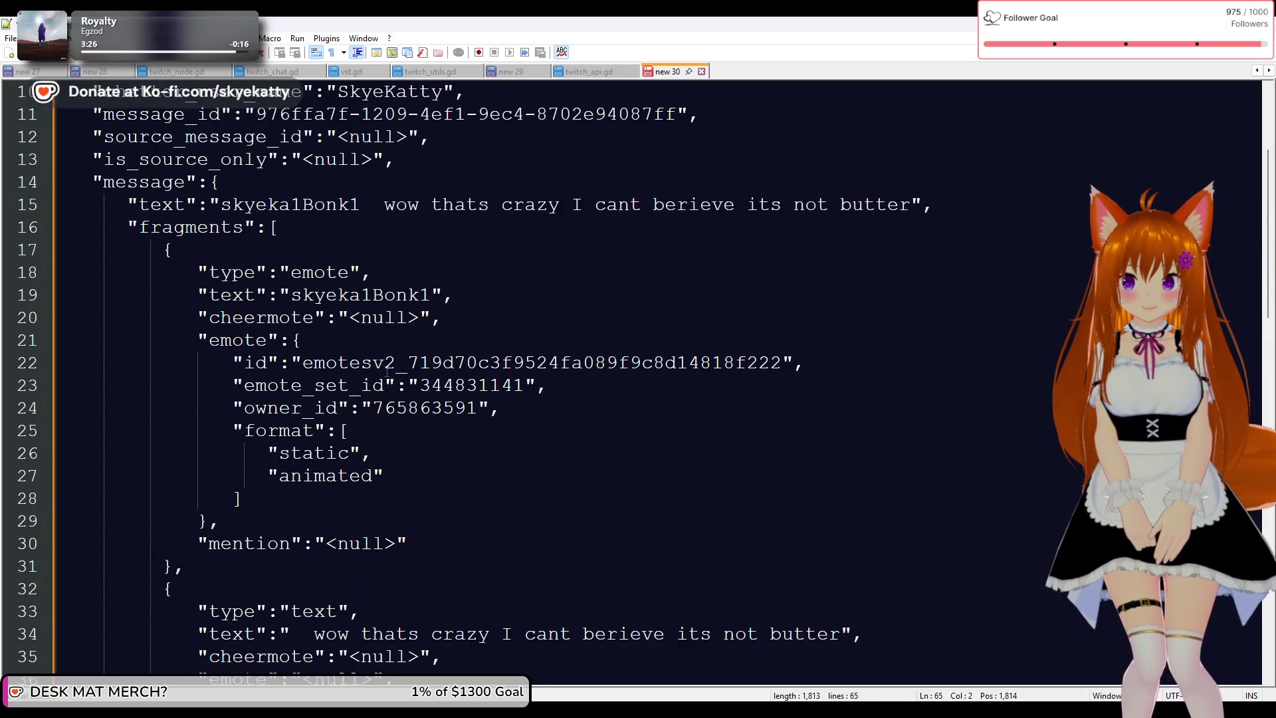
{"action": "scroll", "coordinate": [228, 421], "scroll_direction": "down", "scroll_amount": 2}
{"action": "scroll", "coordinate": [220, 452], "scroll_direction": "down", "scroll_amount": 1}
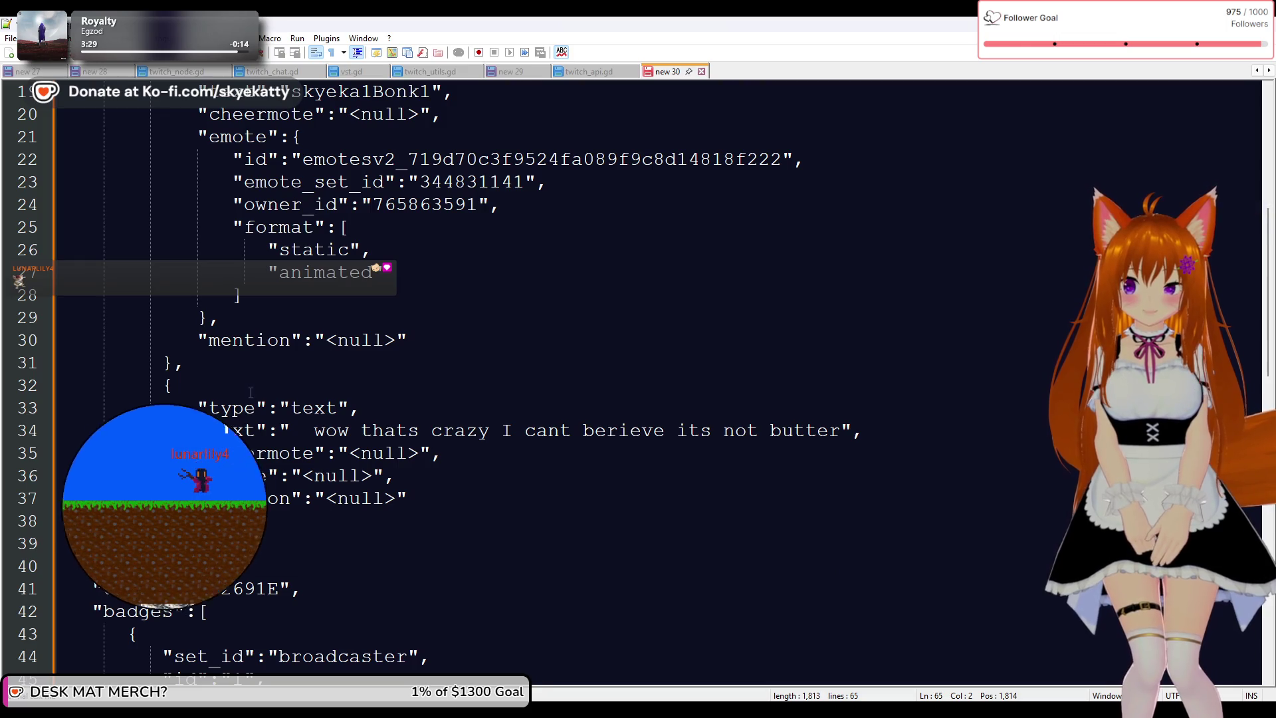
{"action": "scroll", "coordinate": [332, 400], "scroll_direction": "down", "scroll_amount": 1}
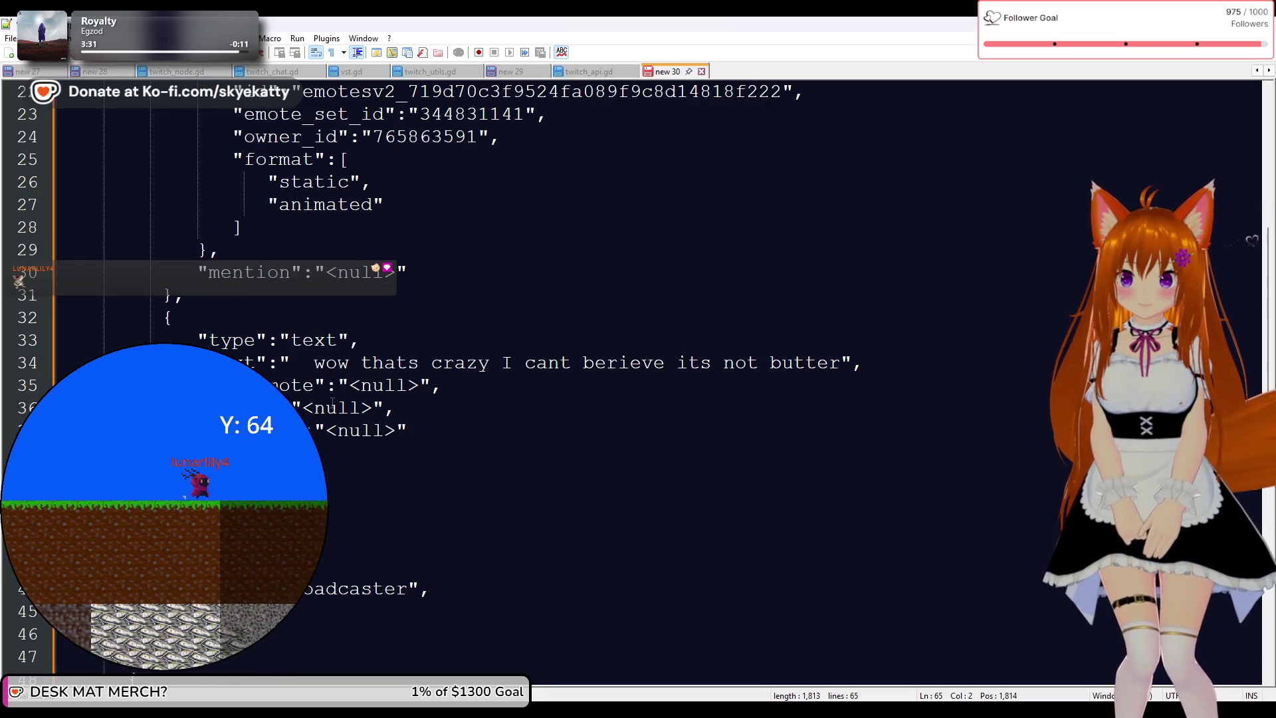
{"action": "scroll", "coordinate": [332, 401], "scroll_direction": "up", "scroll_amount": 4}
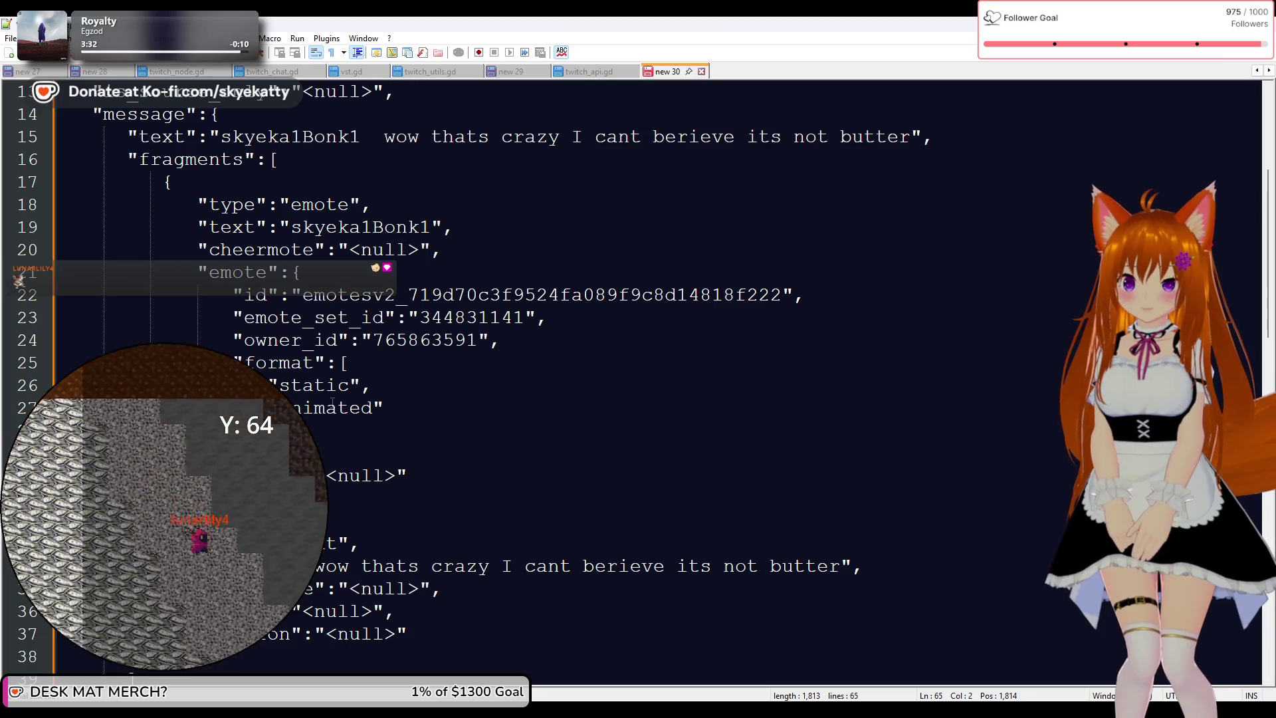
{"action": "scroll", "coordinate": [332, 401], "scroll_direction": "up", "scroll_amount": 1}
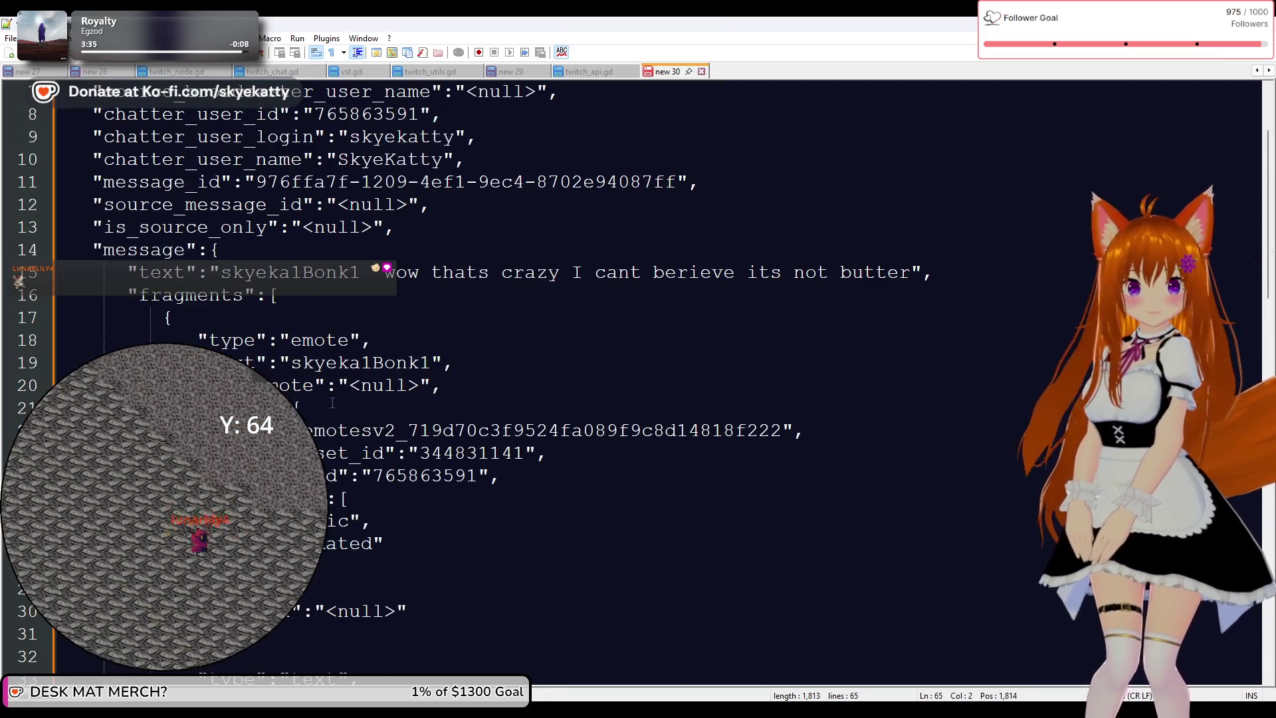
{"action": "scroll", "coordinate": [332, 401], "scroll_direction": "down", "scroll_amount": 3}
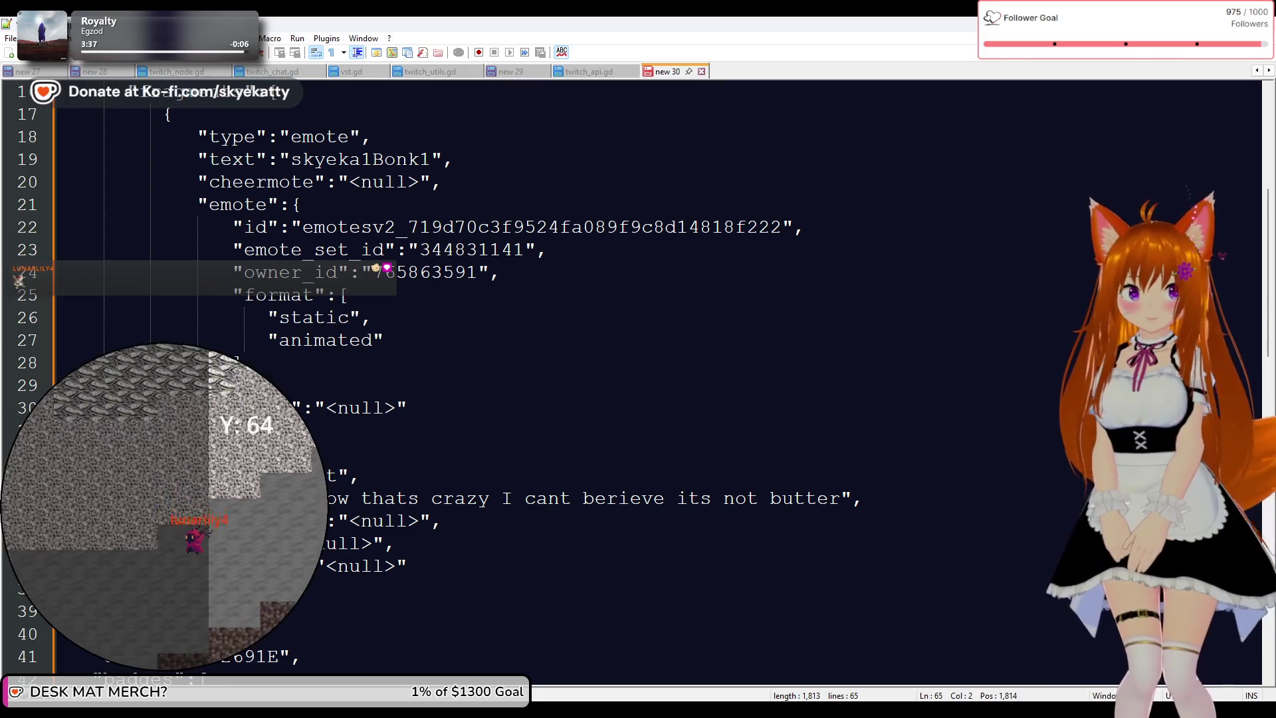
{"action": "scroll", "coordinate": [329, 360], "scroll_direction": "down", "scroll_amount": 1}
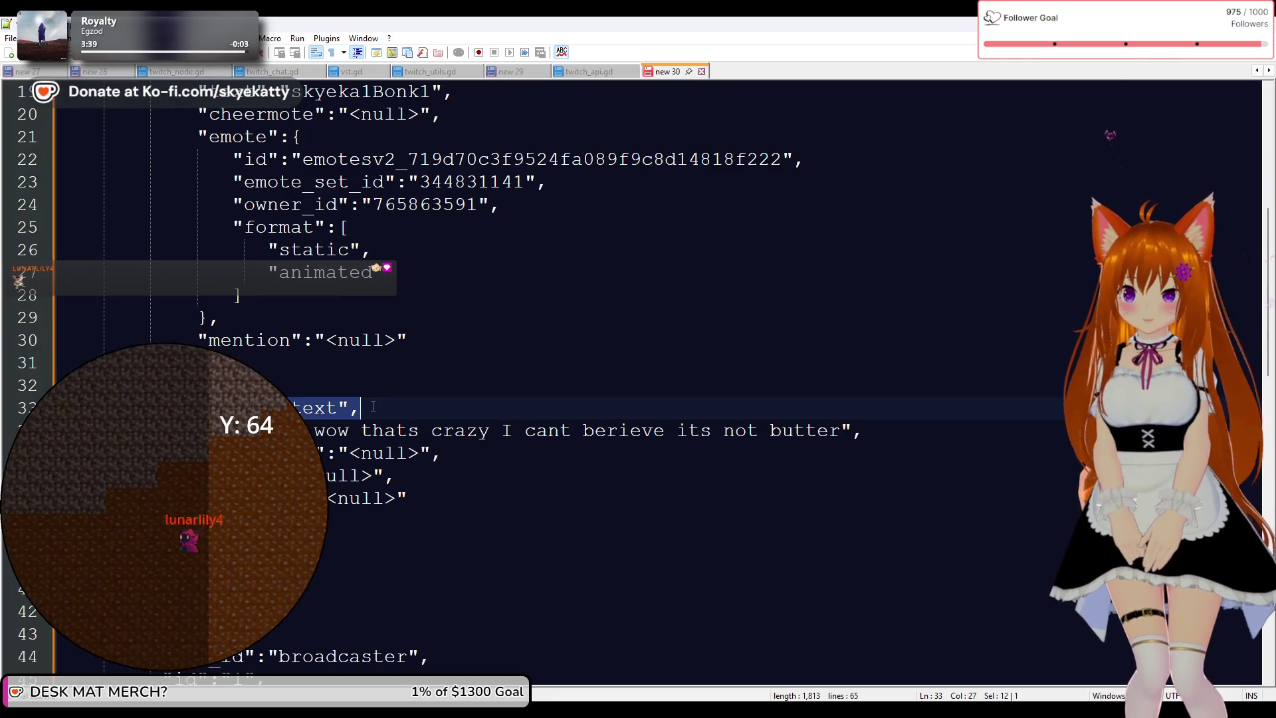
{"action": "left_click_drag", "start_coordinate": [363, 432], "coordinate": [759, 435]}
{"action": "key", "text": "Down"}
{"action": "key", "text": "Down"}
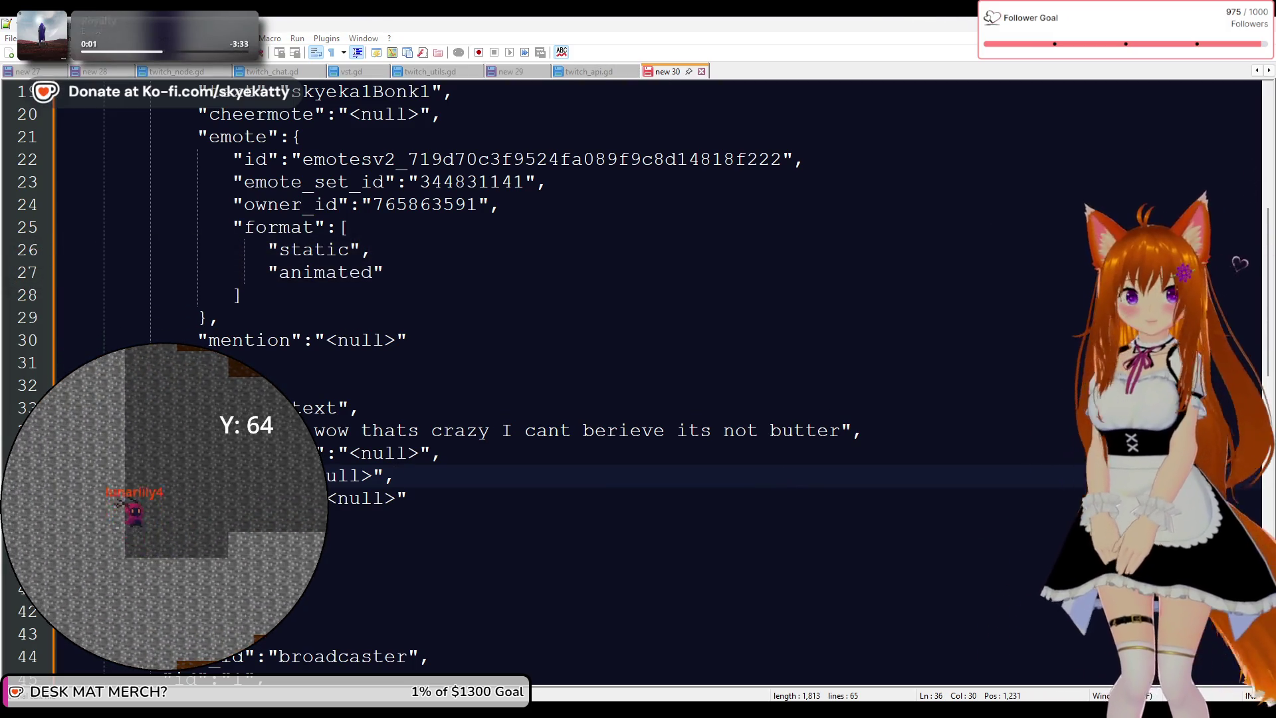
{"action": "key", "text": "alt+Tab"}
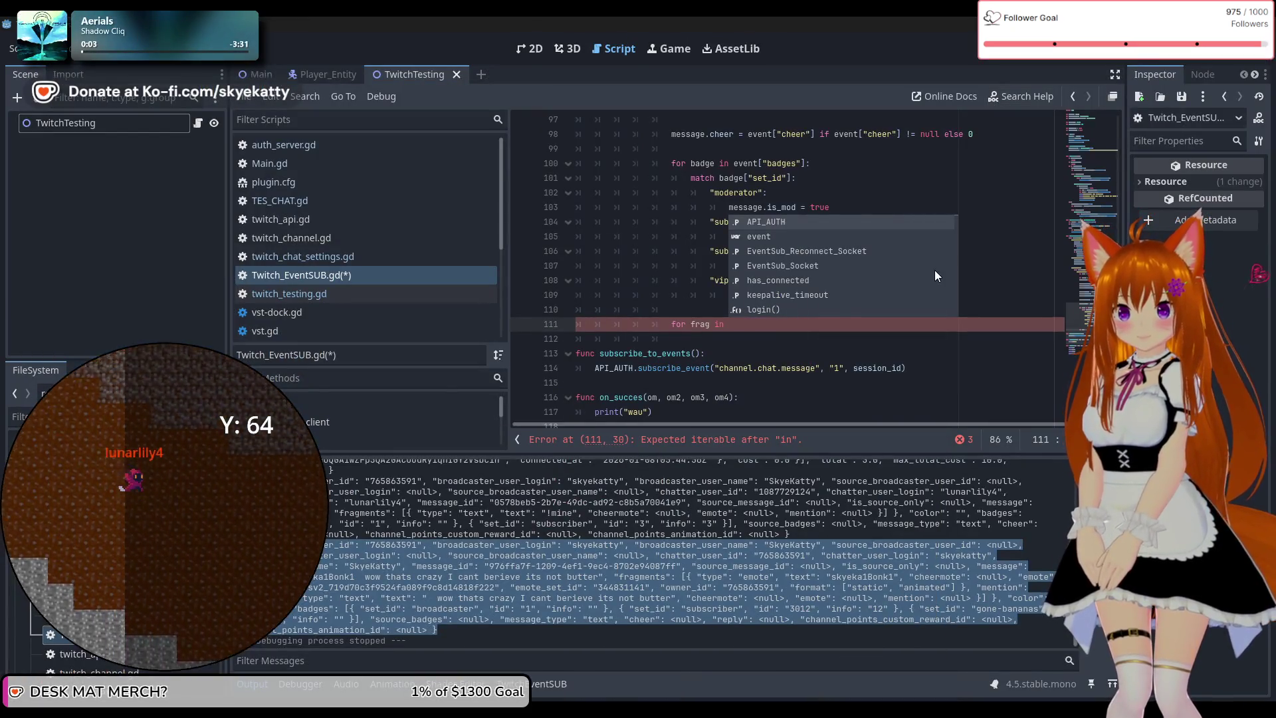
Delete the unfinished 'for frag in' line and run the project
{"action": "left_click", "coordinate": [1011, 303]}
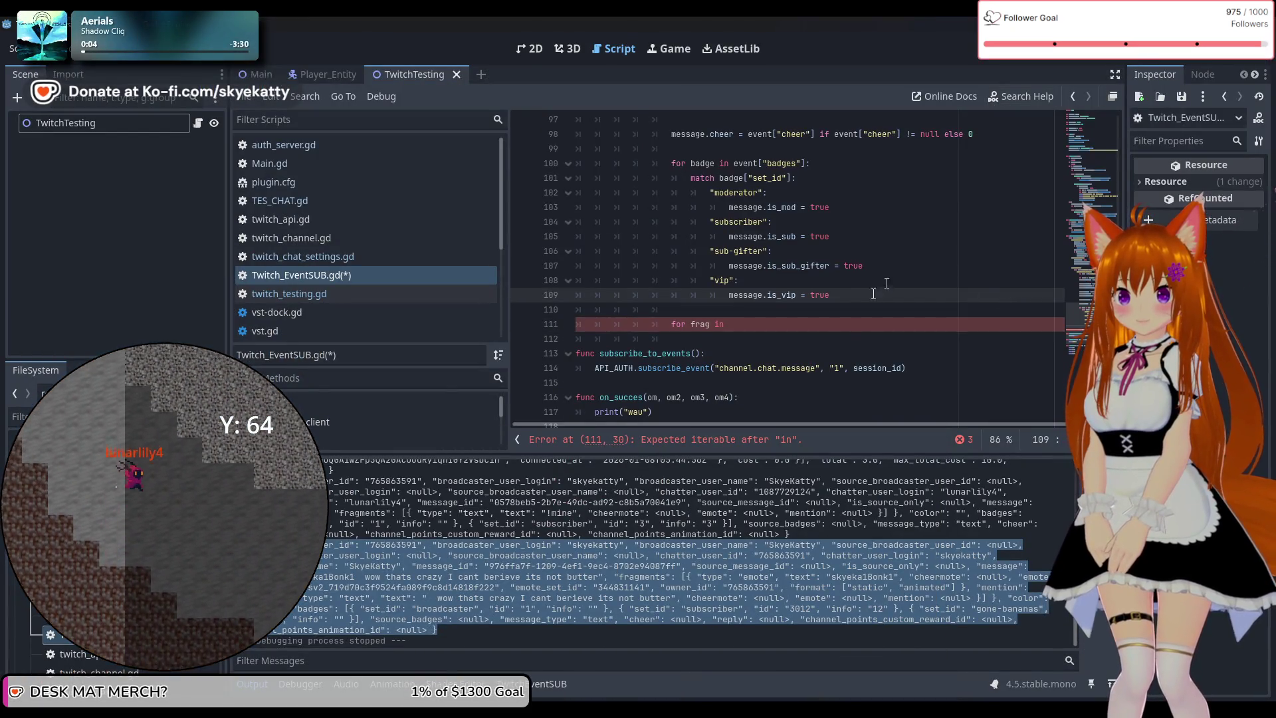
{"action": "left_click", "coordinate": [841, 327]}
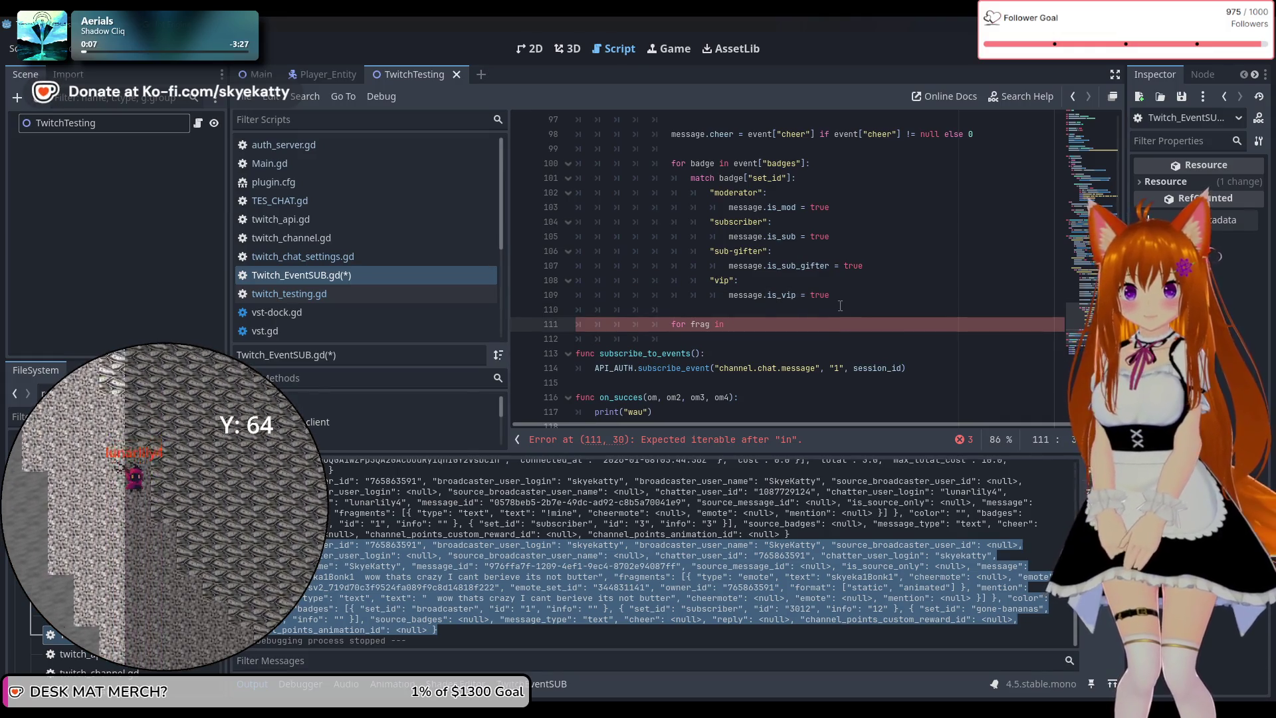
{"action": "left_click_drag", "start_coordinate": [751, 322], "coordinate": [576, 325]}
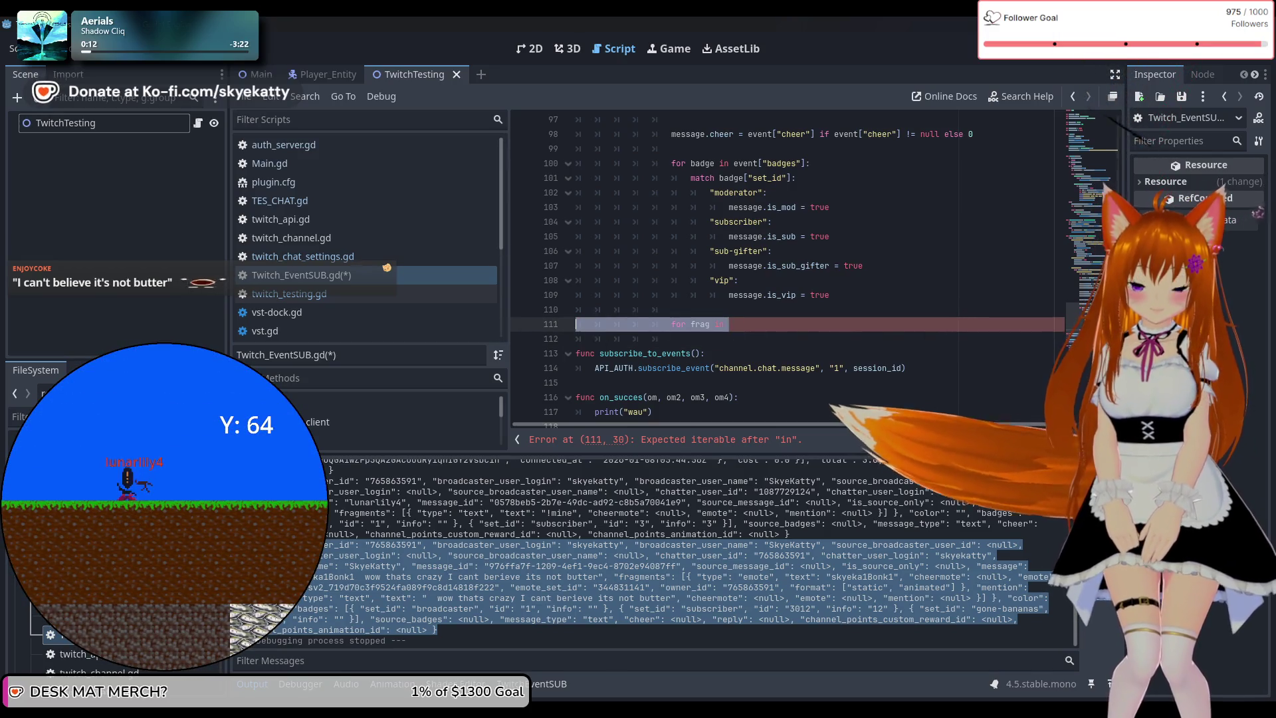
{"action": "key", "text": "BackSpace"}
{"action": "key", "text": "BackSpace"}
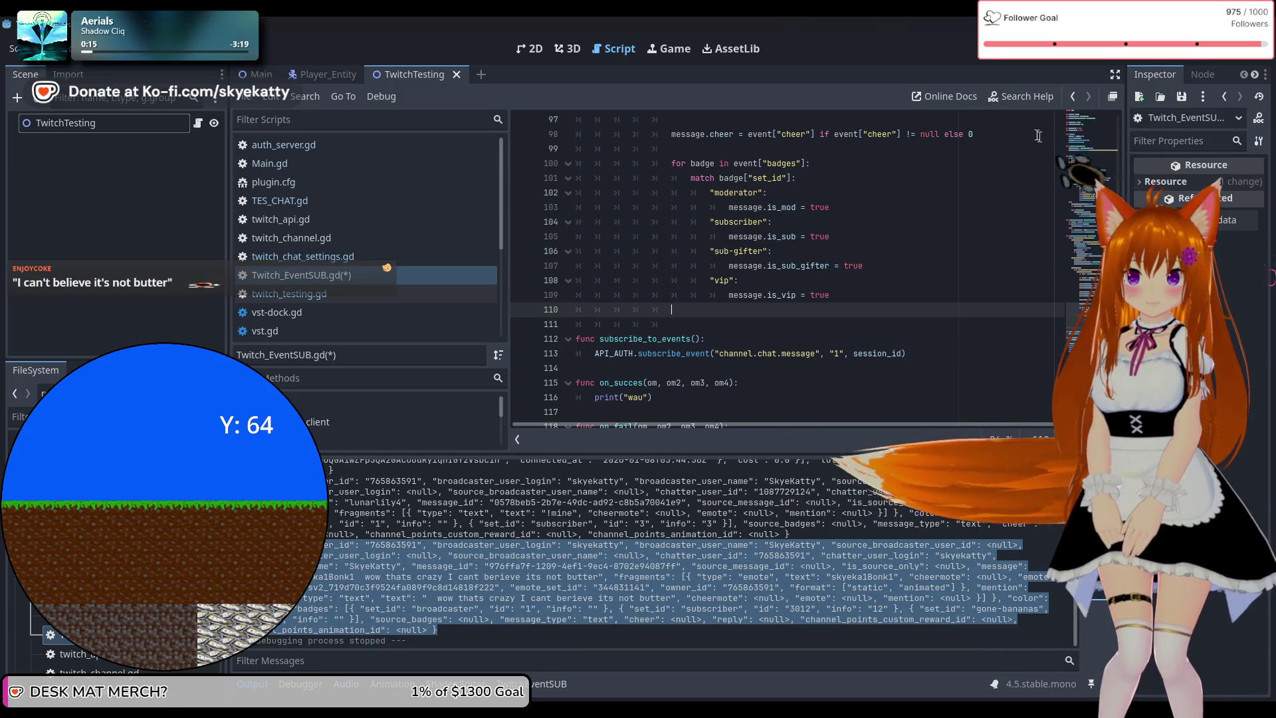
{"action": "left_click", "coordinate": [1054, 58]}
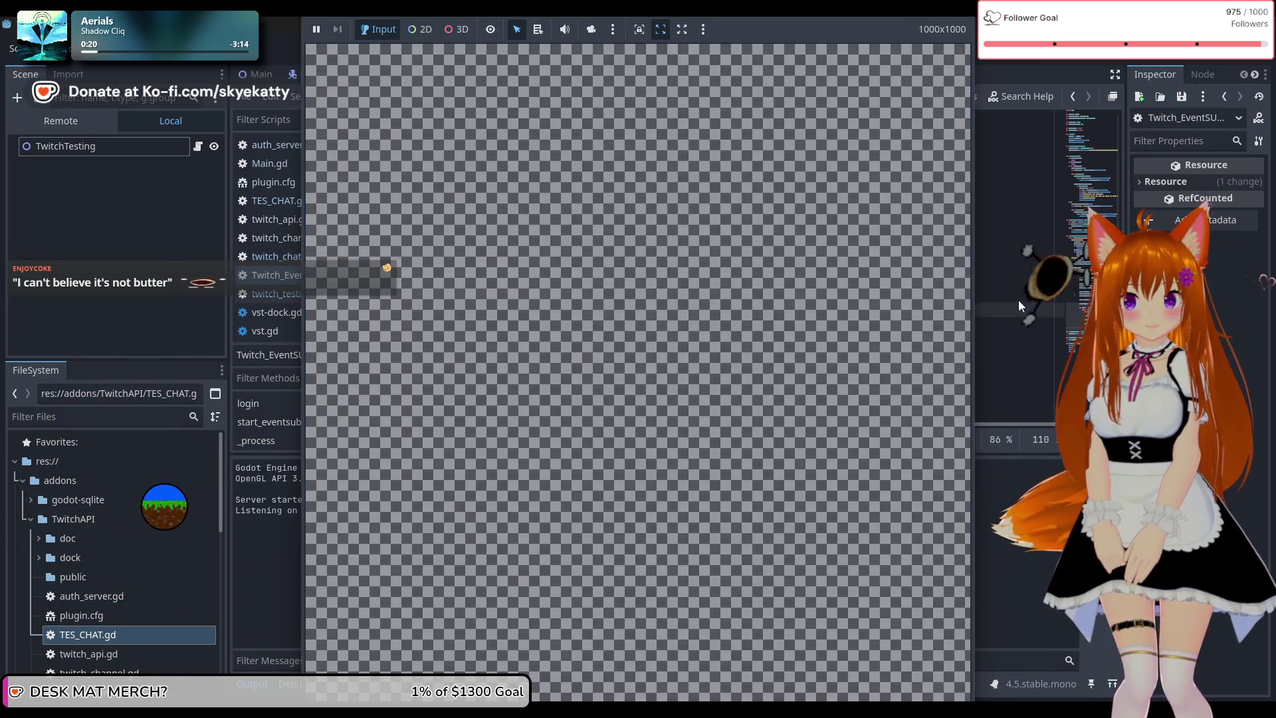
Stop the game, close the print(event) line on line 84, and relaunch with F6
{"action": "scroll", "coordinate": [972, 306], "scroll_direction": "up", "scroll_amount": 5}
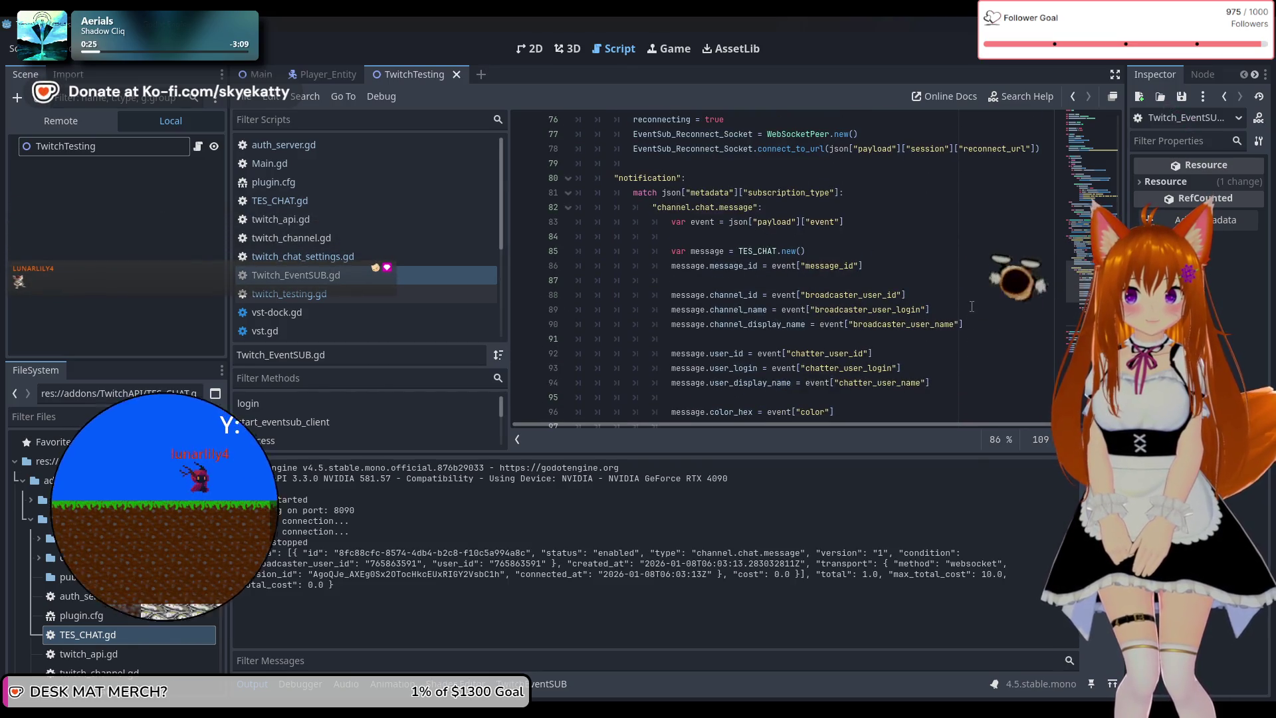
{"action": "scroll", "coordinate": [972, 306], "scroll_direction": "down", "scroll_amount": 8}
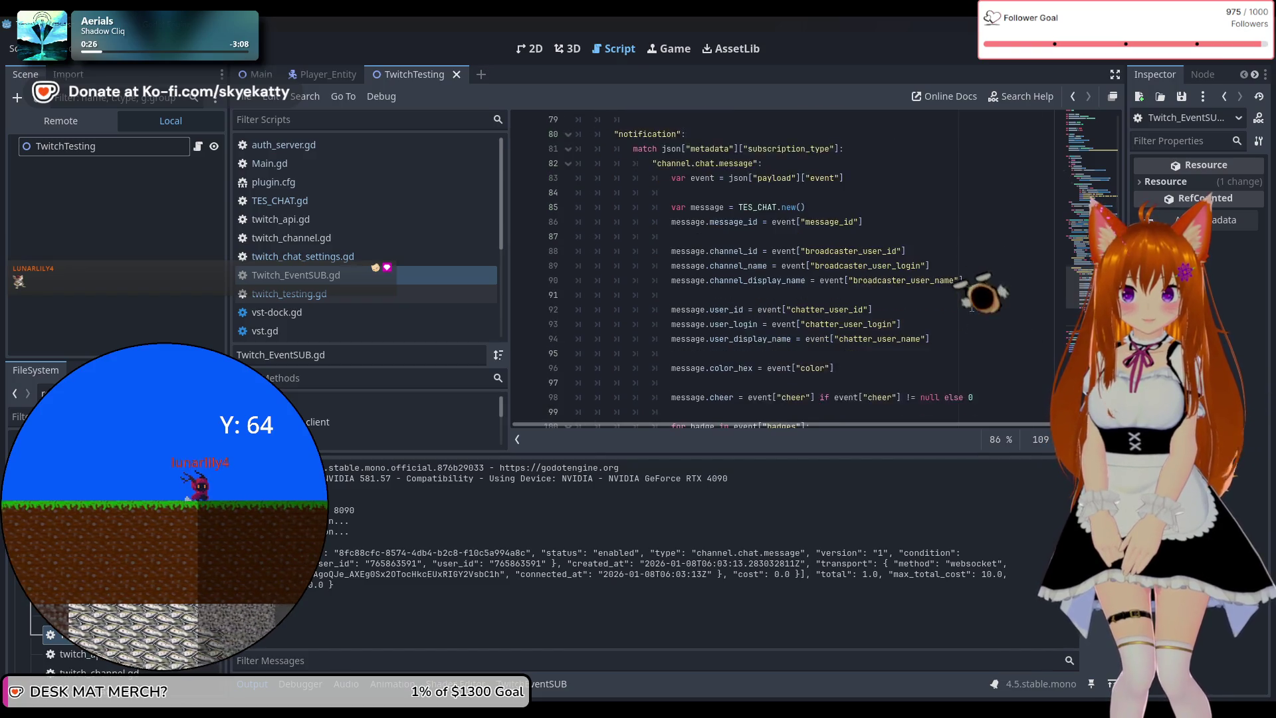
{"action": "scroll", "coordinate": [962, 299], "scroll_direction": "up", "scroll_amount": 8}
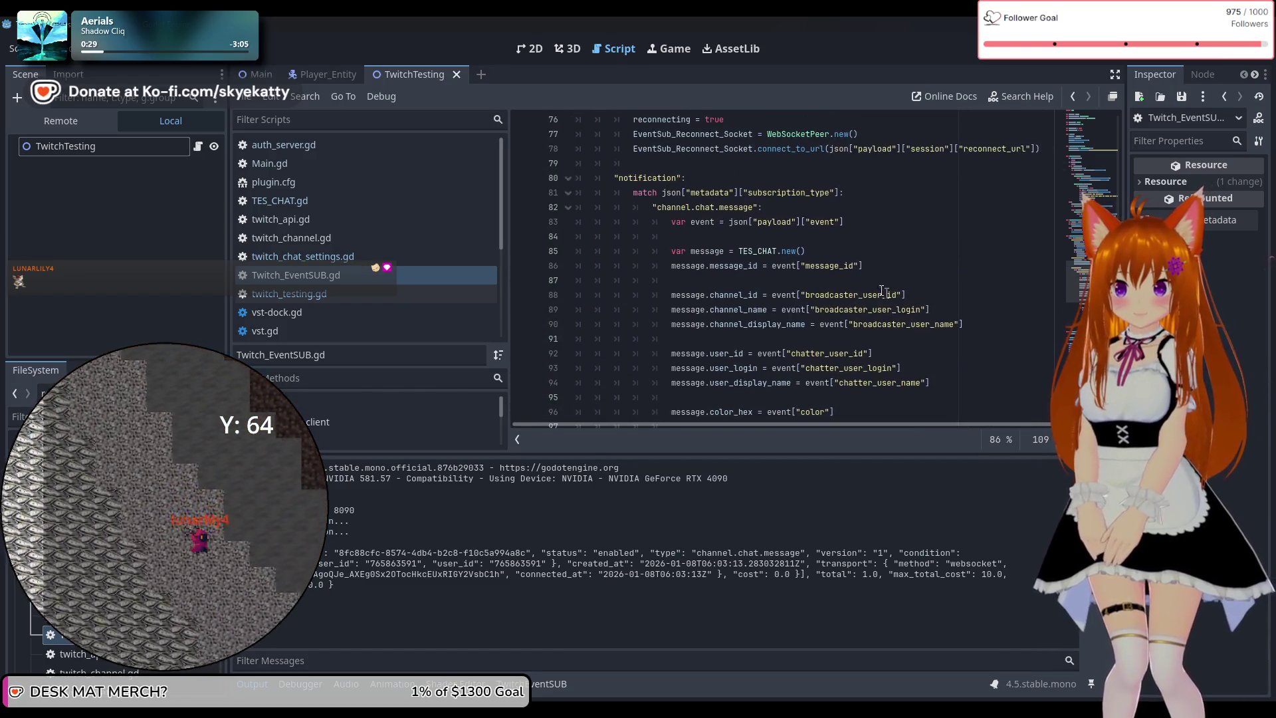
{"action": "left_click", "coordinate": [823, 238]}
{"action": "left_click", "coordinate": [1070, 64]}
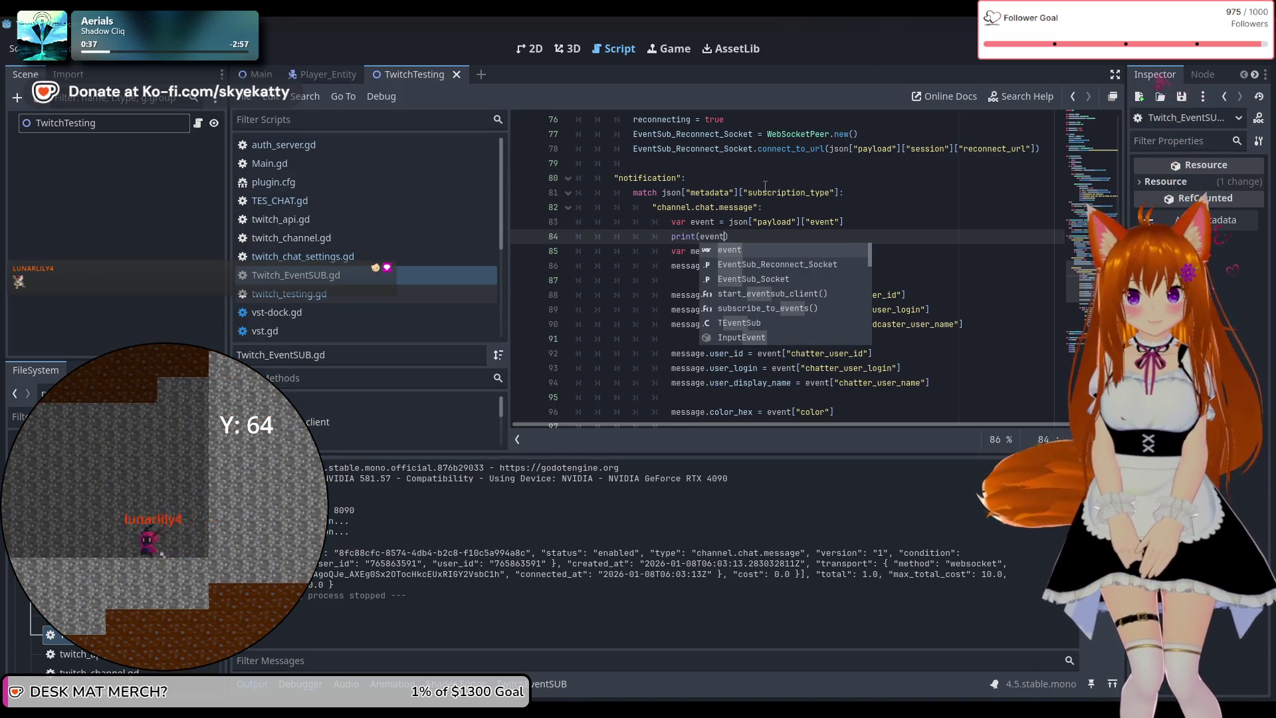
{"action": "type", "text": ")"}
{"action": "key", "text": "Return"}
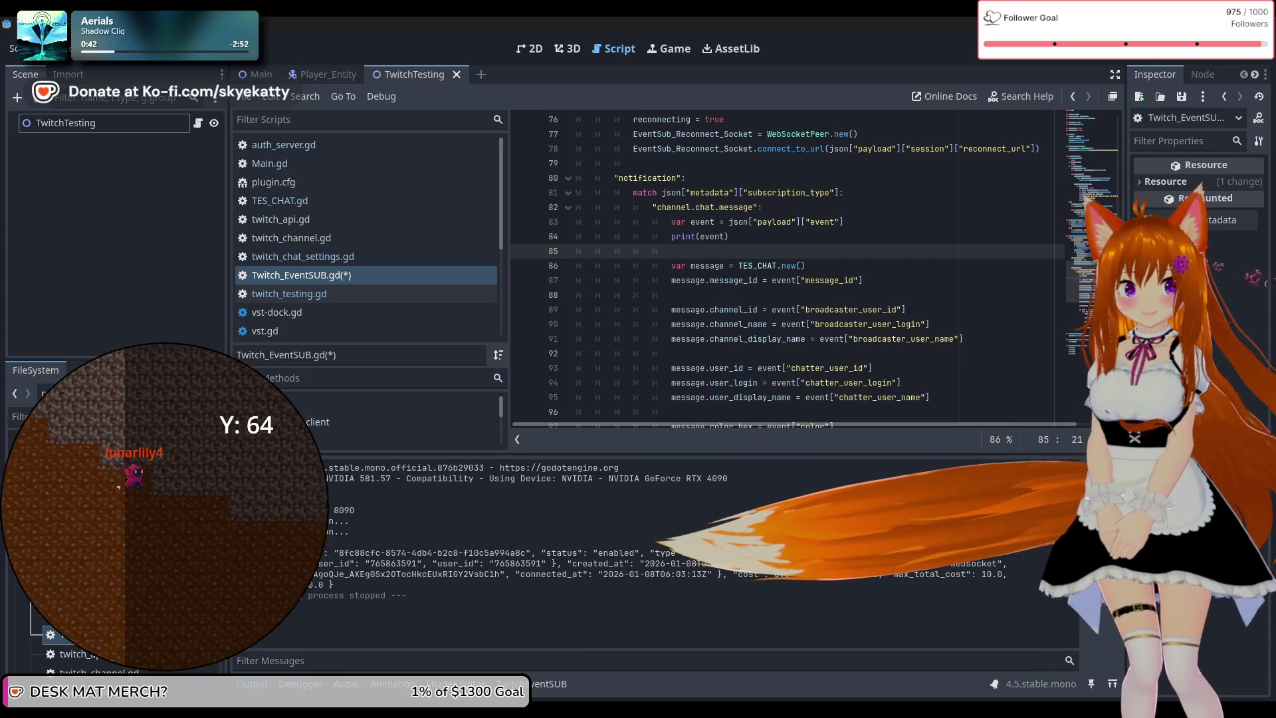
{"action": "key", "text": "F6"}
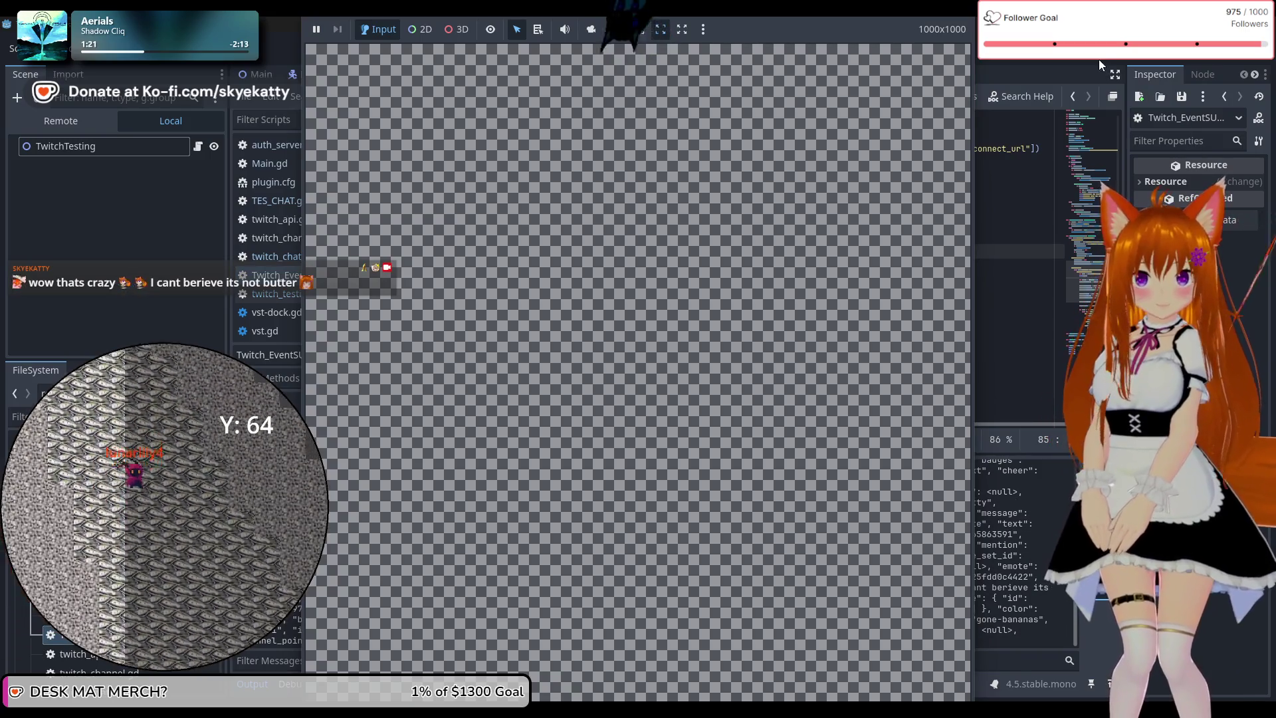
Stop the game and copy the printed chat event from the Output panel
{"action": "key", "text": "F8"}
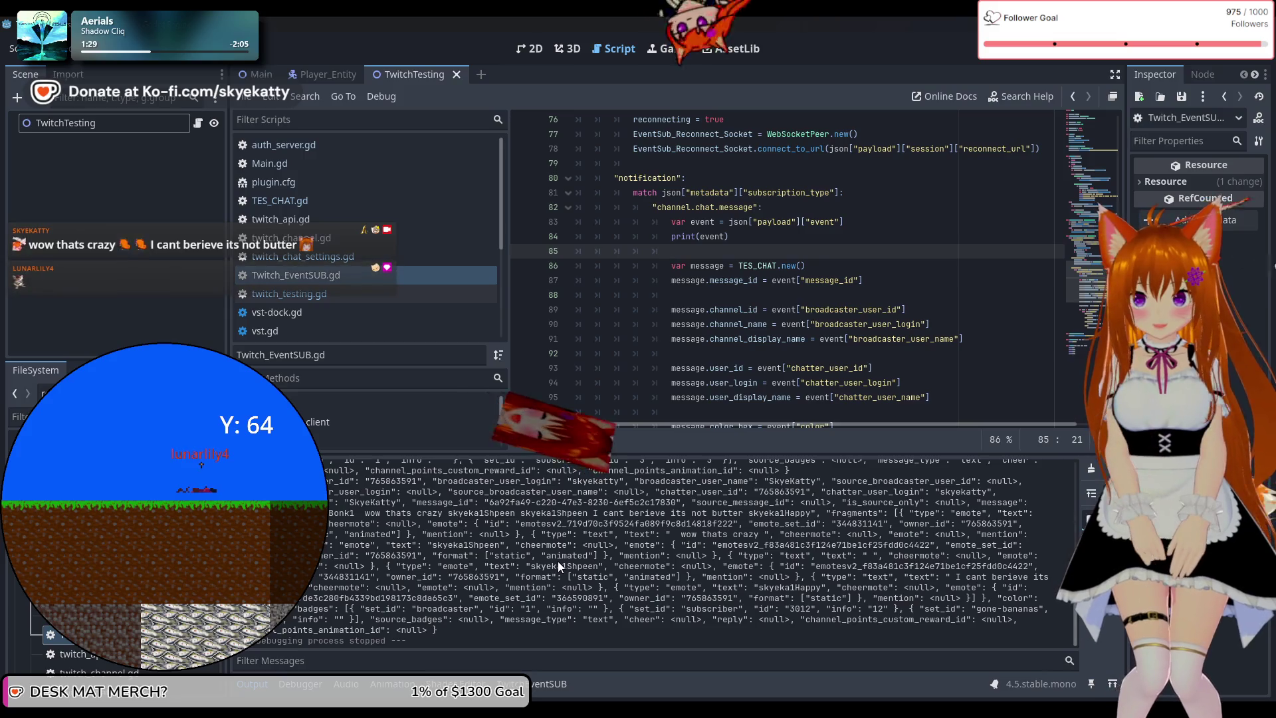
{"action": "mouse_move", "coordinate": [438, 630]}
{"action": "left_mouse_down"}
{"action": "mouse_move", "coordinate": [346, 592]}
{"action": "mouse_move", "coordinate": [320, 565]}
{"action": "left_mouse_up"}
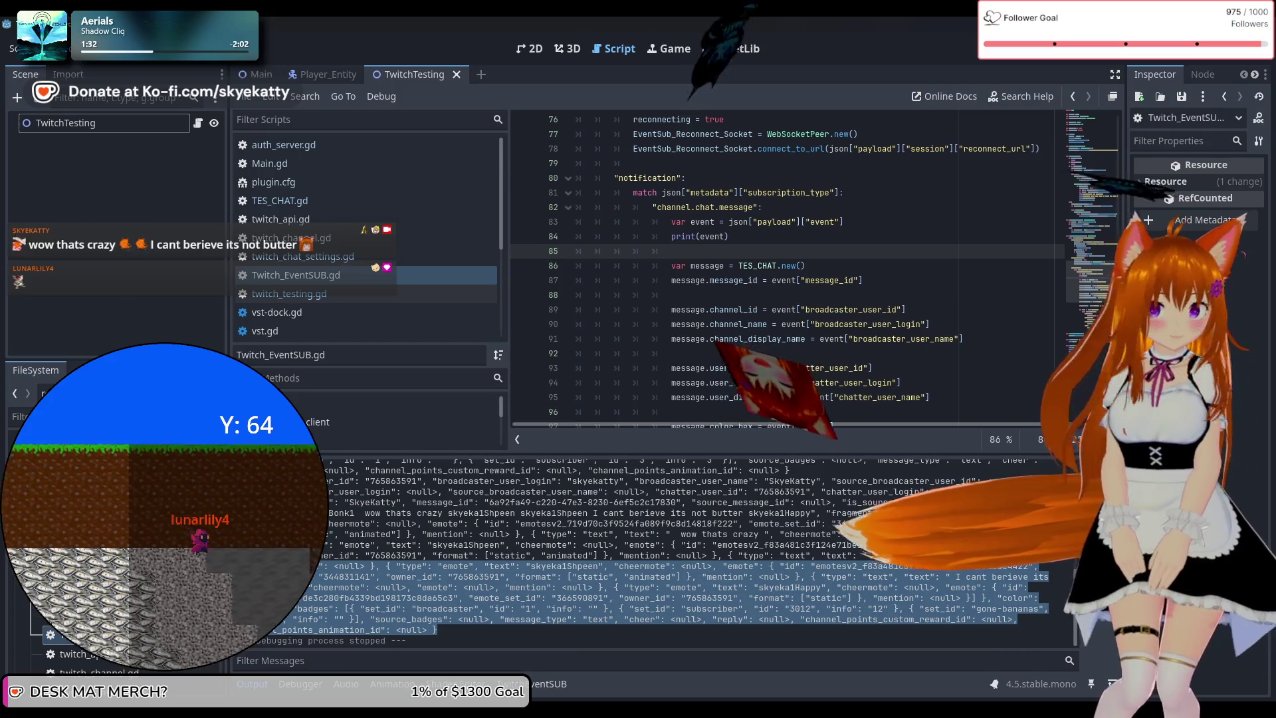
{"action": "left_click_drag", "start_coordinate": [319, 566], "coordinate": [309, 480]}
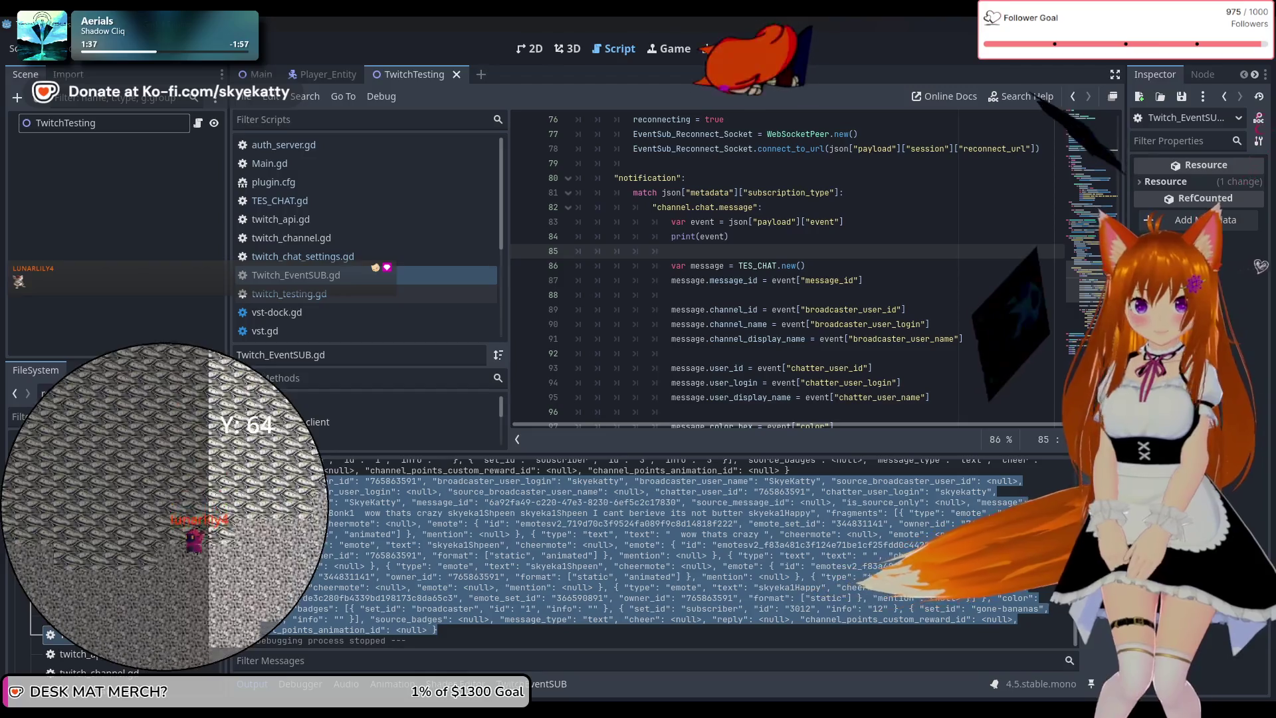
{"action": "right_click", "coordinate": [400, 500]}
{"action": "left_click", "coordinate": [416, 508]}
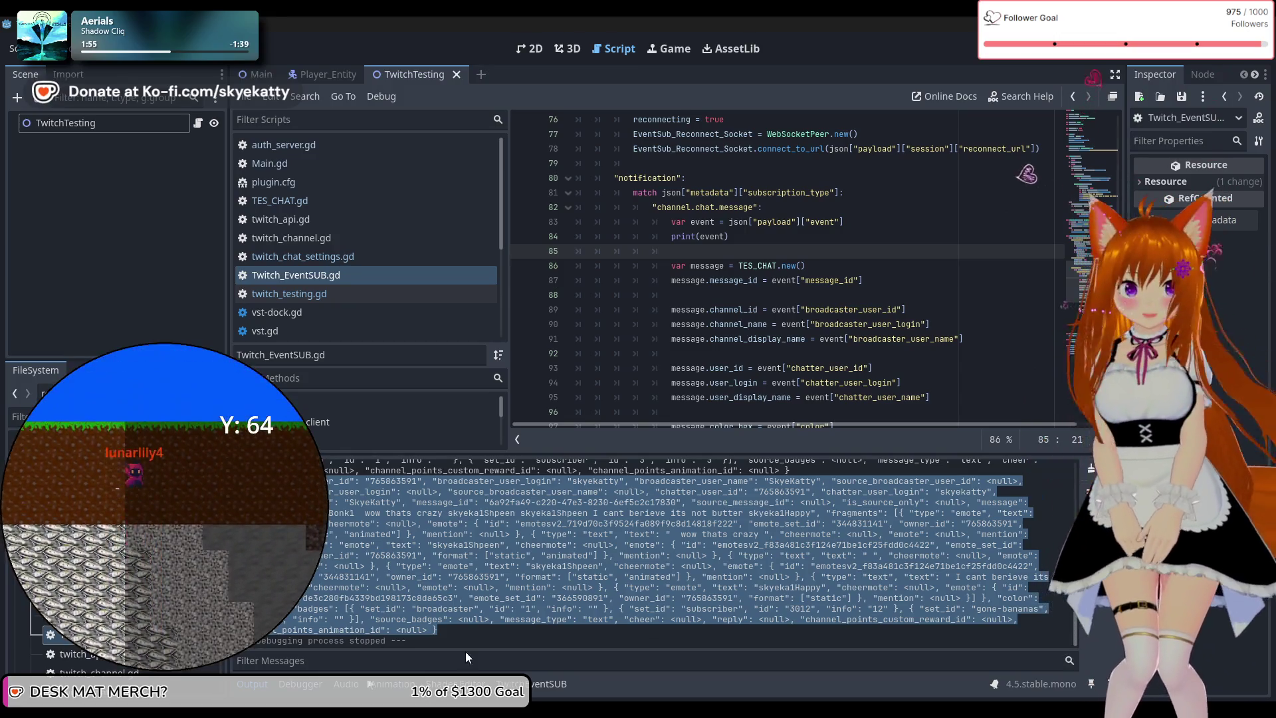
{"action": "key", "text": "alt+Tab"}
{"action": "left_click", "coordinate": [469, 497]}
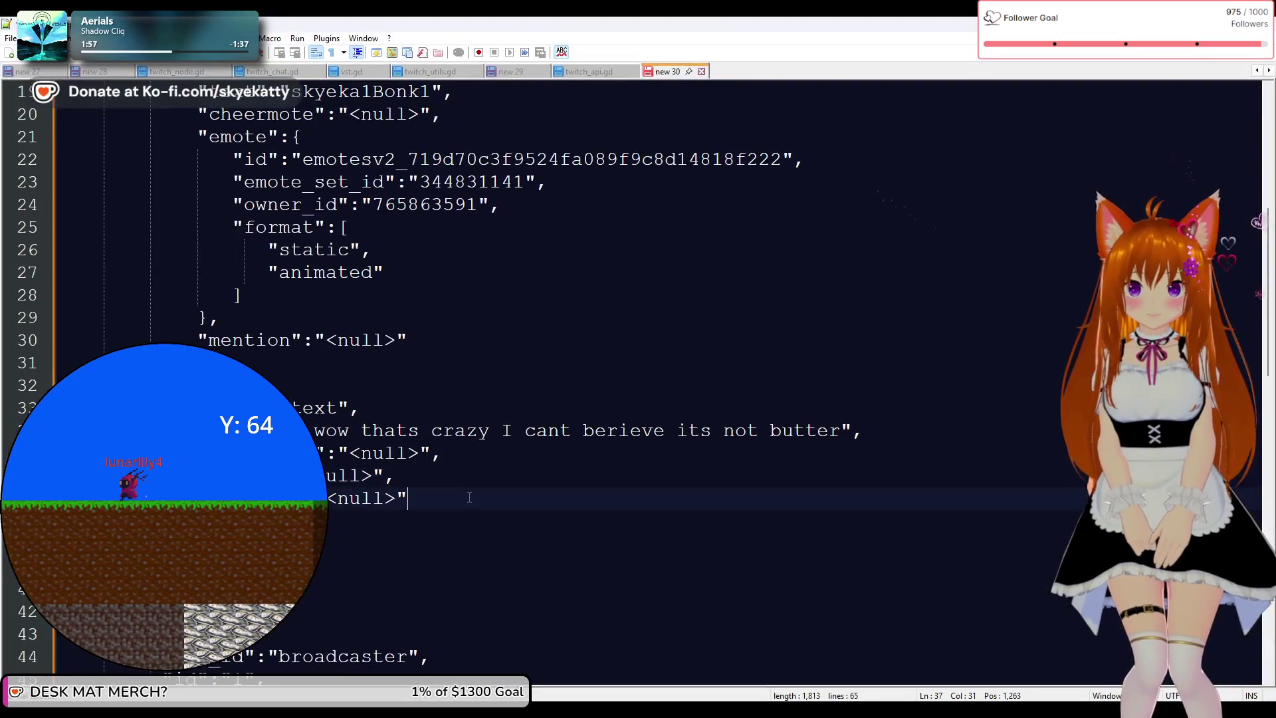
Replace the Notepad++ document with the copied chat event JSON and scroll through it
{"action": "key", "text": "ctrl+a"}
{"action": "key", "text": "ctrl+v"}
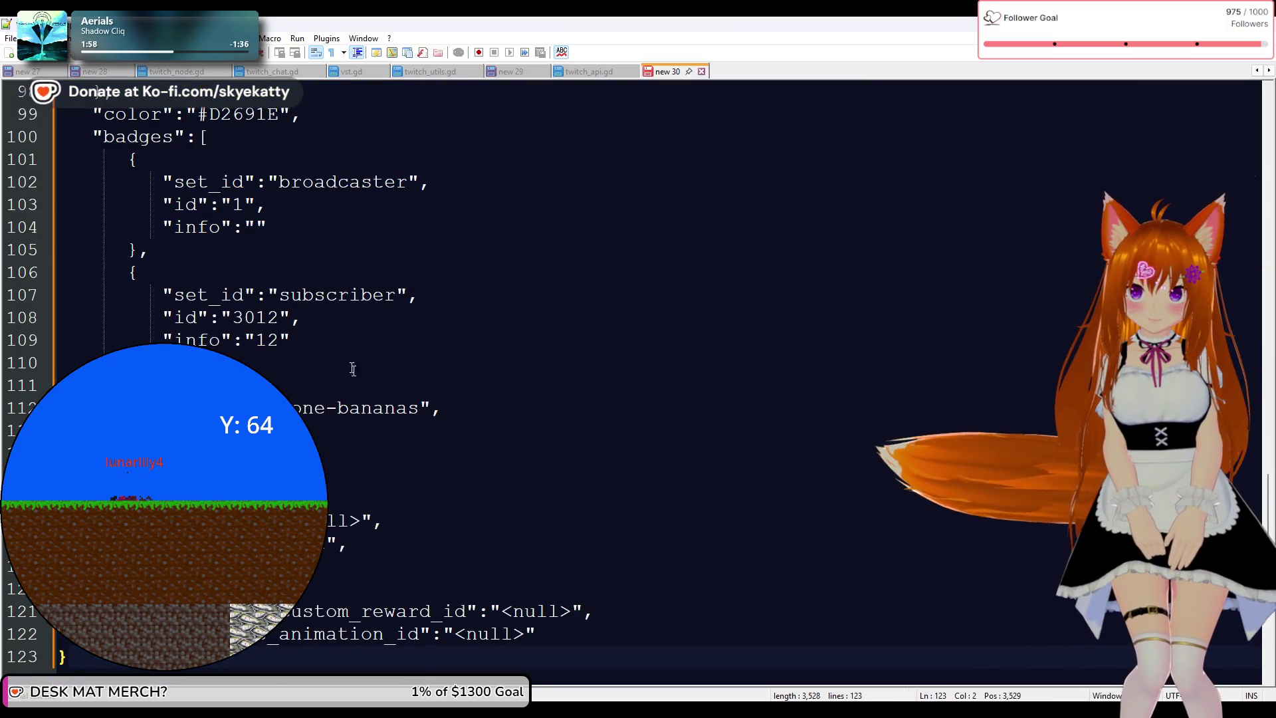
{"action": "scroll", "coordinate": [421, 397], "scroll_direction": "up", "scroll_amount": 3}
{"action": "scroll", "coordinate": [422, 397], "scroll_direction": "down", "scroll_amount": 3}
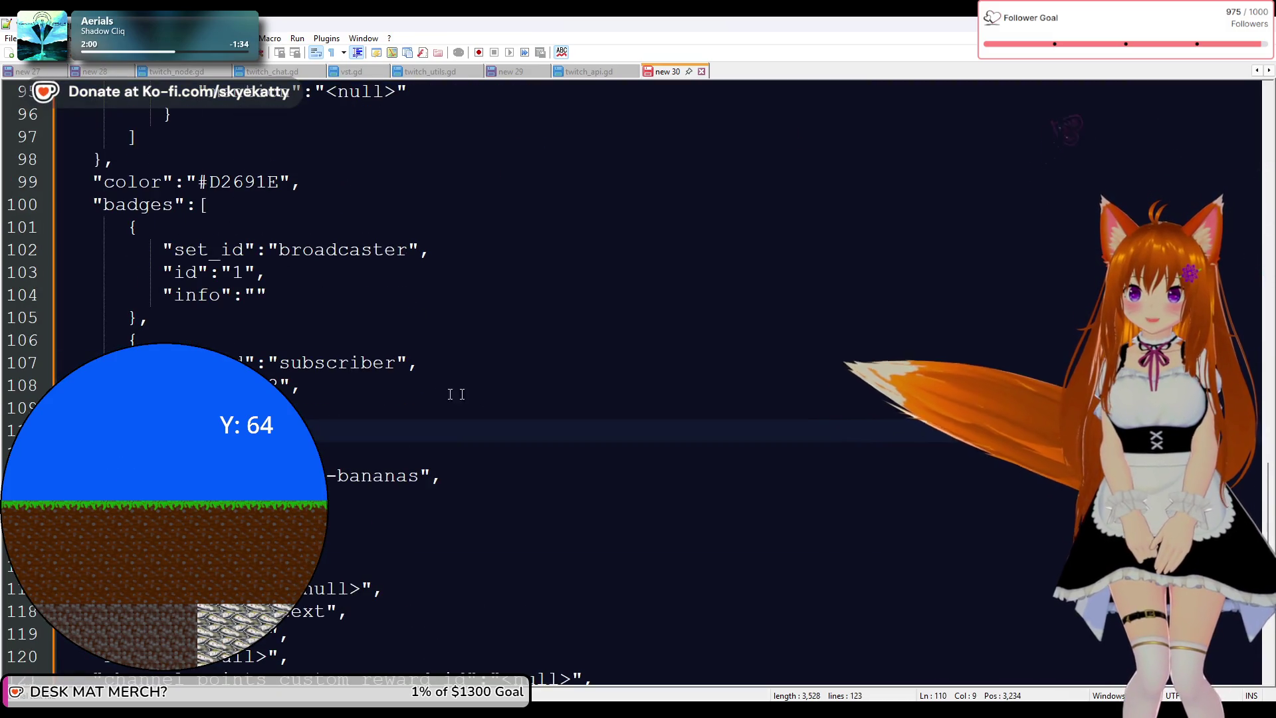
{"action": "scroll", "coordinate": [422, 397], "scroll_direction": "down", "scroll_amount": 4}
{"action": "scroll", "coordinate": [415, 409], "scroll_direction": "up", "scroll_amount": 4}
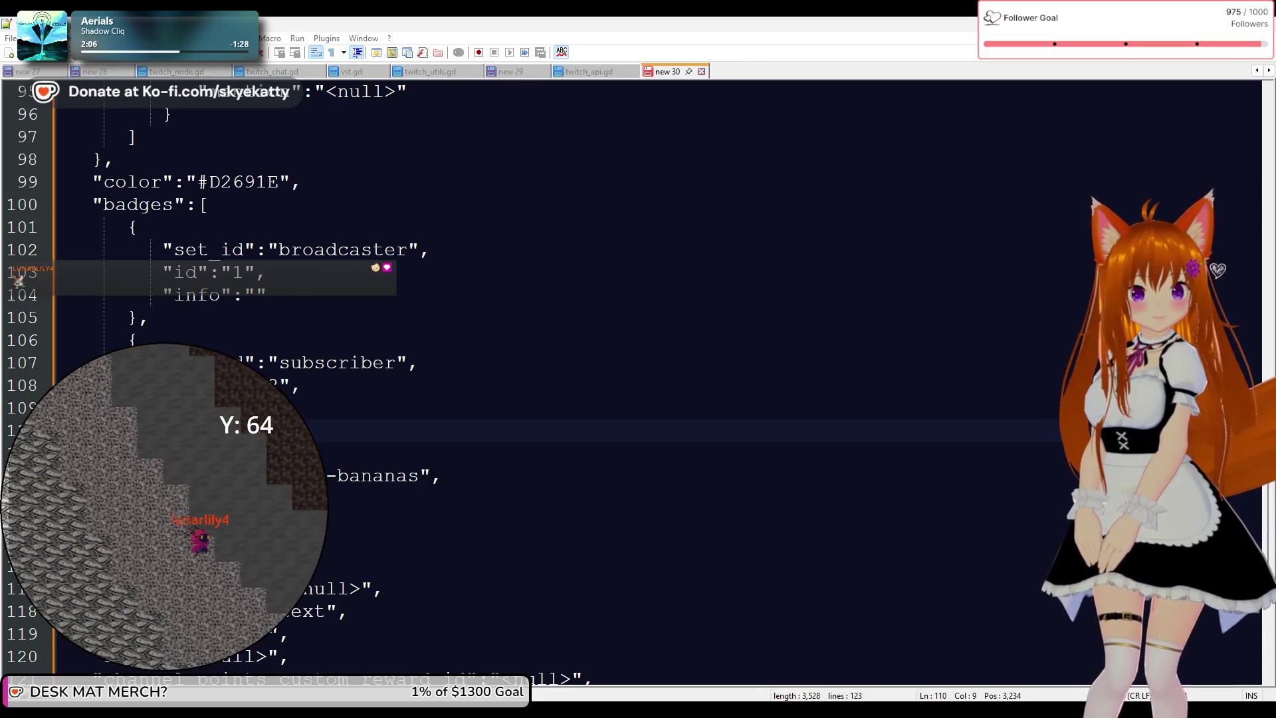
{"action": "scroll", "coordinate": [484, 335], "scroll_direction": "up", "scroll_amount": 7}
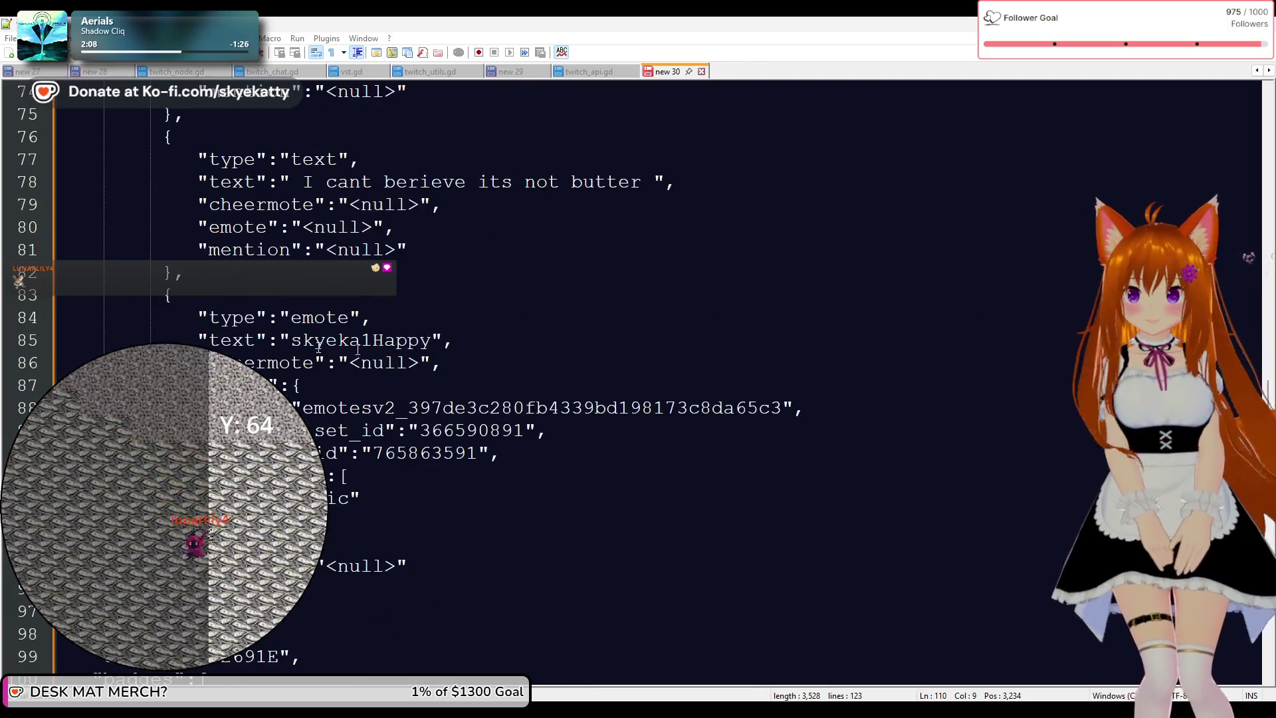
{"action": "scroll", "coordinate": [372, 334], "scroll_direction": "up", "scroll_amount": 3}
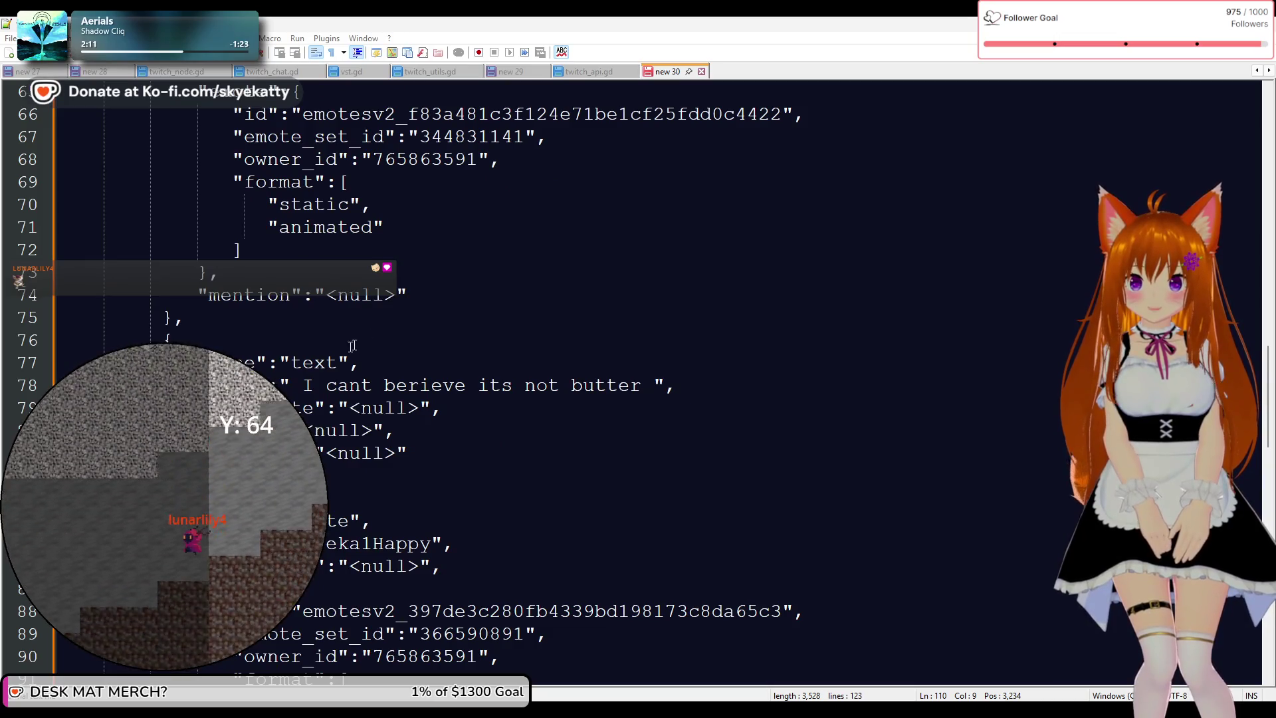
{"action": "scroll", "coordinate": [602, 374], "scroll_direction": "up", "scroll_amount": 3}
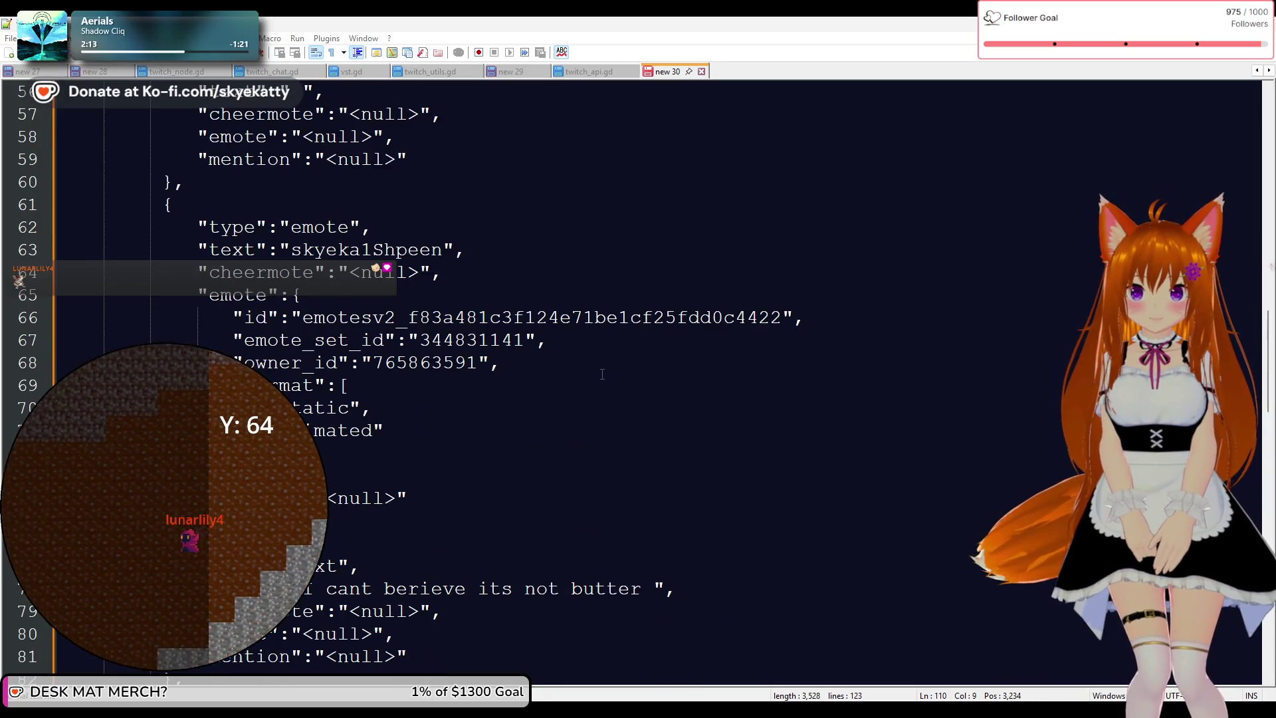
{"action": "scroll", "coordinate": [603, 374], "scroll_direction": "up", "scroll_amount": 3}
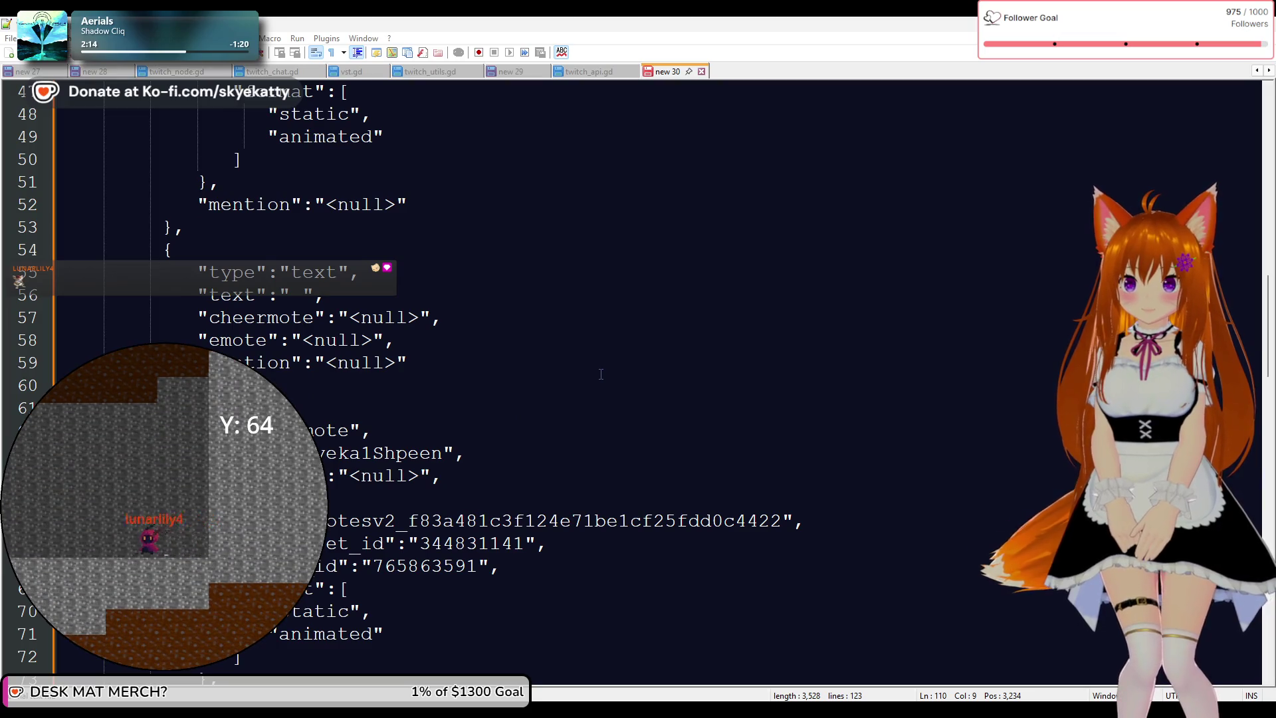
{"action": "scroll", "coordinate": [525, 366], "scroll_direction": "up", "scroll_amount": 8}
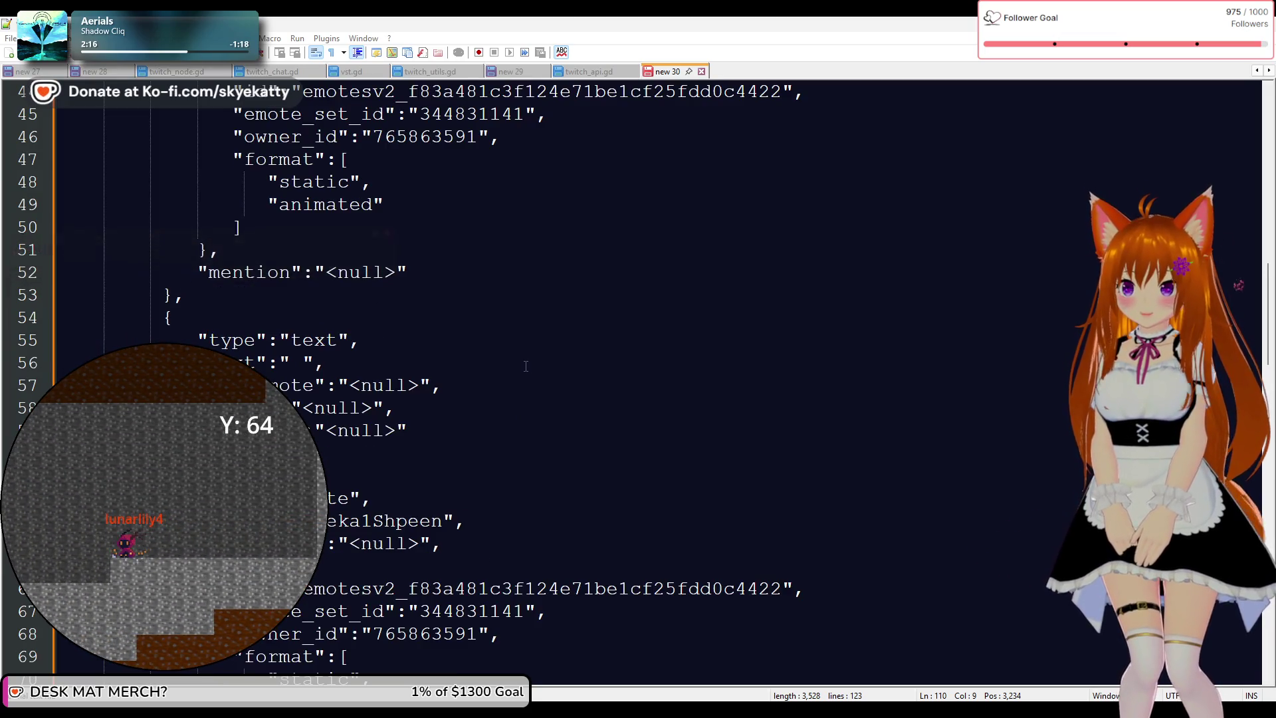
{"action": "scroll", "coordinate": [526, 366], "scroll_direction": "up", "scroll_amount": 5}
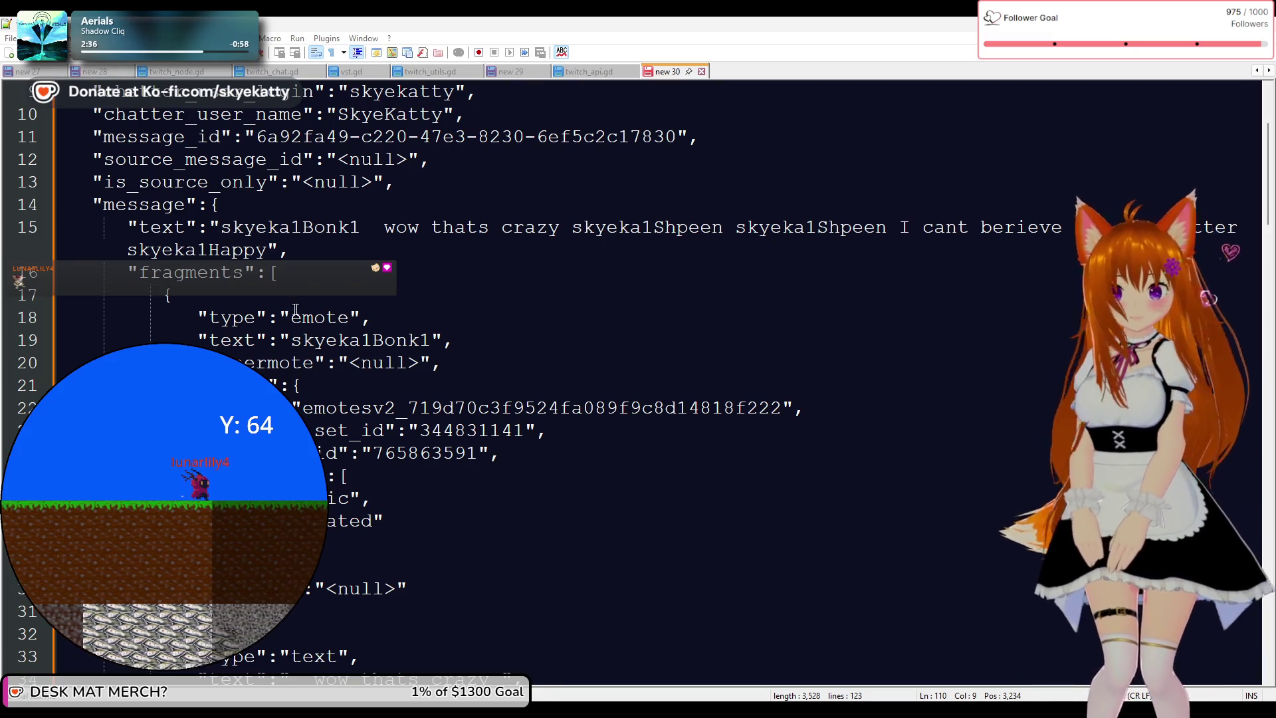
Scroll down the chat event JSON to its fragments list
{"action": "scroll", "coordinate": [282, 280], "scroll_direction": "down", "scroll_amount": 6}
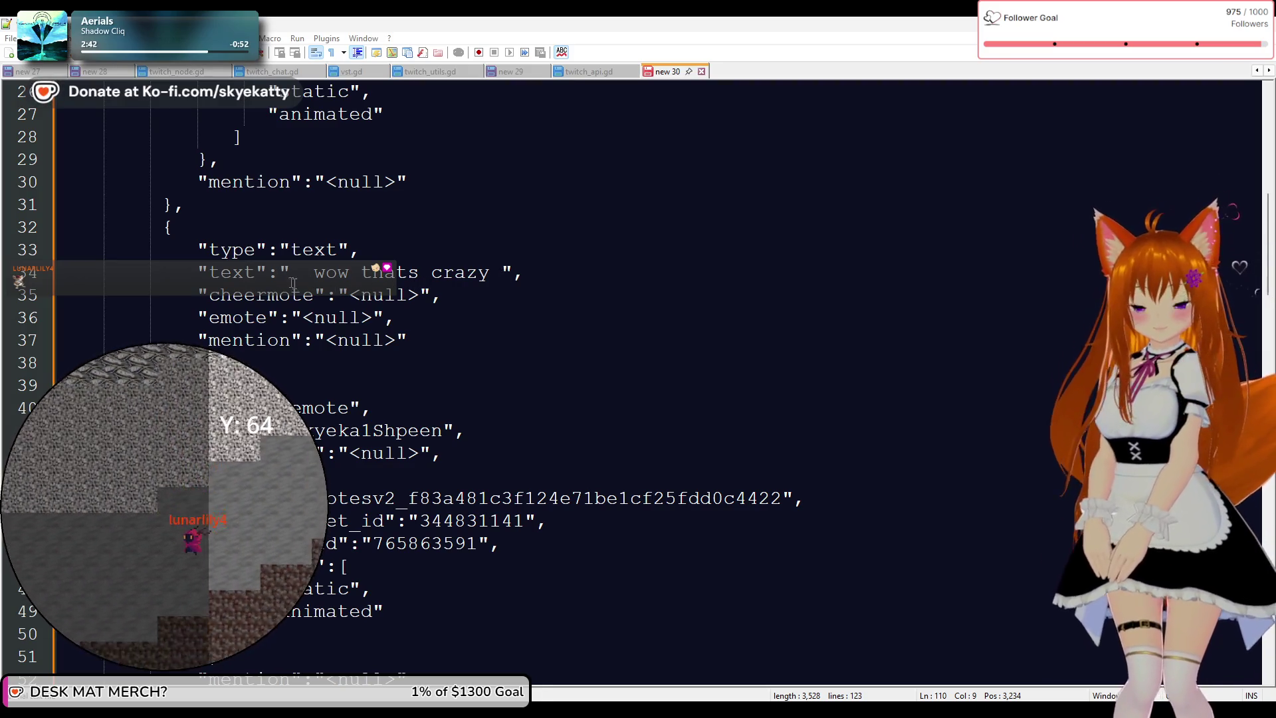
{"action": "scroll", "coordinate": [293, 283], "scroll_direction": "down", "scroll_amount": 1}
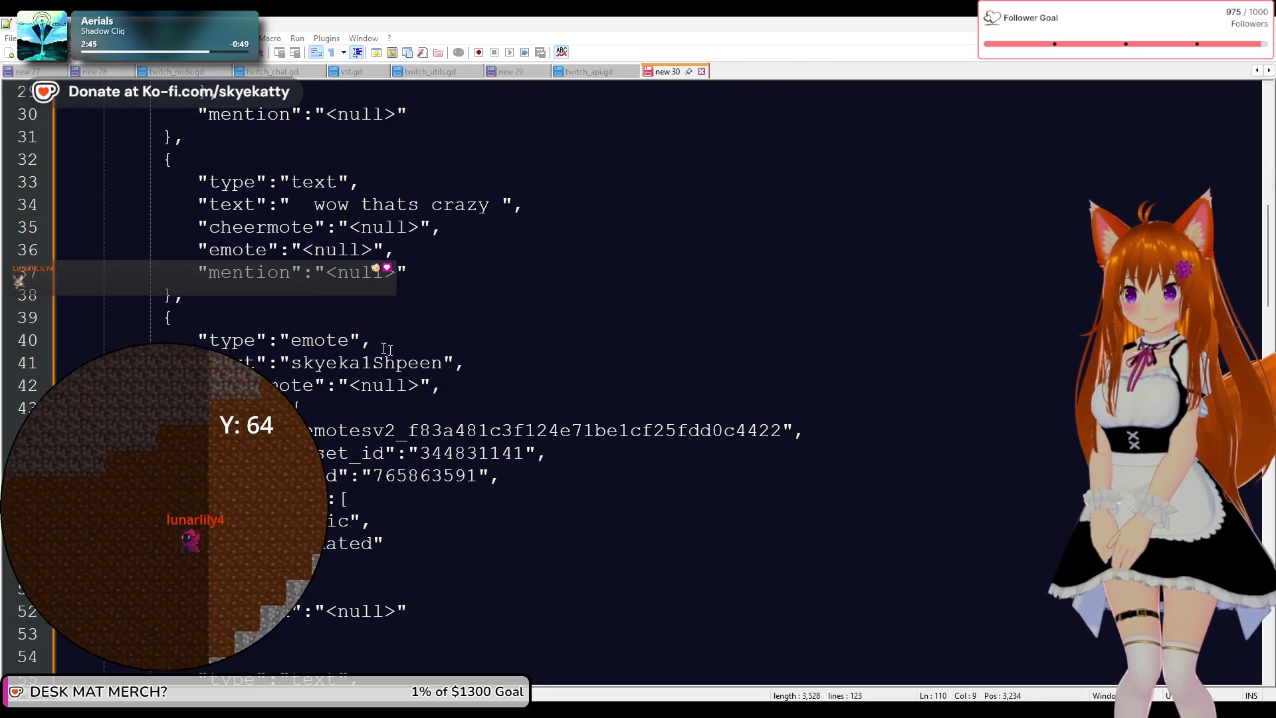
{"action": "scroll", "coordinate": [386, 349], "scroll_direction": "down", "scroll_amount": 1}
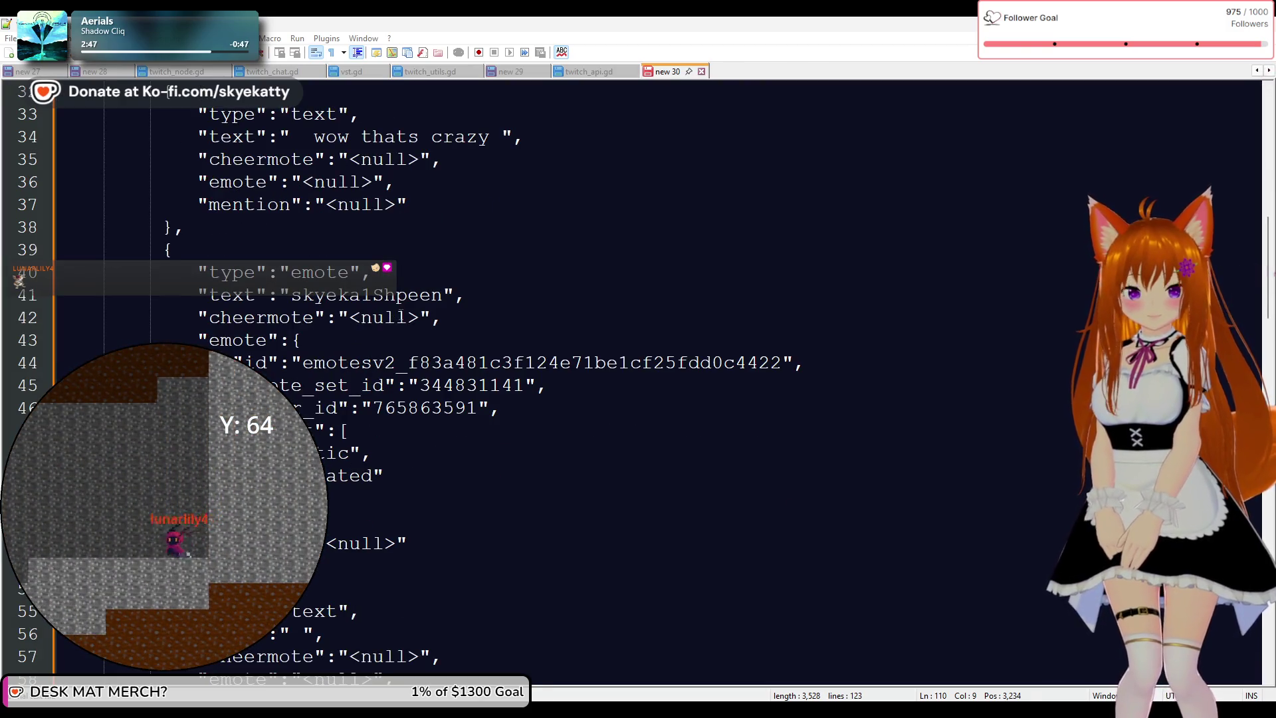
{"action": "scroll", "coordinate": [401, 314], "scroll_direction": "down", "scroll_amount": 2}
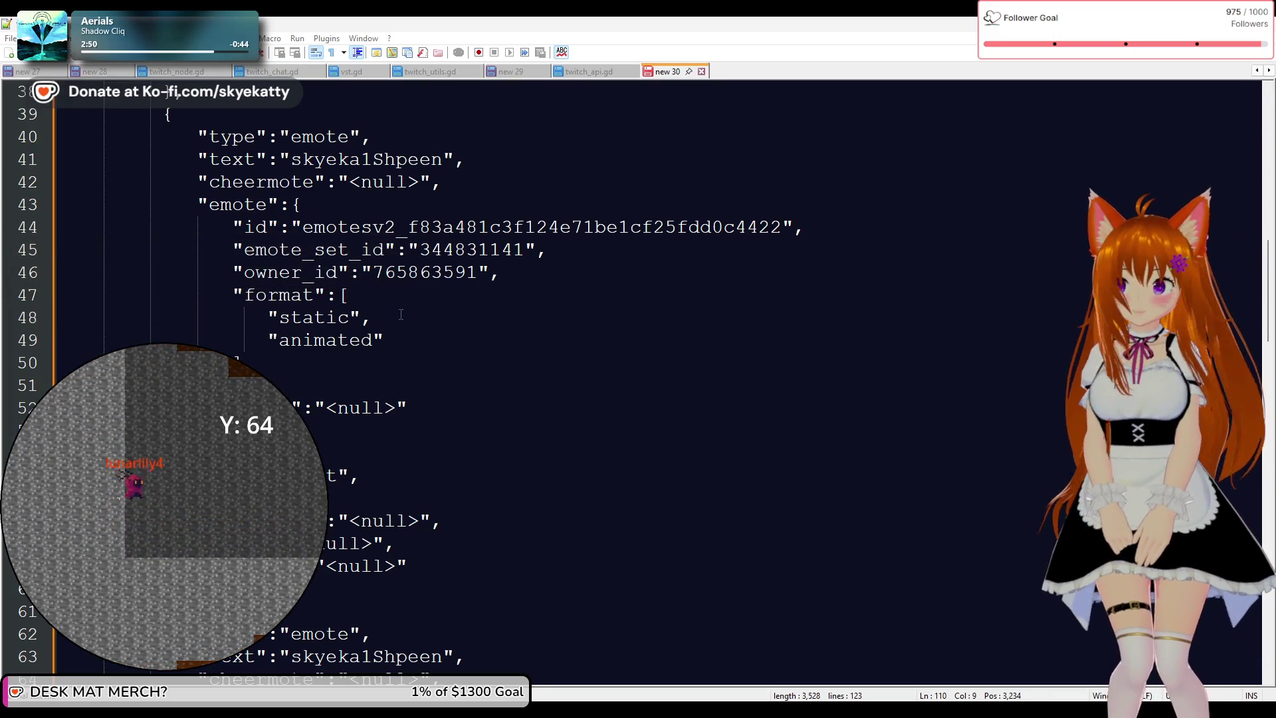
{"action": "scroll", "coordinate": [401, 314], "scroll_direction": "up", "scroll_amount": 4}
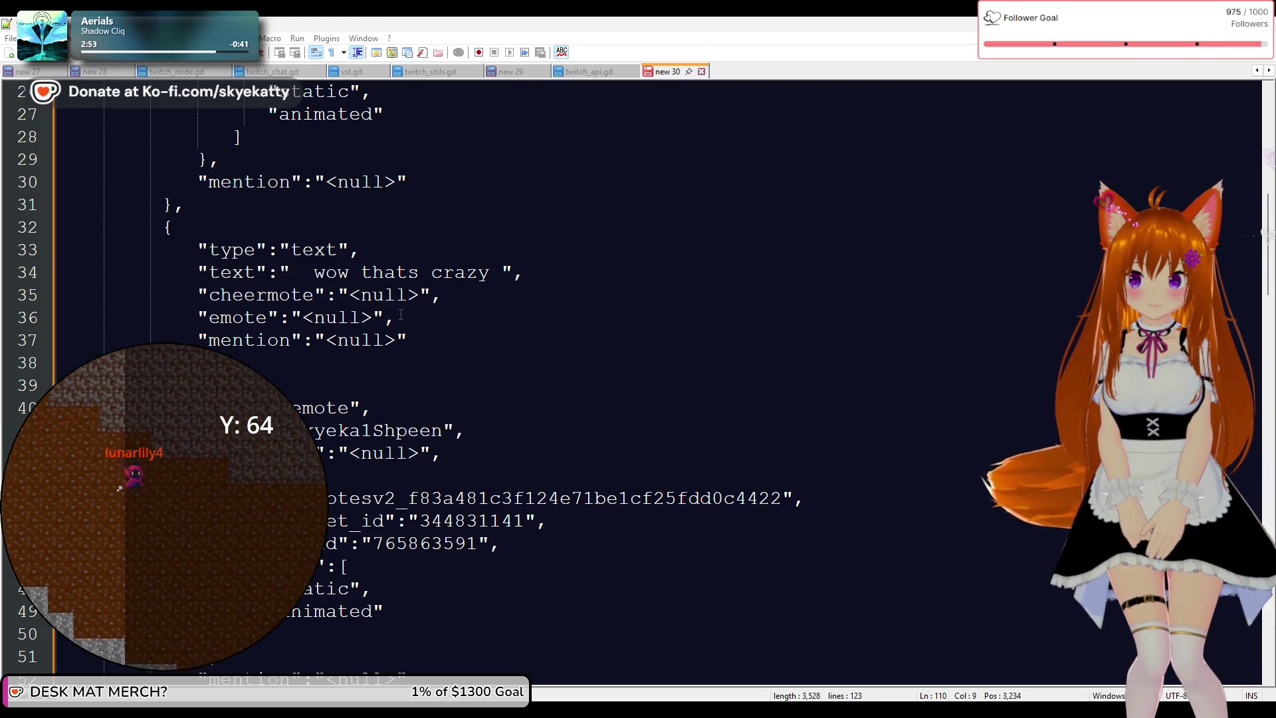
{"action": "scroll", "coordinate": [396, 339], "scroll_direction": "down", "scroll_amount": 1}
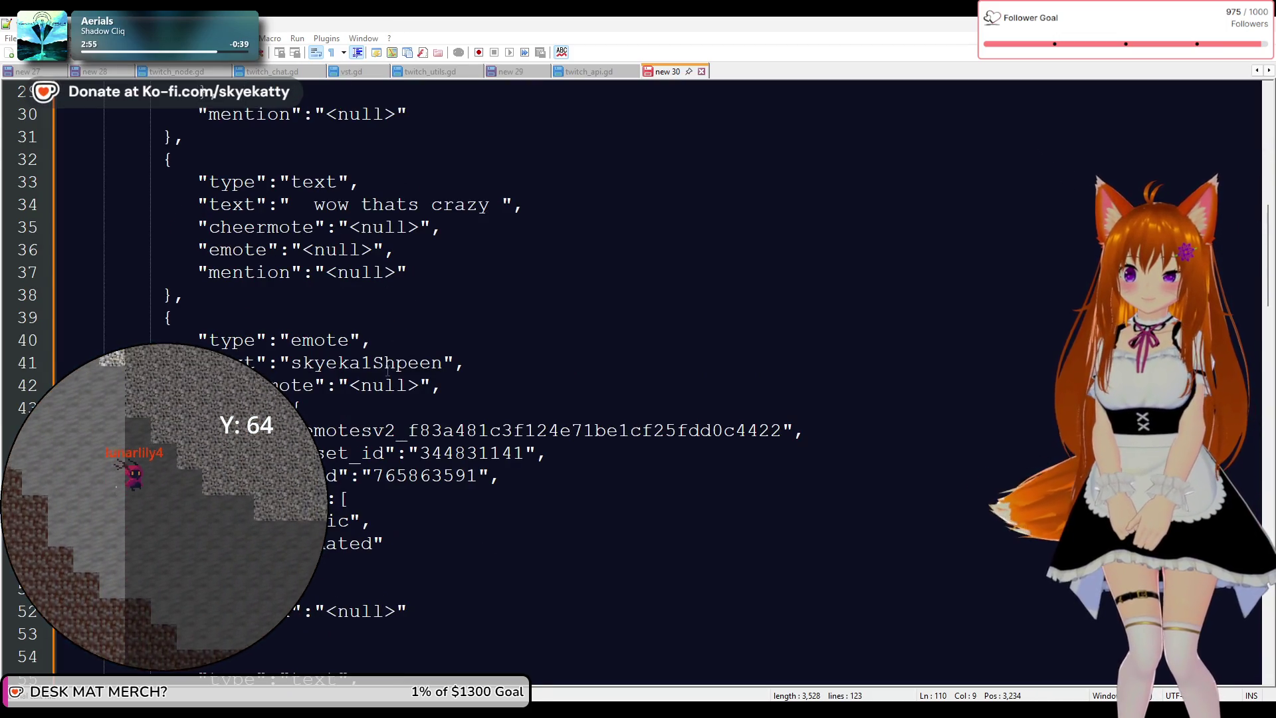
{"action": "scroll", "coordinate": [387, 370], "scroll_direction": "down", "scroll_amount": 5}
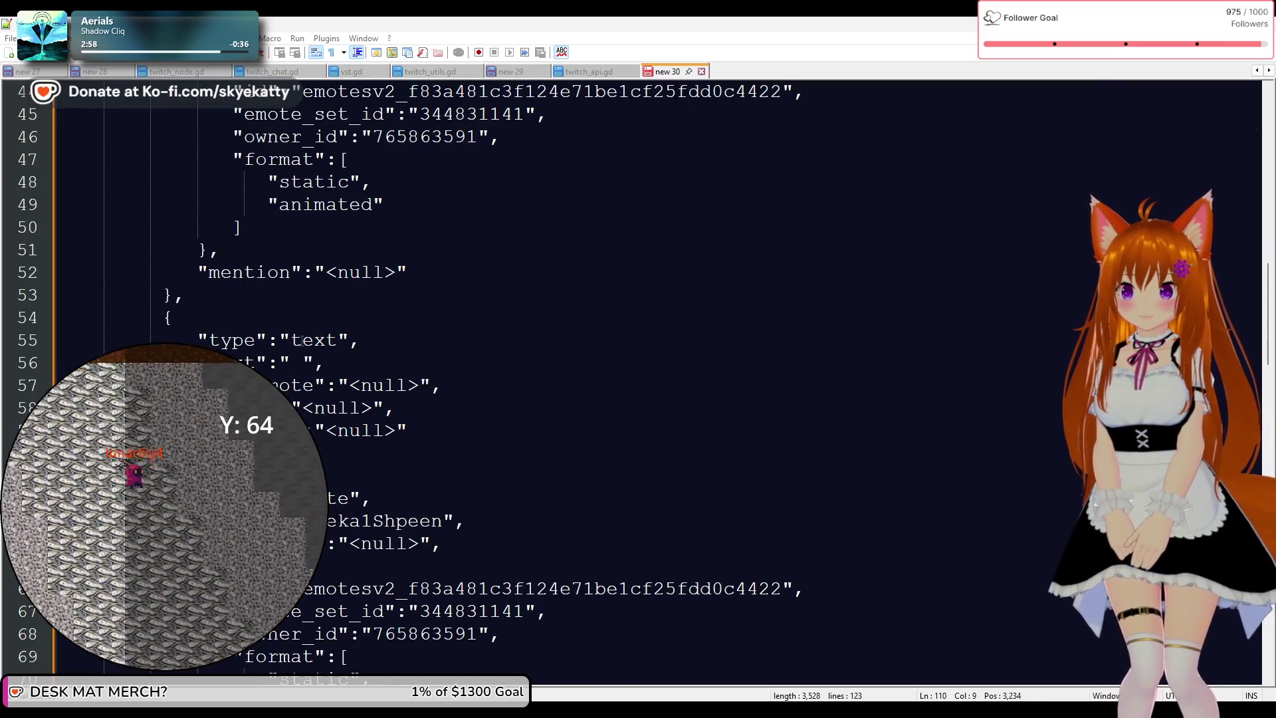
{"action": "scroll", "coordinate": [295, 357], "scroll_direction": "down", "scroll_amount": 2}
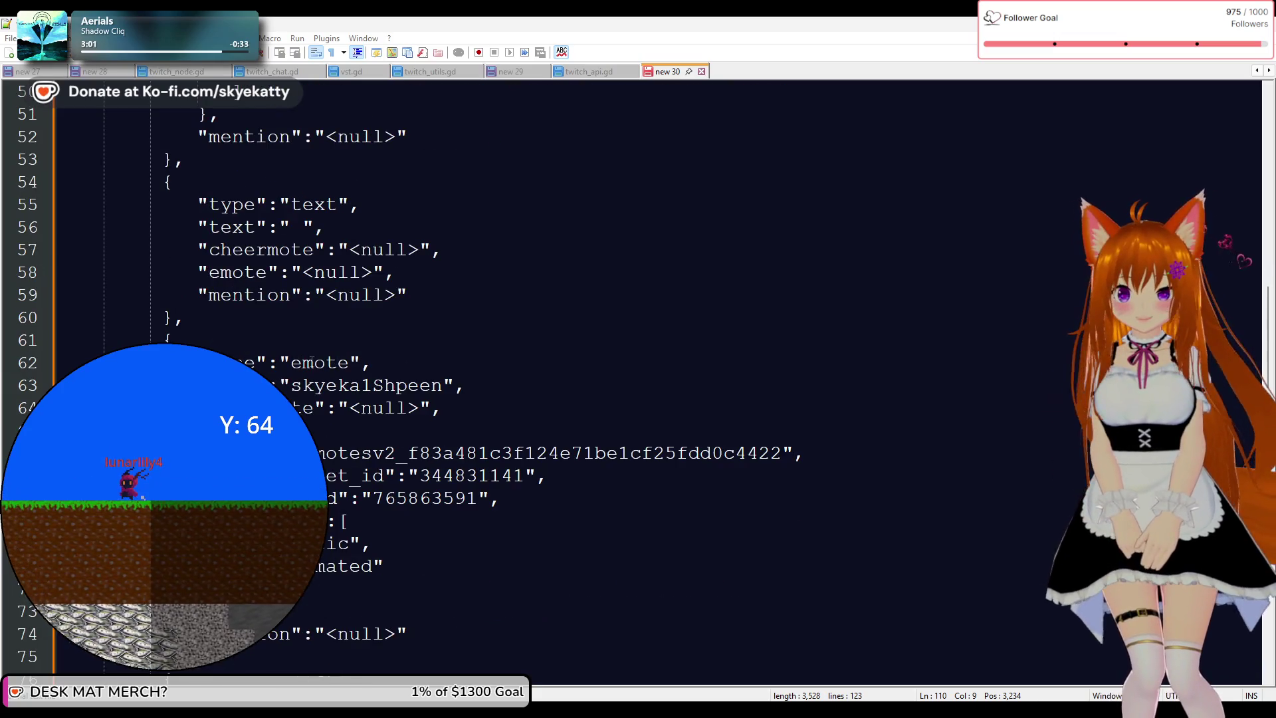
{"action": "scroll", "coordinate": [341, 369], "scroll_direction": "down", "scroll_amount": 2}
{"action": "scroll", "coordinate": [374, 367], "scroll_direction": "down", "scroll_amount": 2}
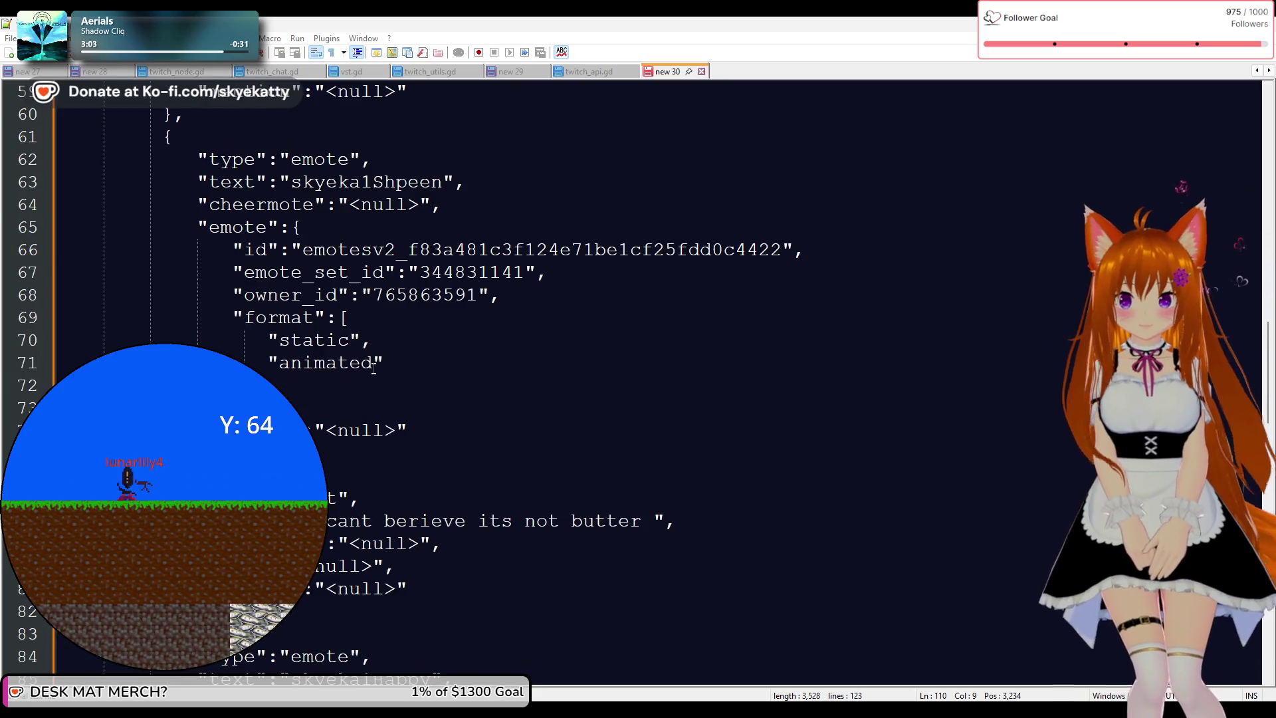
{"action": "scroll", "coordinate": [373, 362], "scroll_direction": "down", "scroll_amount": 1}
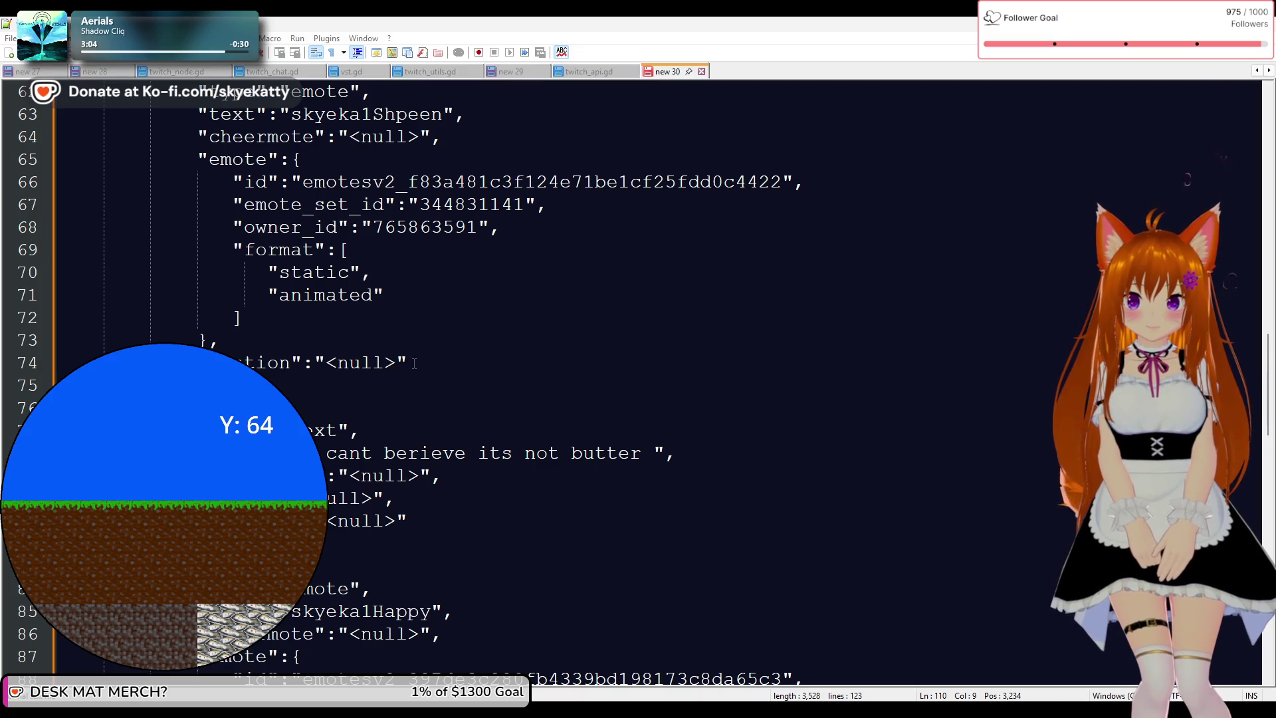
{"action": "scroll", "coordinate": [414, 363], "scroll_direction": "down", "scroll_amount": 1}
{"action": "scroll", "coordinate": [259, 314], "scroll_direction": "up", "scroll_amount": 1}
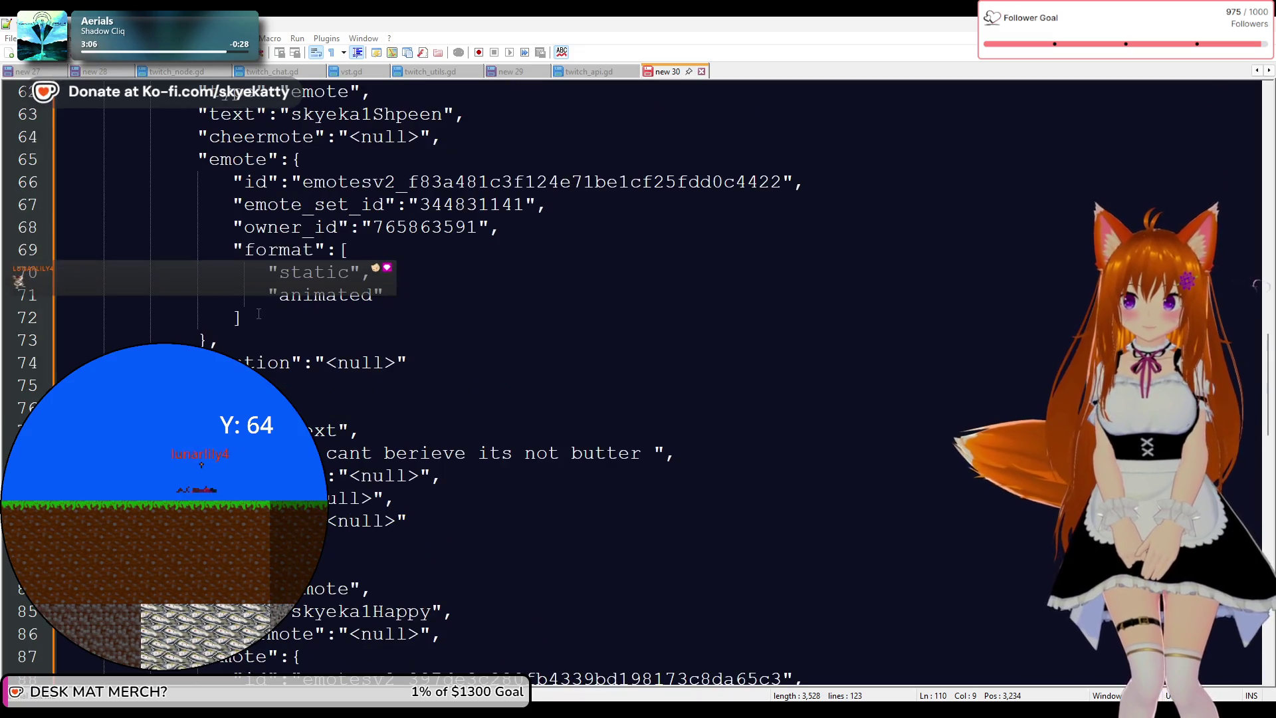
{"action": "scroll", "coordinate": [341, 321], "scroll_direction": "down", "scroll_amount": 2}
Highlight the text fragment and the skyeka1Happy emote name on line 85
{"action": "left_click_drag", "start_coordinate": [325, 314], "coordinate": [673, 320]}
{"action": "scroll", "coordinate": [482, 293], "scroll_direction": "down", "scroll_amount": 2}
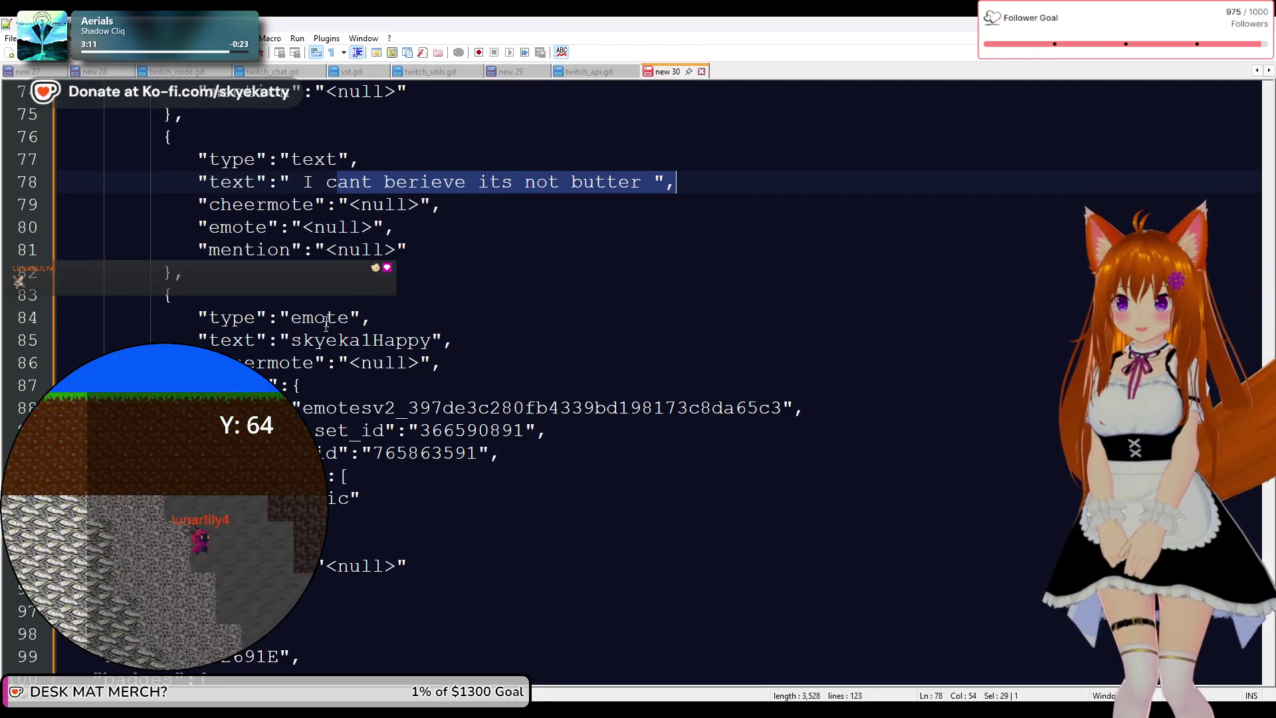
{"action": "left_click_drag", "start_coordinate": [325, 346], "coordinate": [560, 347]}
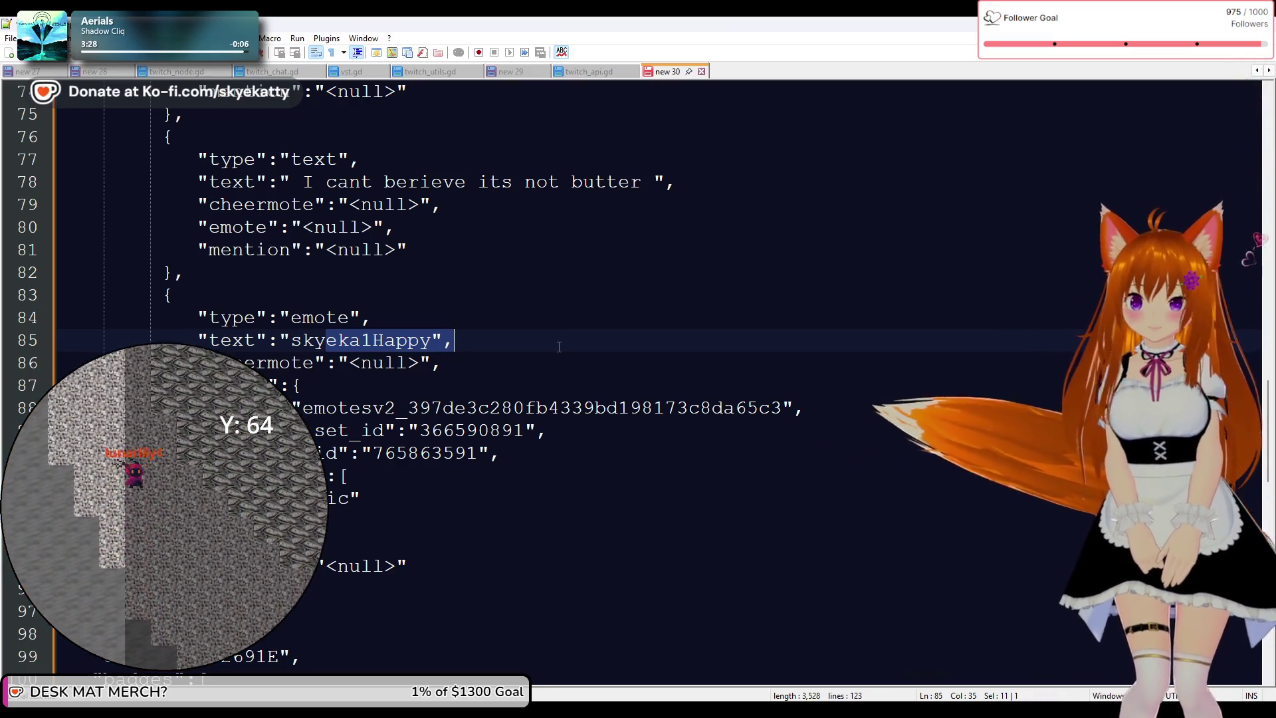
{"action": "left_click", "coordinate": [433, 340]}
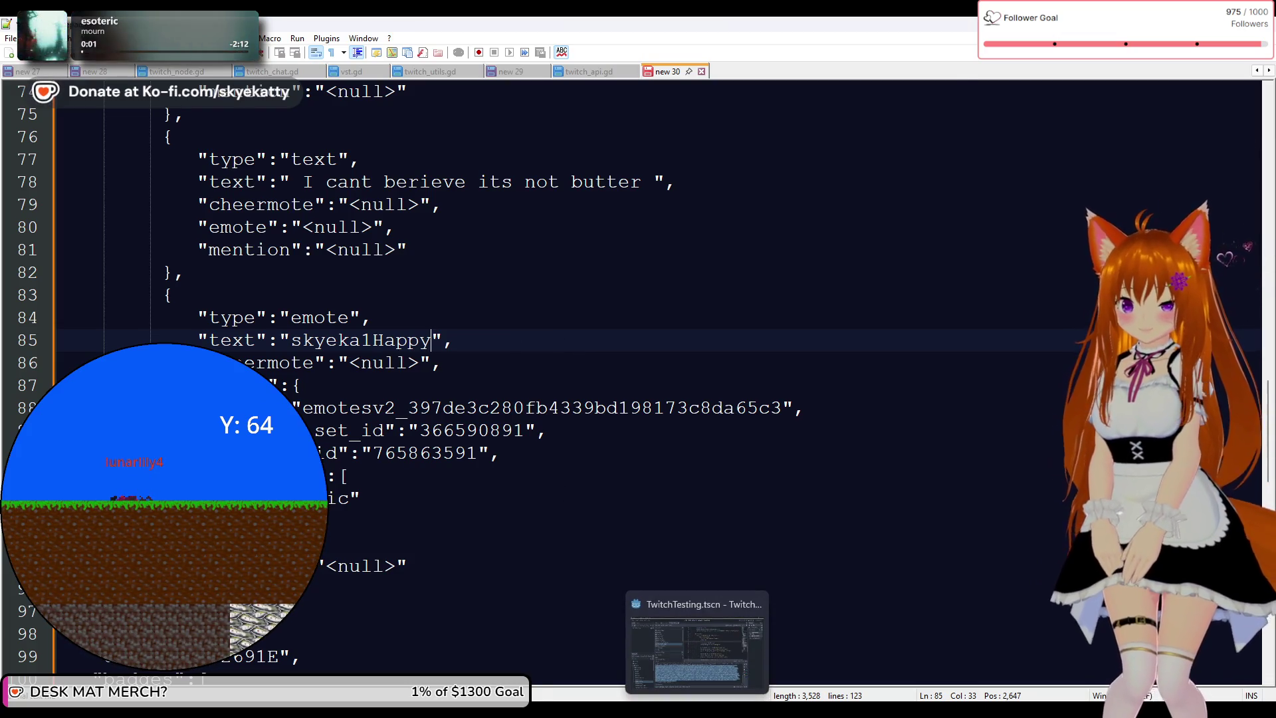
{"action": "left_click", "coordinate": [665, 611]}
{"action": "scroll", "coordinate": [728, 375], "scroll_direction": "down", "scroll_amount": 6}
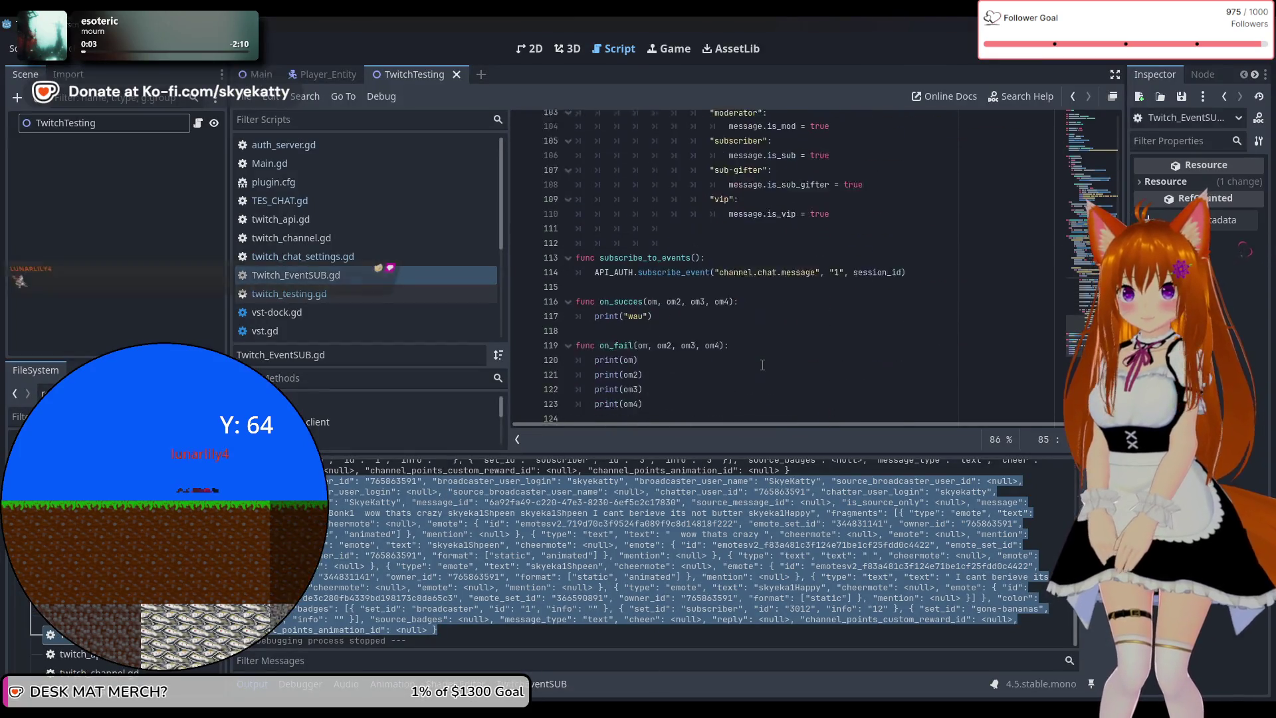
{"action": "scroll", "coordinate": [774, 359], "scroll_direction": "up", "scroll_amount": 1}
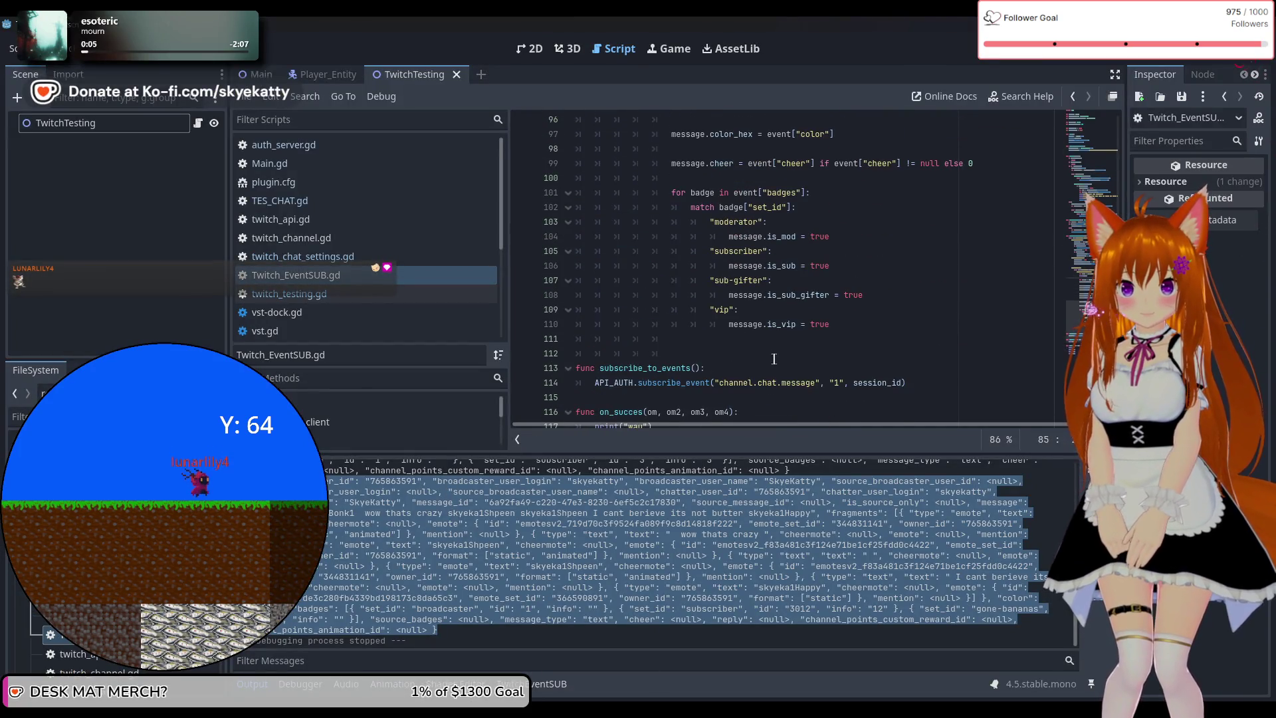
{"action": "left_click", "coordinate": [812, 556]}
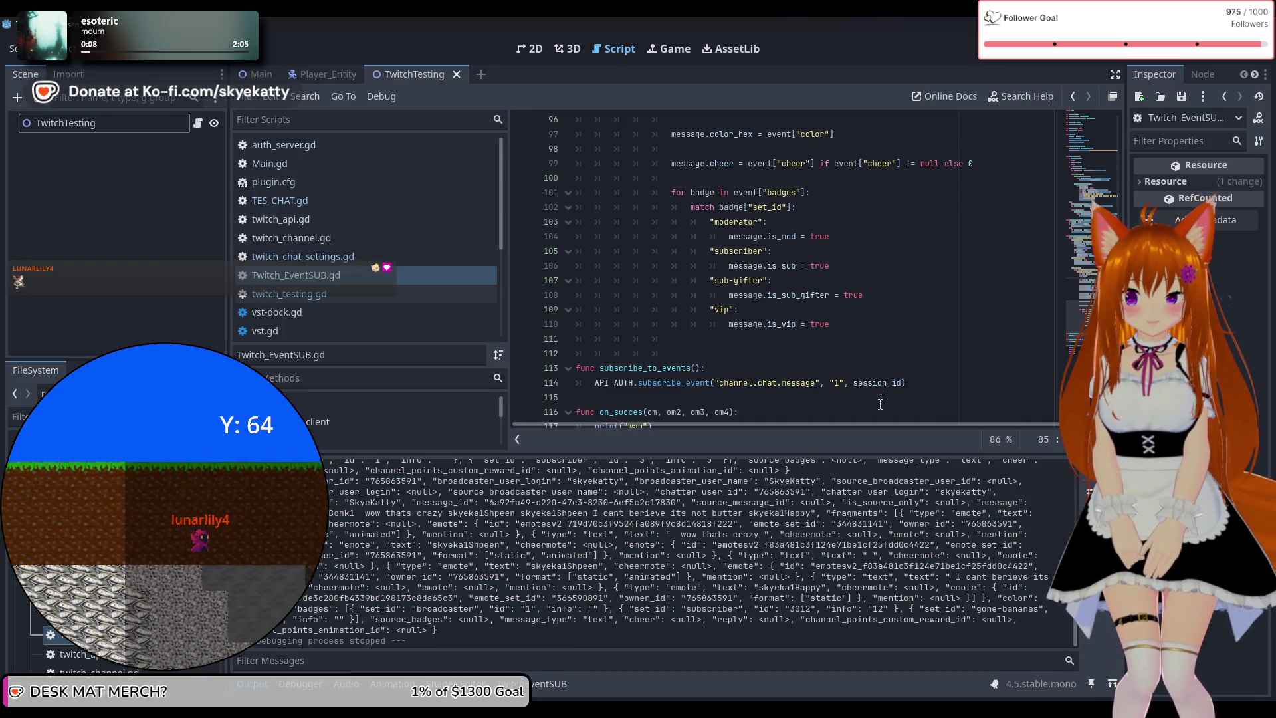
{"action": "scroll", "coordinate": [881, 386], "scroll_direction": "up", "scroll_amount": 2}
{"action": "scroll", "coordinate": [880, 360], "scroll_direction": "down", "scroll_amount": 2}
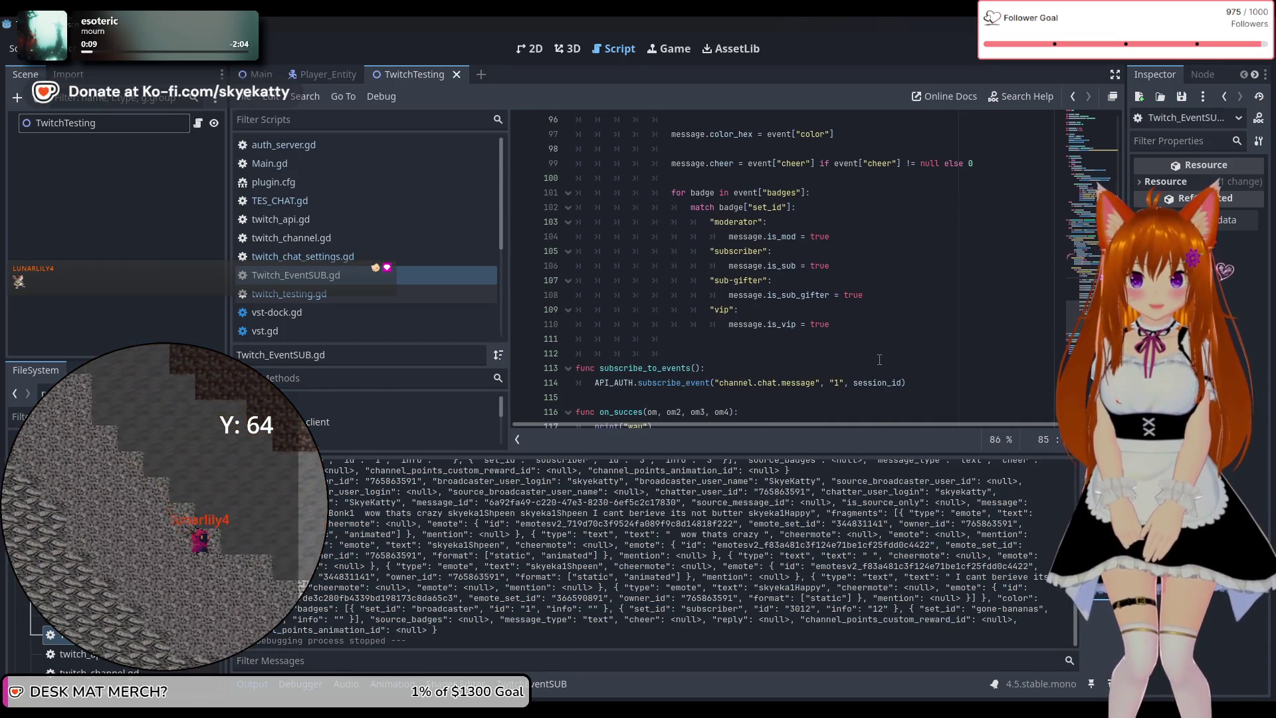
{"action": "scroll", "coordinate": [880, 360], "scroll_direction": "up", "scroll_amount": 2}
{"action": "scroll", "coordinate": [864, 352], "scroll_direction": "down", "scroll_amount": 2}
{"action": "left_click", "coordinate": [790, 341]}
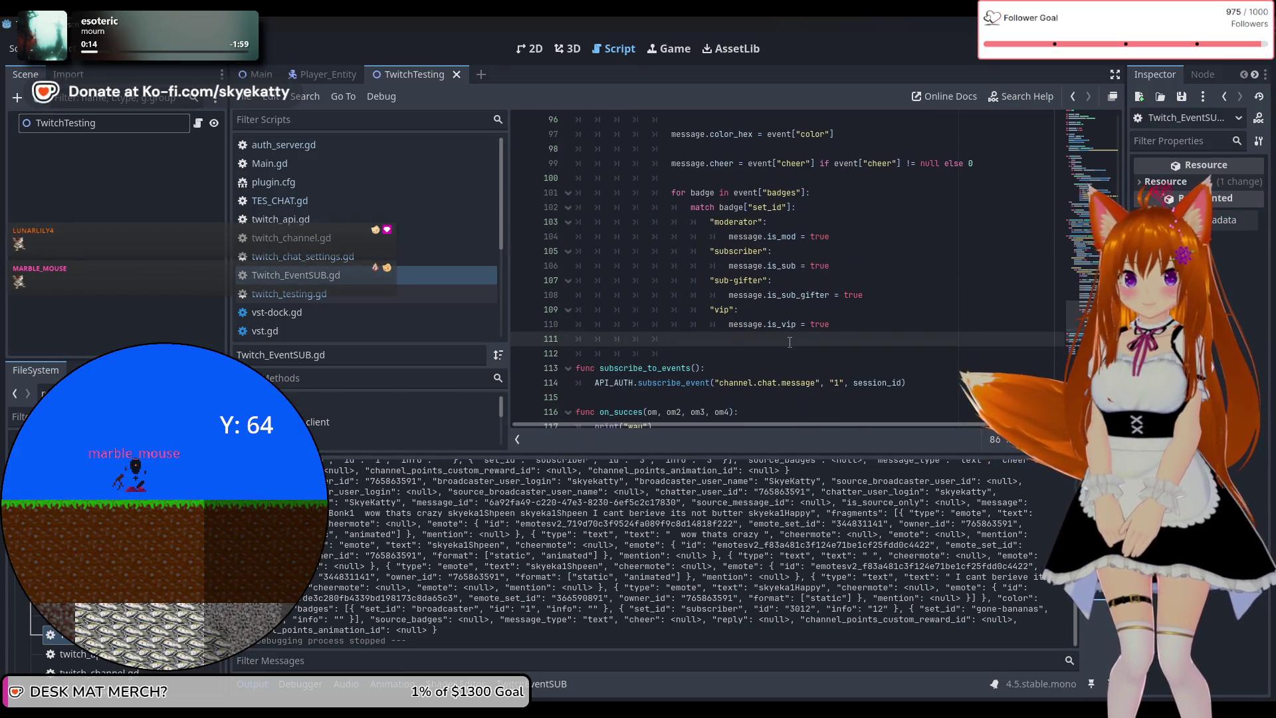
Add a 'for frag in event["fragments"]' loop on line 112 below the badge loop
{"action": "key", "text": "Return"}
{"action": "type", "text": "for"}
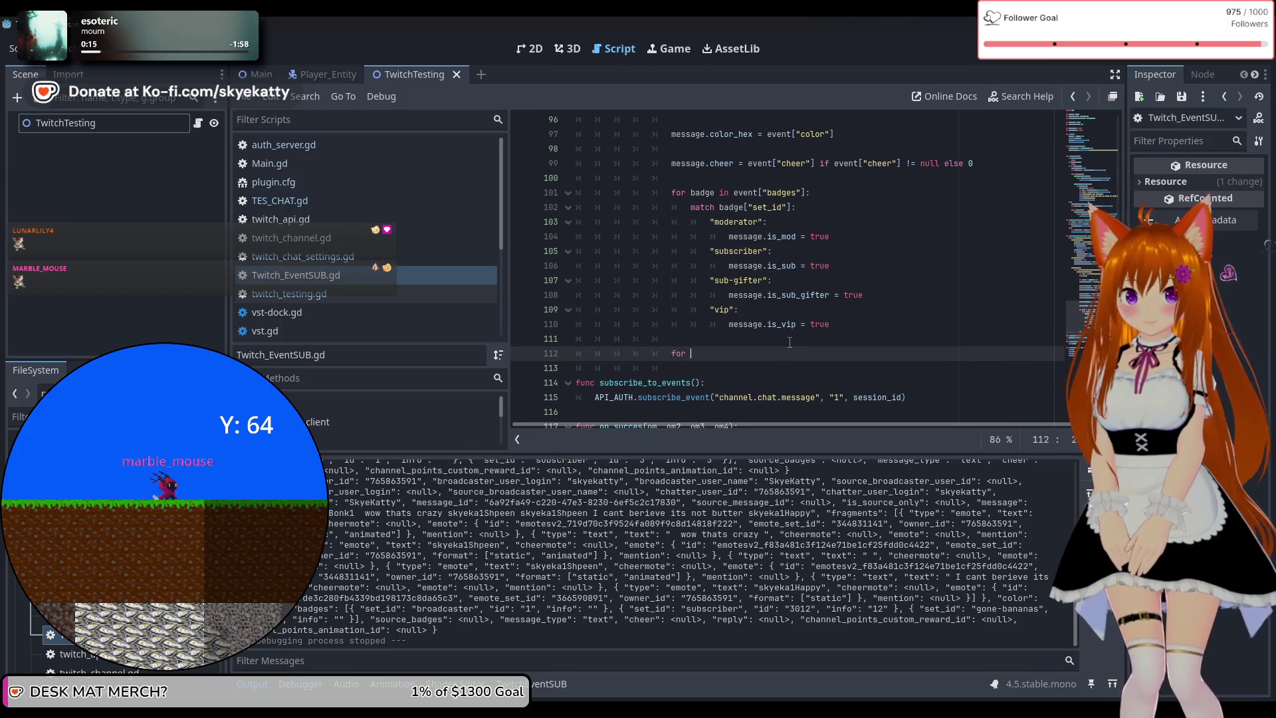
{"action": "type", "text": "frag"}
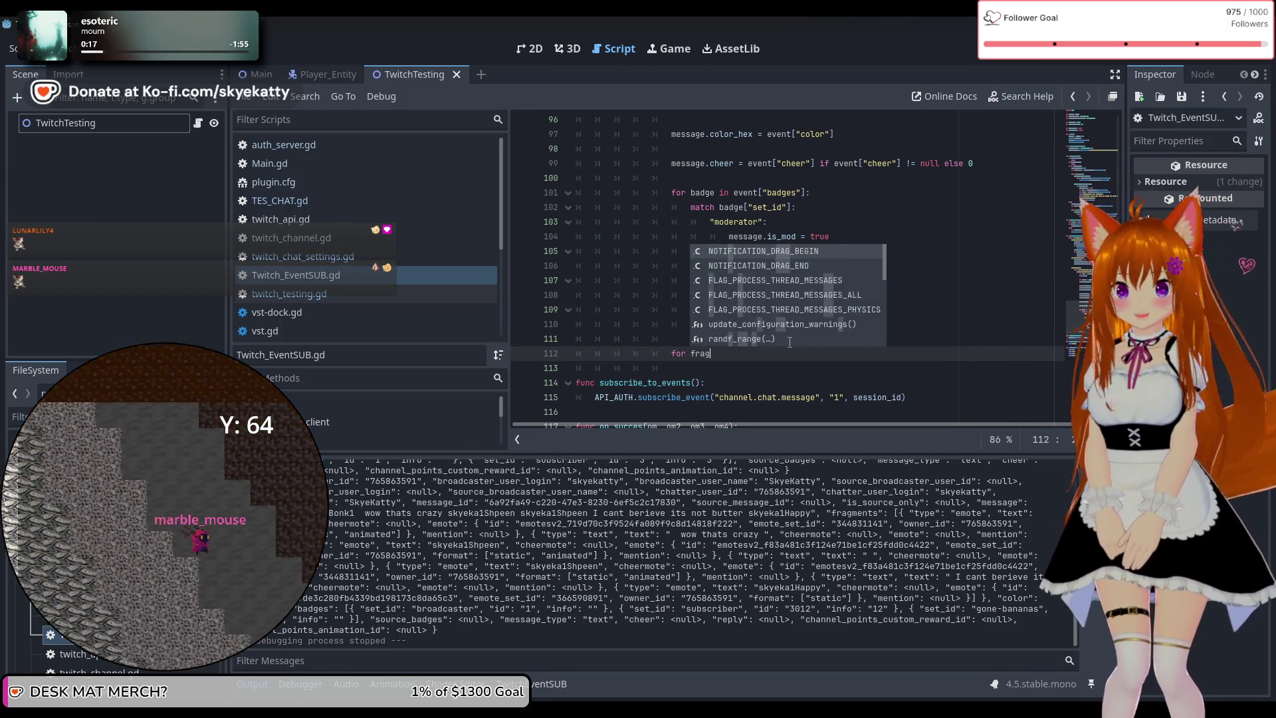
{"action": "type", "text": " in event"}
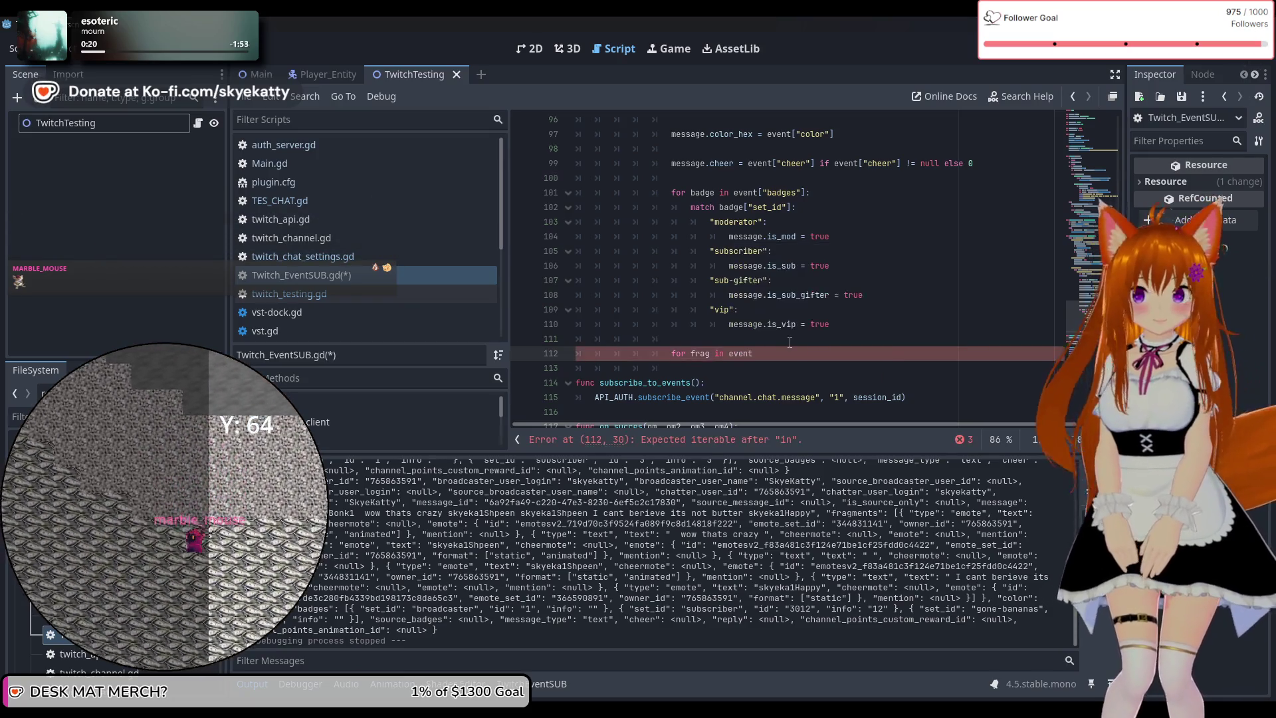
{"action": "type", "text": "[]"}
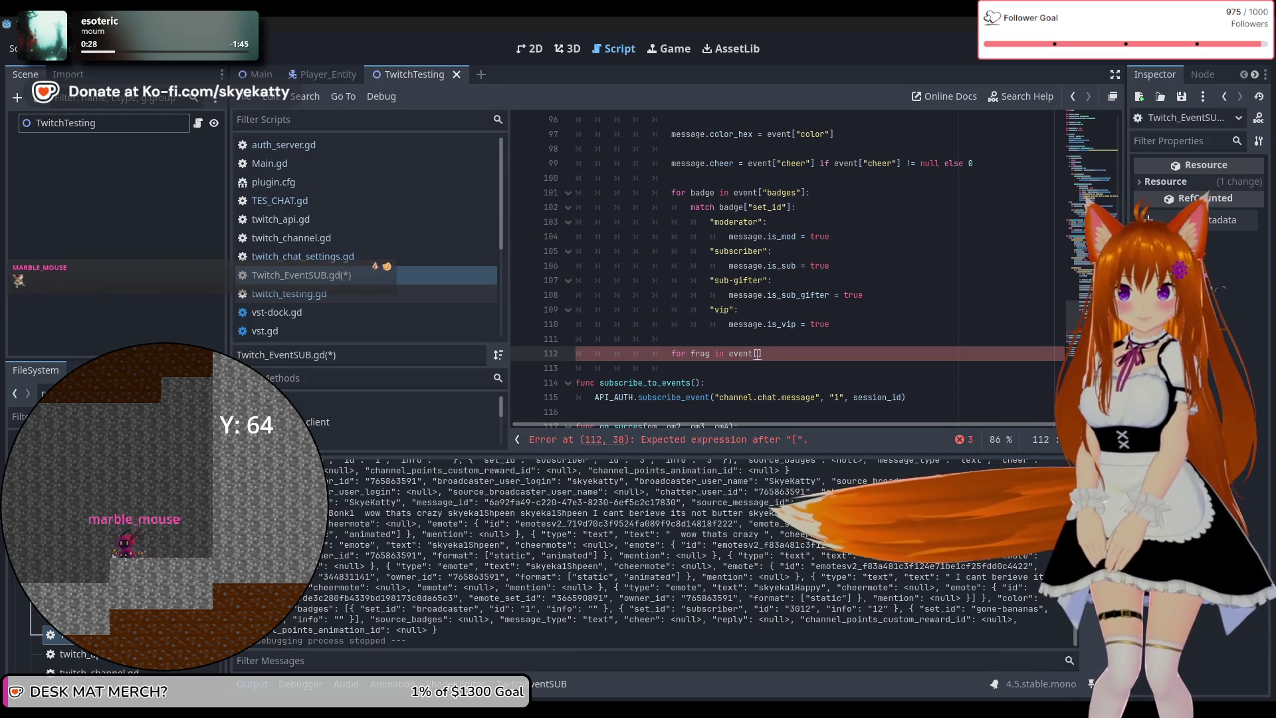
{"action": "mouse_move", "coordinate": [827, 292]}
{"action": "type", "text": "fragment"}
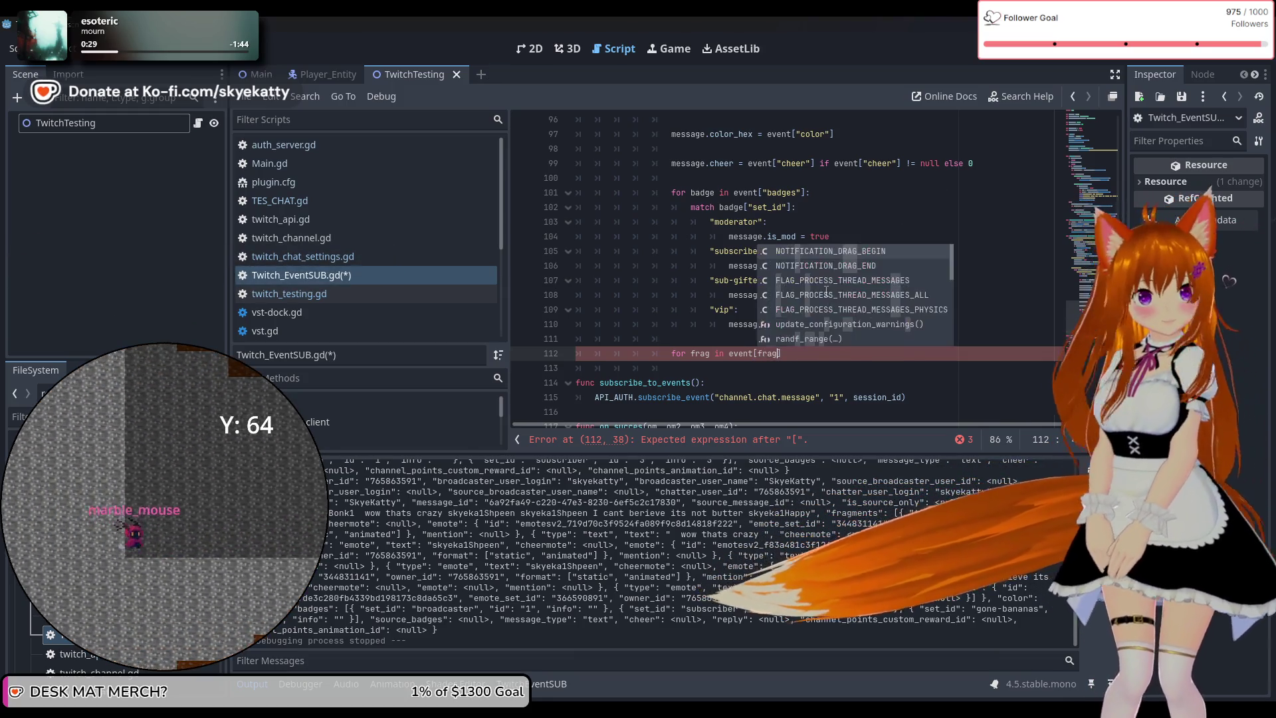
{"action": "type", "text": "s"}
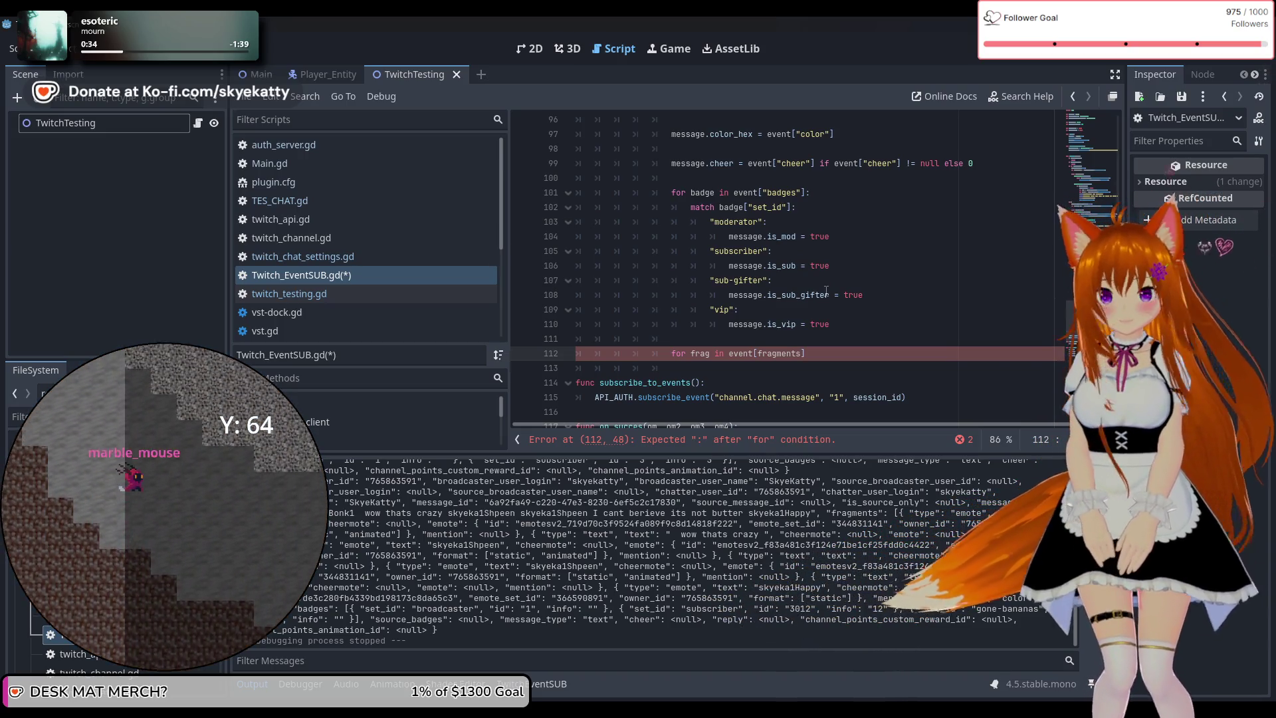
{"action": "double_click", "coordinate": [778, 353]}
{"action": "type", "text": "\""}
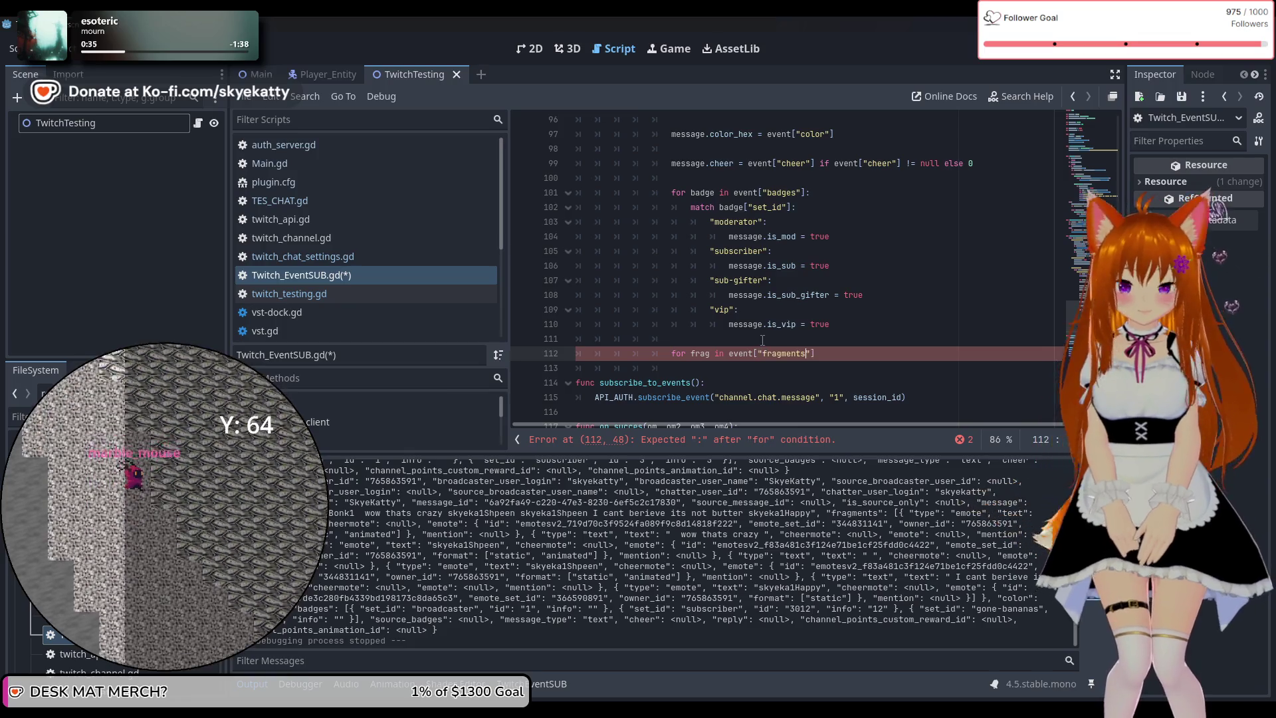
{"action": "left_click", "coordinate": [831, 353]}
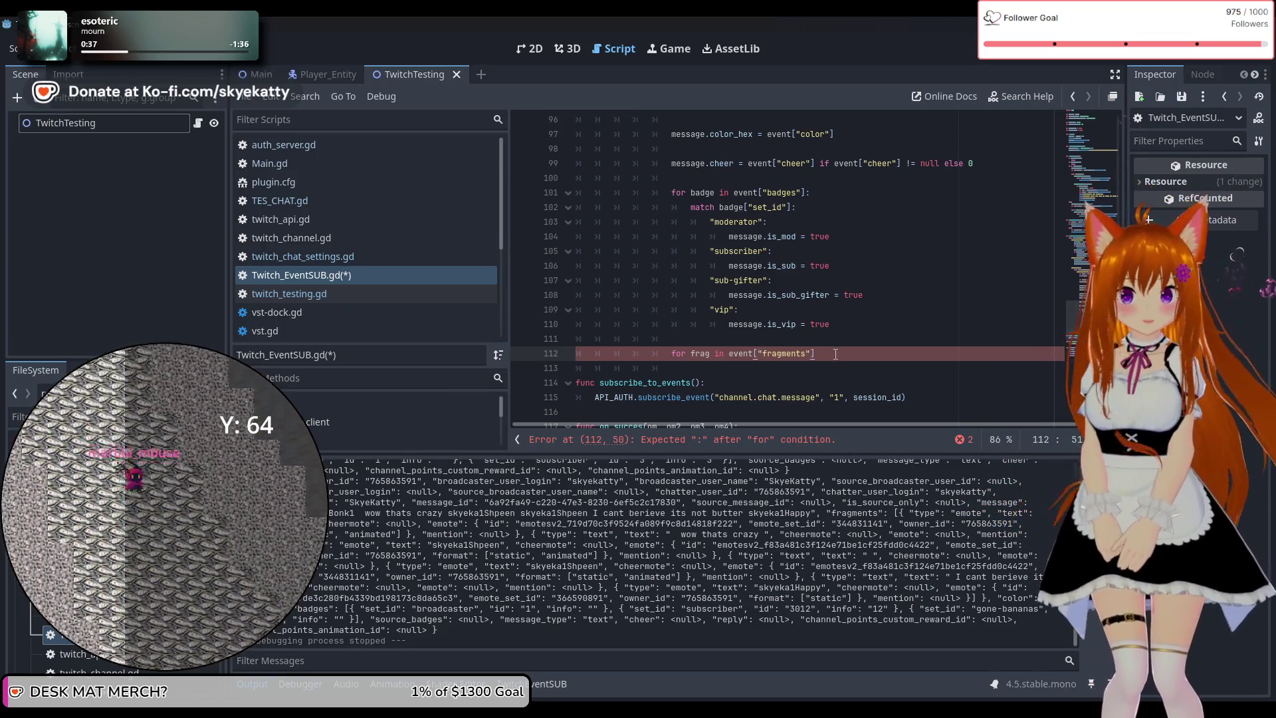
{"action": "type", "text": ":"}
Inside the loop, add 'match frag["type"]:' and open an indented block under it
{"action": "key", "text": "Return"}
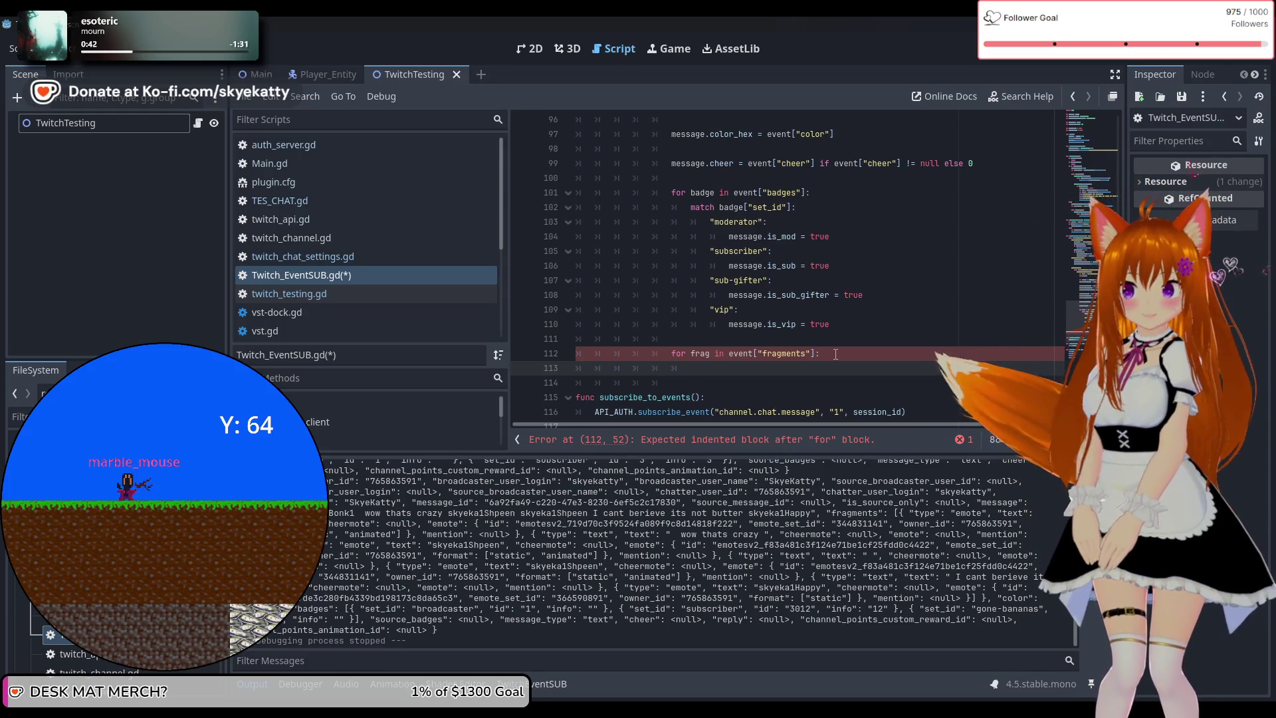
{"action": "type", "text": "match"}
{"action": "key", "text": "Tab"}
{"action": "type", "text": "match"}
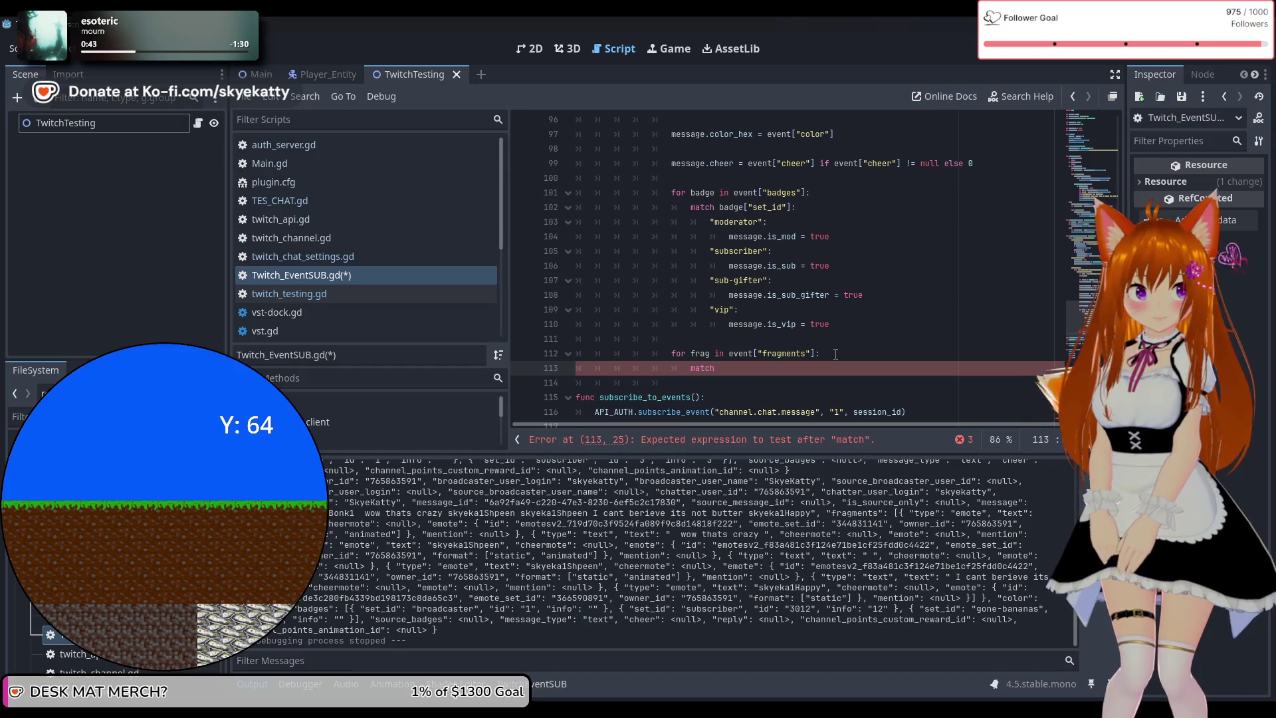
{"action": "type", "text": " fa"}
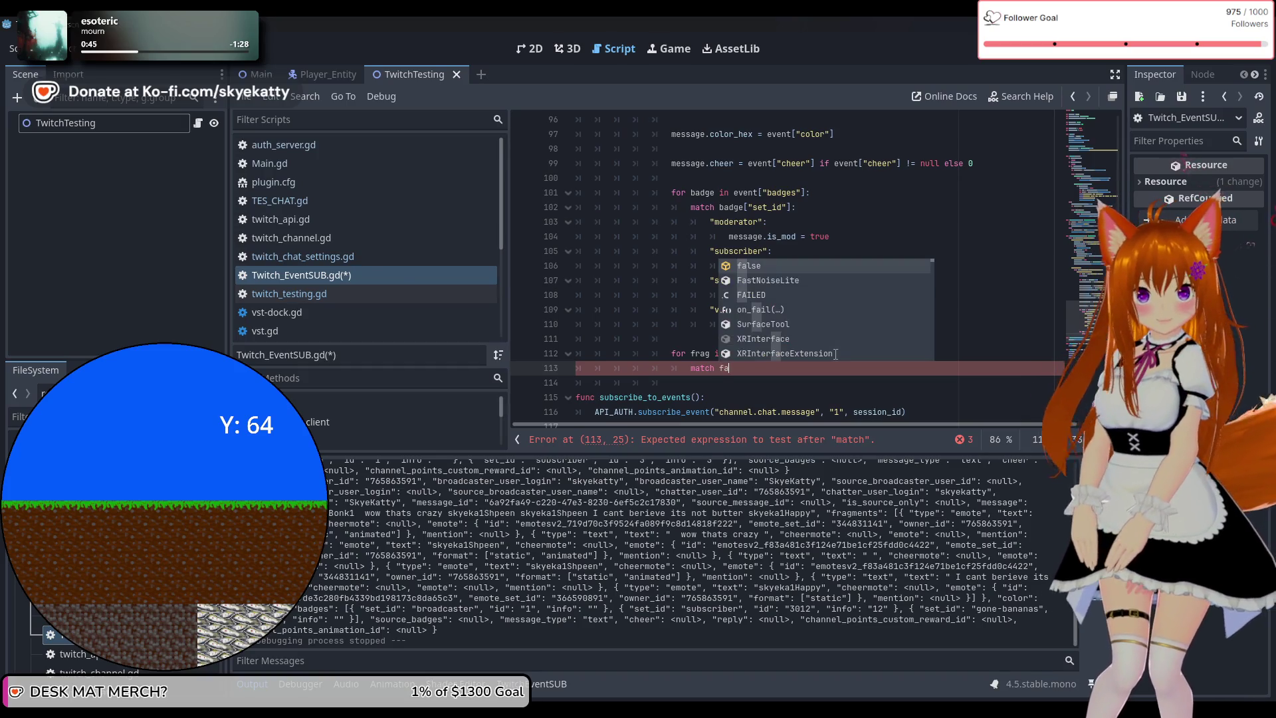
{"action": "key", "text": "BackSpace"}
{"action": "type", "text": "rag[\"type"}
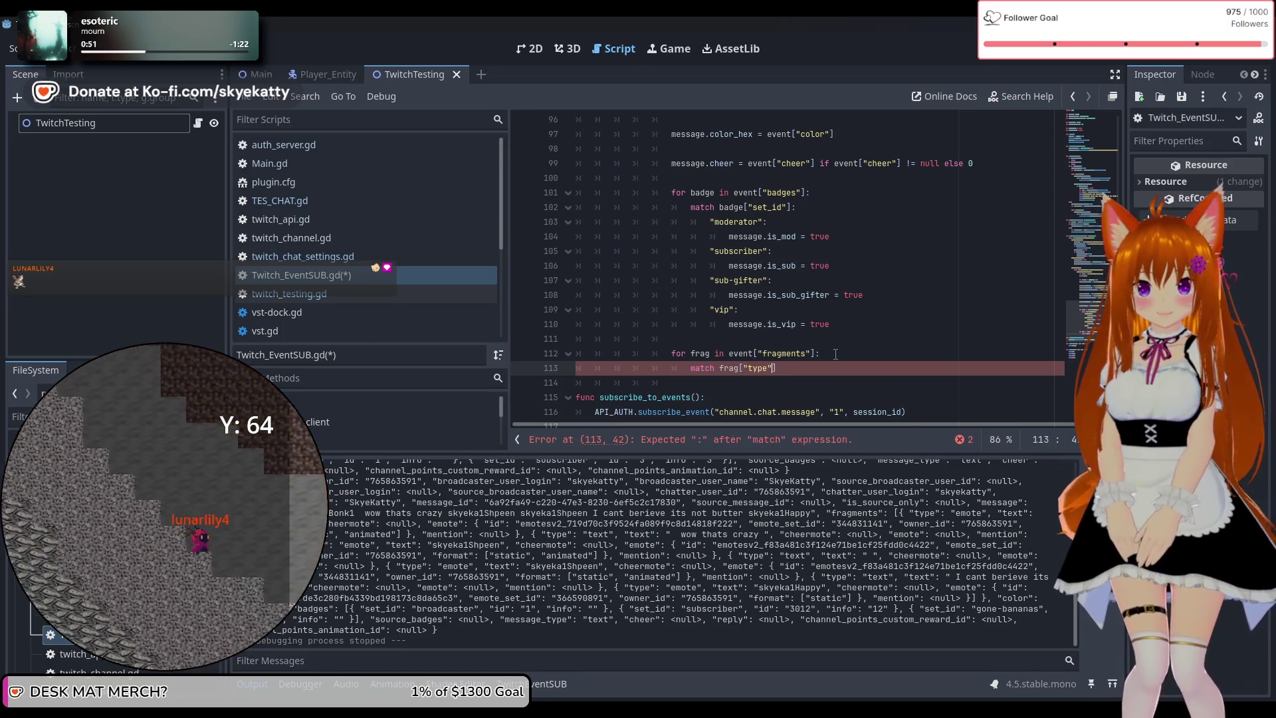
{"action": "type", "text": ":"}
{"action": "key", "text": "Return"}
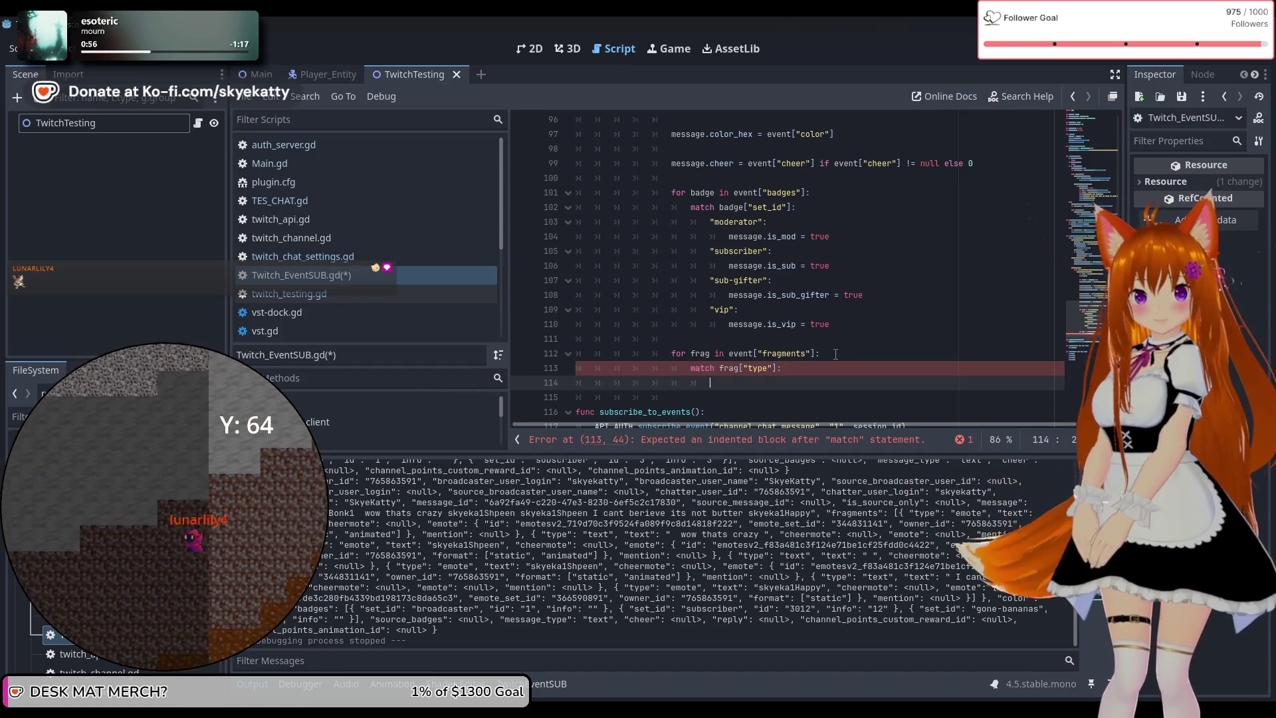
{"action": "scroll", "coordinate": [835, 354], "scroll_direction": "down", "scroll_amount": 1}
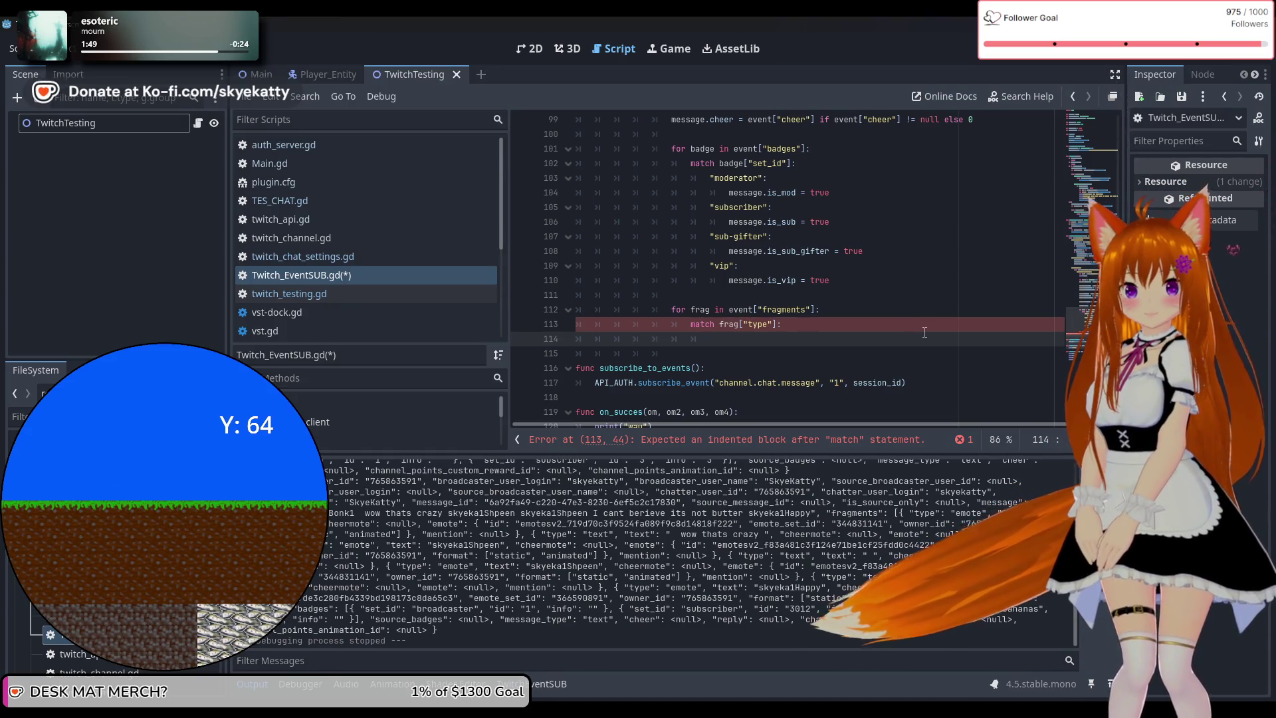
Add a "text": case to the fragment match, with a message.message line beneath it
{"action": "type", "text": "\""}
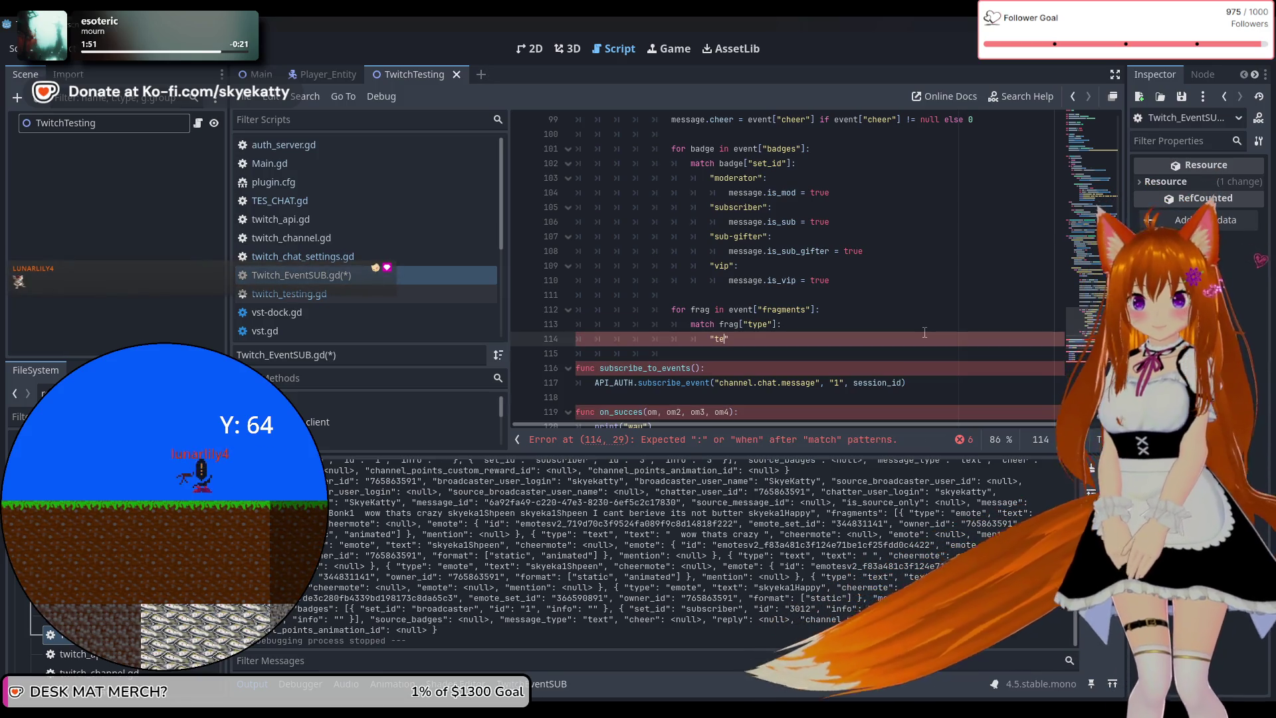
{"action": "type", "text": "text\""}
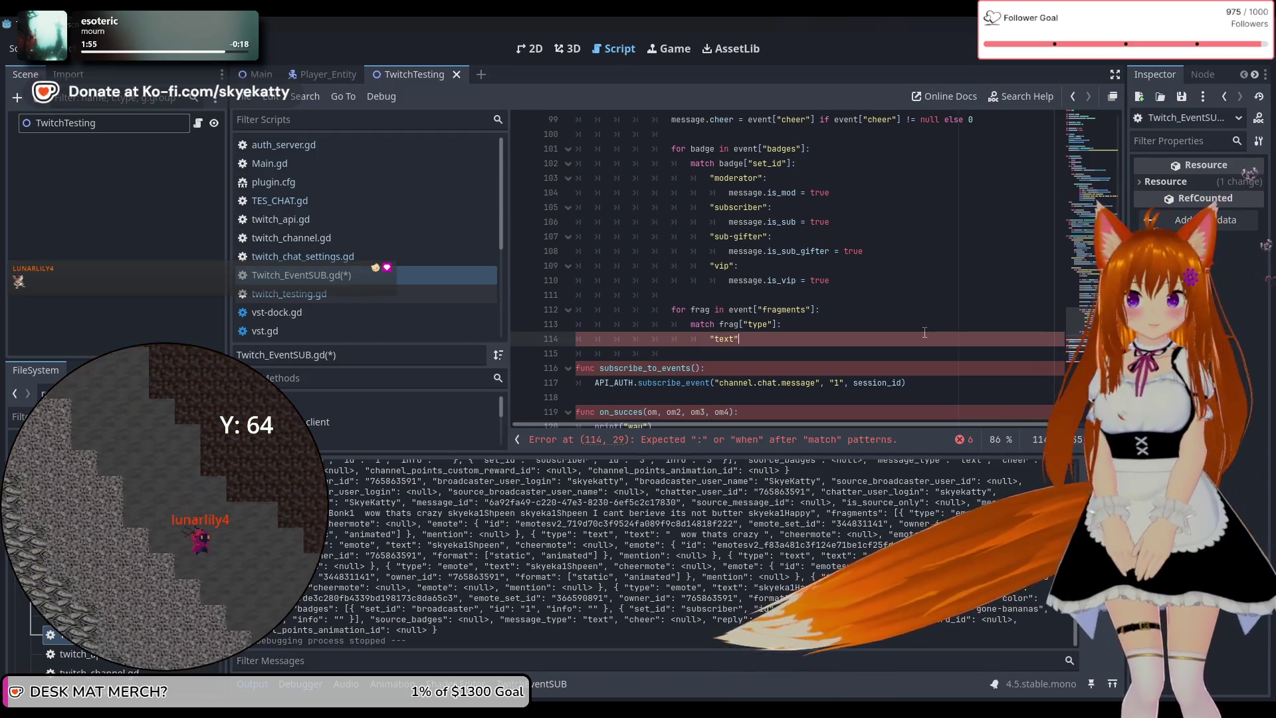
{"action": "type", "text": ":"}
{"action": "key", "text": "Return"}
{"action": "type", "text": "me"}
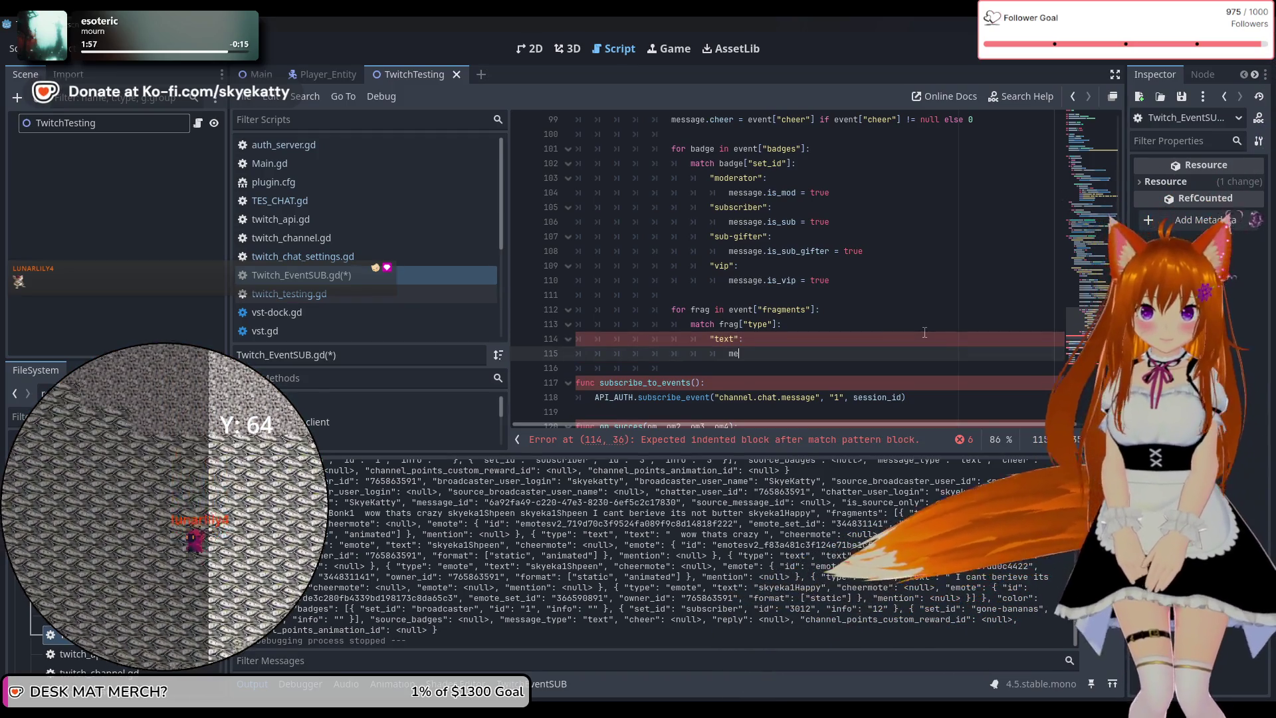
{"action": "type", "text": "ssage"}
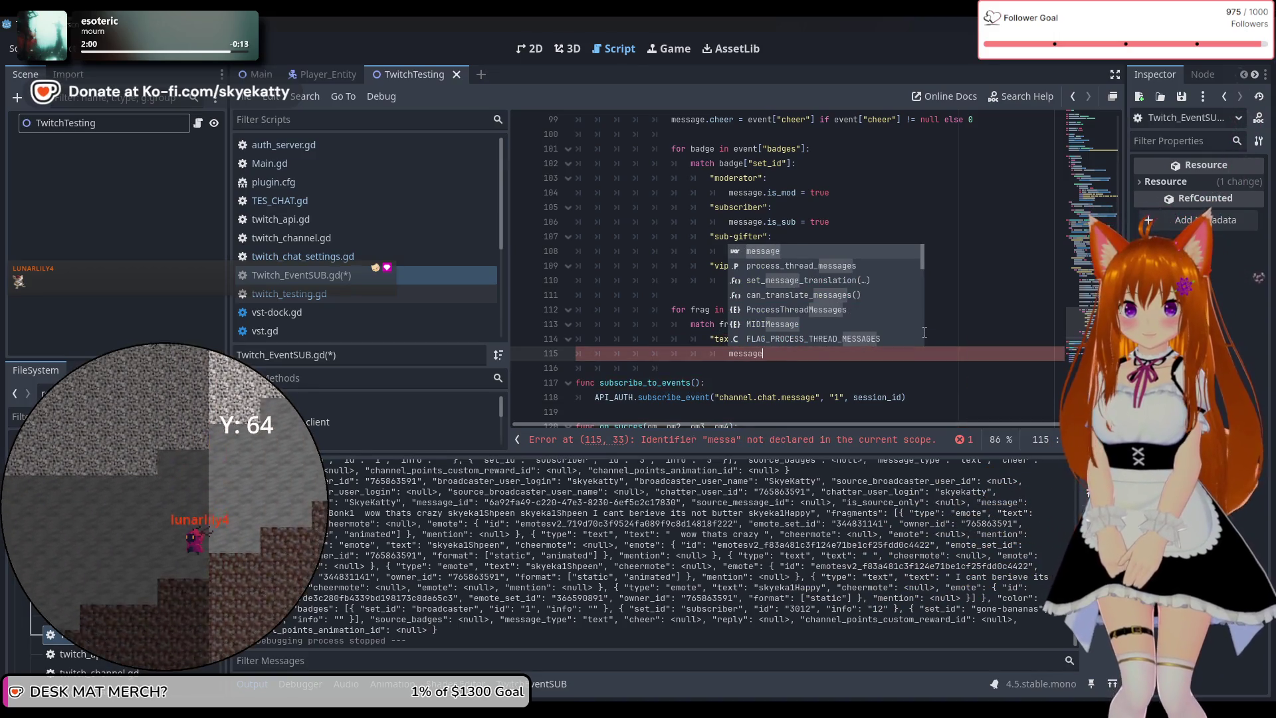
{"action": "type", "text": "."}
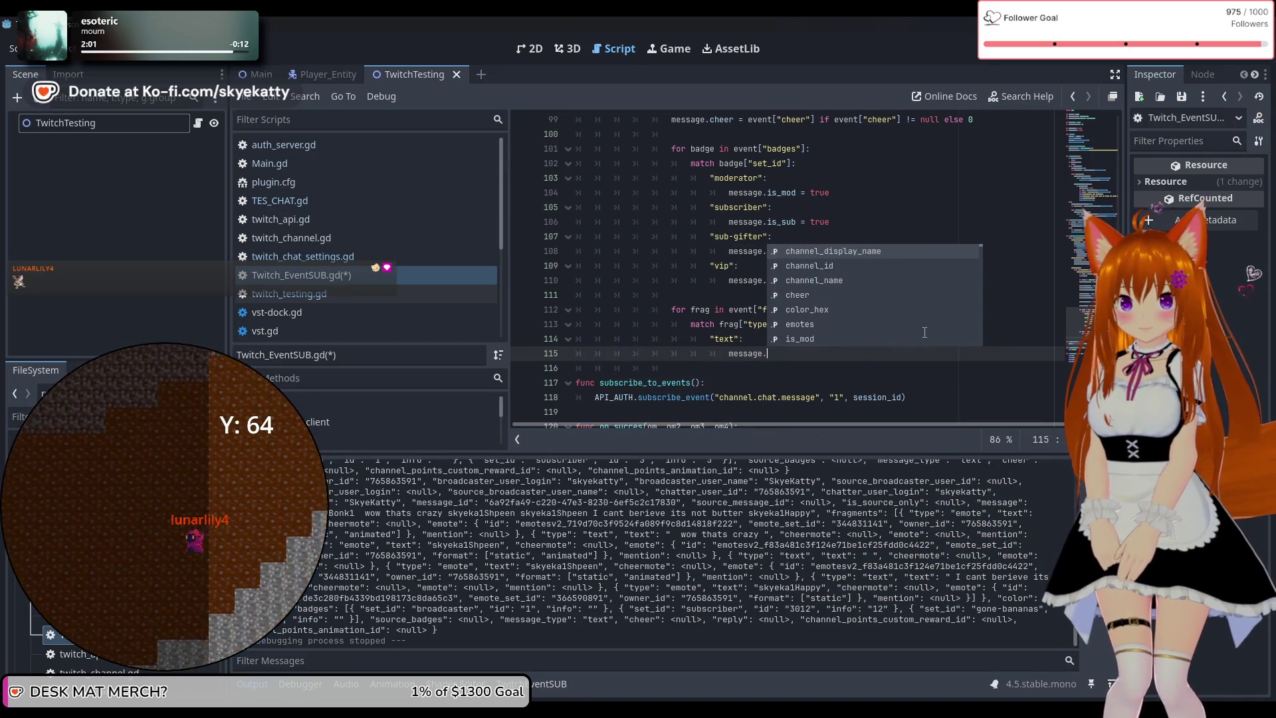
{"action": "type", "text": "m"}
{"action": "key", "text": "Return"}
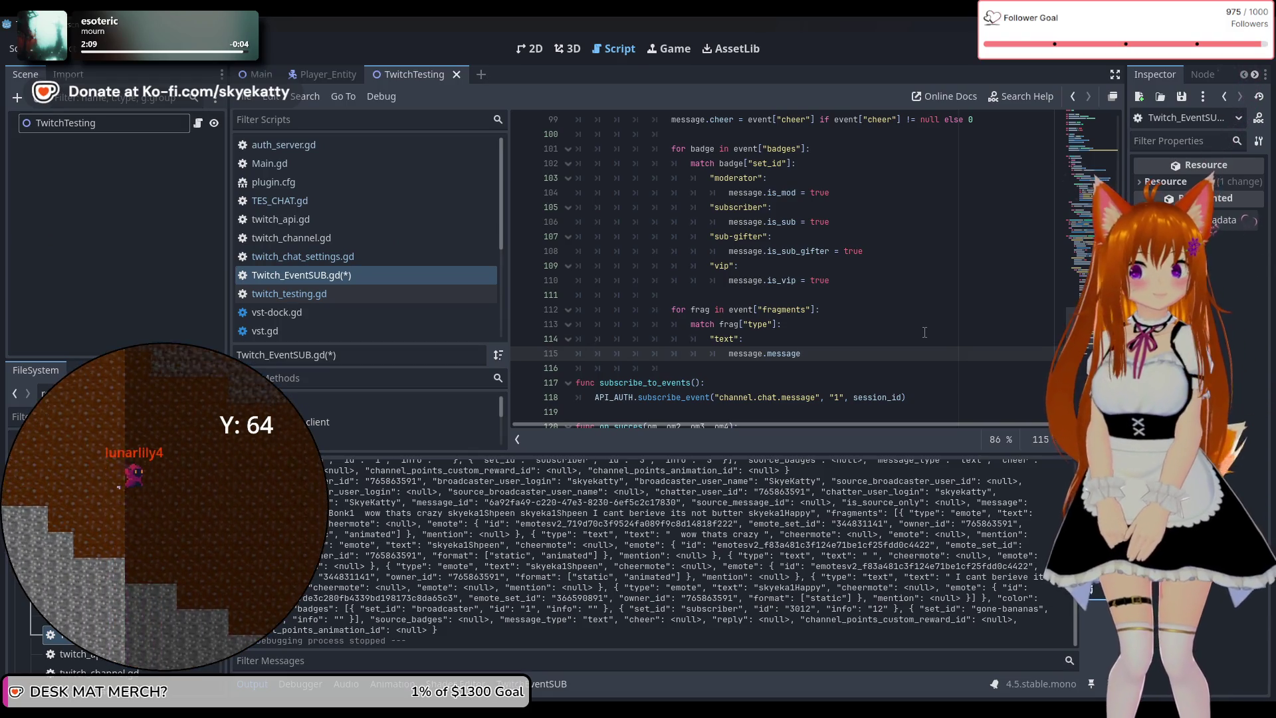
{"action": "scroll", "coordinate": [865, 319], "scroll_direction": "up", "scroll_amount": 4}
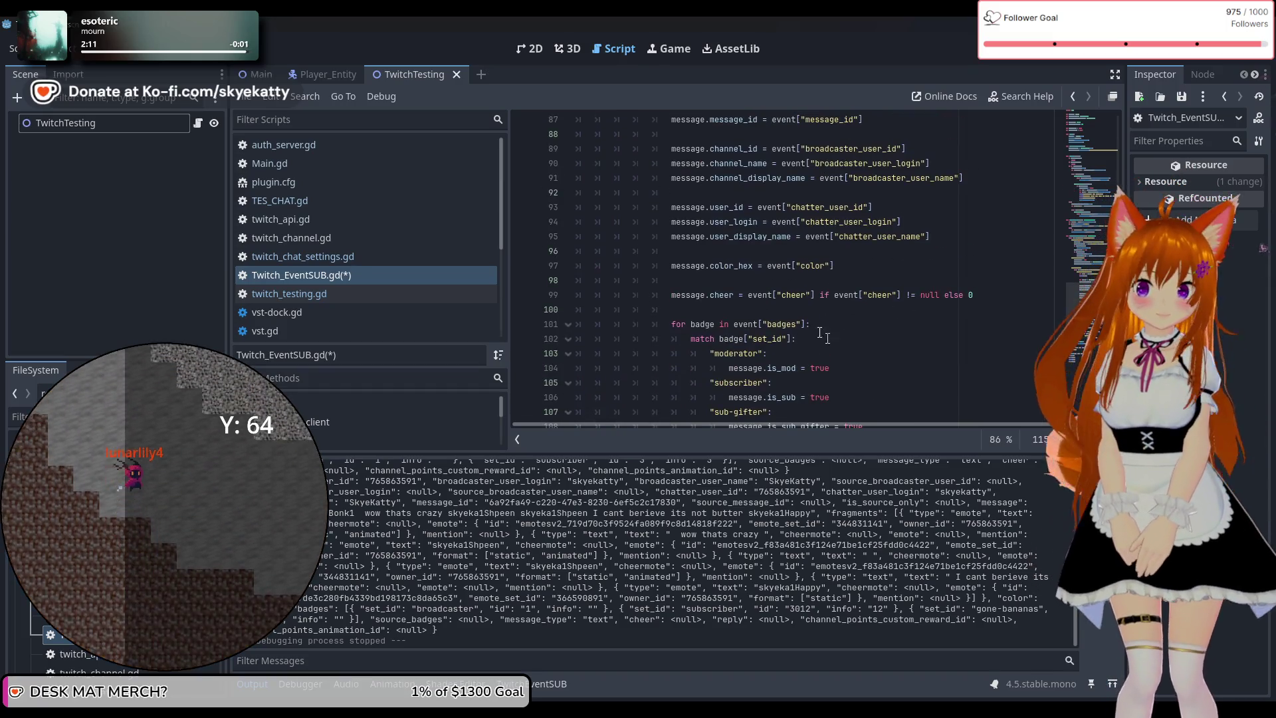
Initialise message.message = "" on a new line above the badge loop
{"action": "left_click", "coordinate": [815, 312]}
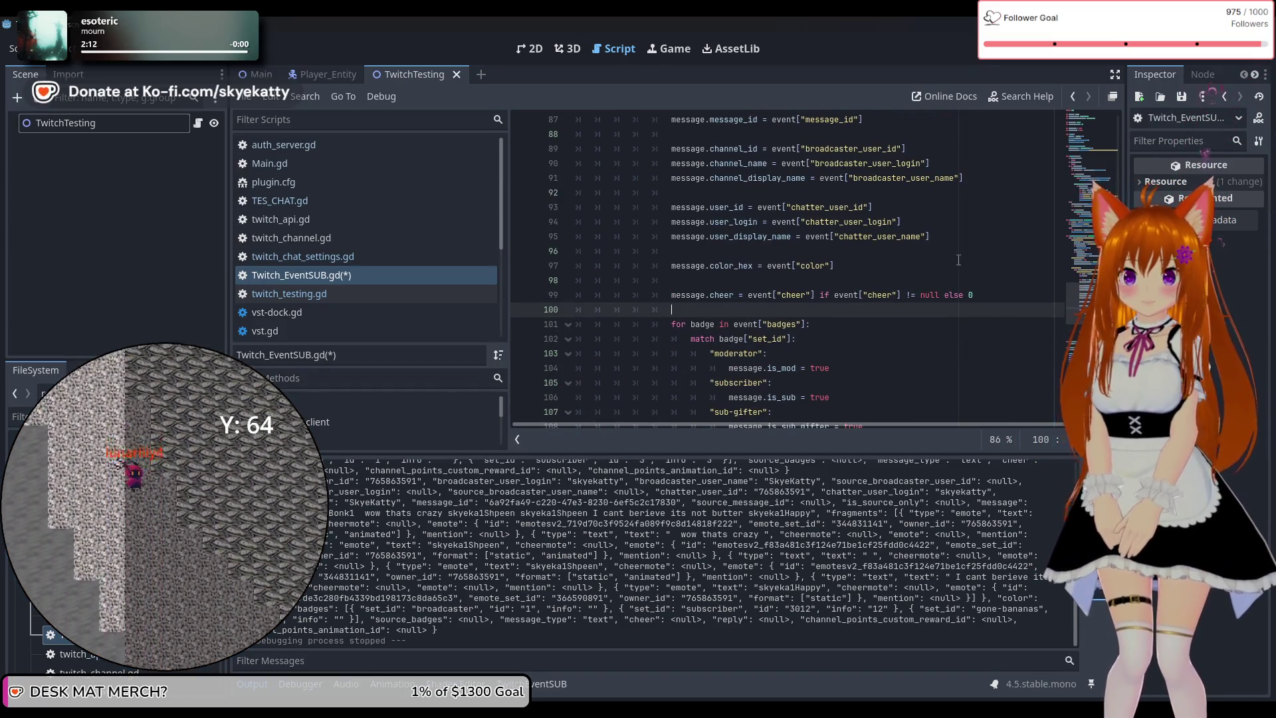
{"action": "key", "text": "Return"}
{"action": "type", "text": "message."}
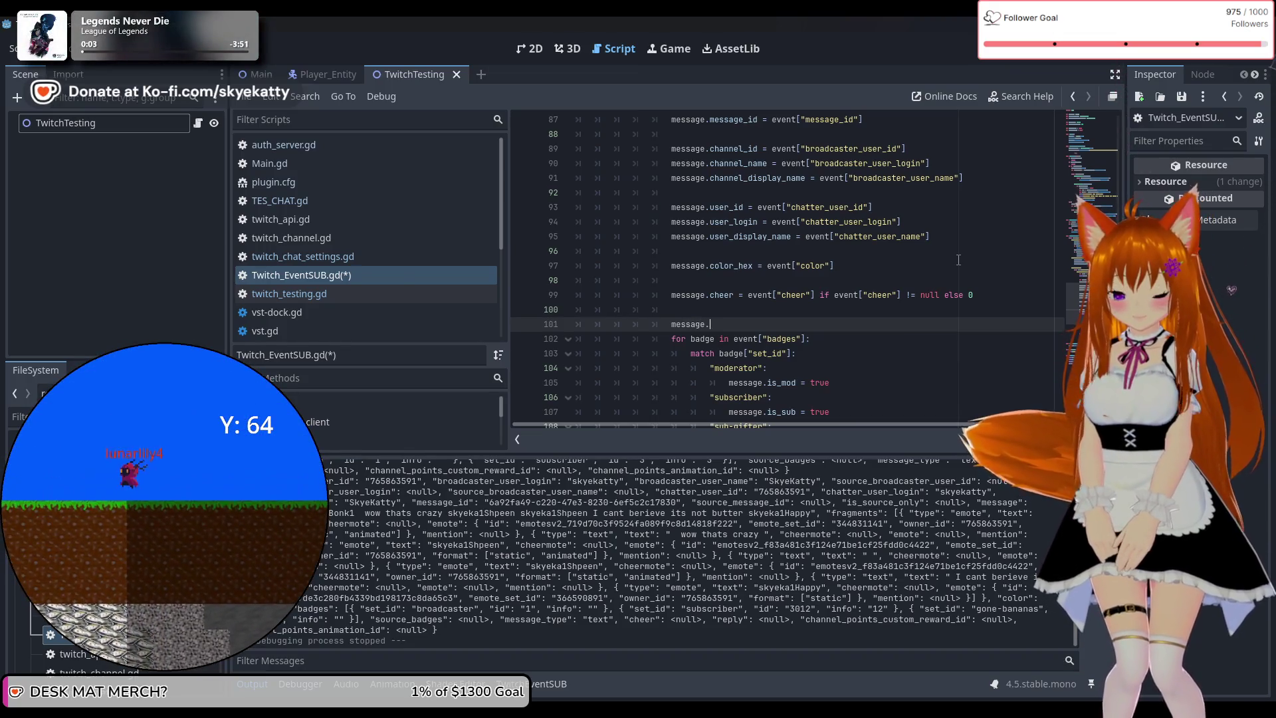
{"action": "key", "text": "BackSpace"}
{"action": "type", "text": ".messa"}
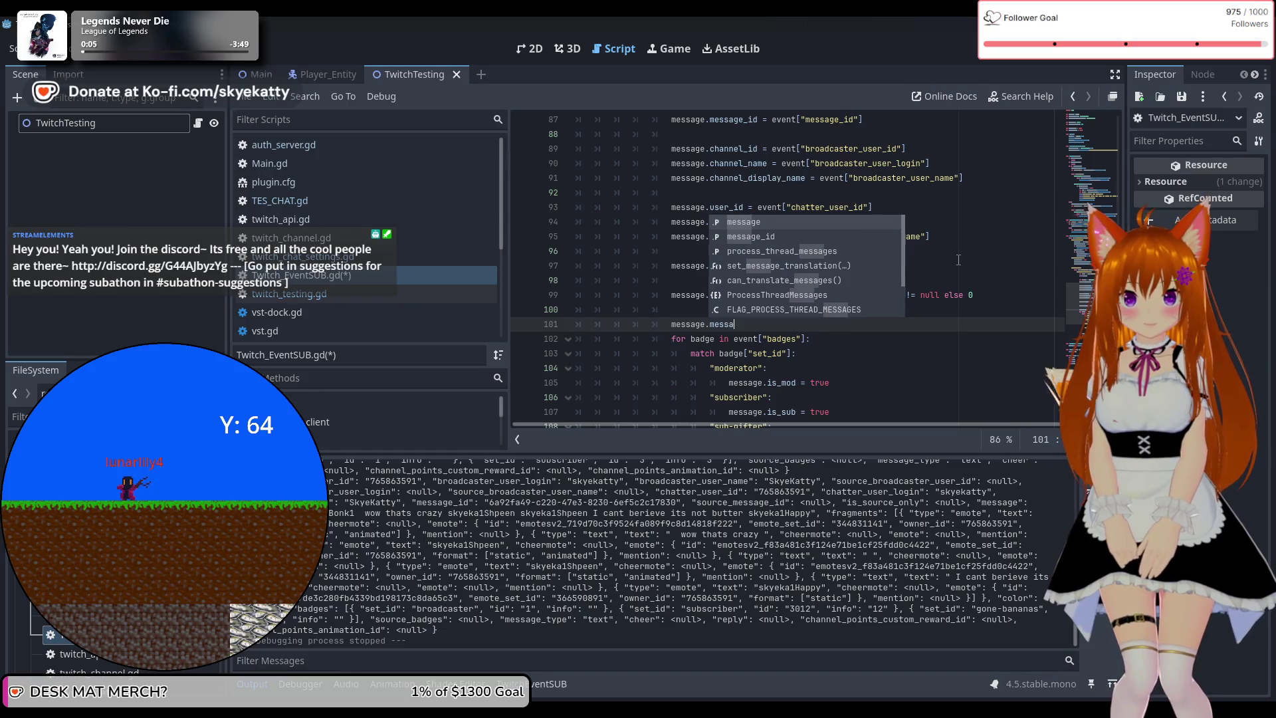
{"action": "type", "text": "ge = \"\""}
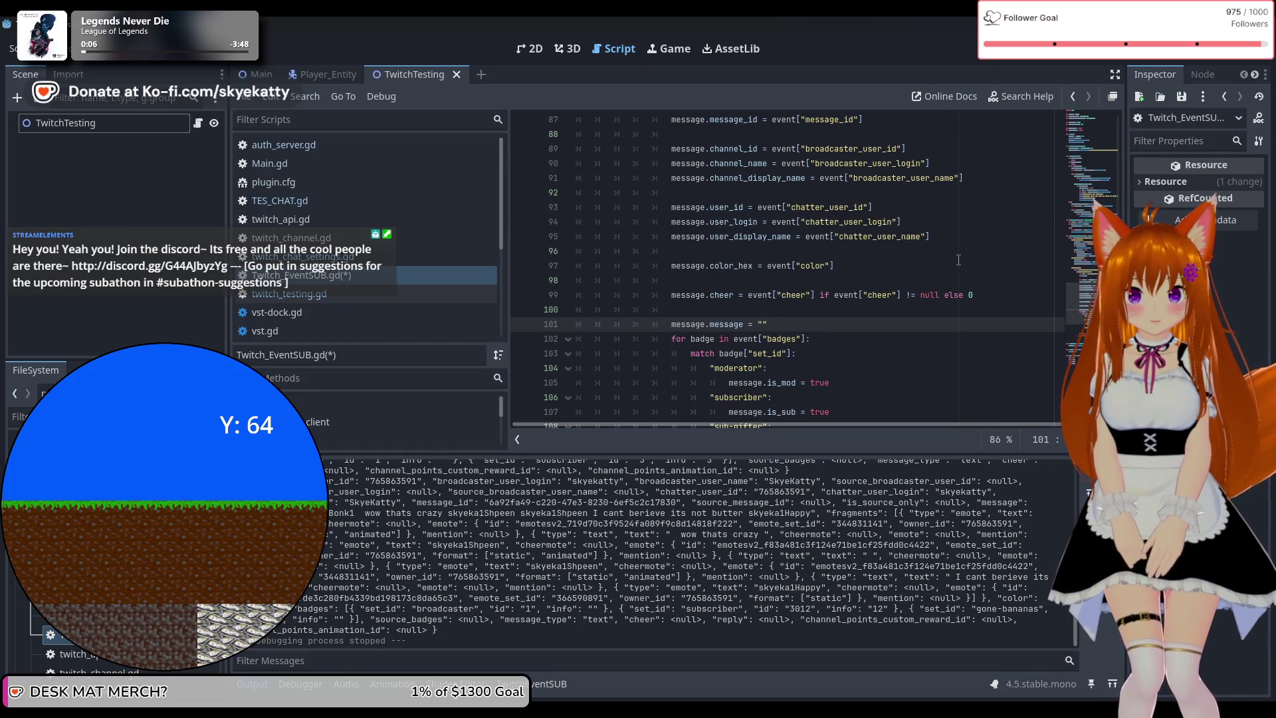
On line 116 under the "text" case, begin message.message += frag[
{"action": "scroll", "coordinate": [959, 259], "scroll_direction": "down", "scroll_amount": 5}
{"action": "left_click", "coordinate": [817, 324]}
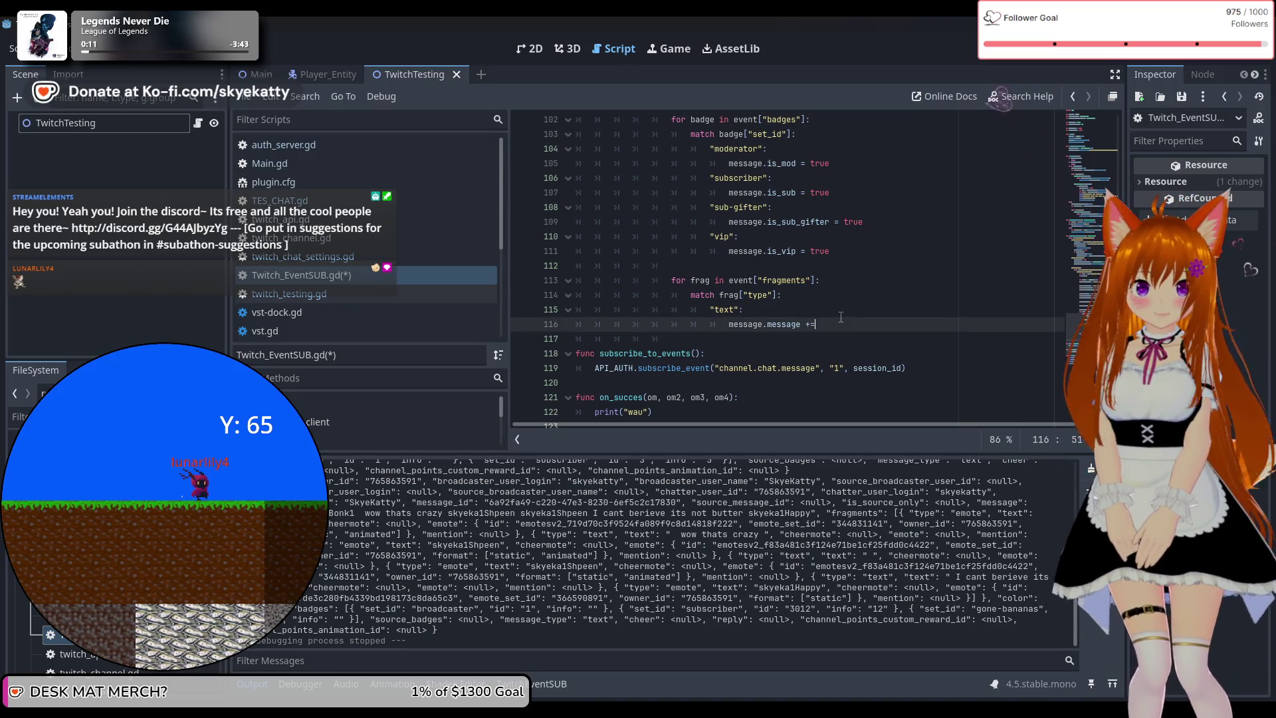
{"action": "type", "text": "+="}
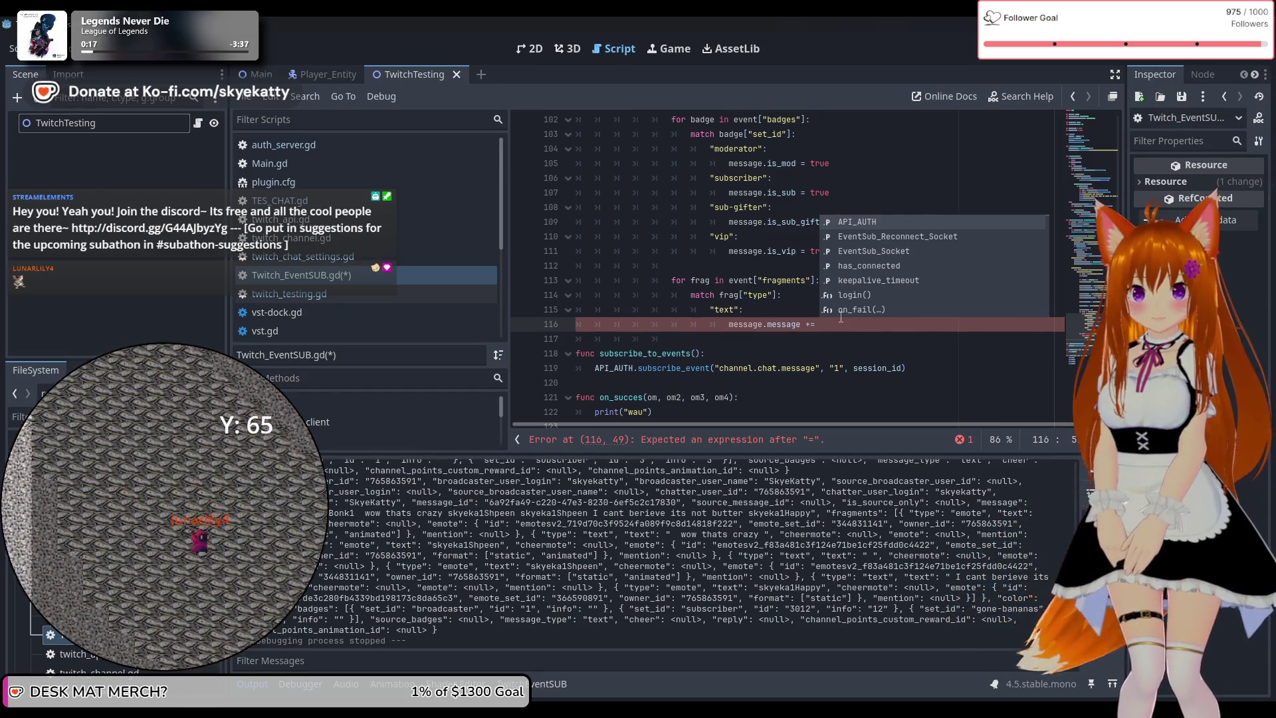
{"action": "type", "text": "fa"}
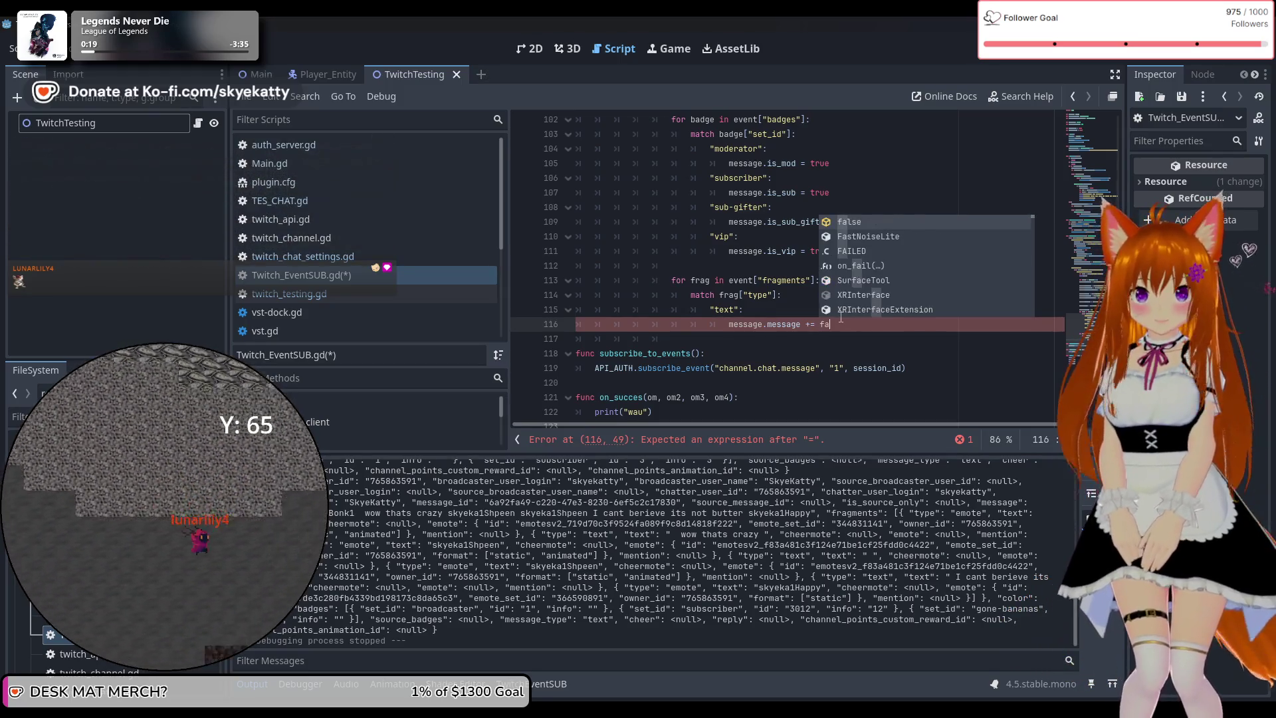
{"action": "key", "text": "Left"}
{"action": "type", "text": "rs"}
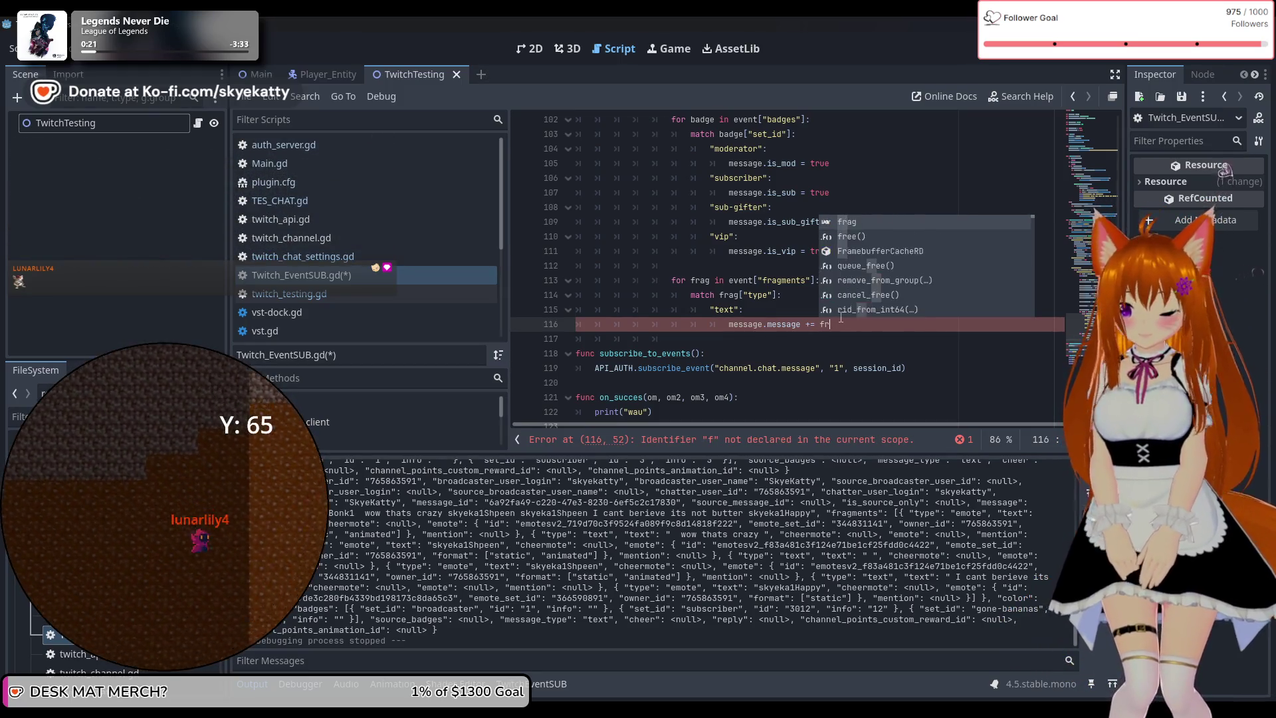
{"action": "key", "text": "Delete"}
{"action": "key", "text": "BackSpace"}
{"action": "type", "text": "ag."}
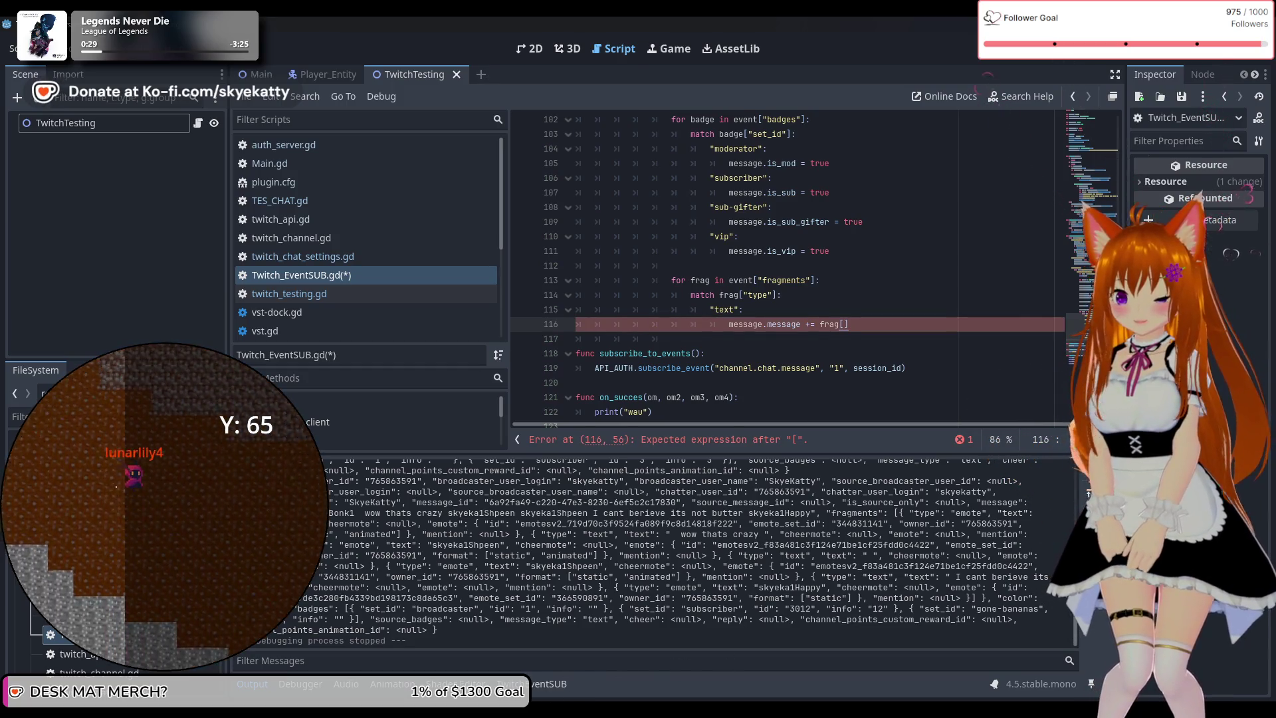
Switch to the sample chat event JSON in Notepad++
{"action": "key", "text": "Print"}
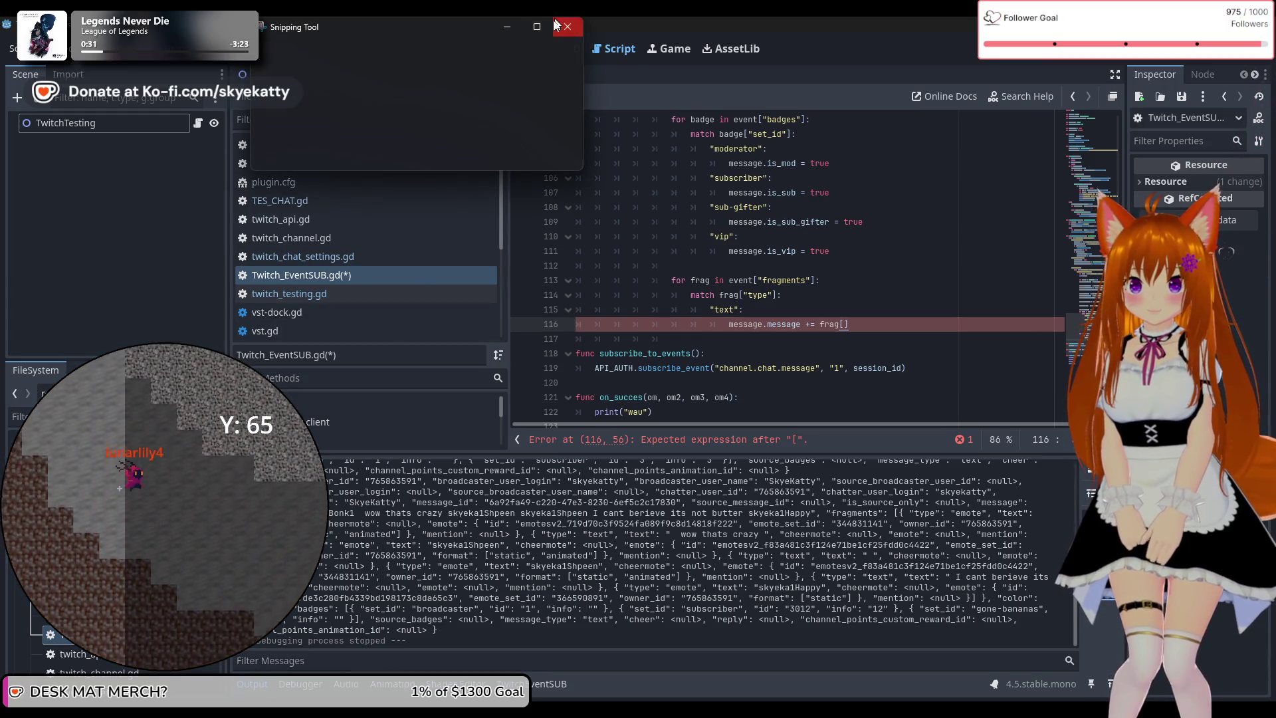
{"action": "left_click", "coordinate": [572, 24]}
{"action": "key", "text": "alt+Tab"}
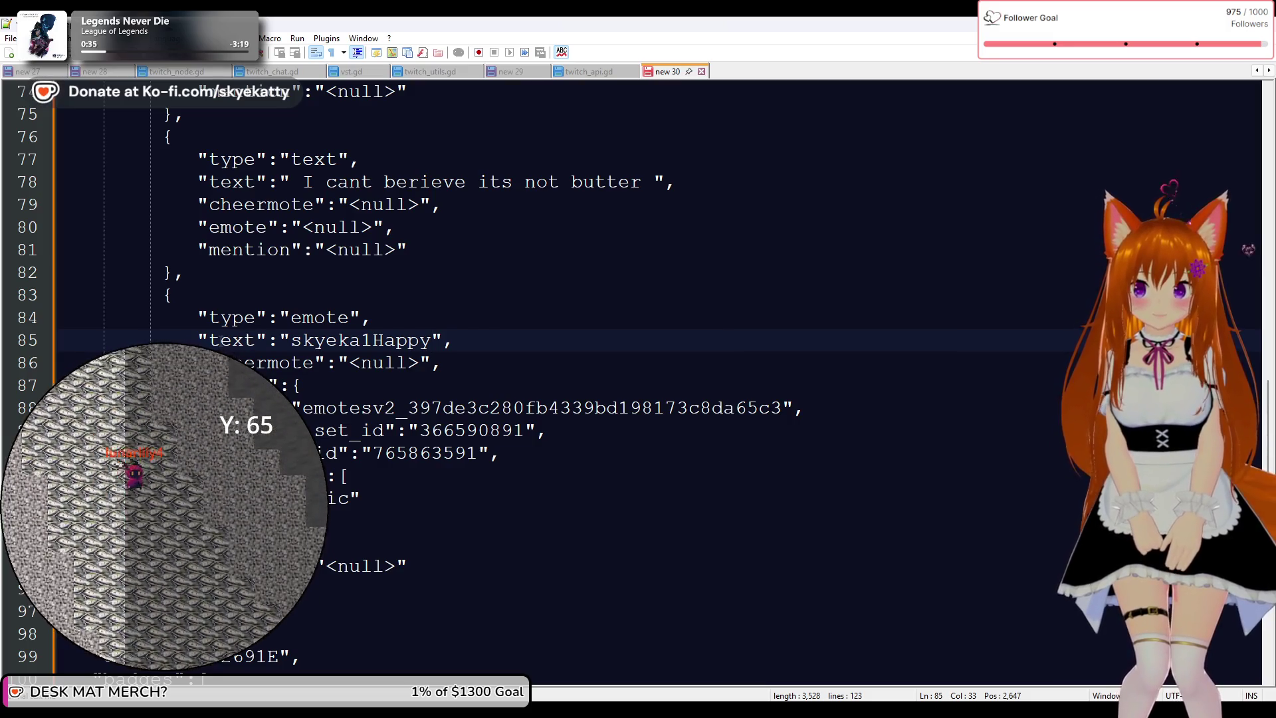
{"action": "scroll", "coordinate": [332, 339], "scroll_direction": "up", "scroll_amount": 1}
{"action": "left_click_drag", "start_coordinate": [200, 250], "coordinate": [255, 249]}
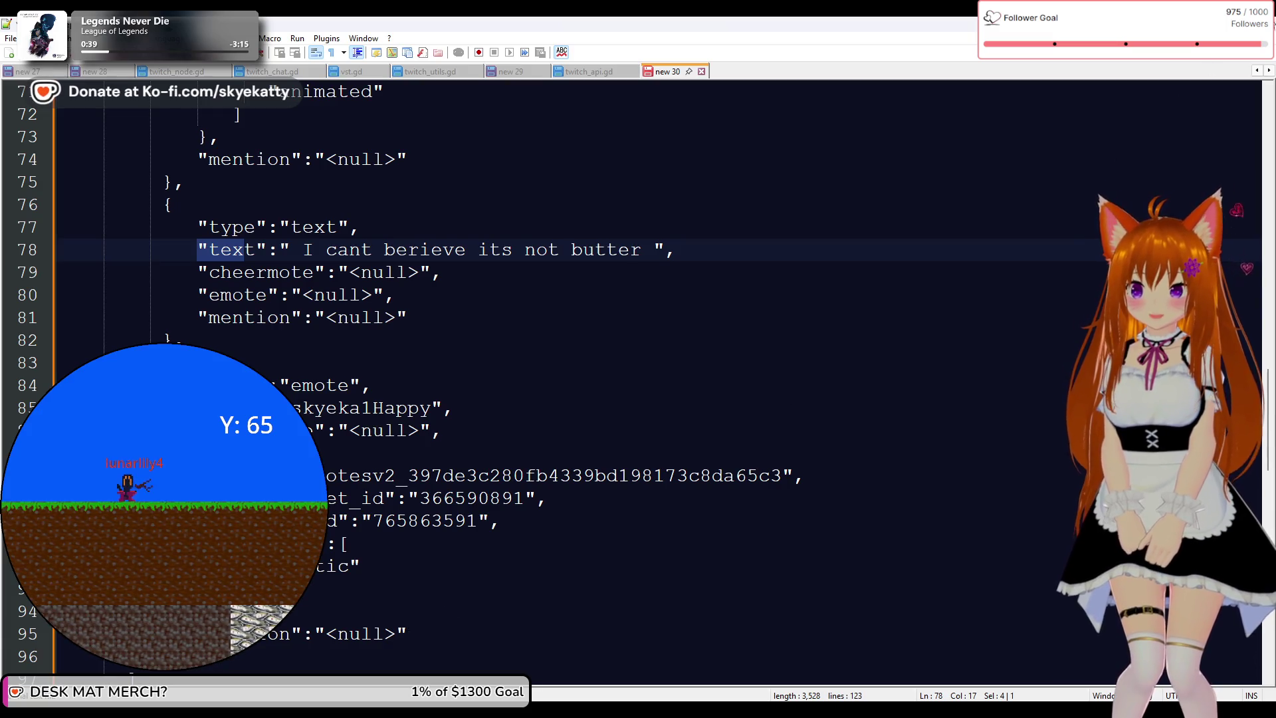
{"action": "key", "text": "alt+Tab"}
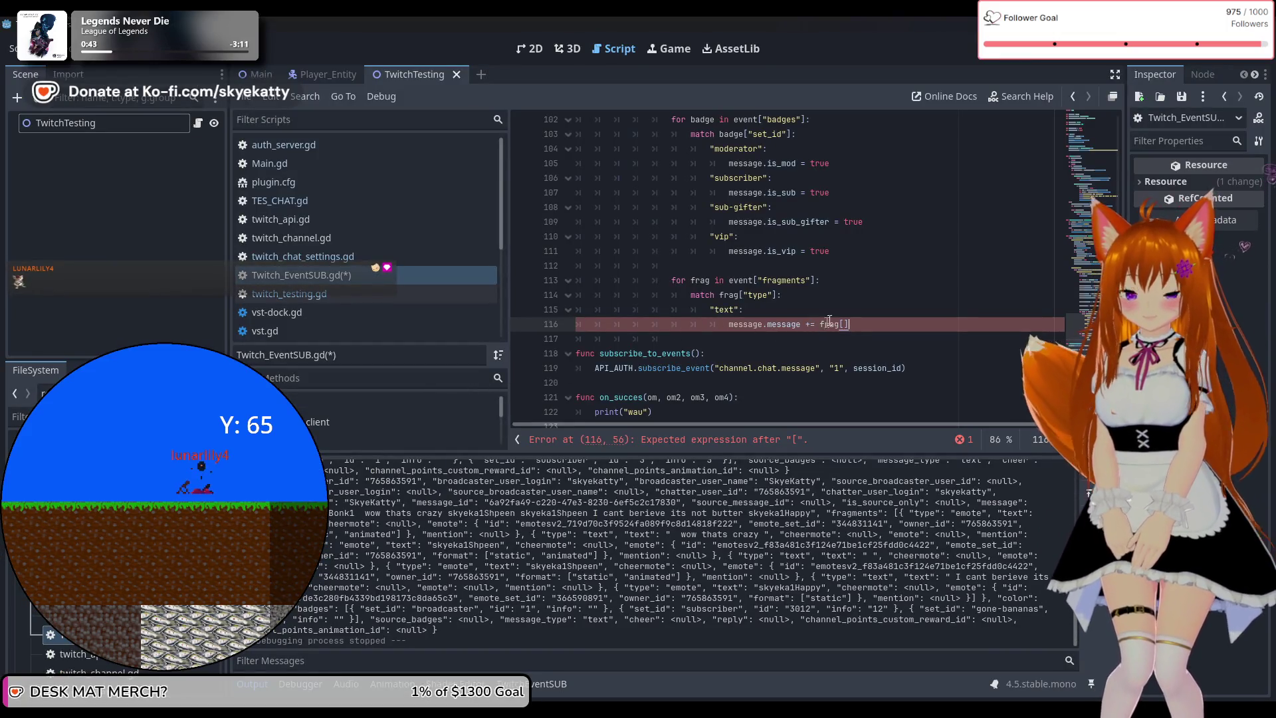
Finish the text case with frag["text"] and add an "emote" case appending frag["text"] to message.message
{"action": "type", "text": "\""}
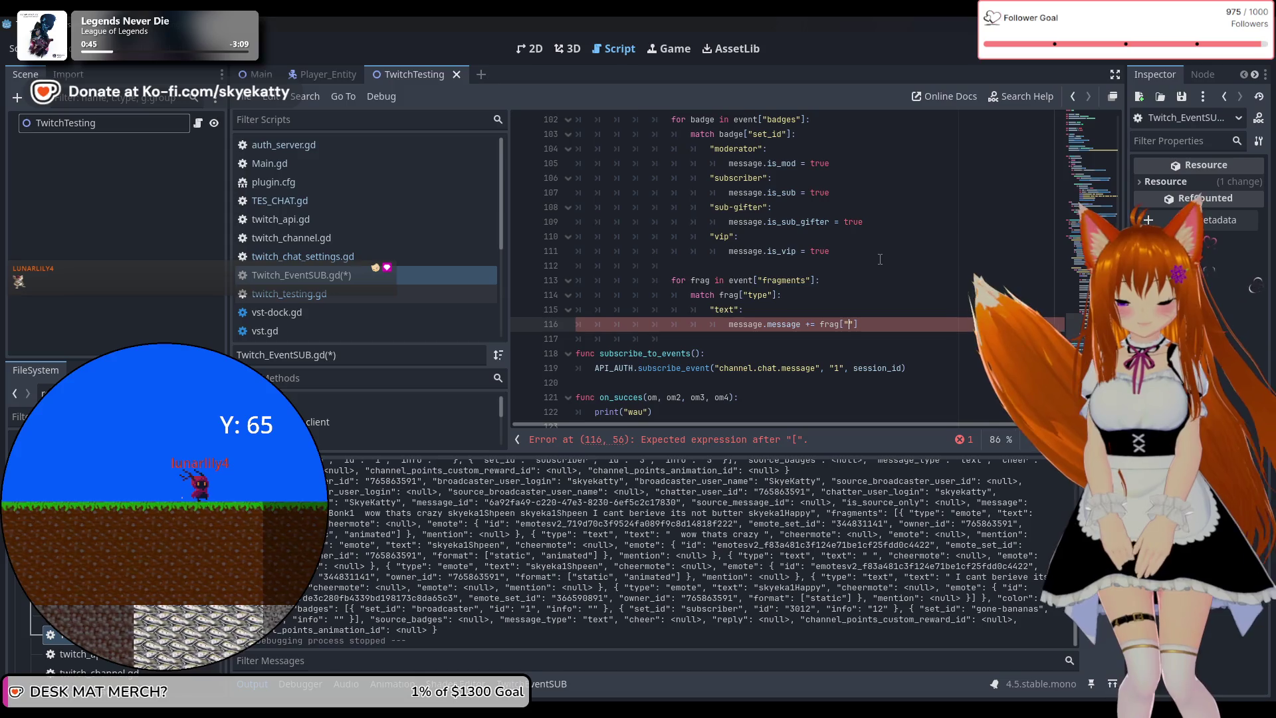
{"action": "type", "text": "text\""}
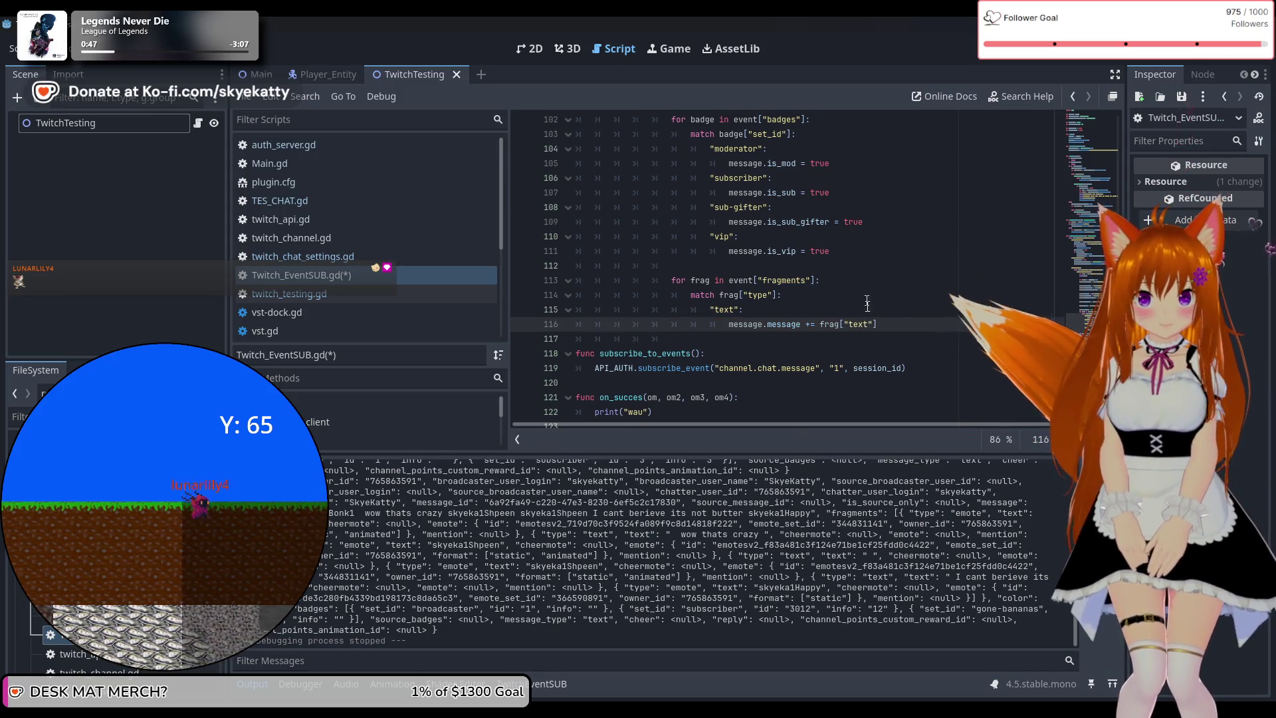
{"action": "left_click", "coordinate": [934, 325]}
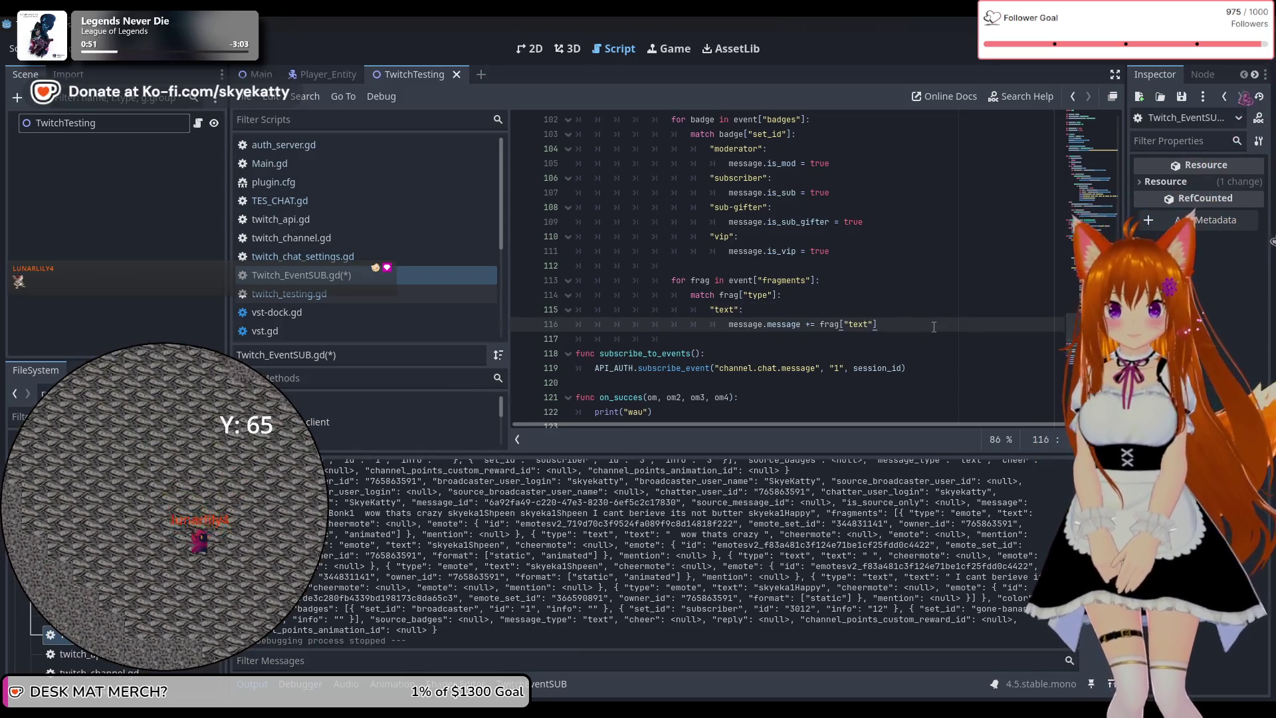
{"action": "key", "text": "Return"}
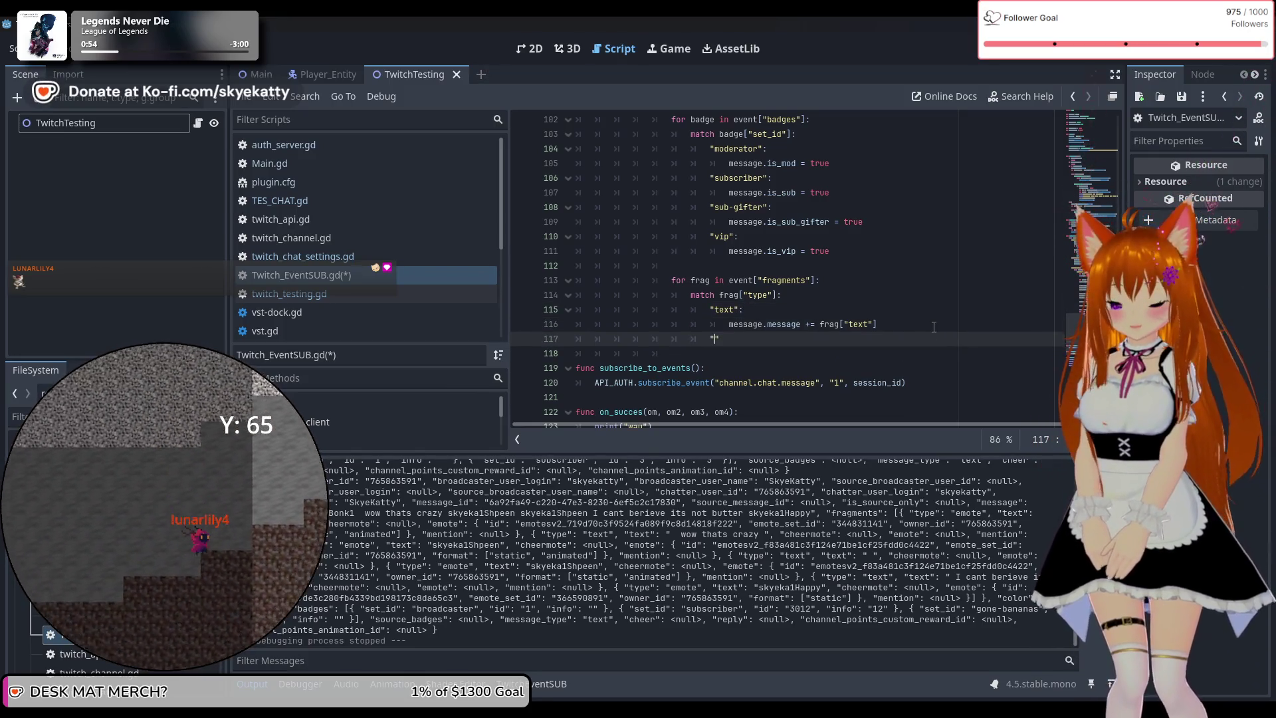
{"action": "type", "text": "\"emote"}
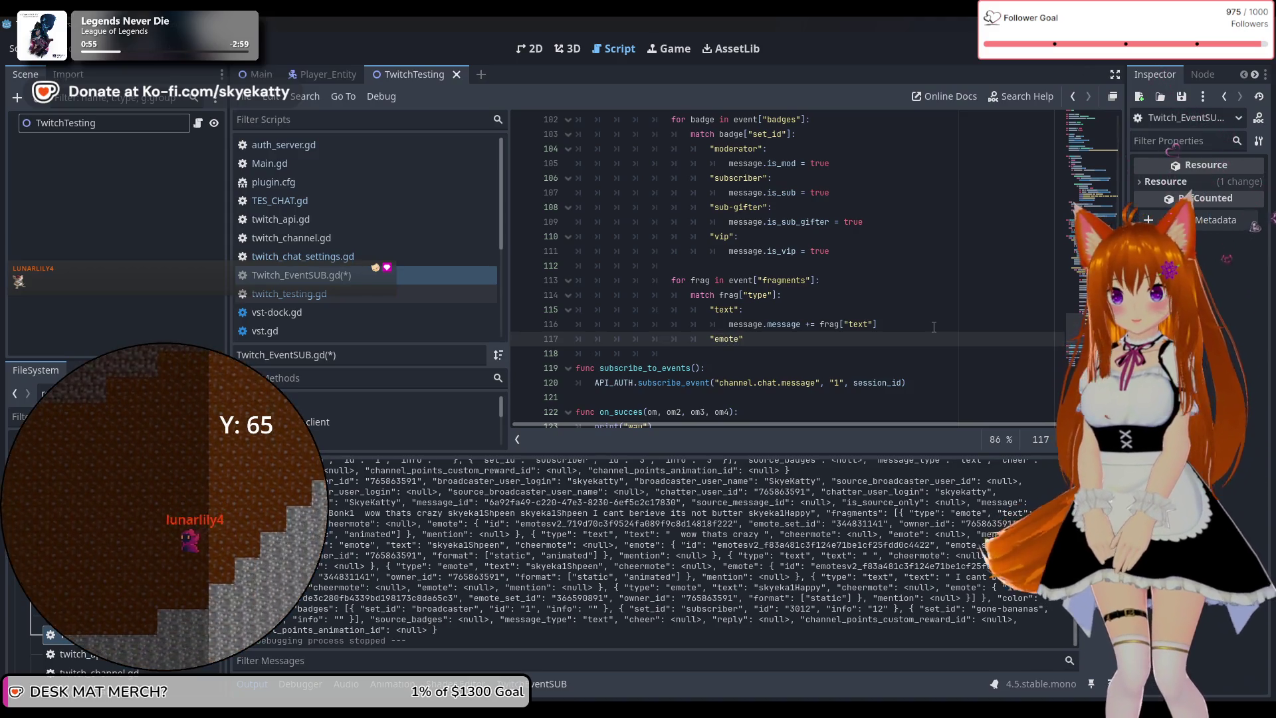
{"action": "type", "text": ":"}
{"action": "key", "text": "Return"}
{"action": "type", "text": "m"}
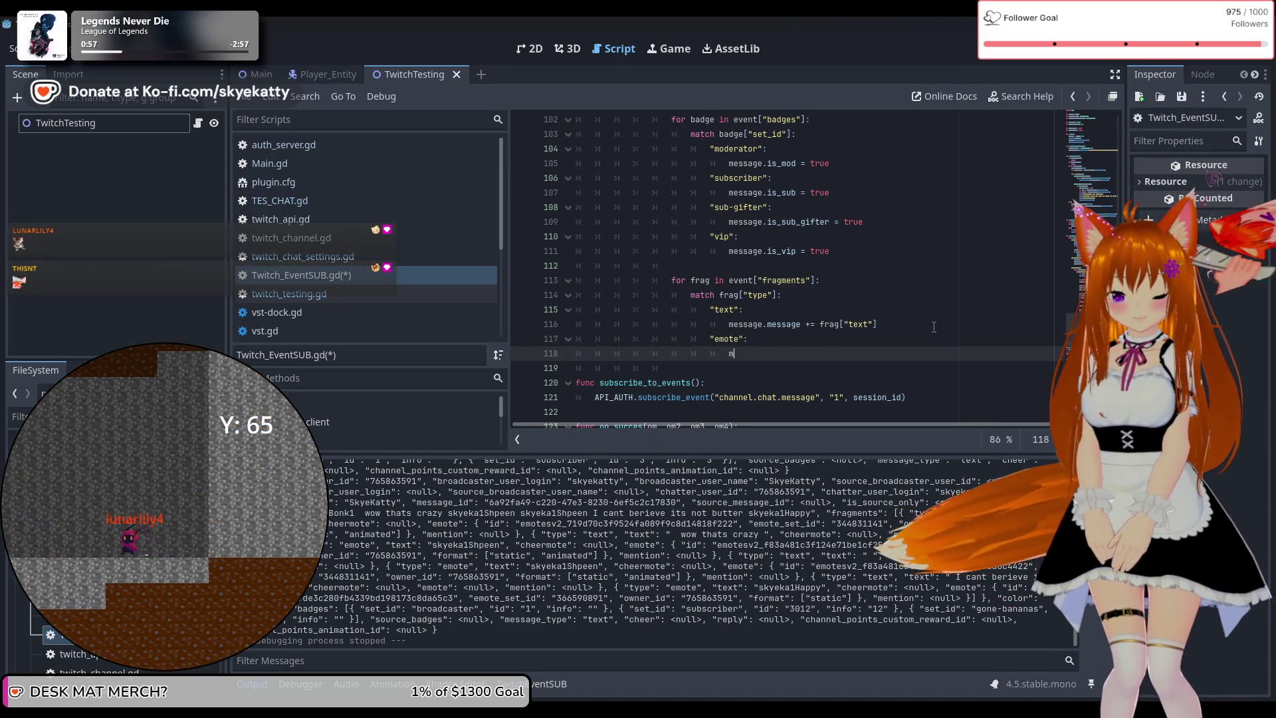
{"action": "type", "text": "essage."}
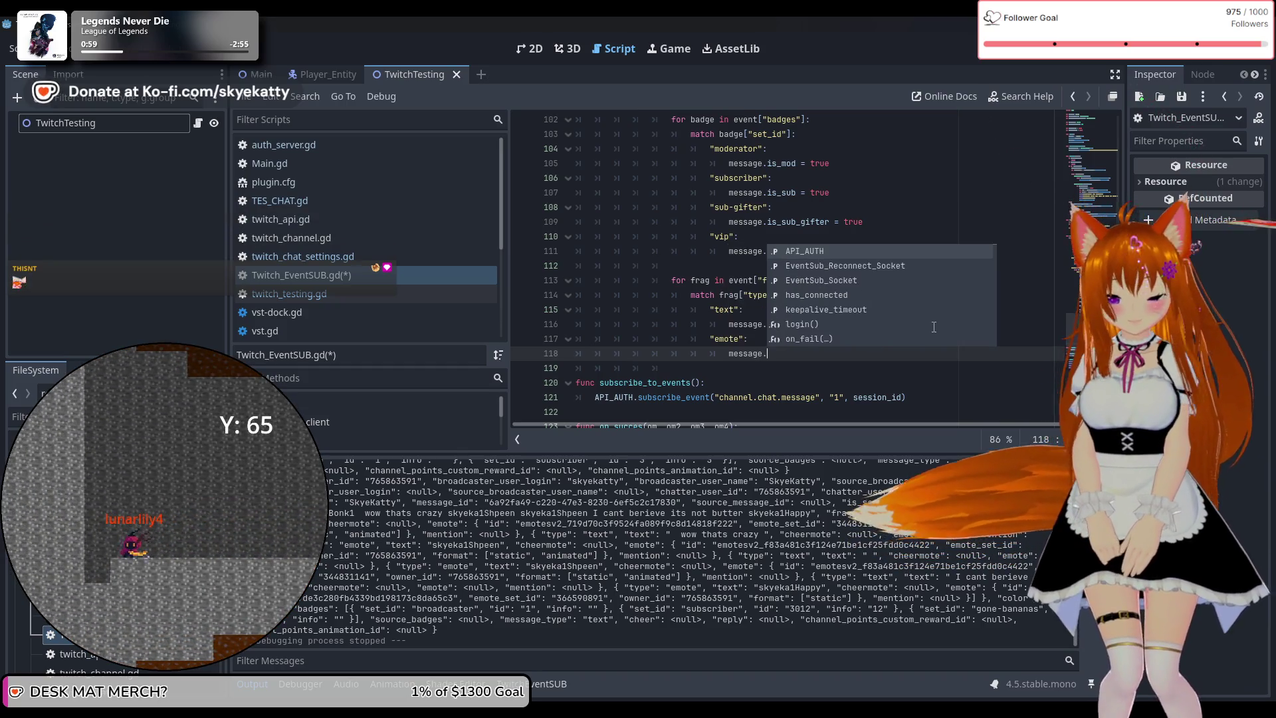
{"action": "type", "text": "message"}
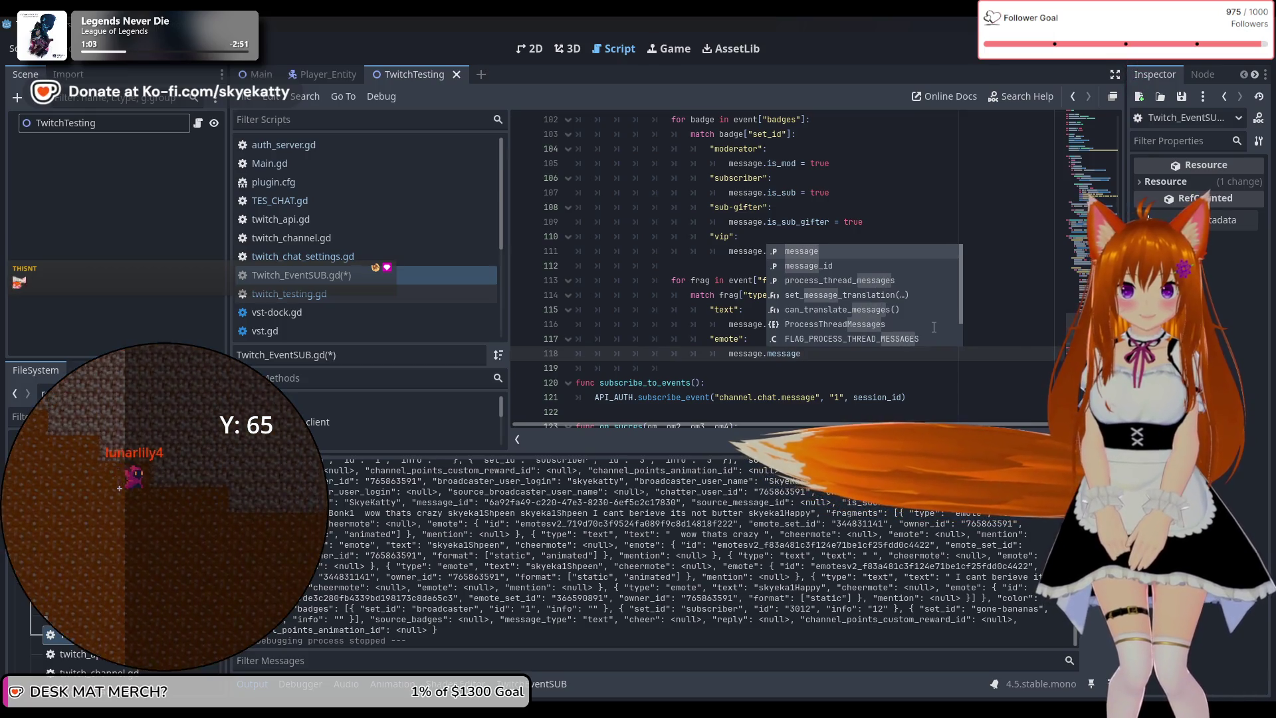
{"action": "key", "text": "Return"}
{"action": "type", "text": "+="}
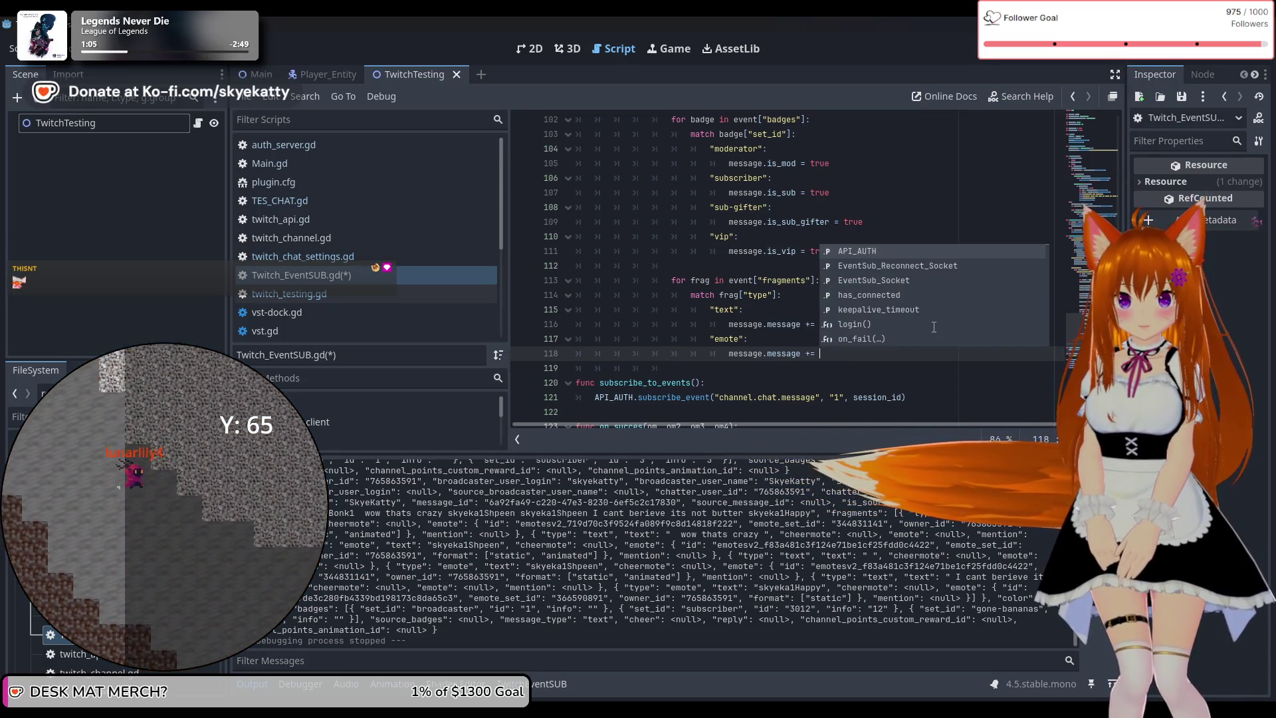
{"action": "type", "text": " frag[\"text"}
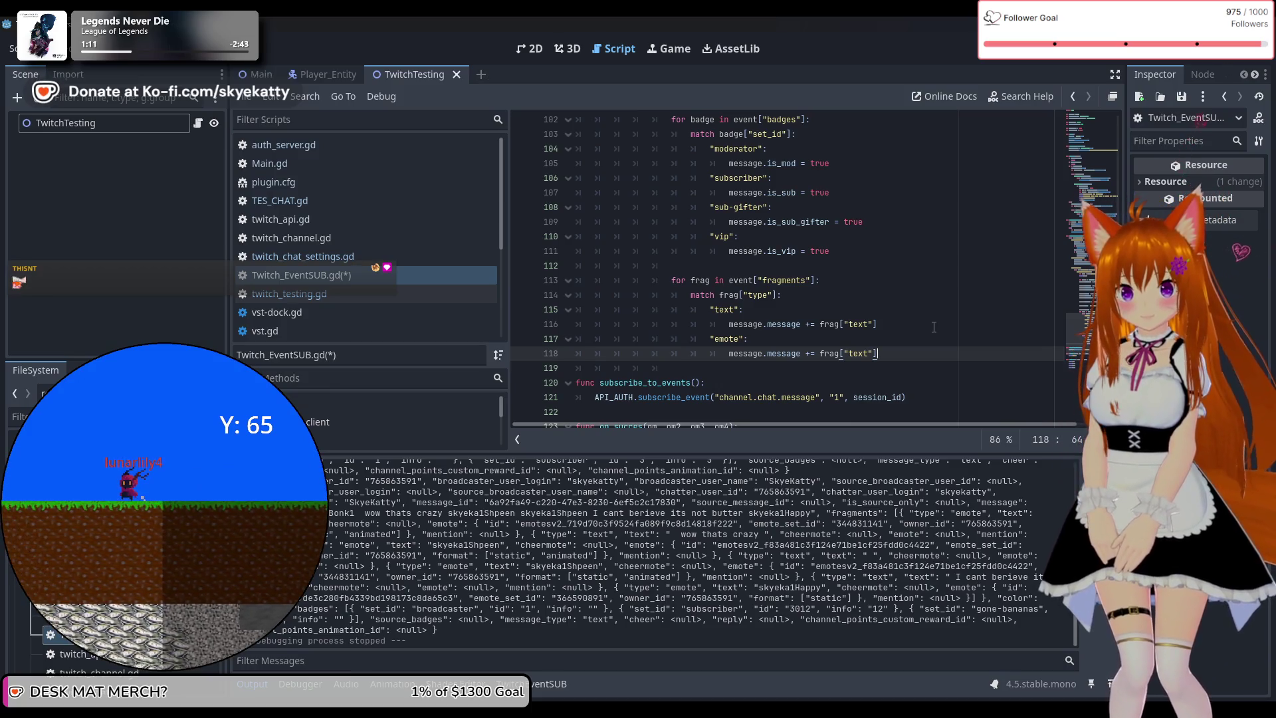
Under the emote case, add message.emotes.append(frag)
{"action": "key", "text": "Return"}
{"action": "type", "text": "ss"}
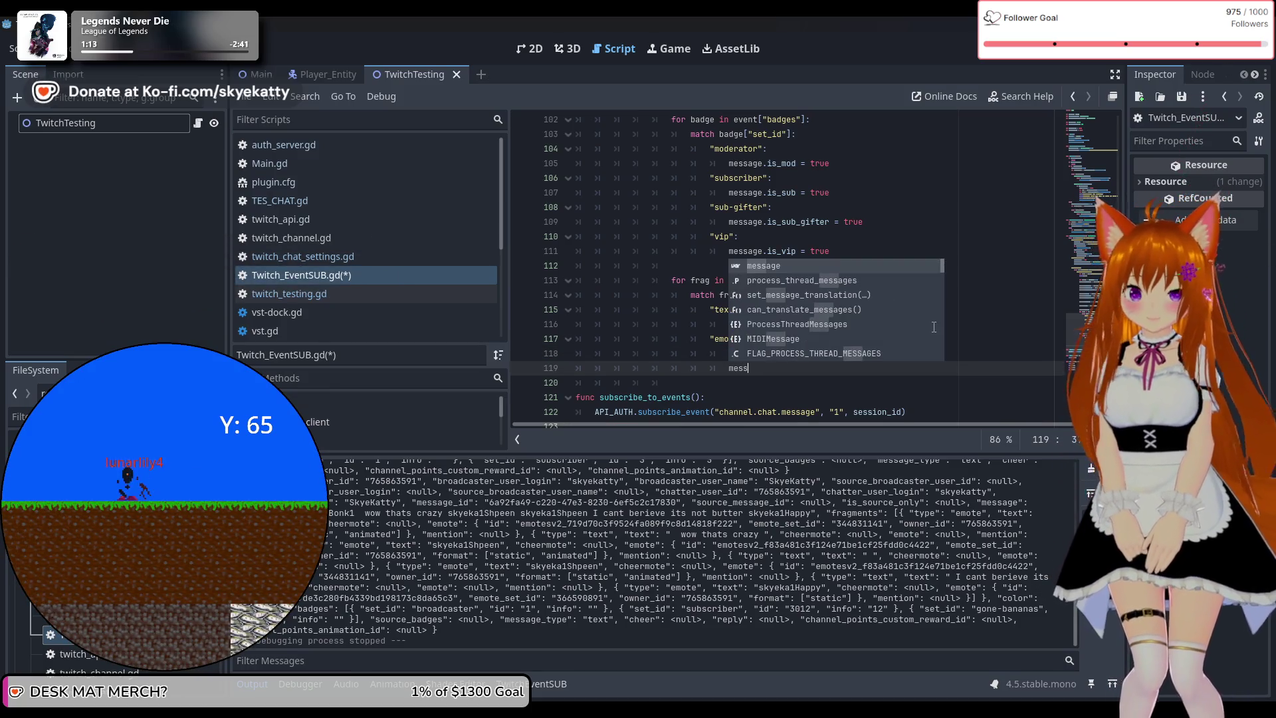
{"action": "type", "text": "gge.emotes"}
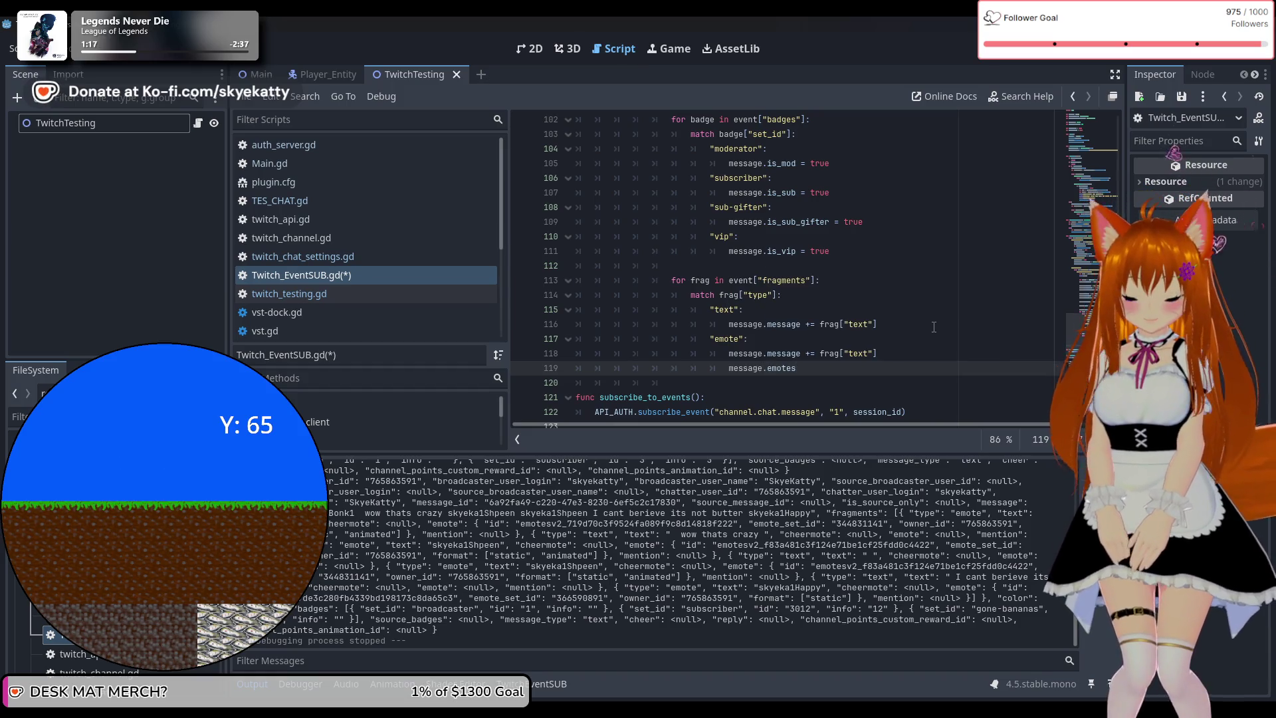
{"action": "type", "text": ".append"}
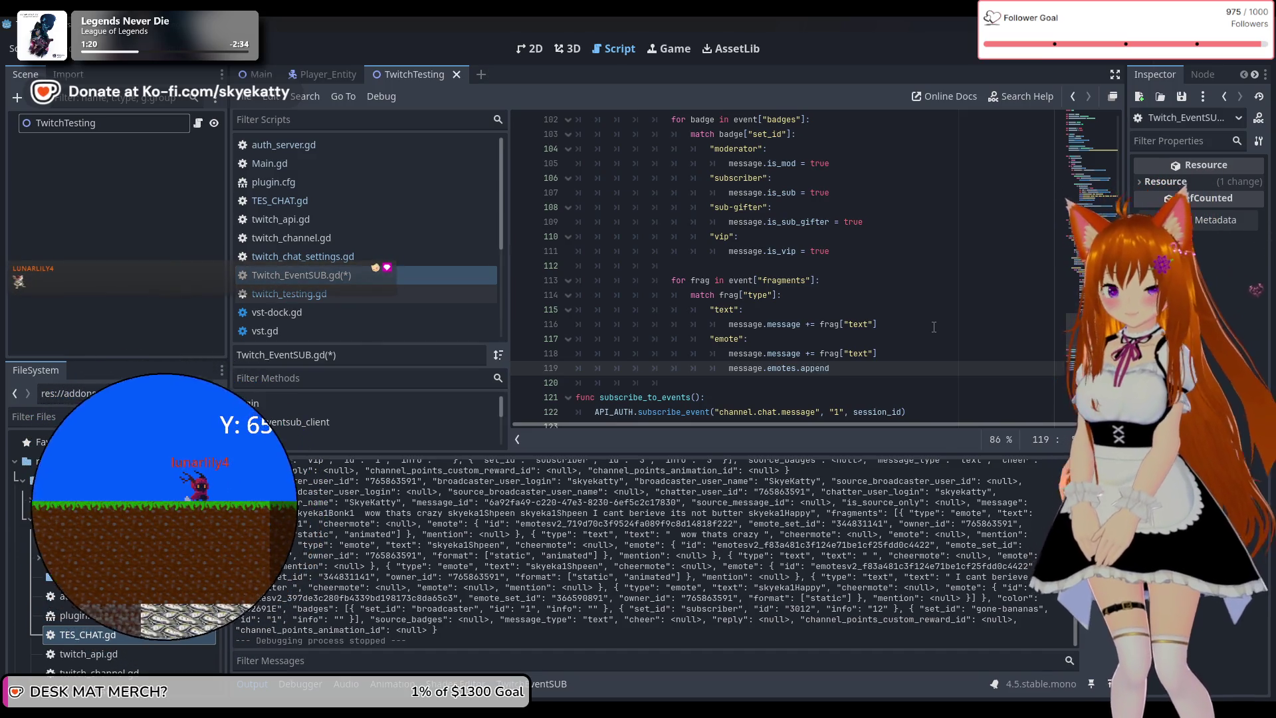
{"action": "type", "text": "("}
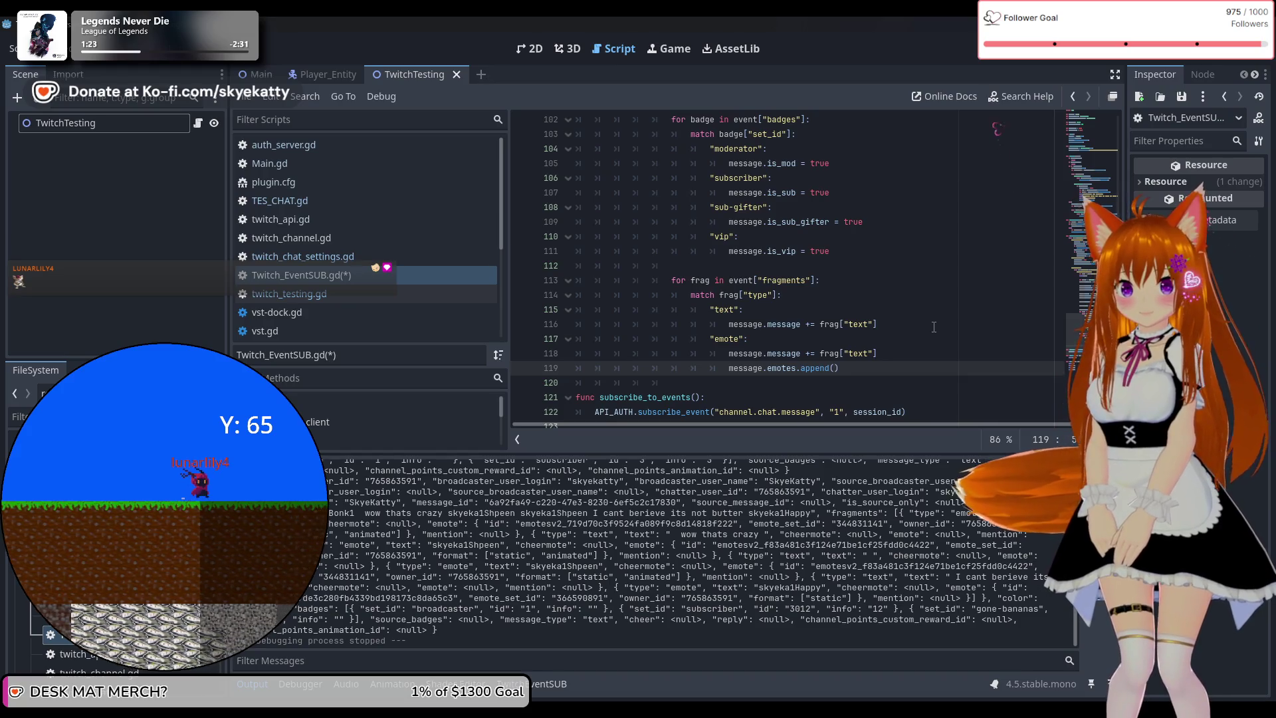
{"action": "type", "text": "frag"}
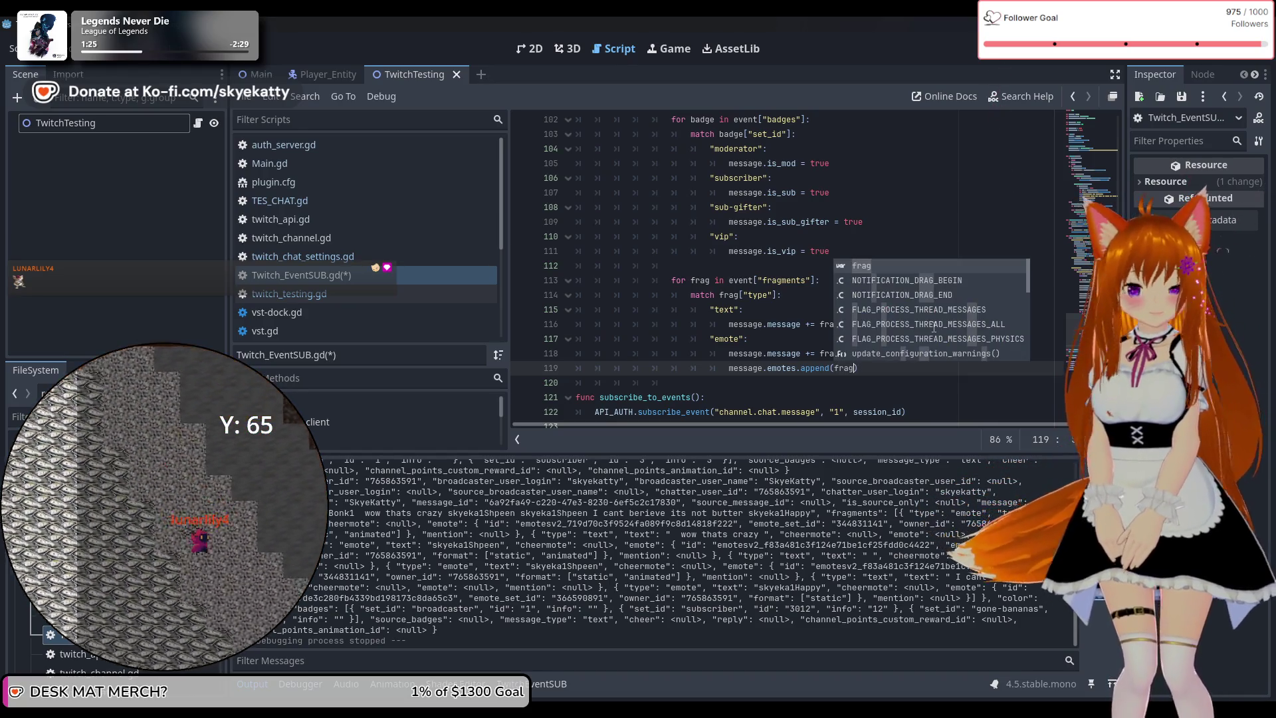
{"action": "key", "text": "Escape"}
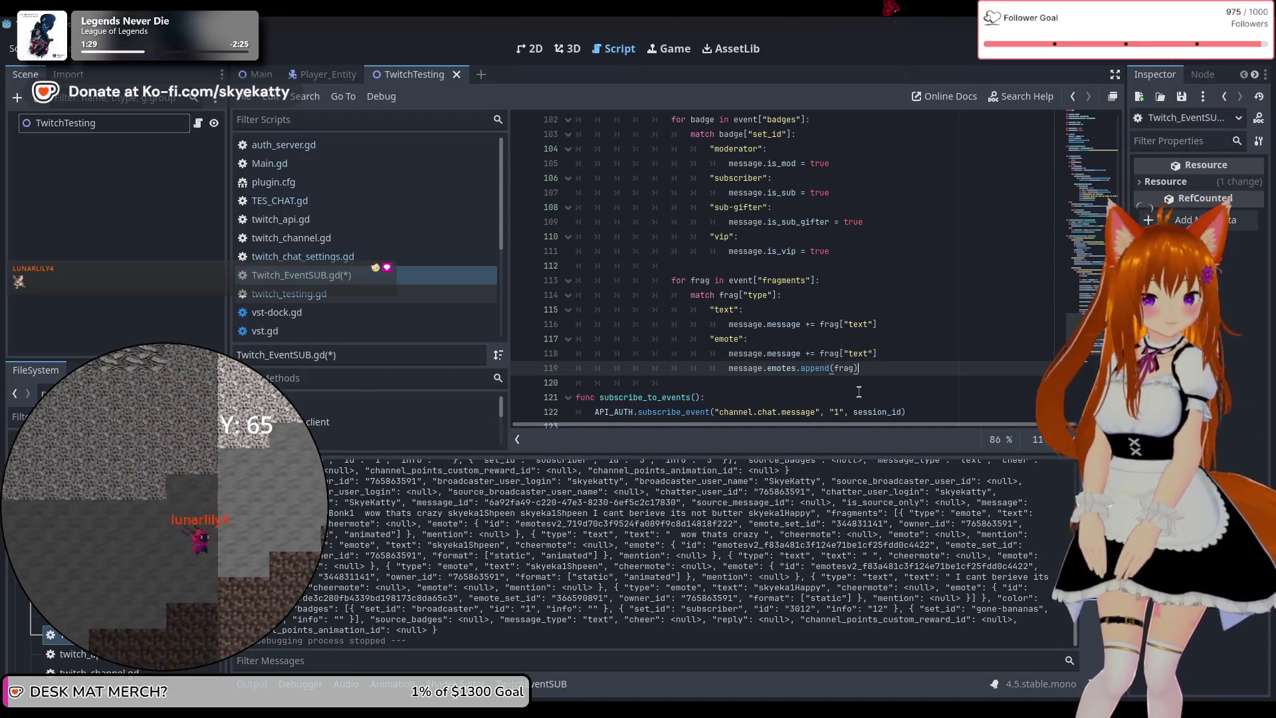
{"action": "scroll", "coordinate": [858, 389], "scroll_direction": "down", "scroll_amount": 1}
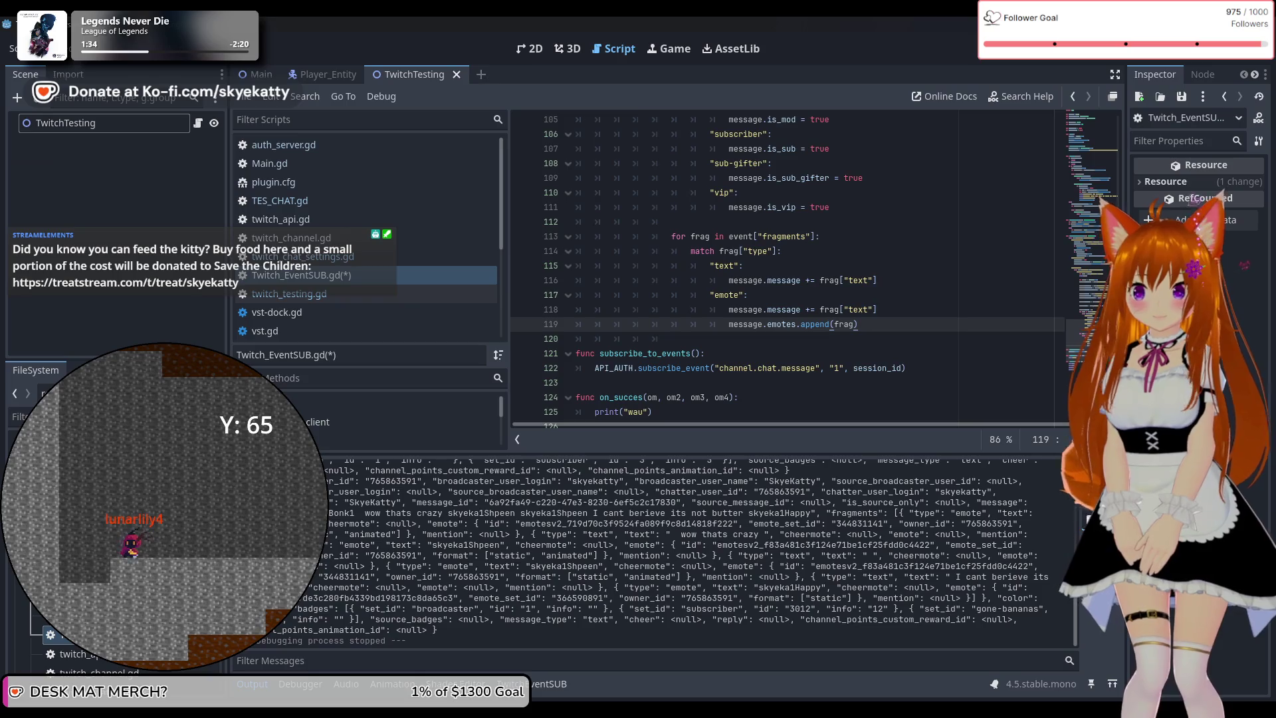
{"action": "scroll", "coordinate": [731, 266], "scroll_direction": "up", "scroll_amount": 2}
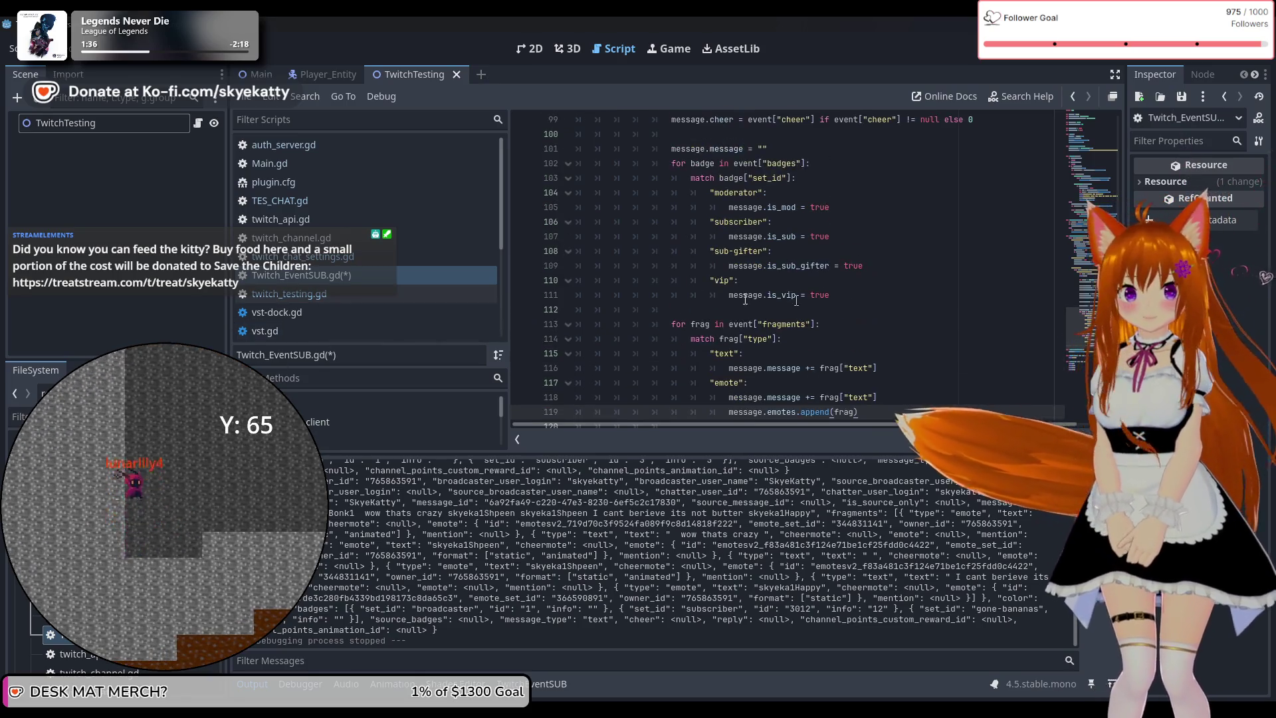
In TES_CHAT.gd, type the emotes variable as Array
{"action": "left_click", "coordinate": [357, 201]}
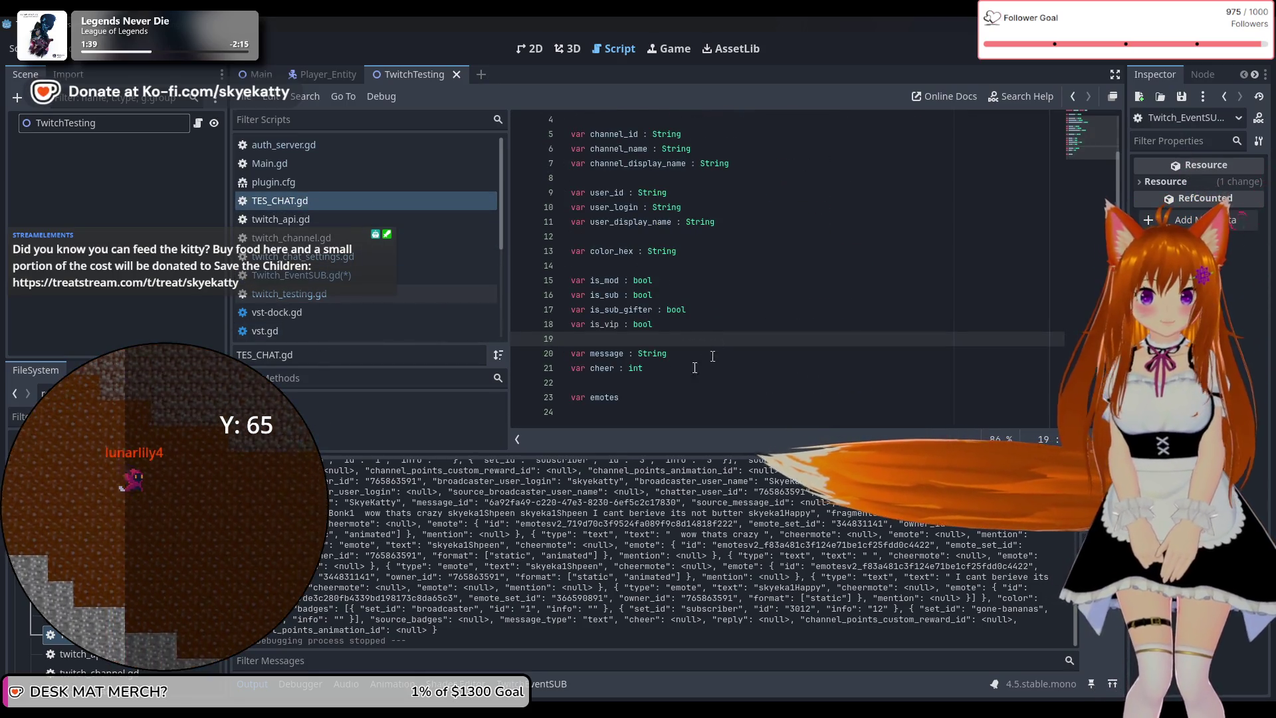
{"action": "left_click", "coordinate": [658, 397]}
{"action": "type", "text": ": a"}
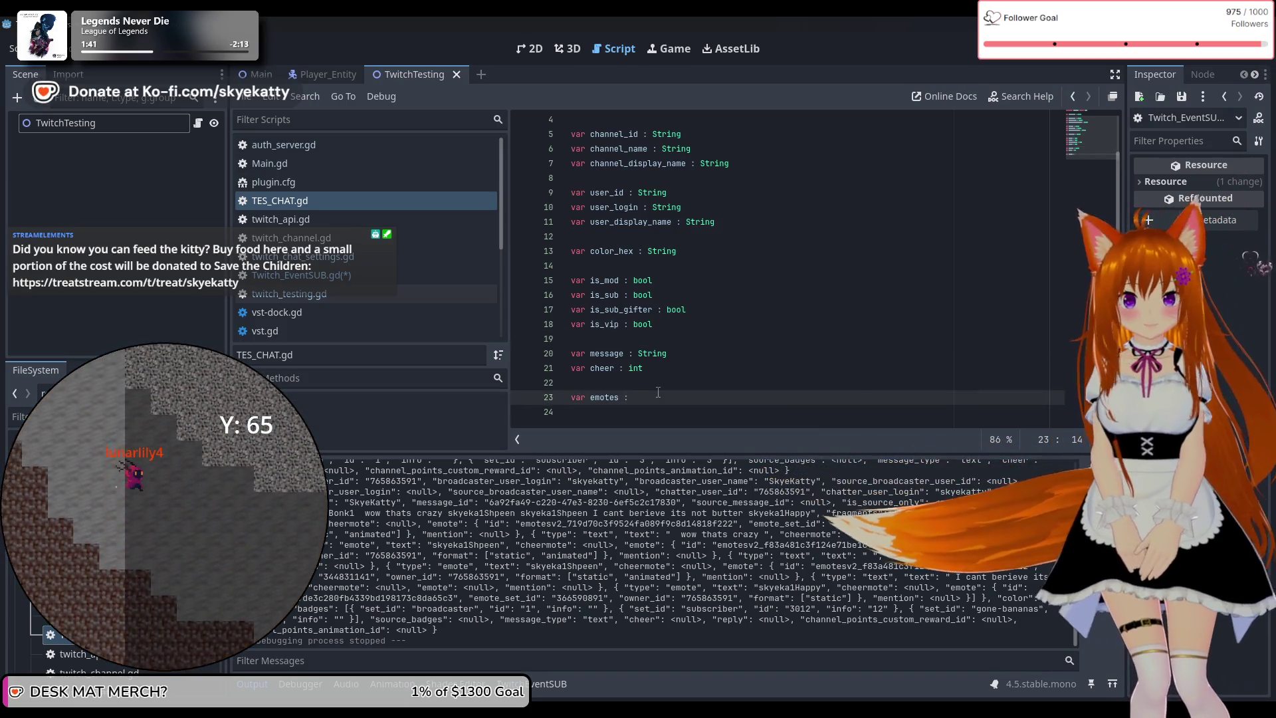
{"action": "key", "text": "BackSpace"}
{"action": "type", "text": "Arra"}
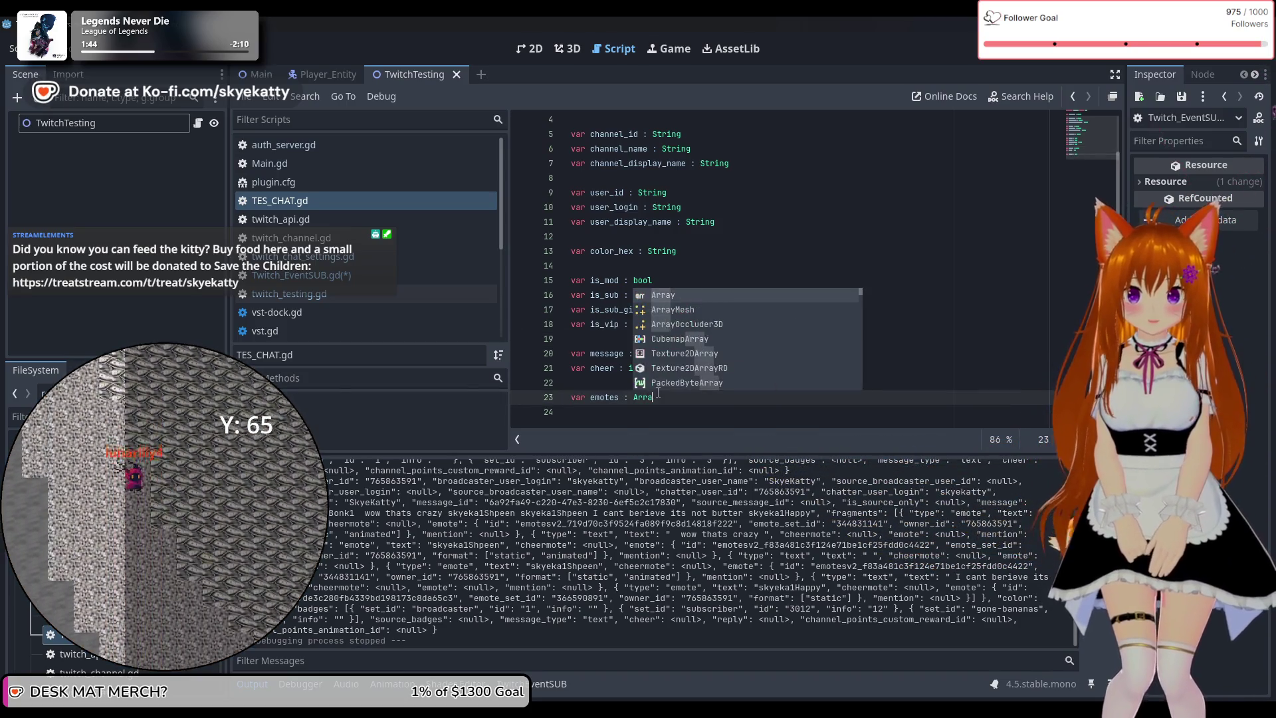
{"action": "key", "text": "Return"}
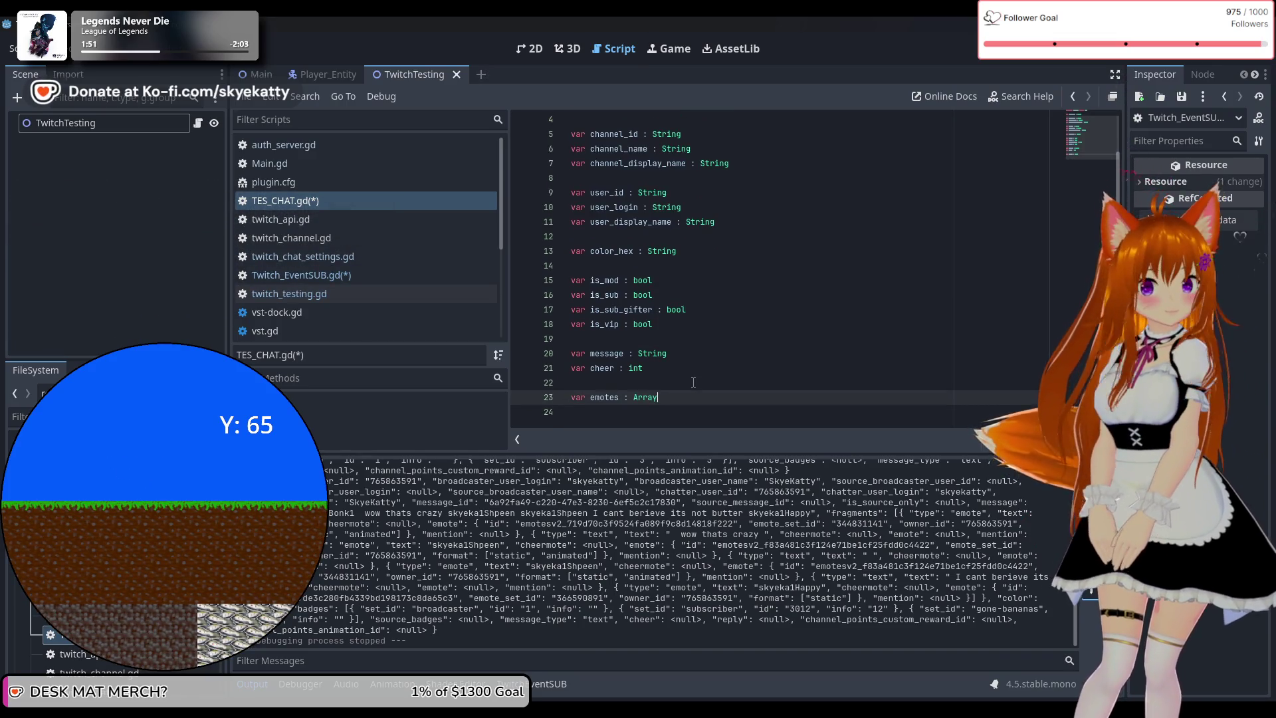
Switch back to the Twitch_EventSUB.gd script
{"action": "scroll", "coordinate": [694, 382], "scroll_direction": "up", "scroll_amount": 2}
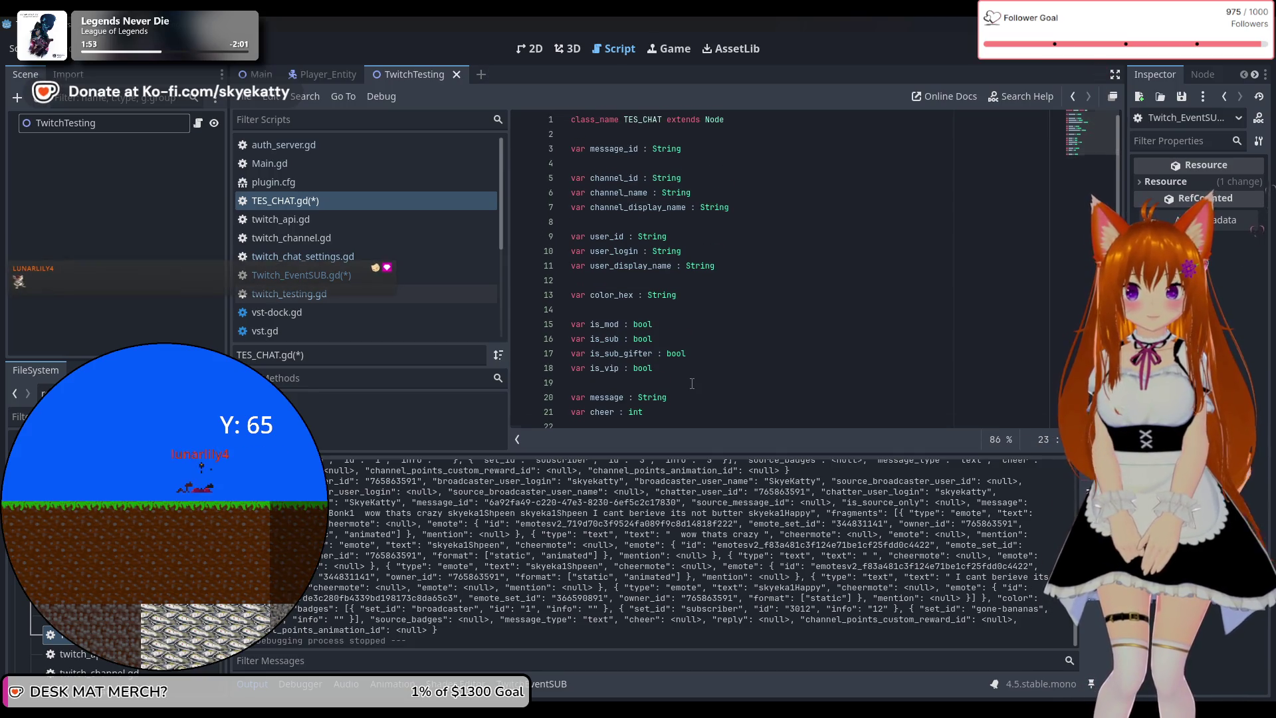
{"action": "scroll", "coordinate": [692, 383], "scroll_direction": "down", "scroll_amount": 2}
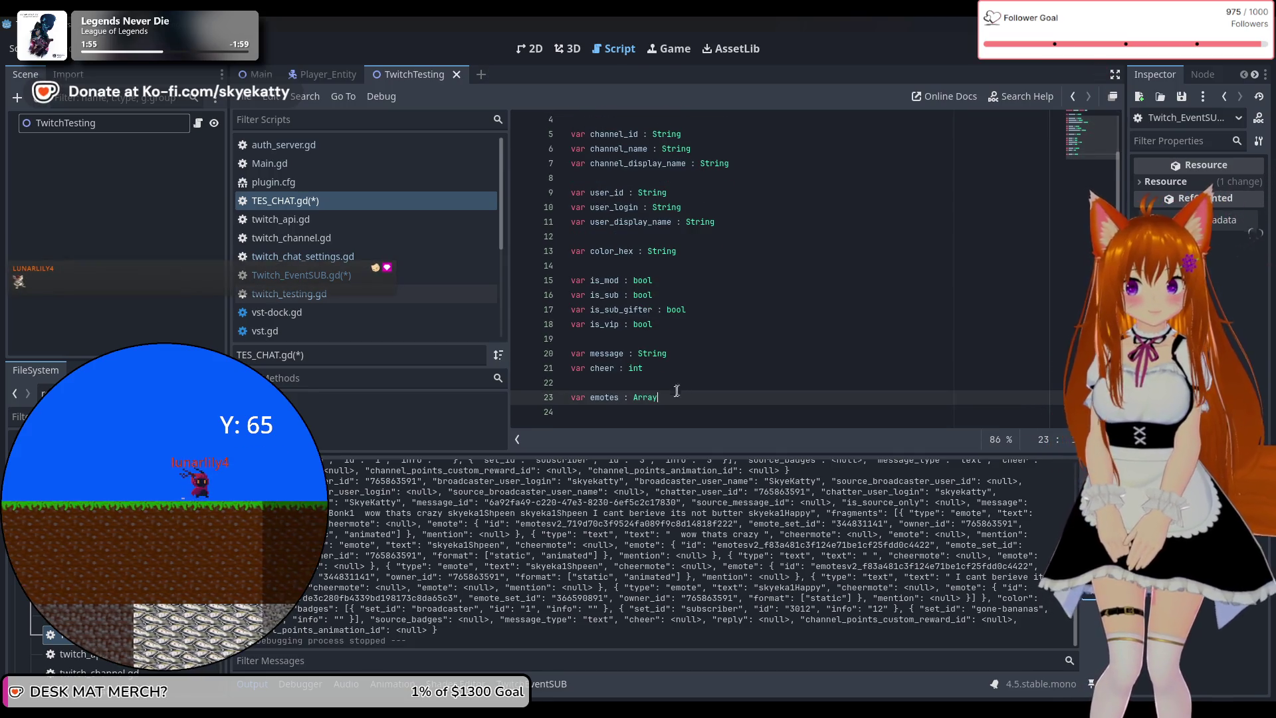
{"action": "scroll", "coordinate": [676, 391], "scroll_direction": "up", "scroll_amount": 2}
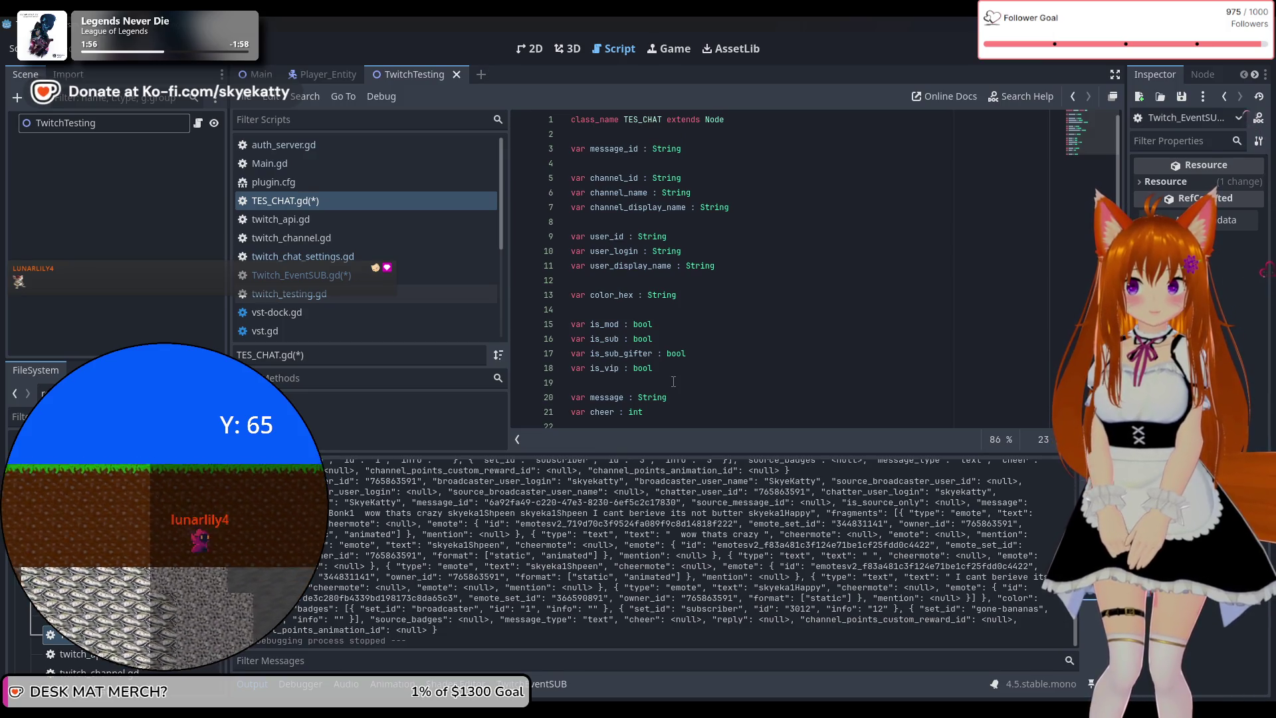
{"action": "scroll", "coordinate": [674, 382], "scroll_direction": "down", "scroll_amount": 2}
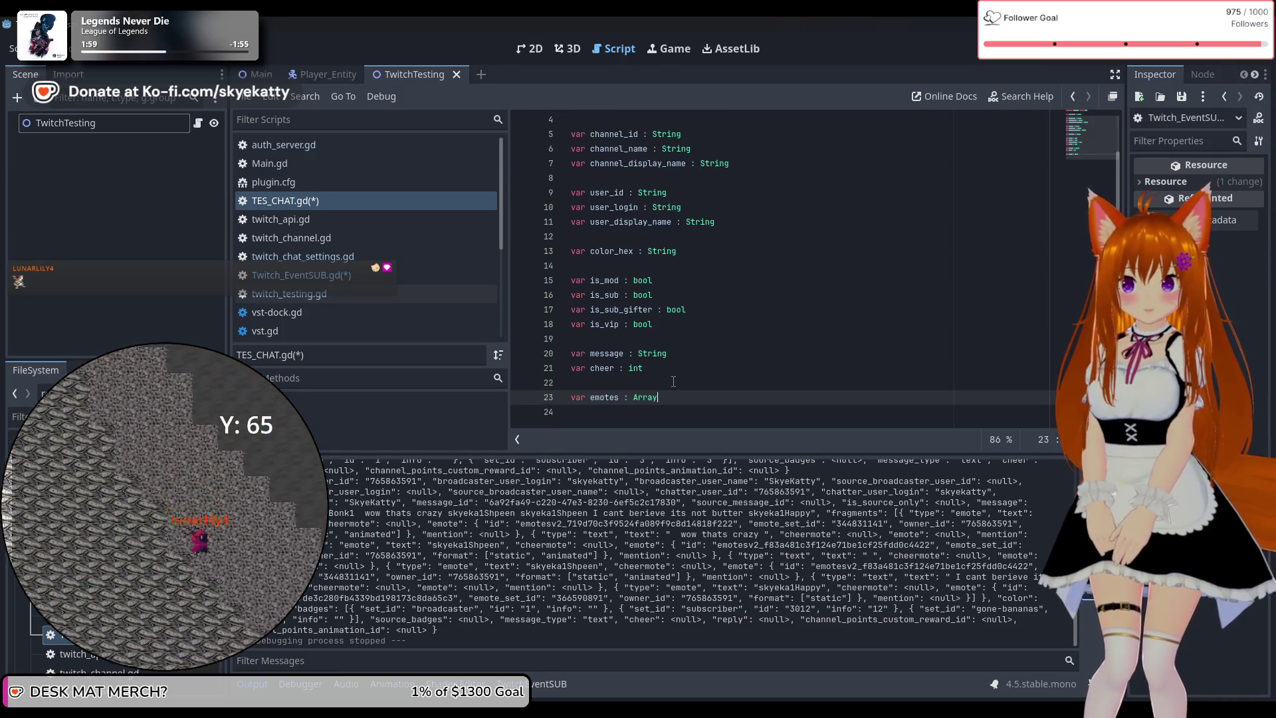
{"action": "left_click", "coordinate": [321, 200]}
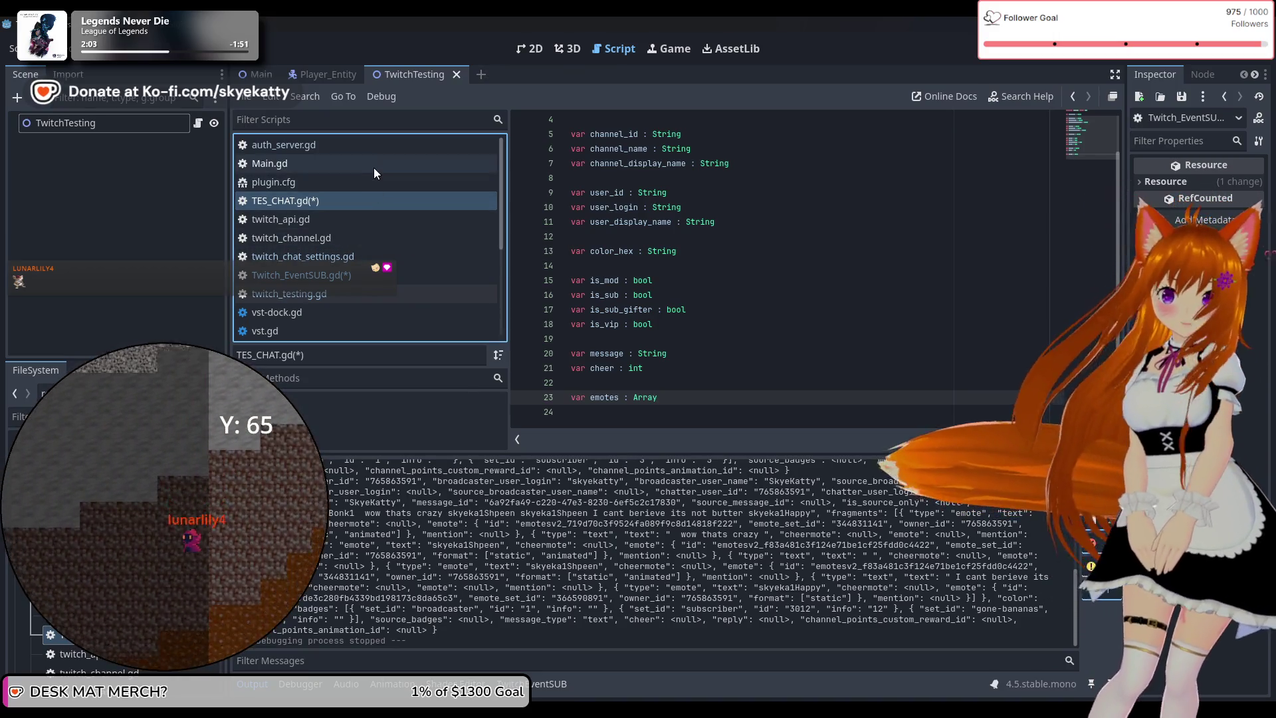
{"action": "left_click", "coordinate": [358, 276]}
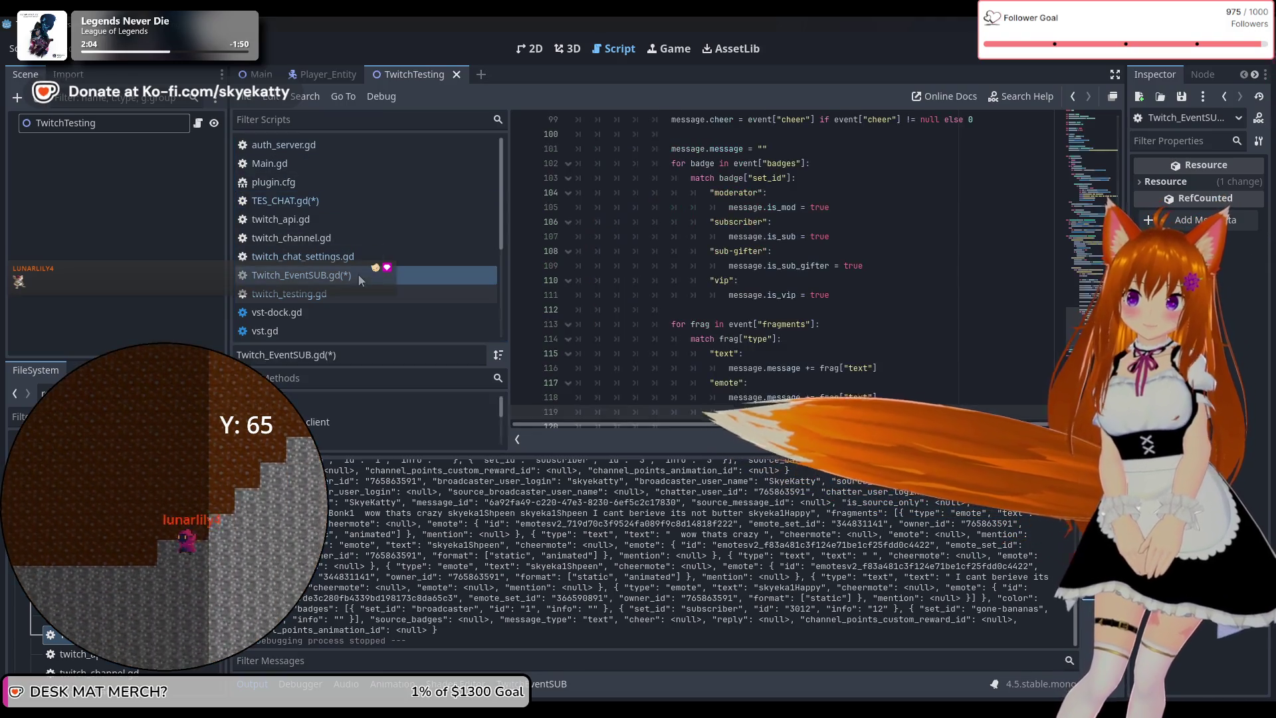
{"action": "scroll", "coordinate": [716, 262], "scroll_direction": "up", "scroll_amount": 9}
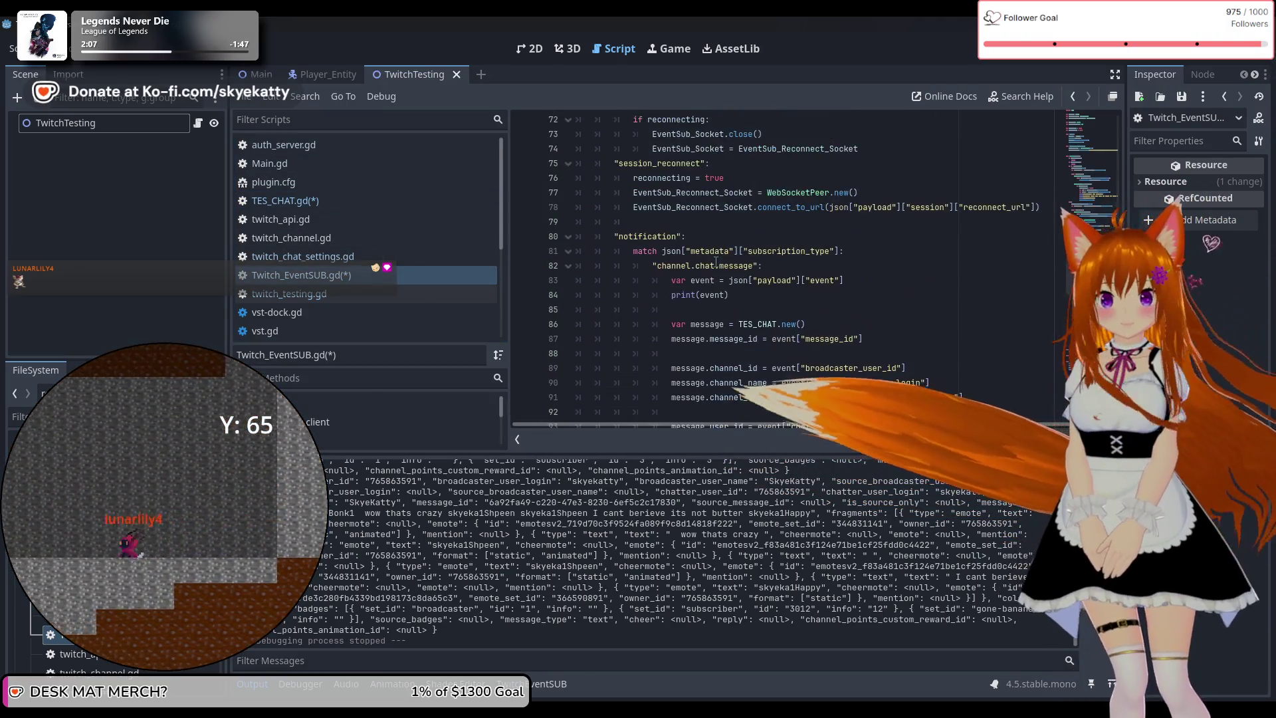
{"action": "scroll", "coordinate": [716, 261], "scroll_direction": "up", "scroll_amount": 3}
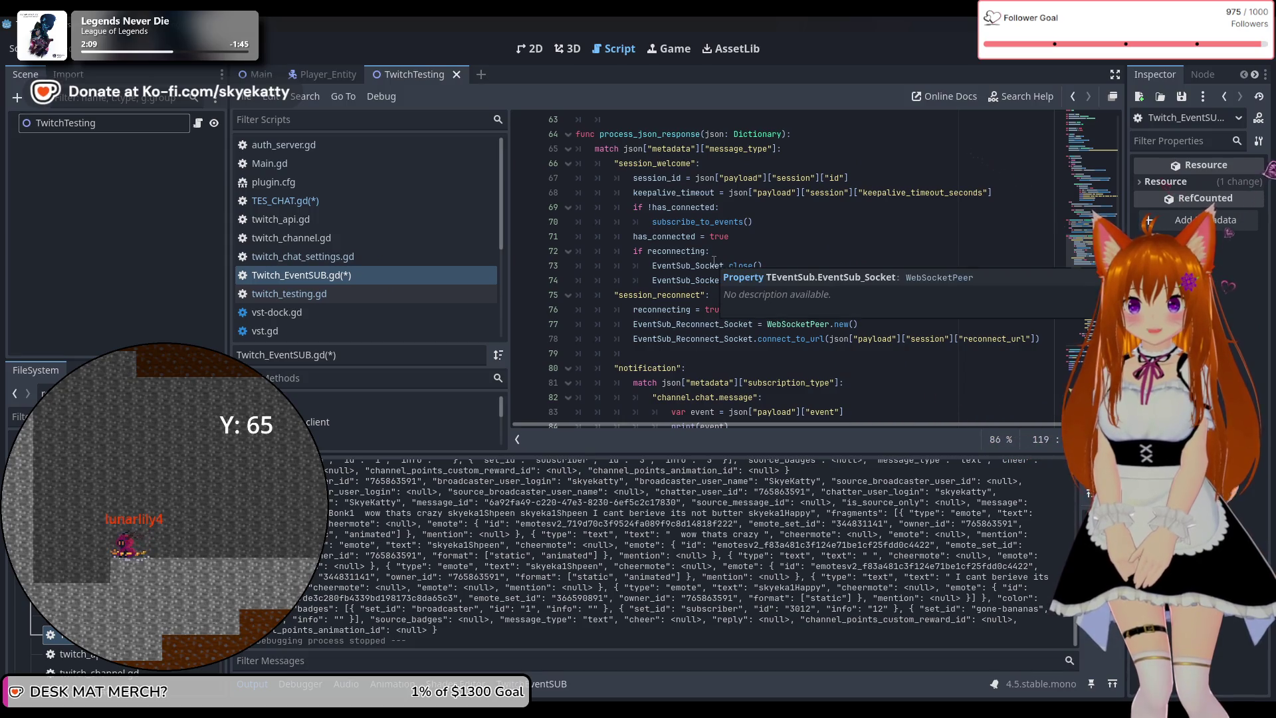
{"action": "scroll", "coordinate": [714, 261], "scroll_direction": "down", "scroll_amount": 4}
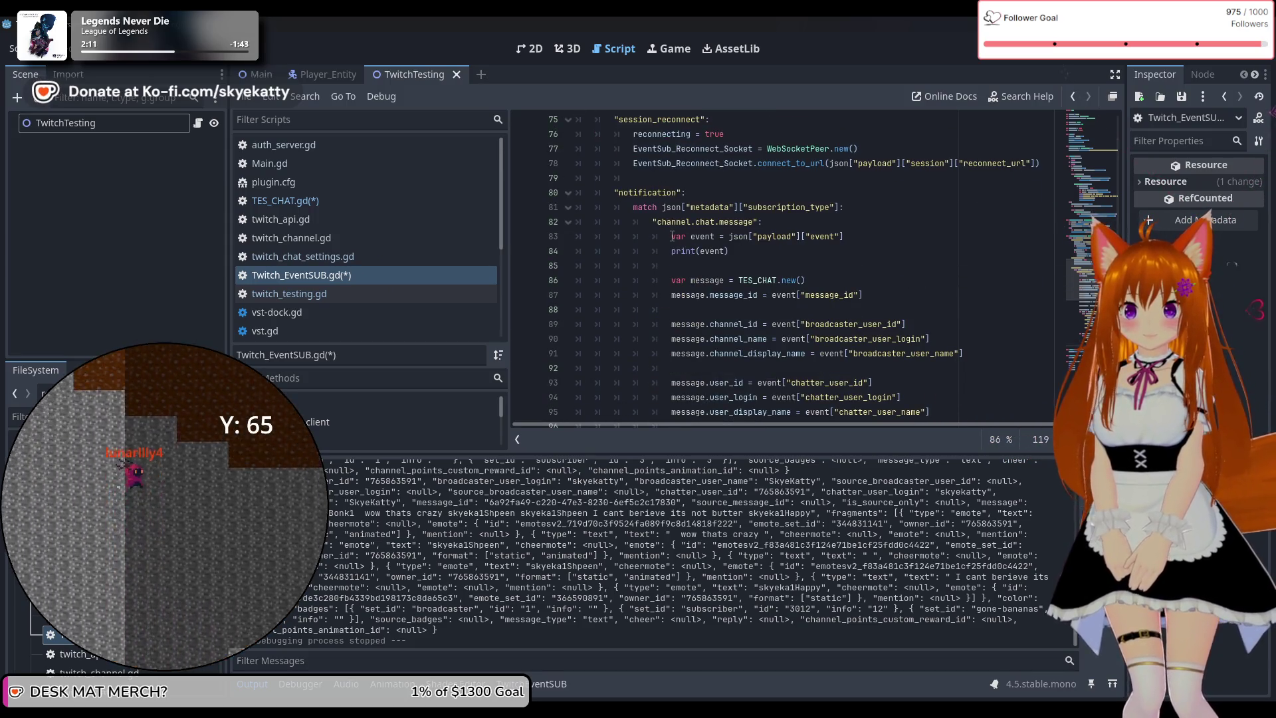
{"action": "scroll", "coordinate": [672, 236], "scroll_direction": "down", "scroll_amount": 1}
{"action": "mouse_move", "coordinate": [679, 242]}
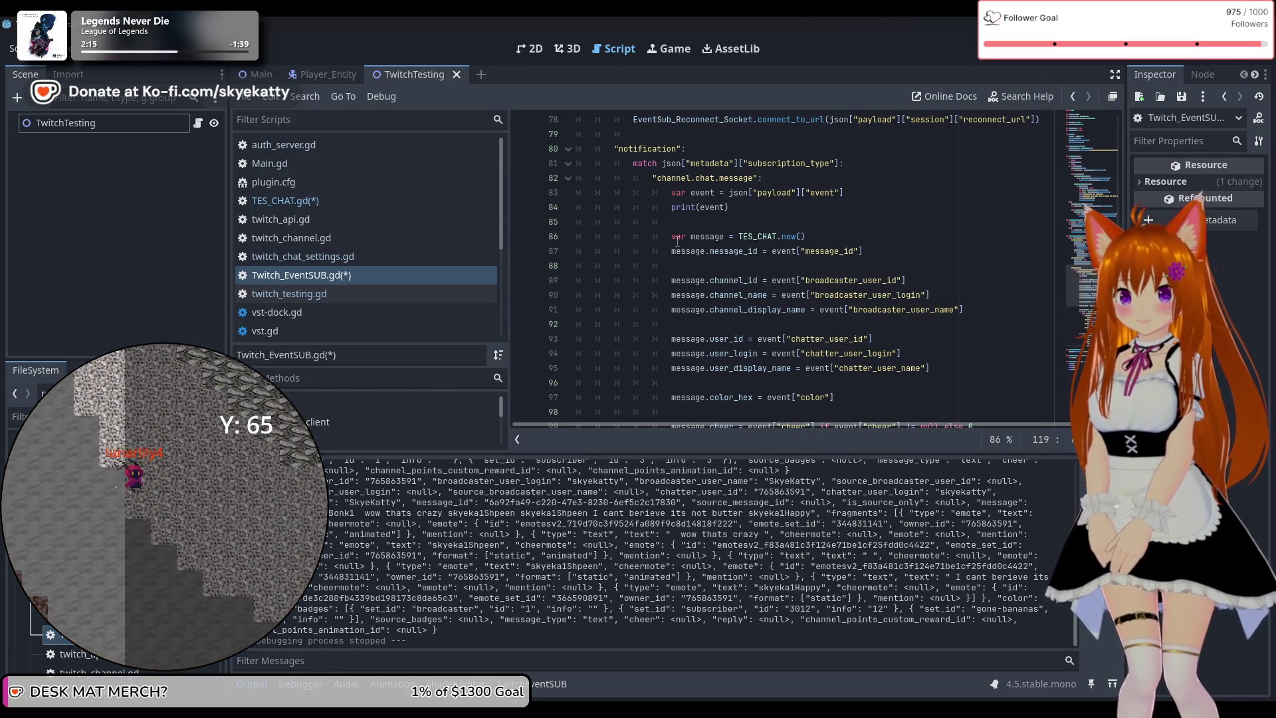
{"action": "scroll", "coordinate": [675, 240], "scroll_direction": "up", "scroll_amount": 2}
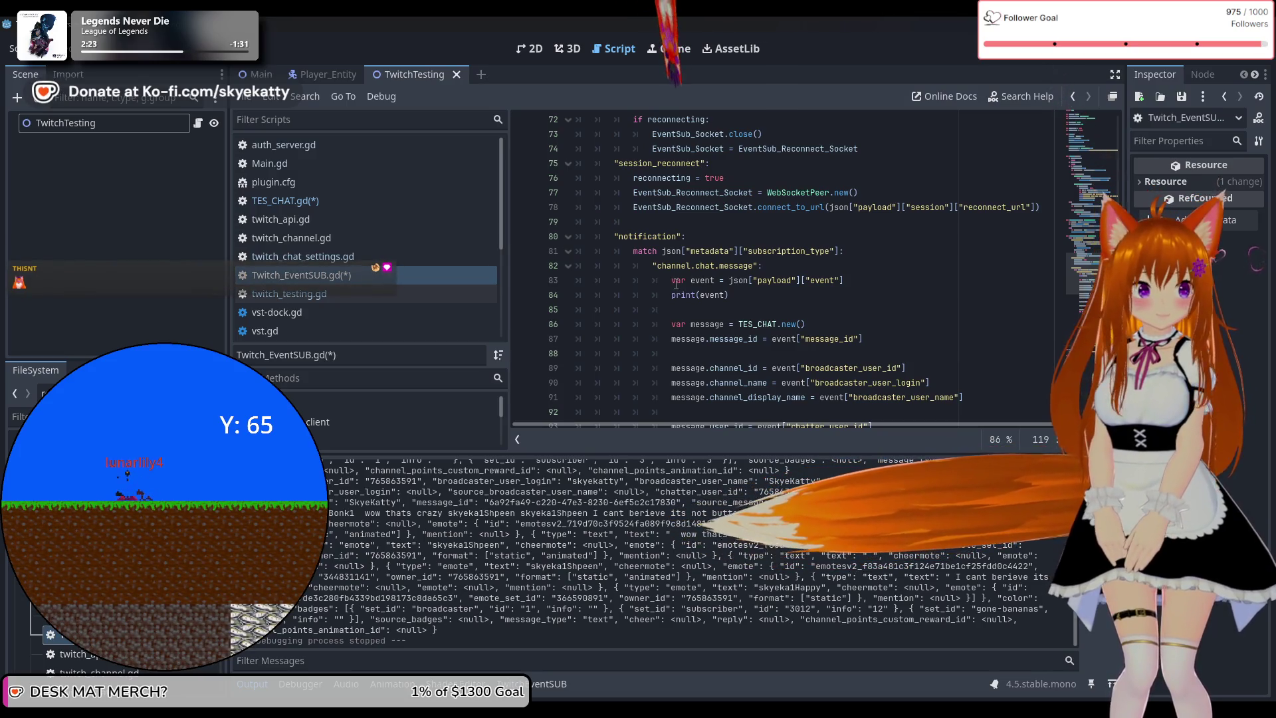
{"action": "scroll", "coordinate": [676, 284], "scroll_direction": "down", "scroll_amount": 2}
{"action": "scroll", "coordinate": [676, 284], "scroll_direction": "down", "scroll_amount": 10}
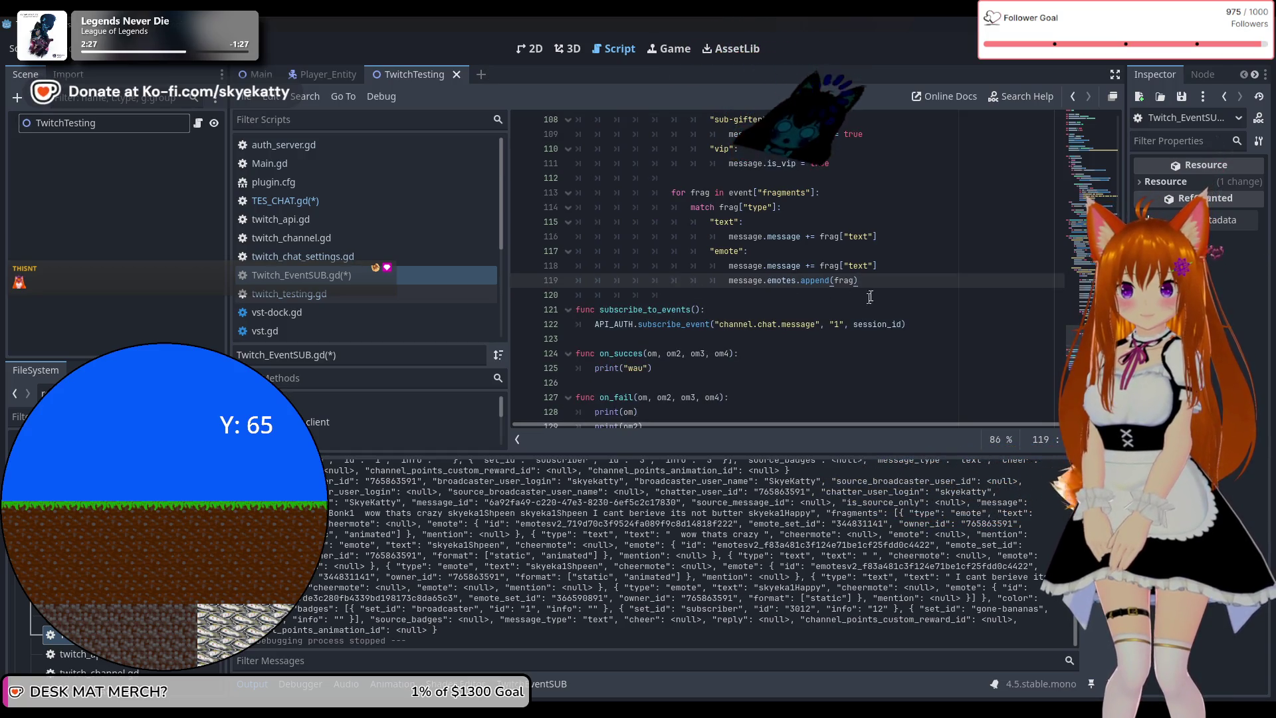
Add a catch-all _: case that prints "UNHANDLED FRAG TYPE!" and then print(frag)
{"action": "key", "text": "Return"}
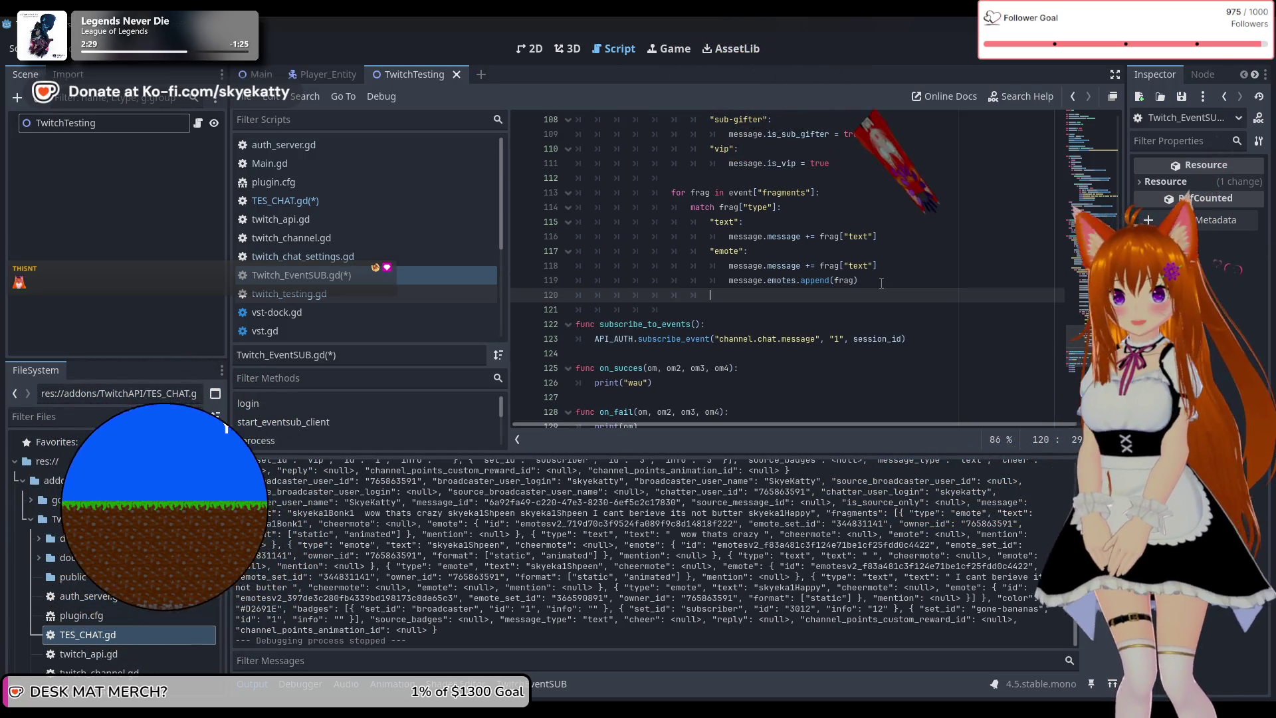
{"action": "type", "text": "_:"}
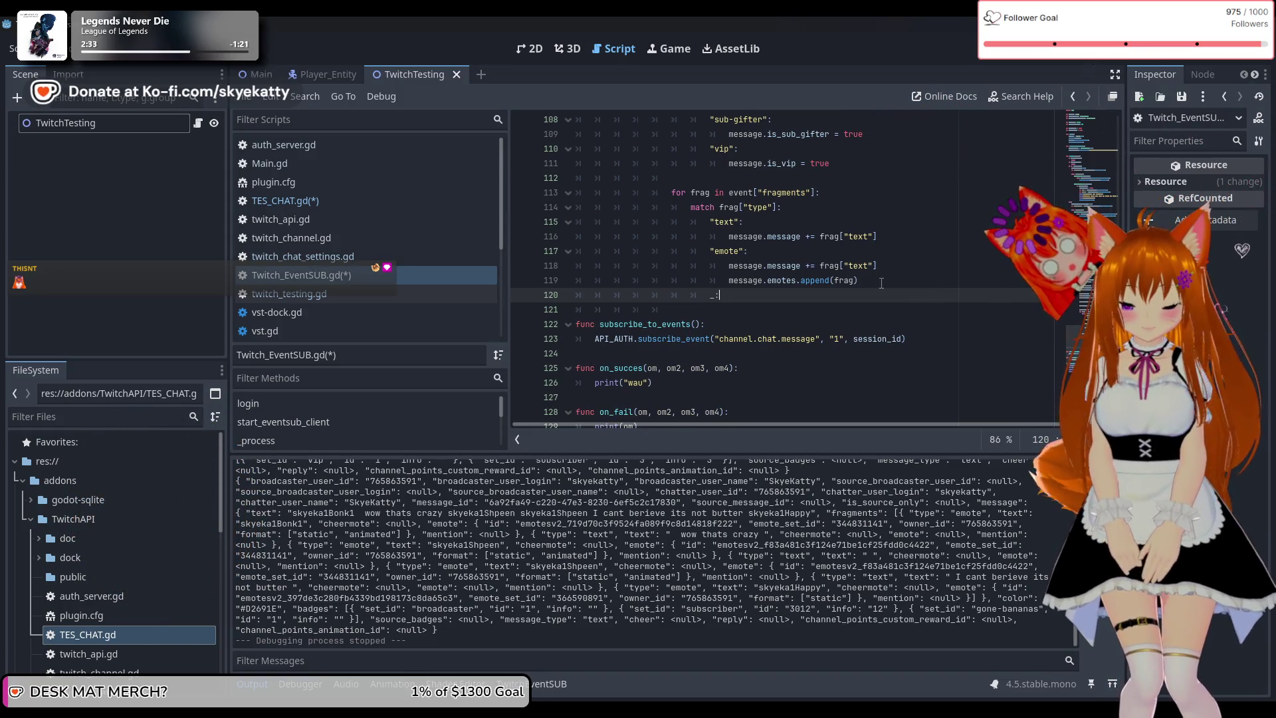
{"action": "key", "text": "Return"}
{"action": "type", "text": "p"}
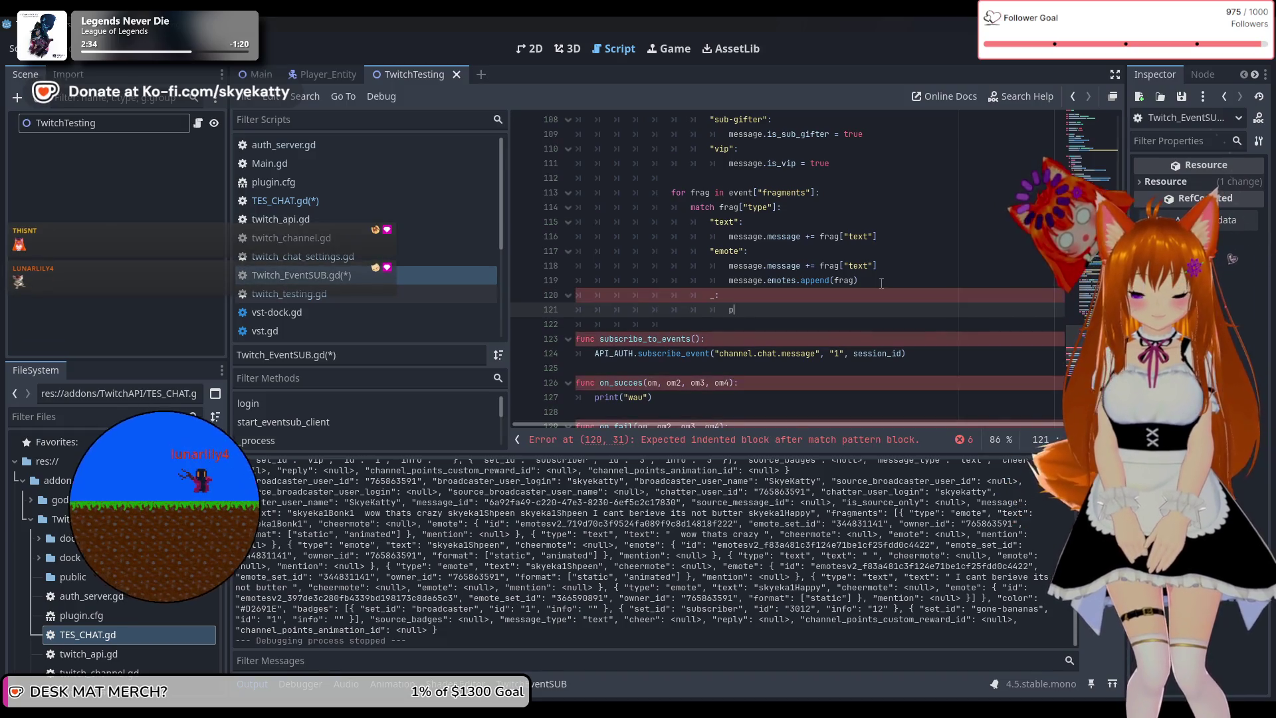
{"action": "type", "text": "rint()"}
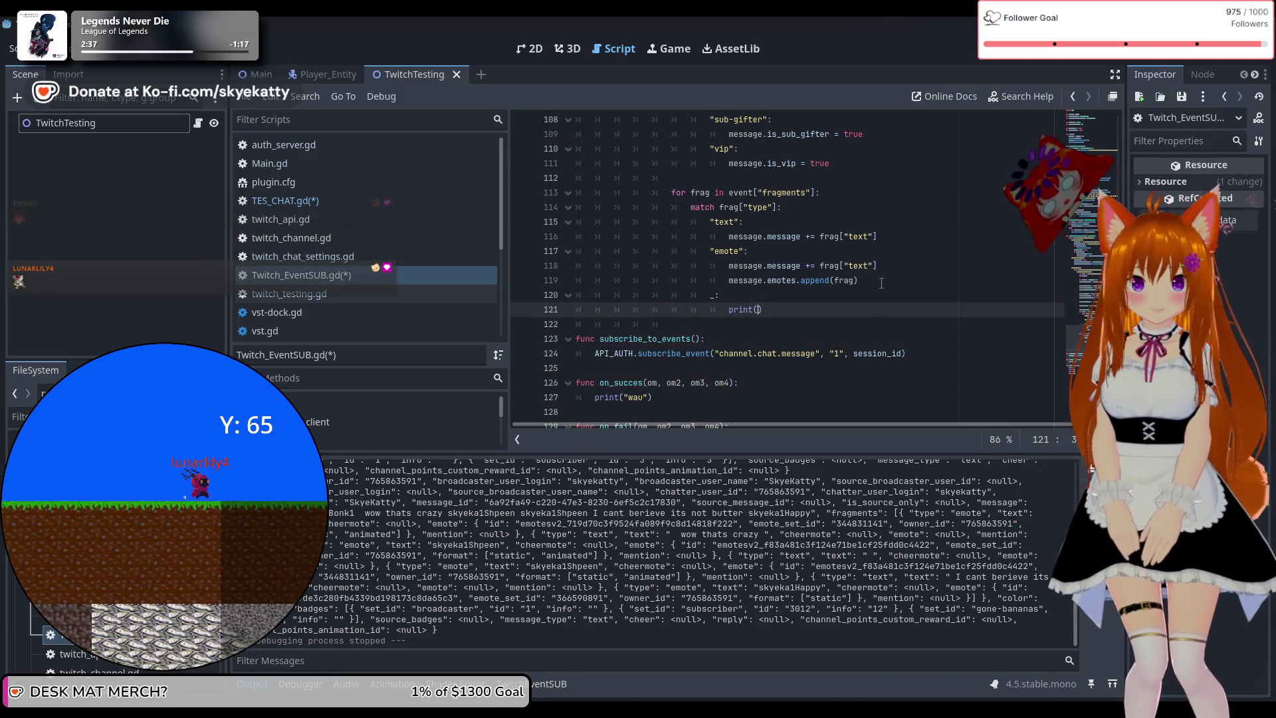
{"action": "type", "text": "\""}
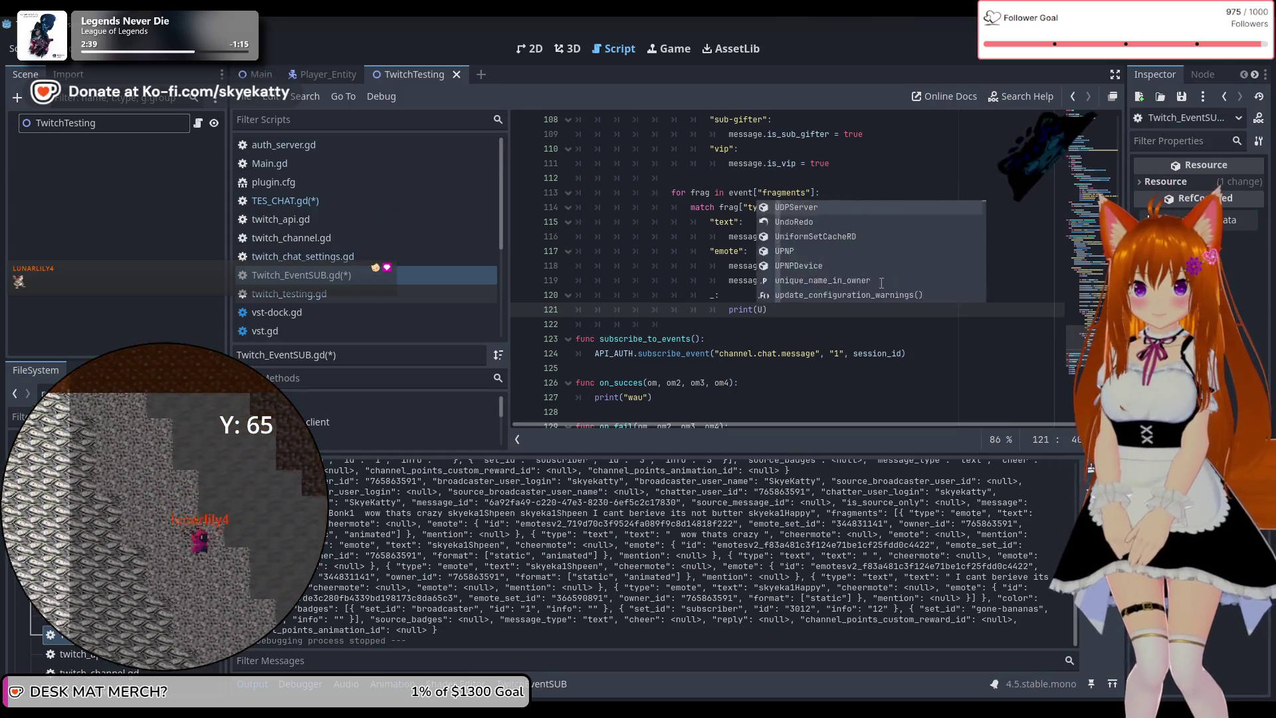
{"action": "type", "text": "UNHANDLED"}
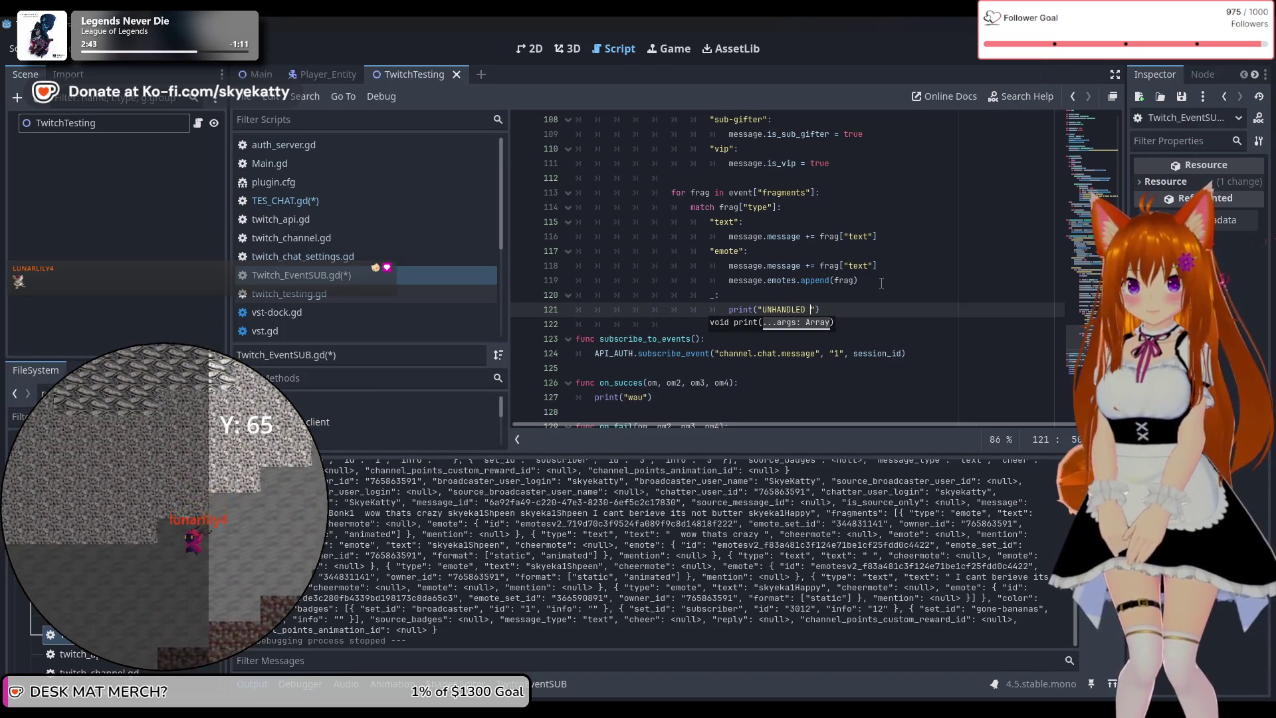
{"action": "type", "text": "G T"}
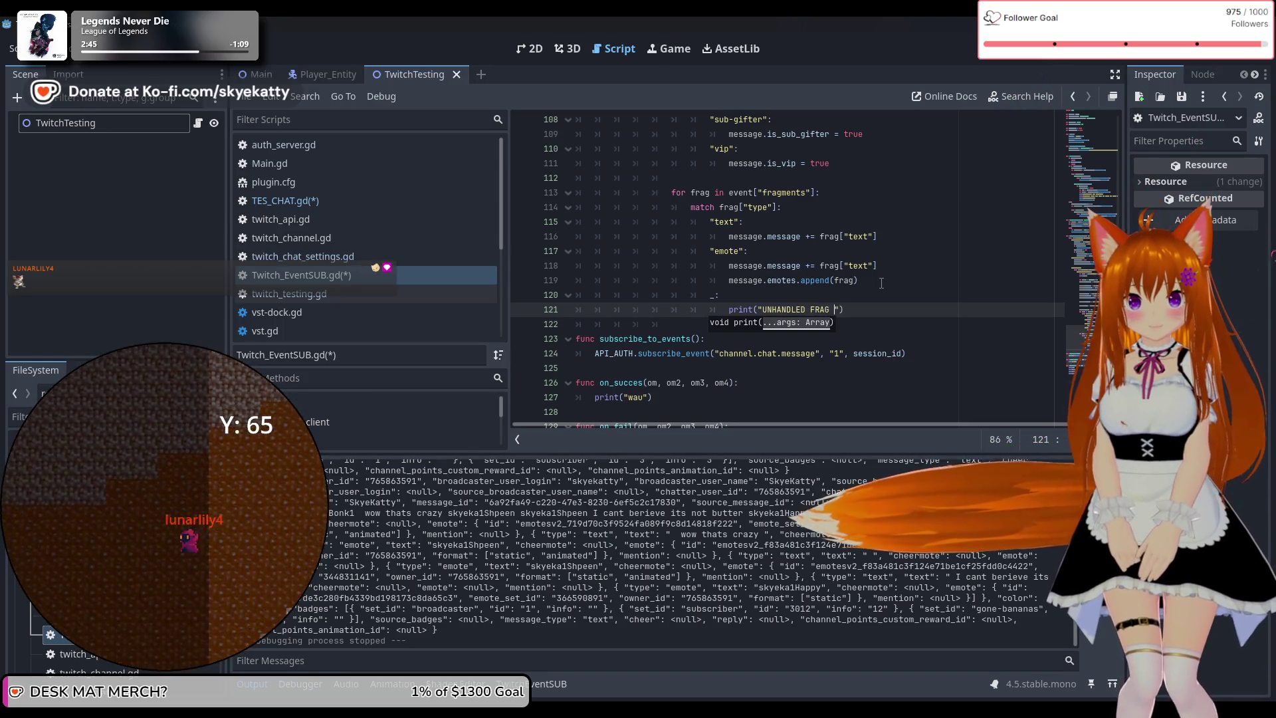
{"action": "type", "text": "YPE!"}
{"action": "key", "text": "End"}
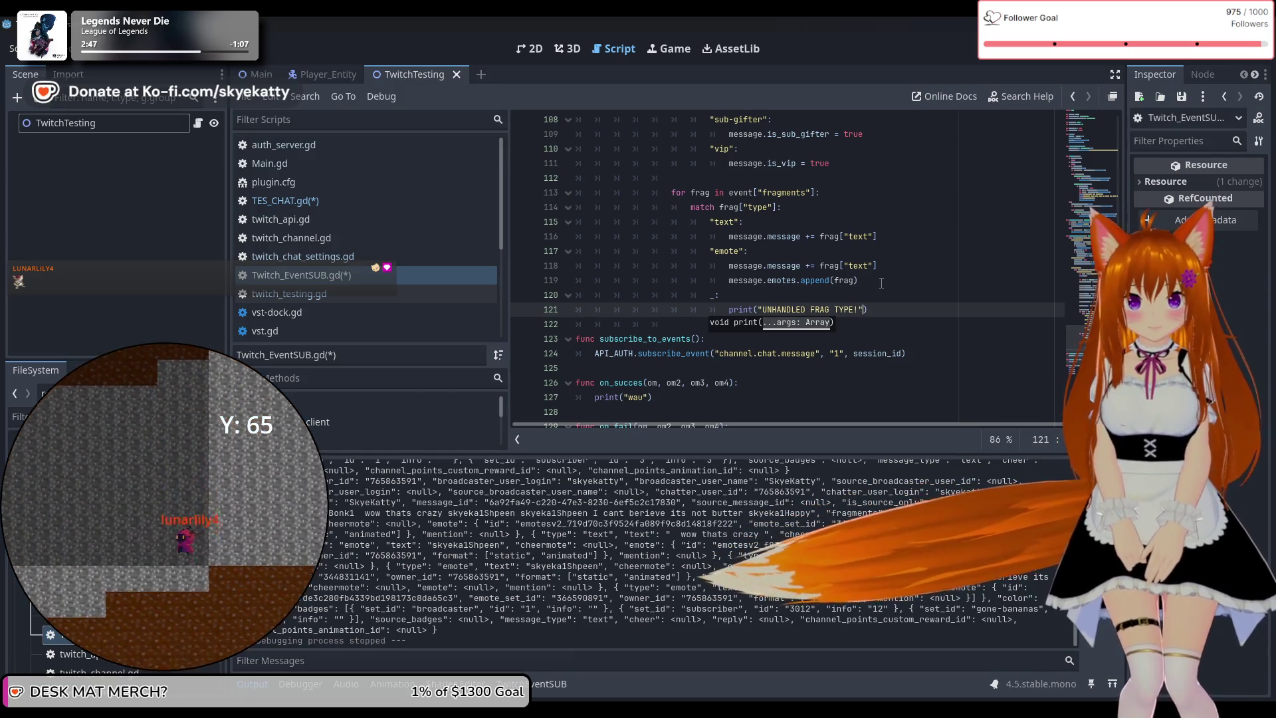
{"action": "key", "text": "Return"}
{"action": "type", "text": "p"}
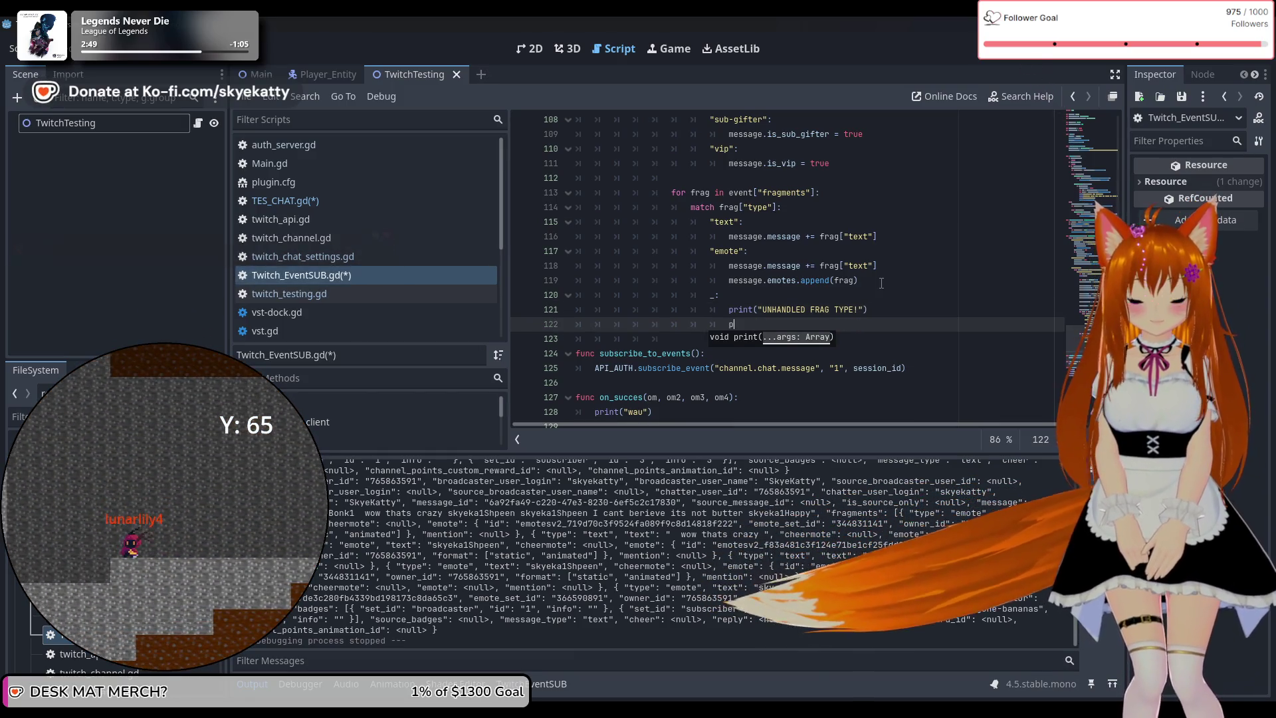
{"action": "type", "text": "rint(frag"}
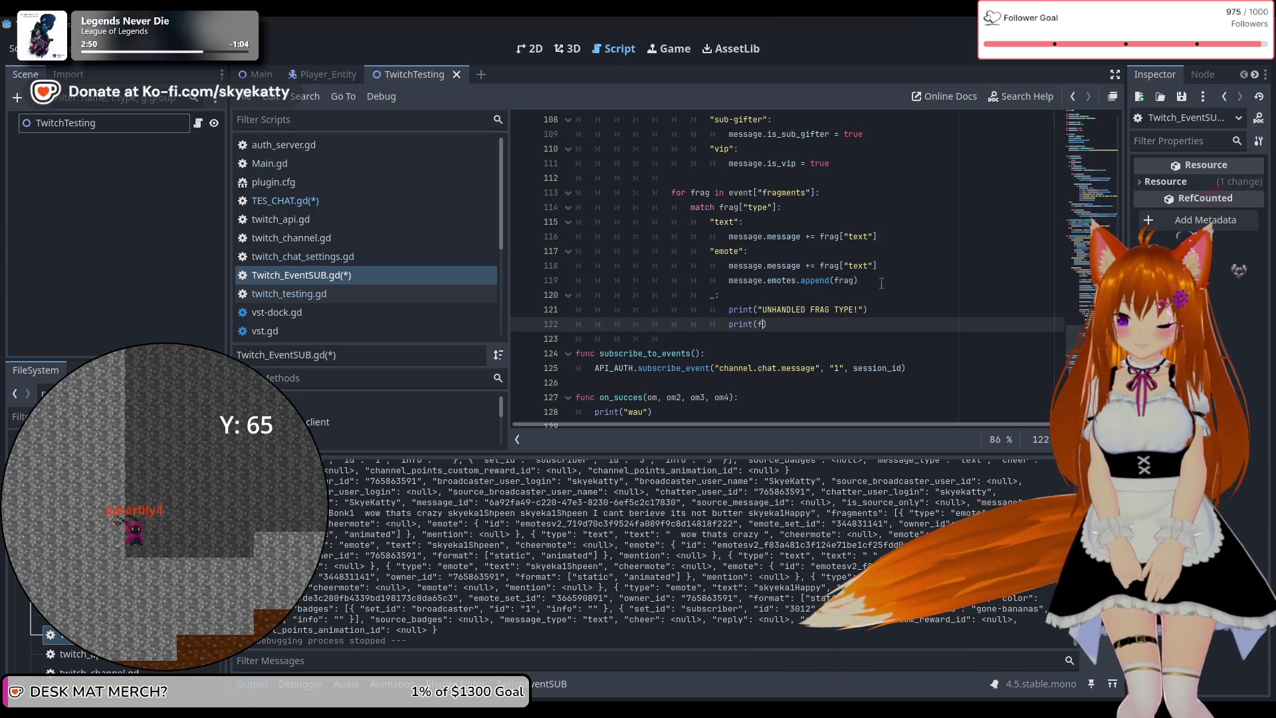
{"action": "left_click", "coordinate": [759, 241]}
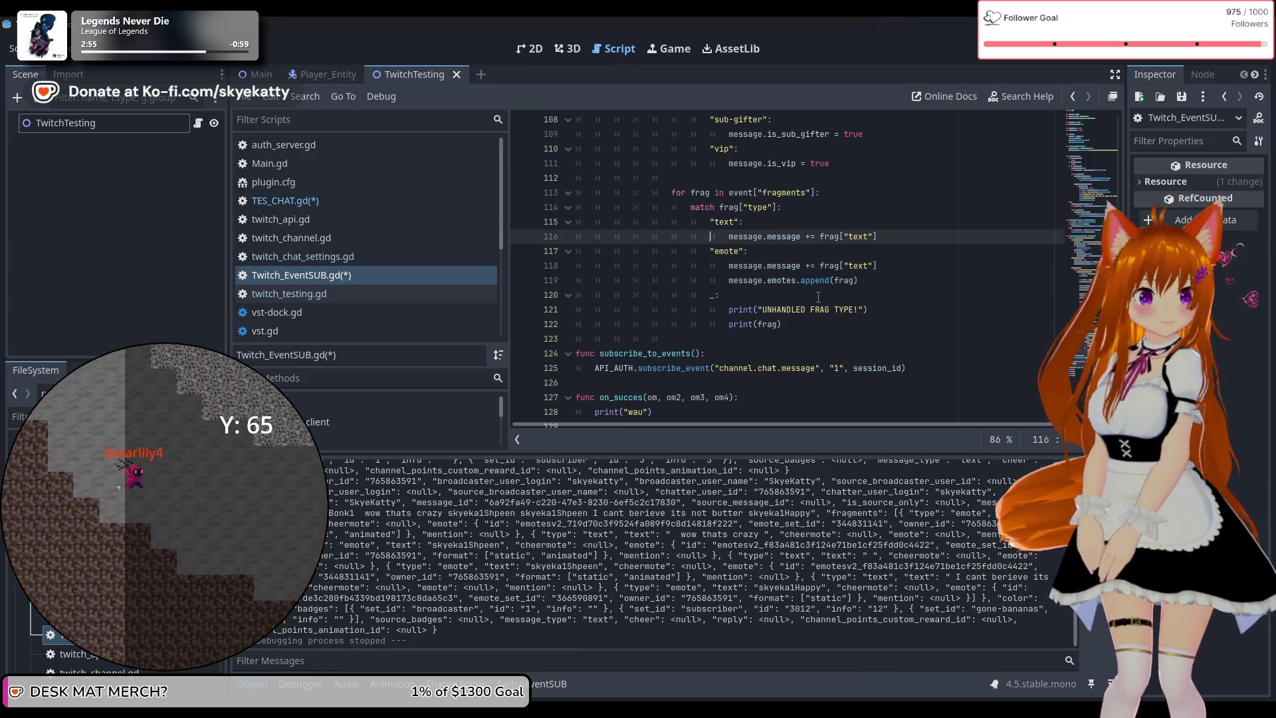
{"action": "scroll", "coordinate": [819, 297], "scroll_direction": "up", "scroll_amount": 15}
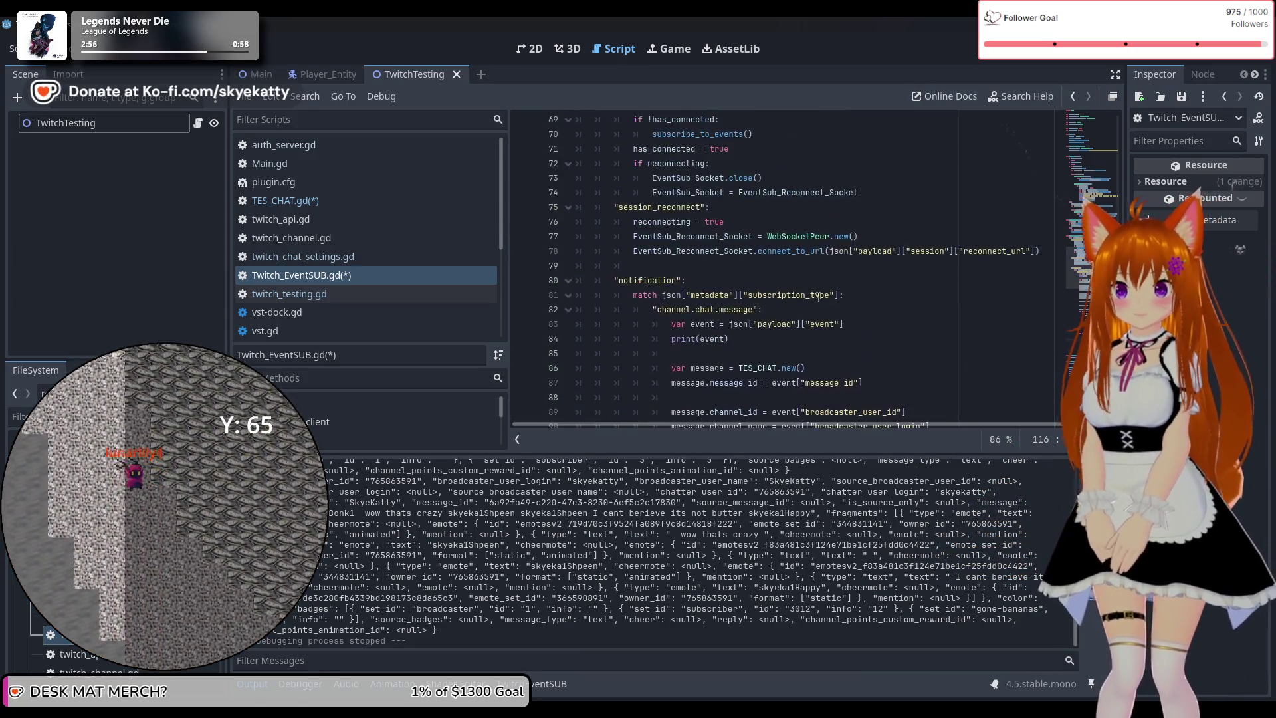
Scroll through Twitch_EventSUB.gd to review the fragment-handling code
{"action": "scroll", "coordinate": [819, 297], "scroll_direction": "down", "scroll_amount": 15}
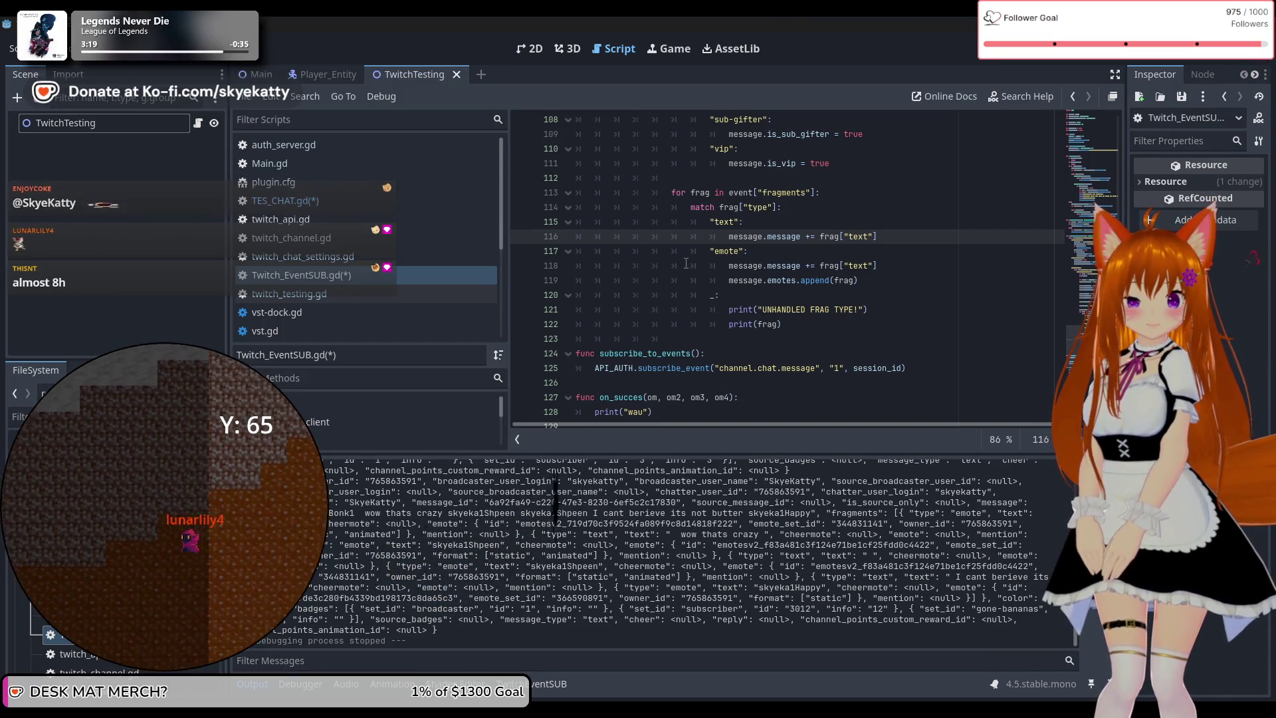
{"action": "scroll", "coordinate": [724, 307], "scroll_direction": "up", "scroll_amount": 20}
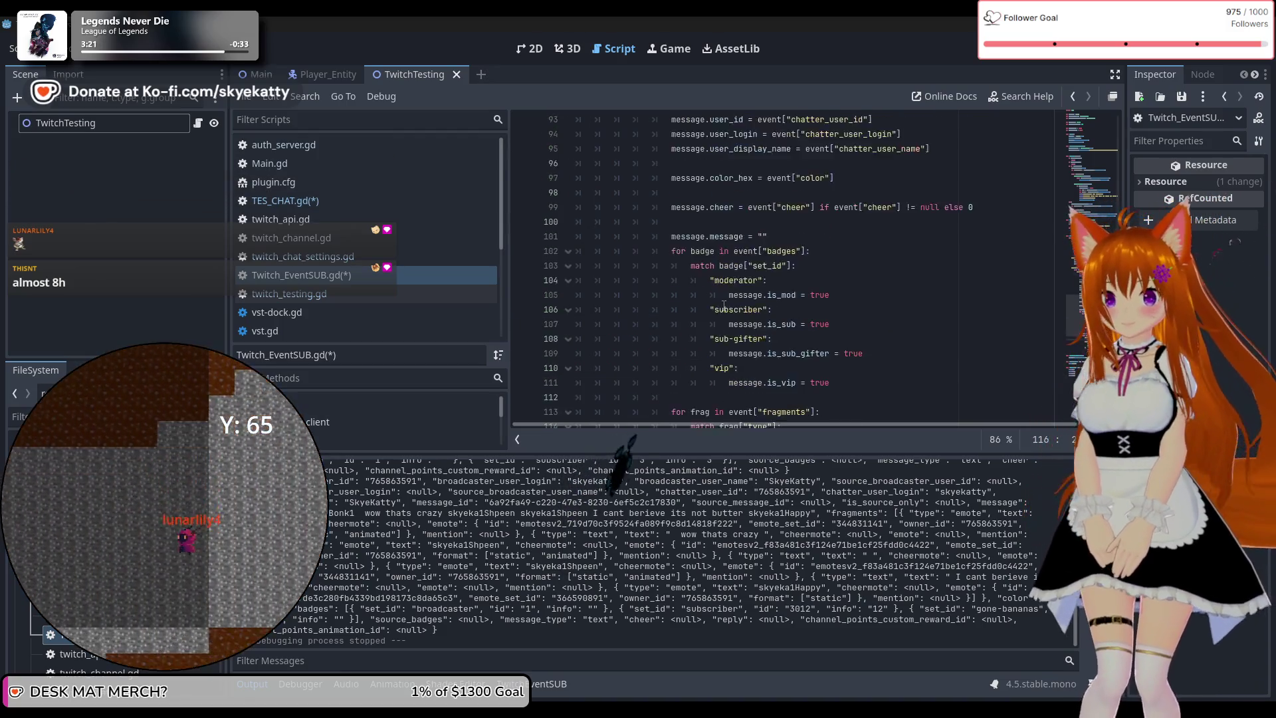
{"action": "scroll", "coordinate": [603, 234], "scroll_direction": "up", "scroll_amount": 15}
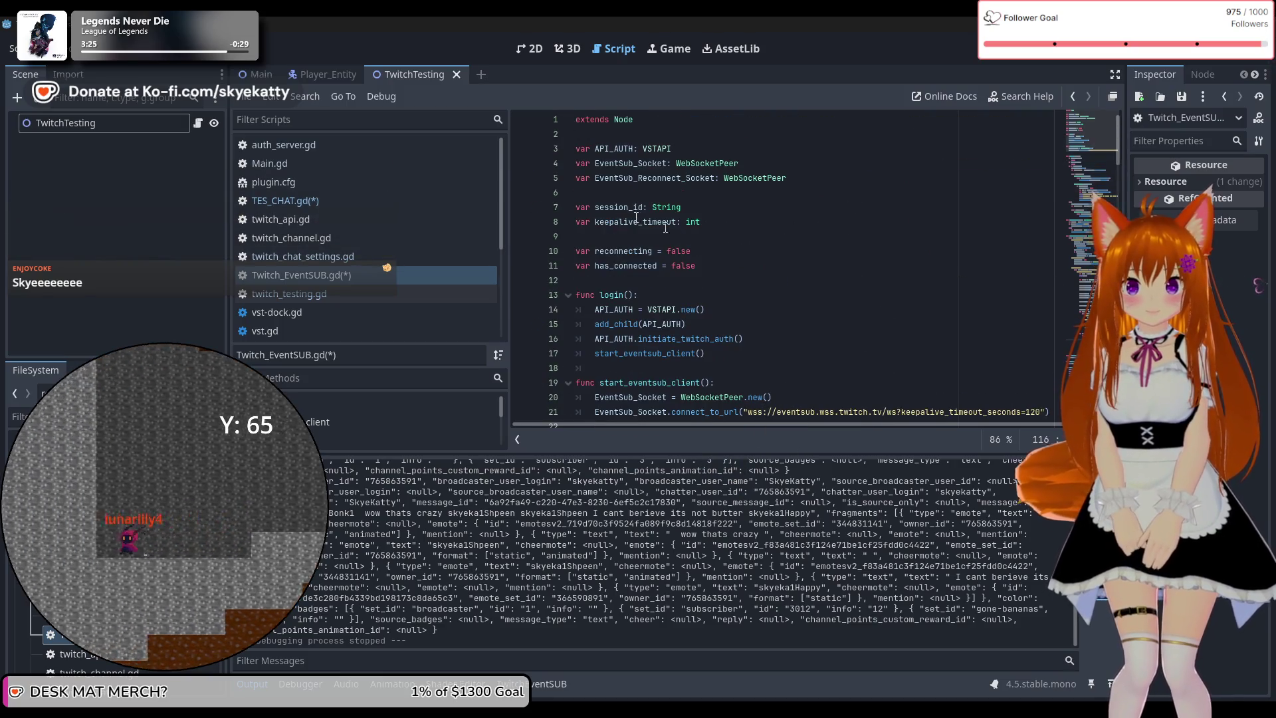
Save all scripts and start a signal message_recieved() declaration on line 3
{"action": "left_click", "coordinate": [650, 135]}
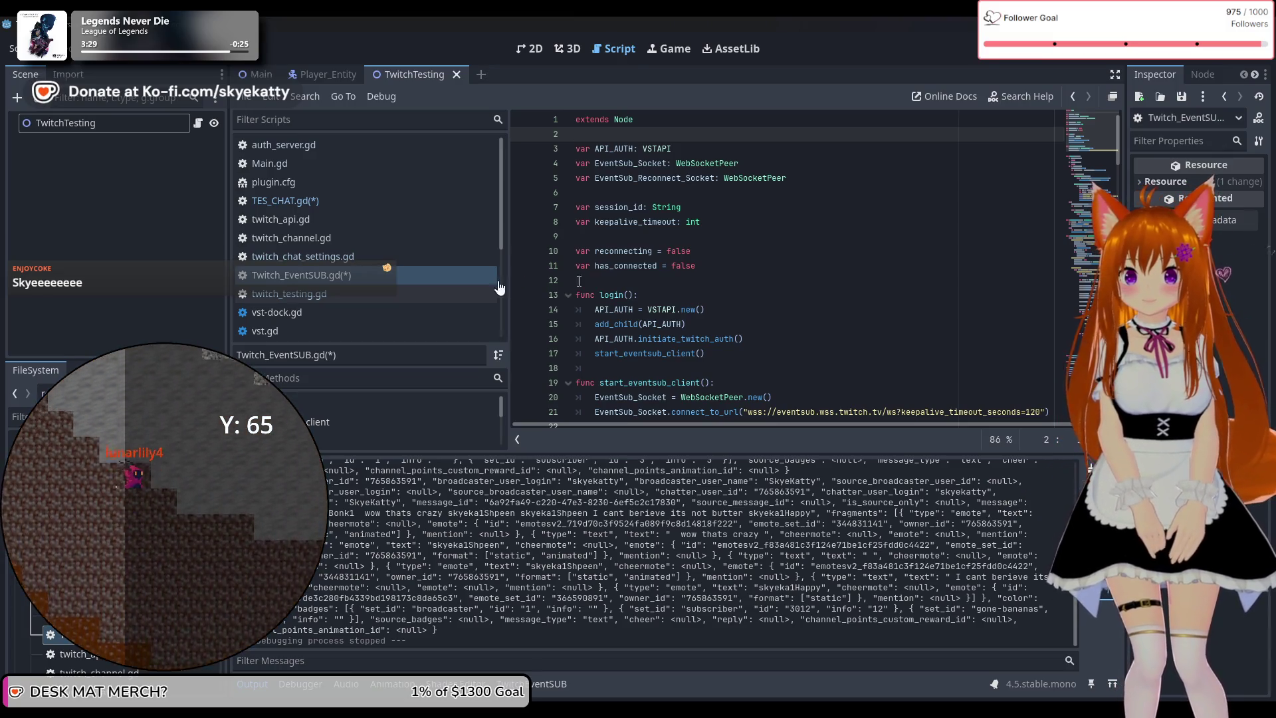
{"action": "key", "text": "ctrl+s"}
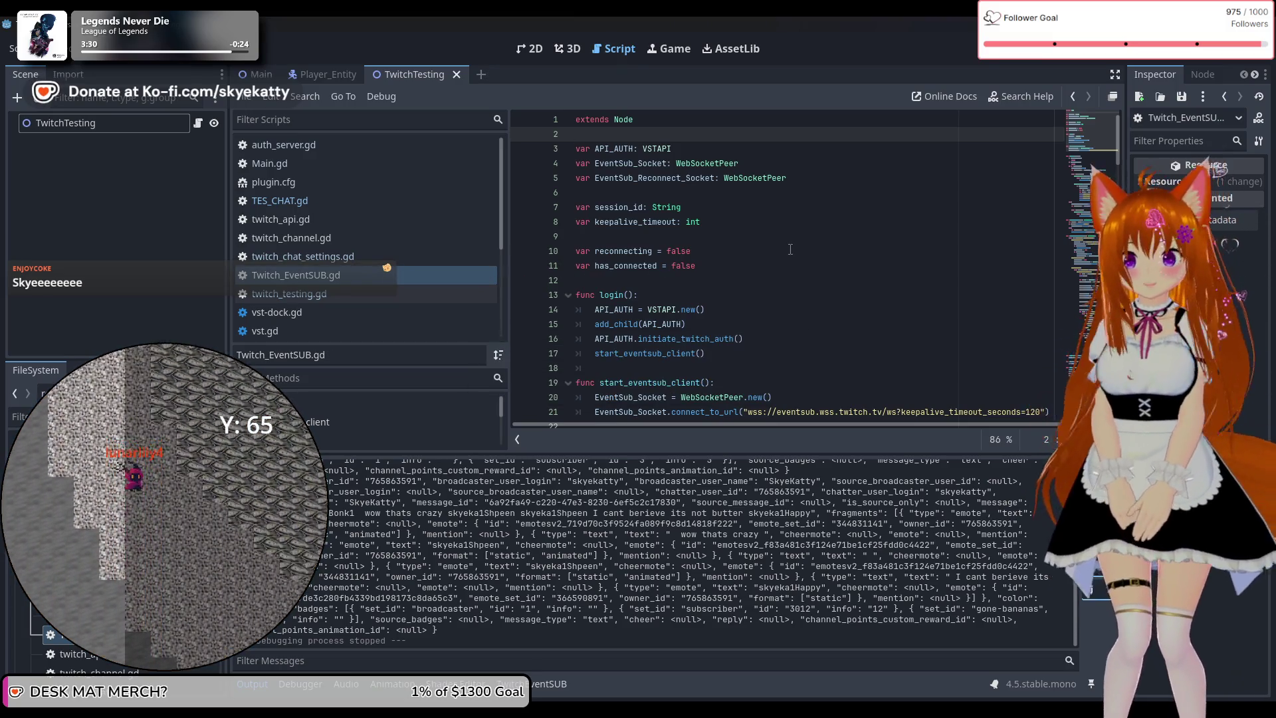
{"action": "key", "text": "Return"}
{"action": "key", "text": "BackSpace"}
{"action": "key", "text": "BackSpace"}
{"action": "type", "text": "sing"}
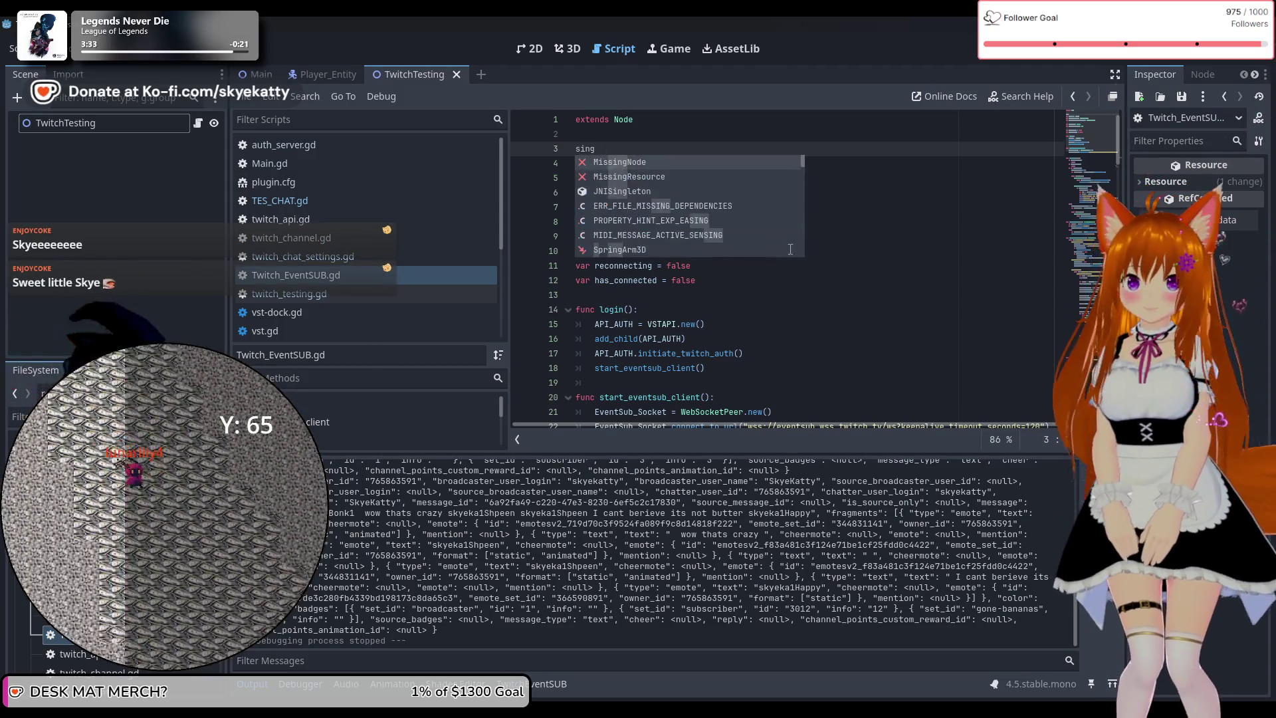
{"action": "type", "text": "na"}
{"action": "key", "text": "BackSpace"}
{"action": "key", "text": "BackSpace"}
{"action": "key", "text": "BackSpace"}
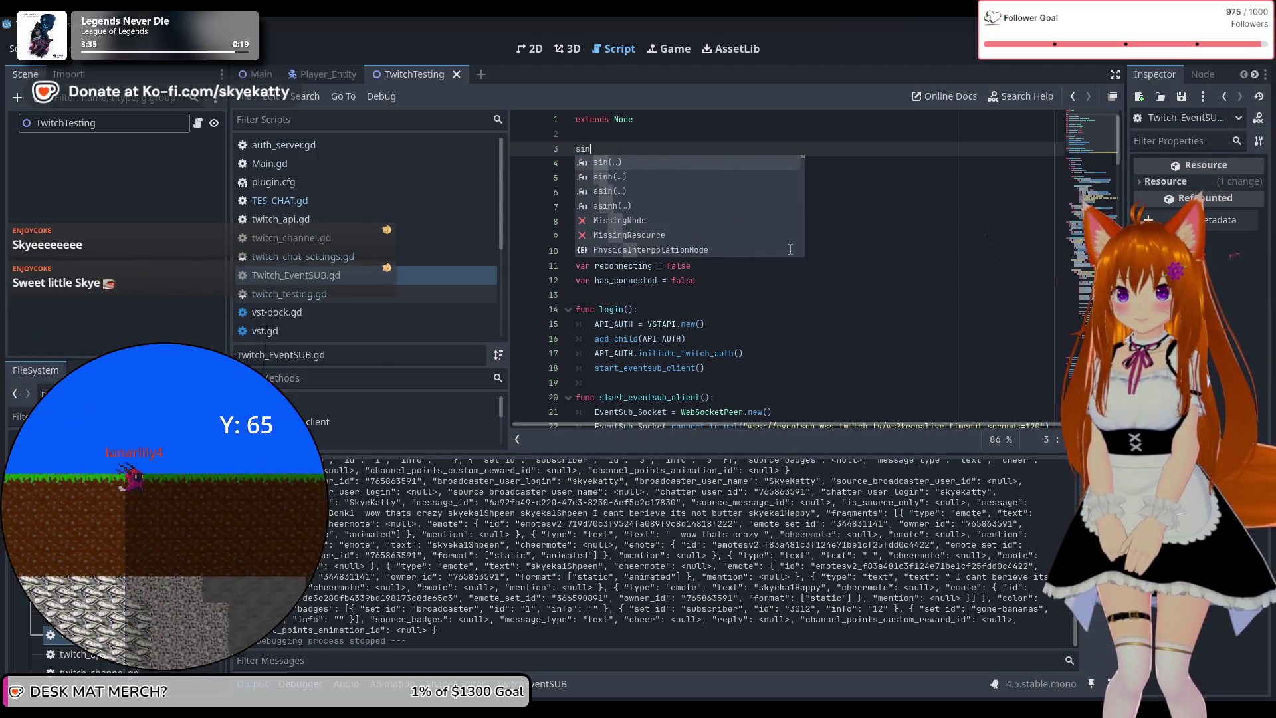
{"action": "type", "text": "gn"}
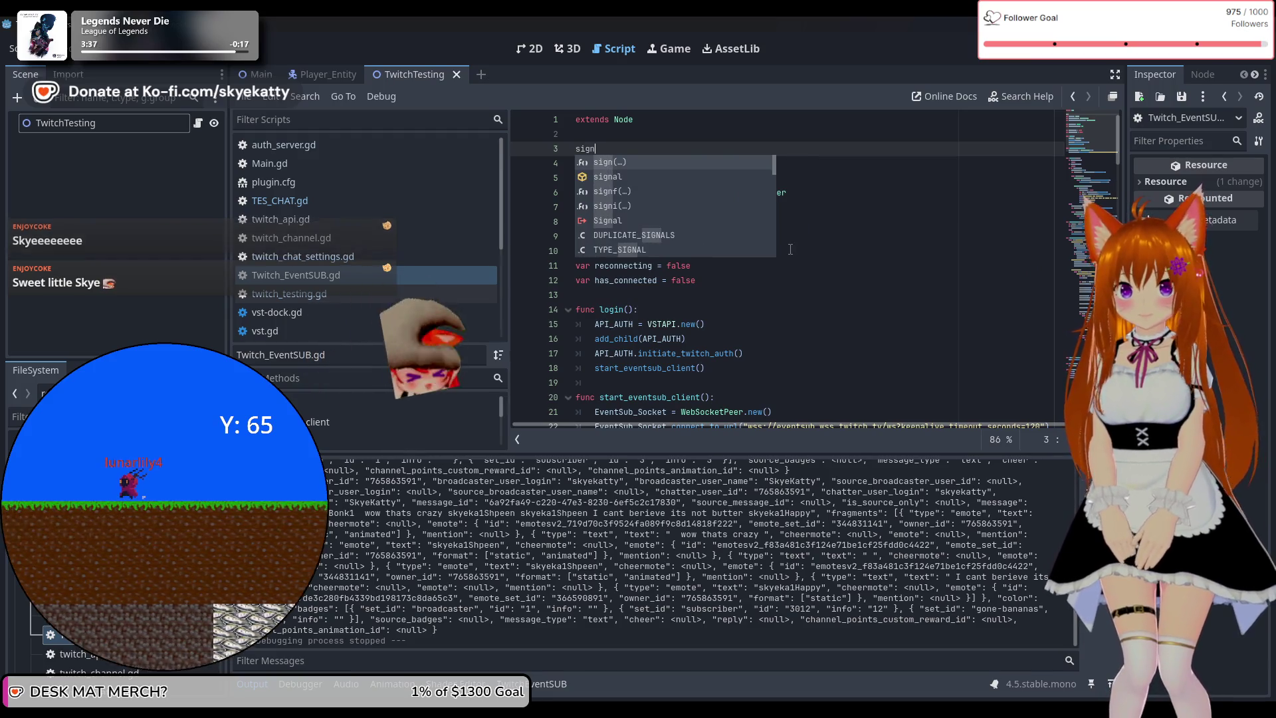
{"action": "type", "text": "al o"}
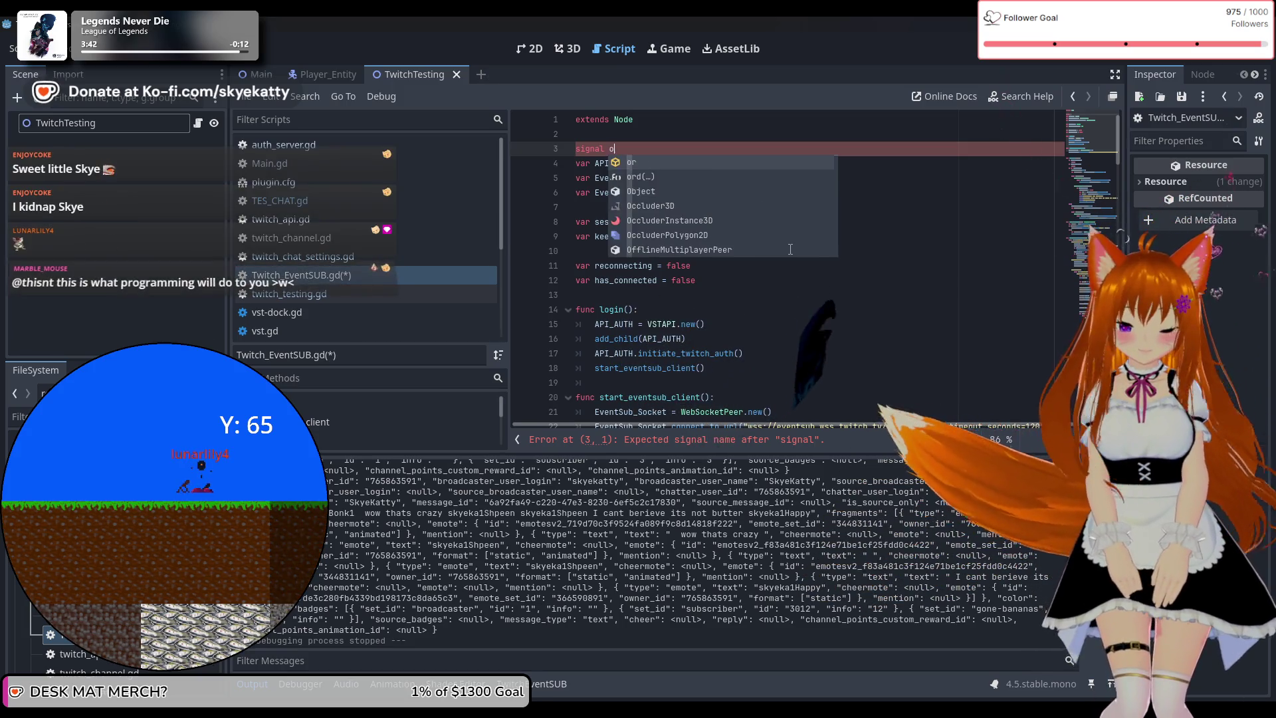
{"action": "key", "text": "Escape"}
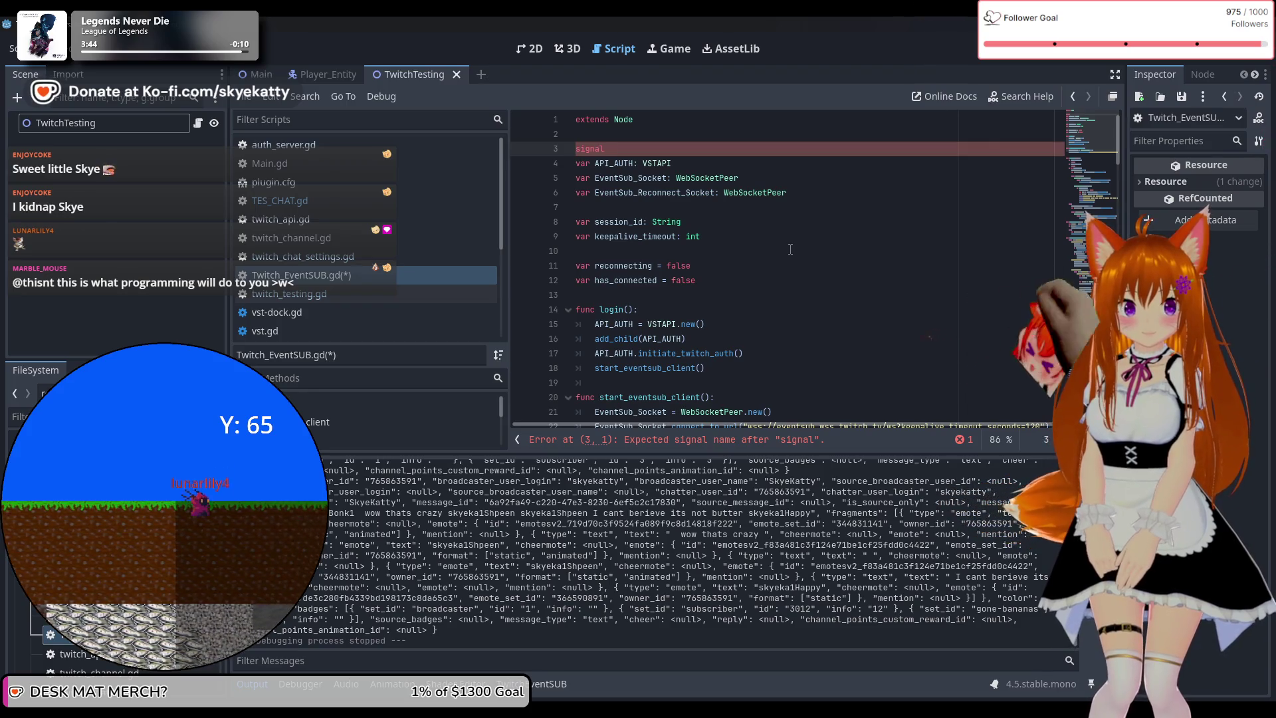
{"action": "type", "text": " message"}
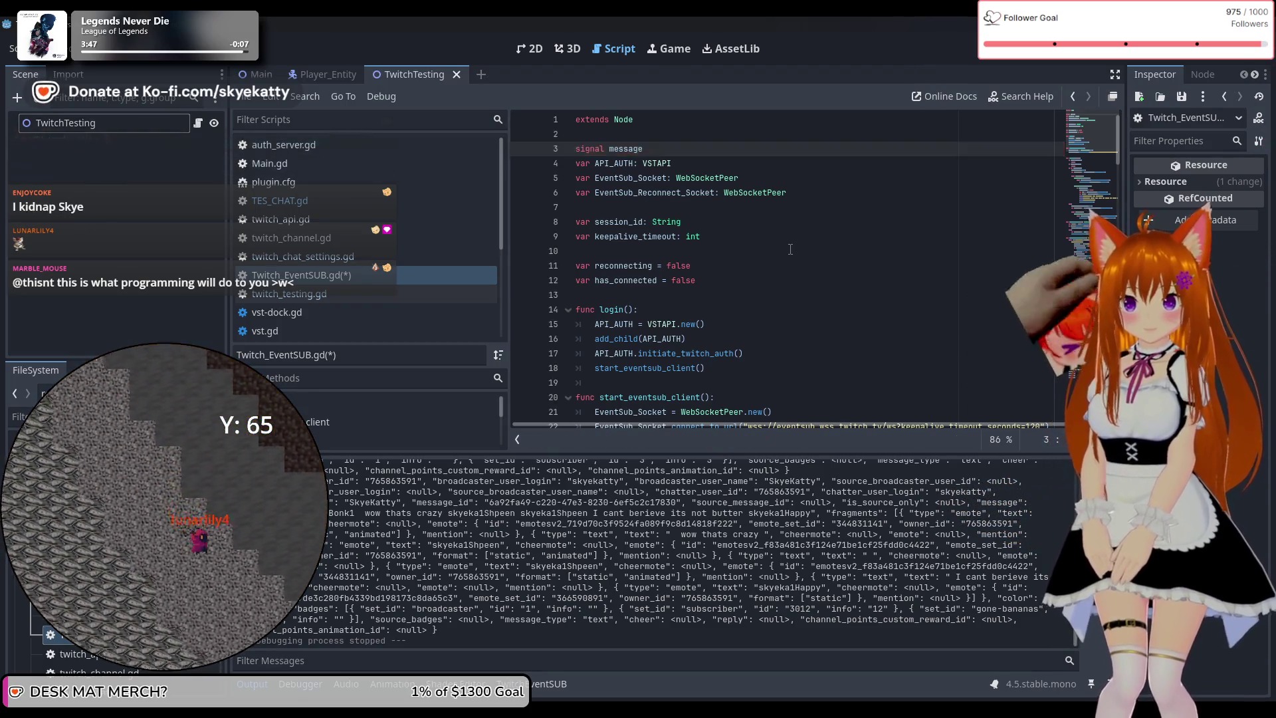
{"action": "key", "text": "BackSpace"}
{"action": "key", "text": "BackSpace"}
{"action": "key", "text": "BackSpace"}
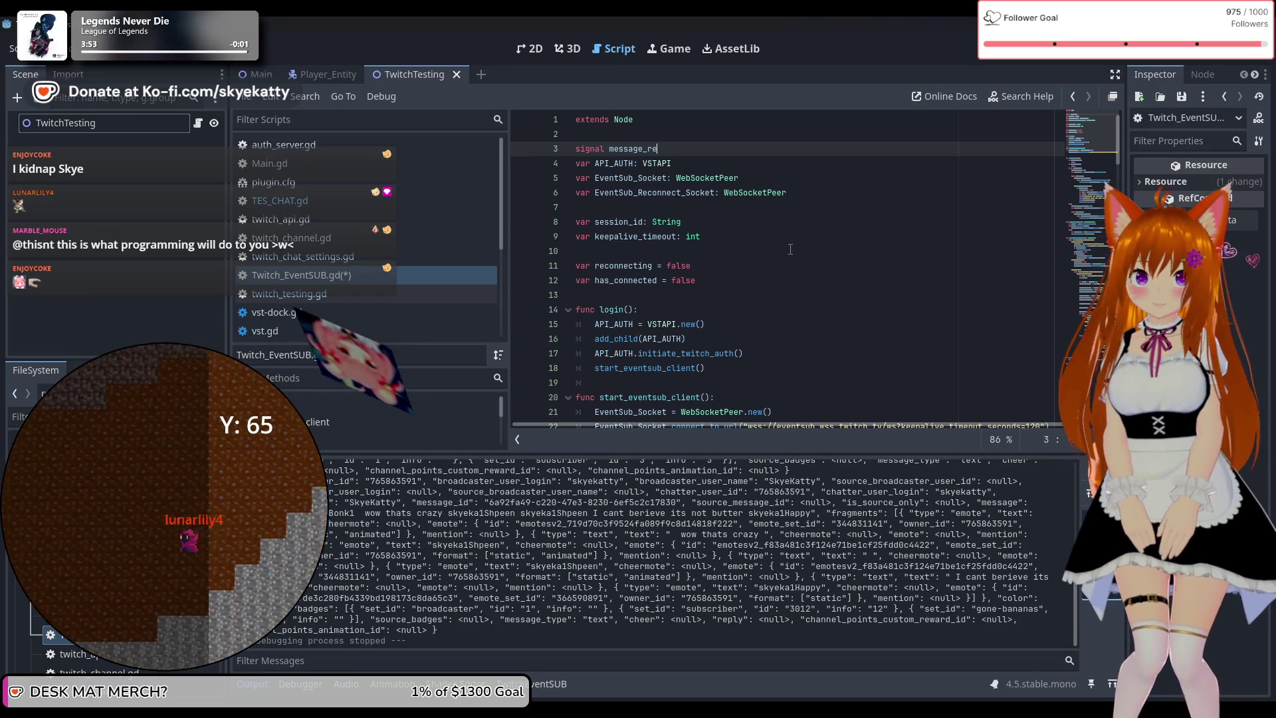
{"action": "type", "text": "cieved()"}
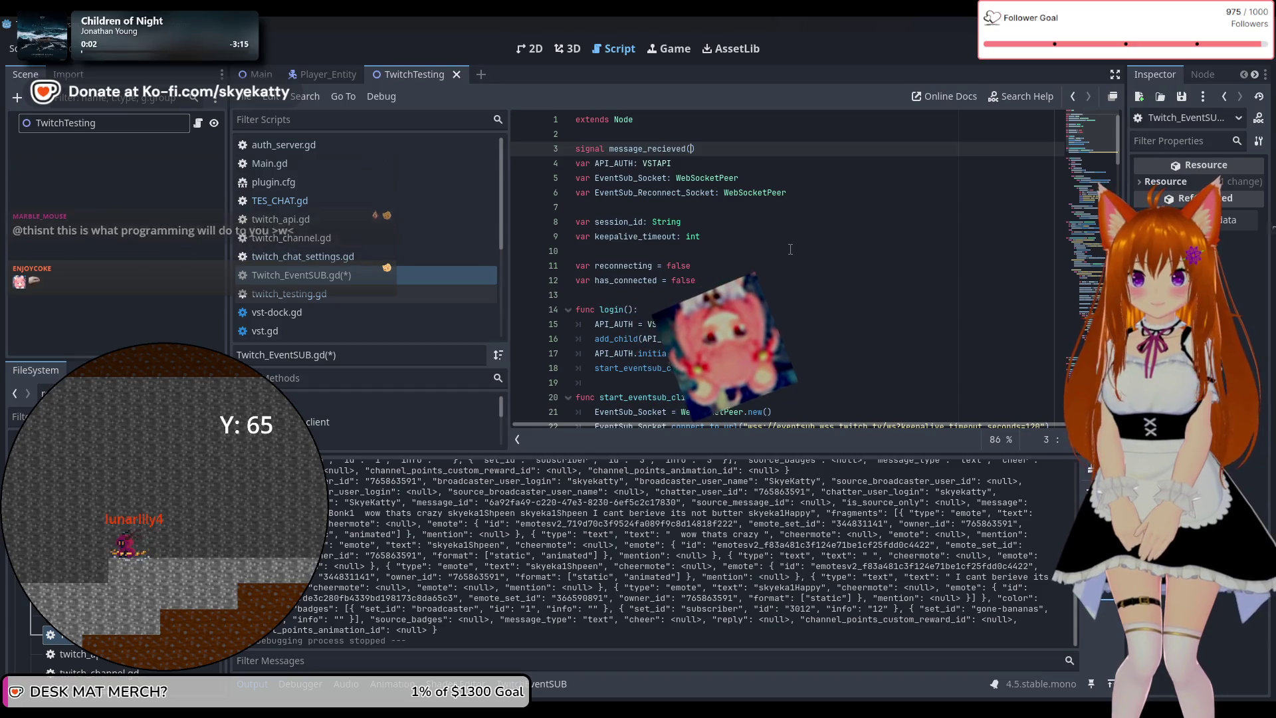
{"action": "key", "text": "Left"}
{"action": "key", "text": "Left"}
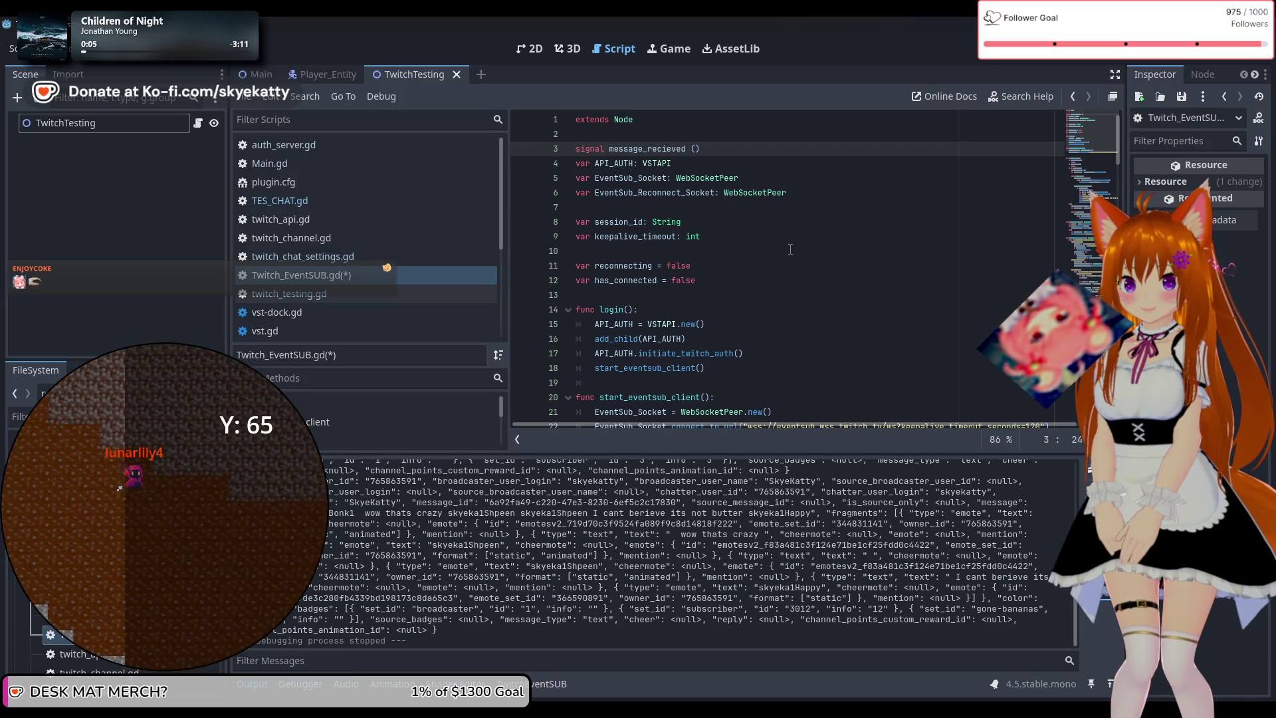
Give the signal the parameter message: TES_CHAT and add a blank line after it
{"action": "double_click", "coordinate": [591, 148]}
{"action": "right_click", "coordinate": [591, 147]}
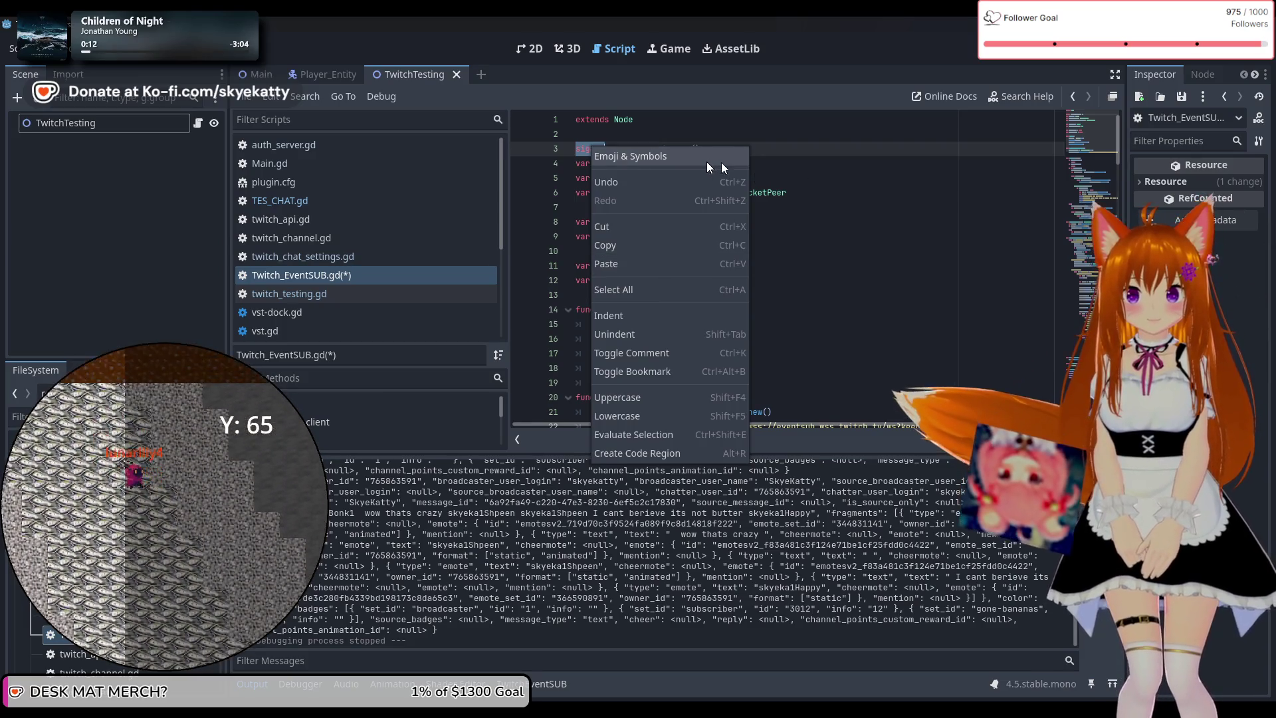
{"action": "left_click", "coordinate": [707, 162]}
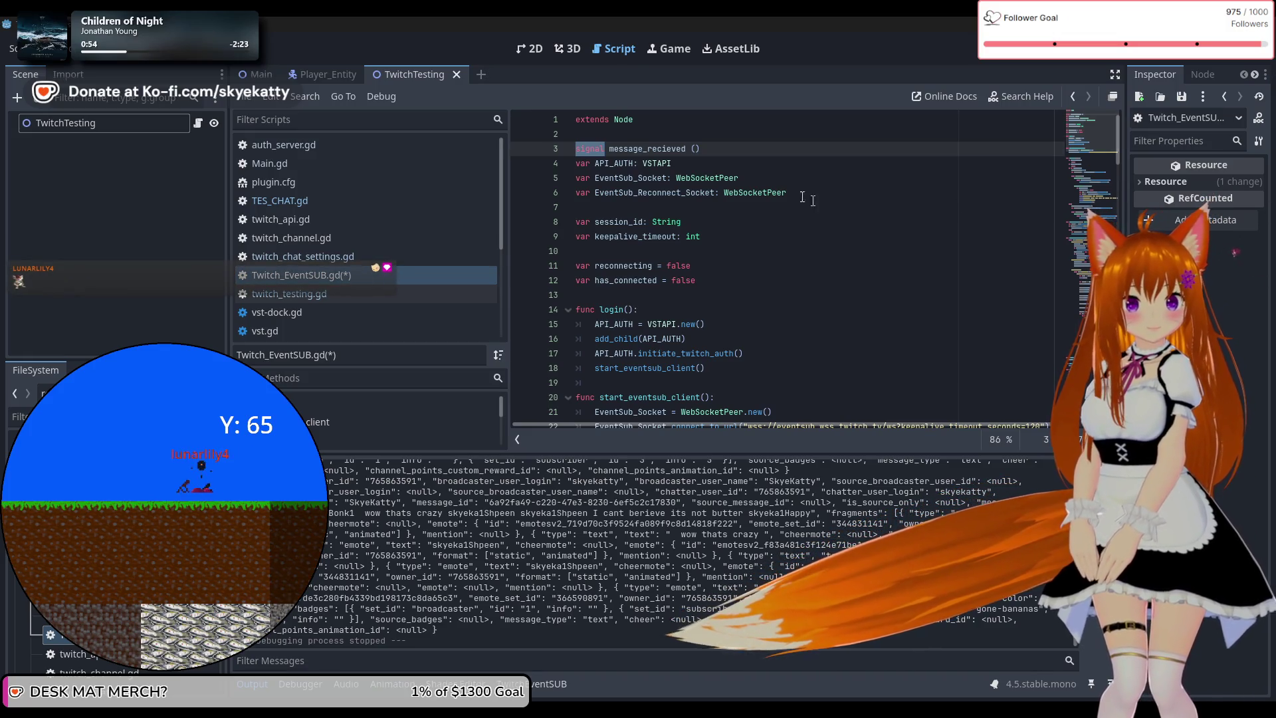
{"action": "left_click", "coordinate": [719, 155]}
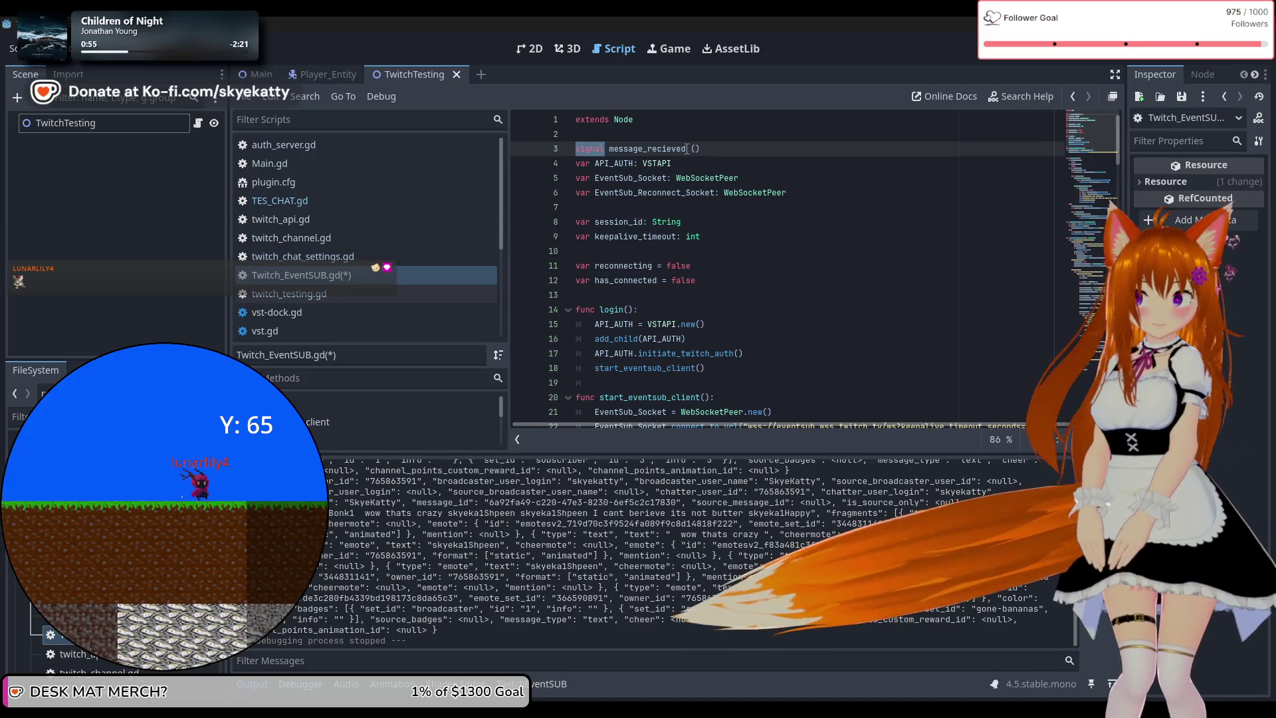
{"action": "key", "text": "BackSpace"}
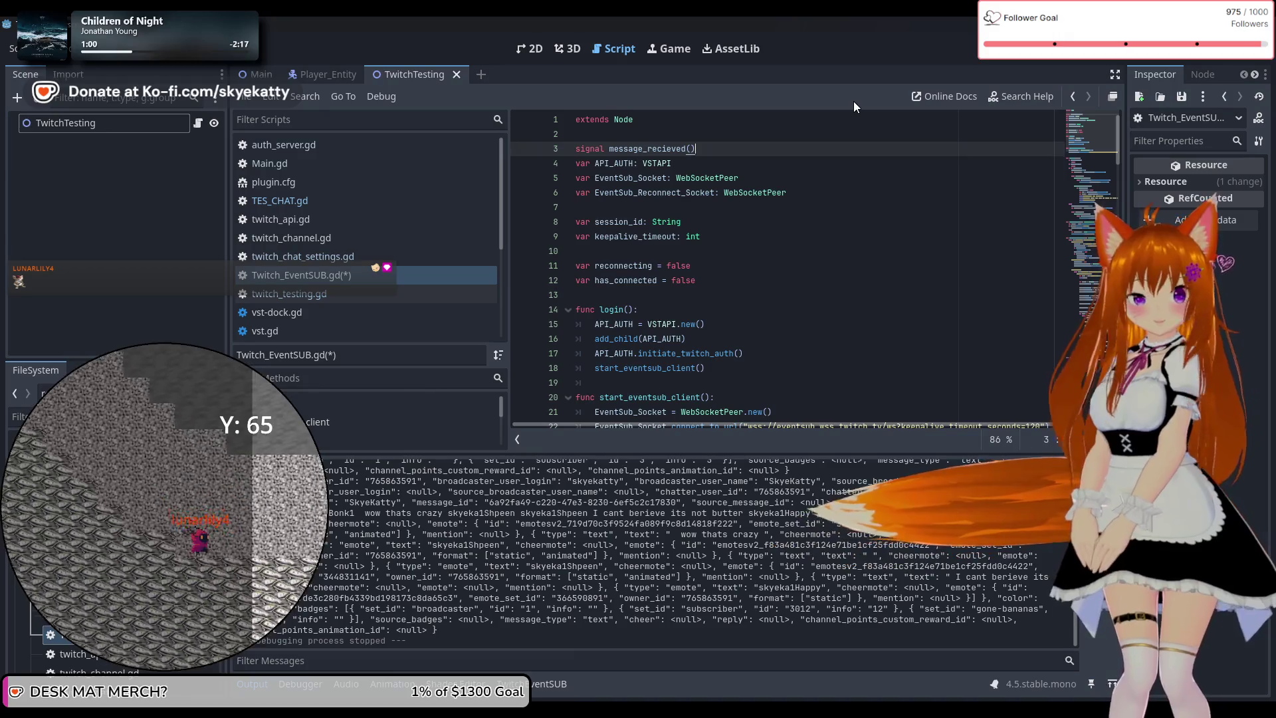
{"action": "key", "text": "Return"}
{"action": "key", "text": "Up"}
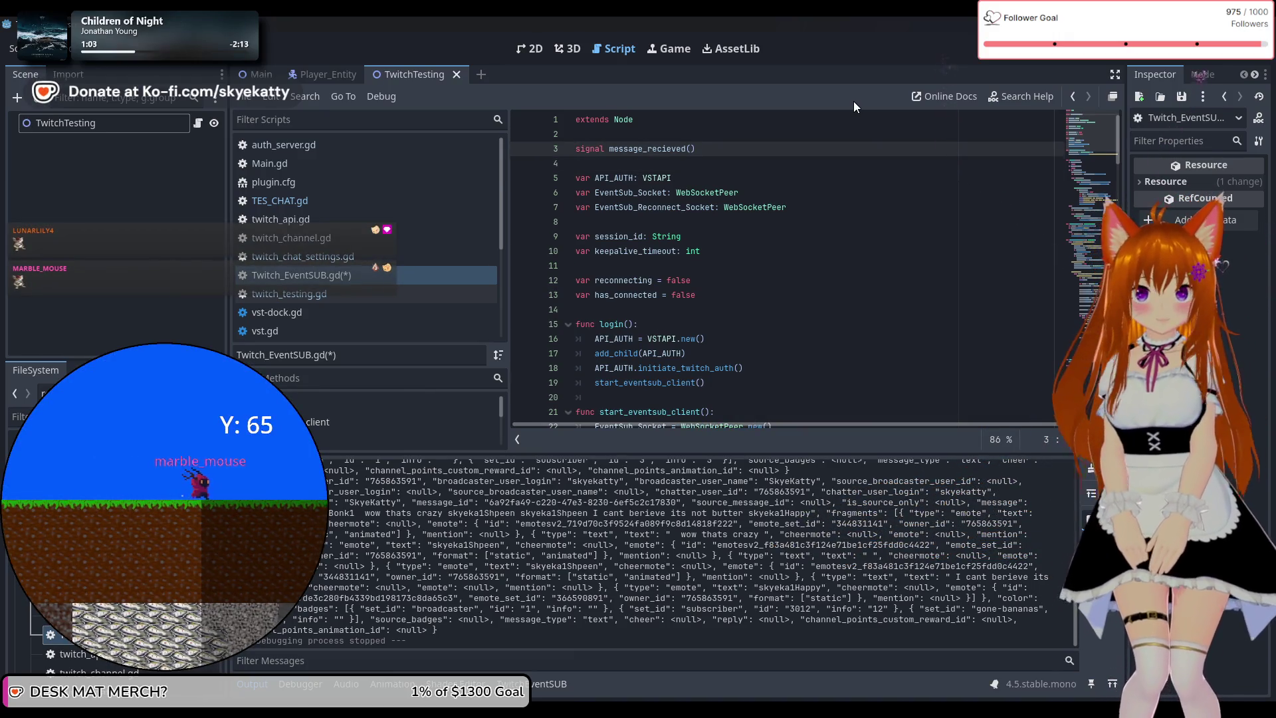
{"action": "type", "text": "message"}
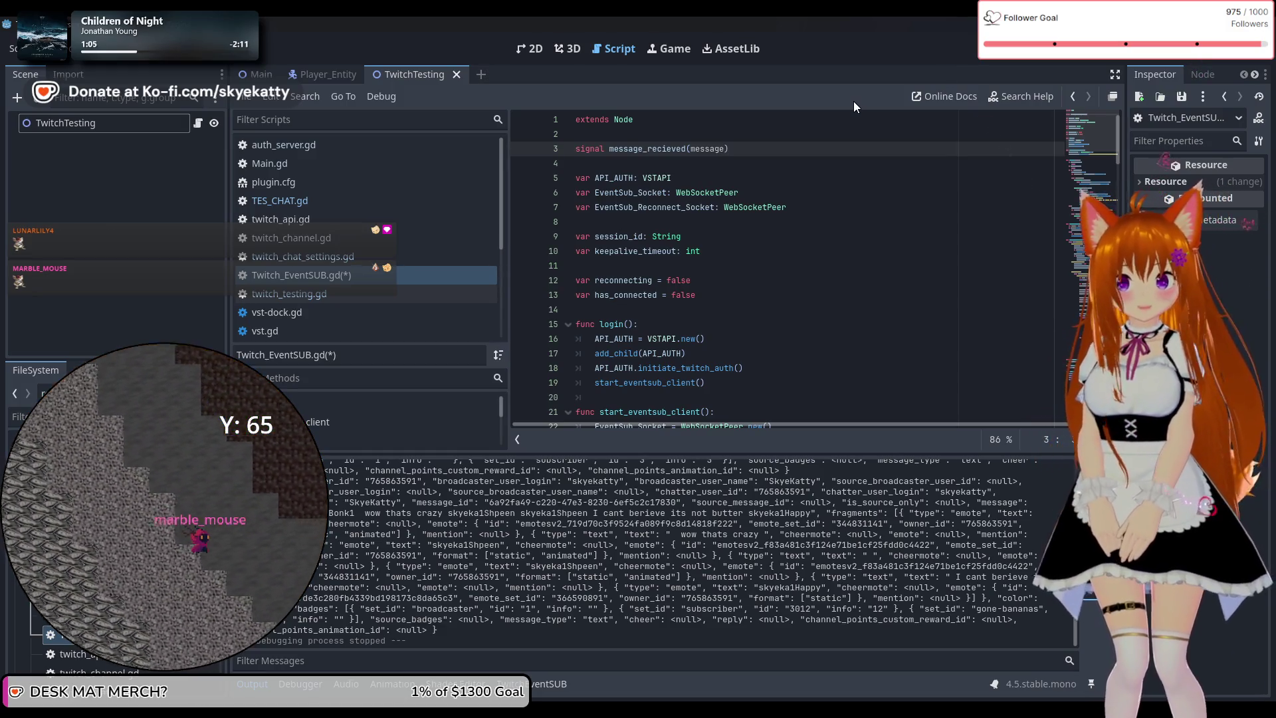
{"action": "type", "text": ": "}
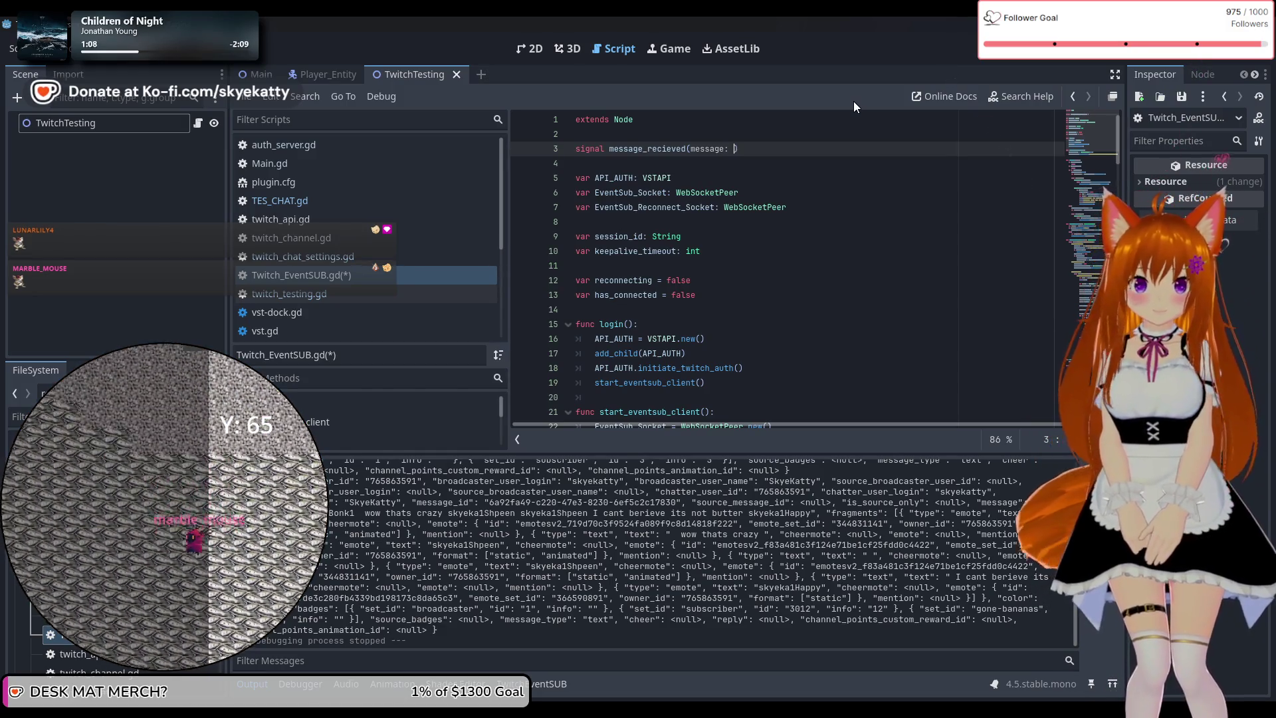
{"action": "type", "text": "TE"}
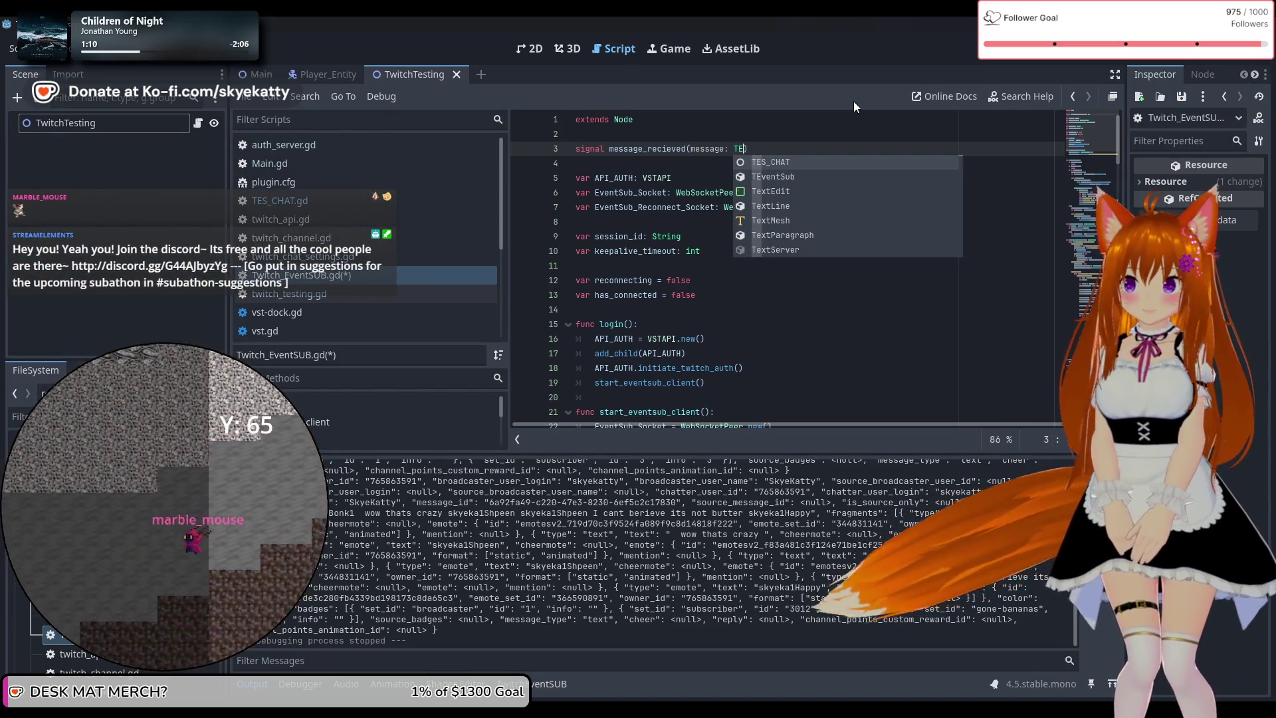
{"action": "key", "text": "Return"}
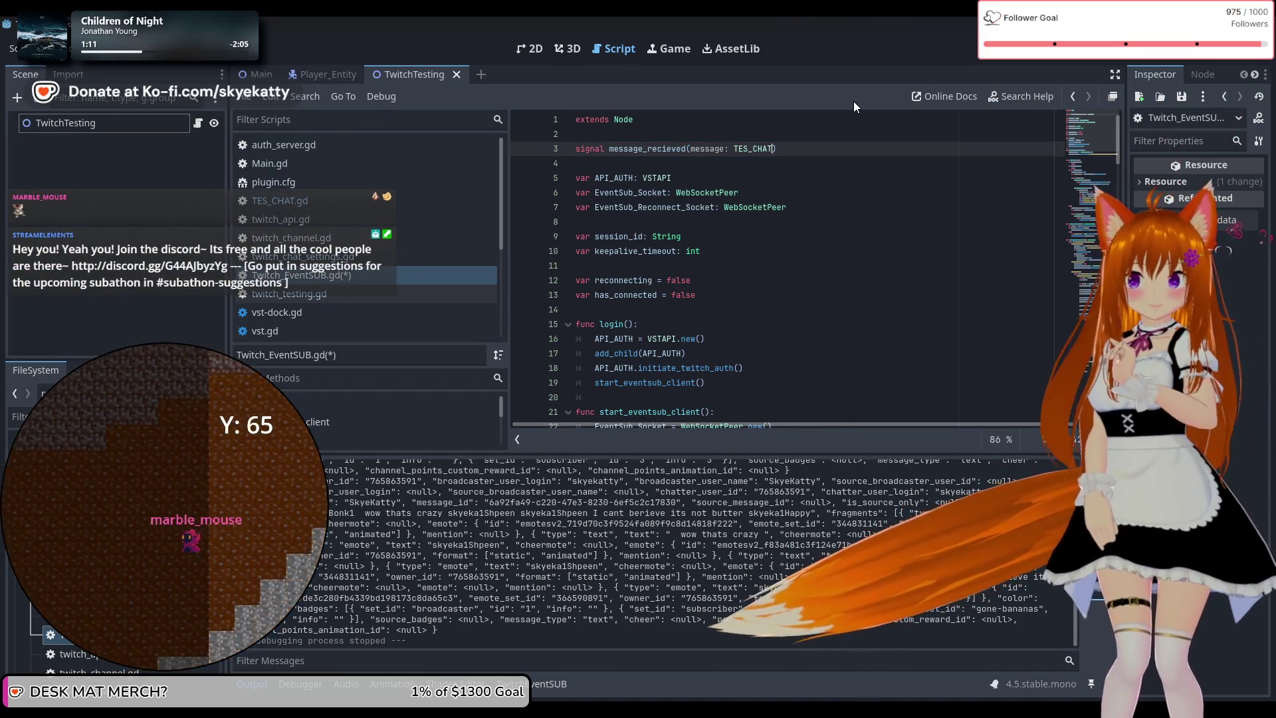
{"action": "left_click", "coordinate": [791, 164]}
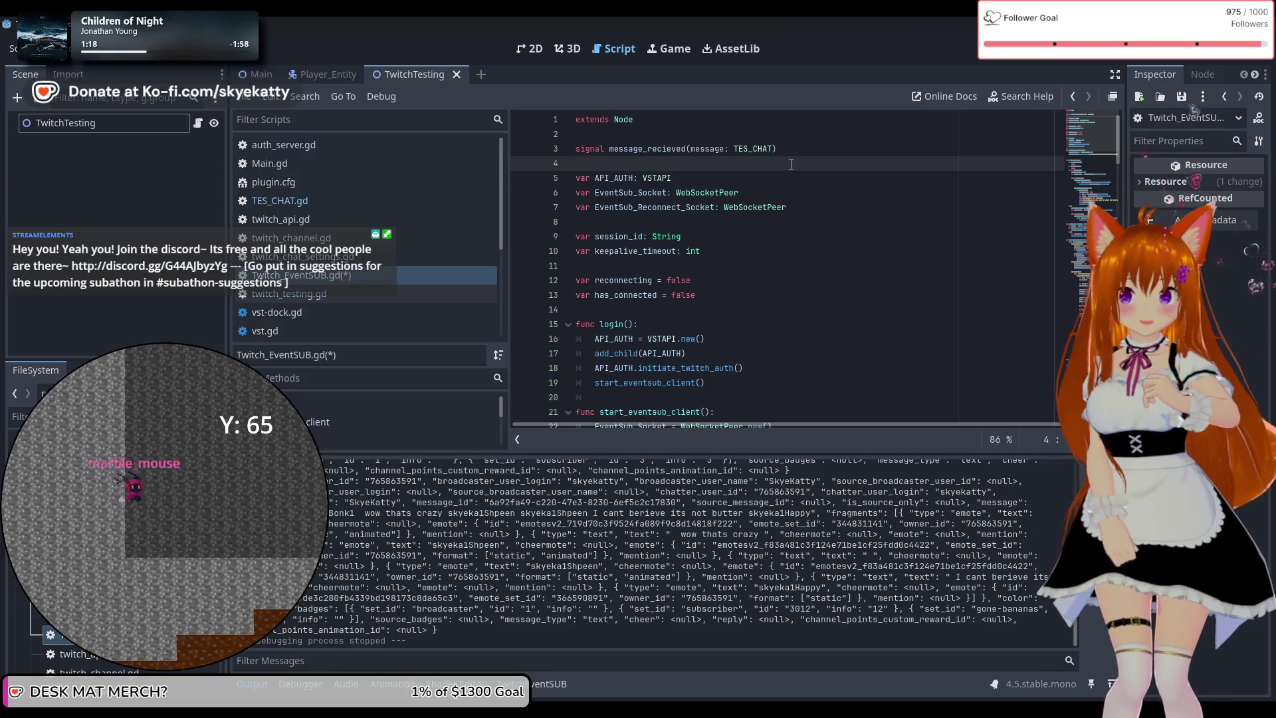
{"action": "scroll", "coordinate": [791, 164], "scroll_direction": "down", "scroll_amount": 5}
After the fragment loop, add message_recieved.emit(message) on line 126
{"action": "scroll", "coordinate": [812, 170], "scroll_direction": "up", "scroll_amount": 5}
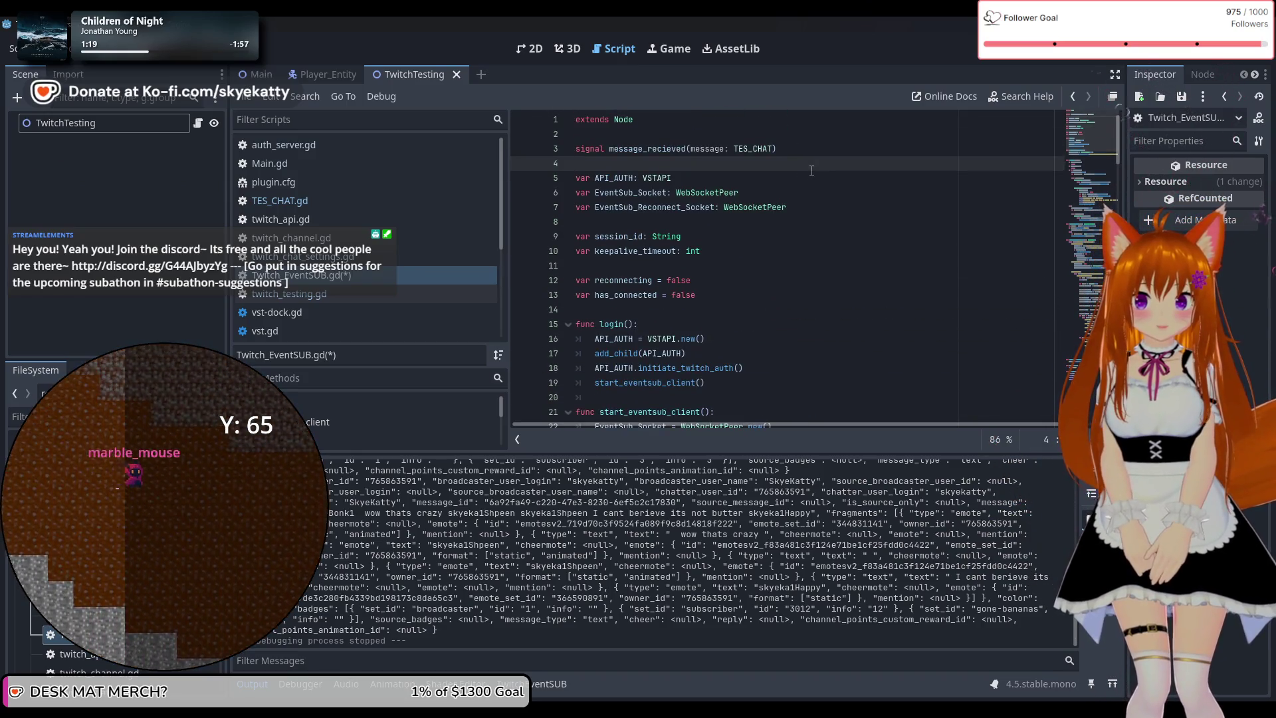
{"action": "scroll", "coordinate": [811, 171], "scroll_direction": "down", "scroll_amount": 20}
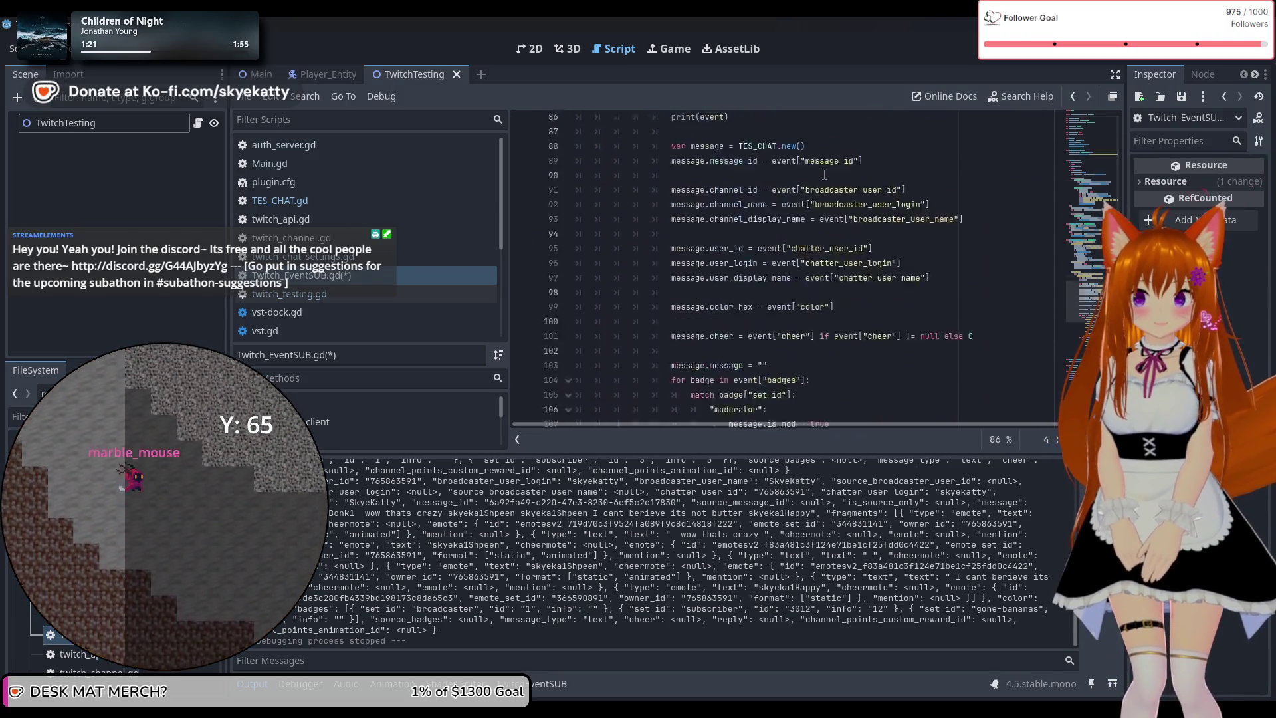
{"action": "scroll", "coordinate": [824, 174], "scroll_direction": "down", "scroll_amount": 9}
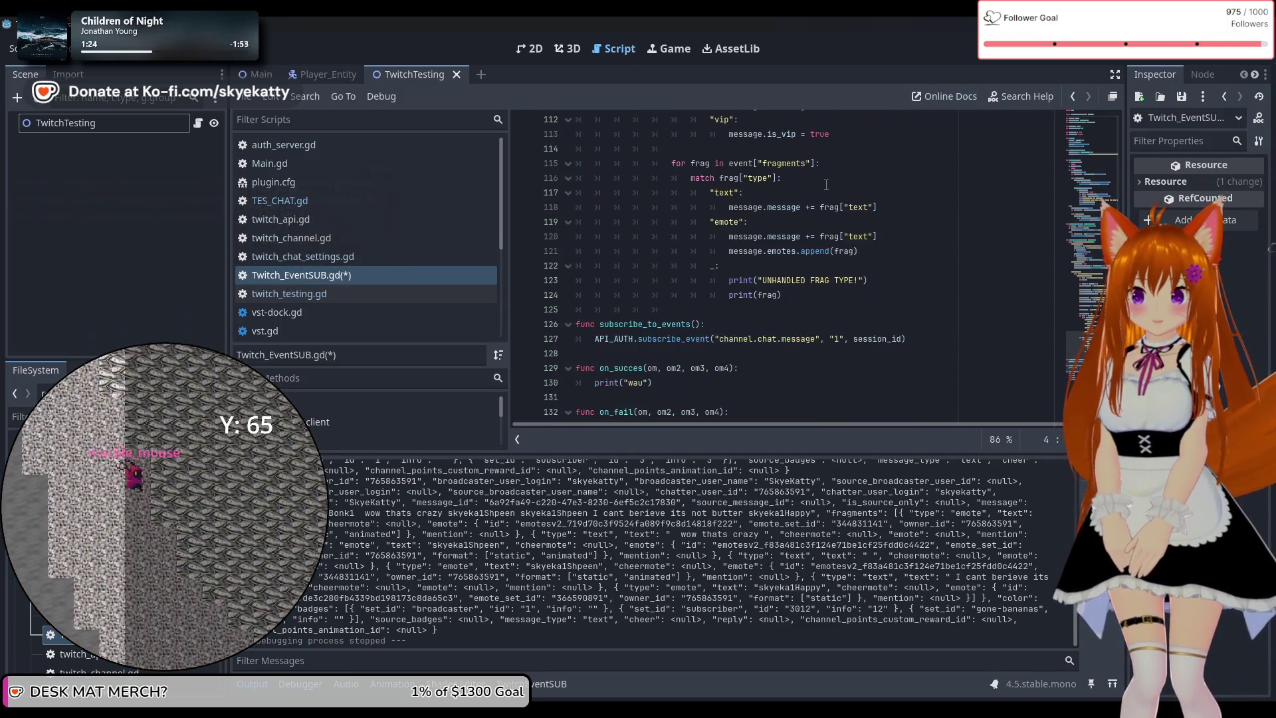
{"action": "scroll", "coordinate": [827, 185], "scroll_direction": "down", "scroll_amount": 2}
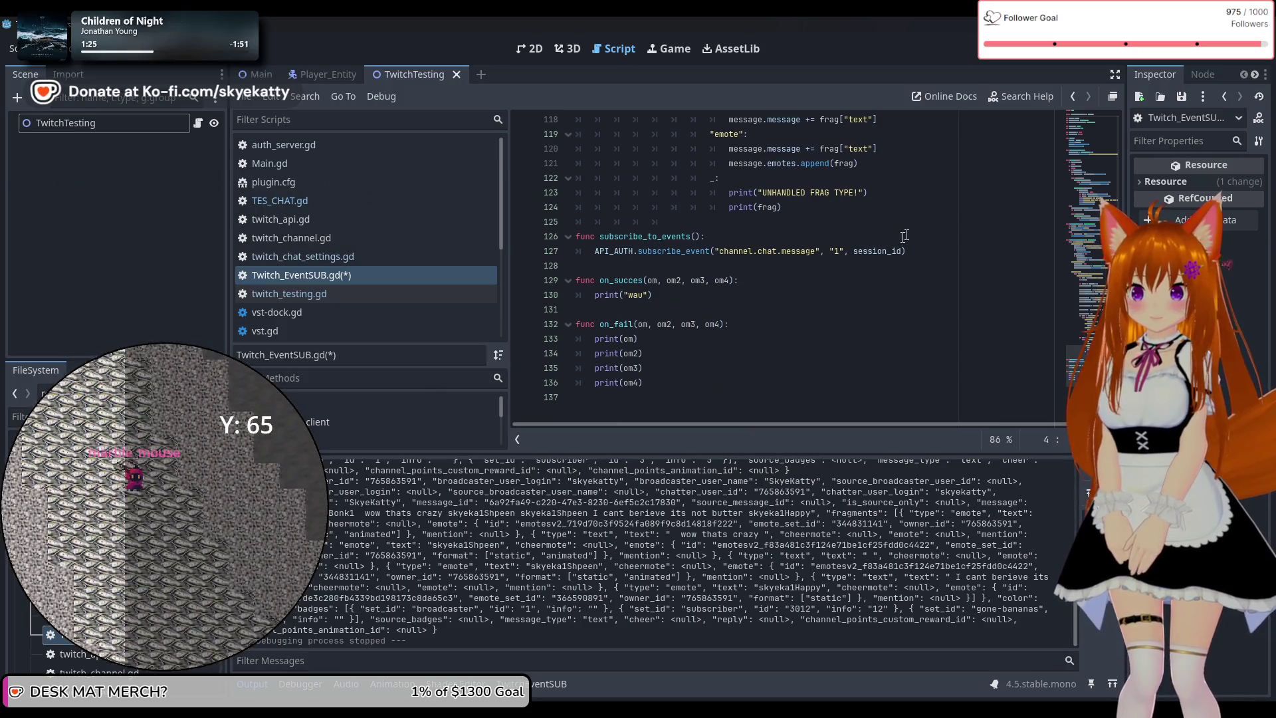
{"action": "scroll", "coordinate": [867, 232], "scroll_direction": "up", "scroll_amount": 7}
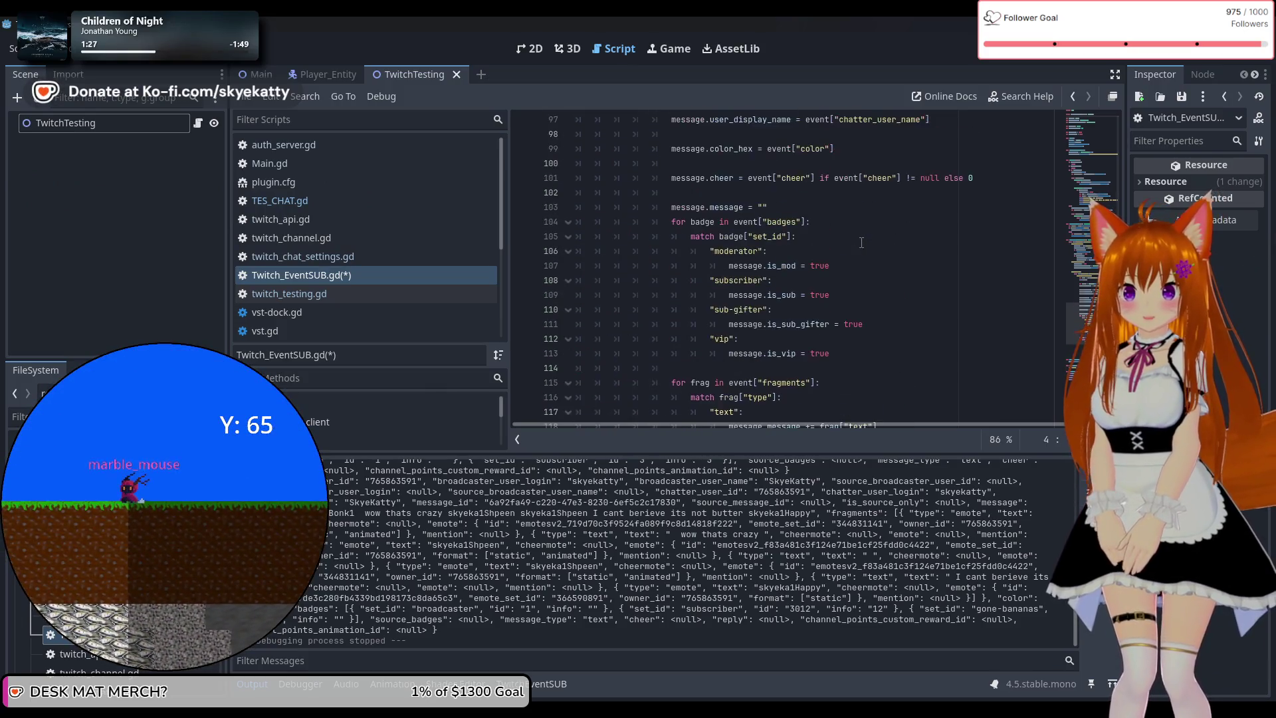
{"action": "scroll", "coordinate": [677, 240], "scroll_direction": "down", "scroll_amount": 6}
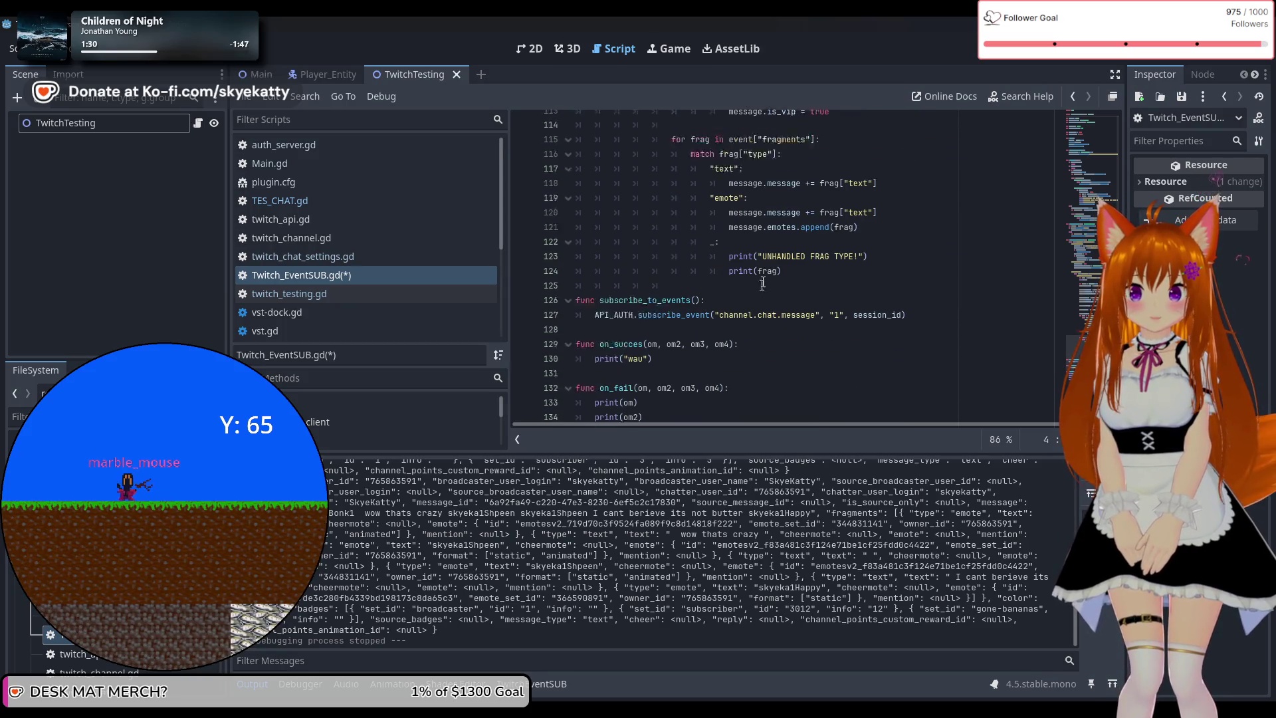
{"action": "left_click", "coordinate": [807, 257]}
{"action": "key", "text": "Return"}
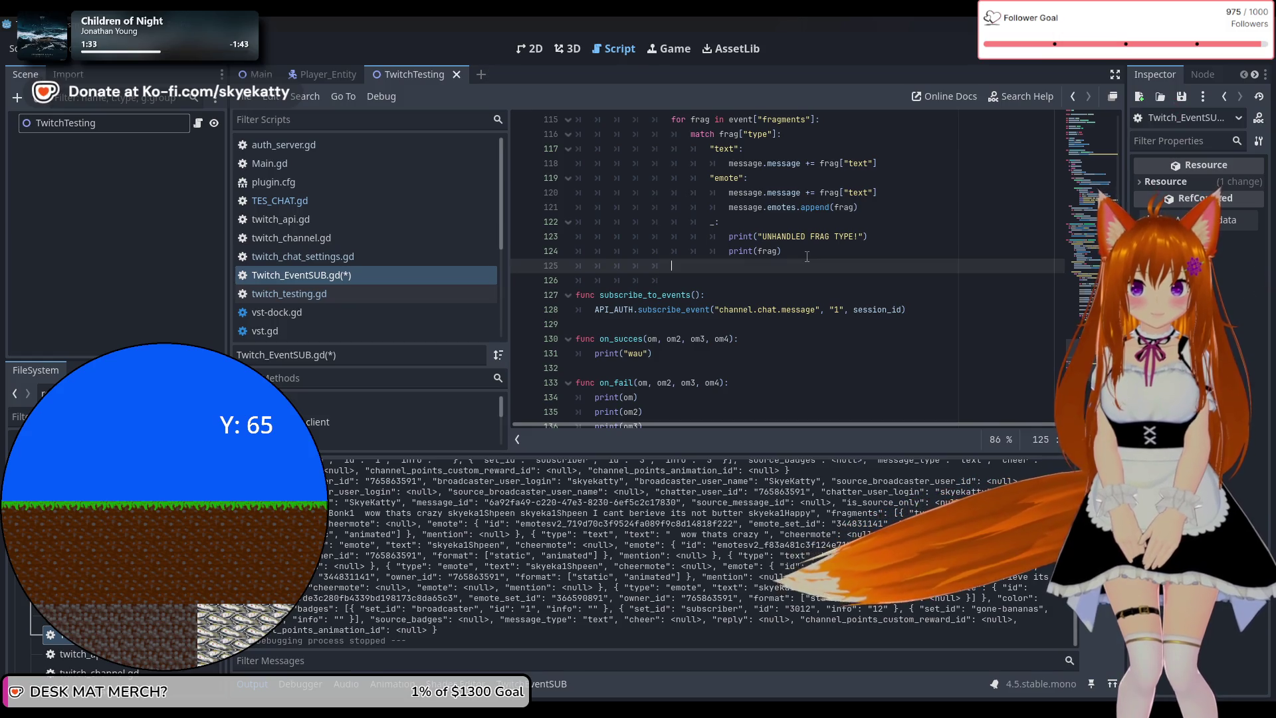
{"action": "key", "text": "Return"}
{"action": "type", "text": "mess"}
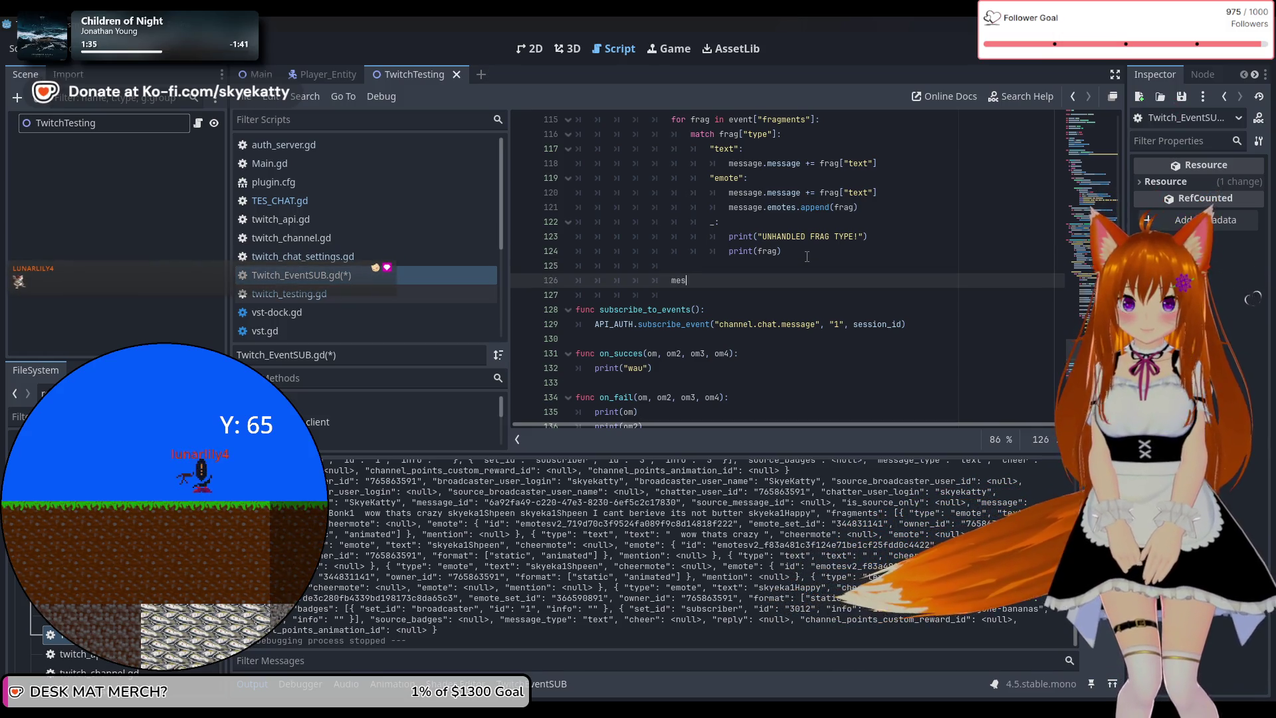
{"action": "key", "text": "Down"}
{"action": "key", "text": "Return"}
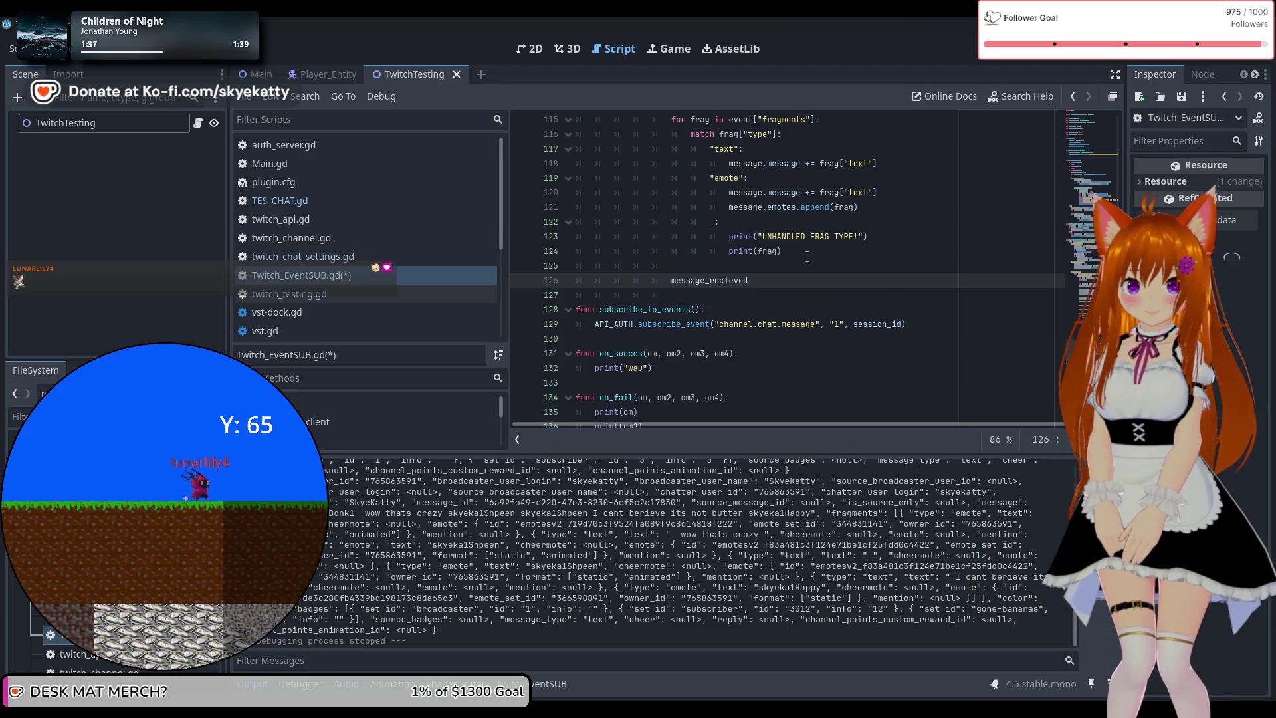
{"action": "type", "text": ".em"}
{"action": "key", "text": "Return"}
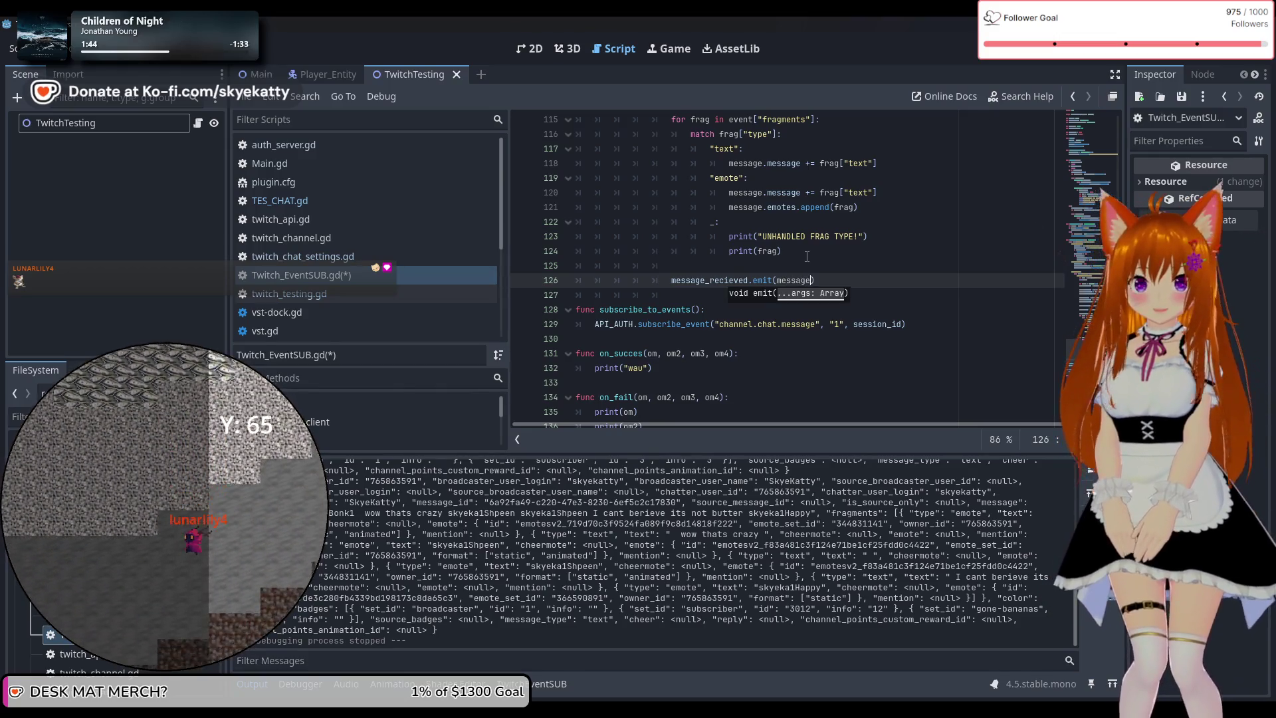
{"action": "scroll", "coordinate": [784, 265], "scroll_direction": "up", "scroll_amount": 8}
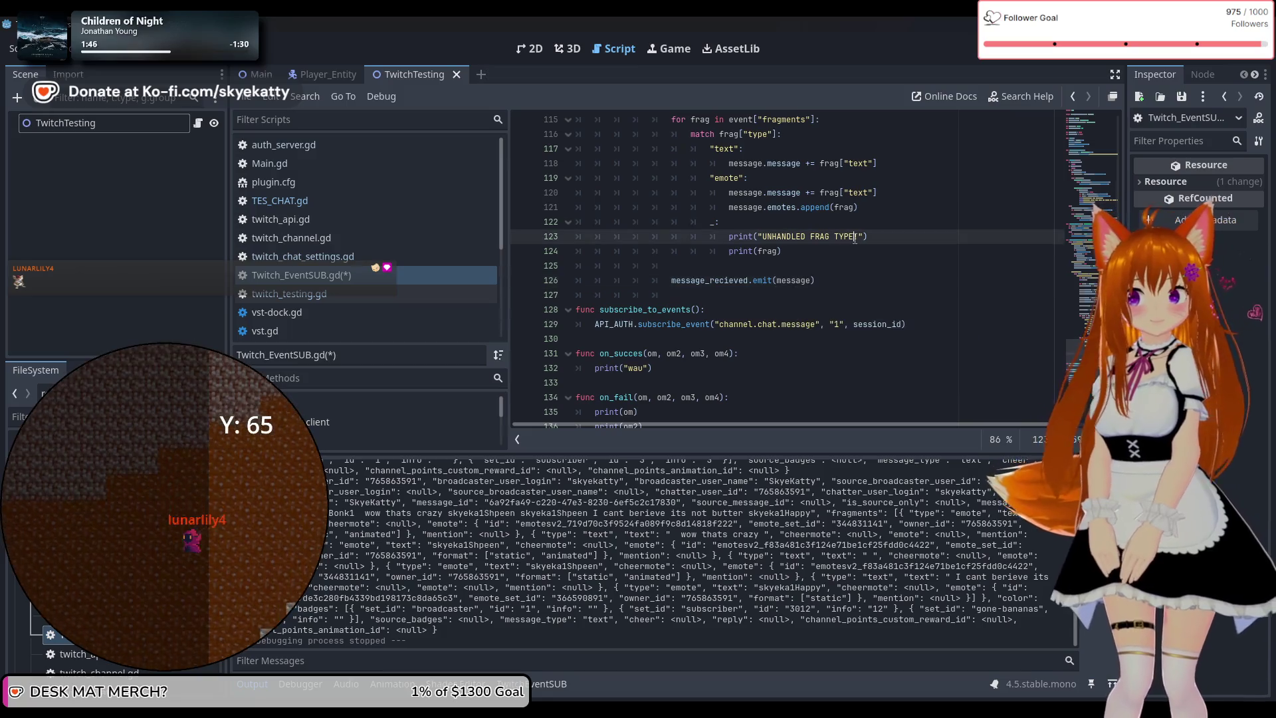
Review Twitch_EventSUB.gd and save it with Ctrl+S
{"action": "scroll", "coordinate": [735, 230], "scroll_direction": "up", "scroll_amount": 6}
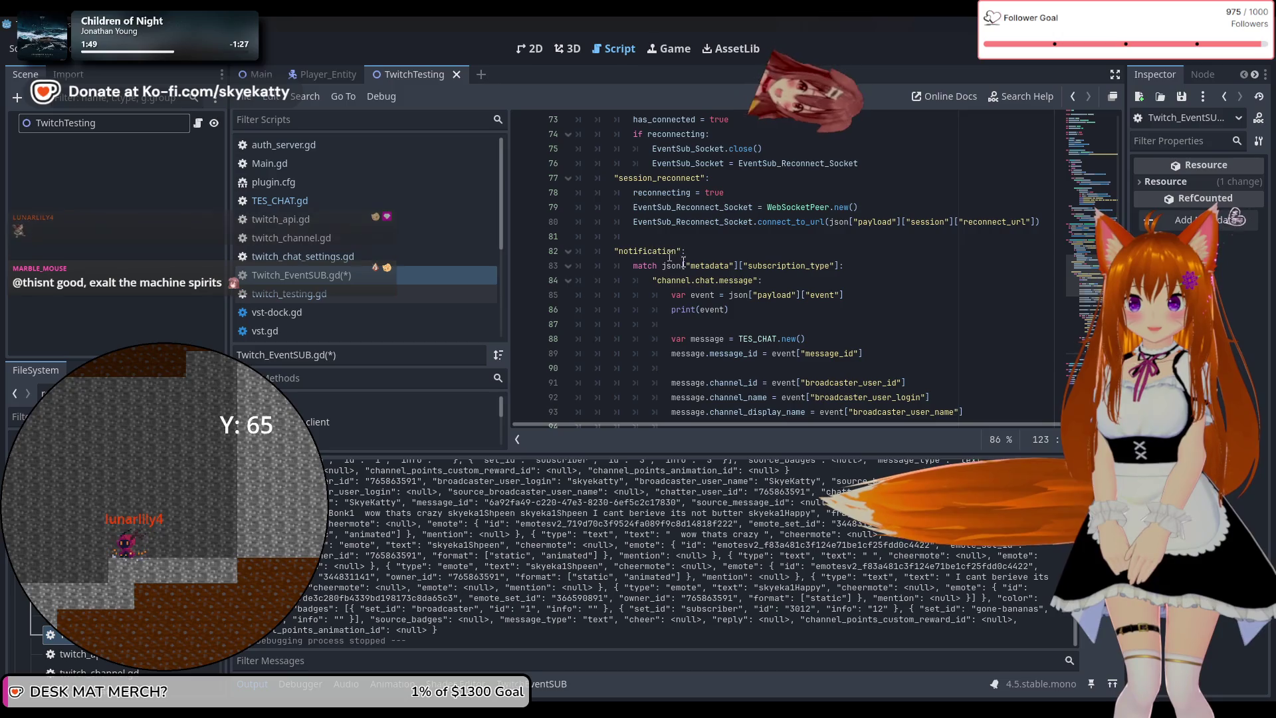
{"action": "scroll", "coordinate": [686, 279], "scroll_direction": "up", "scroll_amount": 5}
{"action": "scroll", "coordinate": [718, 292], "scroll_direction": "down", "scroll_amount": 20}
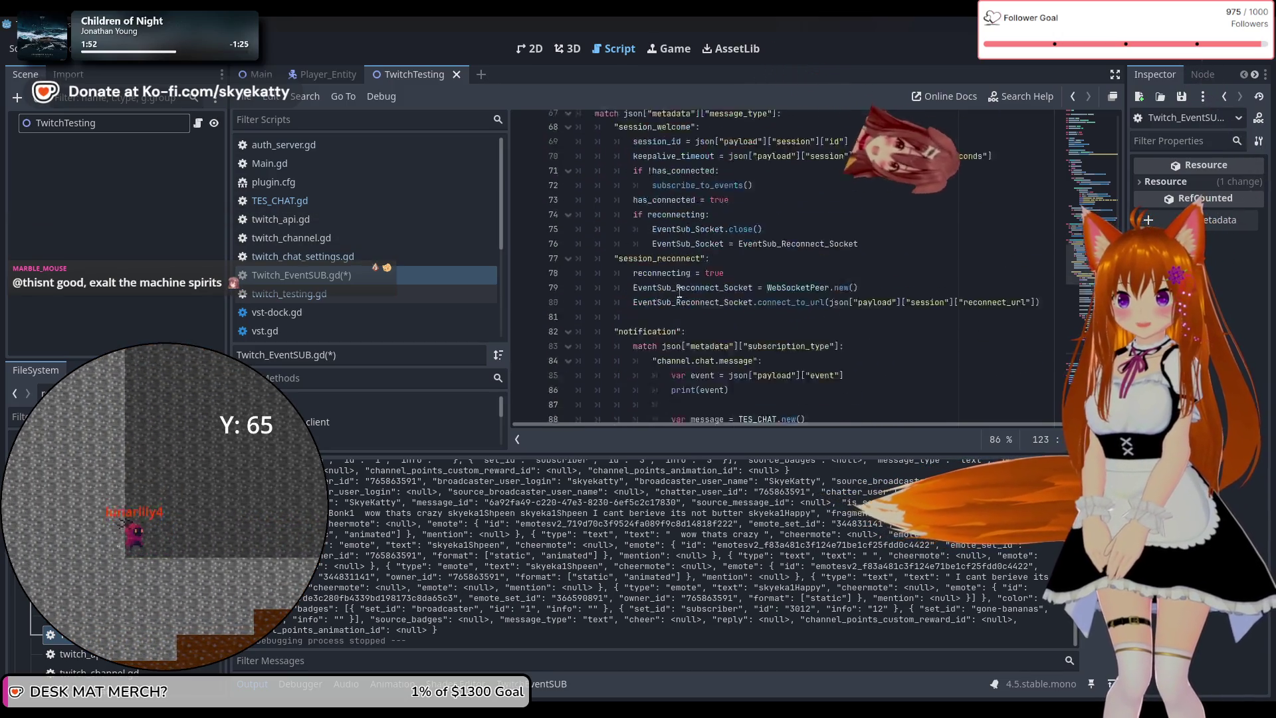
{"action": "left_click", "coordinate": [748, 299]}
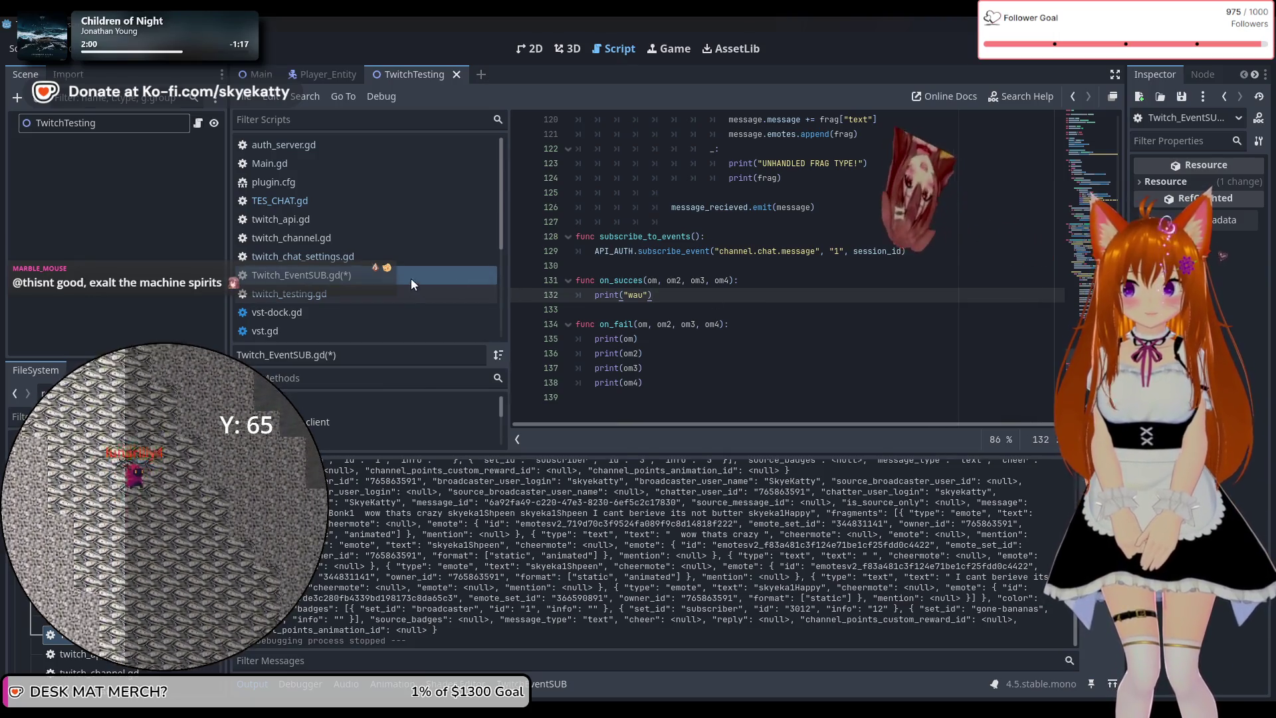
{"action": "left_click", "coordinate": [748, 279]}
{"action": "key", "text": "ctrl+s"}
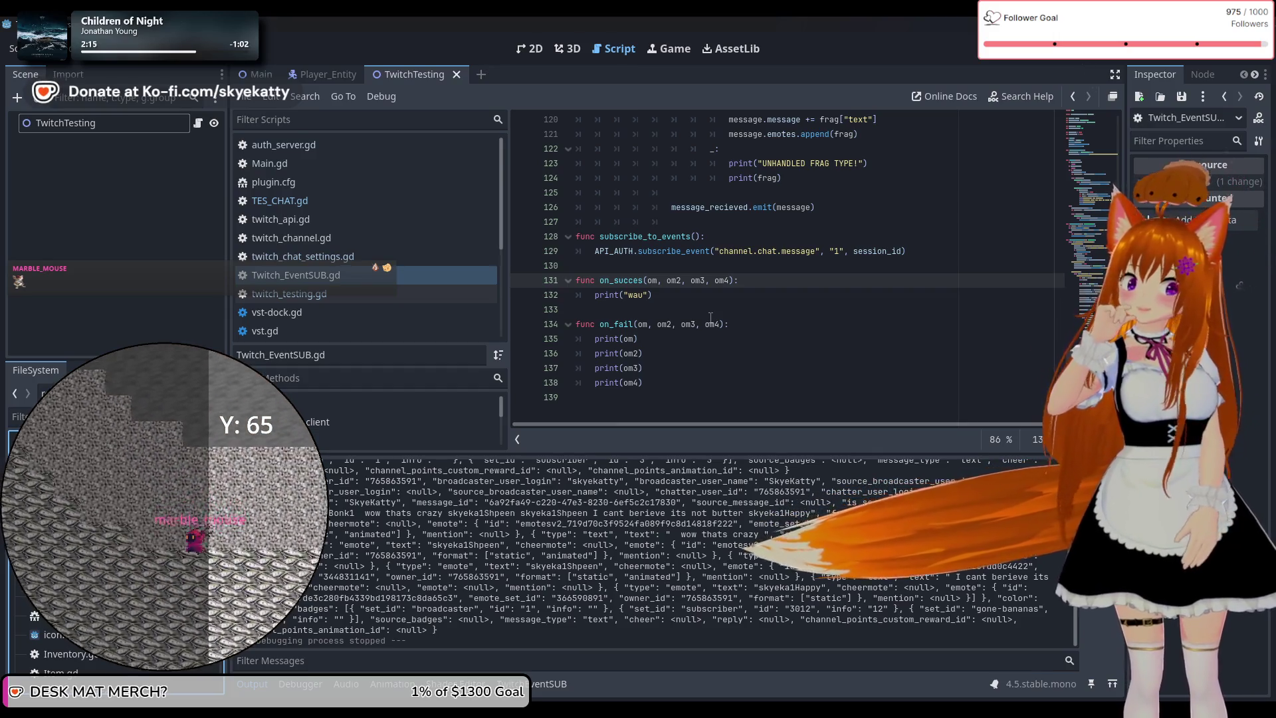
{"action": "scroll", "coordinate": [704, 215], "scroll_direction": "up", "scroll_amount": 10}
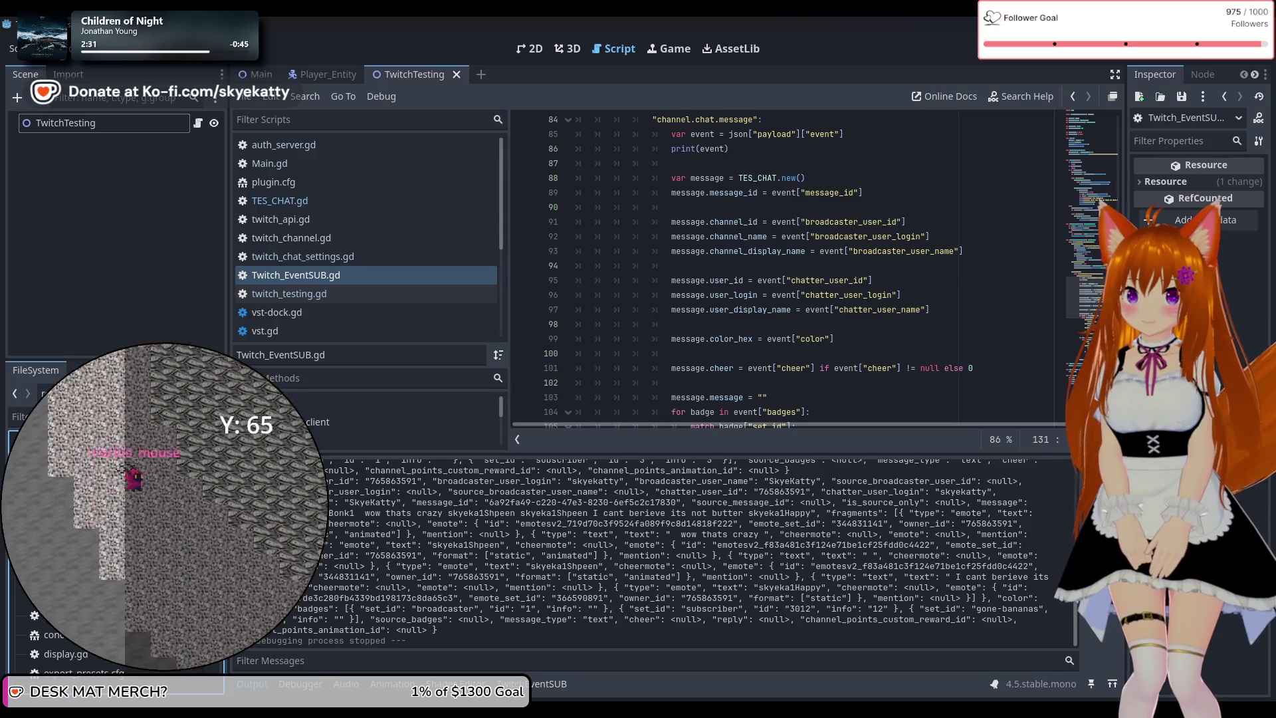
In twitch_testing.gd's _ready, add TEventSub.message_recieved.connect(_on_message)
{"action": "left_click", "coordinate": [323, 297]}
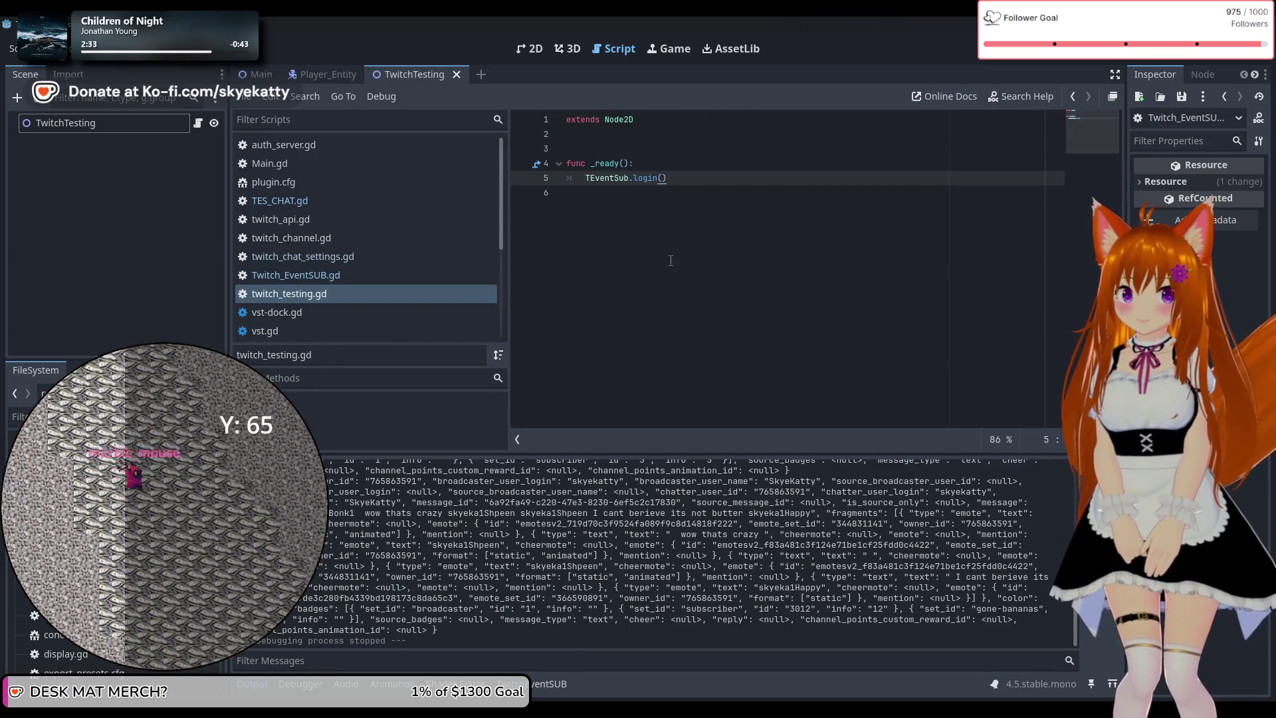
{"action": "left_click", "coordinate": [698, 164]}
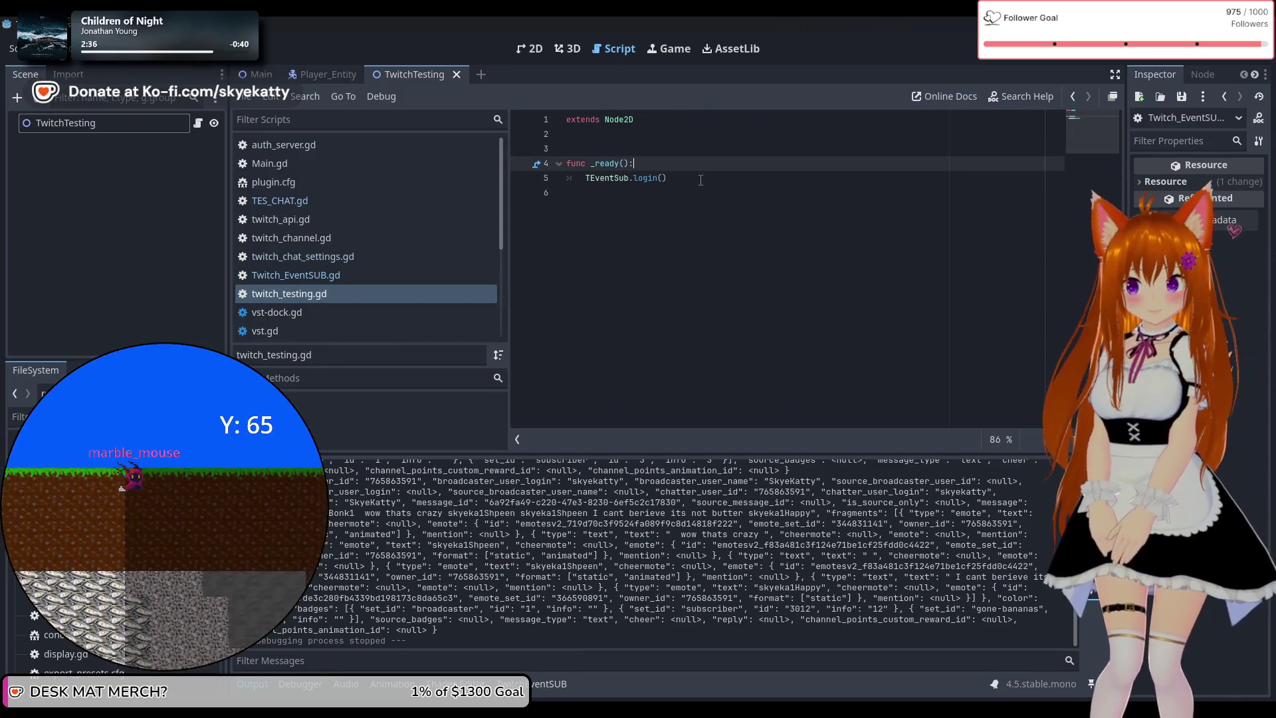
{"action": "left_click", "coordinate": [701, 178]}
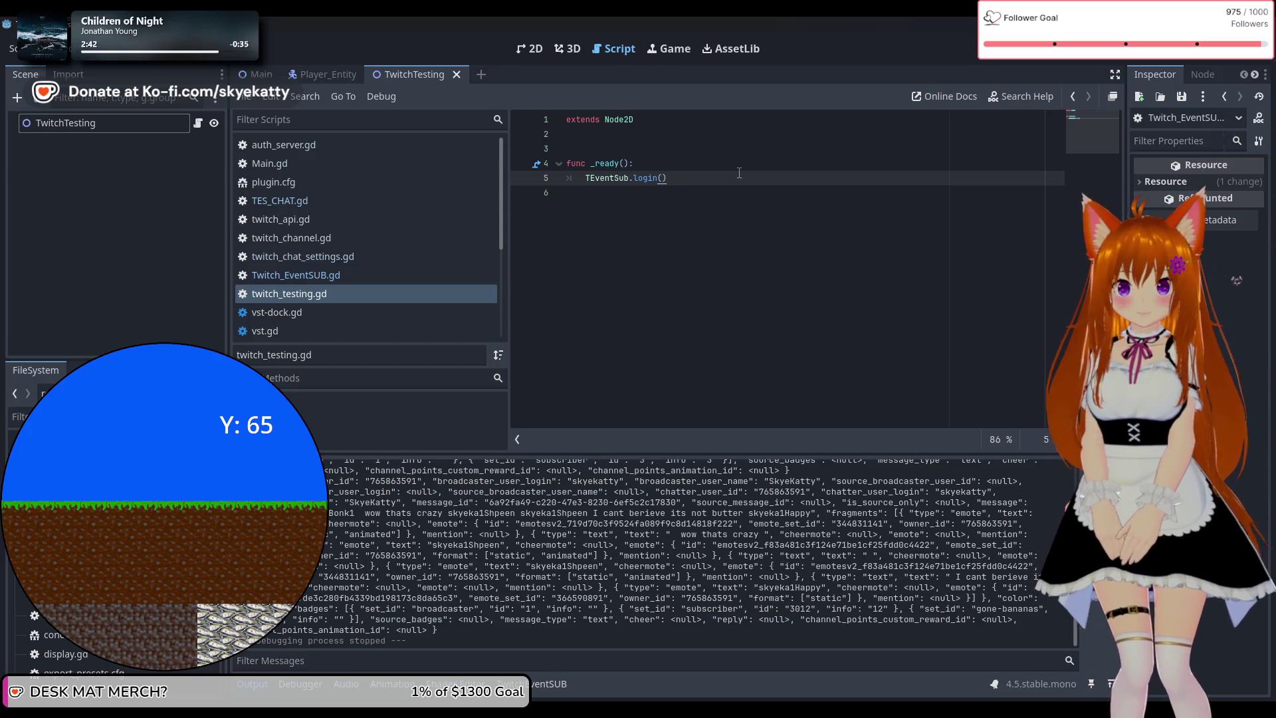
{"action": "key", "text": "Up"}
{"action": "key", "text": "Return"}
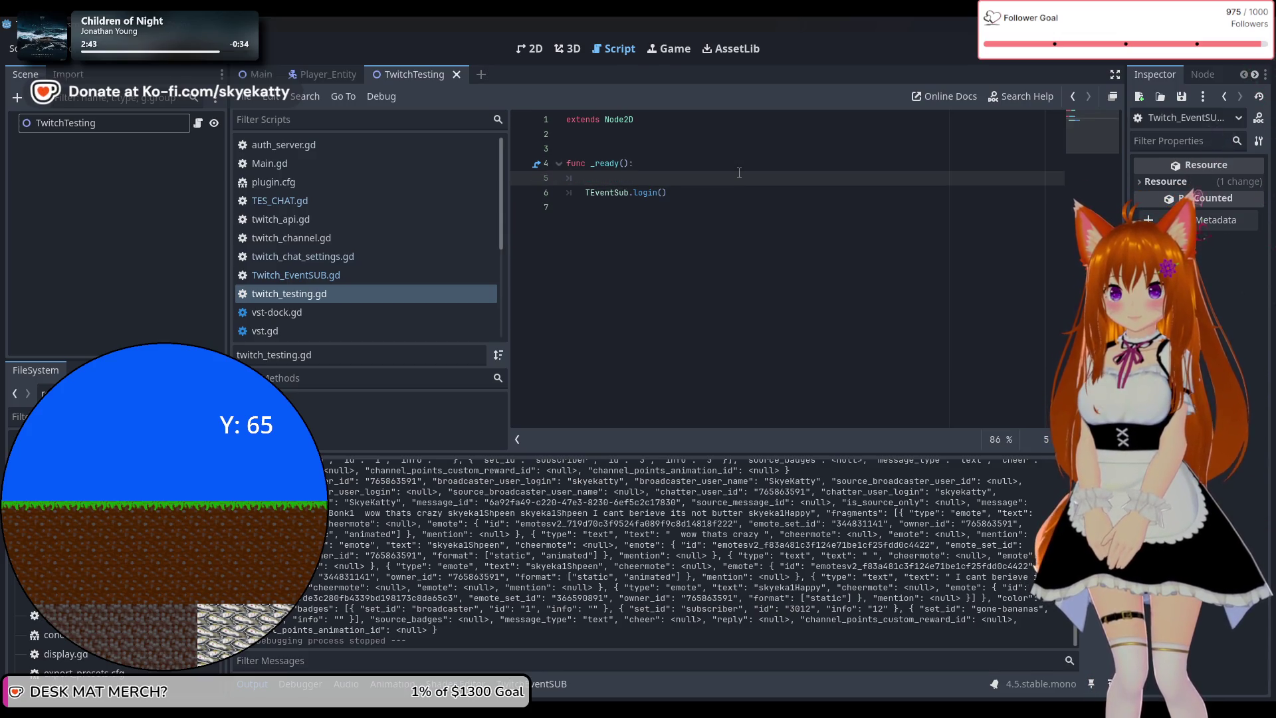
{"action": "type", "text": "TEve"}
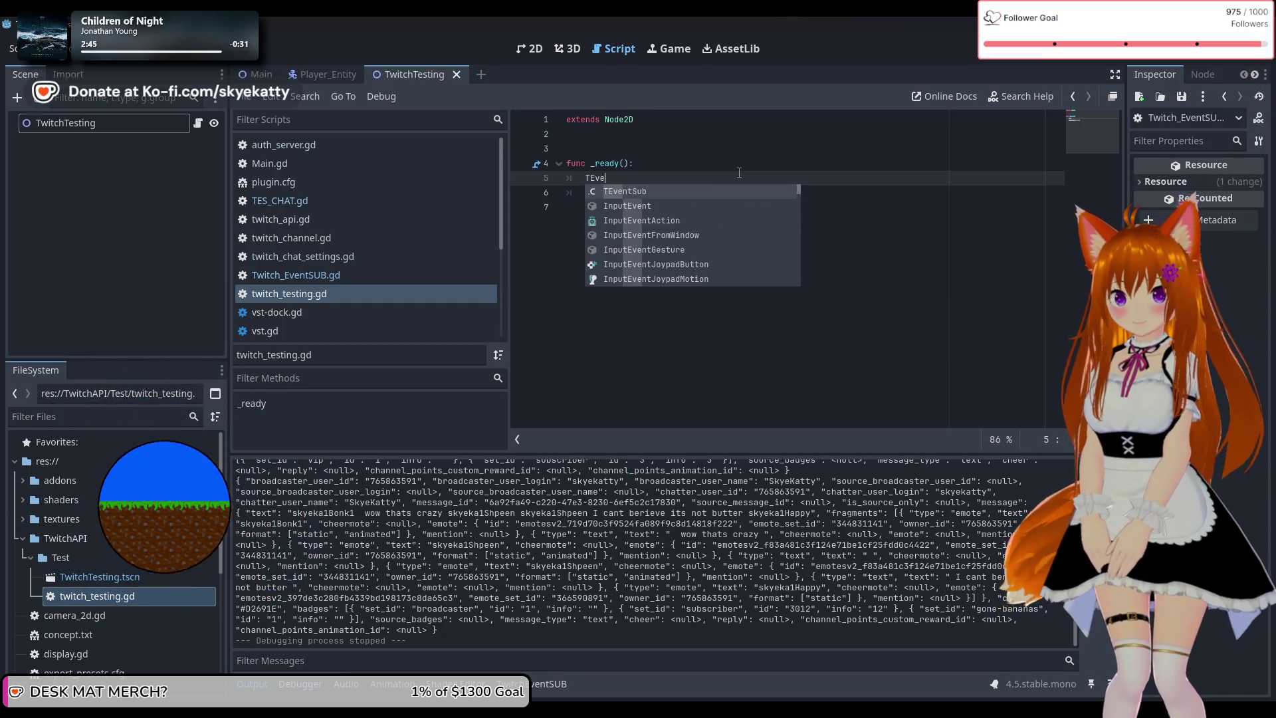
{"action": "key", "text": "Return"}
{"action": "type", "text": ".s"}
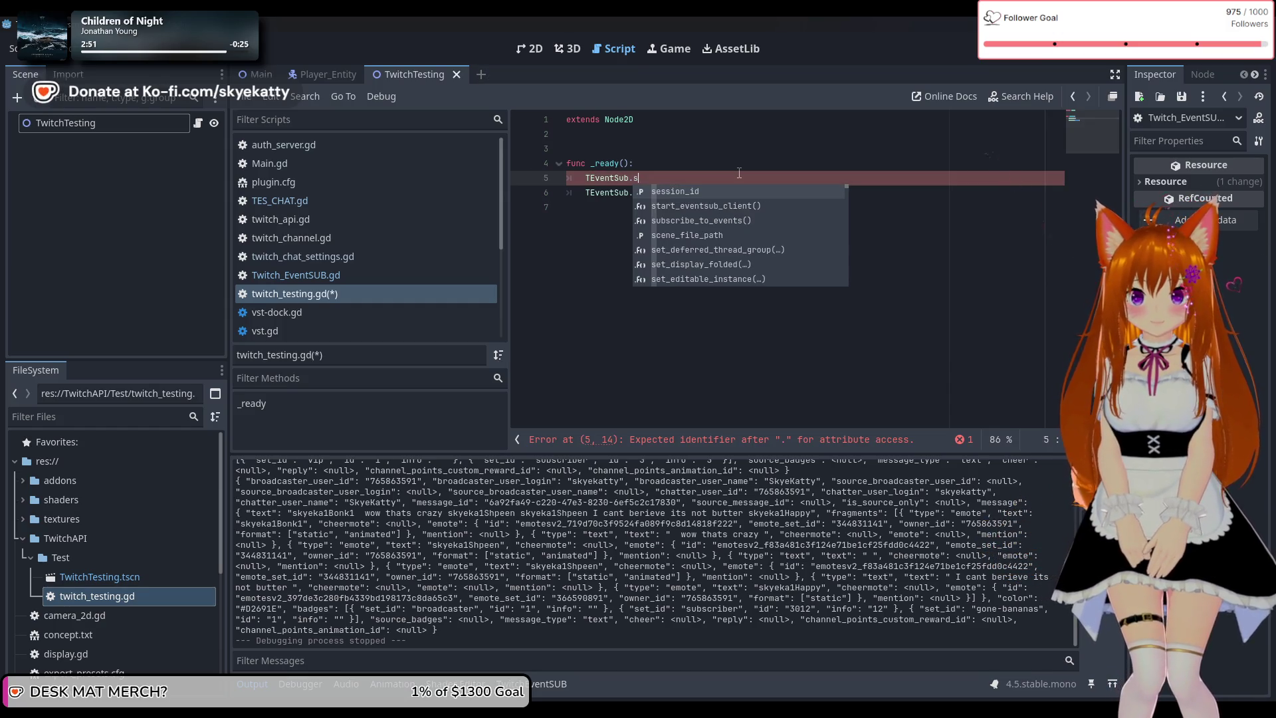
{"action": "key", "text": "Down"}
{"action": "key", "text": "Down"}
{"action": "key", "text": "Down"}
{"action": "key", "text": "Return"}
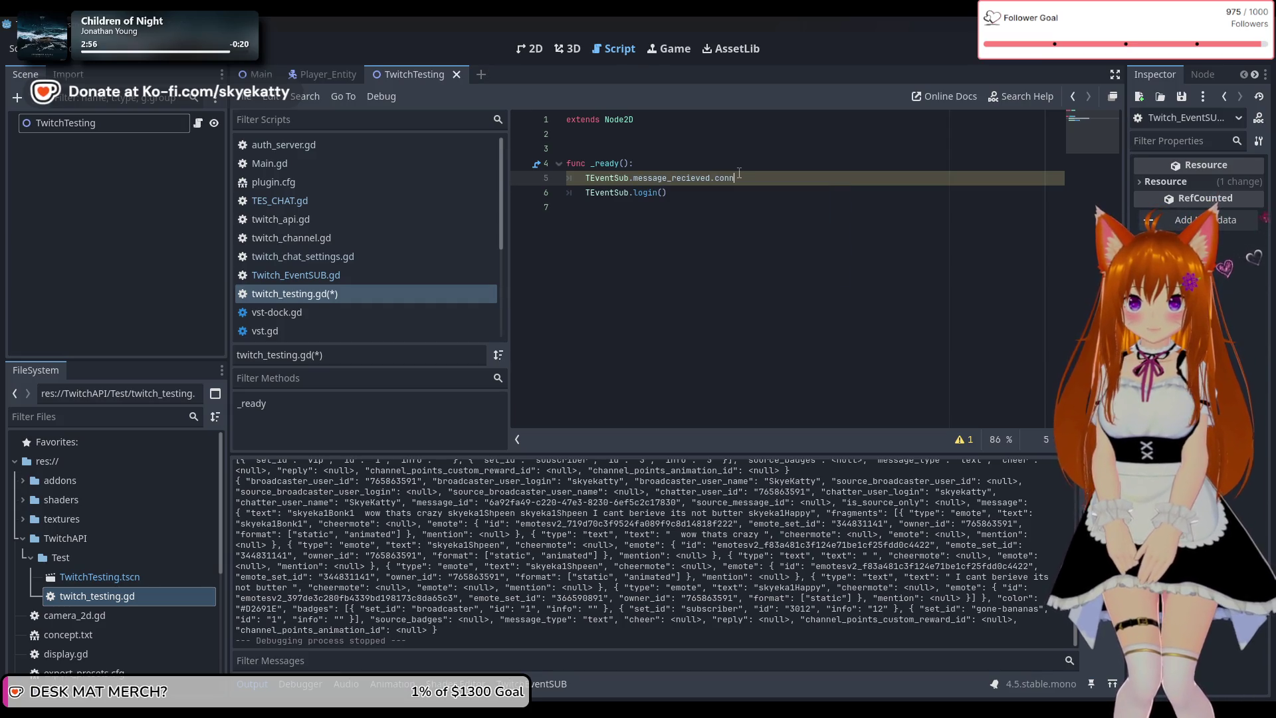
{"action": "type", "text": "ect"}
{"action": "key", "text": "Return"}
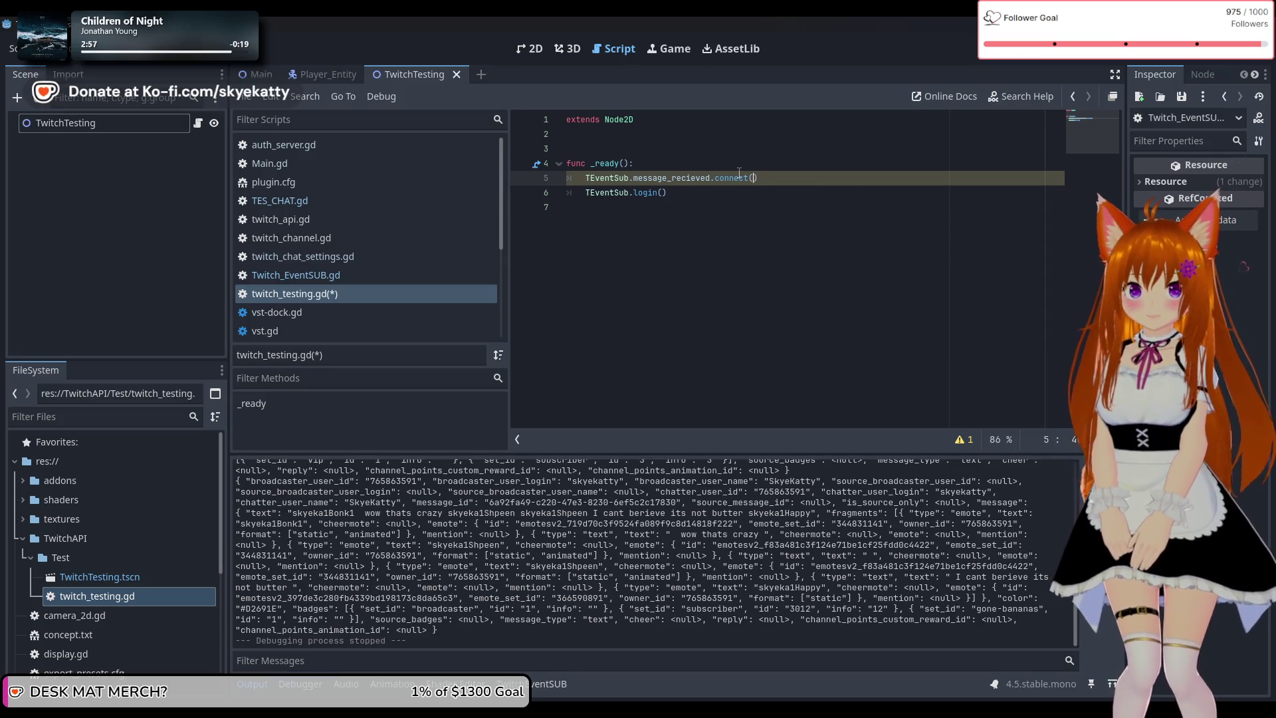
{"action": "type", "text": "_on_"}
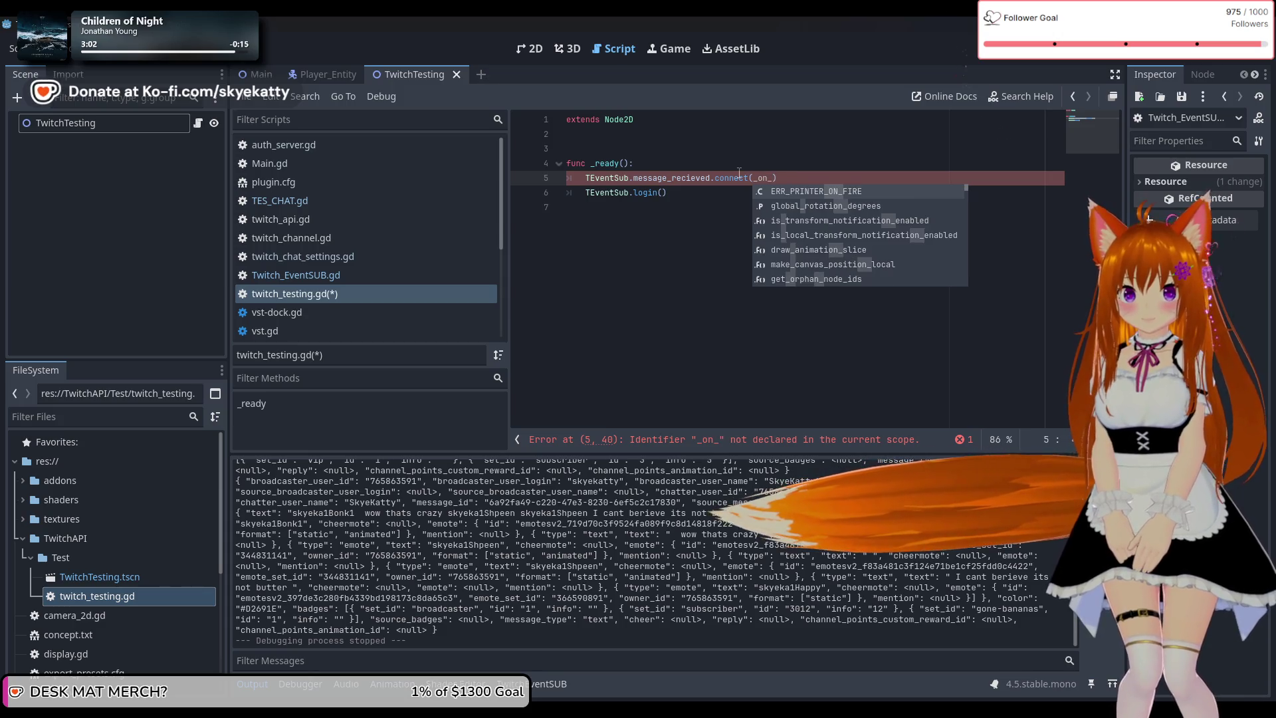
{"action": "type", "text": "message"}
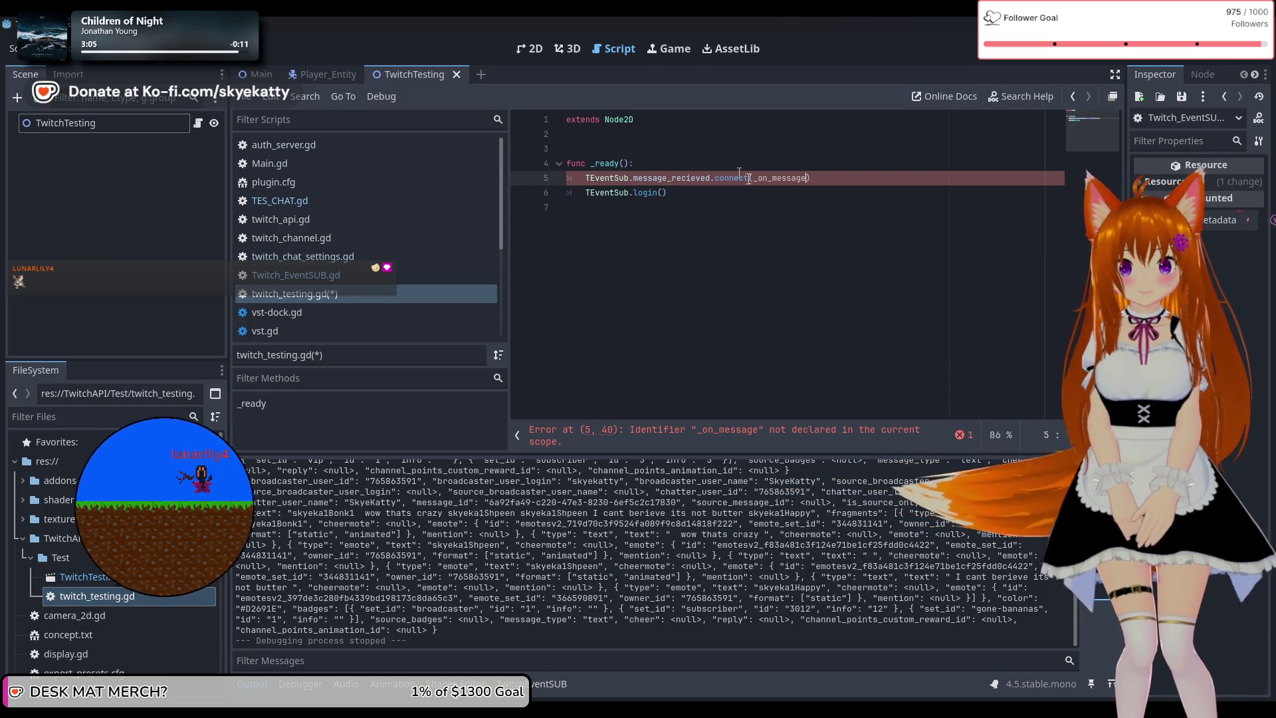
Below _ready, declare func _on_message(message: TES_CHAT):
{"action": "left_click", "coordinate": [767, 312]}
{"action": "key", "text": "Return"}
{"action": "type", "text": "func _"}
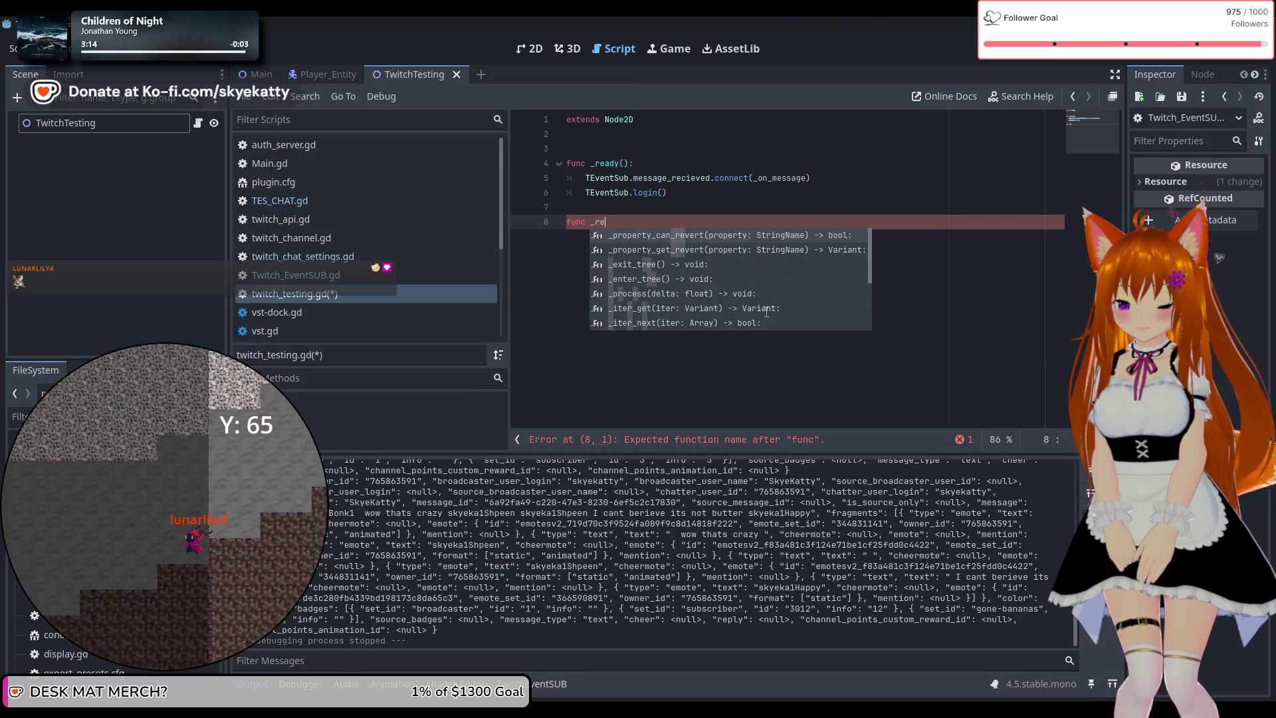
{"action": "key", "text": "BackSpace"}
{"action": "type", "text": "_"}
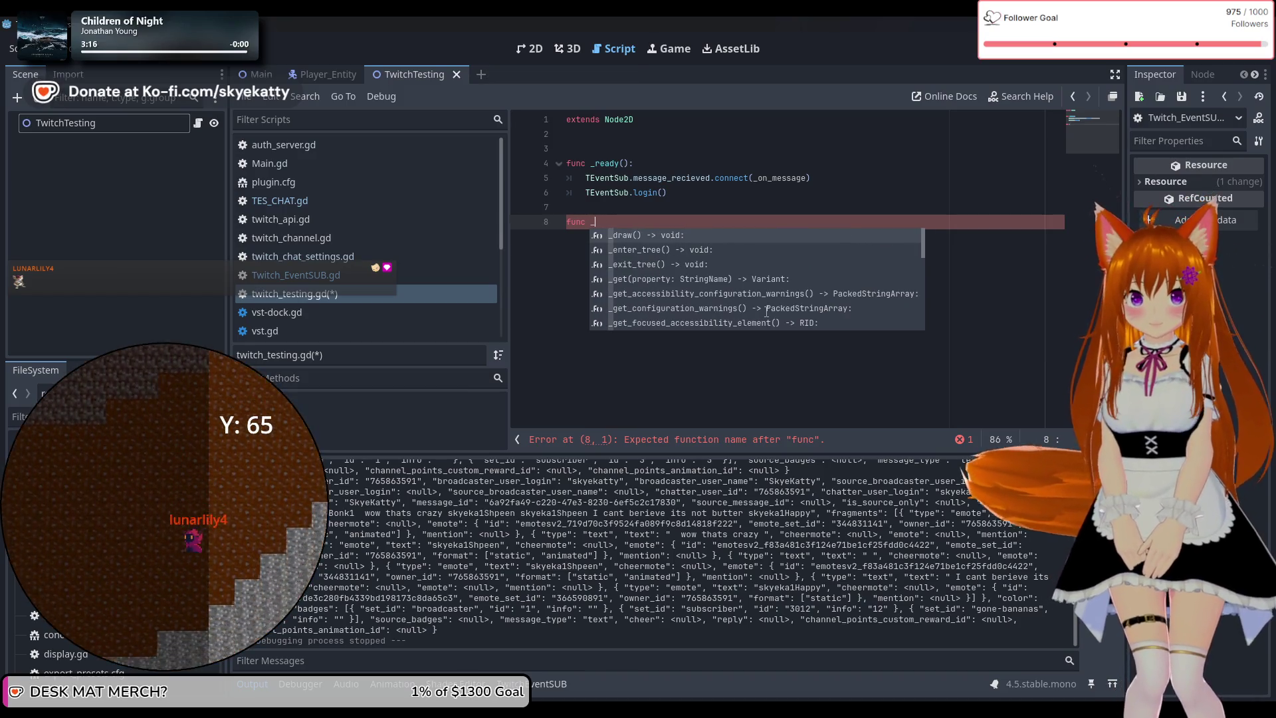
{"action": "type", "text": "on_"}
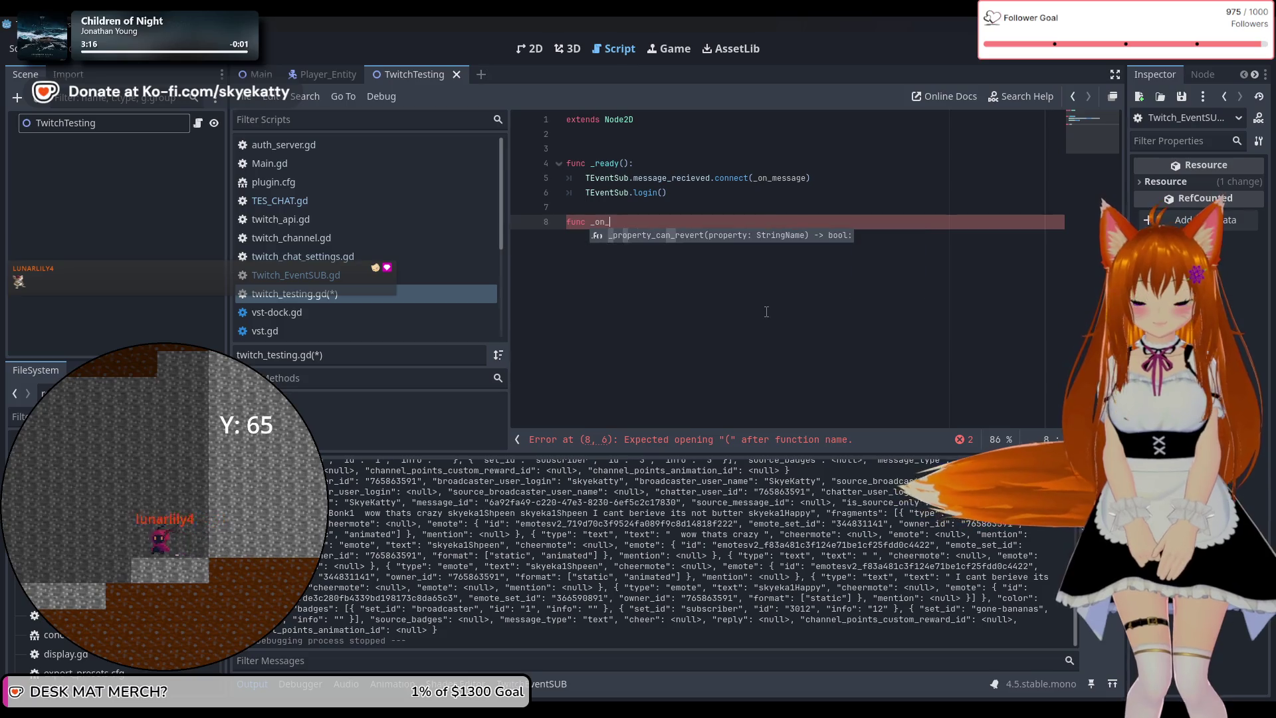
{"action": "type", "text": "message(message: TES"}
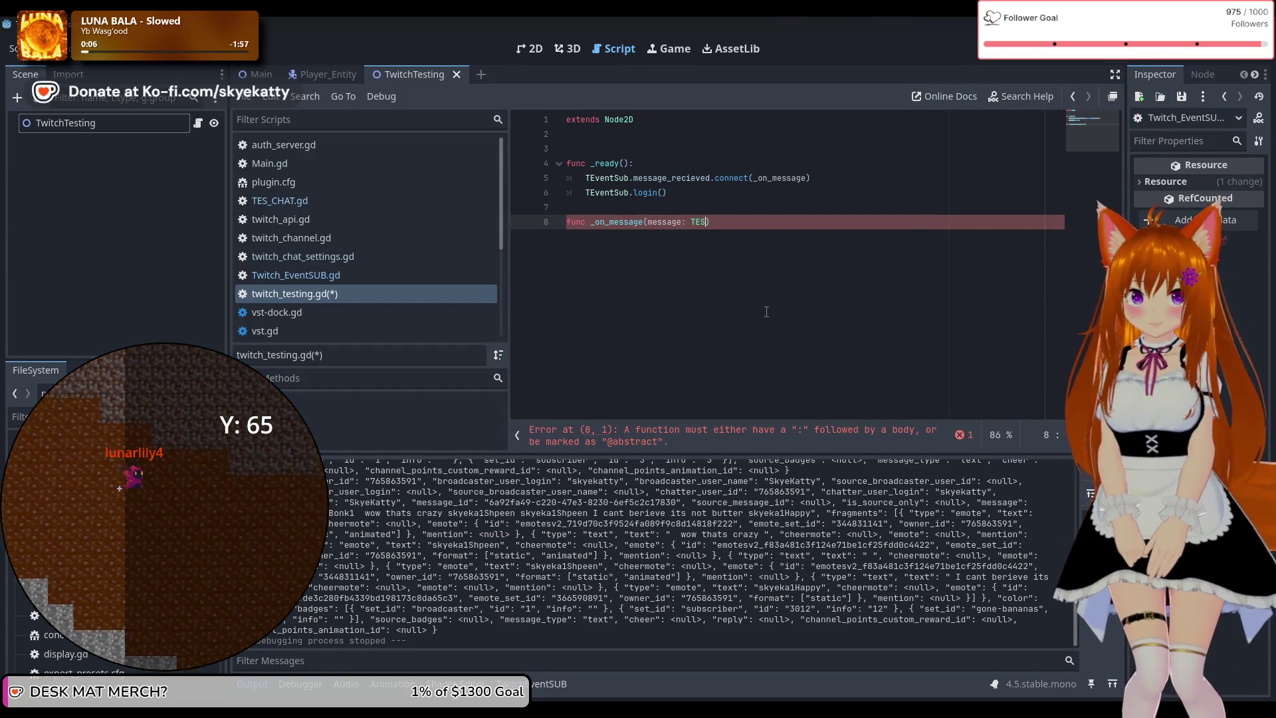
{"action": "type", "text": "_"}
{"action": "key", "text": "Return"}
{"action": "type", "text": "):"}
{"action": "key", "text": "Return"}
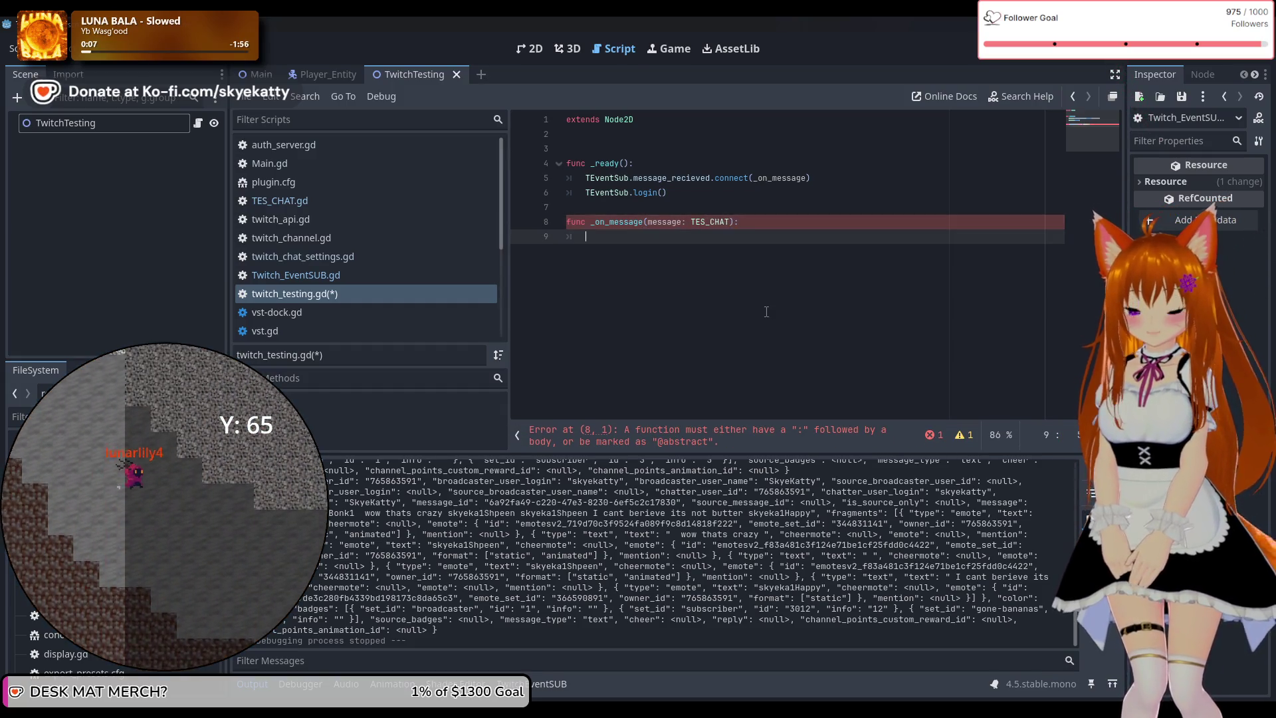
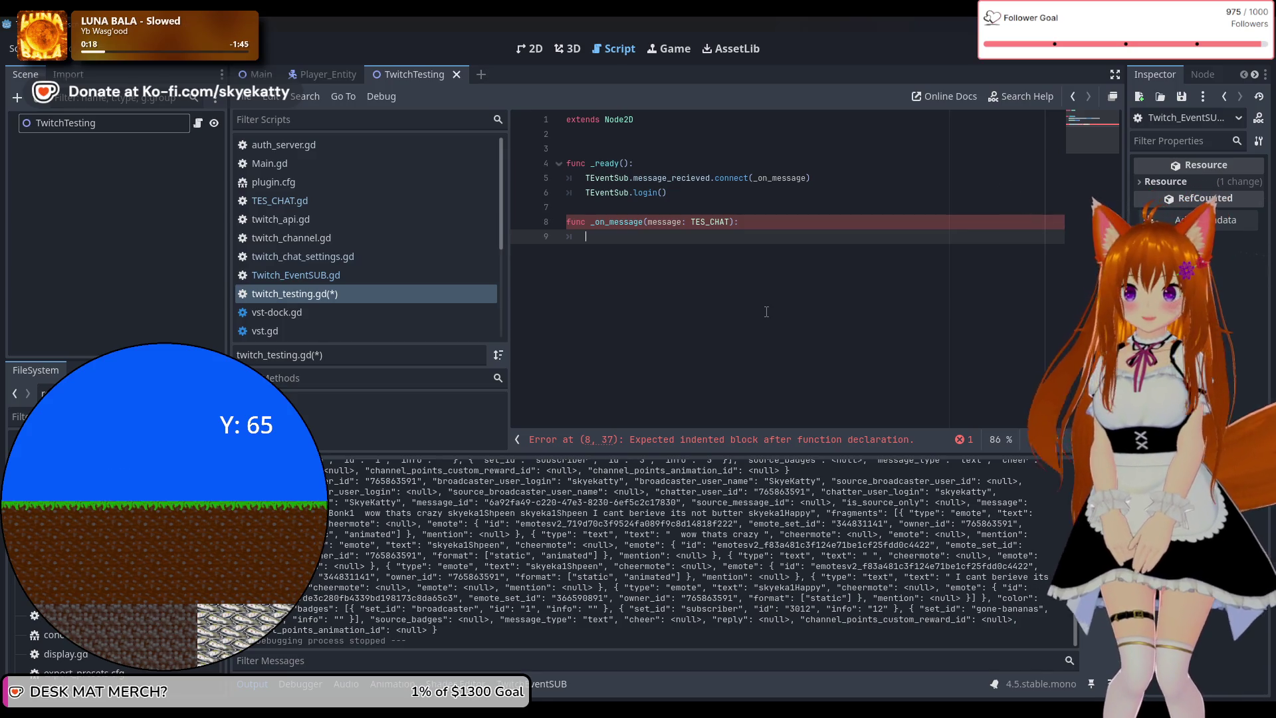
Finish line 9 as print(message.message), then look through twitch_api.gd and twitch_channel.gd
{"action": "type", "text": "print"}
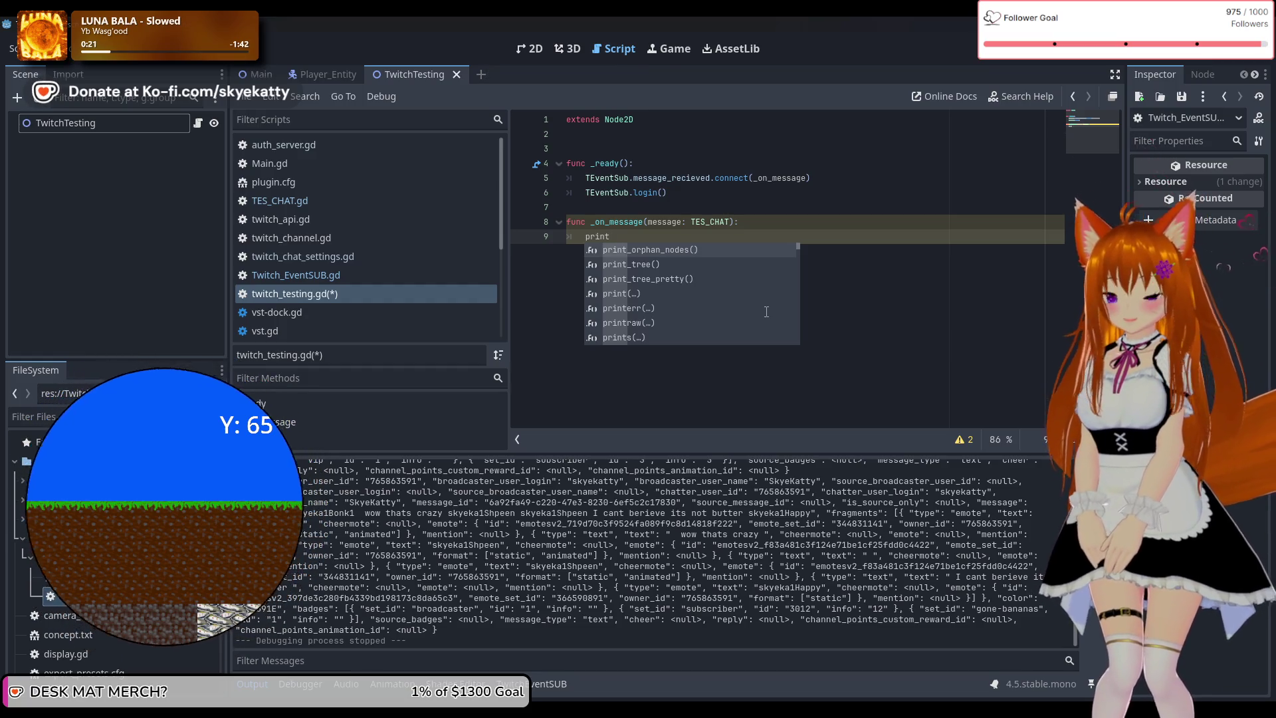
{"action": "type", "text": "(message"}
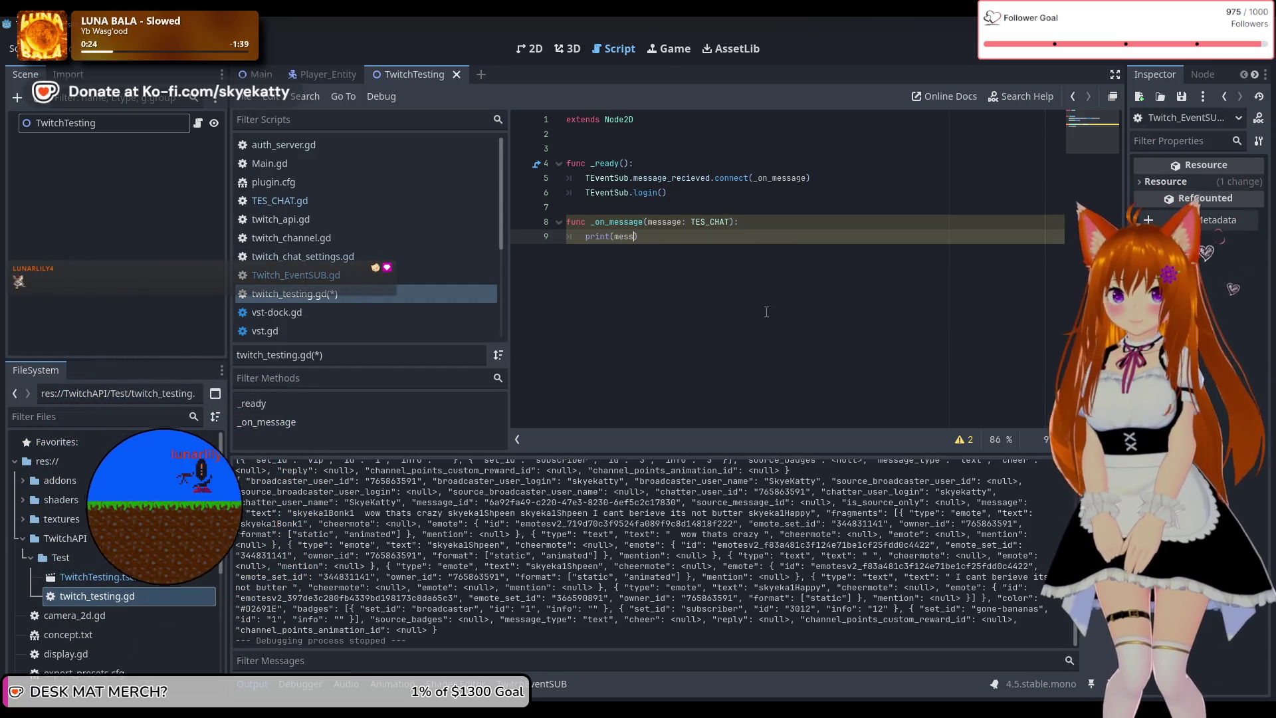
{"action": "type", "text": ".mess"}
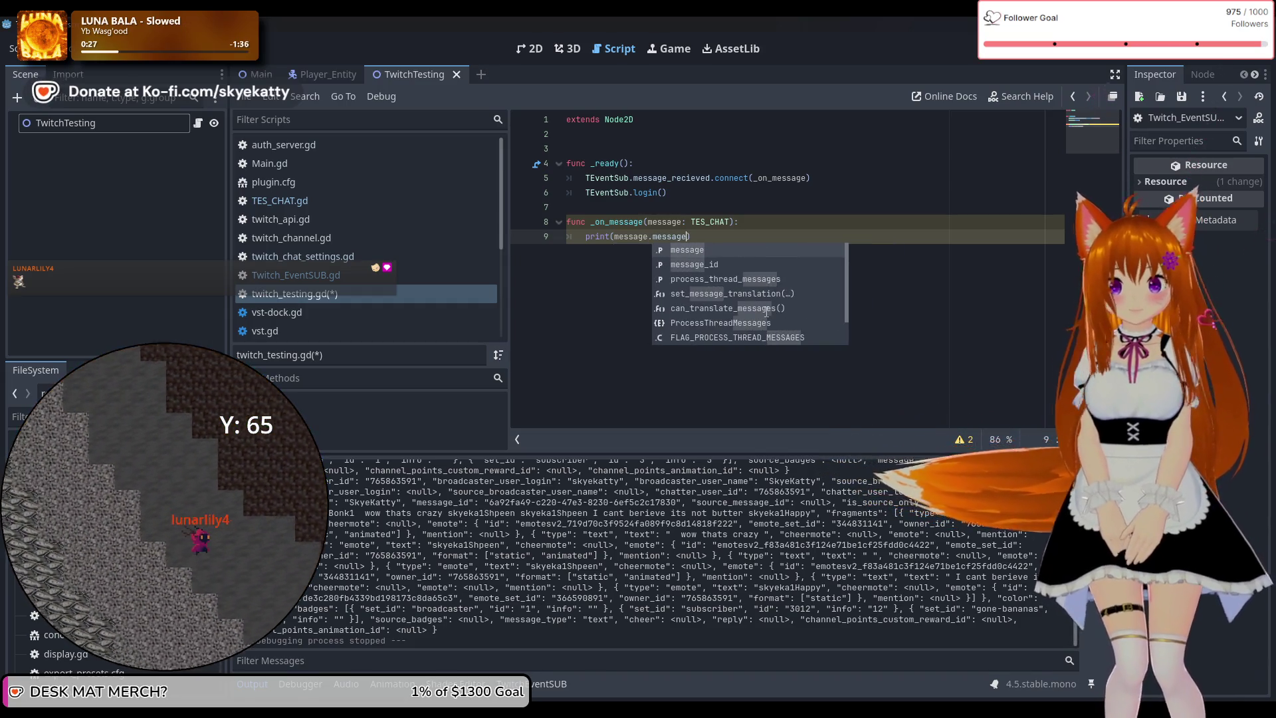
{"action": "type", "text": "age"}
{"action": "key", "text": "Escape"}
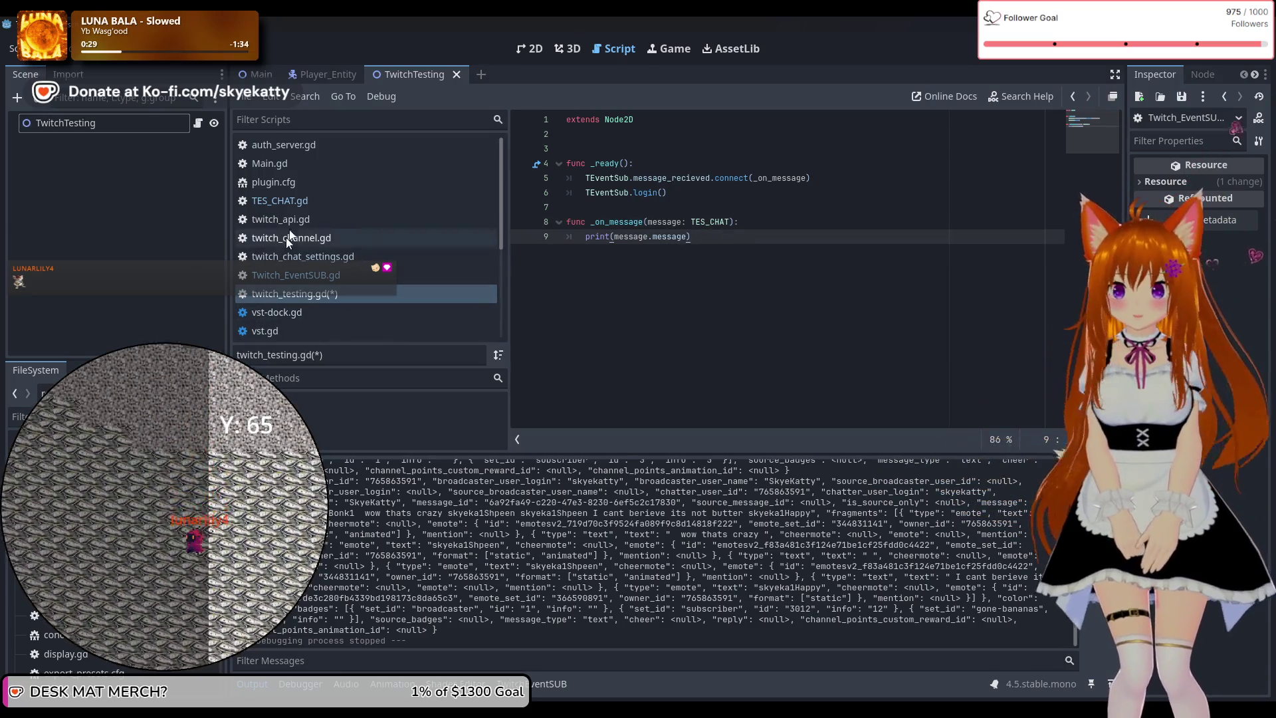
{"action": "left_click", "coordinate": [298, 222]}
{"action": "left_click", "coordinate": [299, 256]}
{"action": "left_click", "coordinate": [299, 237]}
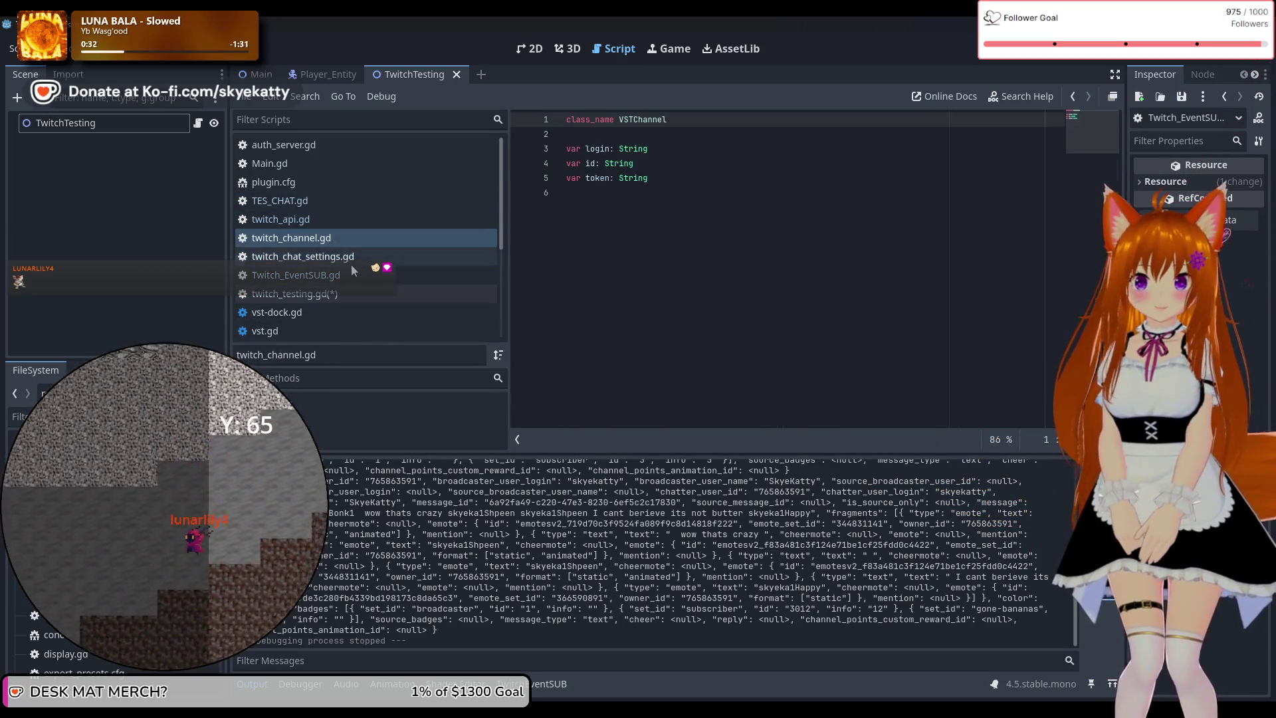
Review the chat message parsing code in Twitch_EventSUB.gd, then switch to TES_CHAT.gd
{"action": "left_click", "coordinate": [359, 274]}
{"action": "scroll", "coordinate": [752, 272], "scroll_direction": "up", "scroll_amount": 13}
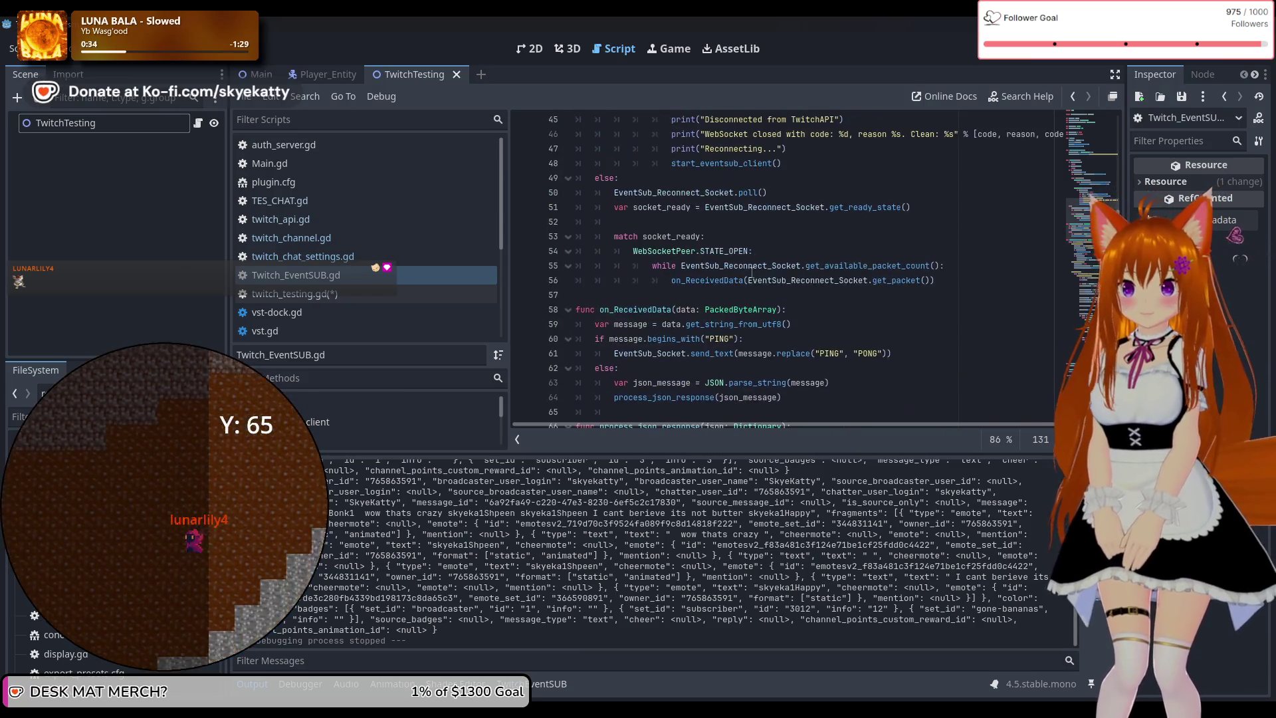
{"action": "scroll", "coordinate": [752, 272], "scroll_direction": "up", "scroll_amount": 9}
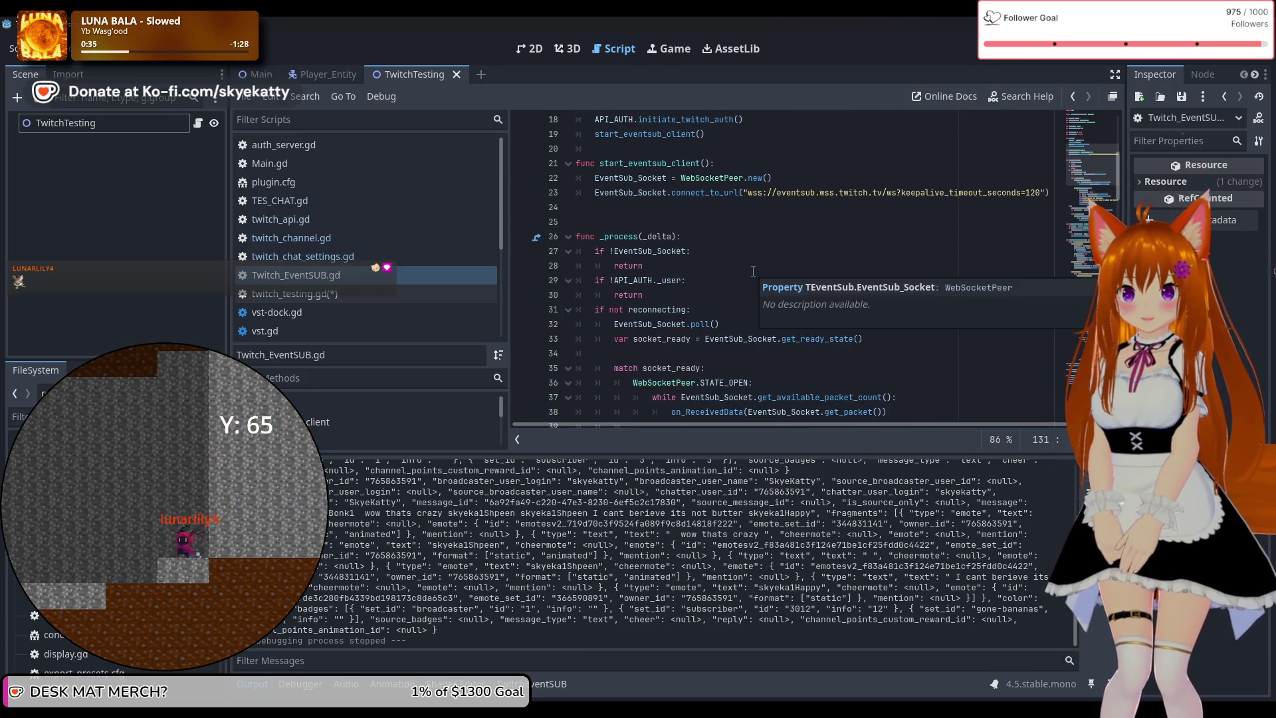
{"action": "scroll", "coordinate": [754, 272], "scroll_direction": "down", "scroll_amount": 4}
{"action": "scroll", "coordinate": [738, 282], "scroll_direction": "up", "scroll_amount": 5}
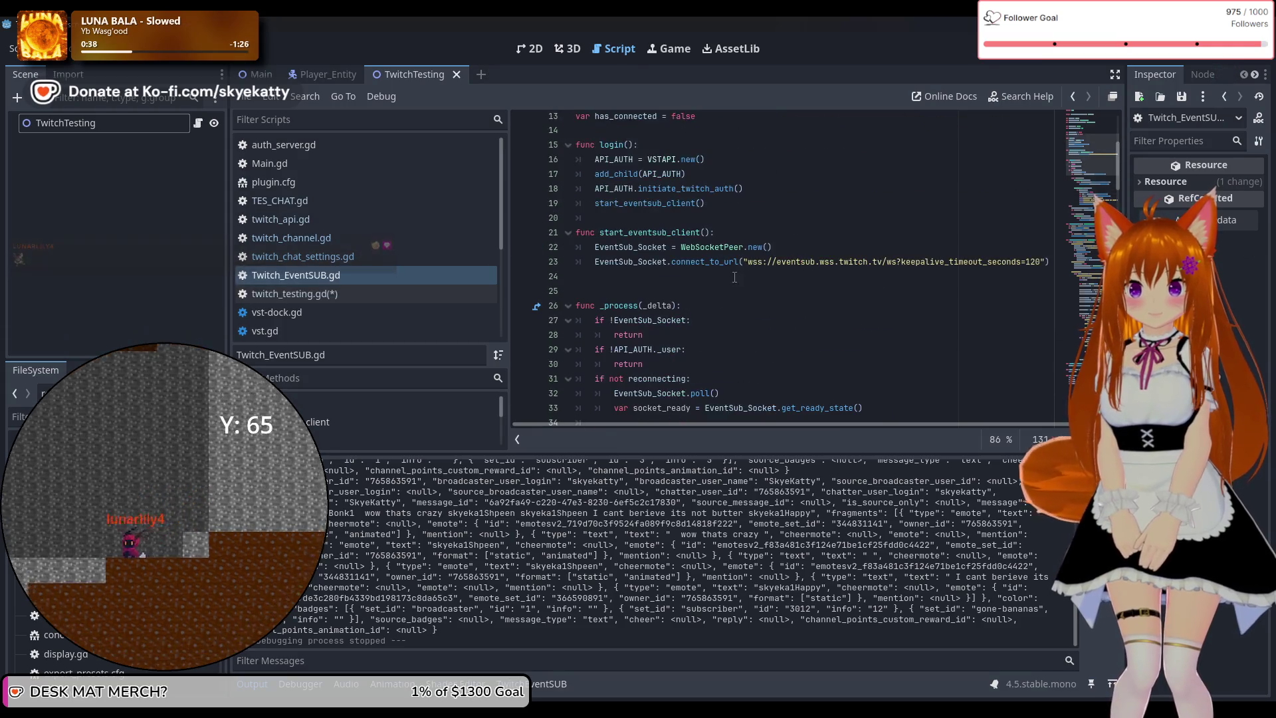
{"action": "scroll", "coordinate": [735, 286], "scroll_direction": "down", "scroll_amount": 20}
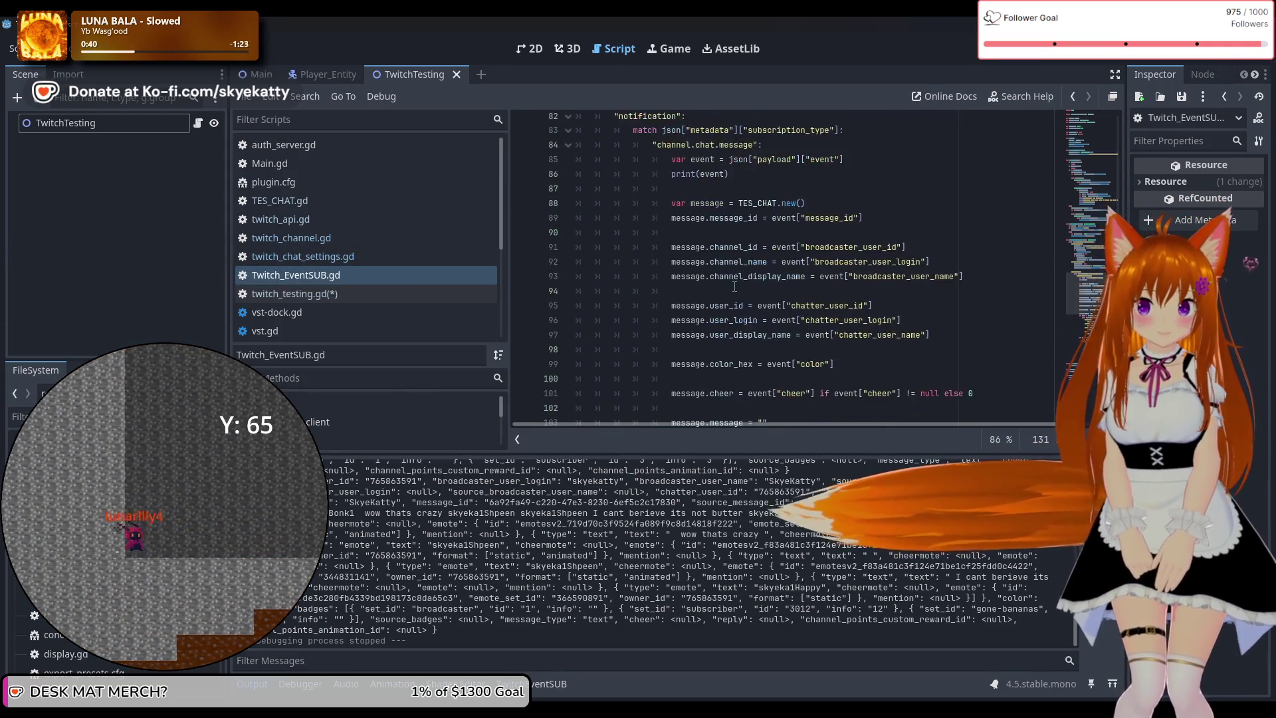
{"action": "scroll", "coordinate": [735, 284], "scroll_direction": "down", "scroll_amount": 8}
{"action": "scroll", "coordinate": [738, 285], "scroll_direction": "up", "scroll_amount": 16}
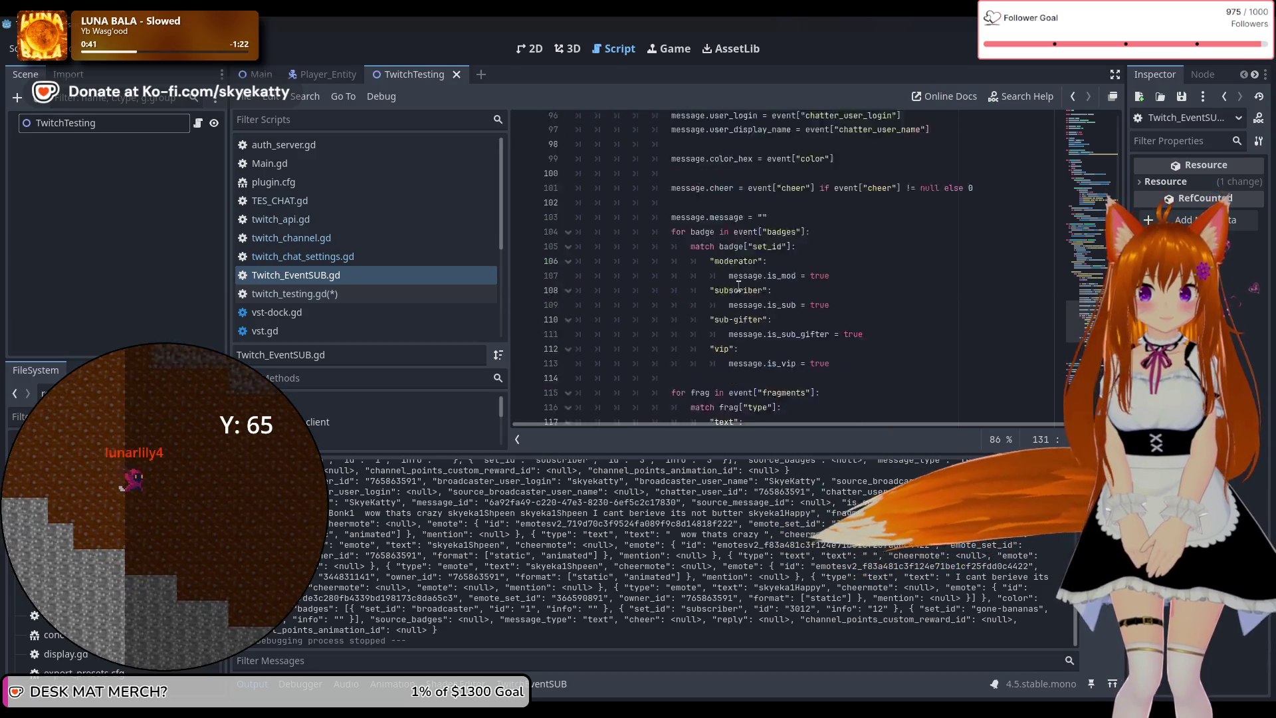
{"action": "scroll", "coordinate": [740, 286], "scroll_direction": "up", "scroll_amount": 5}
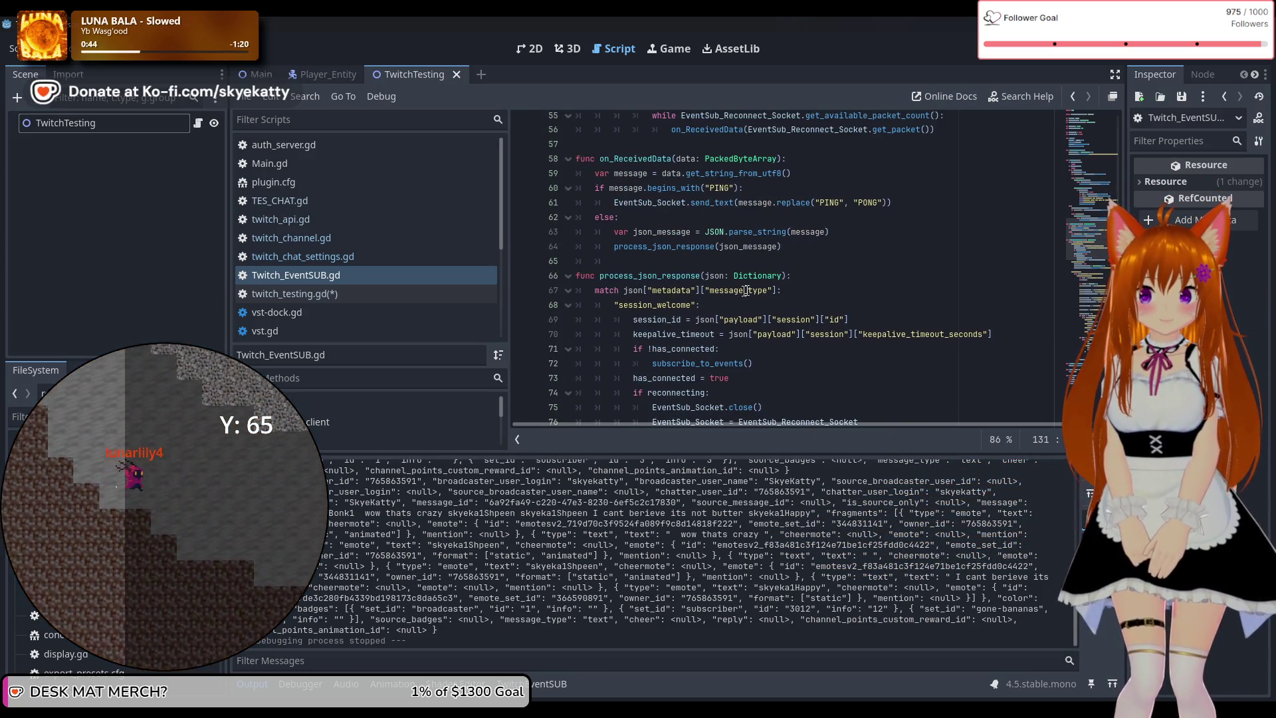
{"action": "scroll", "coordinate": [807, 294], "scroll_direction": "down", "scroll_amount": 12}
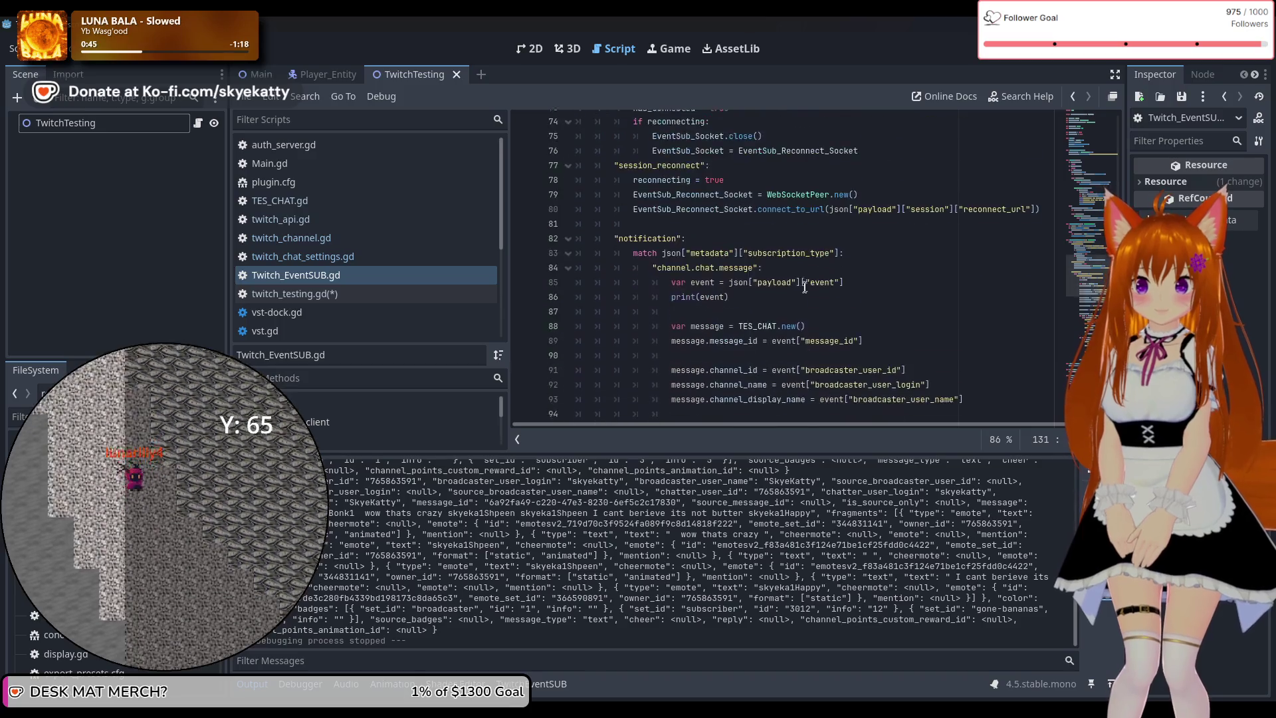
{"action": "scroll", "coordinate": [801, 285], "scroll_direction": "up", "scroll_amount": 6}
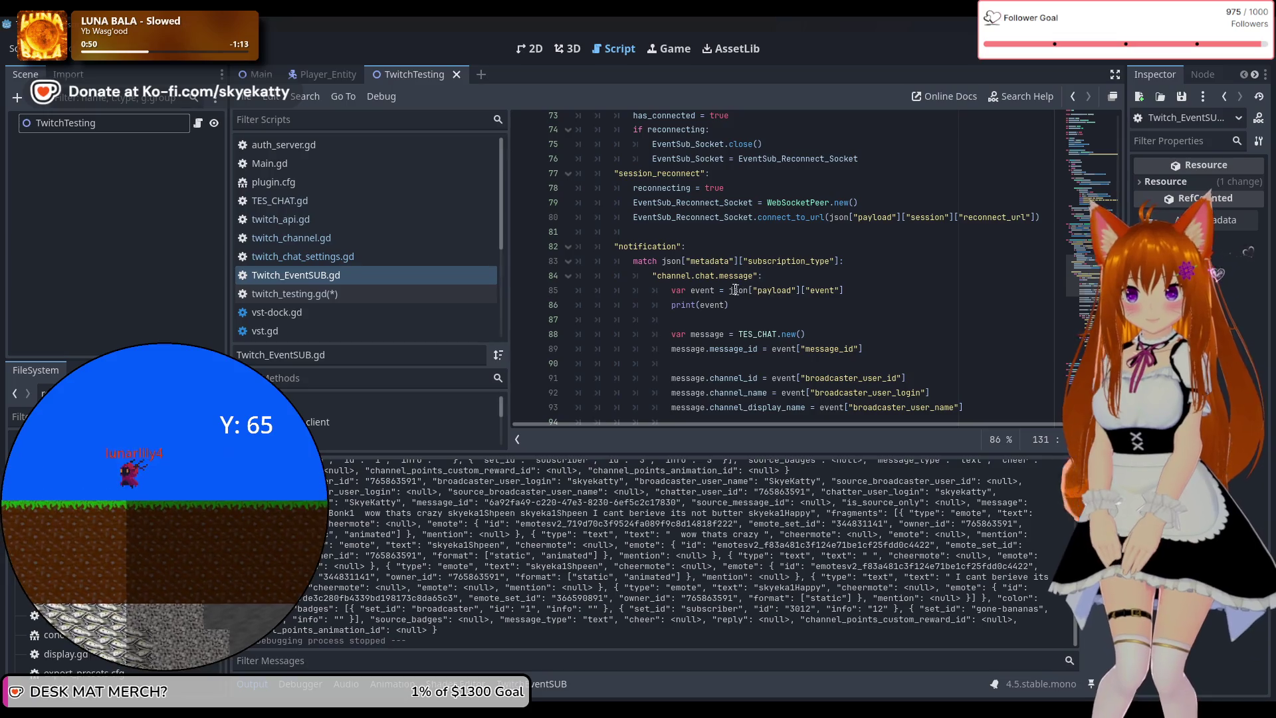
{"action": "scroll", "coordinate": [816, 285], "scroll_direction": "down", "scroll_amount": 2}
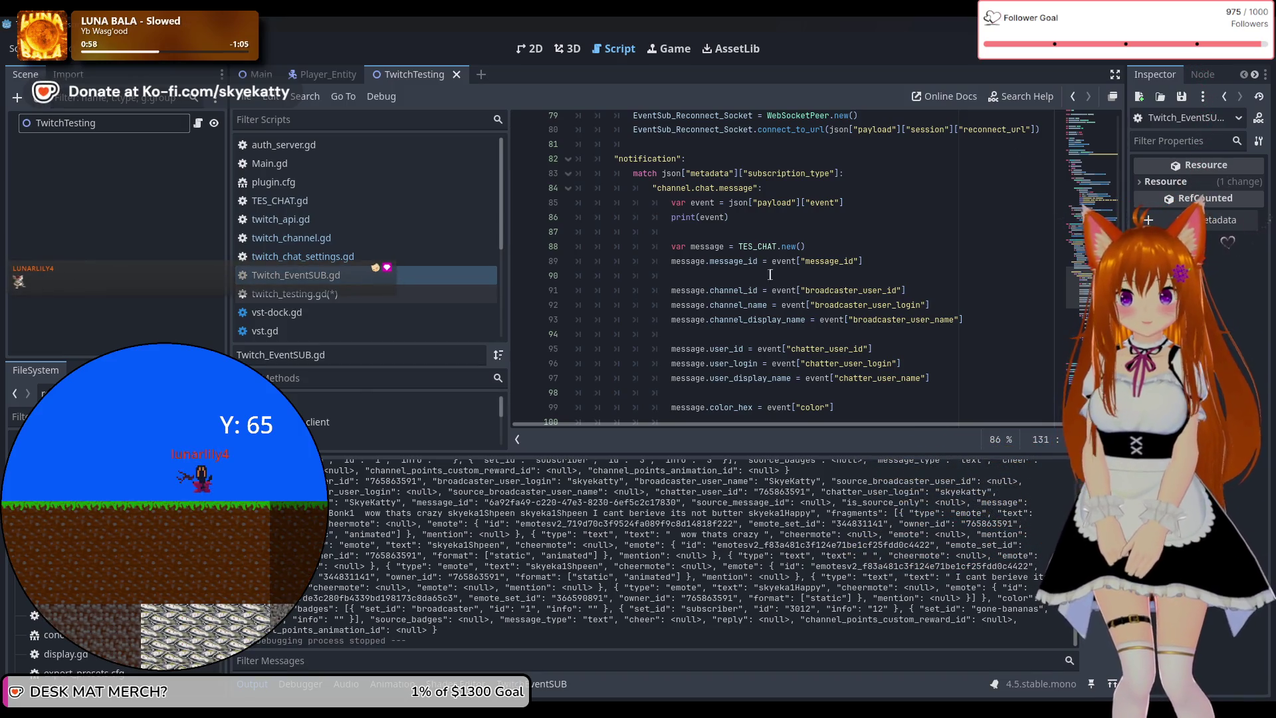
{"action": "scroll", "coordinate": [770, 274], "scroll_direction": "down", "scroll_amount": 13}
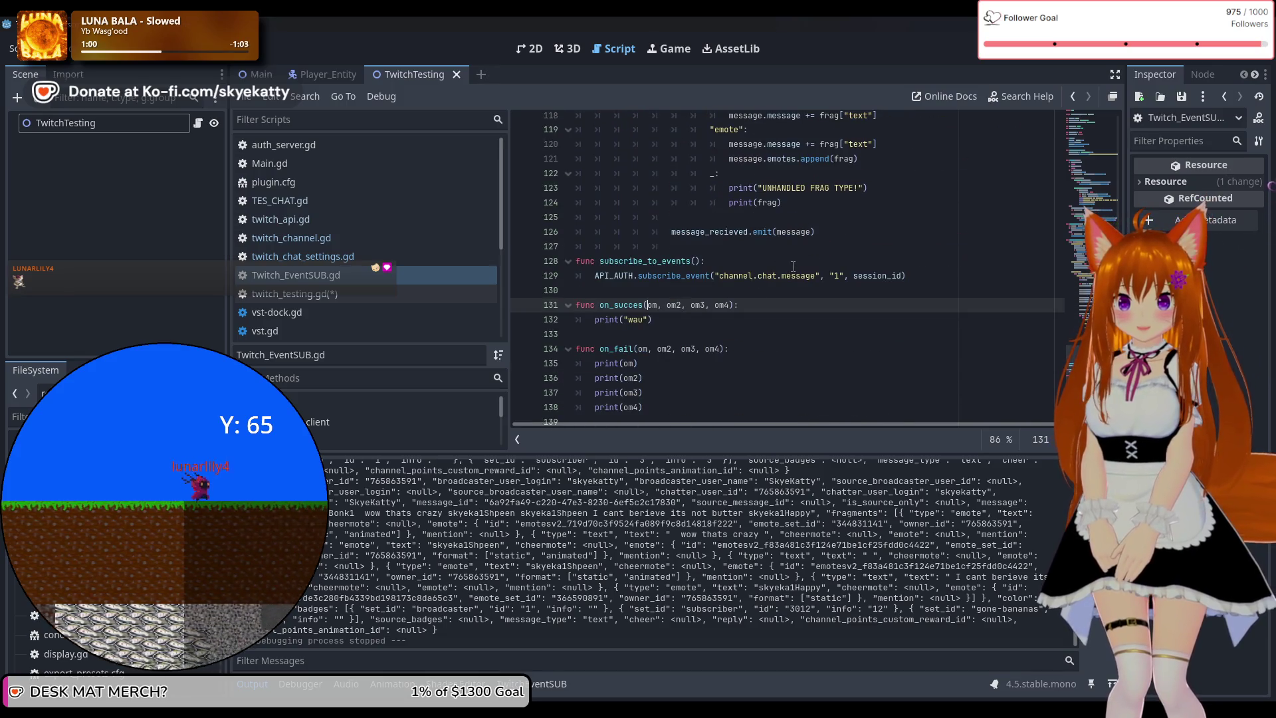
{"action": "scroll", "coordinate": [793, 266], "scroll_direction": "up", "scroll_amount": 2}
{"action": "scroll", "coordinate": [816, 284], "scroll_direction": "up", "scroll_amount": 11}
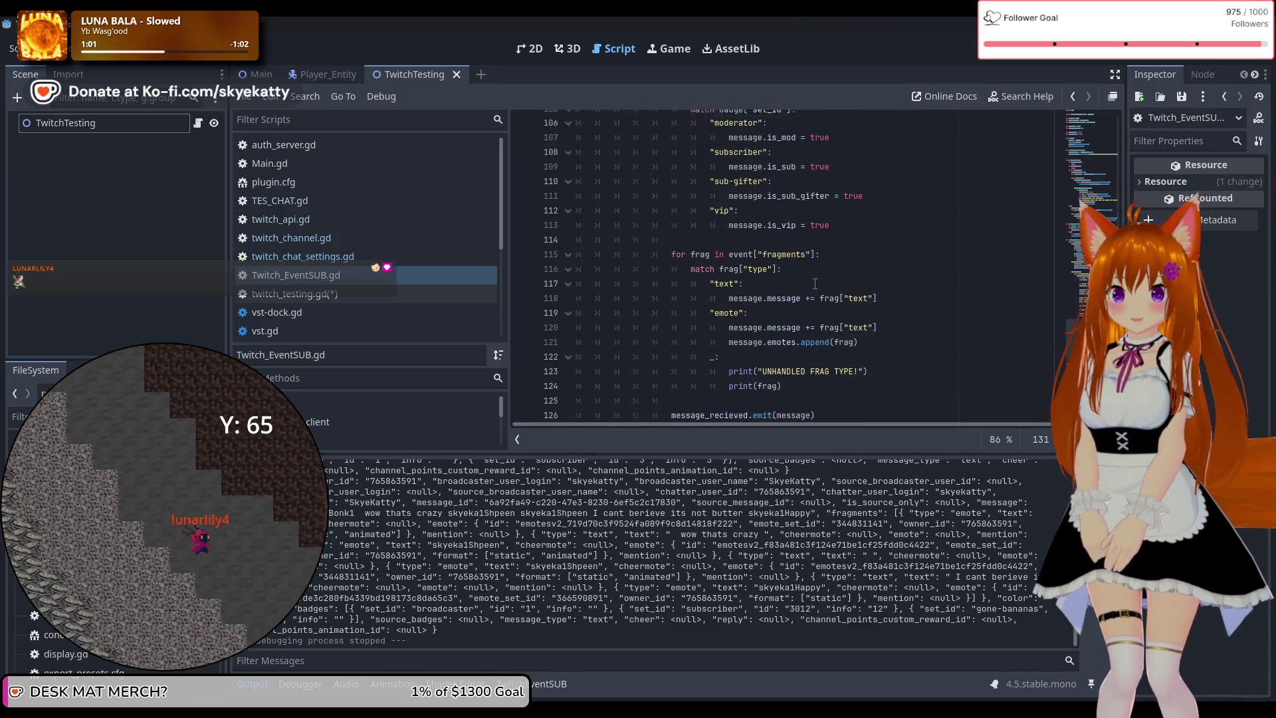
{"action": "scroll", "coordinate": [808, 279], "scroll_direction": "up", "scroll_amount": 1}
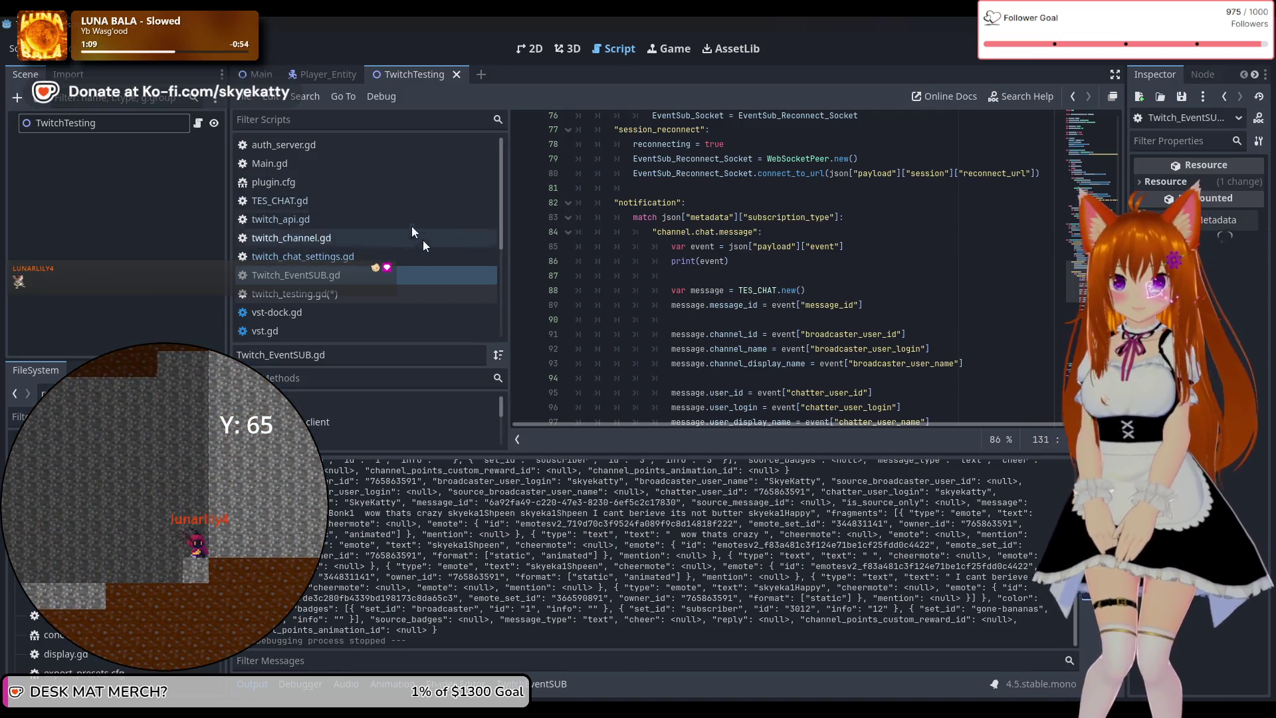
{"action": "left_click", "coordinate": [397, 202]}
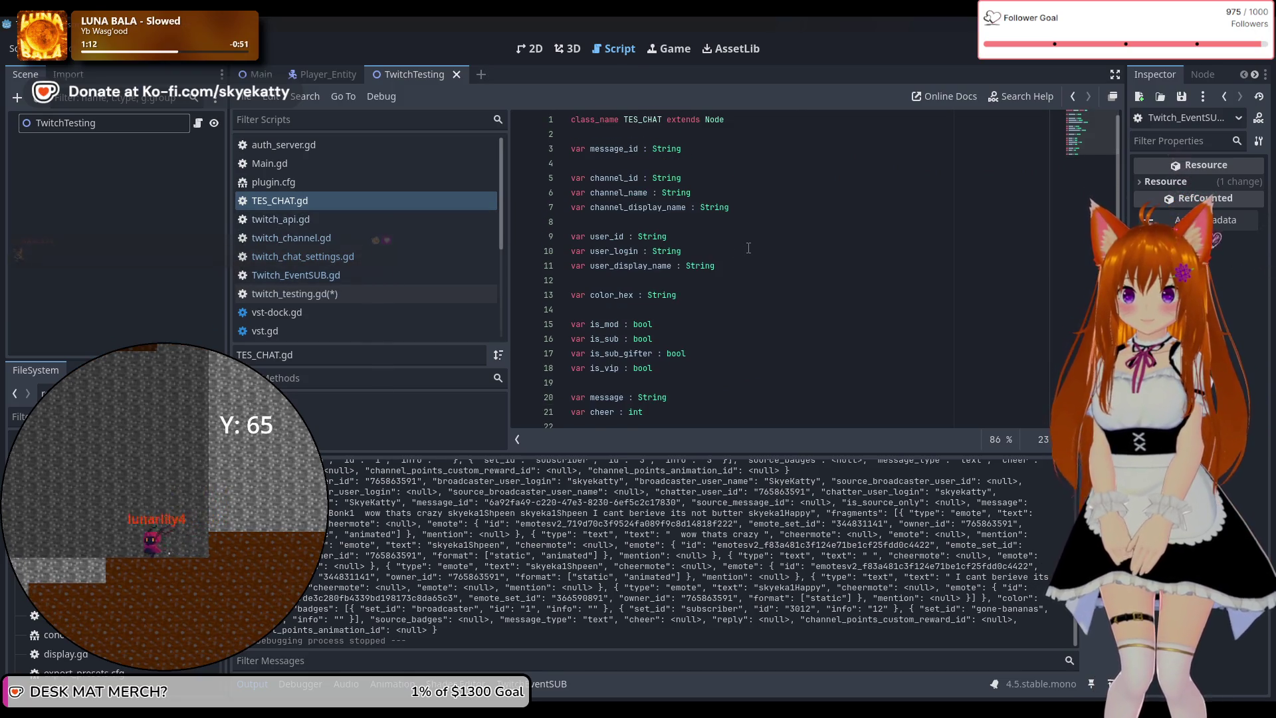
Begin a new func parse_message( declaration after the emotes variable in TES_CHAT.gd
{"action": "scroll", "coordinate": [748, 248], "scroll_direction": "down", "scroll_amount": 1}
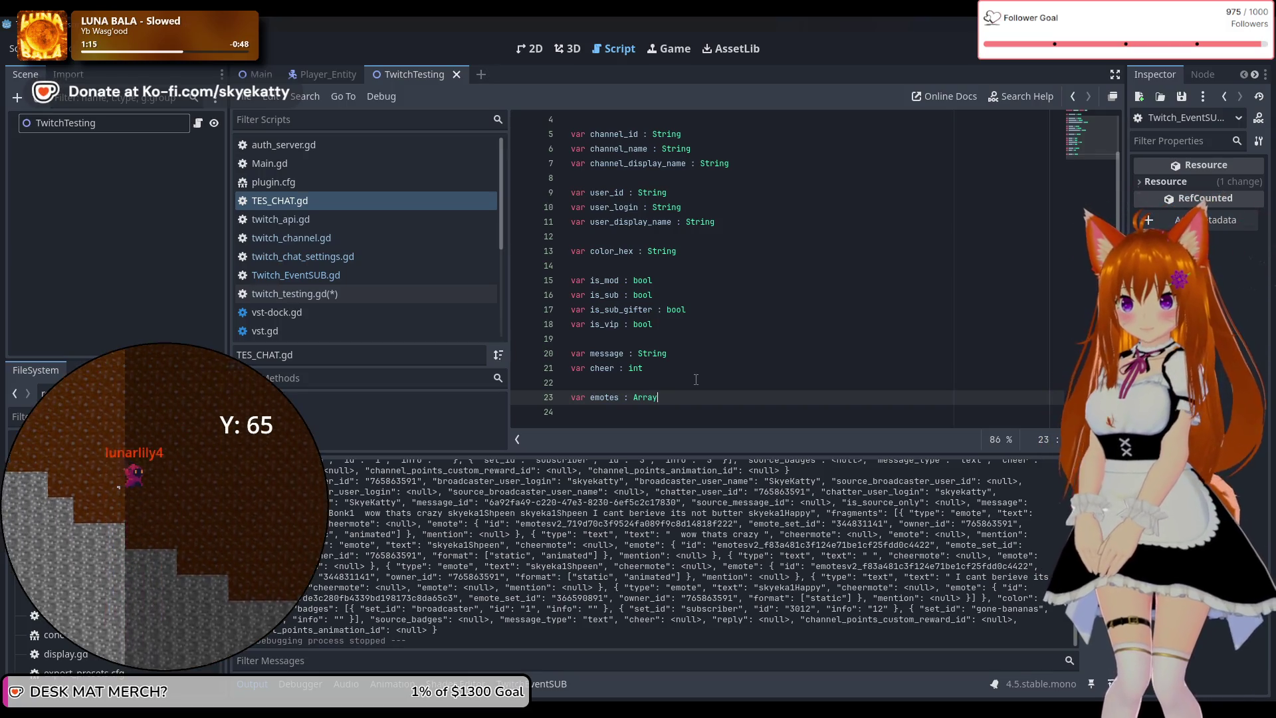
{"action": "key", "text": "Return"}
{"action": "key", "text": "Return"}
{"action": "type", "text": "p"}
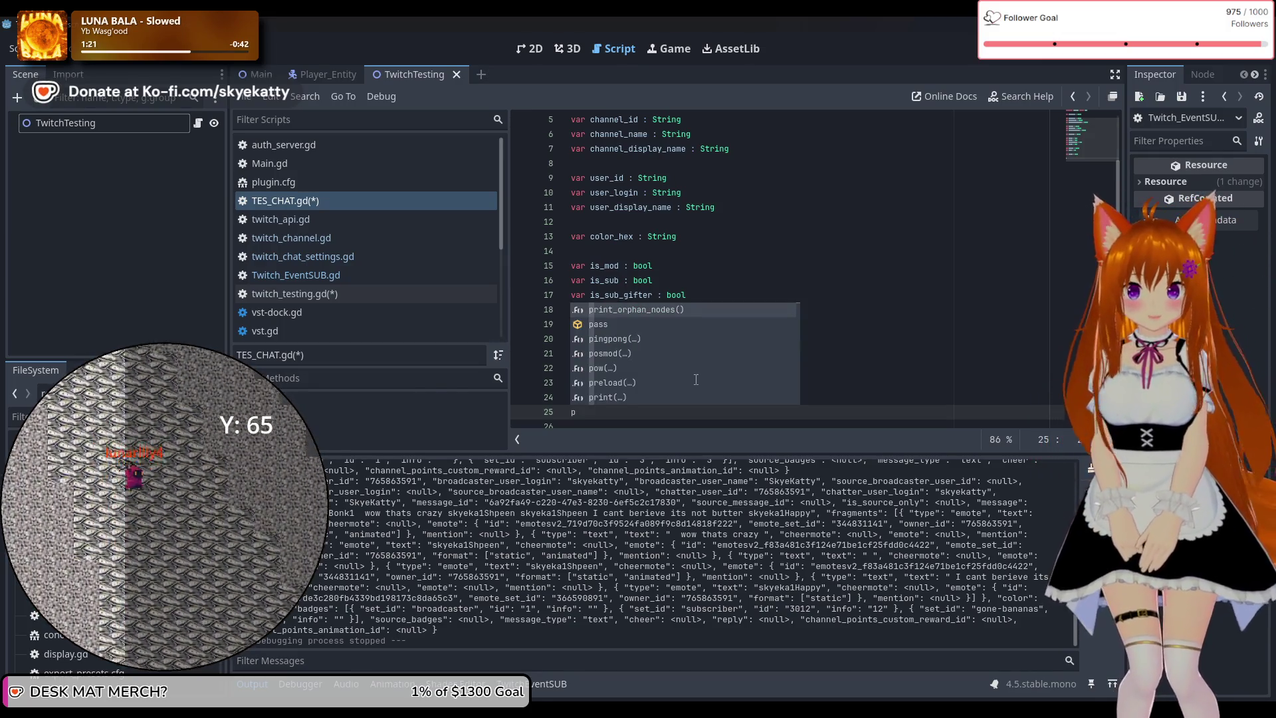
{"action": "key", "text": "BackSpace"}
{"action": "type", "text": "func parse"}
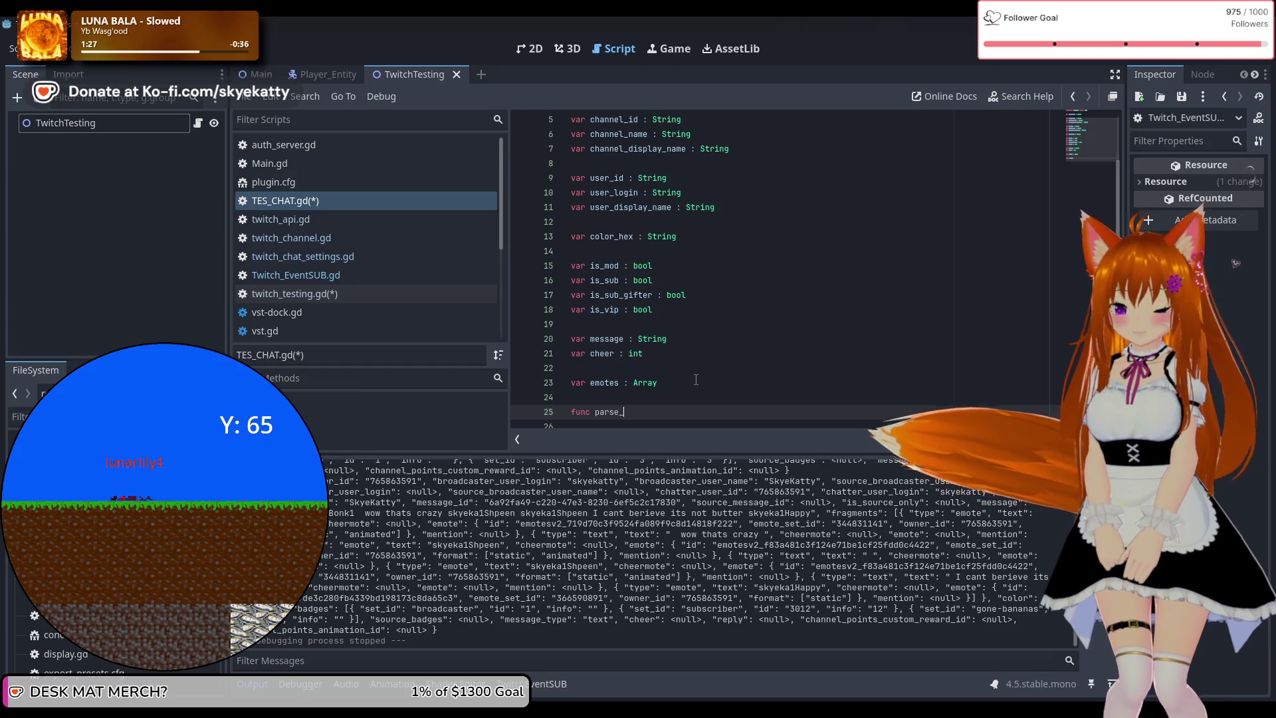
{"action": "type", "text": "_jso"}
{"action": "key", "text": "BackSpace"}
{"action": "key", "text": "BackSpace"}
{"action": "key", "text": "BackSpace"}
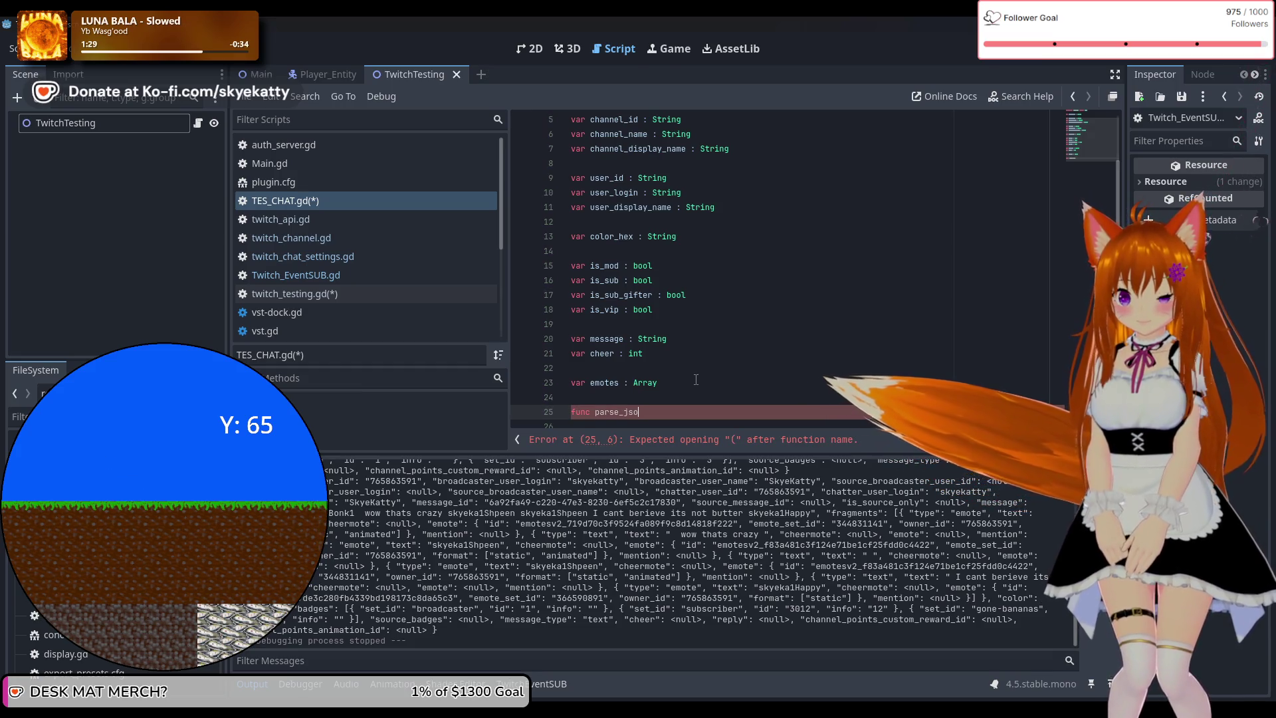
{"action": "type", "text": "mess"}
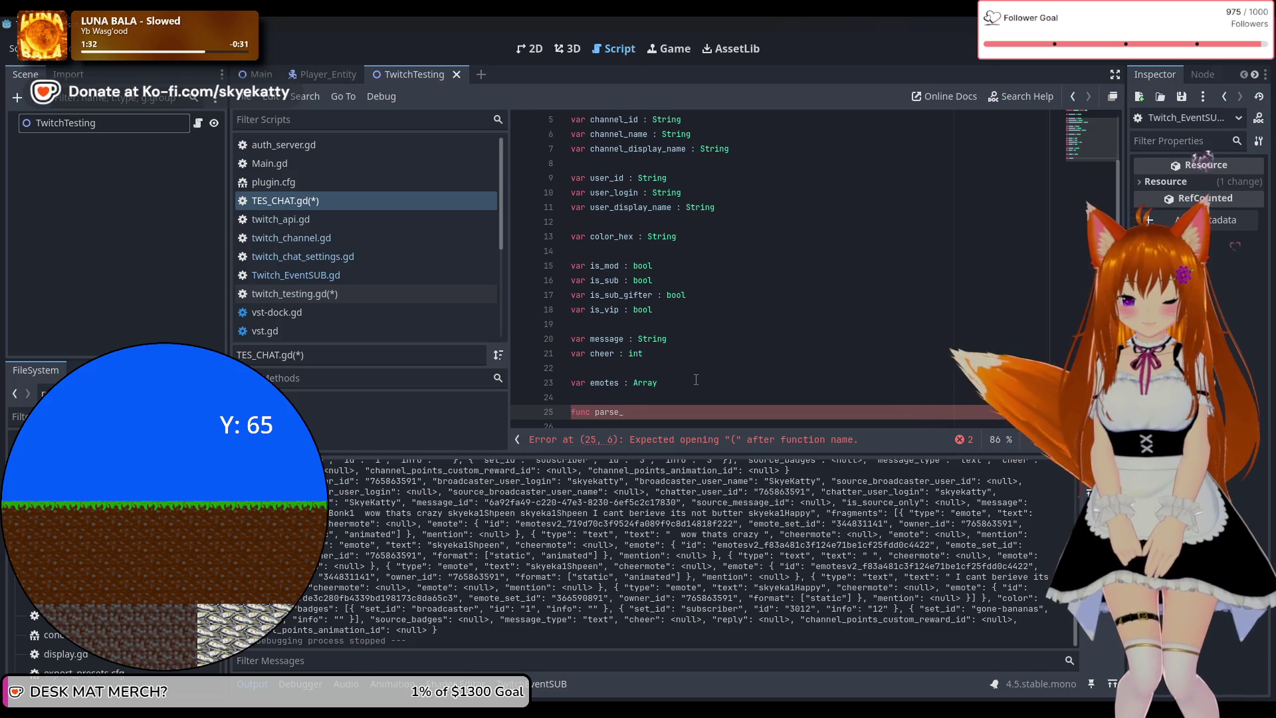
{"action": "type", "text": "age("}
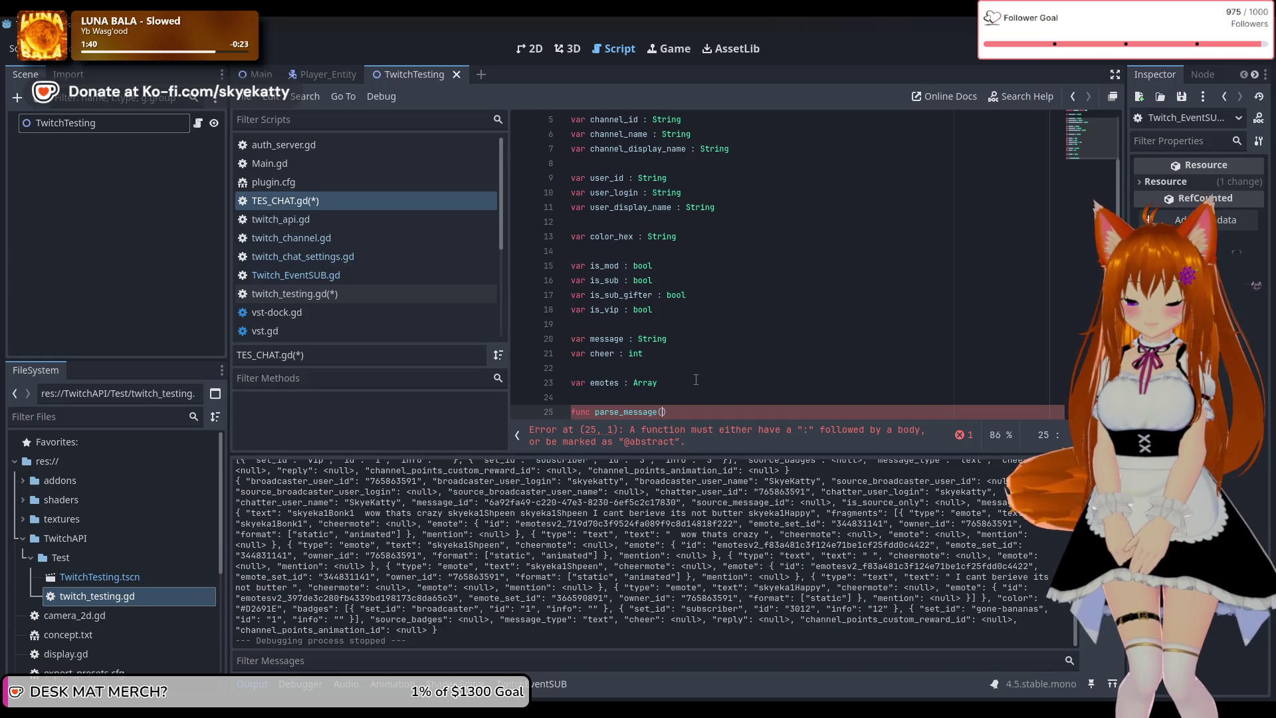
Complete parse_message with an event : Dictionary parameter and start its body
{"action": "type", "text": "mess"}
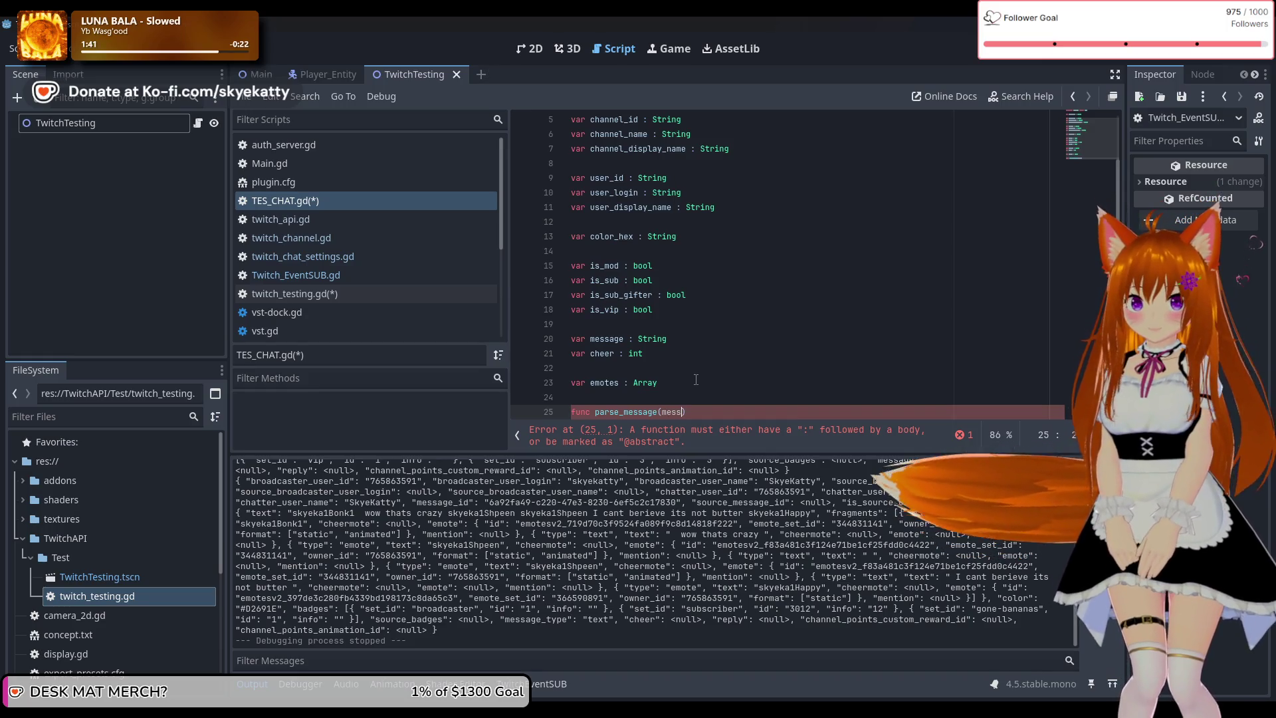
{"action": "key", "text": "BackSpace"}
{"action": "key", "text": "BackSpace"}
{"action": "type", "text": "event : ev"}
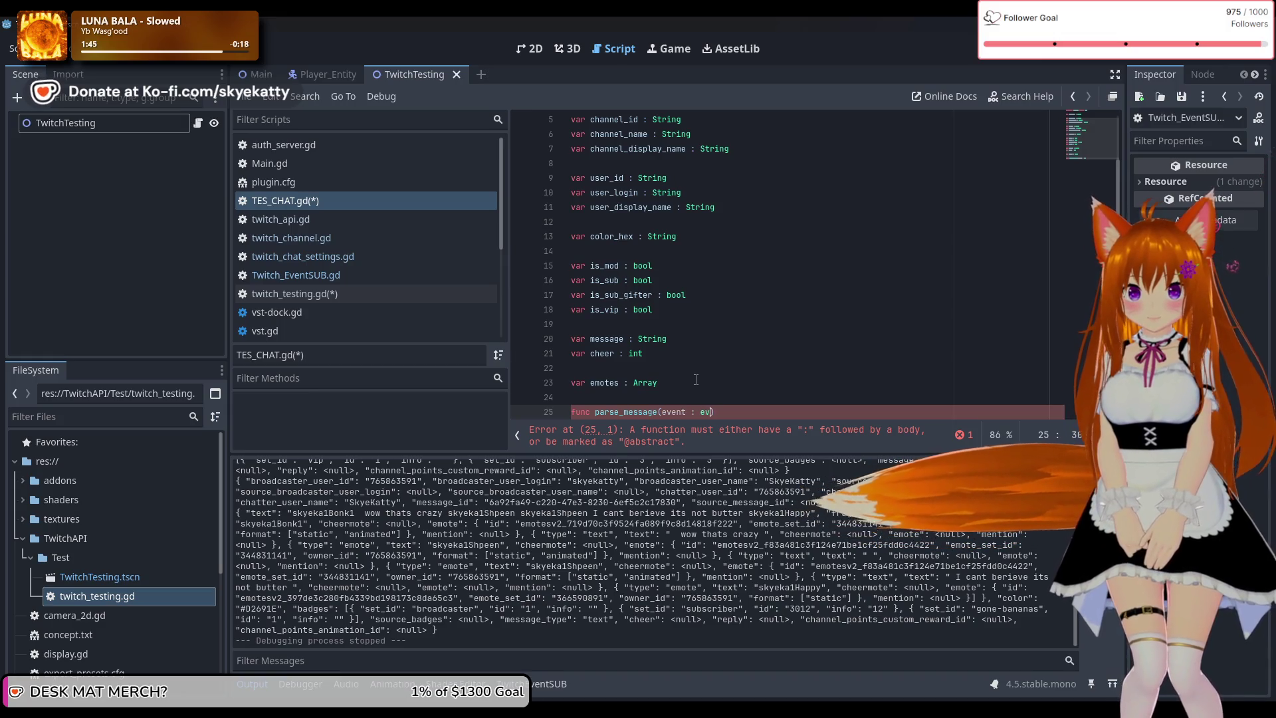
{"action": "key", "text": "BackSpace"}
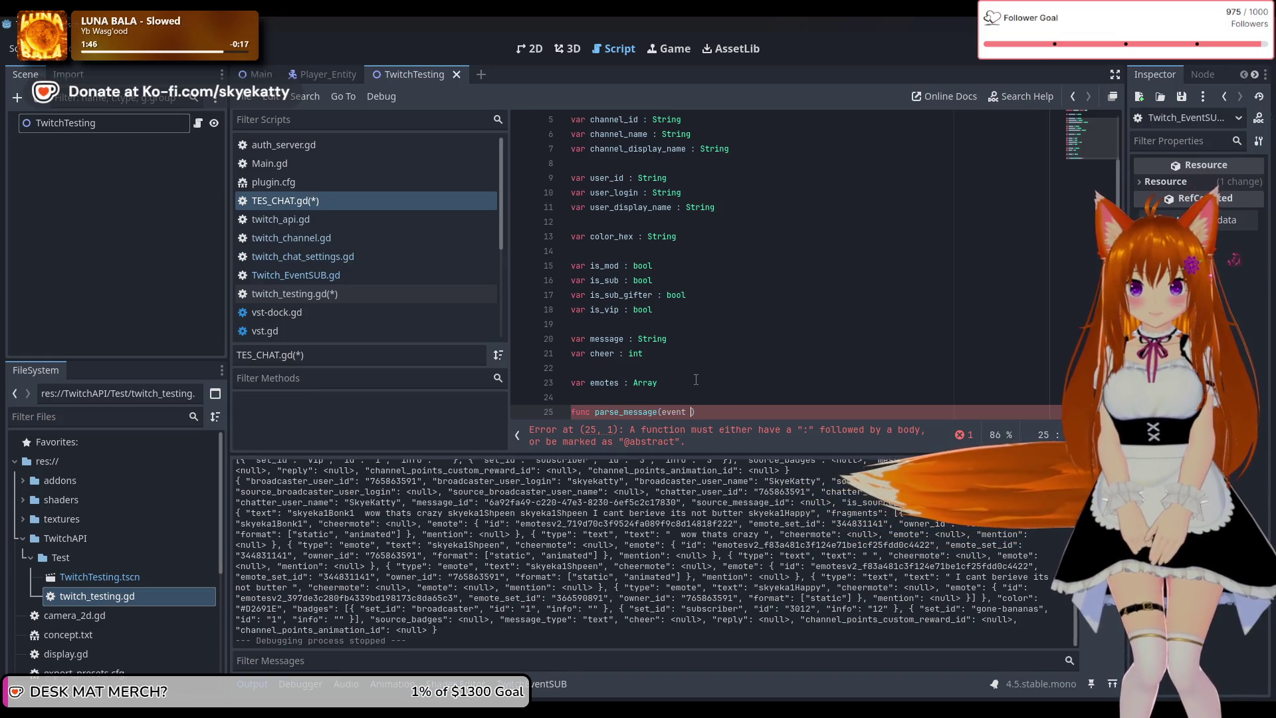
{"action": "key", "text": "BackSpace"}
{"action": "key", "text": "BackSpace"}
{"action": "type", "text": ": Dictiona"}
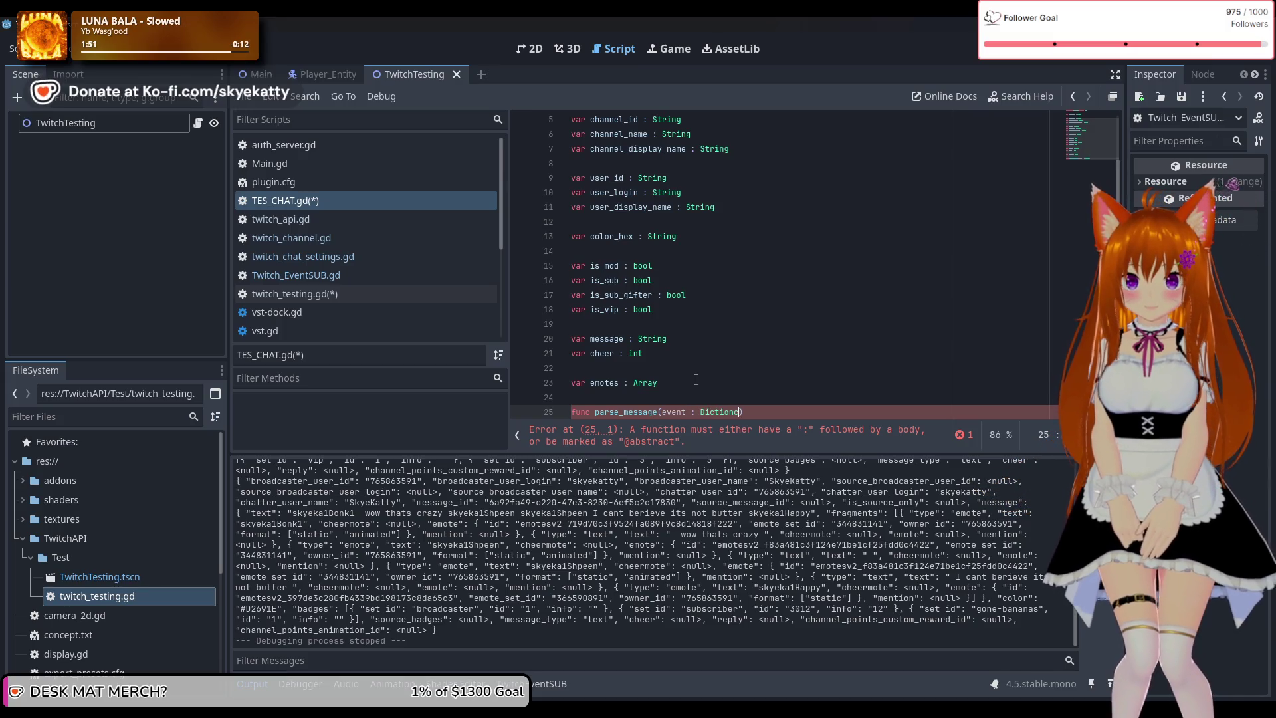
{"action": "key", "text": "BackSpace"}
{"action": "type", "text": "ar"}
{"action": "key", "text": "Return"}
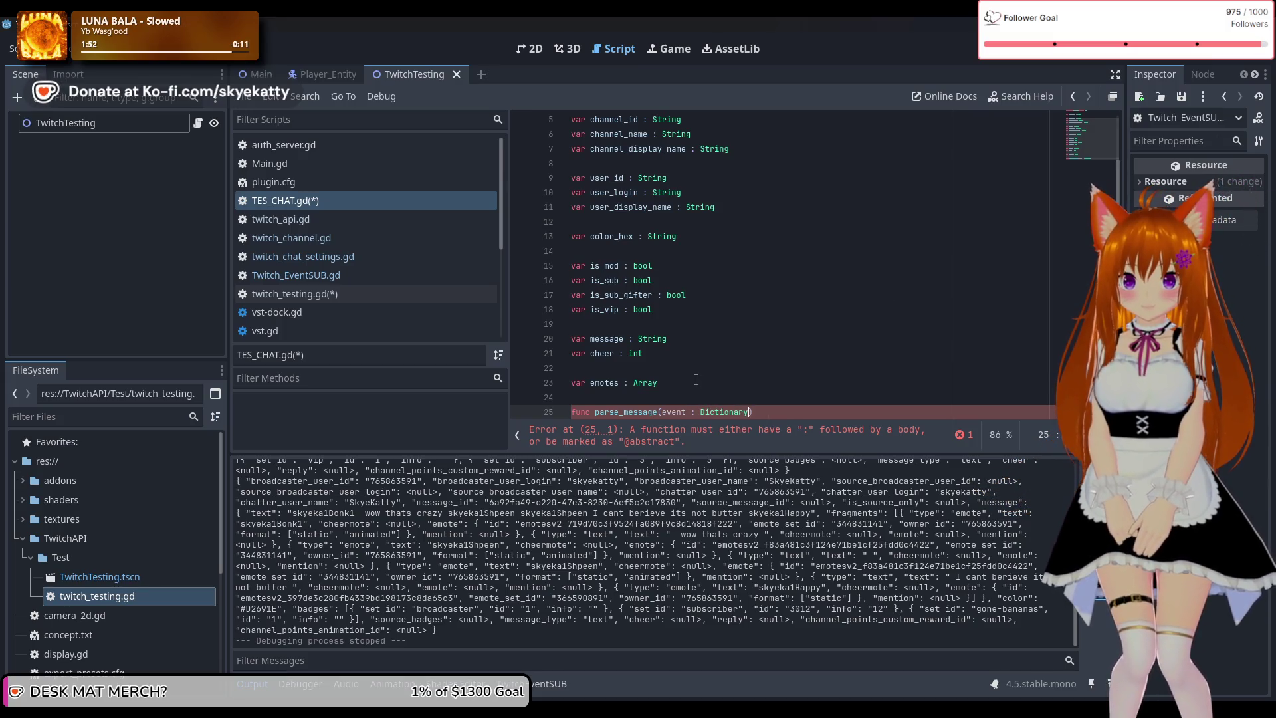
{"action": "type", "text": ":"}
{"action": "key", "text": "Return"}
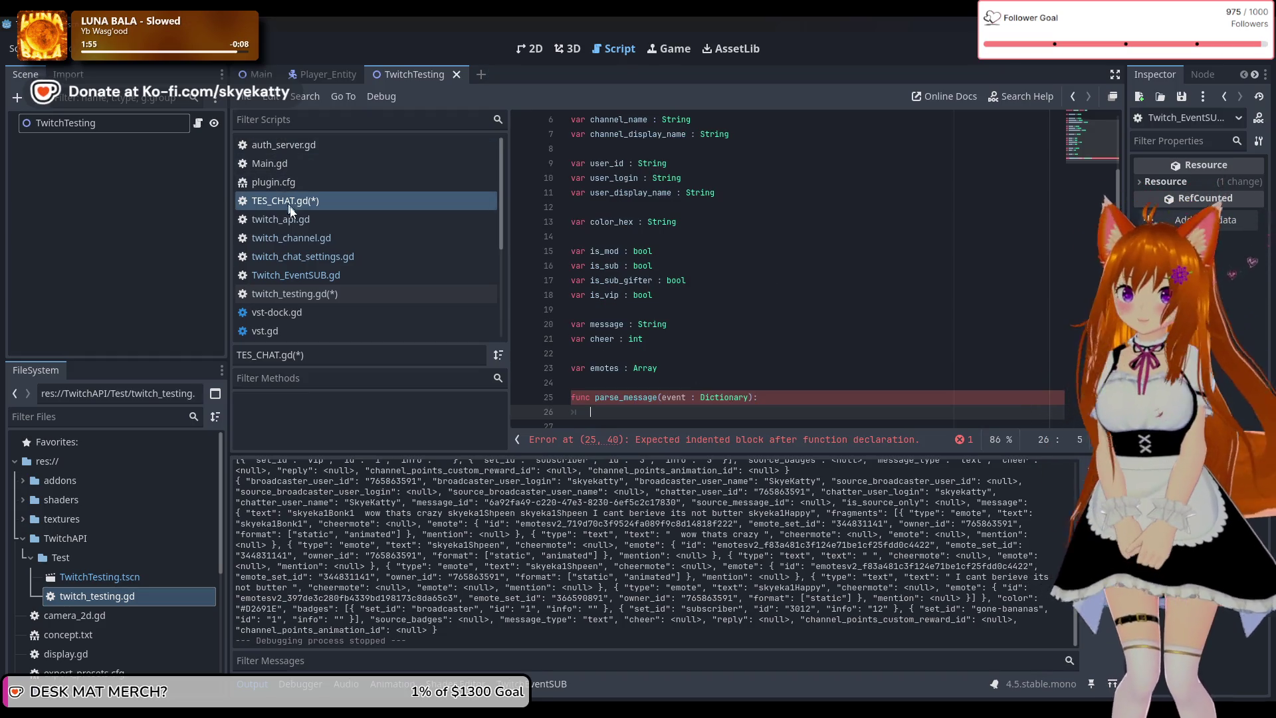
{"action": "scroll", "coordinate": [357, 258], "scroll_direction": "down", "scroll_amount": 1}
{"action": "left_click", "coordinate": [357, 268]}
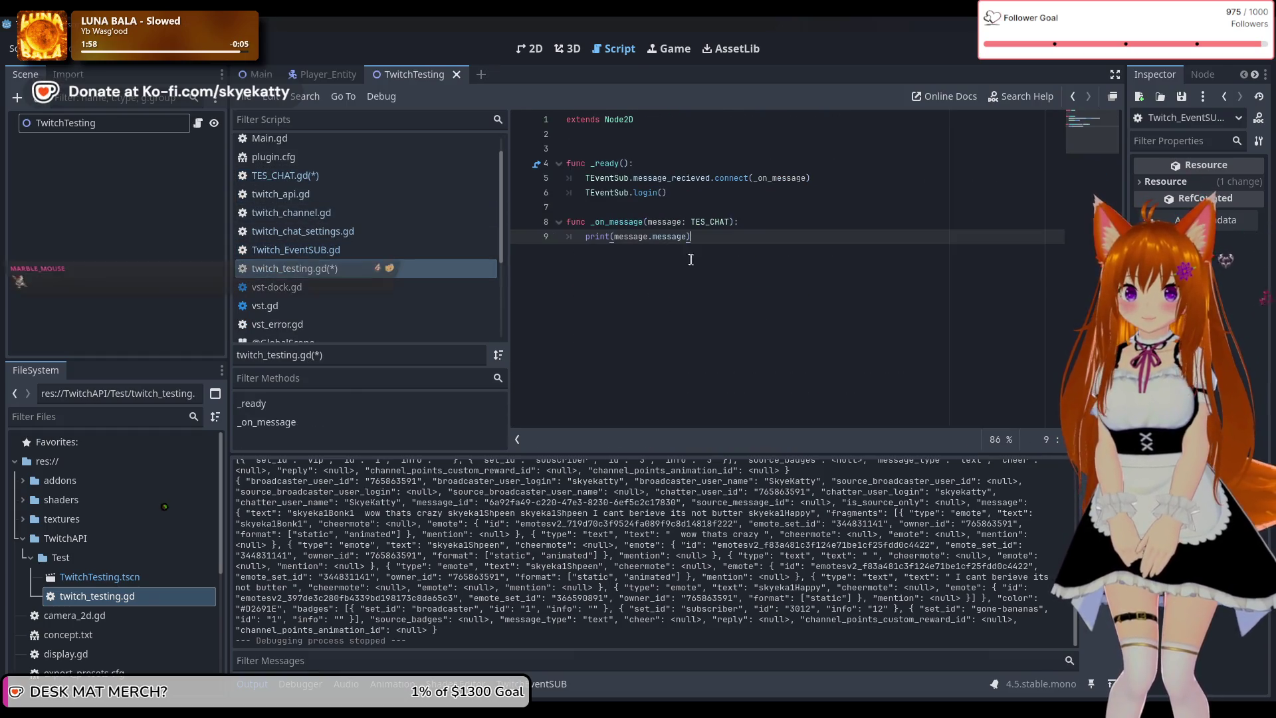
Remove the message field assignments (lines 89–103) from Twitch_EventSUB.gd's chat handler
{"action": "left_click", "coordinate": [361, 249]}
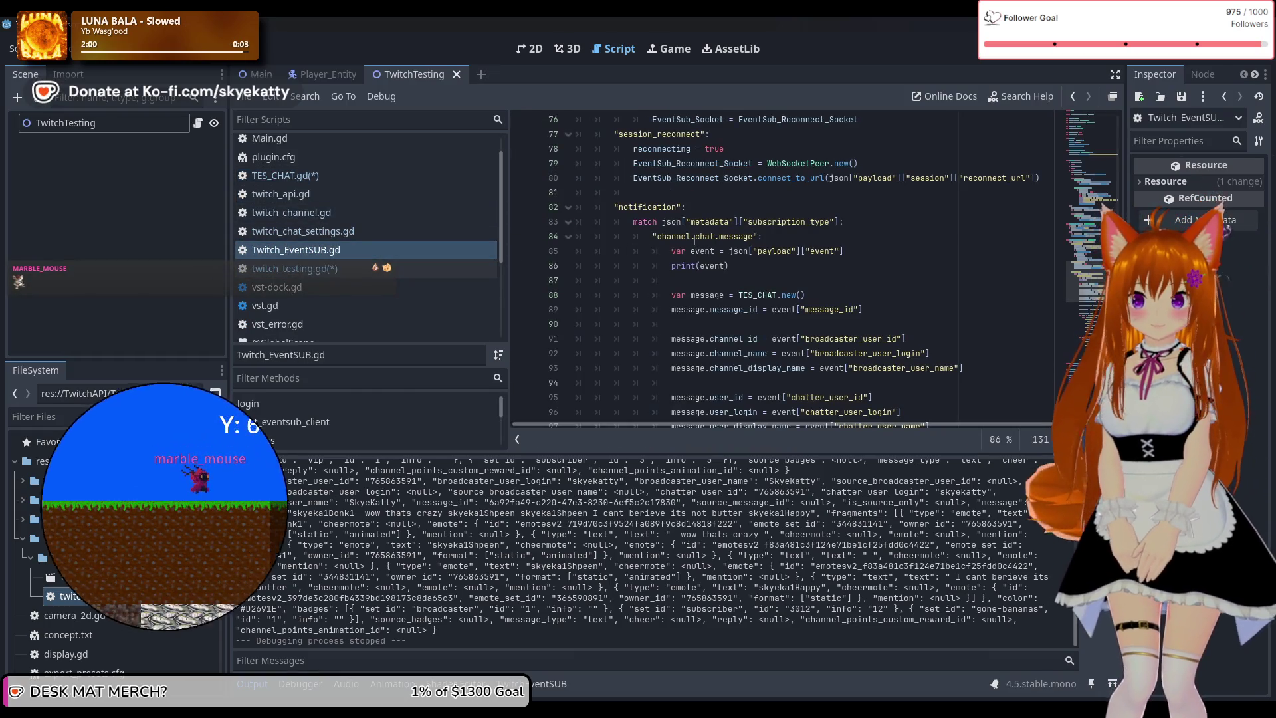
{"action": "scroll", "coordinate": [678, 259], "scroll_direction": "down", "scroll_amount": 1}
{"action": "mouse_move", "coordinate": [673, 266]}
{"action": "left_mouse_down"}
{"action": "mouse_move", "coordinate": [678, 283]}
{"action": "mouse_move", "coordinate": [846, 295]}
{"action": "left_mouse_up"}
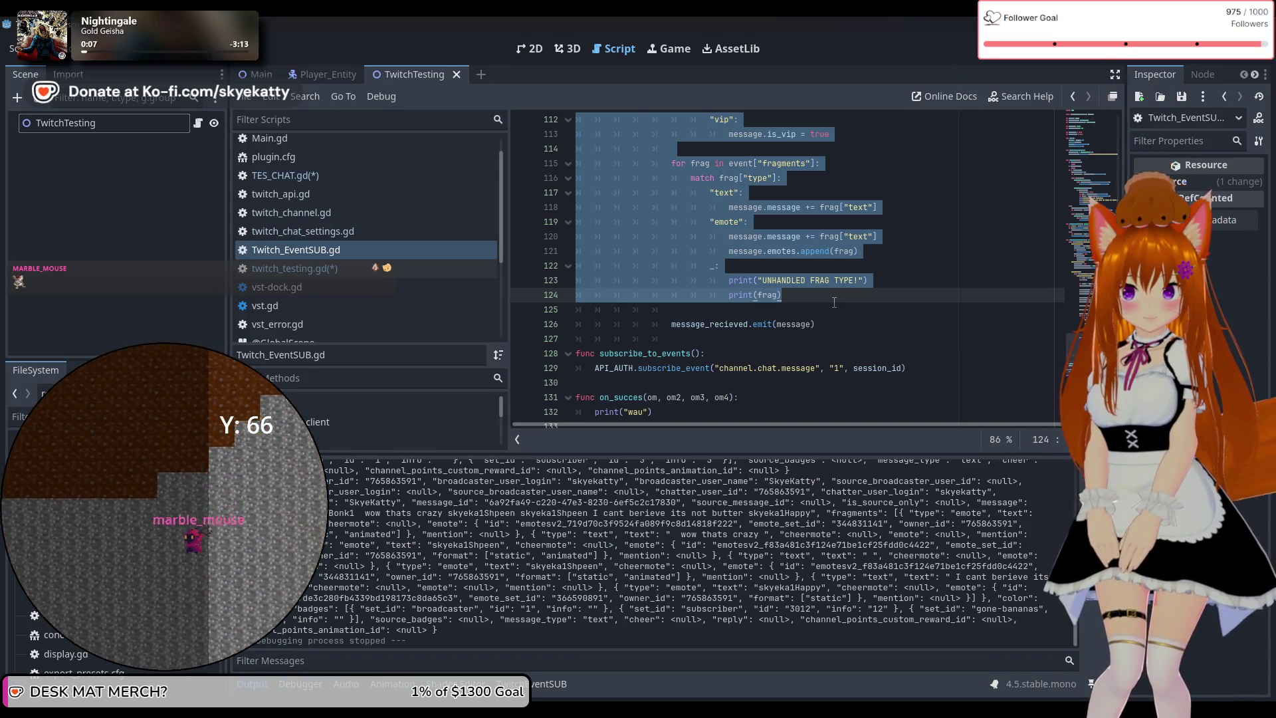
{"action": "key", "text": "BackSpace"}
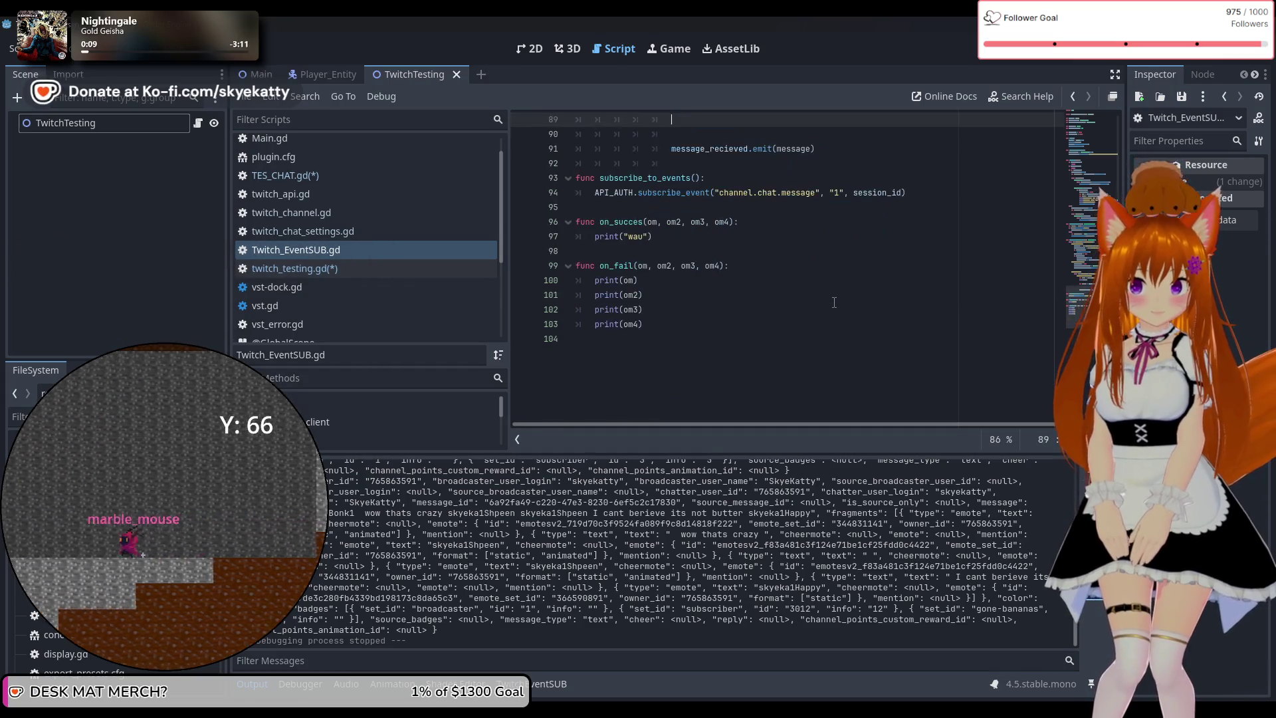
{"action": "scroll", "coordinate": [731, 266], "scroll_direction": "up", "scroll_amount": 5}
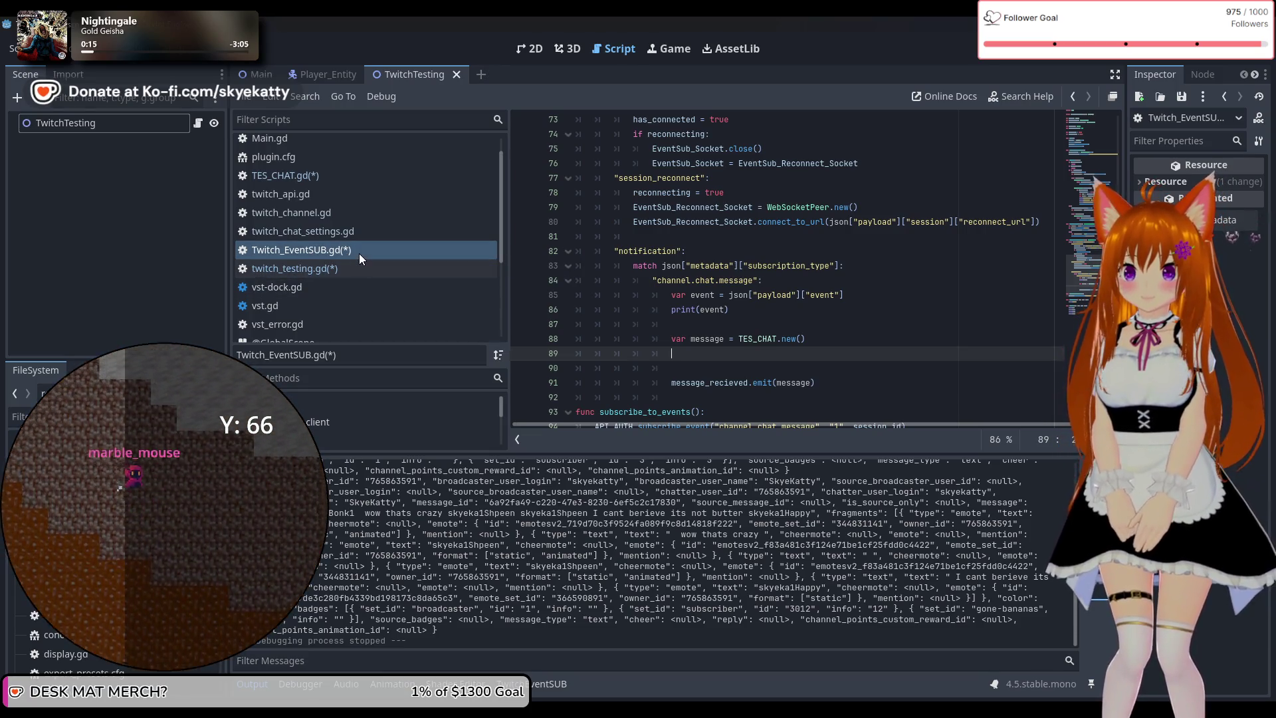
Paste the moved assignment block into parse_message in TES_CHAT.gd
{"action": "left_click", "coordinate": [347, 179]}
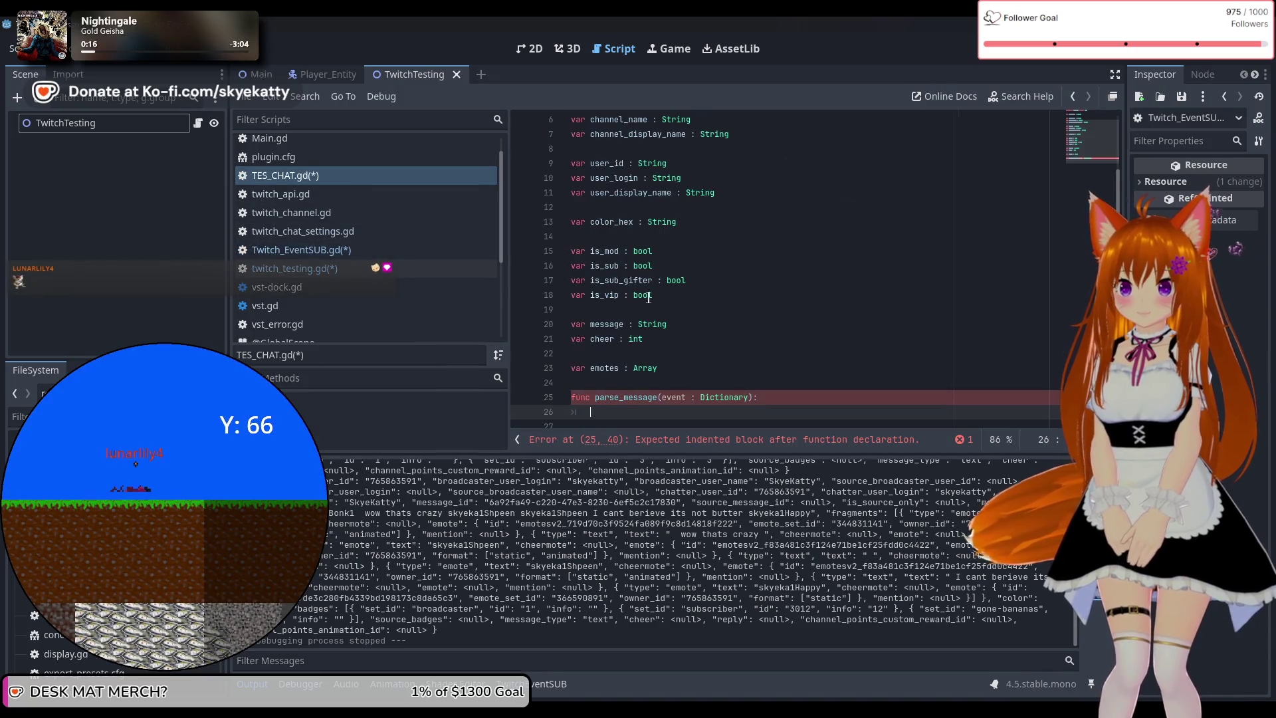
{"action": "key", "text": "ctrl+v"}
{"action": "scroll", "coordinate": [749, 318], "scroll_direction": "up", "scroll_amount": 8}
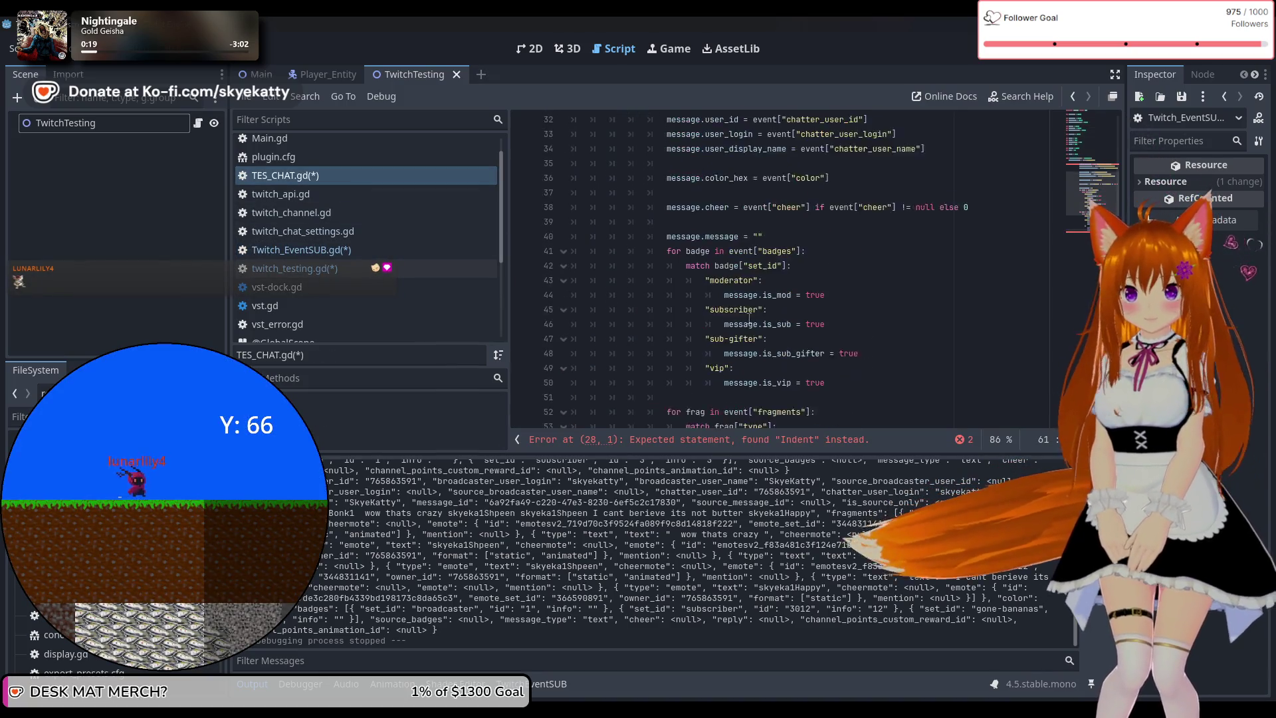
{"action": "scroll", "coordinate": [692, 303], "scroll_direction": "up", "scroll_amount": 2}
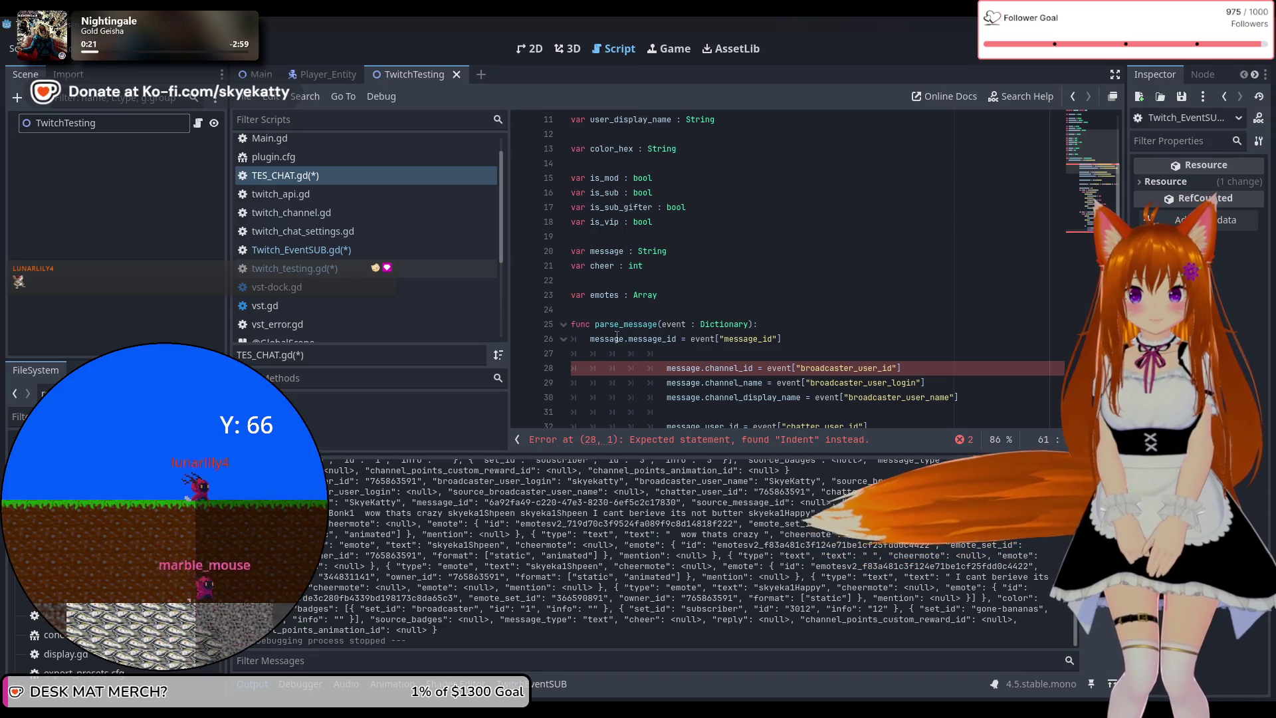
Replace the 'message' prefix with 'self' on lines 26 through 36
{"action": "double_click", "coordinate": [606, 339]}
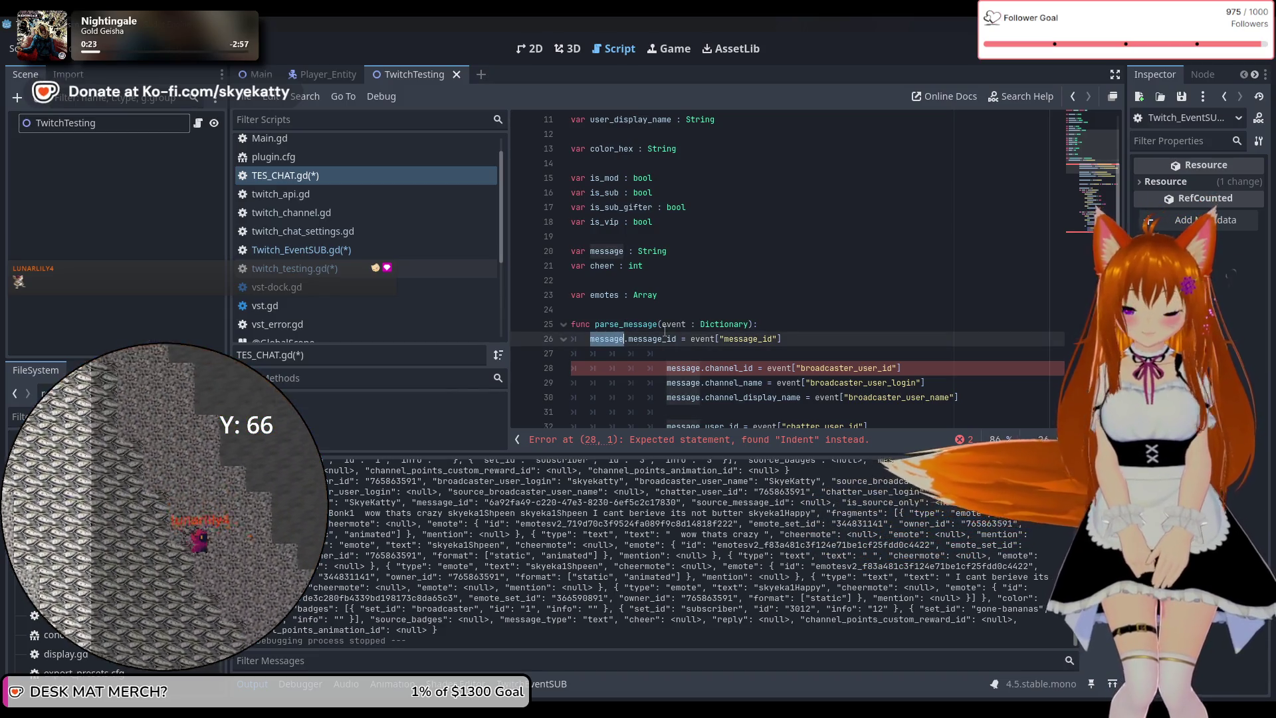
{"action": "type", "text": "slef"}
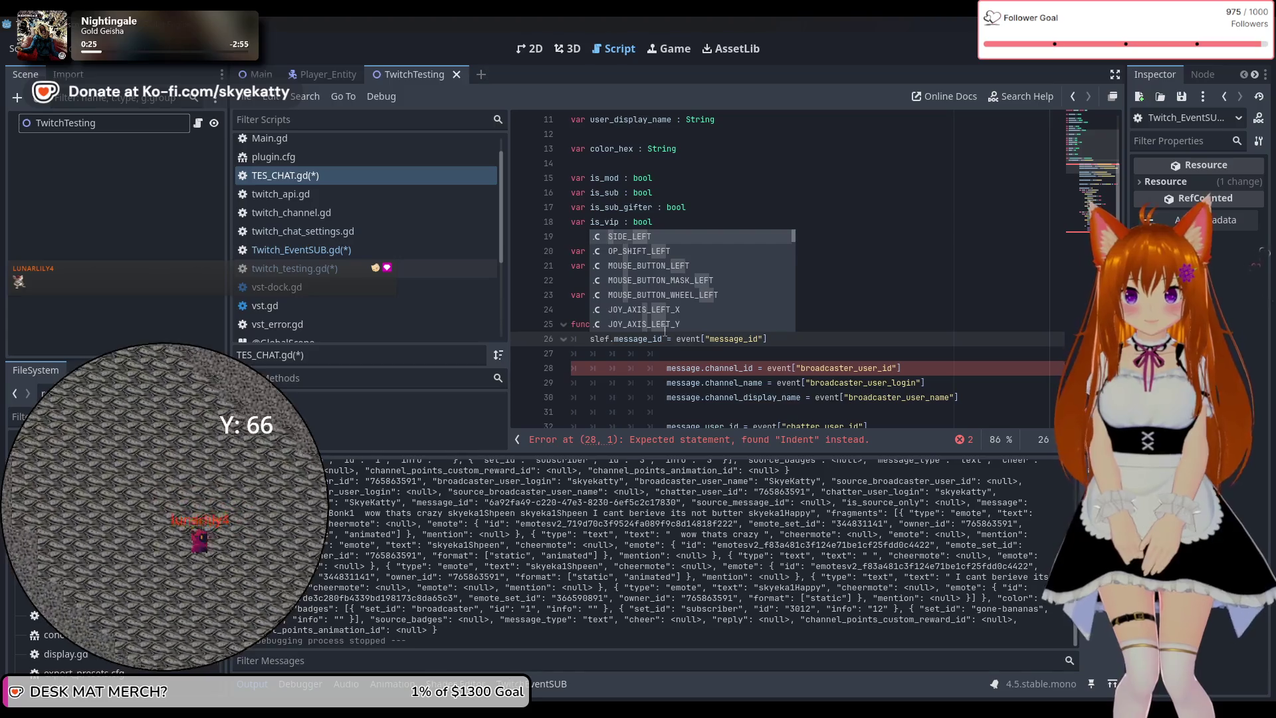
{"action": "key", "text": "BackSpace"}
{"action": "key", "text": "BackSpace"}
{"action": "key", "text": "BackSpace"}
{"action": "type", "text": "elf"}
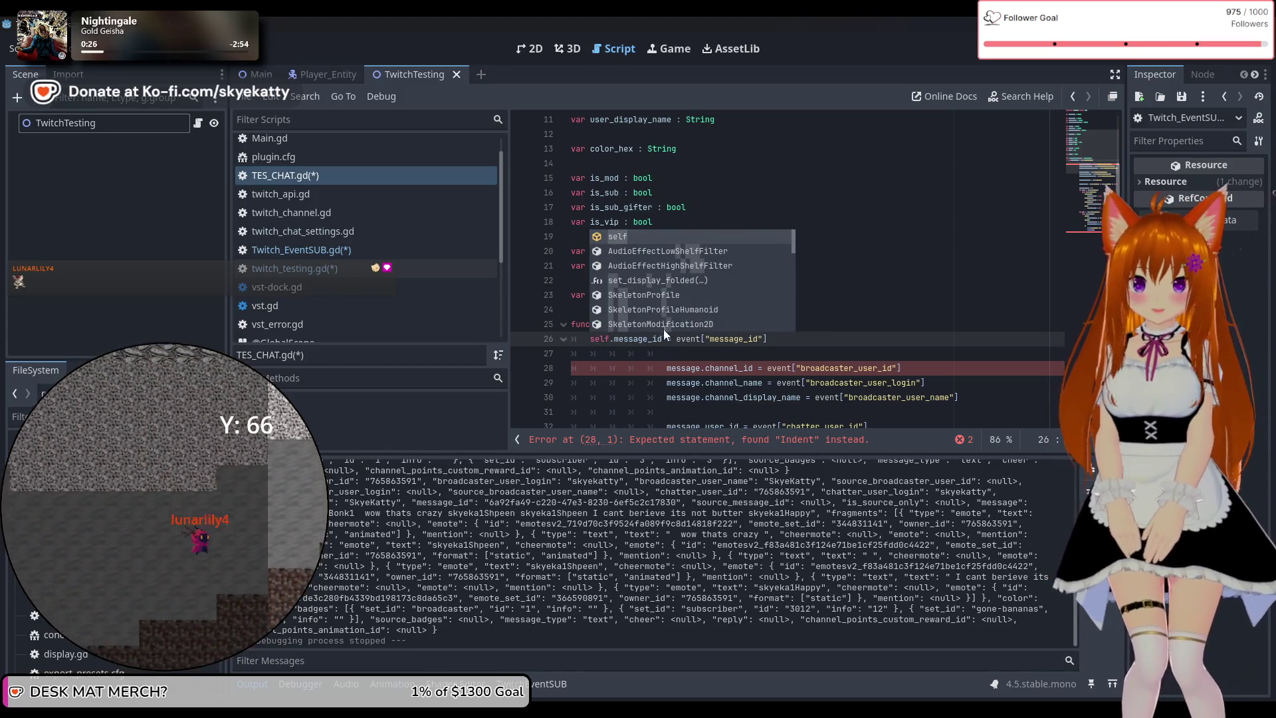
{"action": "key", "text": "Escape"}
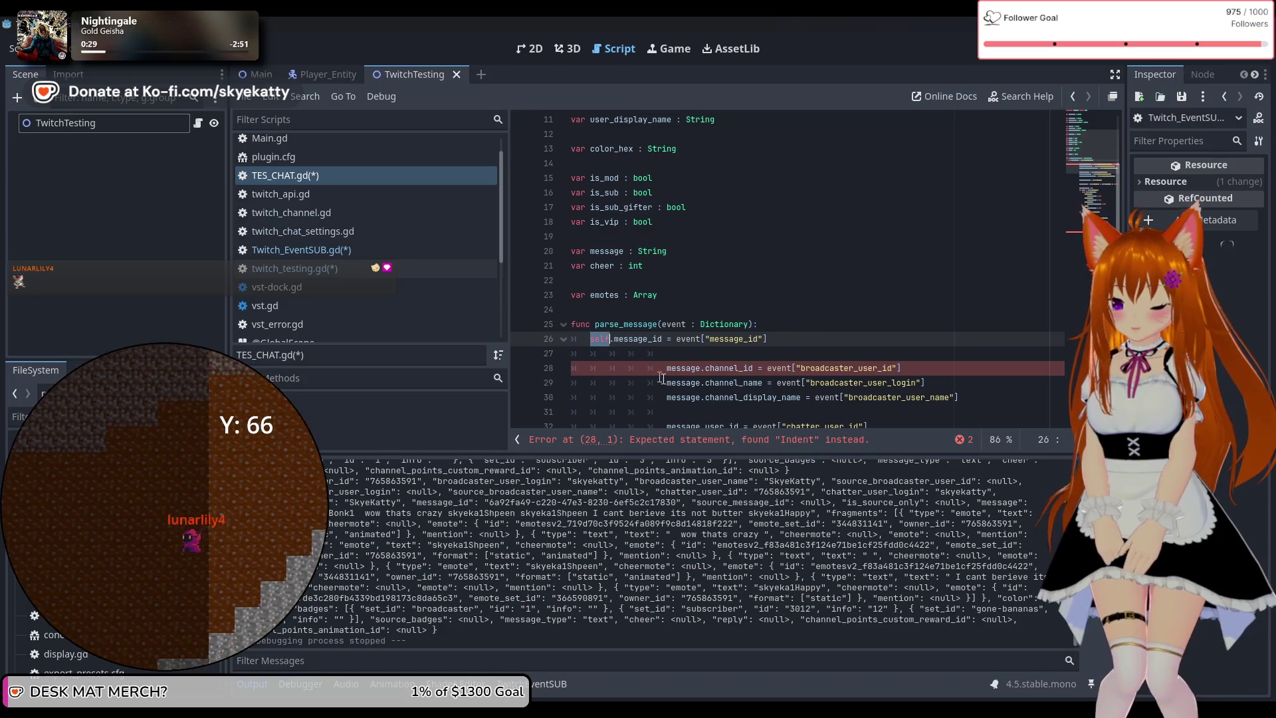
{"action": "double_click", "coordinate": [678, 368]}
{"action": "type", "text": "self"}
{"action": "double_click", "coordinate": [678, 383]}
{"action": "type", "text": "self"}
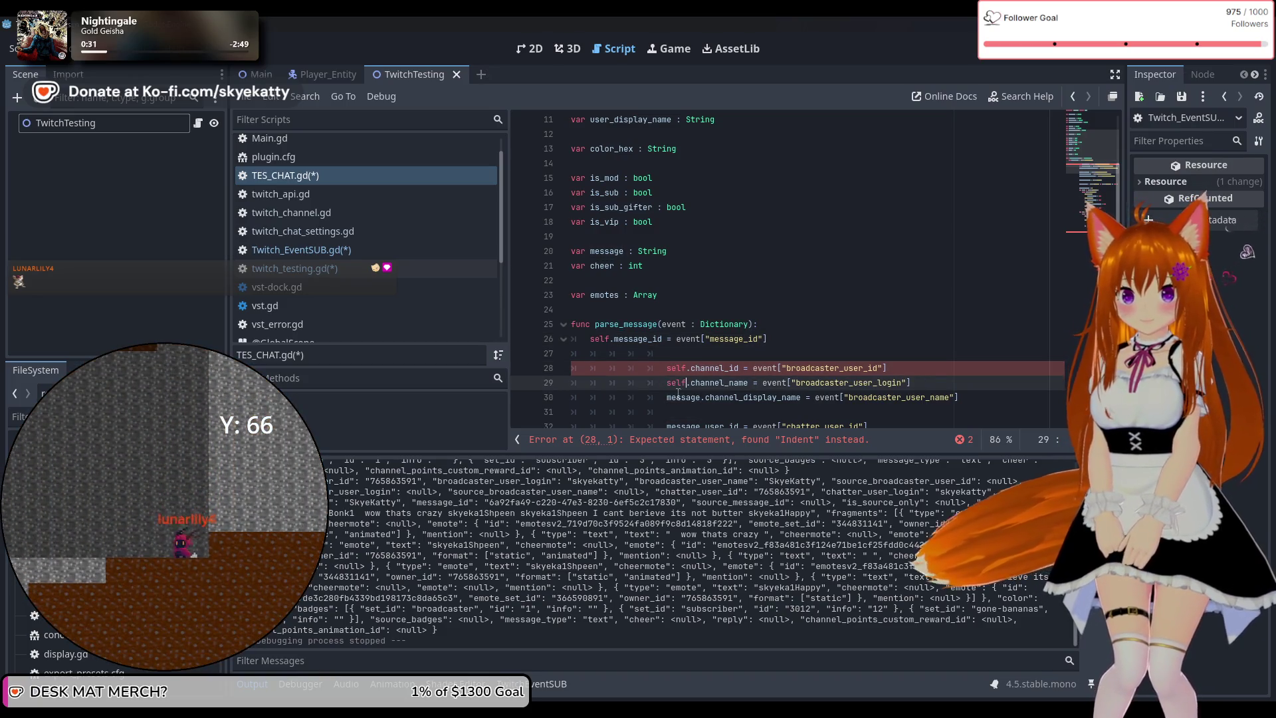
{"action": "double_click", "coordinate": [678, 397]}
{"action": "type", "text": "self"}
{"action": "scroll", "coordinate": [678, 397], "scroll_direction": "down", "scroll_amount": 2}
{"action": "double_click", "coordinate": [685, 339]}
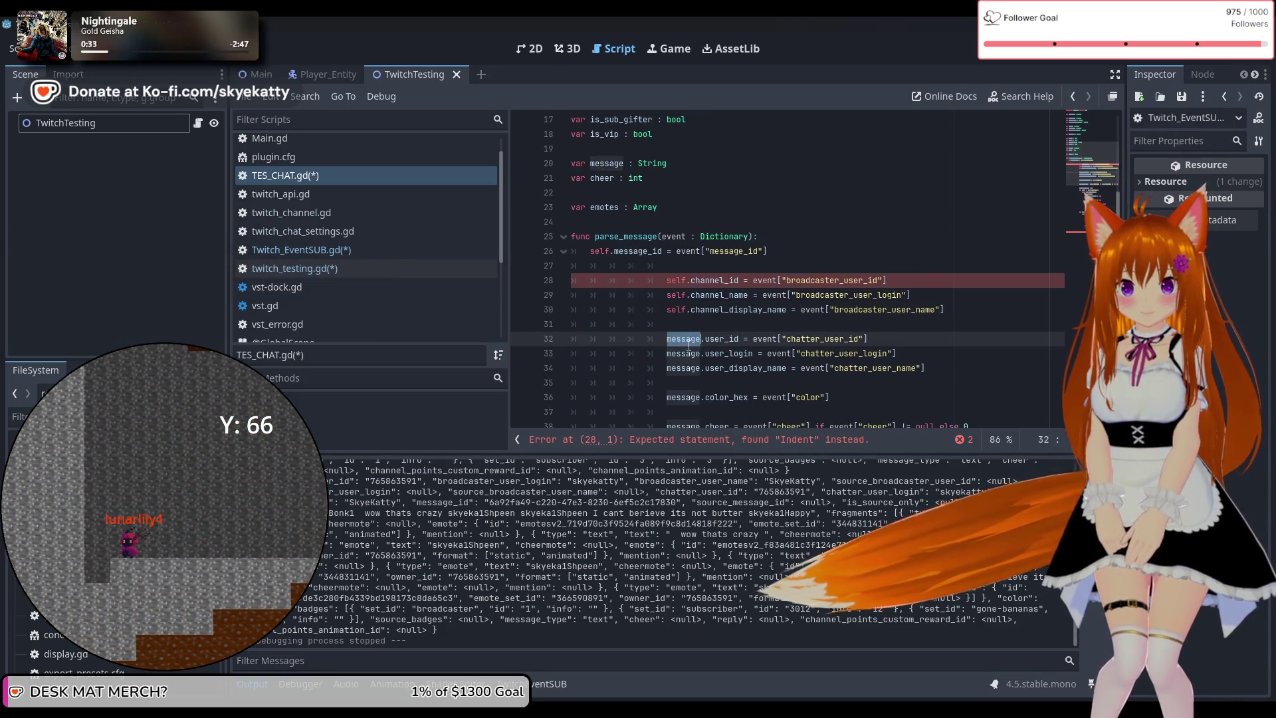
{"action": "type", "text": "self"}
{"action": "double_click", "coordinate": [678, 353]}
{"action": "key", "text": "ctrl+v"}
{"action": "double_click", "coordinate": [678, 368]}
{"action": "type", "text": "self"}
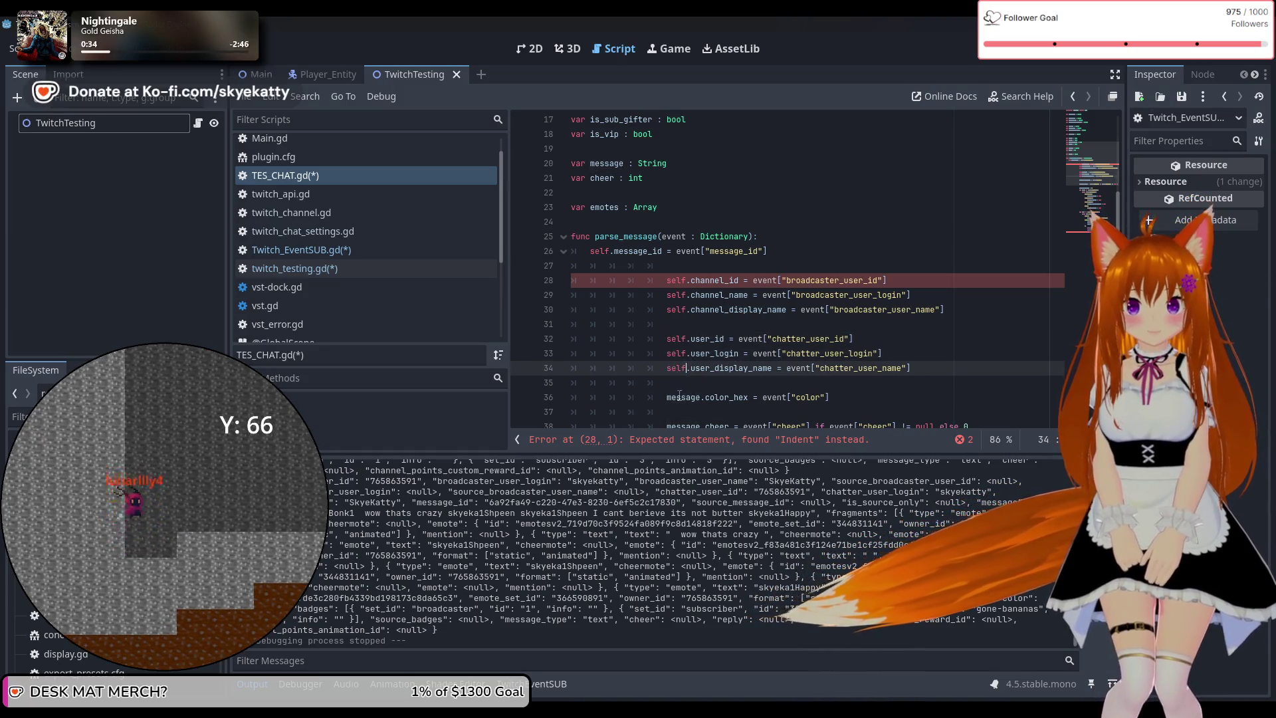
{"action": "double_click", "coordinate": [679, 397]}
{"action": "type", "text": "self"}
Replace 'message' with 'self' on lines 38–58 and delete the empty line 62
{"action": "scroll", "coordinate": [679, 397], "scroll_direction": "down", "scroll_amount": 1}
{"action": "double_click", "coordinate": [683, 383]}
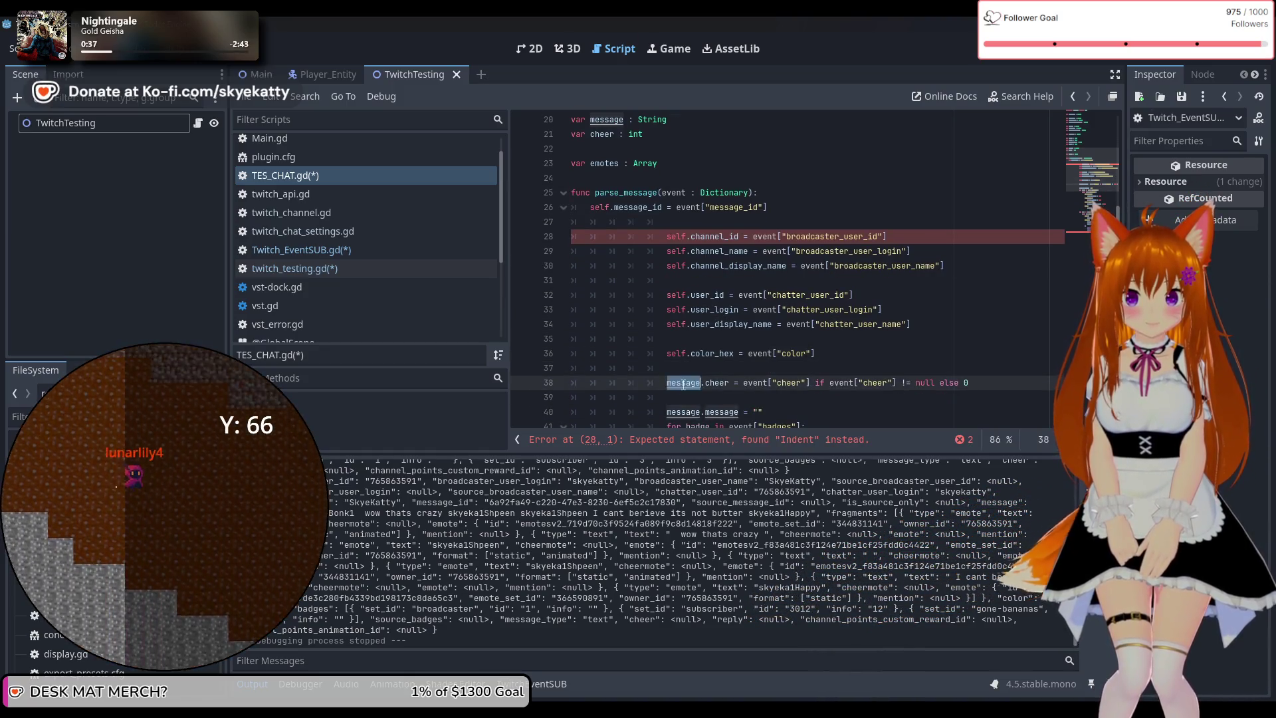
{"action": "type", "text": "self"}
{"action": "scroll", "coordinate": [683, 384], "scroll_direction": "down", "scroll_amount": 2}
{"action": "left_click", "coordinate": [685, 323]}
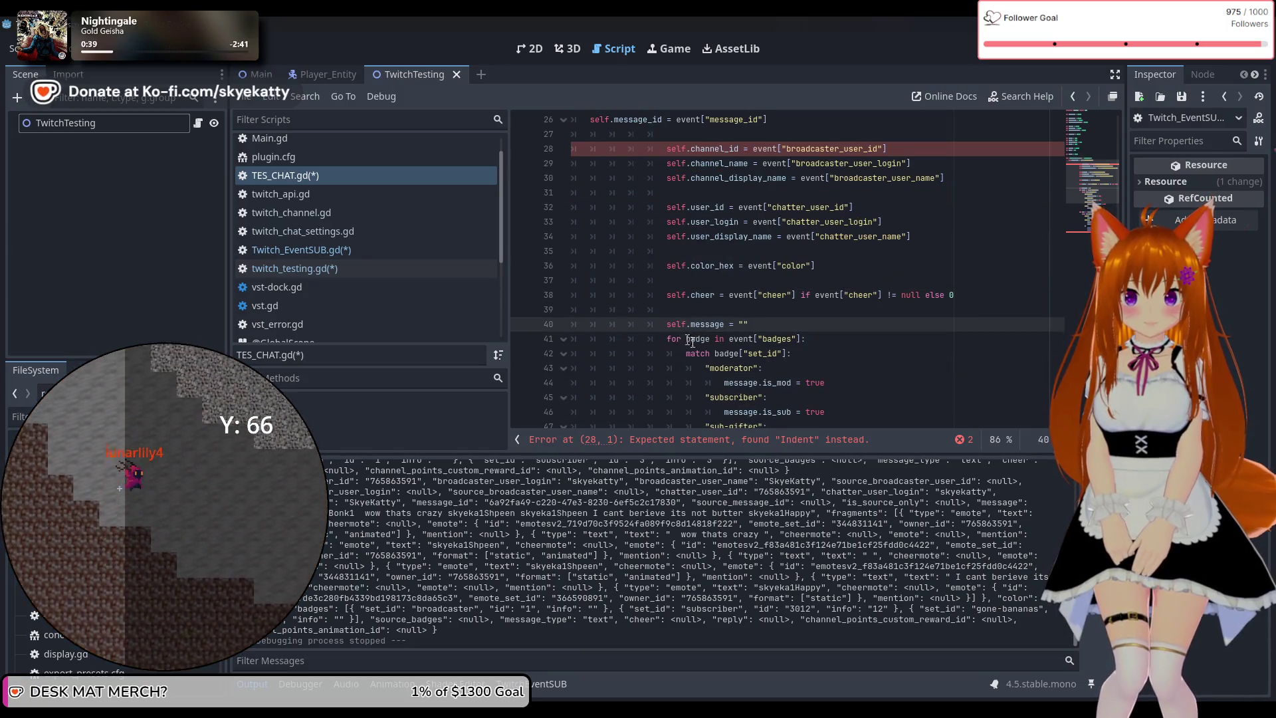
{"action": "scroll", "coordinate": [691, 342], "scroll_direction": "down", "scroll_amount": 2}
{"action": "double_click", "coordinate": [736, 295]}
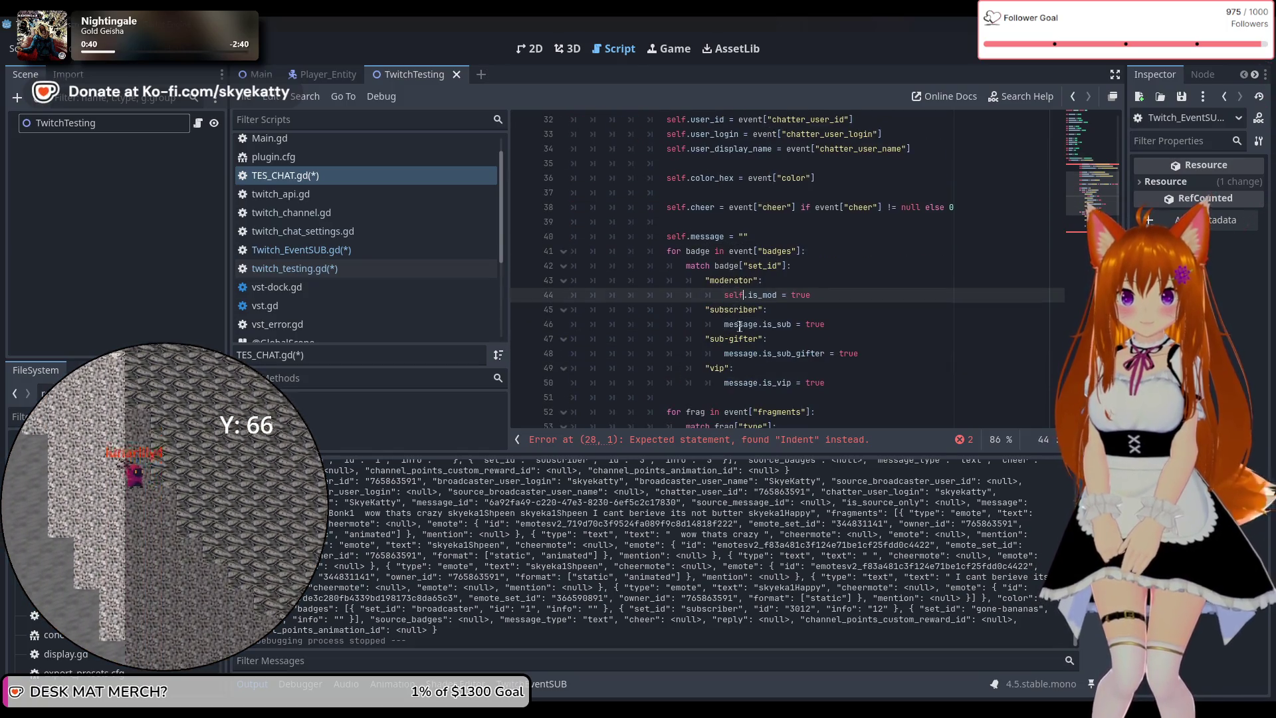
{"action": "double_click", "coordinate": [740, 324]}
{"action": "type", "text": "self"}
{"action": "double_click", "coordinate": [740, 355]}
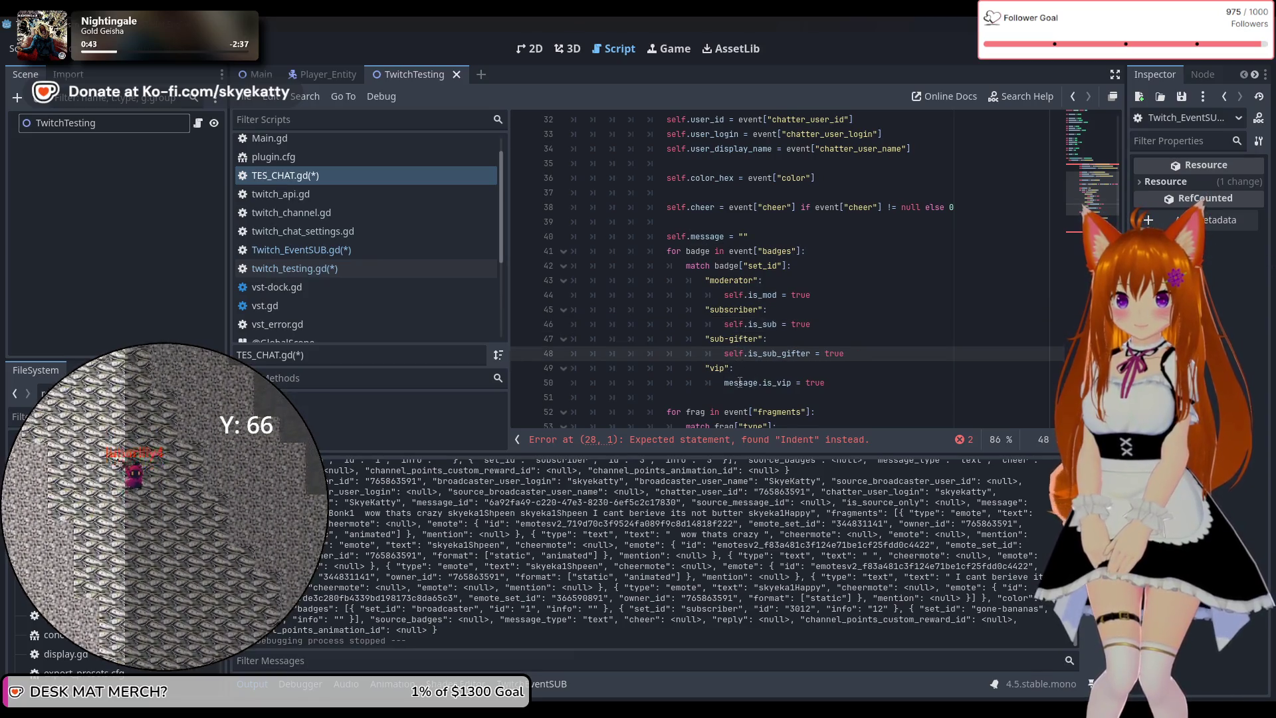
{"action": "double_click", "coordinate": [740, 383]}
{"action": "type", "text": "self"}
{"action": "scroll", "coordinate": [732, 372], "scroll_direction": "down", "scroll_amount": 2}
{"action": "scroll", "coordinate": [698, 325], "scroll_direction": "down", "scroll_amount": 1}
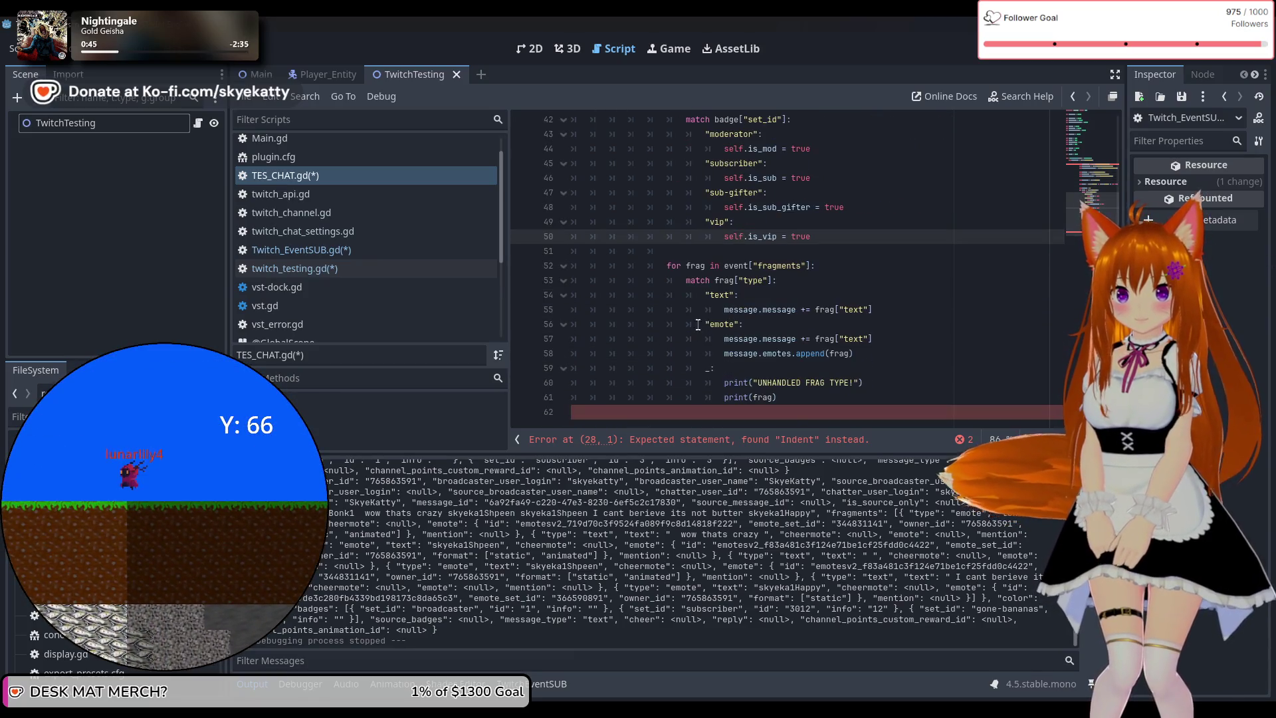
{"action": "double_click", "coordinate": [739, 310]}
{"action": "type", "text": "self"}
{"action": "double_click", "coordinate": [740, 339]}
{"action": "type", "text": "self"}
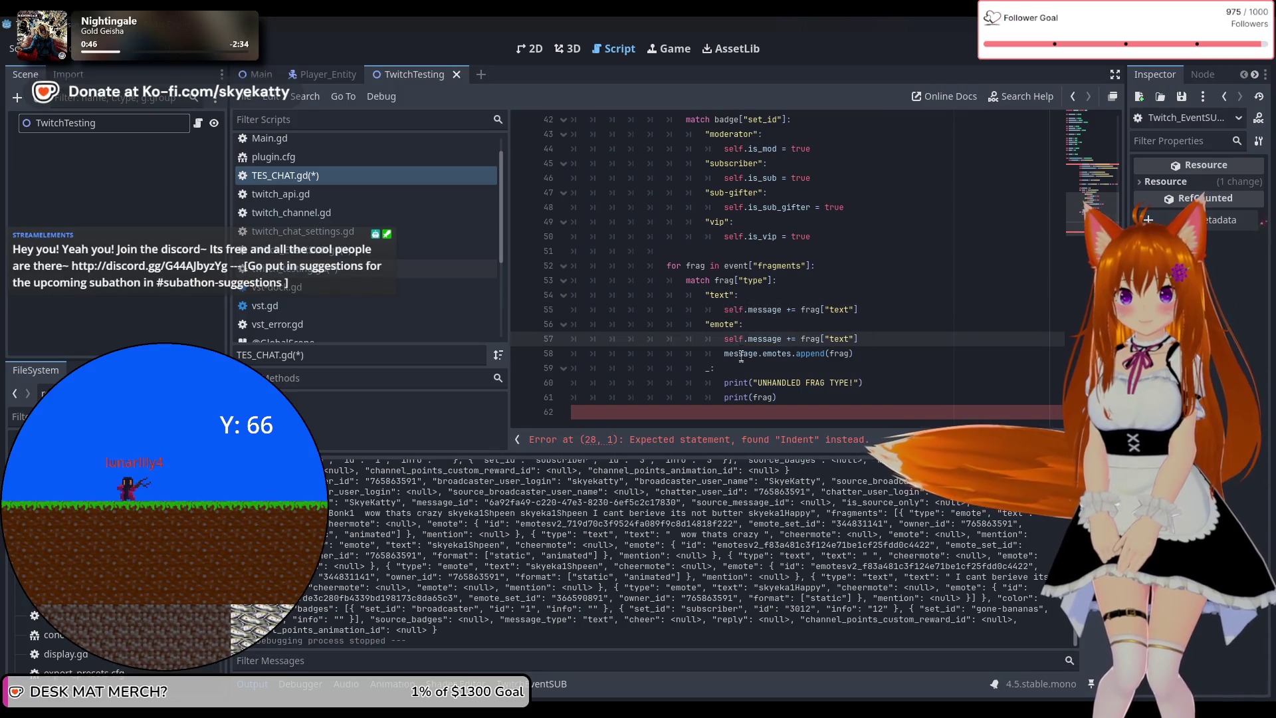
{"action": "double_click", "coordinate": [740, 354]}
{"action": "type", "text": "self"}
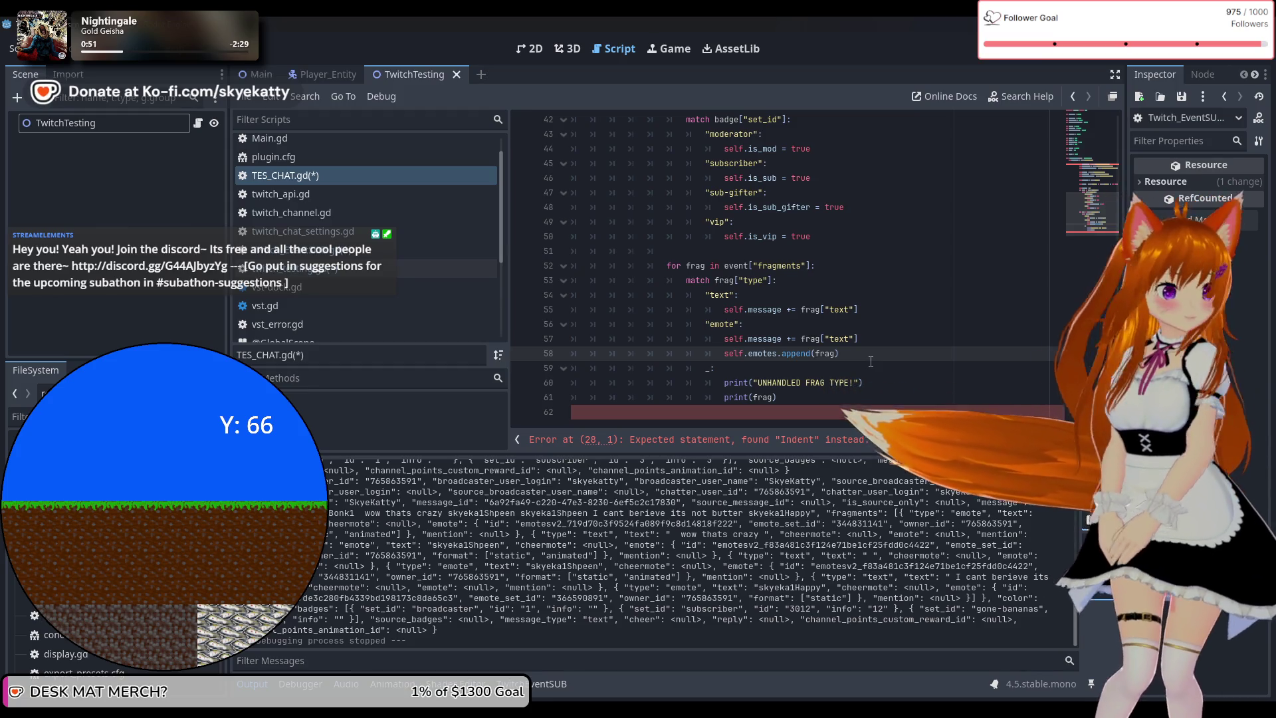
{"action": "left_click", "coordinate": [801, 412]}
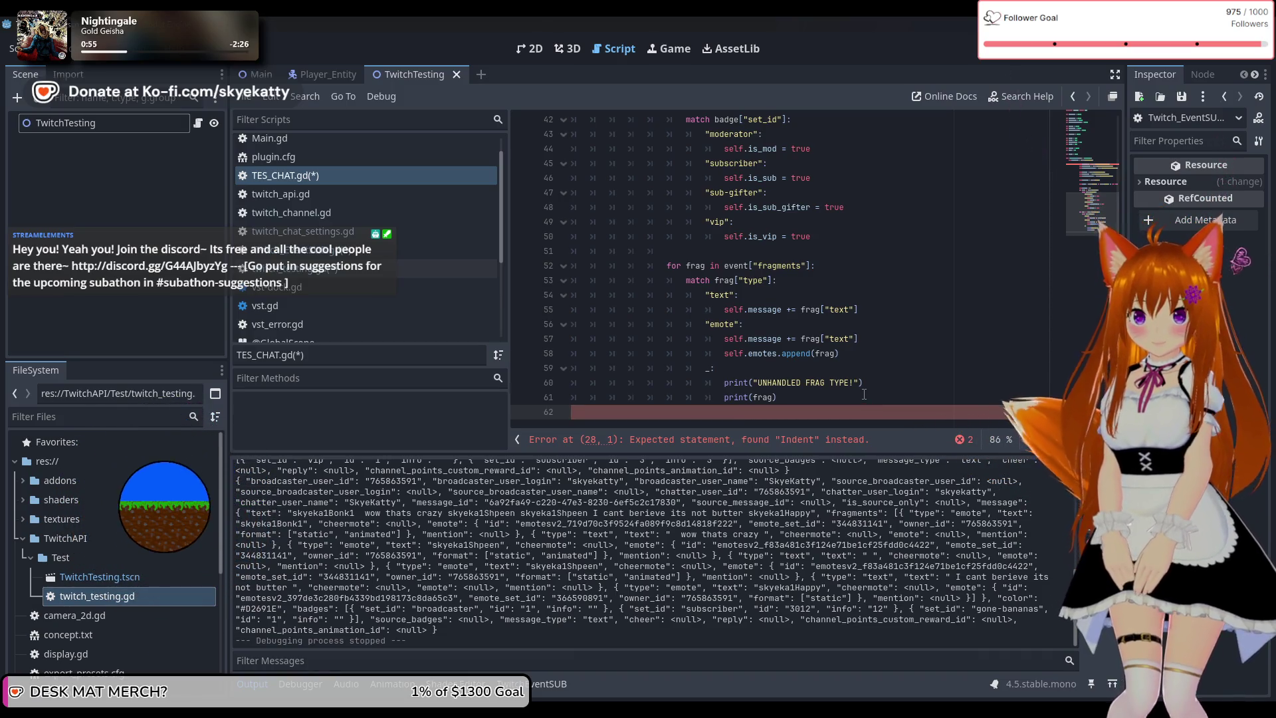
{"action": "key", "text": "BackSpace"}
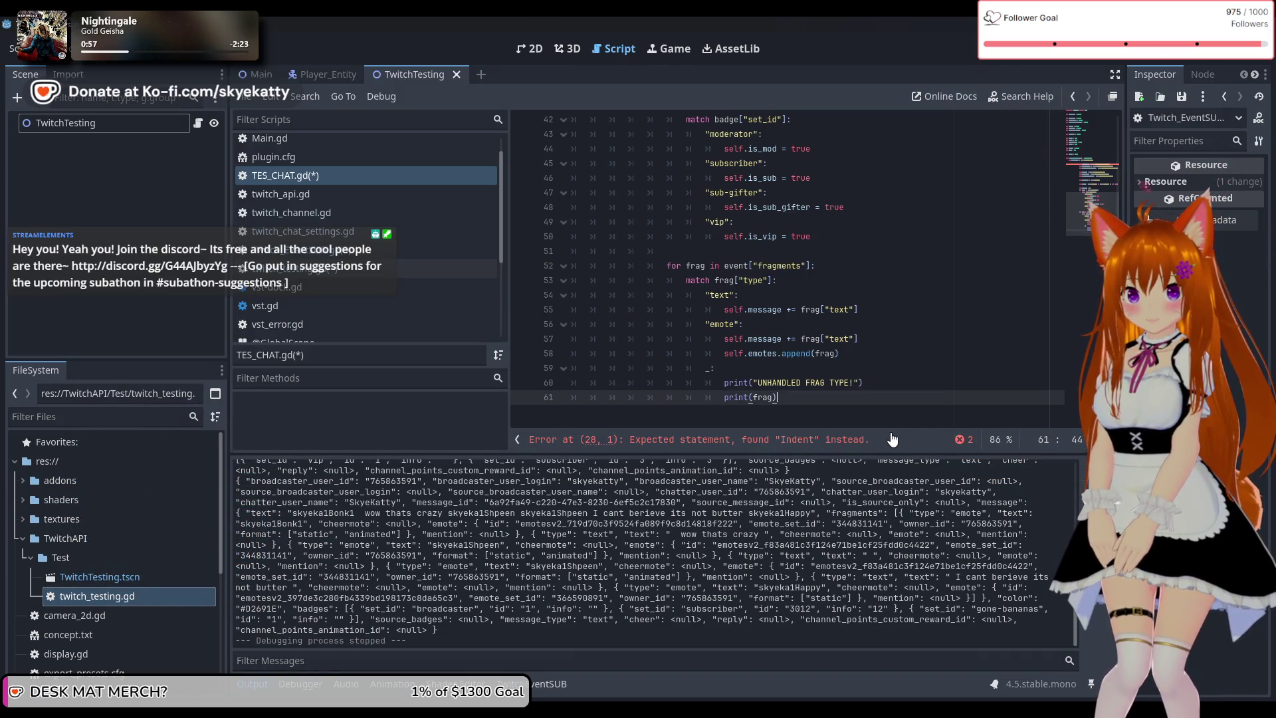
{"action": "left_click", "coordinate": [782, 444]}
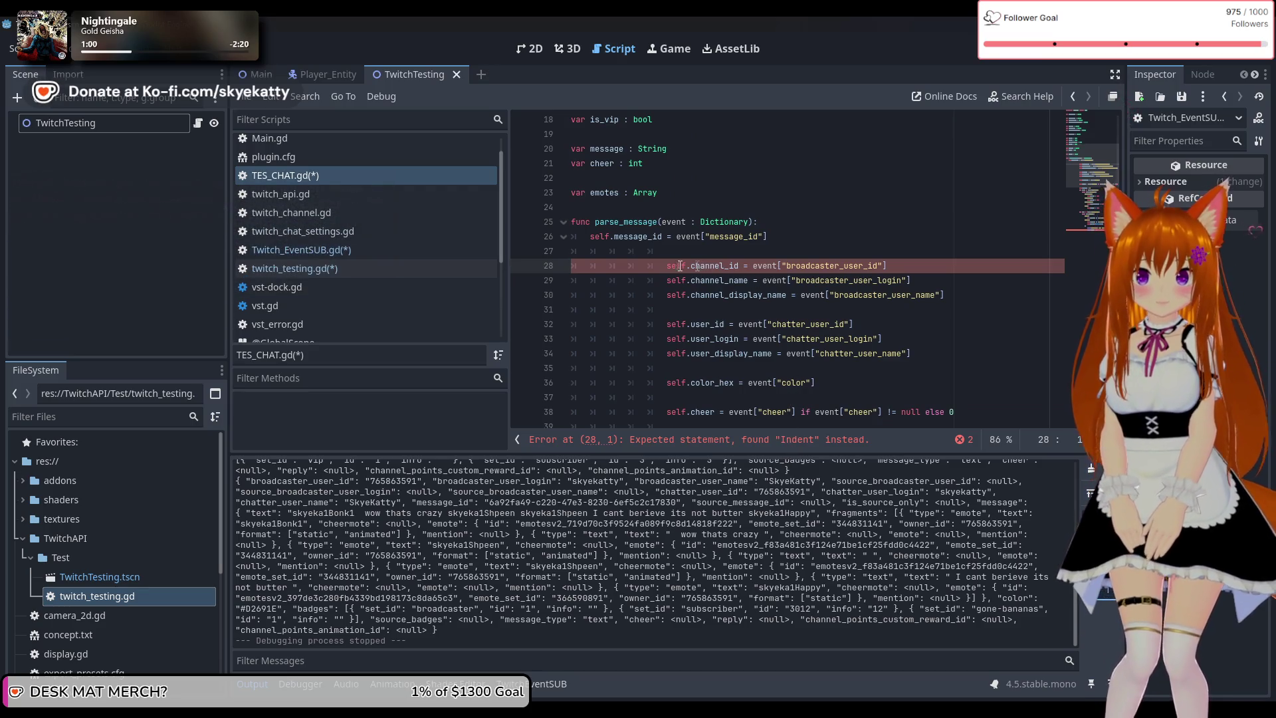
{"action": "scroll", "coordinate": [667, 266], "scroll_direction": "up", "scroll_amount": 2}
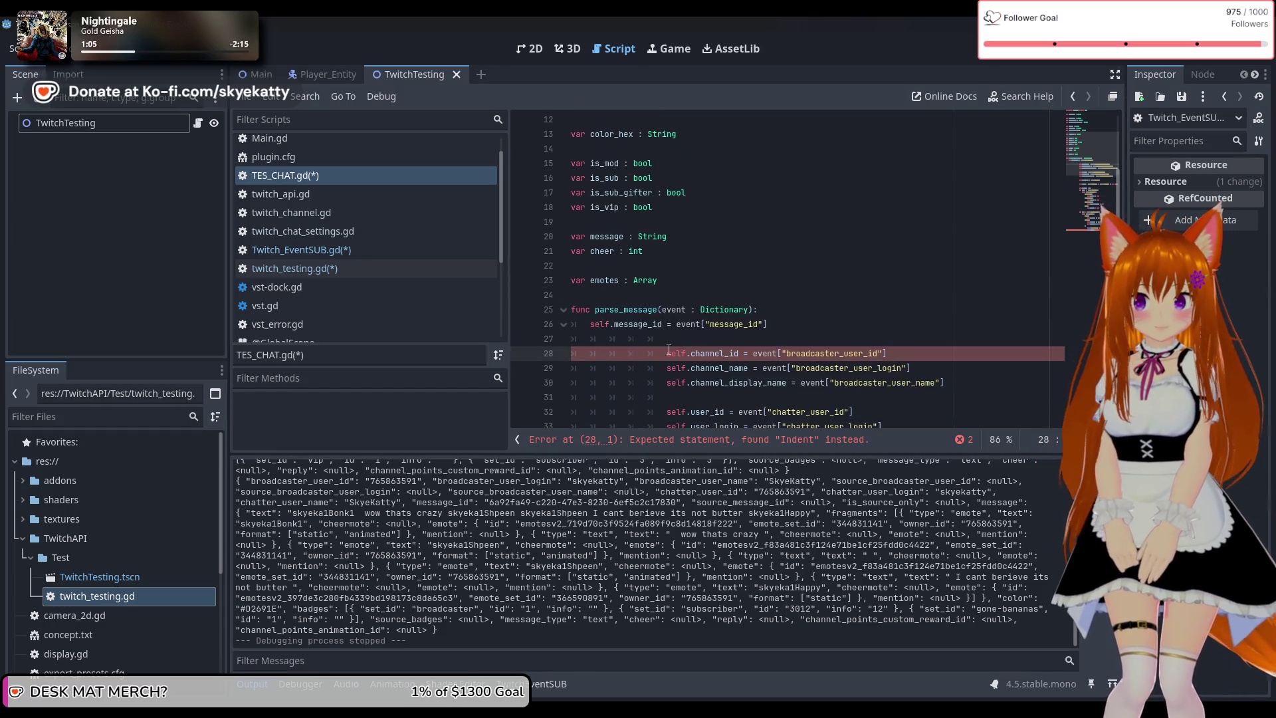
{"action": "mouse_move", "coordinate": [670, 351]}
{"action": "left_mouse_down"}
{"action": "mouse_move", "coordinate": [764, 399]}
{"action": "mouse_move", "coordinate": [831, 336]}
{"action": "mouse_move", "coordinate": [897, 431]}
{"action": "left_mouse_up"}
{"action": "scroll", "coordinate": [896, 285], "scroll_direction": "up", "scroll_amount": 6}
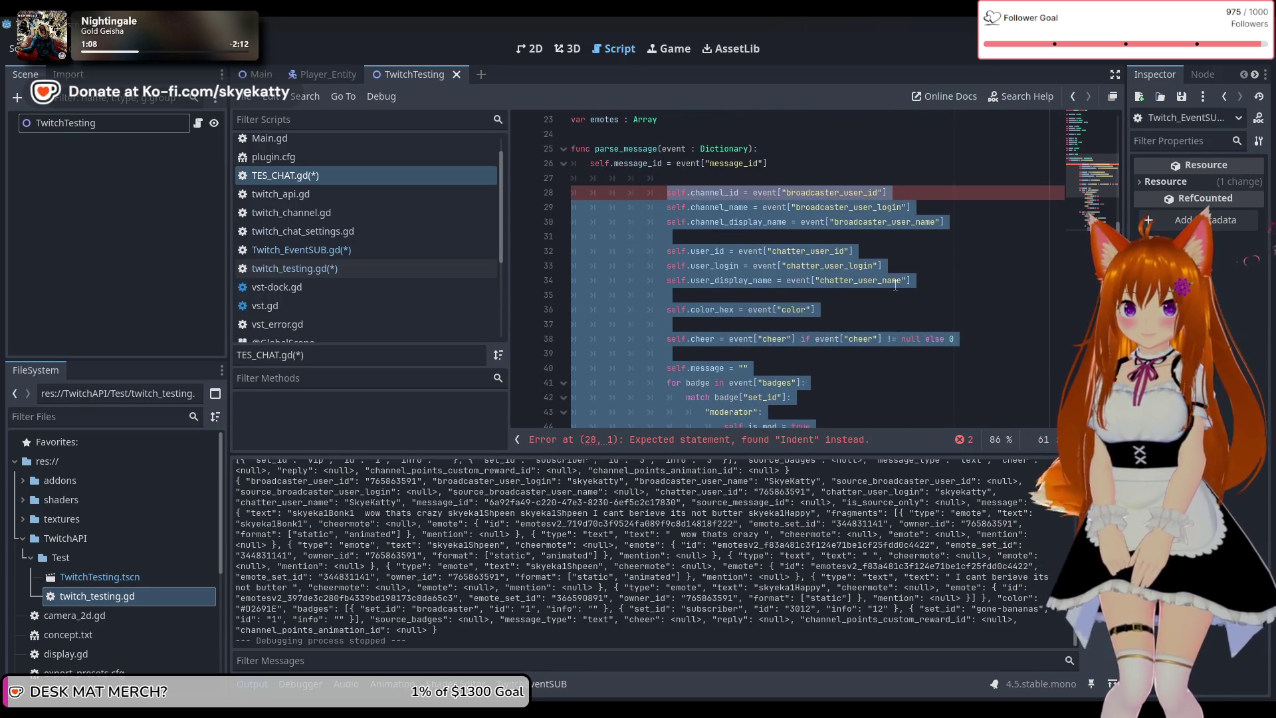
{"action": "key", "text": "shift+Tab"}
{"action": "key", "text": "shift+Tab"}
{"action": "key", "text": "shift+Tab"}
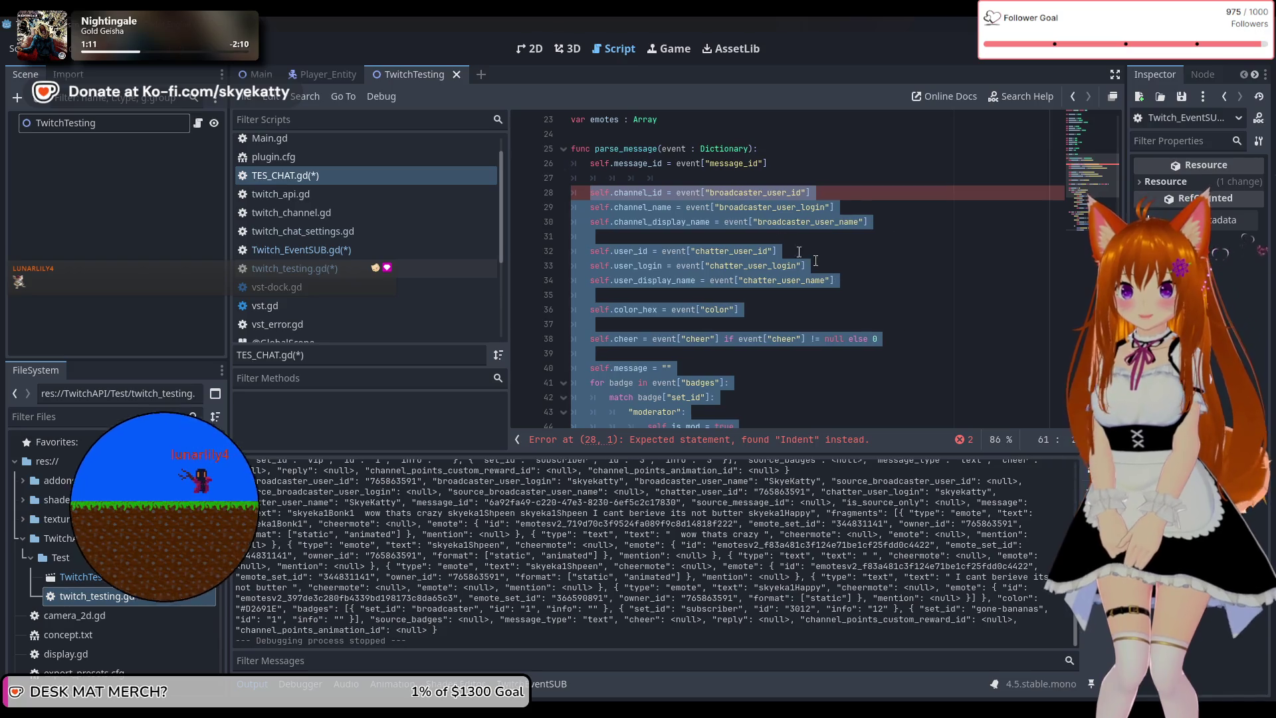
{"action": "left_click", "coordinate": [670, 181]}
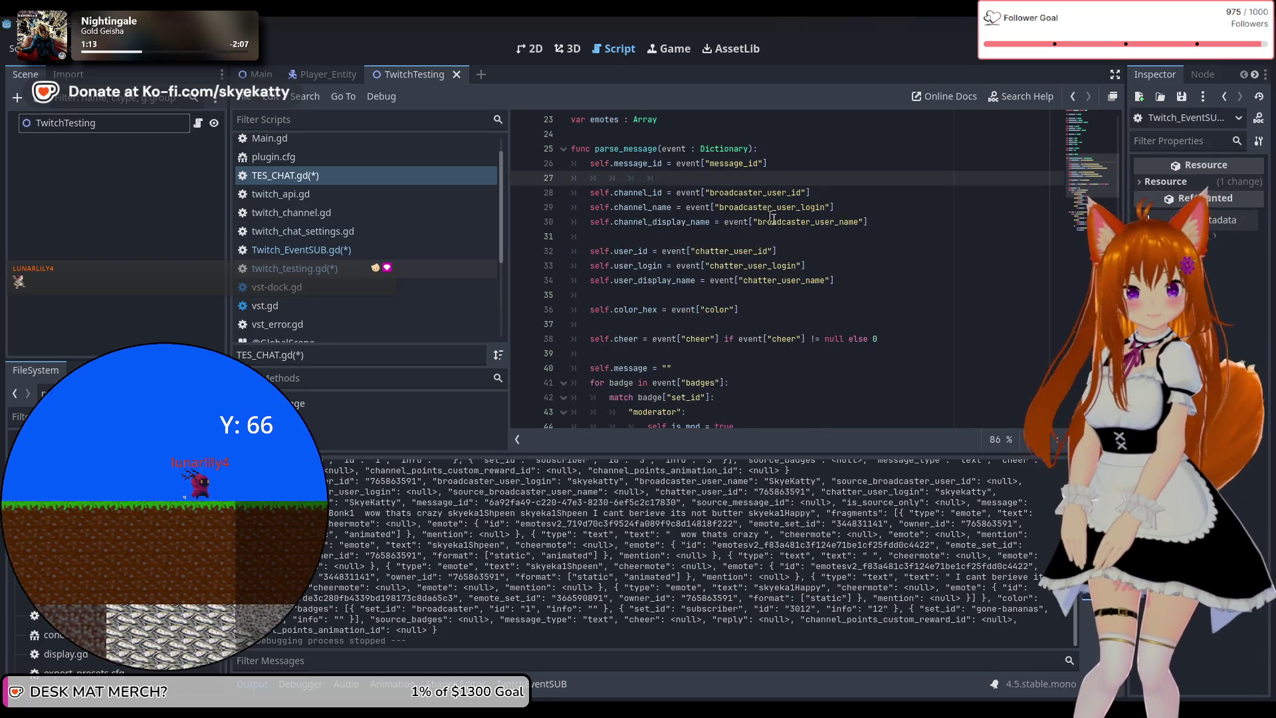
{"action": "scroll", "coordinate": [773, 218], "scroll_direction": "up", "scroll_amount": 2}
{"action": "scroll", "coordinate": [845, 265], "scroll_direction": "down", "scroll_amount": 8}
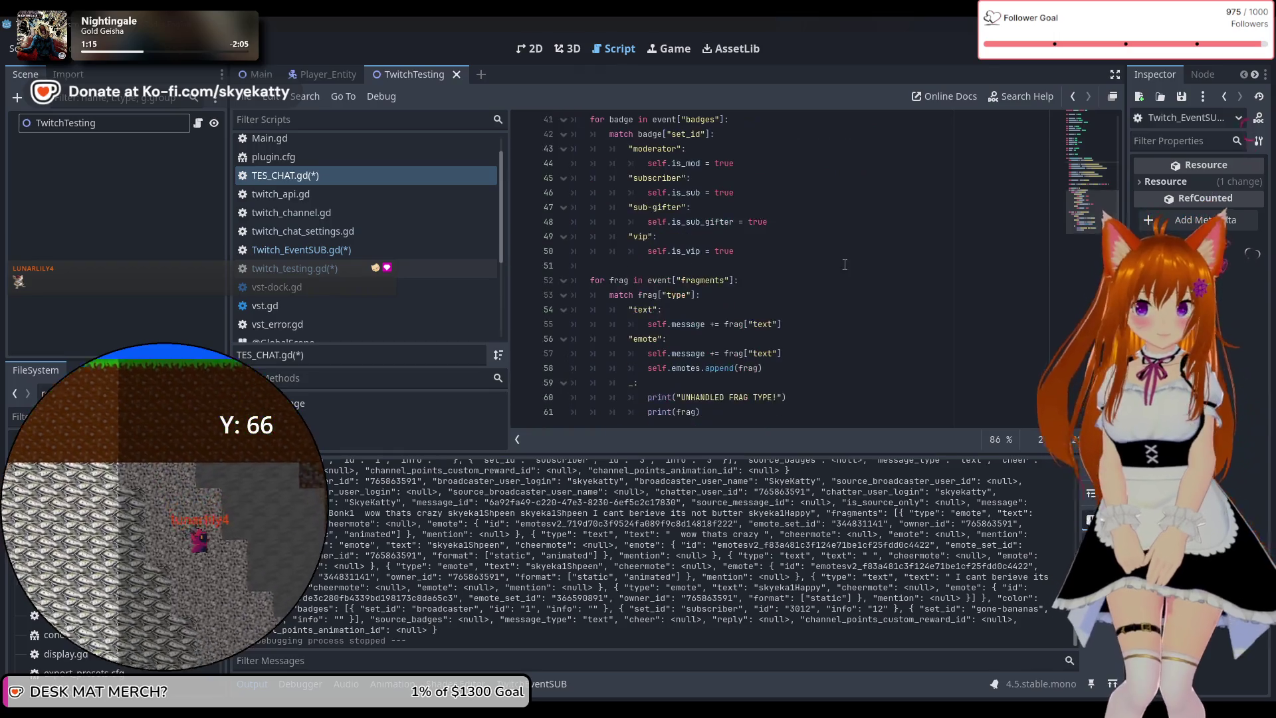
{"action": "scroll", "coordinate": [845, 264], "scroll_direction": "up", "scroll_amount": 13}
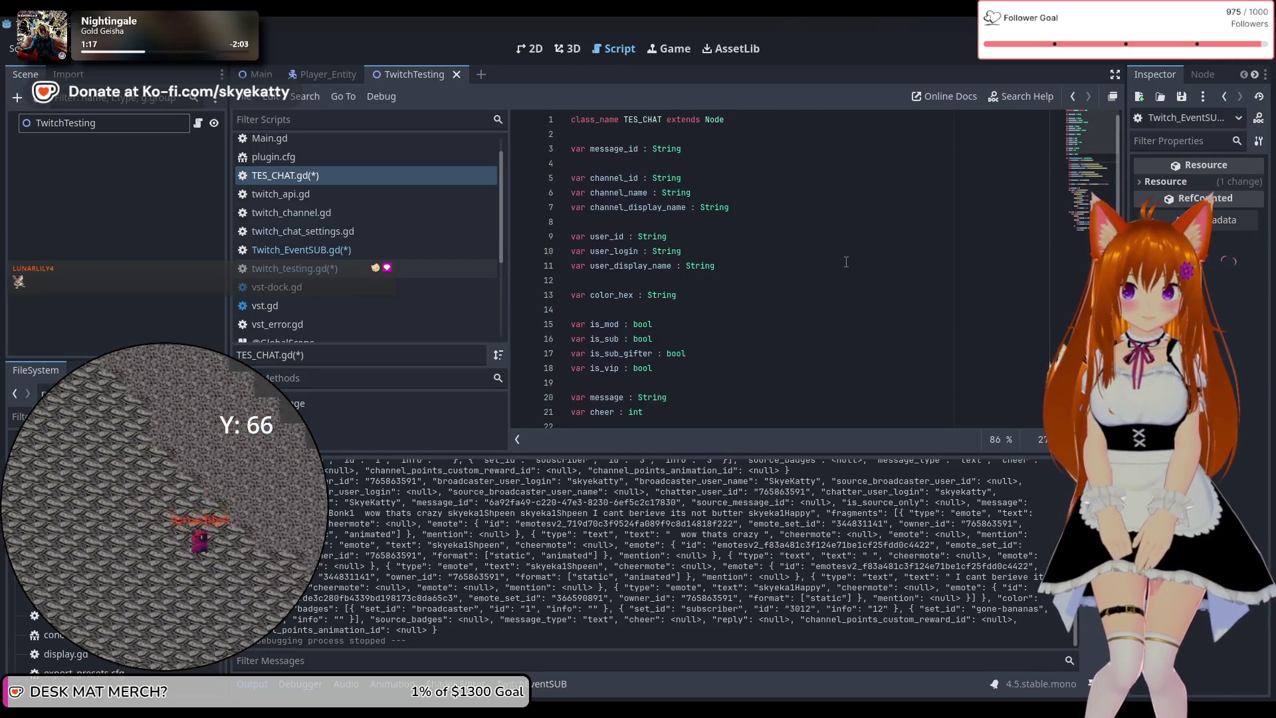
{"action": "scroll", "coordinate": [847, 262], "scroll_direction": "down", "scroll_amount": 5}
{"action": "left_click", "coordinate": [772, 276]}
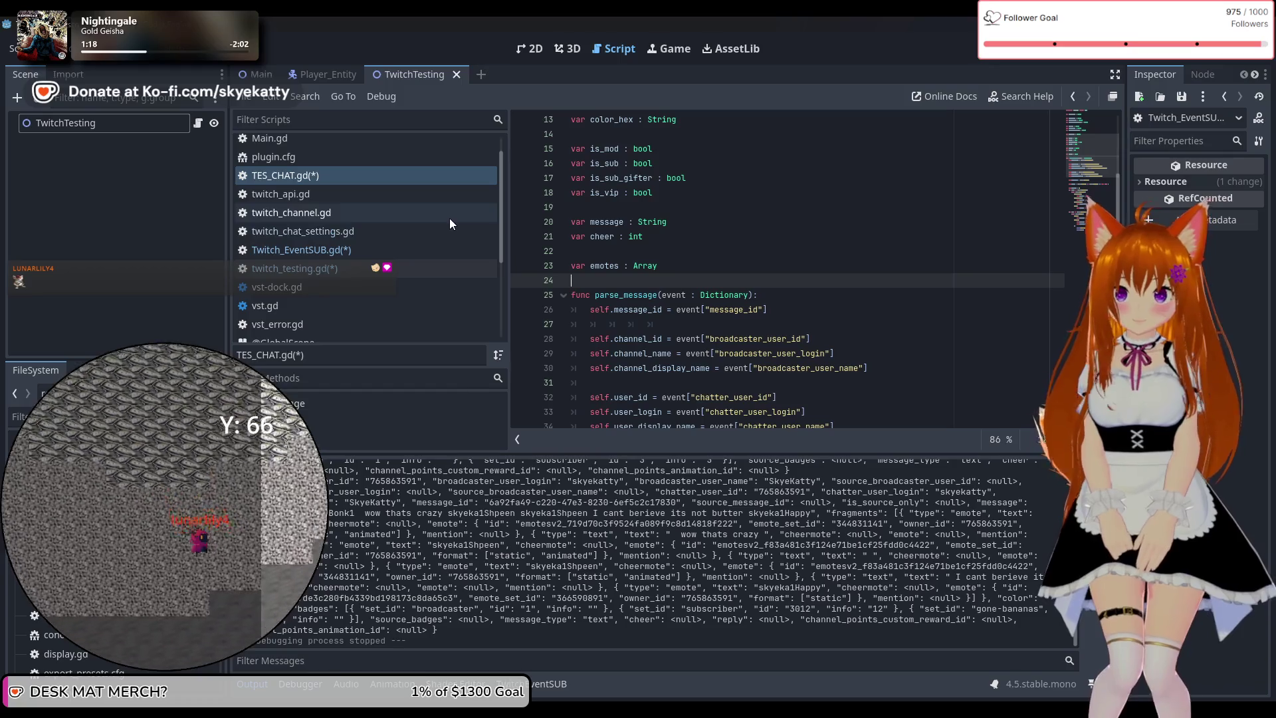
{"action": "left_click", "coordinate": [341, 251]}
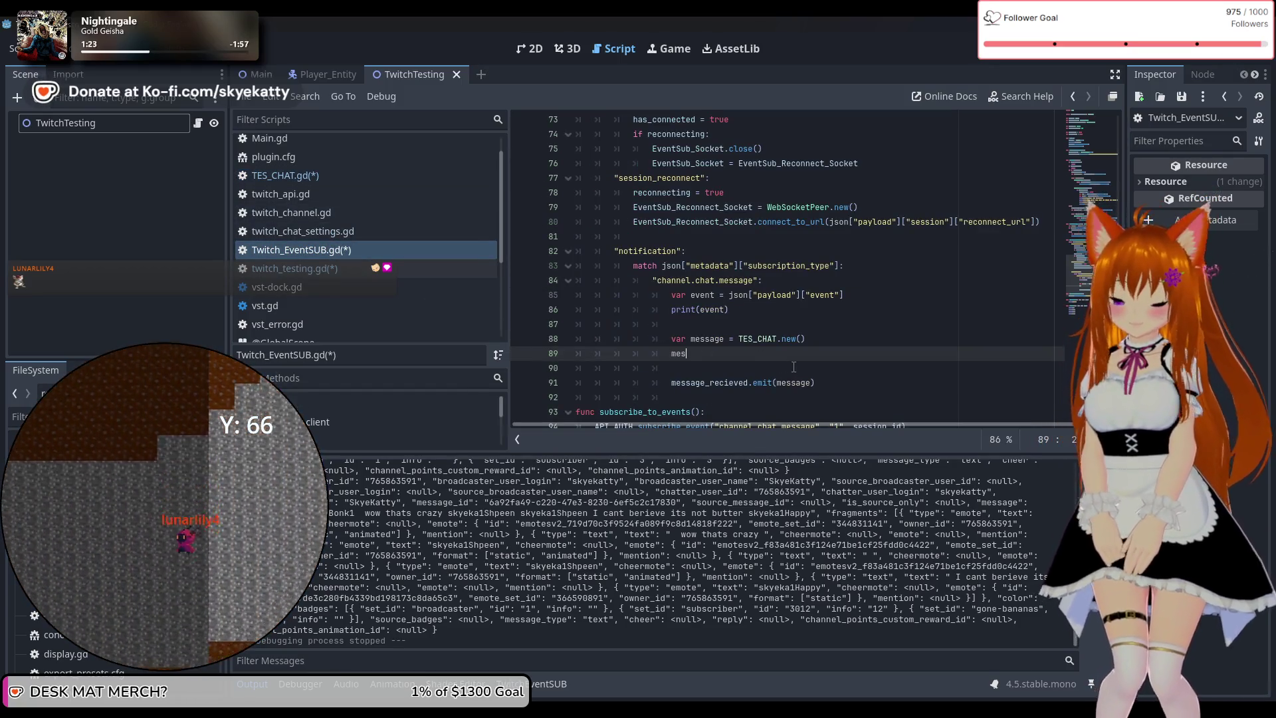
Start line 89 with message. and save all modified scripts
{"action": "type", "text": "sage.pa"}
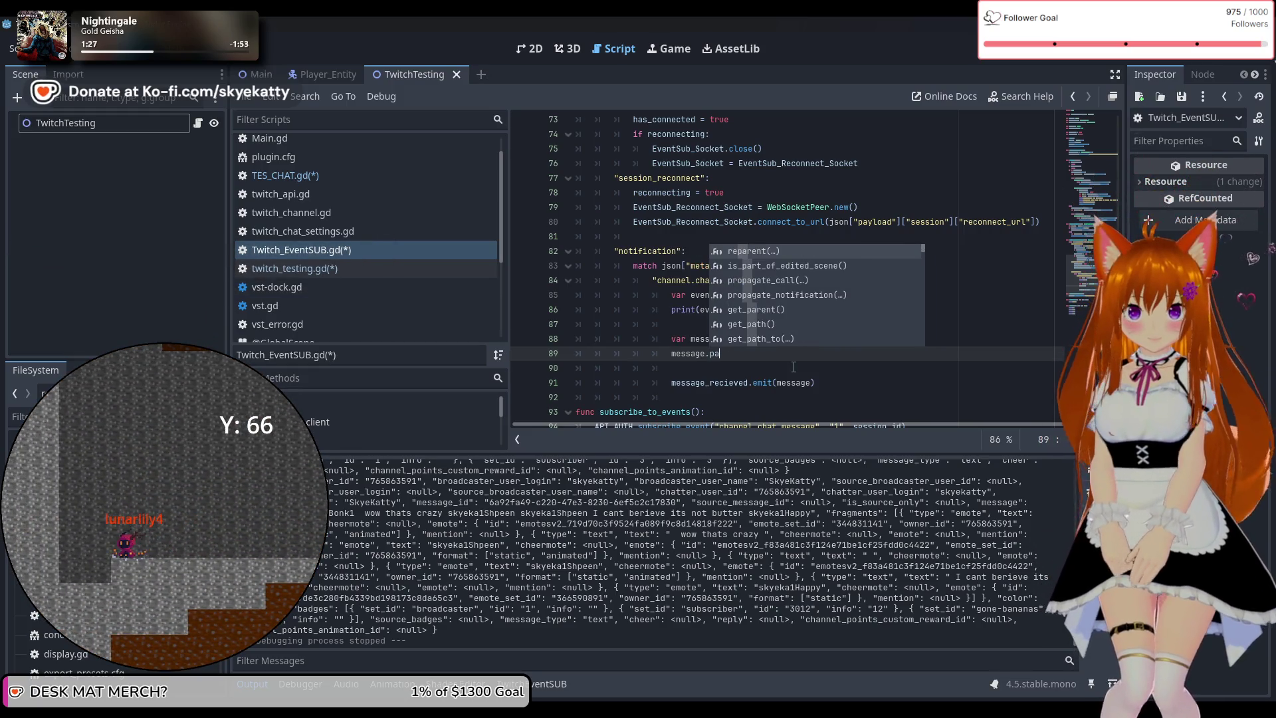
{"action": "left_click", "coordinate": [345, 182]}
{"action": "key", "text": "ctrl+s"}
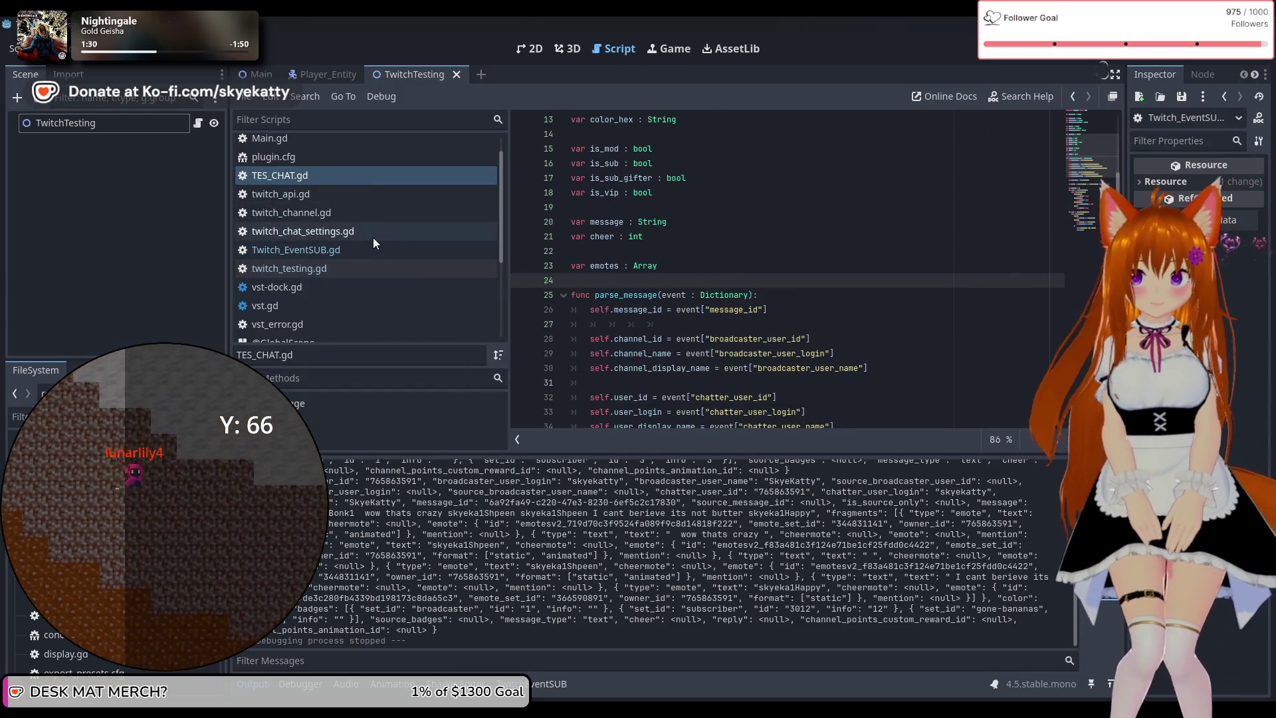
{"action": "left_click", "coordinate": [370, 247]}
{"action": "left_click", "coordinate": [407, 233]}
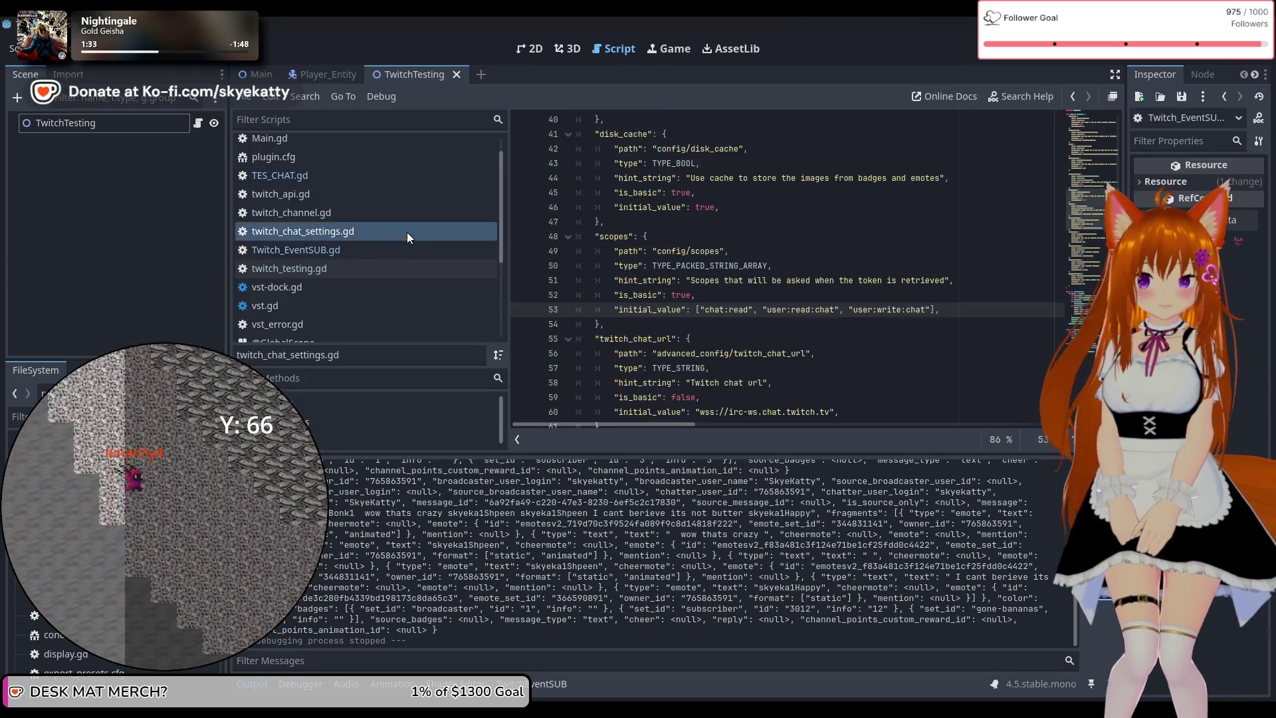
{"action": "left_click", "coordinate": [402, 251]}
Complete line 89 as message.parse_message(event) and save Twitch_EventSUB.gd
{"action": "left_click", "coordinate": [631, 319]}
{"action": "left_click", "coordinate": [758, 354]}
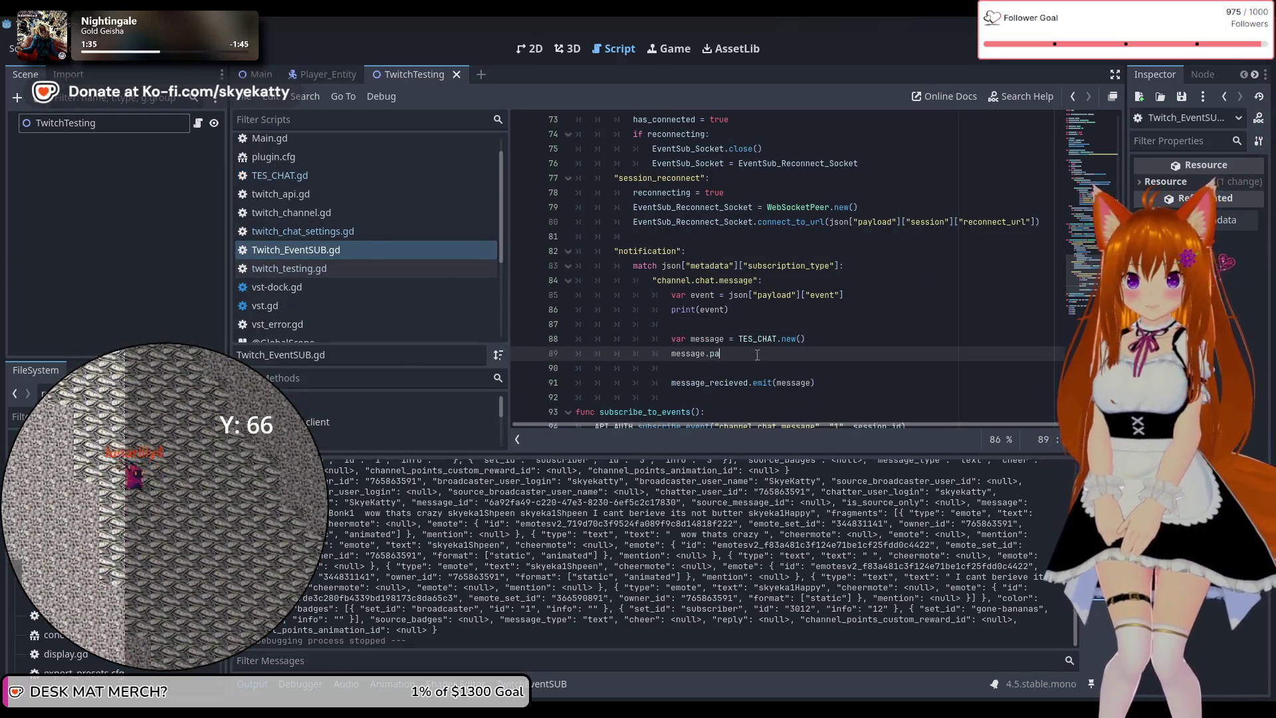
{"action": "type", "text": "s"}
{"action": "key", "text": "Return"}
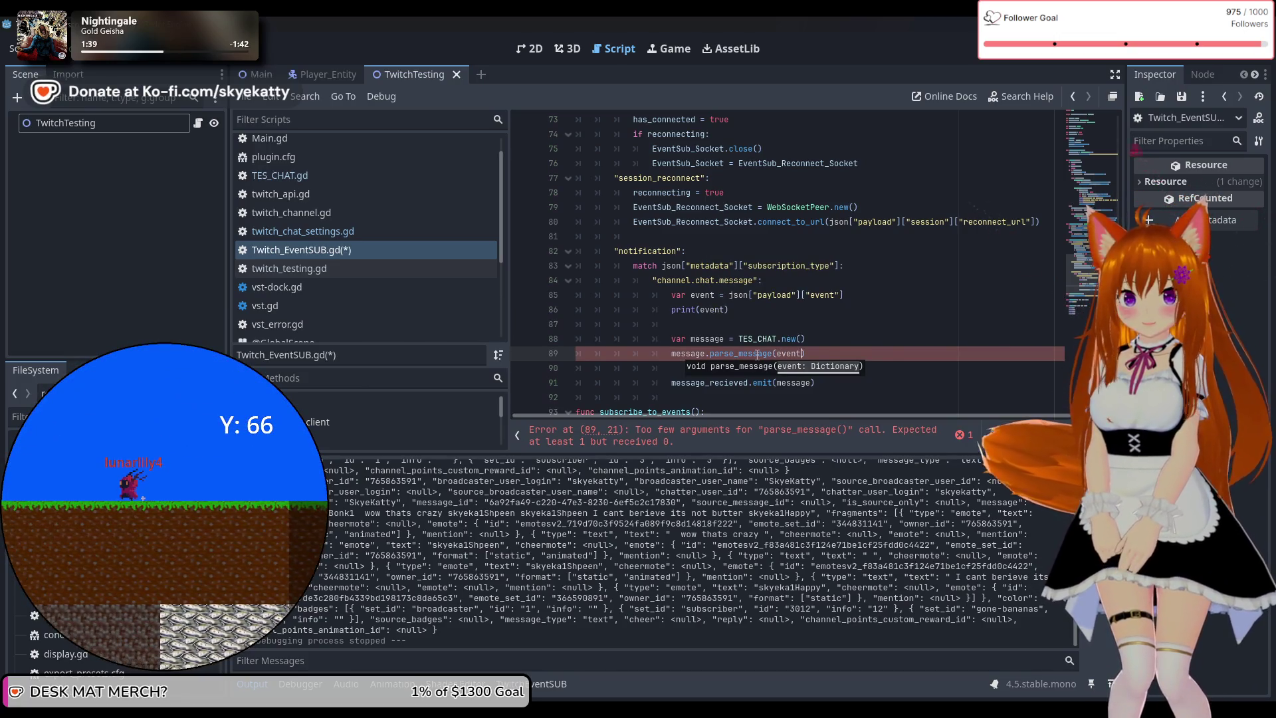
{"action": "scroll", "coordinate": [845, 292], "scroll_direction": "down", "scroll_amount": 2}
{"action": "left_click", "coordinate": [846, 275]}
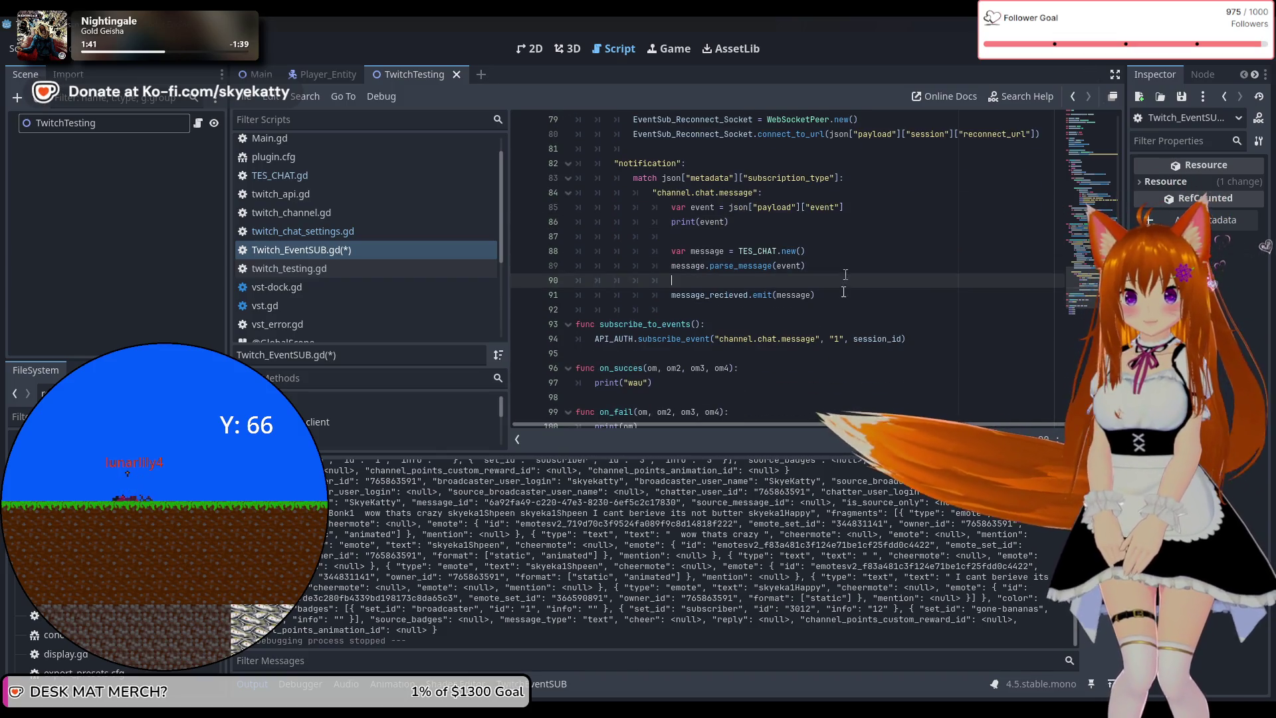
{"action": "scroll", "coordinate": [841, 292], "scroll_direction": "up", "scroll_amount": 2}
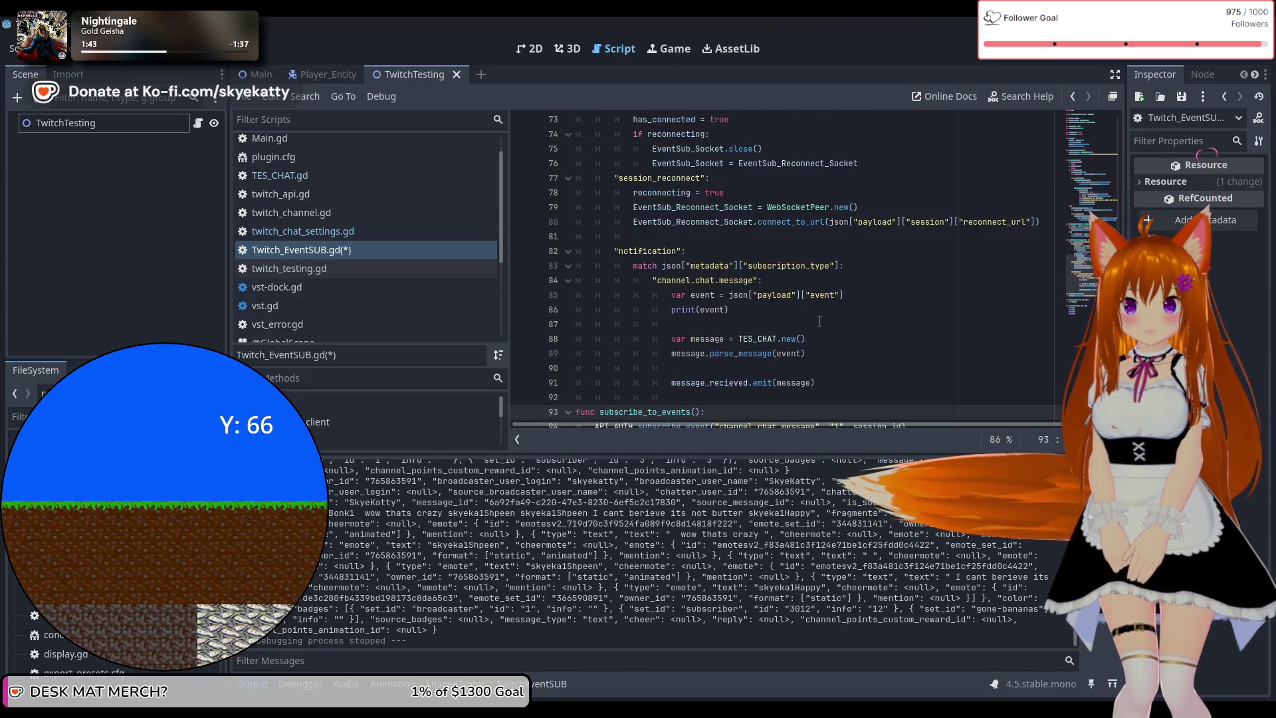
{"action": "scroll", "coordinate": [819, 321], "scroll_direction": "down", "scroll_amount": 2}
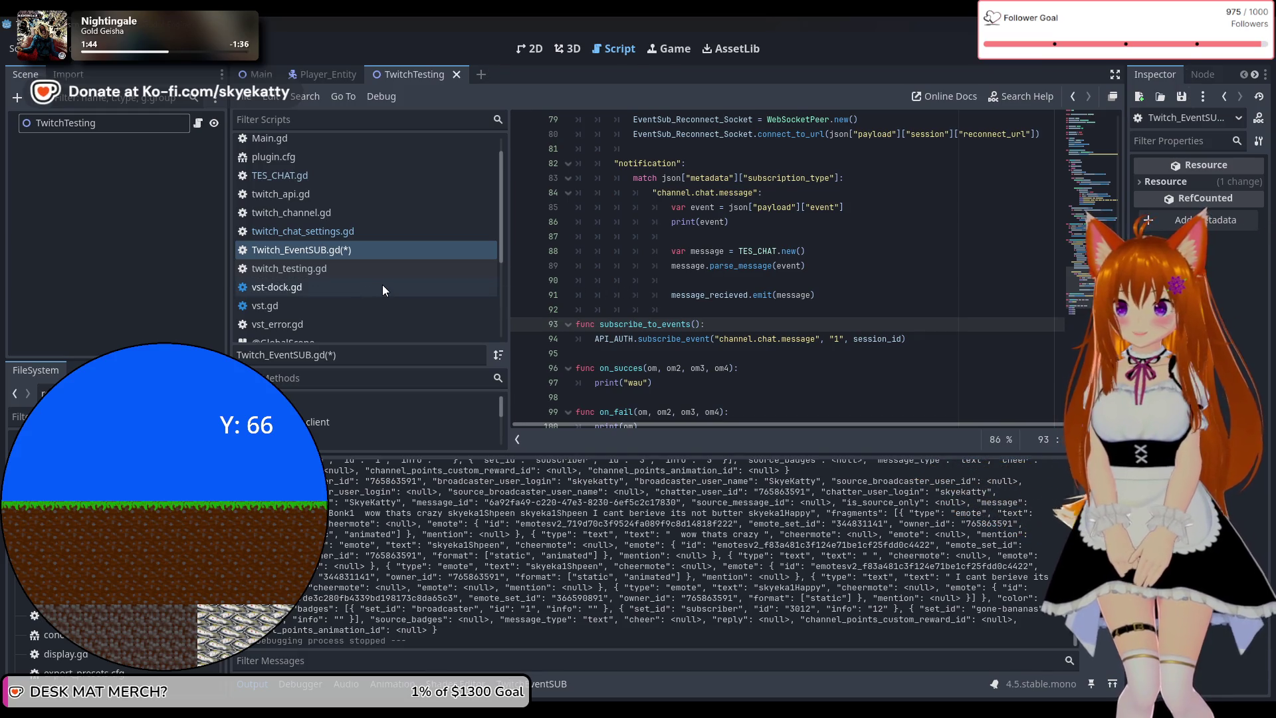
{"action": "left_click", "coordinate": [812, 285]}
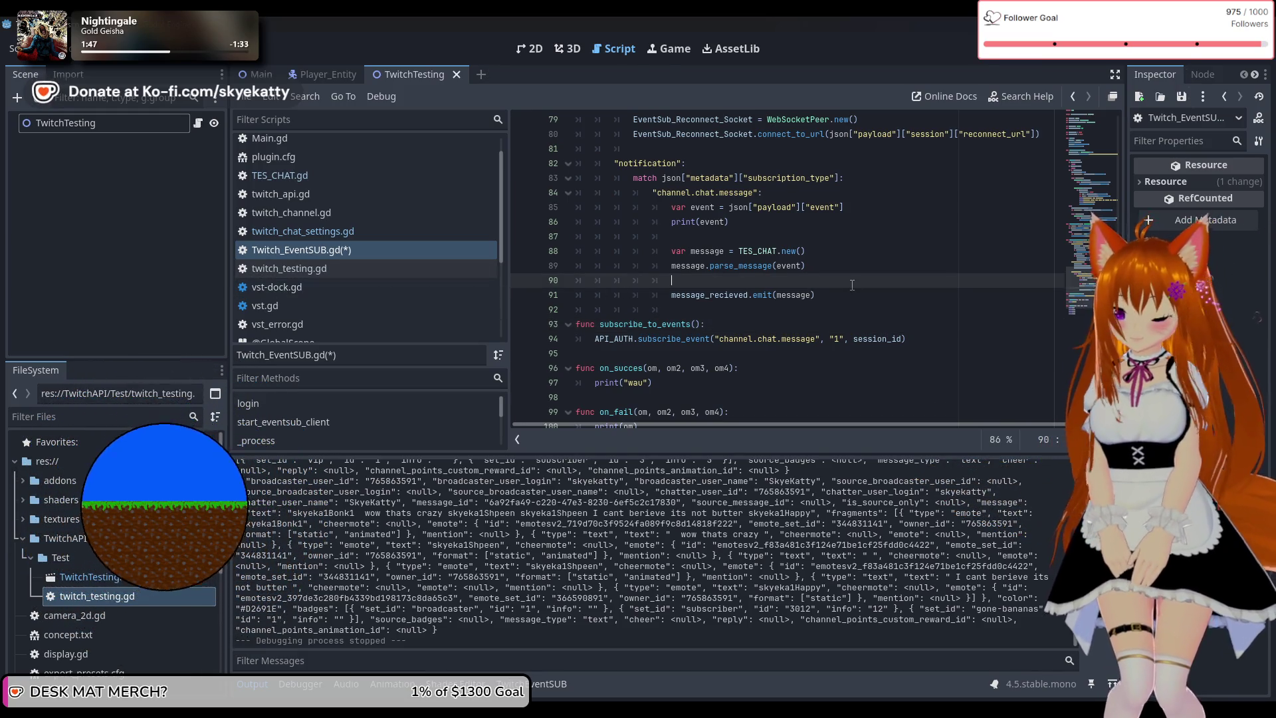
{"action": "key", "text": "ctrl+s"}
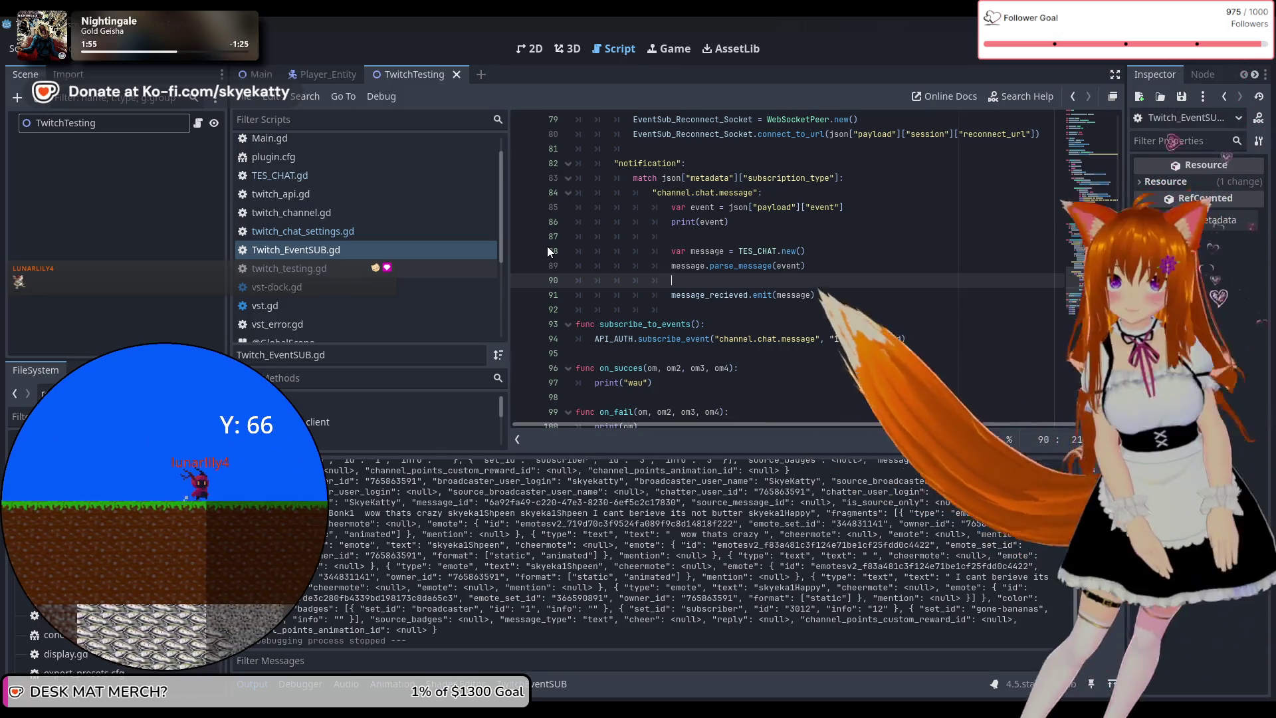
Scroll through Twitch_EventSUB.gd and the Output log to review the saved chat handler
{"action": "scroll", "coordinate": [741, 238], "scroll_direction": "down", "scroll_amount": 1}
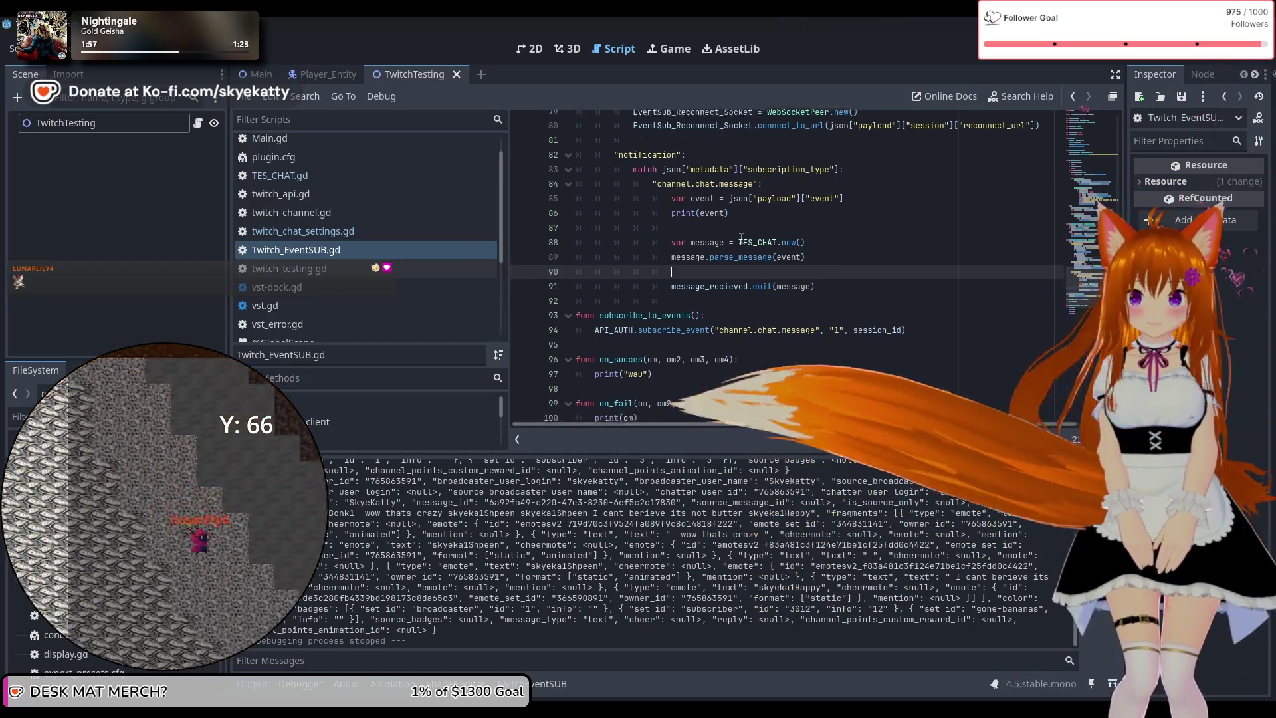
{"action": "scroll", "coordinate": [731, 246], "scroll_direction": "up", "scroll_amount": 3}
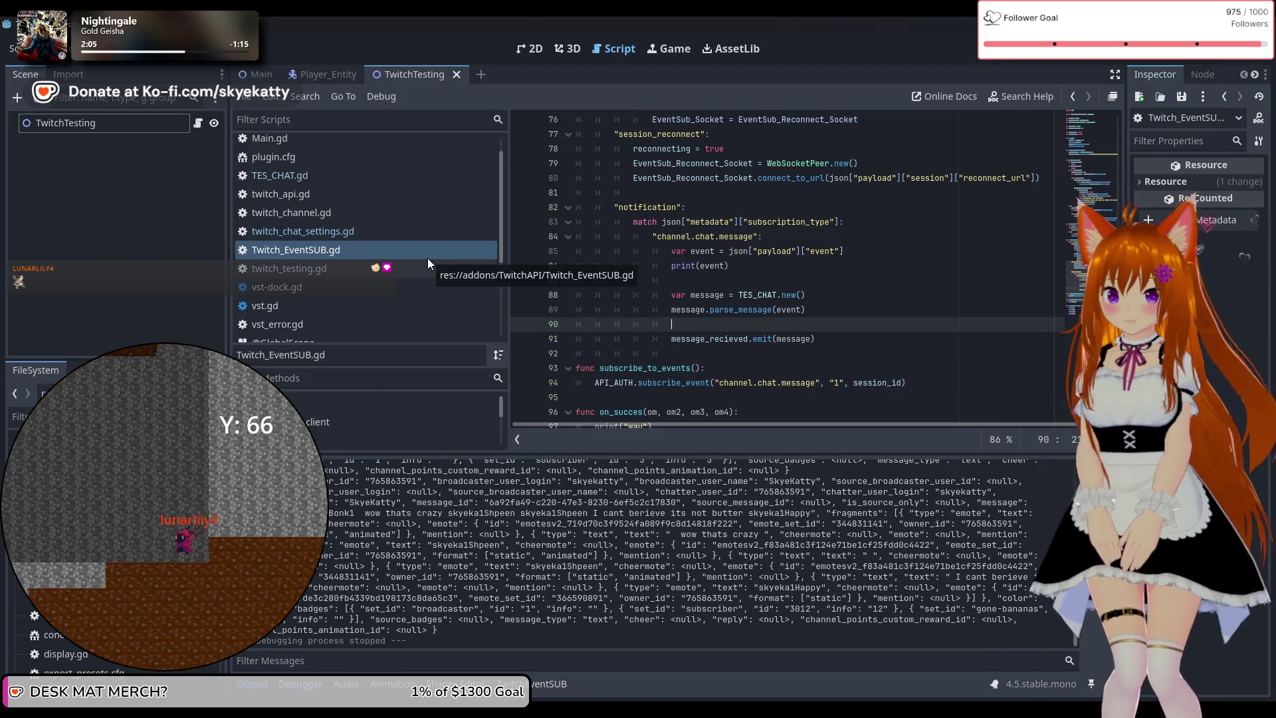
{"action": "scroll", "coordinate": [676, 243], "scroll_direction": "up", "scroll_amount": 8}
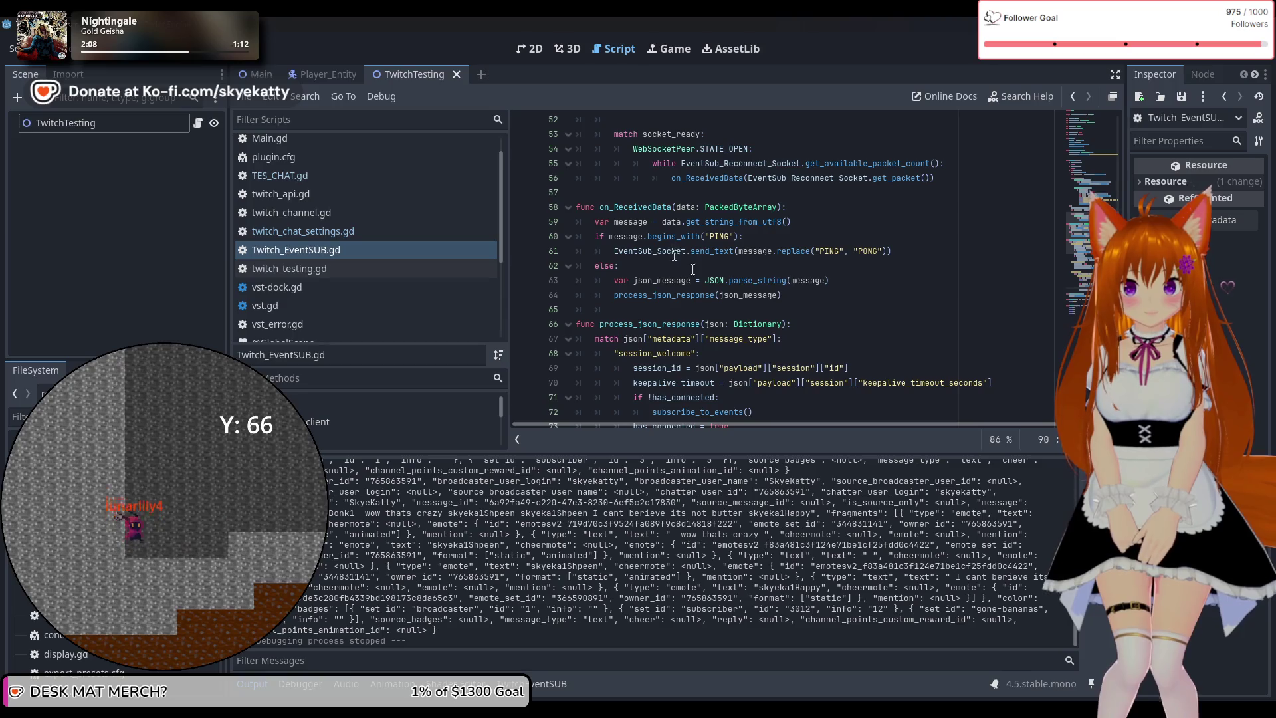
{"action": "scroll", "coordinate": [801, 278], "scroll_direction": "up", "scroll_amount": 3}
{"action": "scroll", "coordinate": [800, 278], "scroll_direction": "up", "scroll_amount": 3}
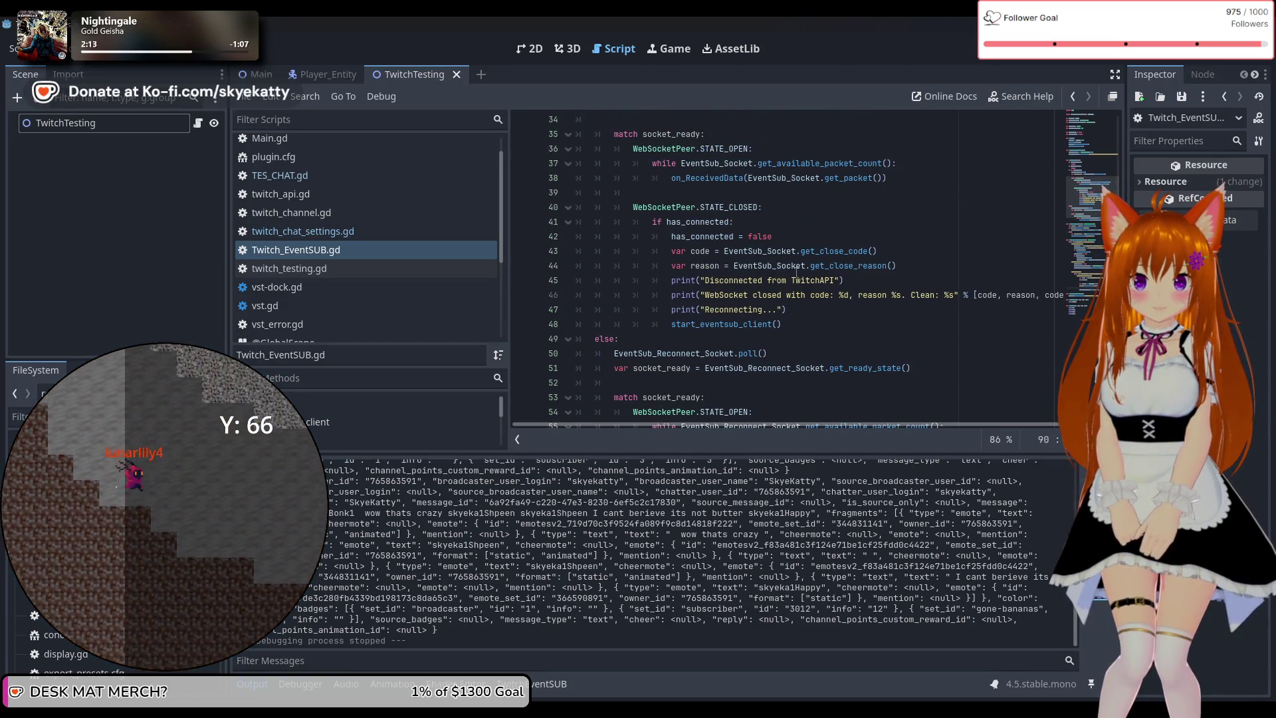
{"action": "scroll", "coordinate": [796, 272], "scroll_direction": "up", "scroll_amount": 4}
{"action": "scroll", "coordinate": [573, 509], "scroll_direction": "up", "scroll_amount": 3}
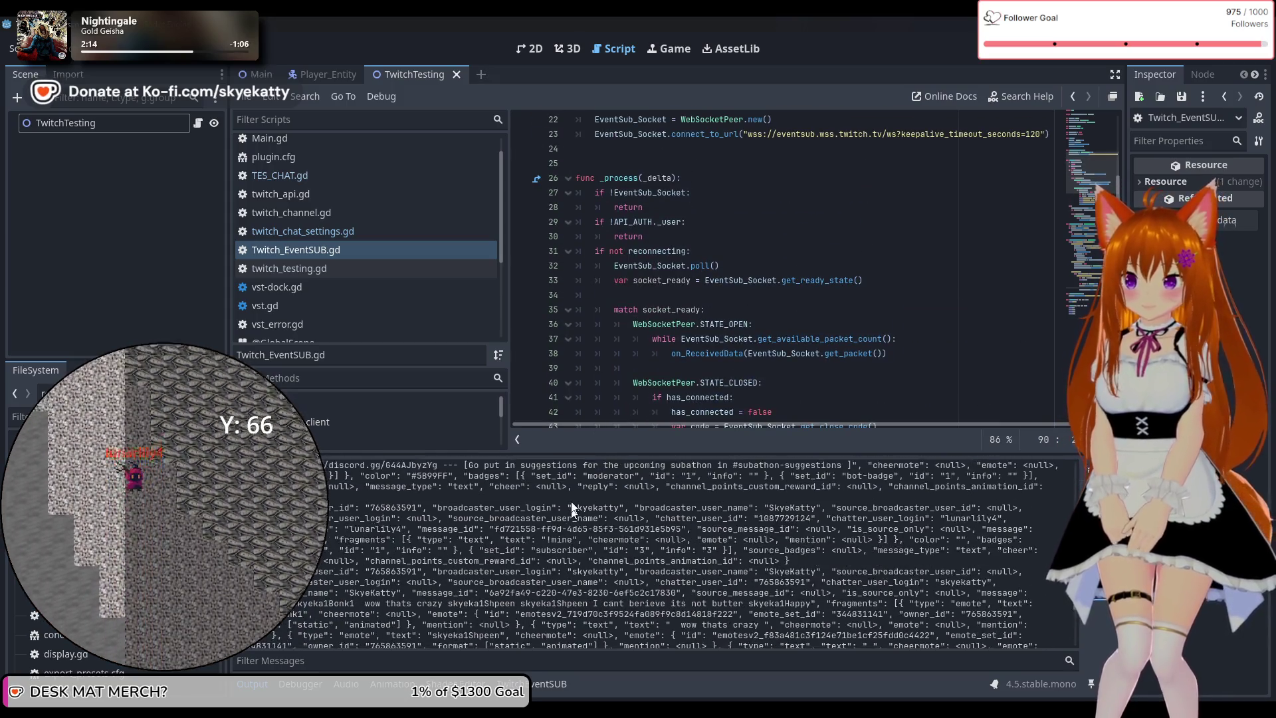
{"action": "scroll", "coordinate": [571, 505], "scroll_direction": "up", "scroll_amount": 5}
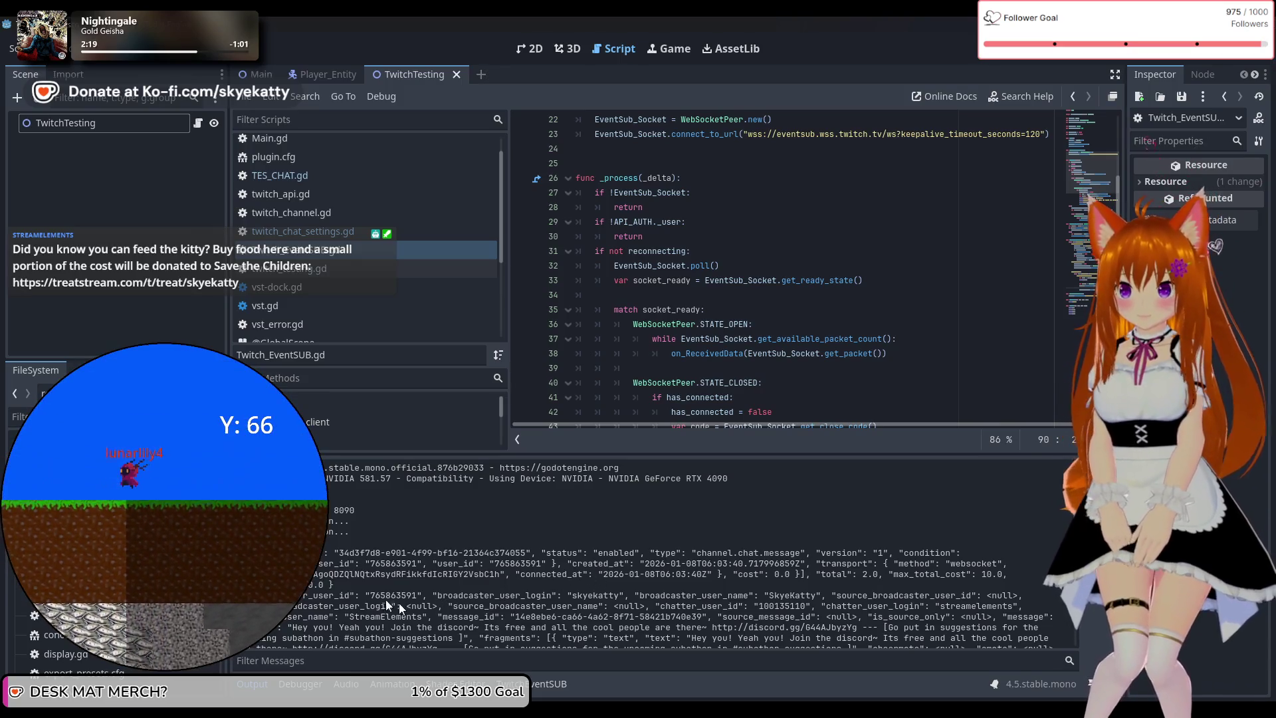
In twitch_api.gd, delete the response print on line 112 after request.queue_free()
{"action": "left_click", "coordinate": [347, 215]}
{"action": "left_click", "coordinate": [348, 193]}
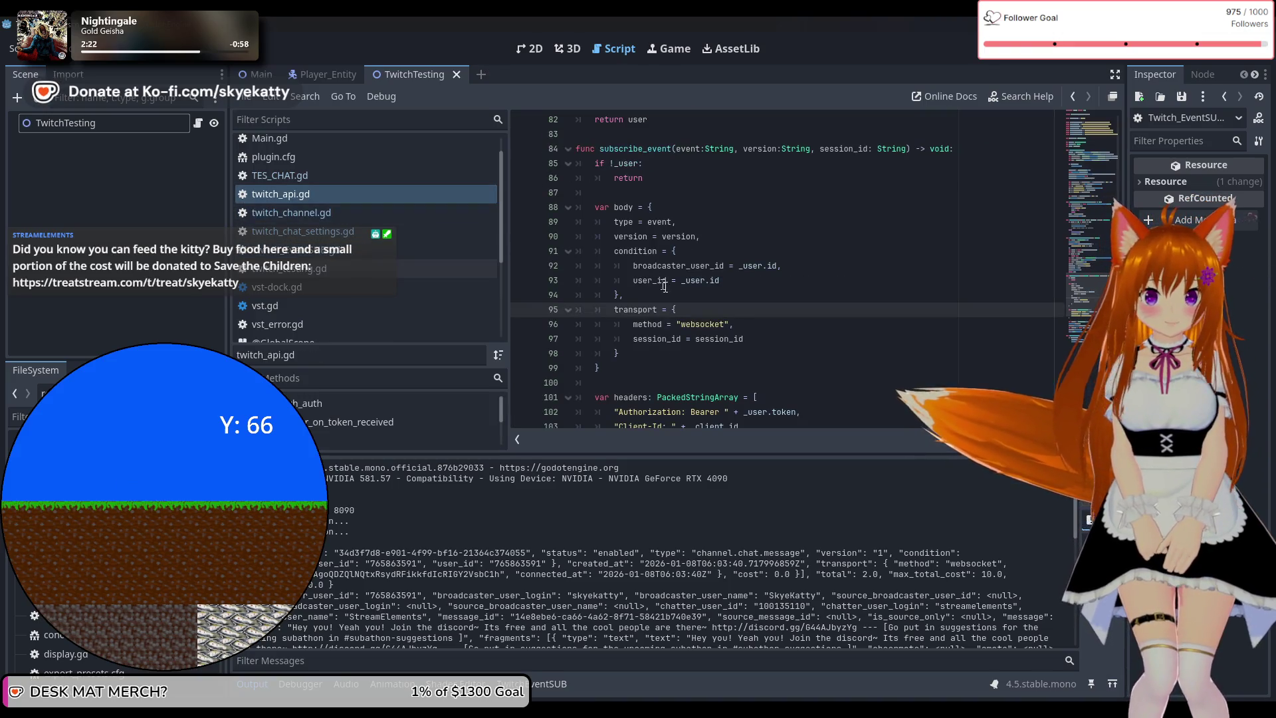
{"action": "scroll", "coordinate": [708, 312], "scroll_direction": "down", "scroll_amount": 4}
{"action": "mouse_move", "coordinate": [707, 312]}
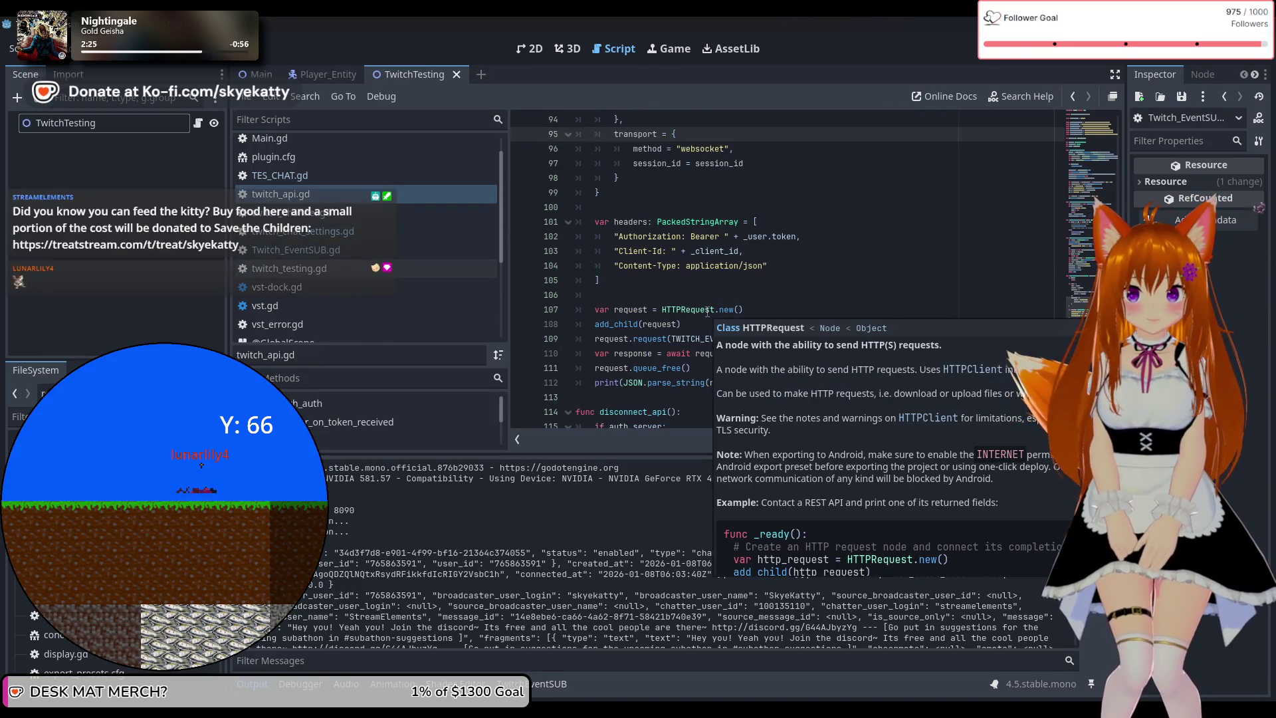
{"action": "scroll", "coordinate": [708, 312], "scroll_direction": "down", "scroll_amount": 2}
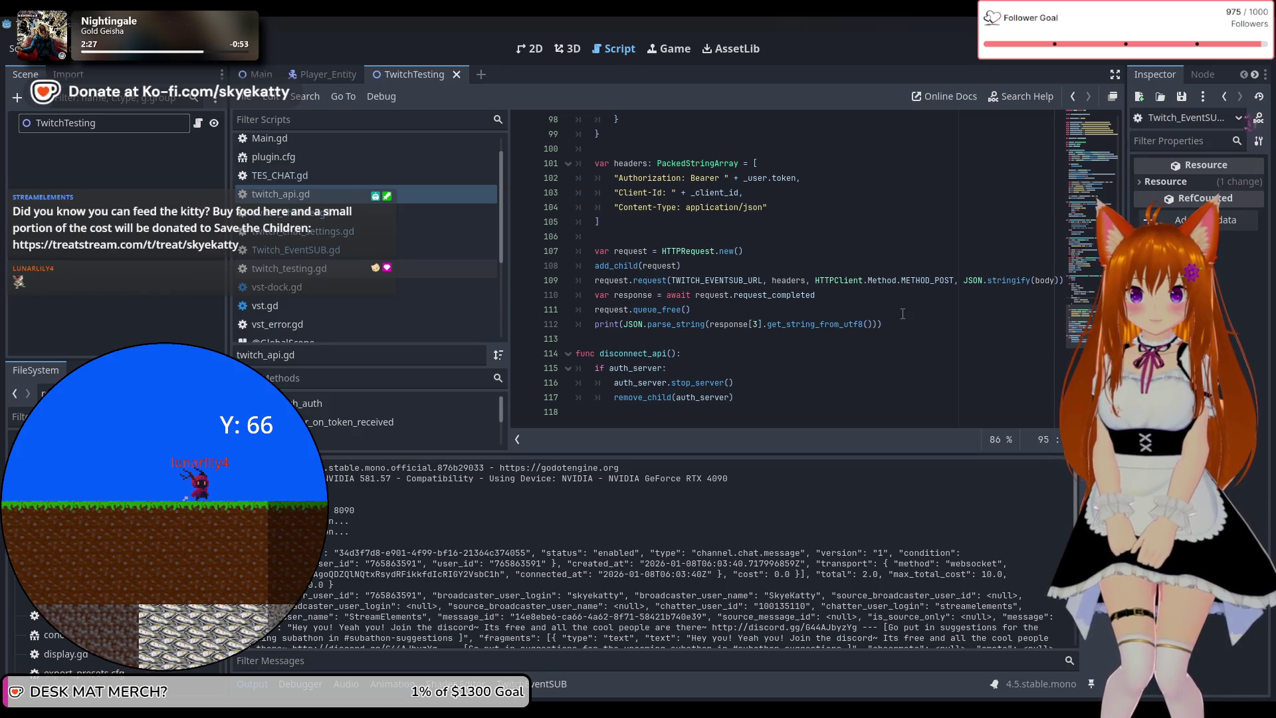
{"action": "left_click_drag", "start_coordinate": [901, 325], "coordinate": [562, 328]}
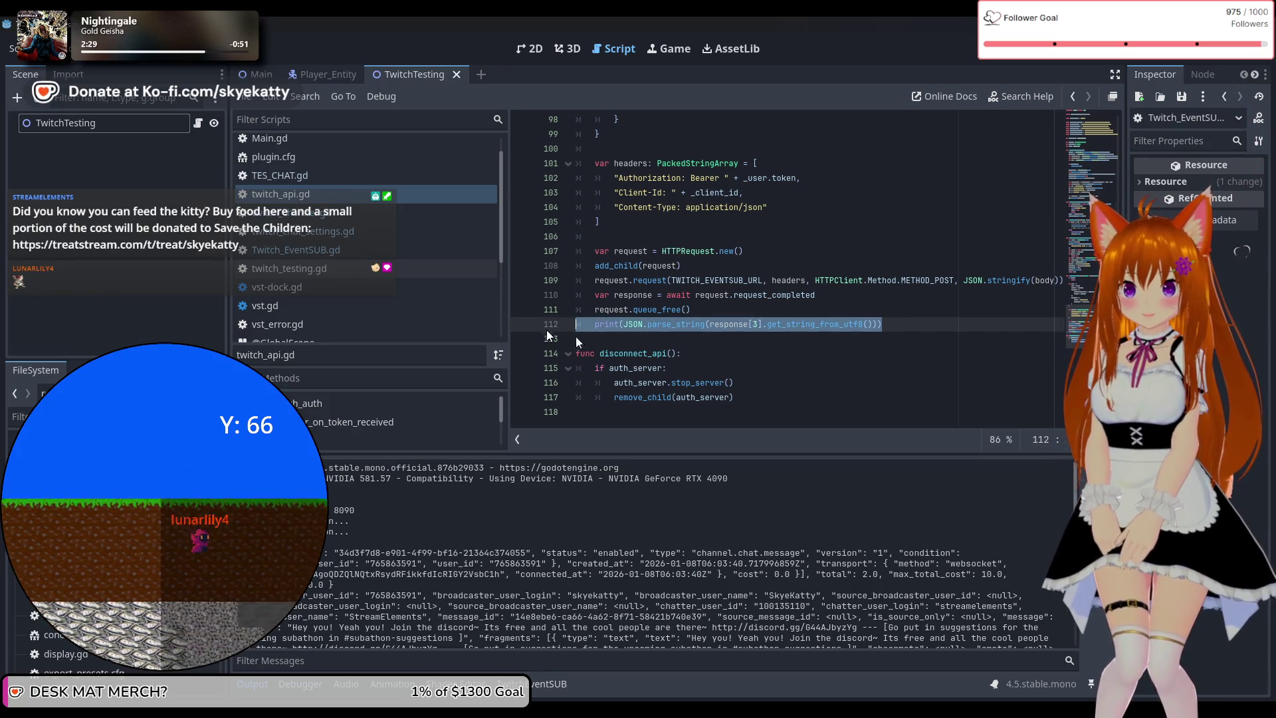
{"action": "key", "text": "BackSpace"}
{"action": "key", "text": "BackSpace"}
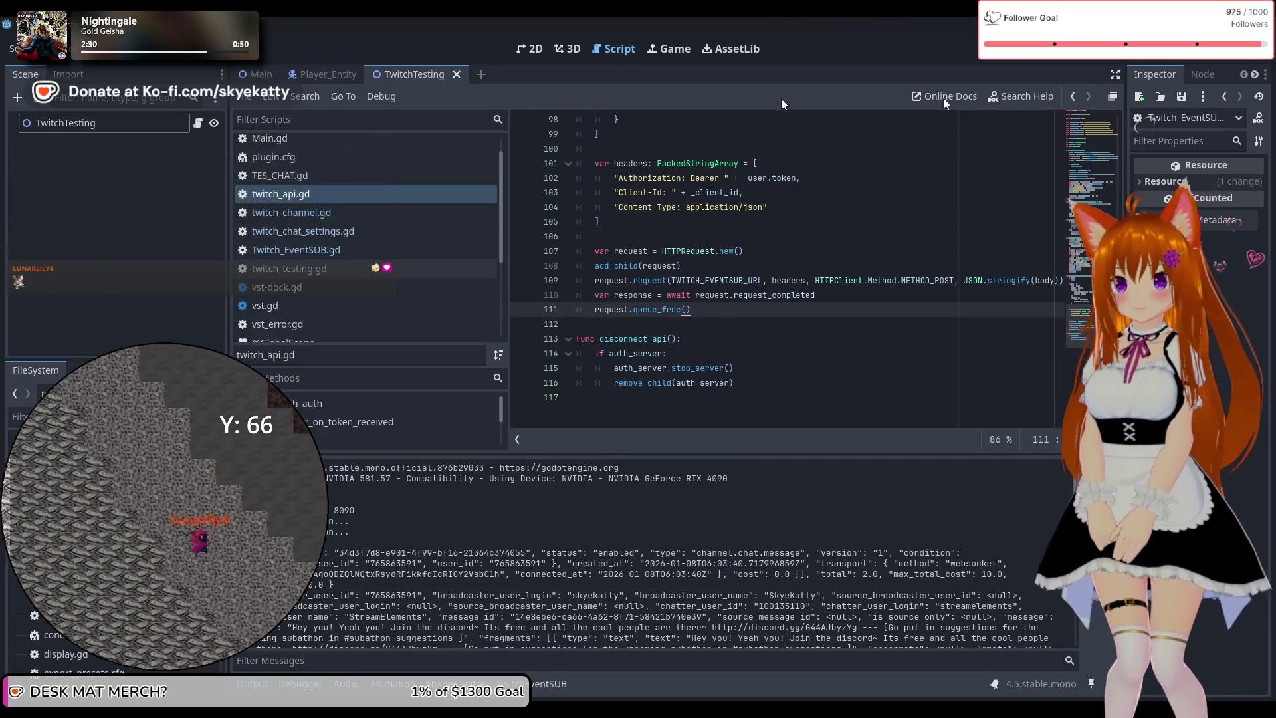
Run the project and return to the editor, where the debugger halts at TES_CHAT.gd line 52
{"action": "left_click", "coordinate": [1091, 49]}
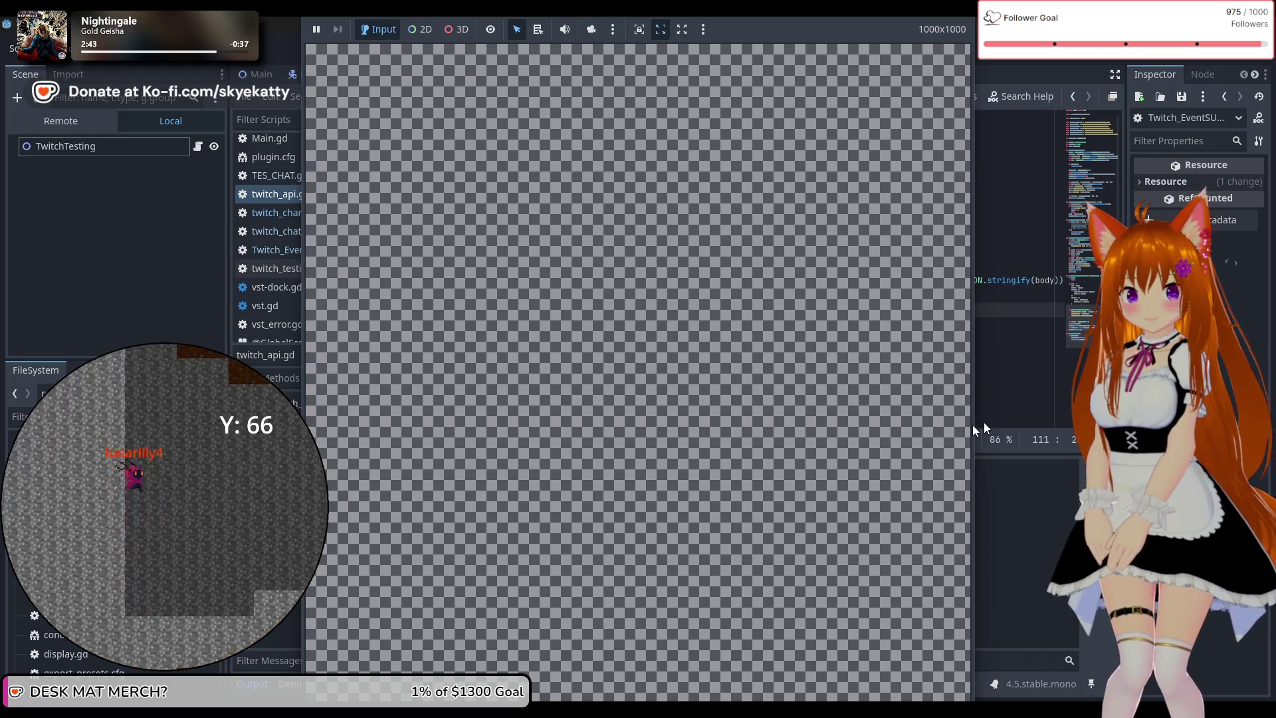
{"action": "left_click", "coordinate": [1006, 504]}
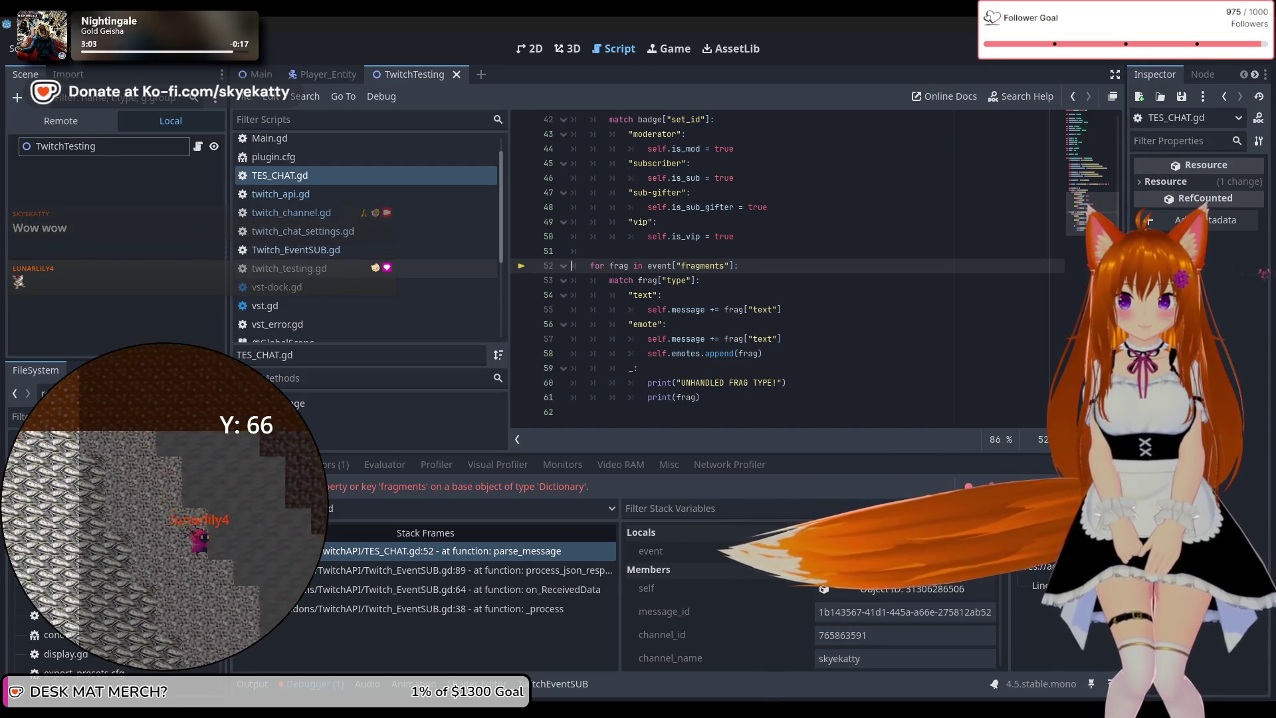
Expand the event dictionary in Stack Variables and browse its first page of entries
{"action": "scroll", "coordinate": [595, 295], "scroll_direction": "up", "scroll_amount": 1}
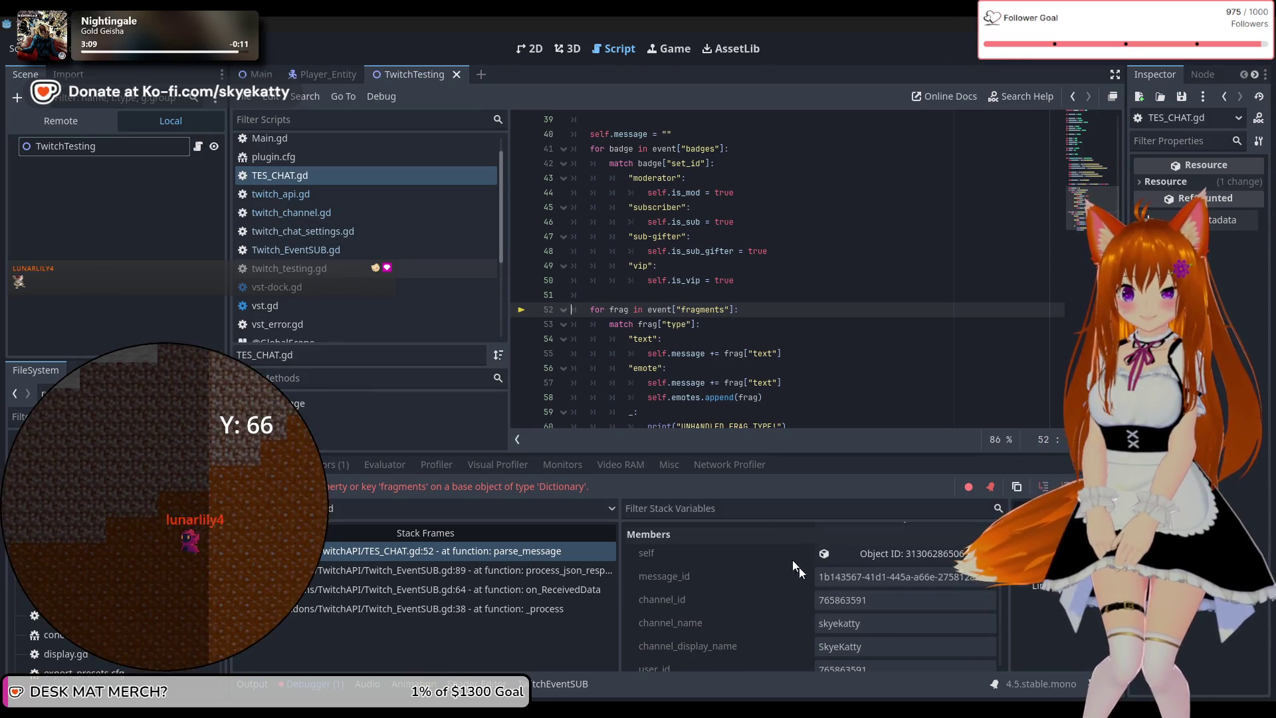
{"action": "left_click", "coordinate": [855, 556]}
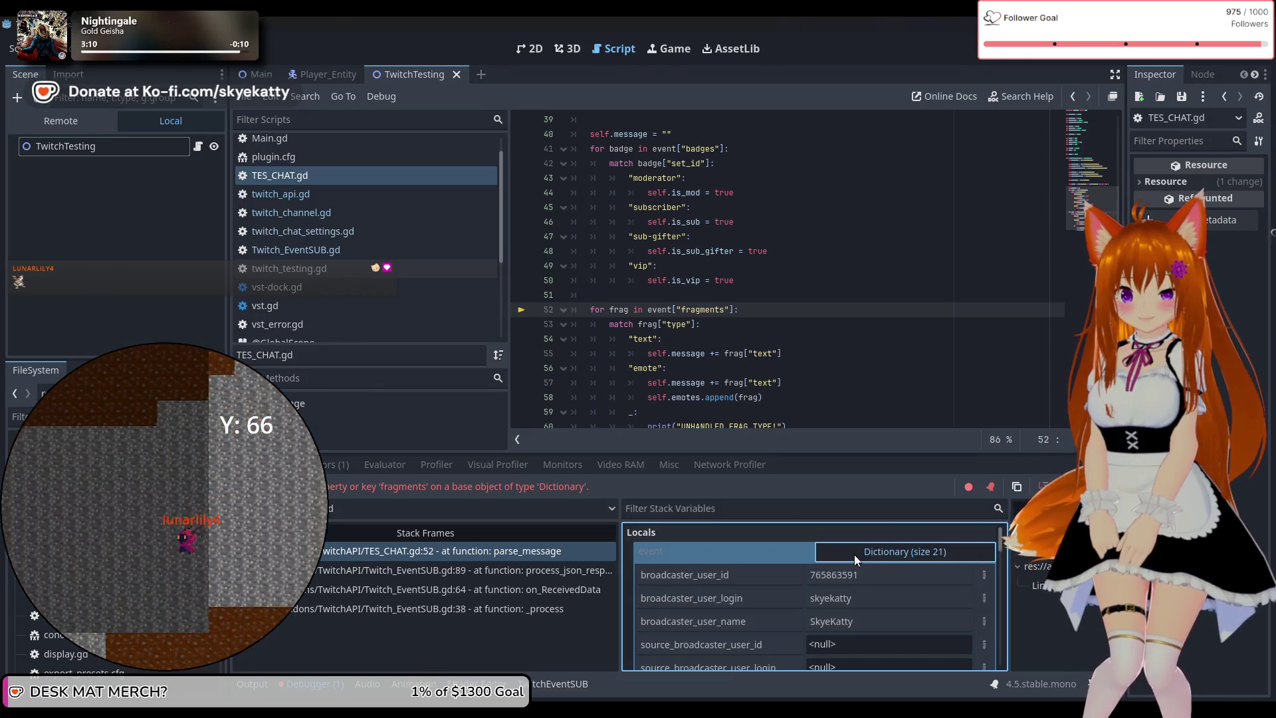
{"action": "scroll", "coordinate": [736, 589], "scroll_direction": "down", "scroll_amount": 5}
{"action": "scroll", "coordinate": [737, 589], "scroll_direction": "down", "scroll_amount": 3}
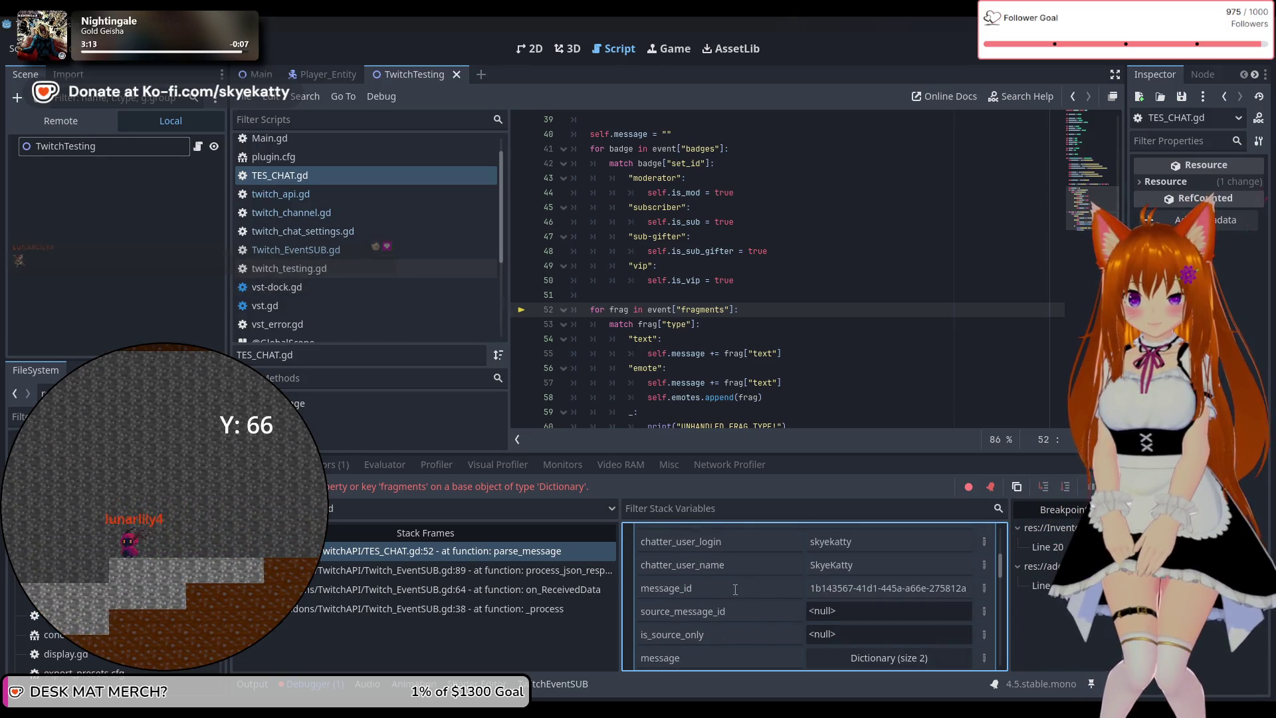
{"action": "scroll", "coordinate": [734, 589], "scroll_direction": "down", "scroll_amount": 4}
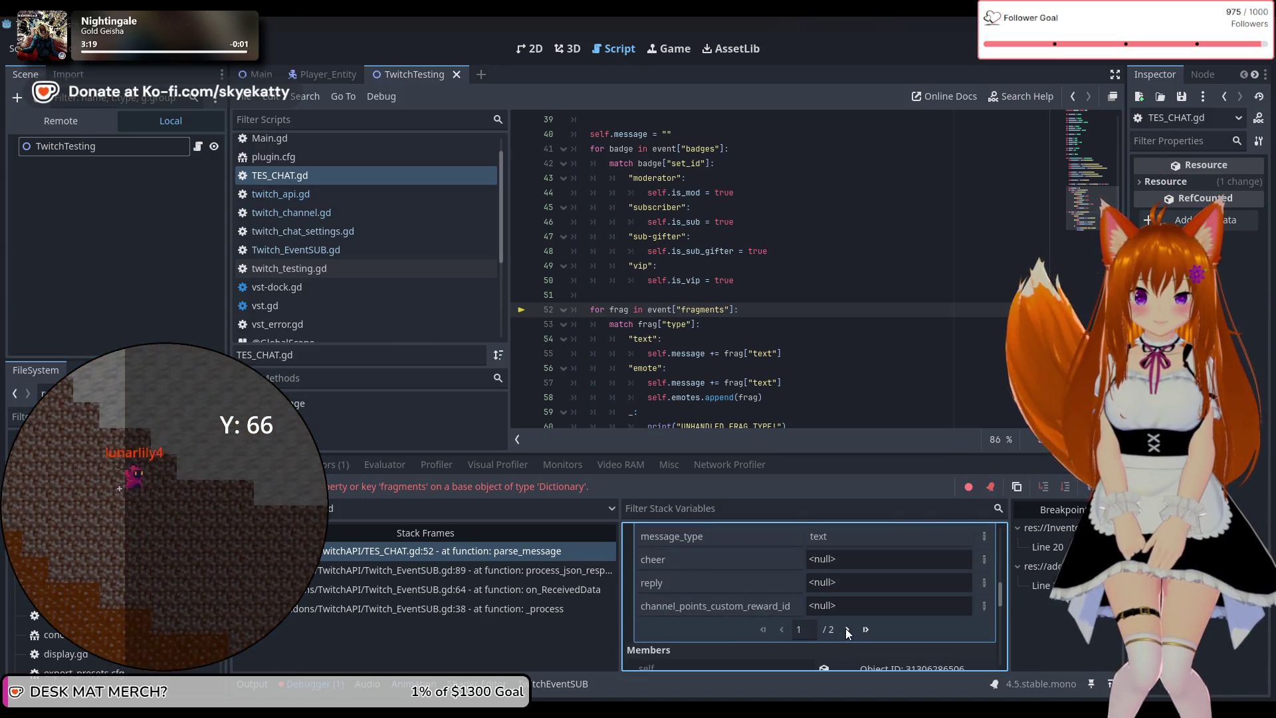
{"action": "scroll", "coordinate": [754, 603], "scroll_direction": "up", "scroll_amount": 3}
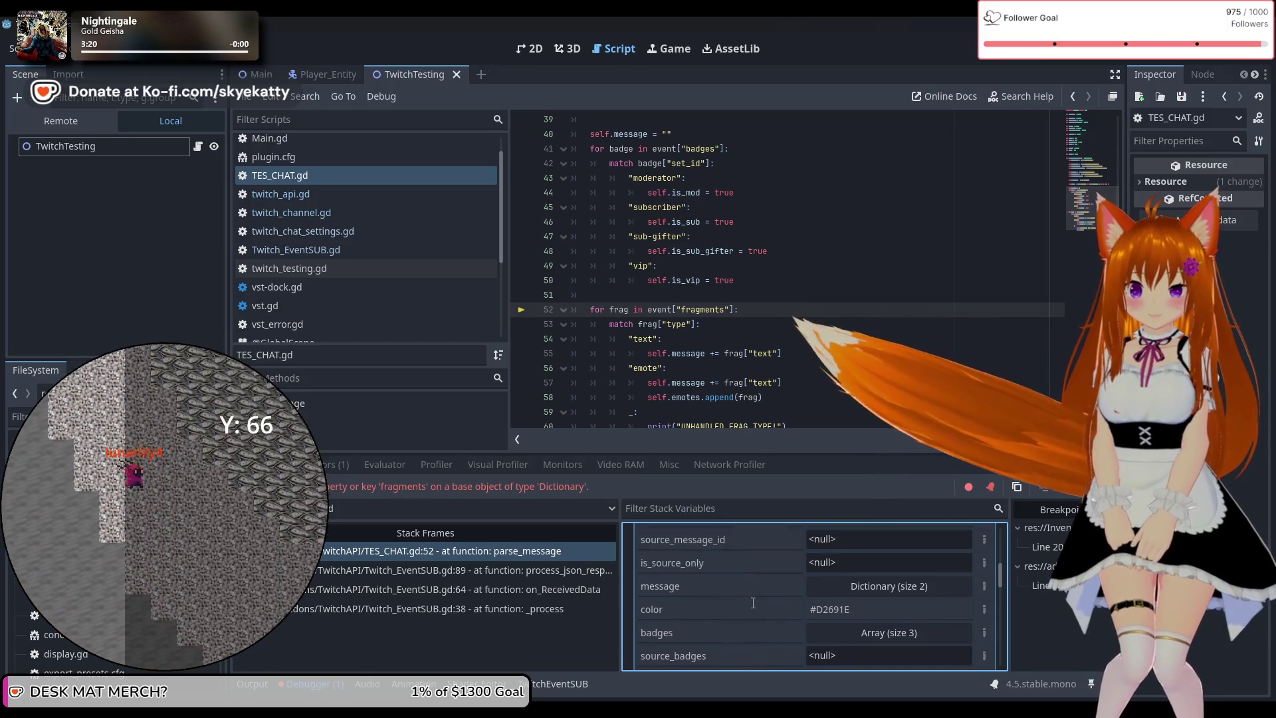
{"action": "scroll", "coordinate": [753, 603], "scroll_direction": "up", "scroll_amount": 3}
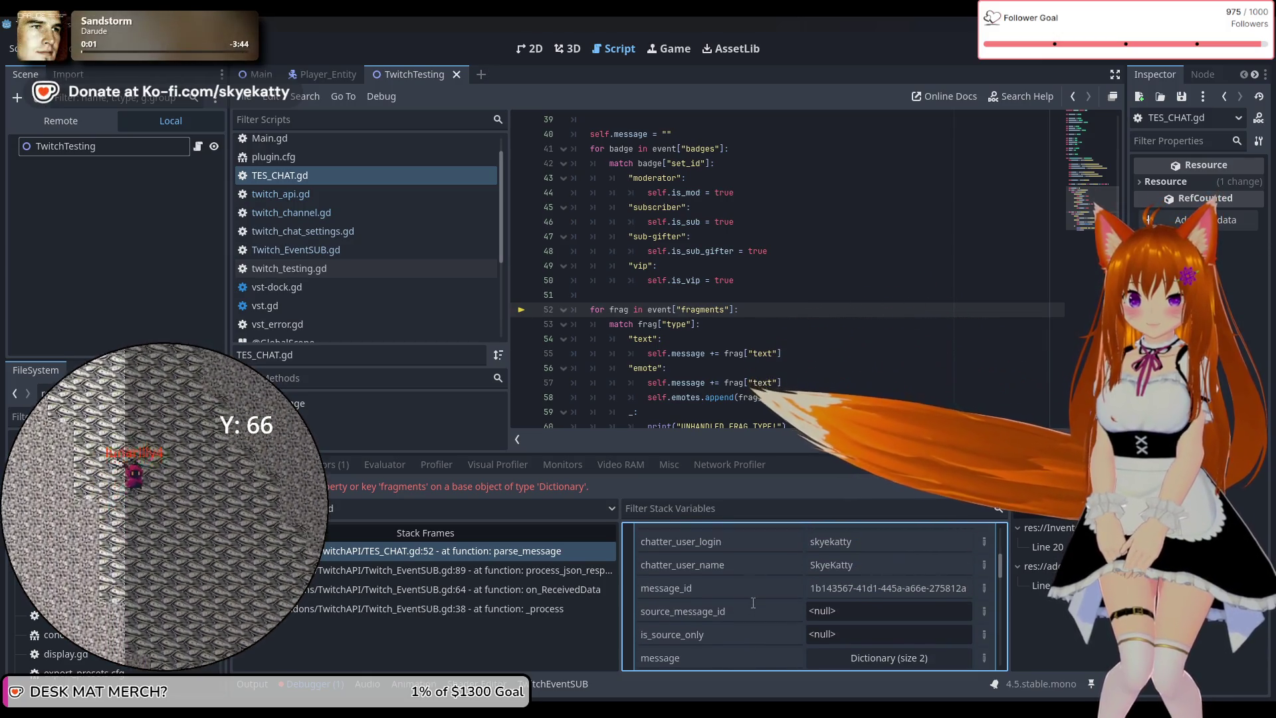
{"action": "scroll", "coordinate": [753, 603], "scroll_direction": "up", "scroll_amount": 3}
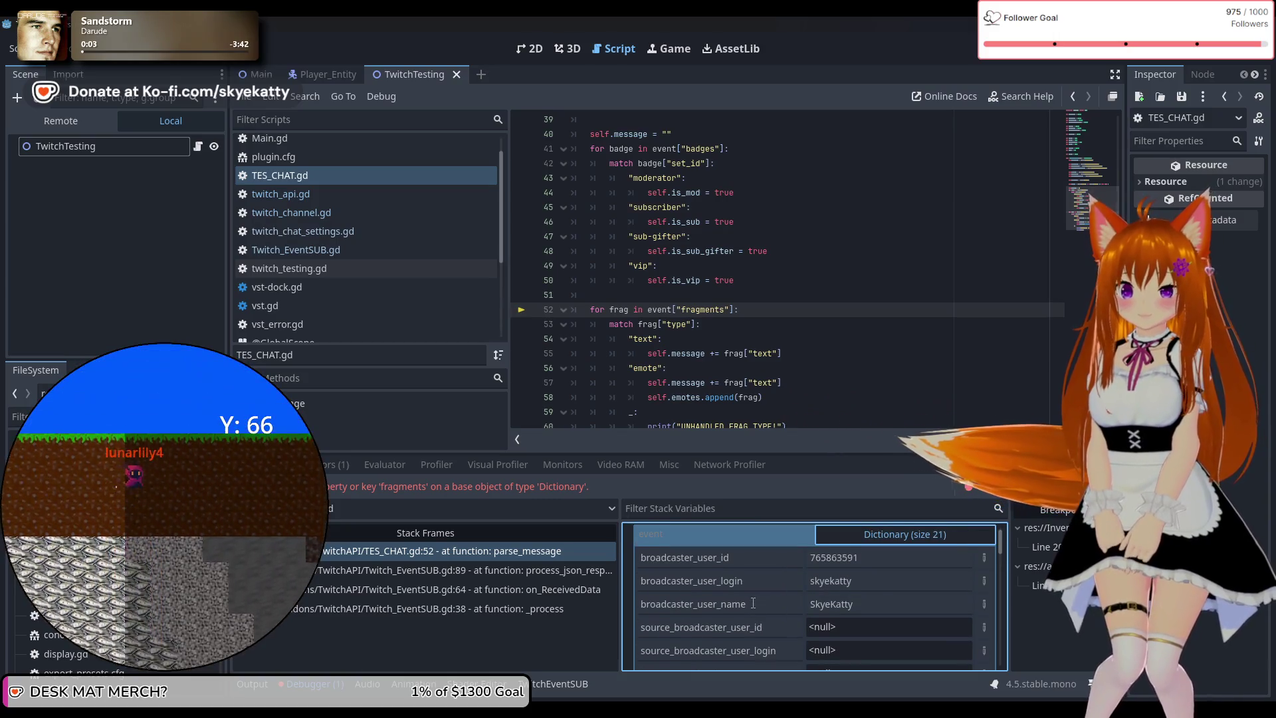
{"action": "scroll", "coordinate": [753, 603], "scroll_direction": "down", "scroll_amount": 10}
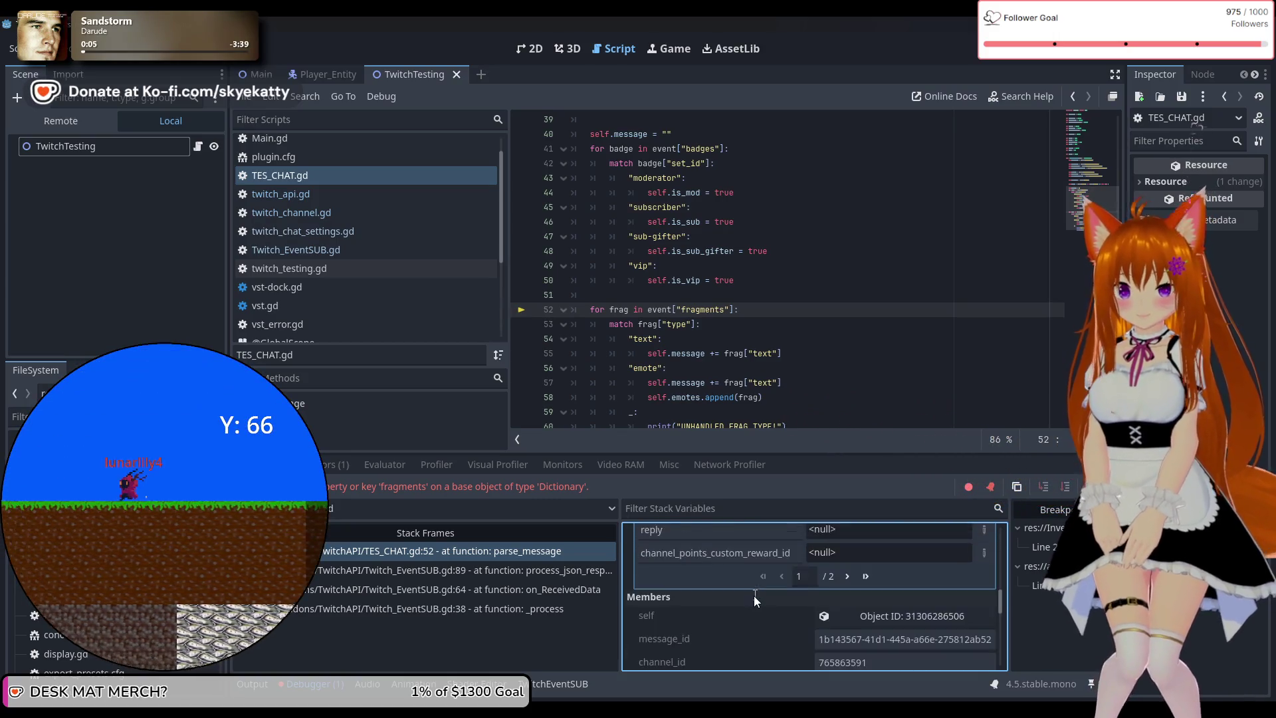
{"action": "scroll", "coordinate": [755, 599], "scroll_direction": "down", "scroll_amount": 6}
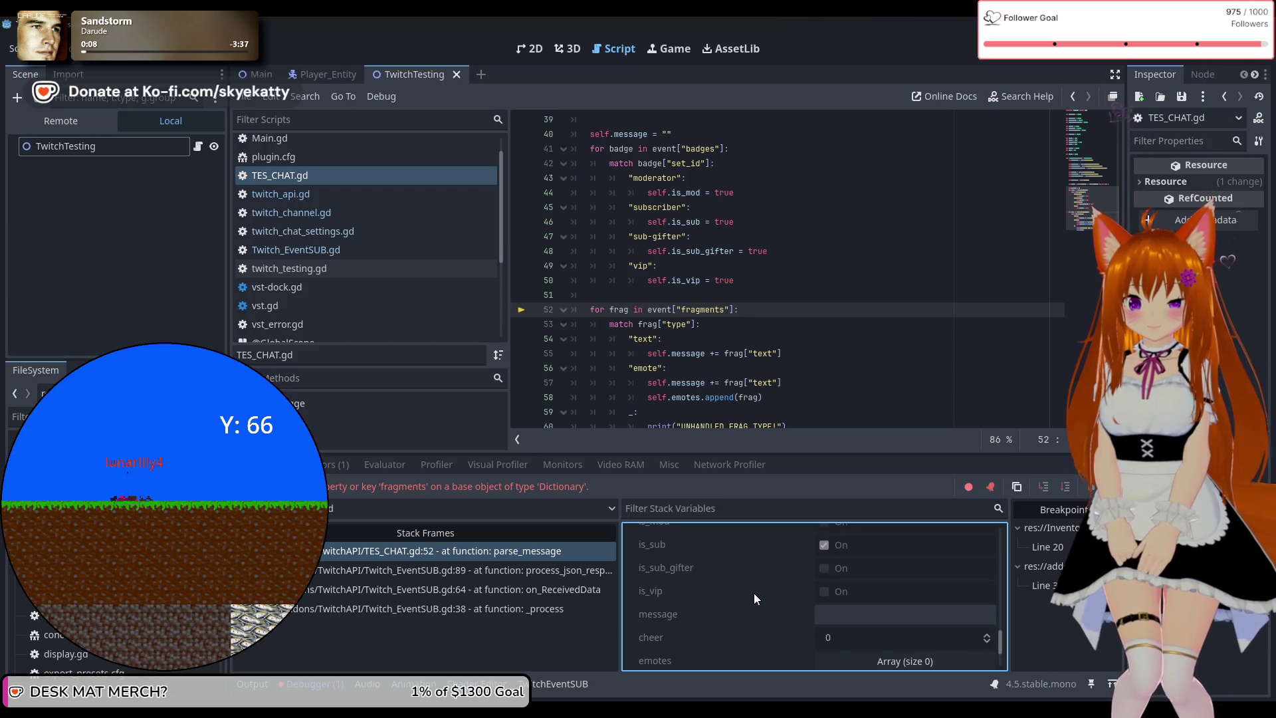
{"action": "scroll", "coordinate": [754, 593], "scroll_direction": "up", "scroll_amount": 5}
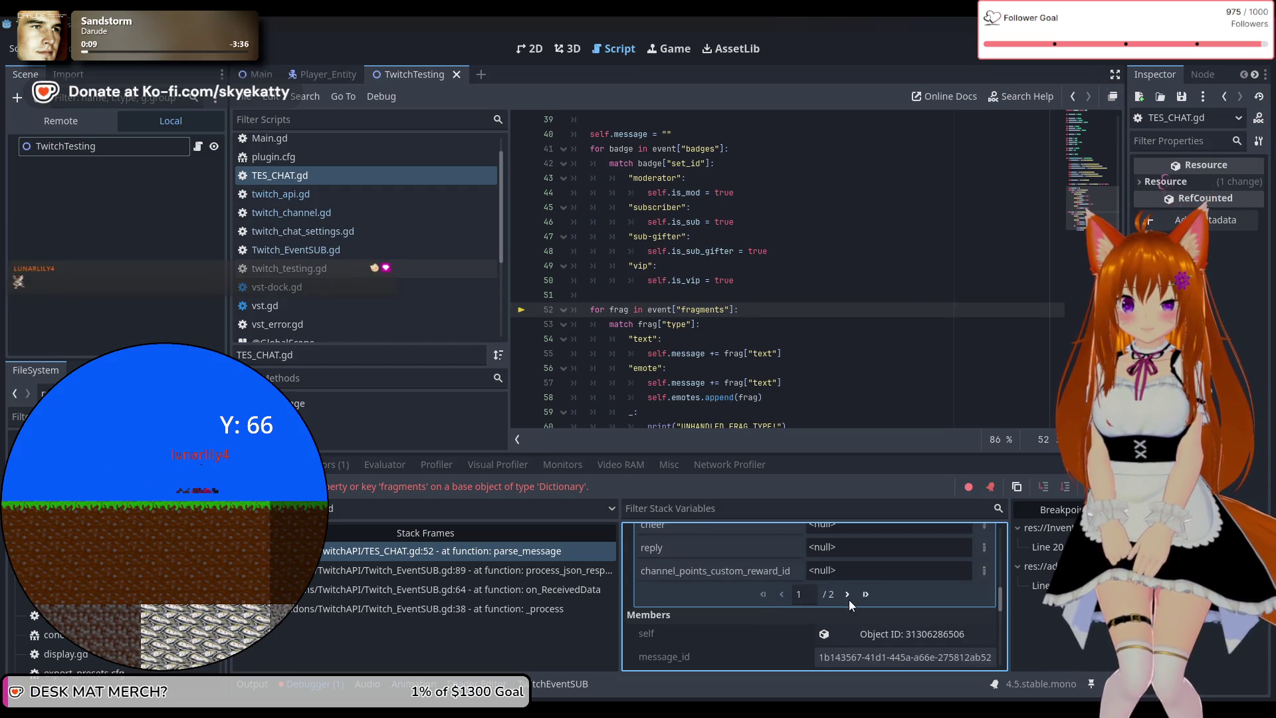
Browse the second page of the event dictionary's entries
{"action": "left_click", "coordinate": [847, 595]}
{"action": "scroll", "coordinate": [747, 593], "scroll_direction": "down", "scroll_amount": 3}
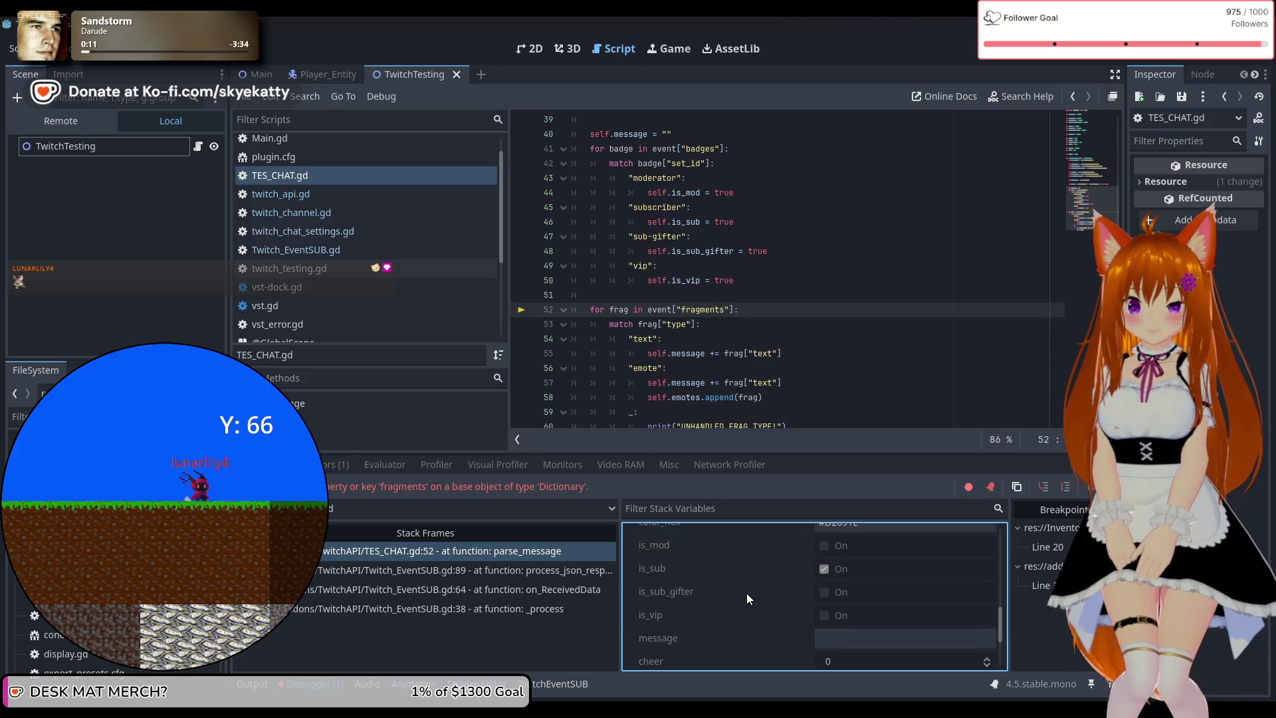
{"action": "scroll", "coordinate": [750, 593], "scroll_direction": "up", "scroll_amount": 6}
{"action": "scroll", "coordinate": [751, 592], "scroll_direction": "down", "scroll_amount": 1}
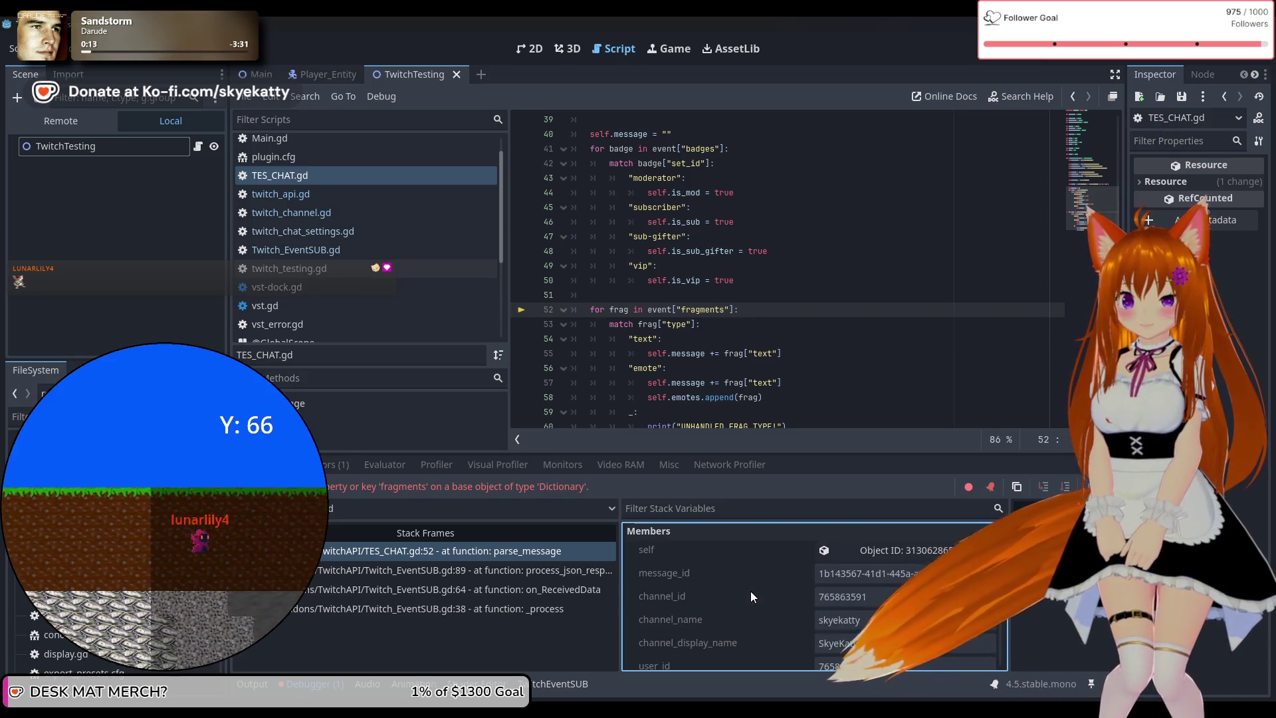
{"action": "scroll", "coordinate": [750, 585], "scroll_direction": "down", "scroll_amount": 3}
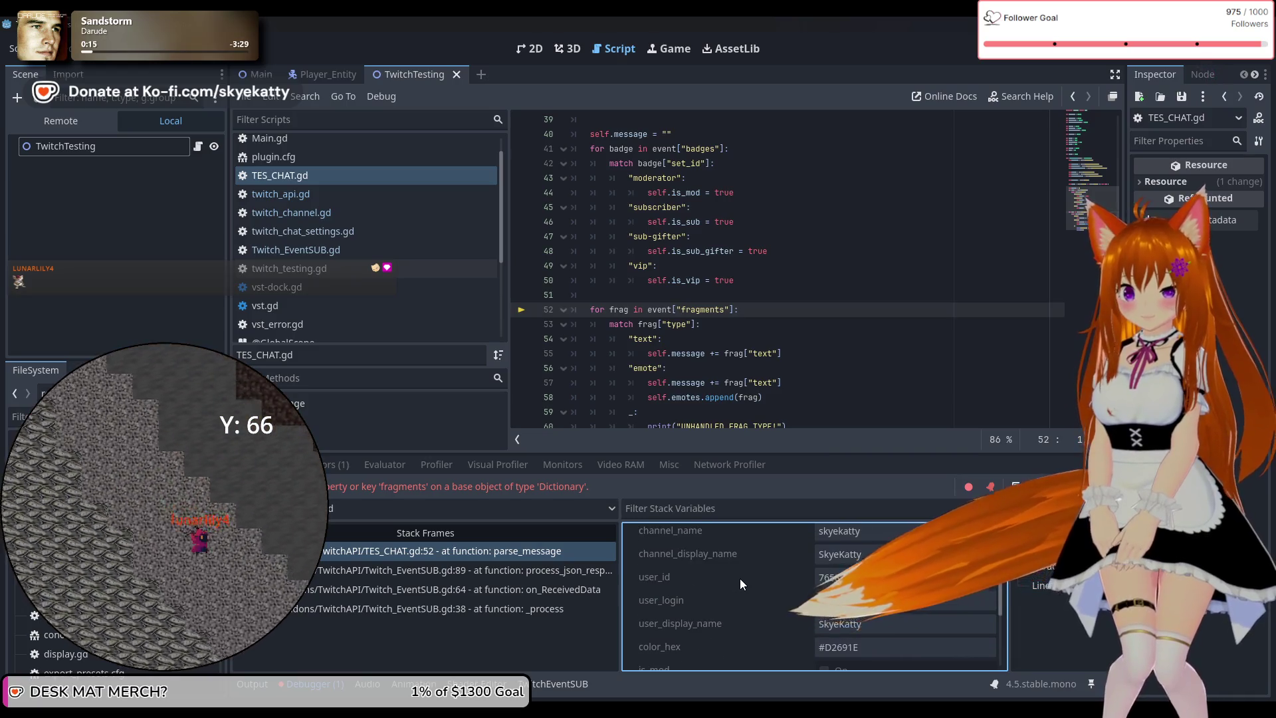
{"action": "scroll", "coordinate": [740, 579], "scroll_direction": "down", "scroll_amount": 2}
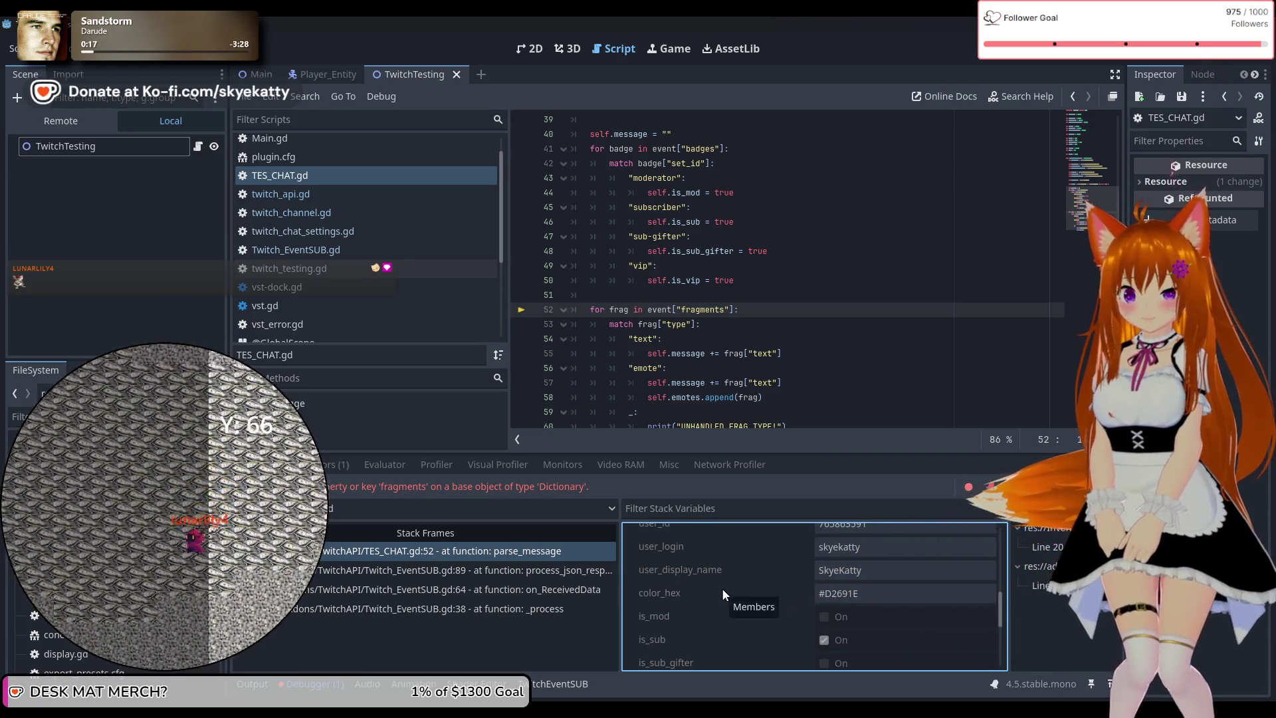
{"action": "scroll", "coordinate": [724, 589], "scroll_direction": "up", "scroll_amount": 3}
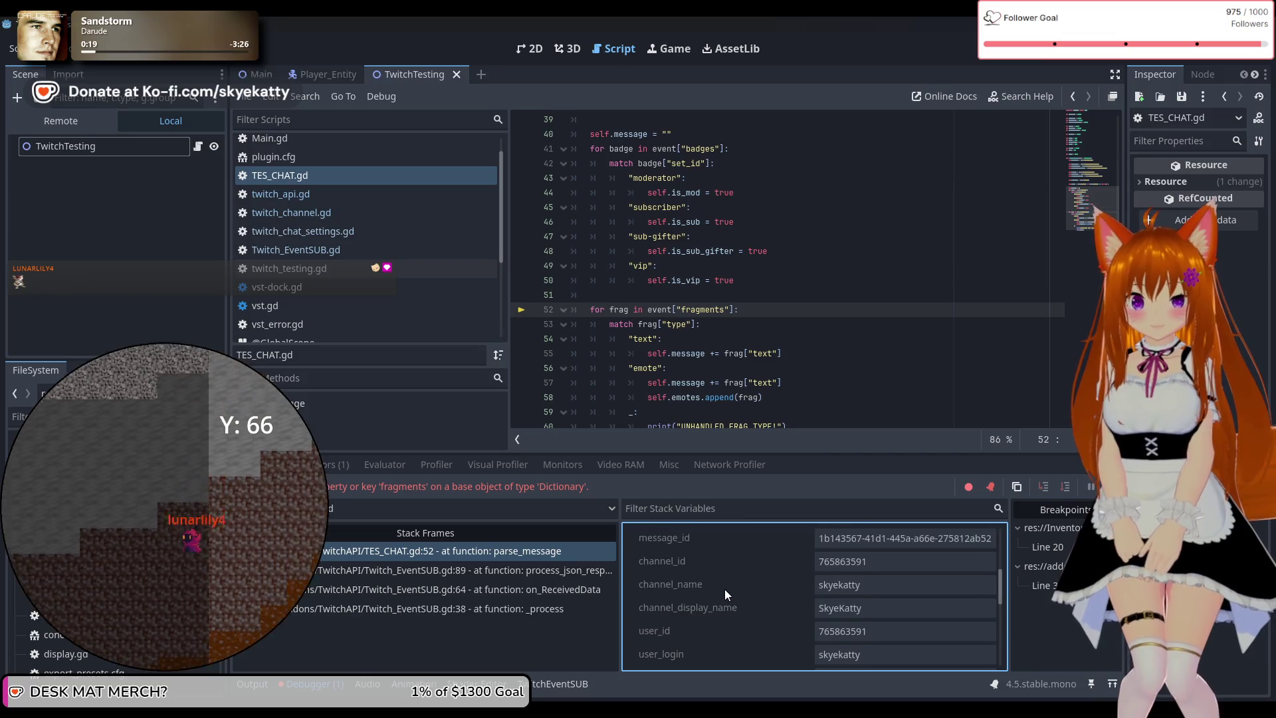
{"action": "scroll", "coordinate": [725, 594], "scroll_direction": "up", "scroll_amount": 2}
Load the paused TES_CHAT object into the Inspector and widen the panel to read its values
{"action": "left_click", "coordinate": [881, 576]}
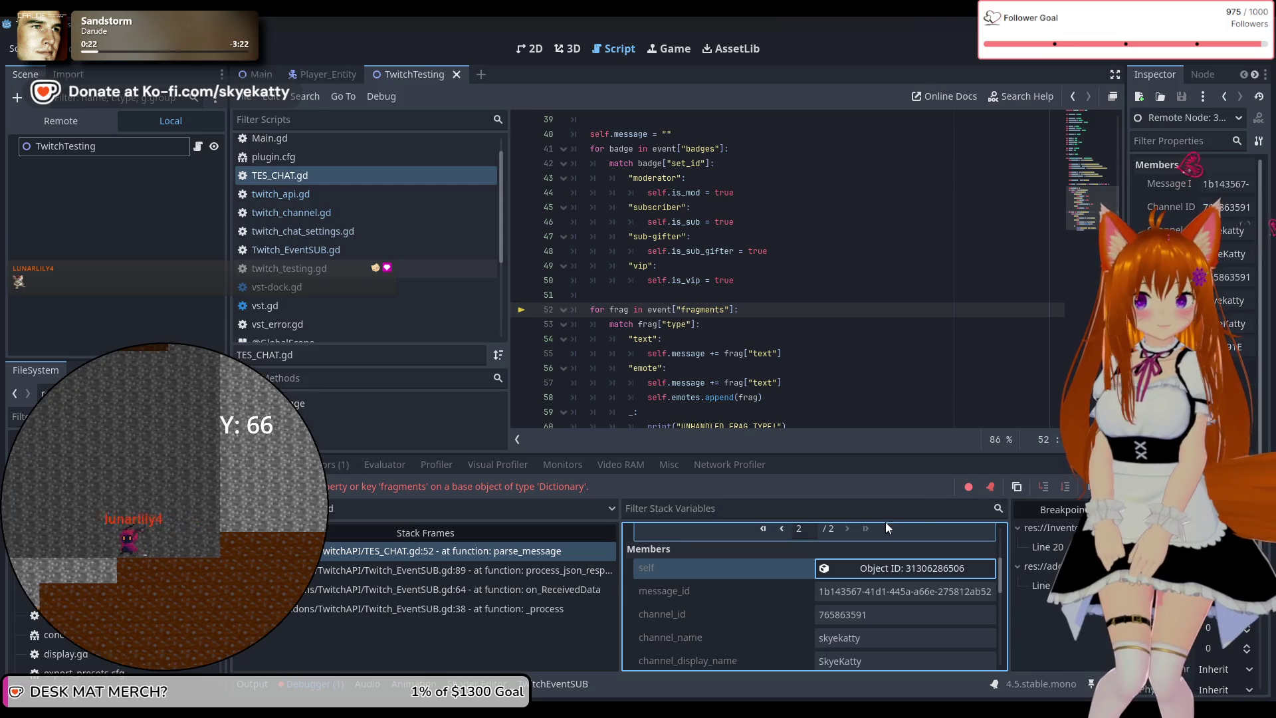
{"action": "scroll", "coordinate": [850, 570], "scroll_direction": "up", "scroll_amount": 1}
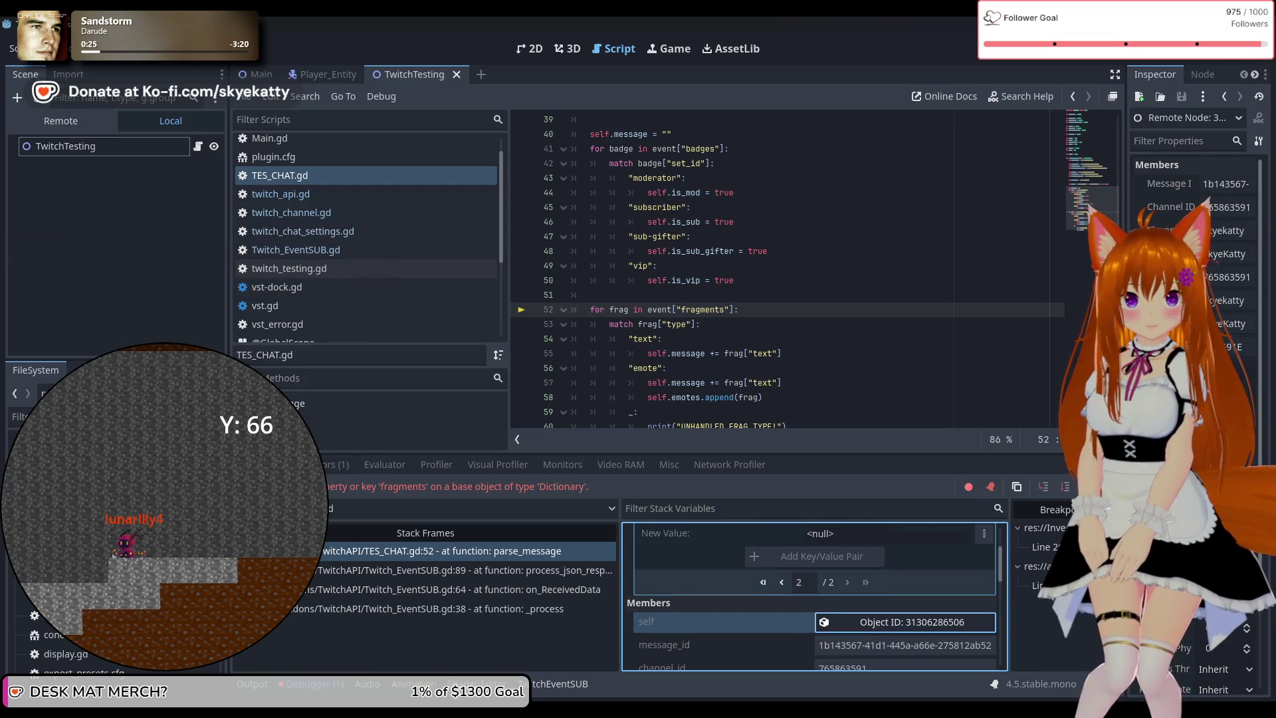
{"action": "left_click_drag", "start_coordinate": [1128, 294], "coordinate": [968, 293]}
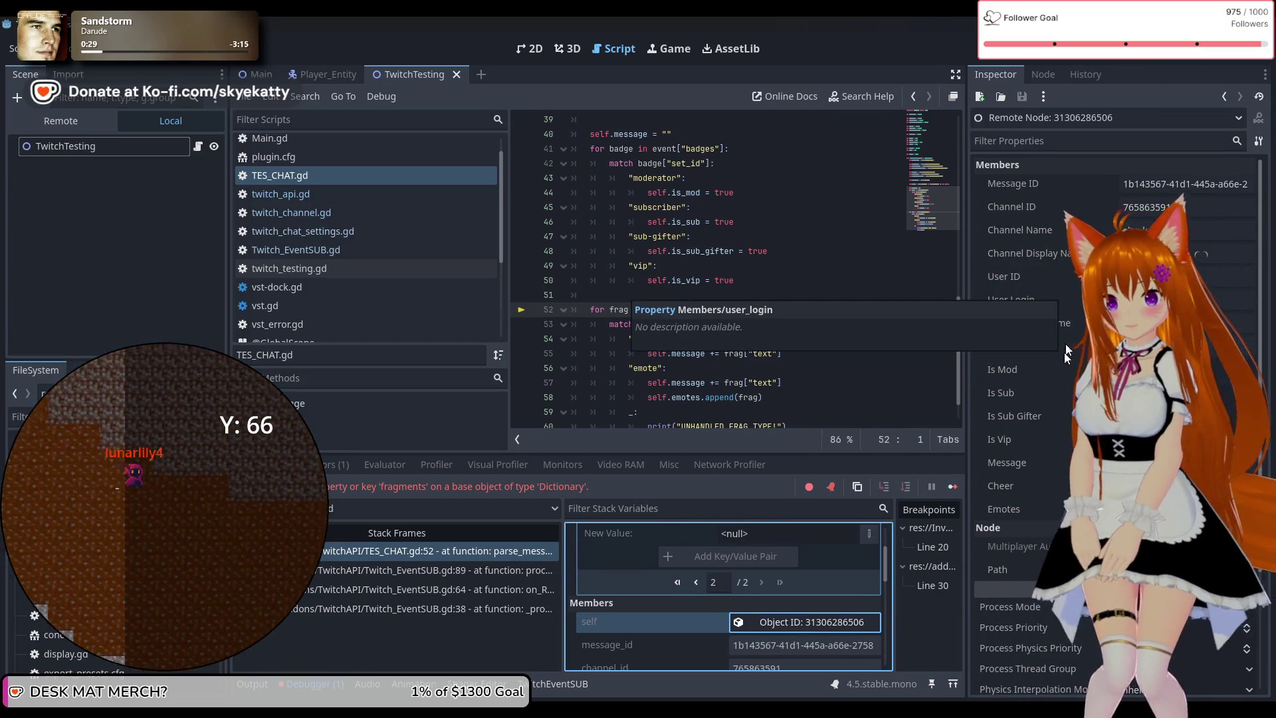
Check the channel_points_animation_id entry in the event dictionary
{"action": "scroll", "coordinate": [1063, 353], "scroll_direction": "down", "scroll_amount": 2}
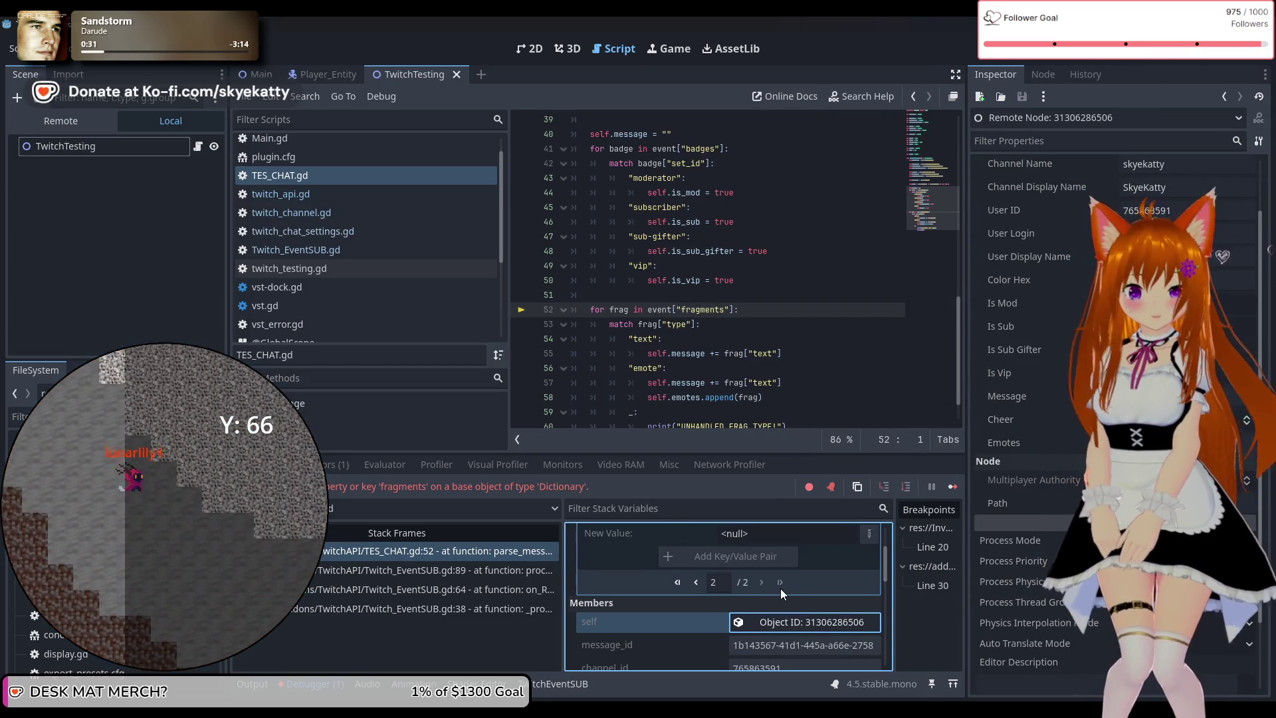
{"action": "scroll", "coordinate": [781, 589], "scroll_direction": "down", "scroll_amount": 2}
{"action": "scroll", "coordinate": [751, 576], "scroll_direction": "up", "scroll_amount": 1}
{"action": "scroll", "coordinate": [750, 577], "scroll_direction": "up", "scroll_amount": 3}
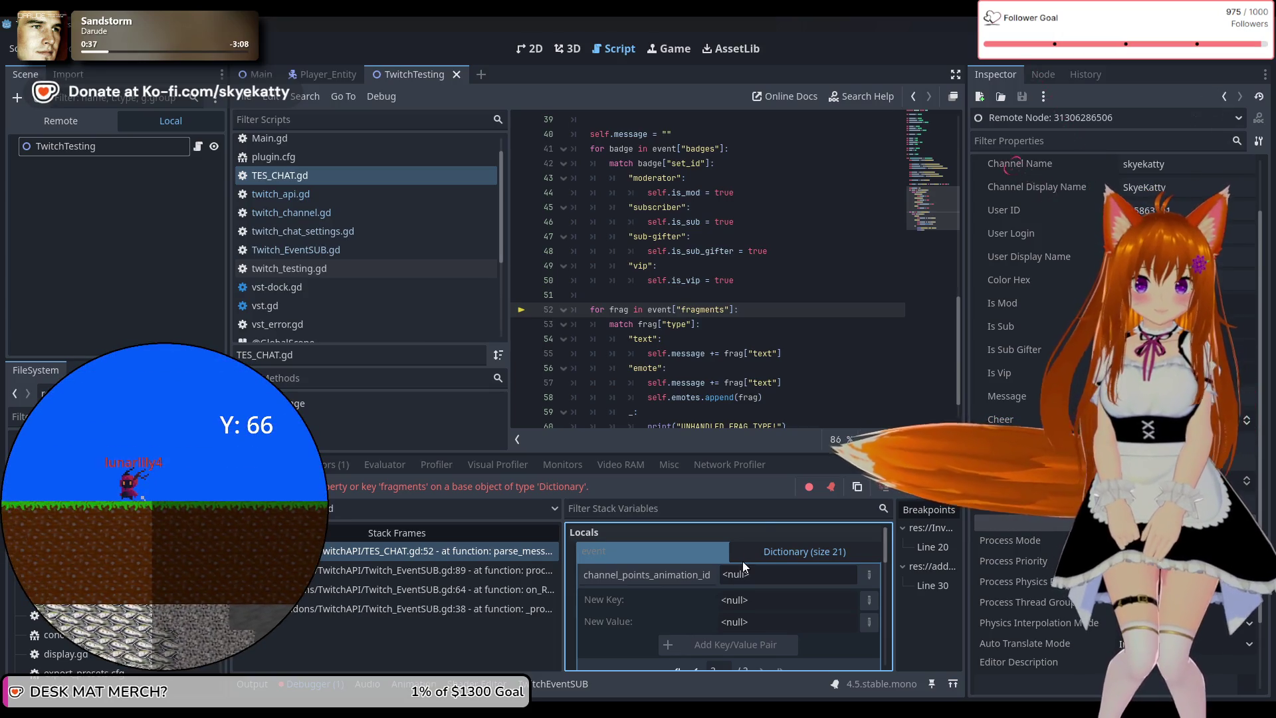
{"action": "scroll", "coordinate": [742, 561], "scroll_direction": "down", "scroll_amount": 1}
{"action": "left_click", "coordinate": [674, 559]}
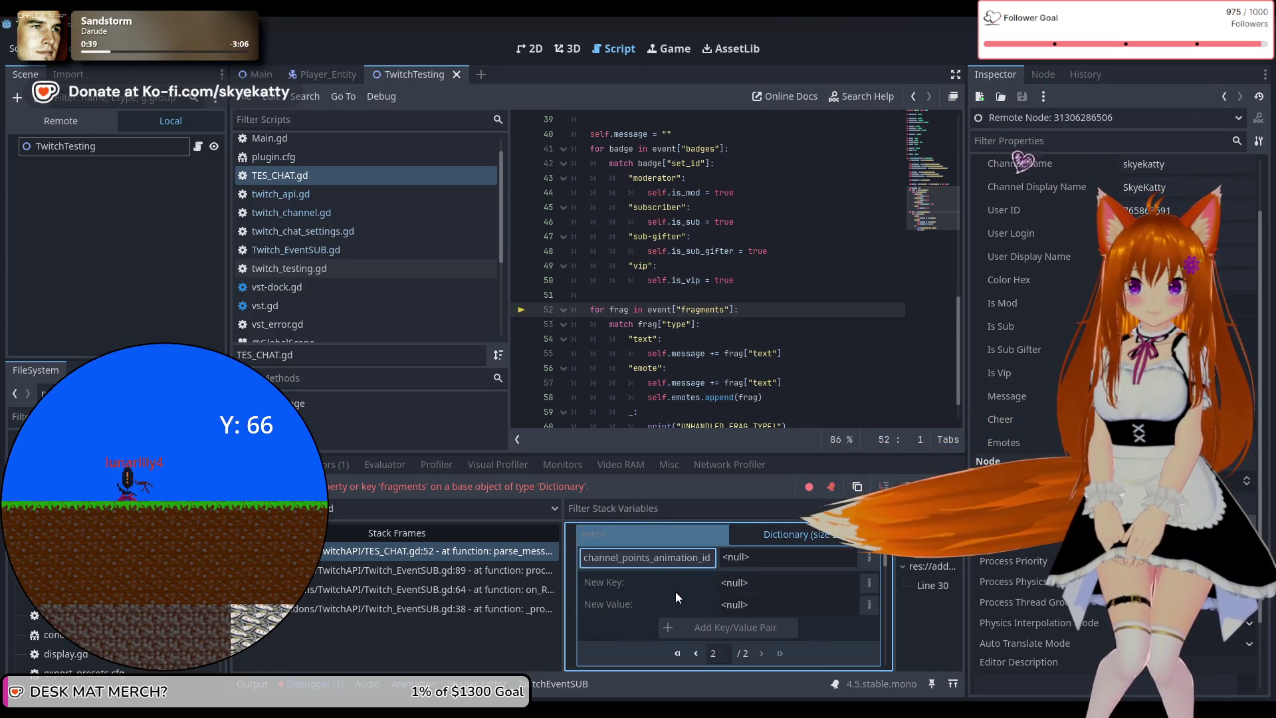
Return to page 1 and expand the message Dictionary, showing text 'Wow wow' and fragments
{"action": "left_click", "coordinate": [696, 653]}
{"action": "scroll", "coordinate": [680, 586], "scroll_direction": "down", "scroll_amount": 2}
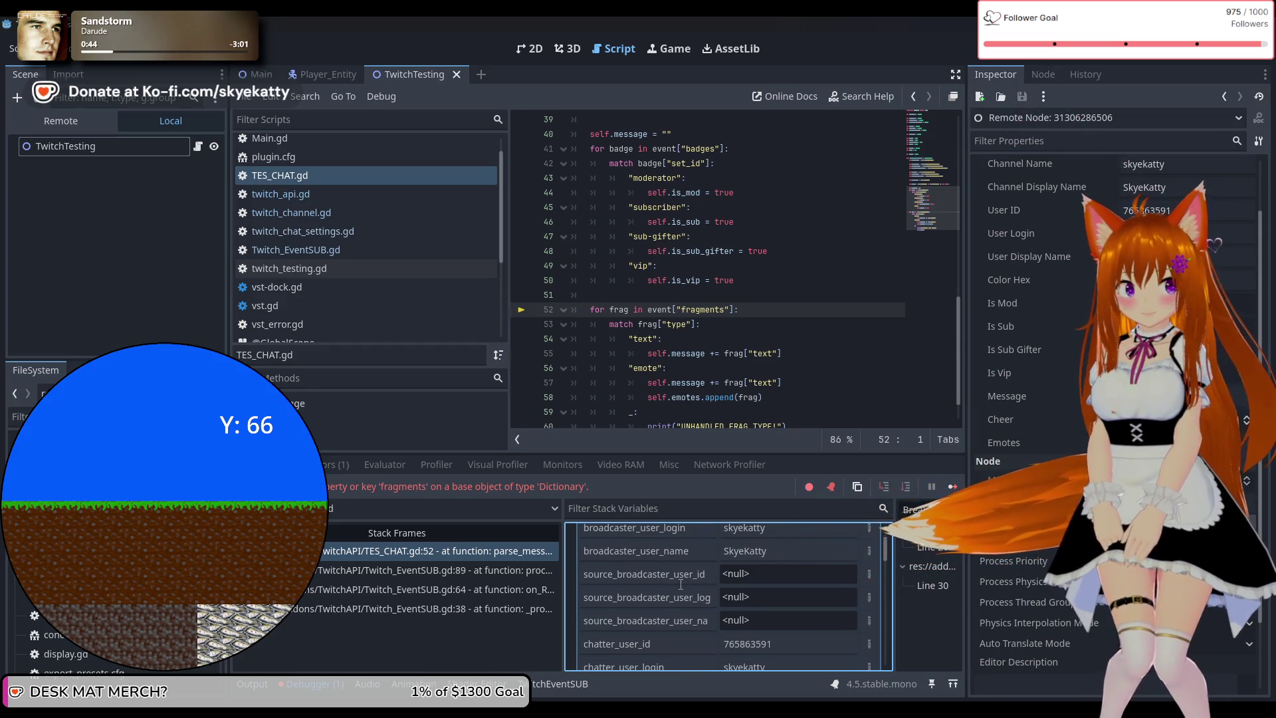
{"action": "scroll", "coordinate": [681, 585], "scroll_direction": "down", "scroll_amount": 2}
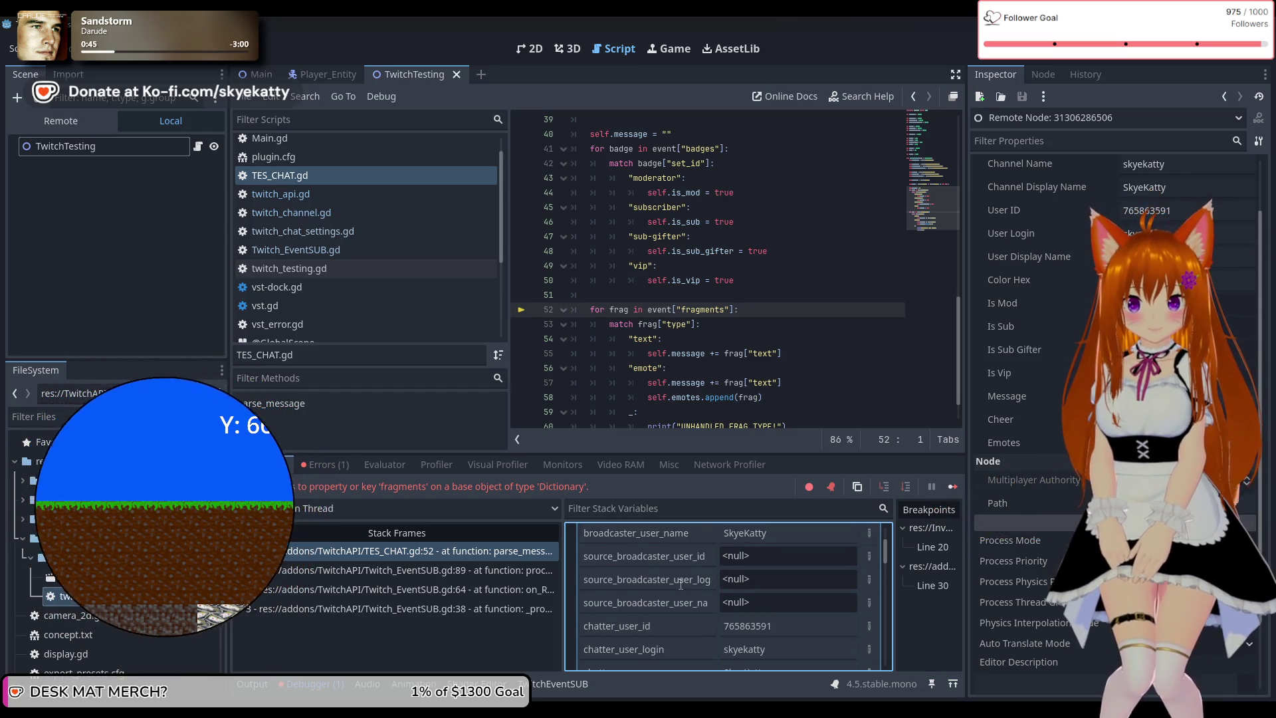
{"action": "scroll", "coordinate": [681, 585], "scroll_direction": "down", "scroll_amount": 2}
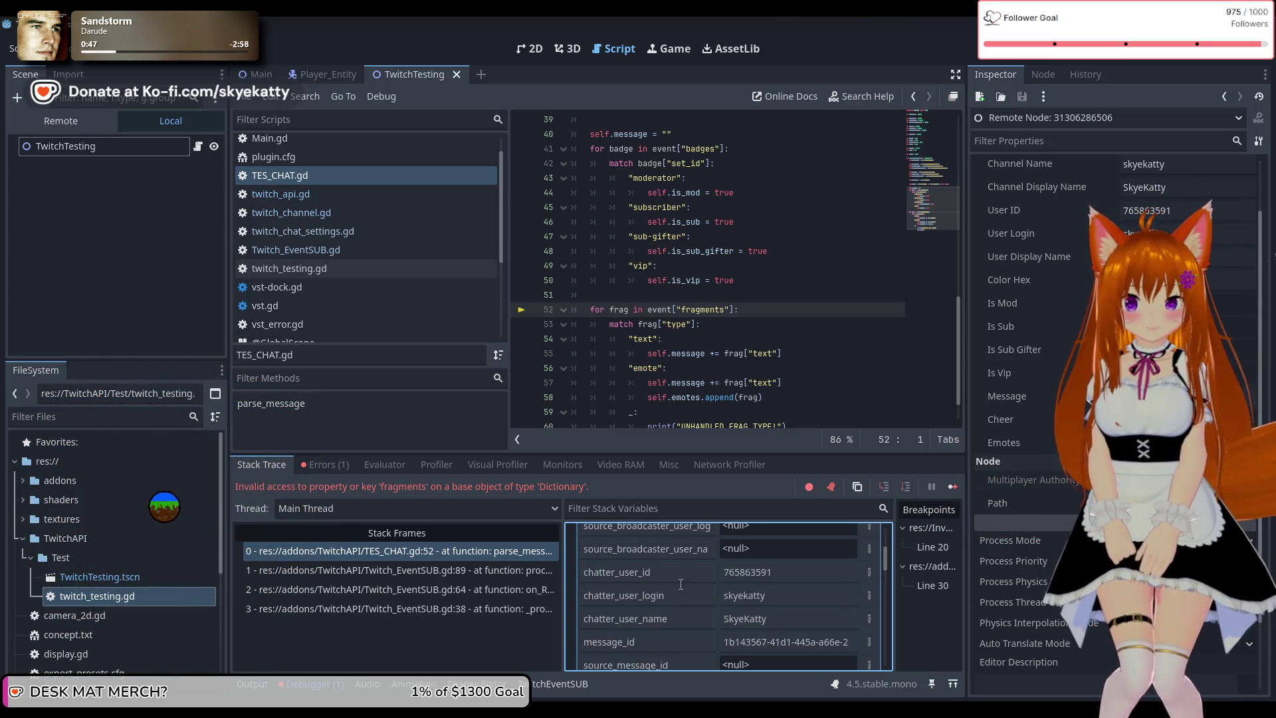
{"action": "scroll", "coordinate": [681, 584], "scroll_direction": "down", "scroll_amount": 1}
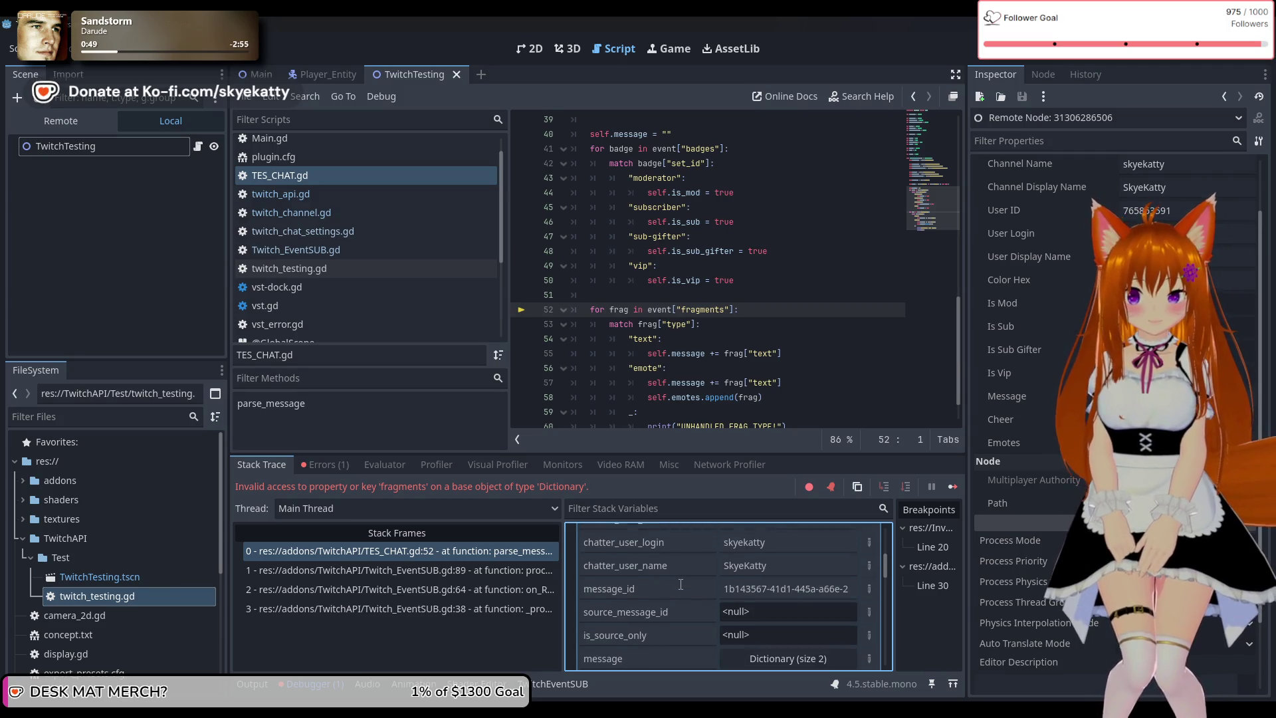
{"action": "scroll", "coordinate": [681, 584], "scroll_direction": "down", "scroll_amount": 3}
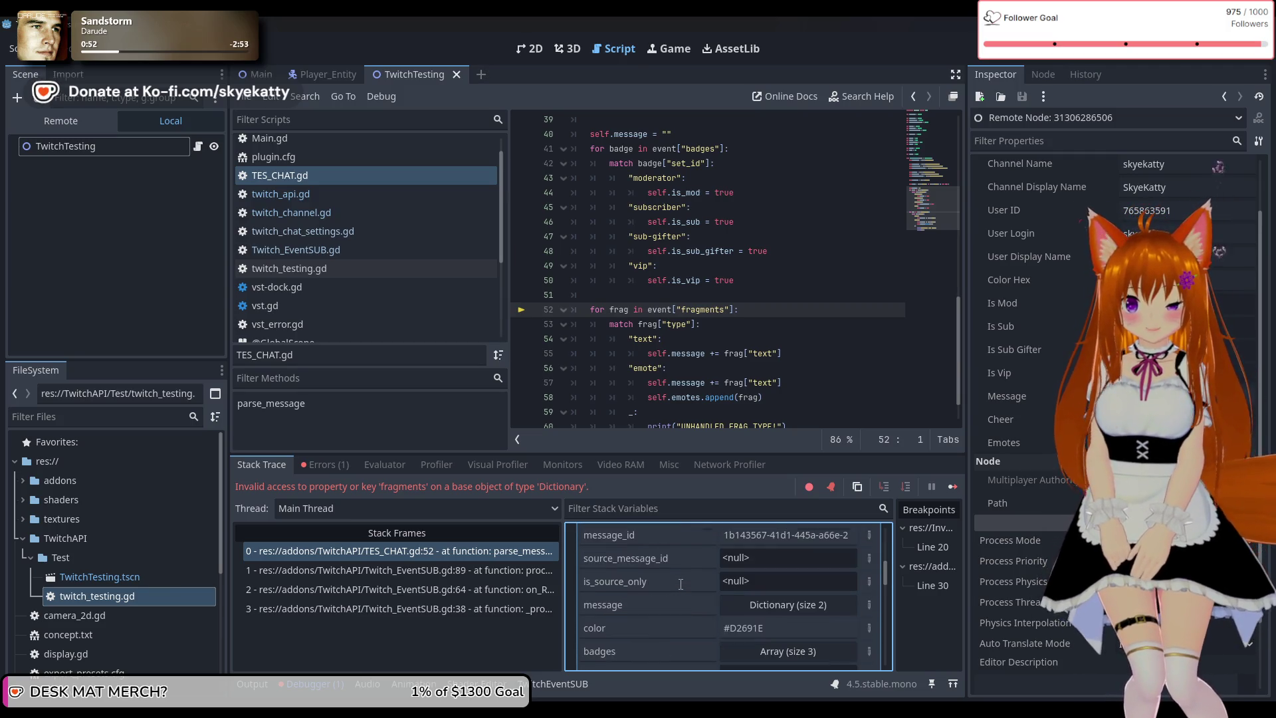
{"action": "scroll", "coordinate": [678, 598], "scroll_direction": "down", "scroll_amount": 1}
{"action": "left_click", "coordinate": [765, 576]}
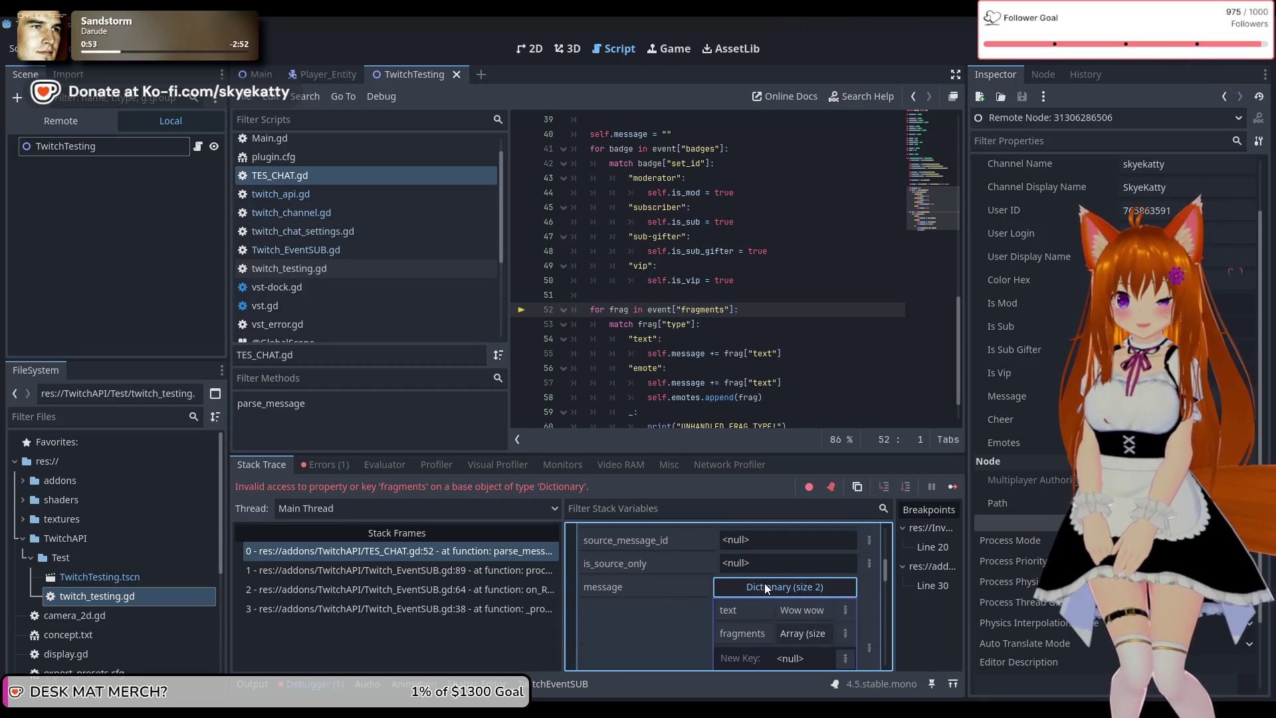
{"action": "scroll", "coordinate": [692, 584], "scroll_direction": "down", "scroll_amount": 2}
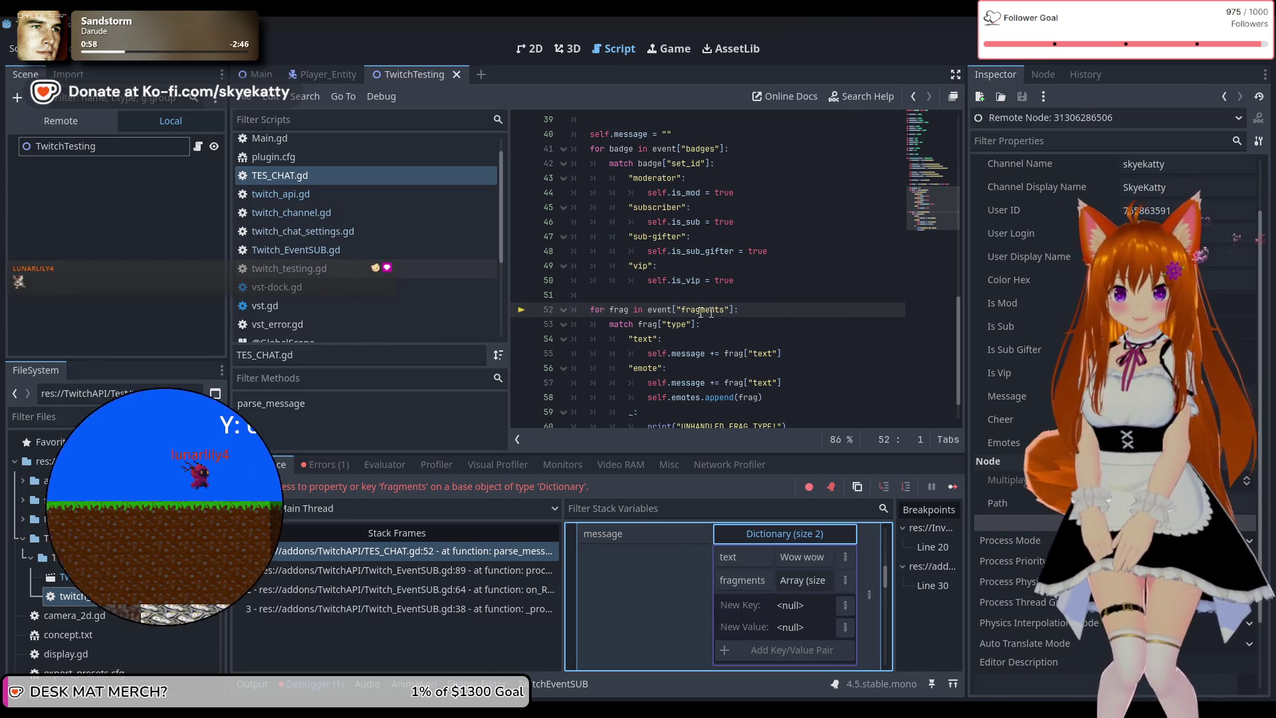
Change line 52 to read the event's ["message"] entry
{"action": "left_click", "coordinate": [673, 310]}
{"action": "type", "text": "[]"}
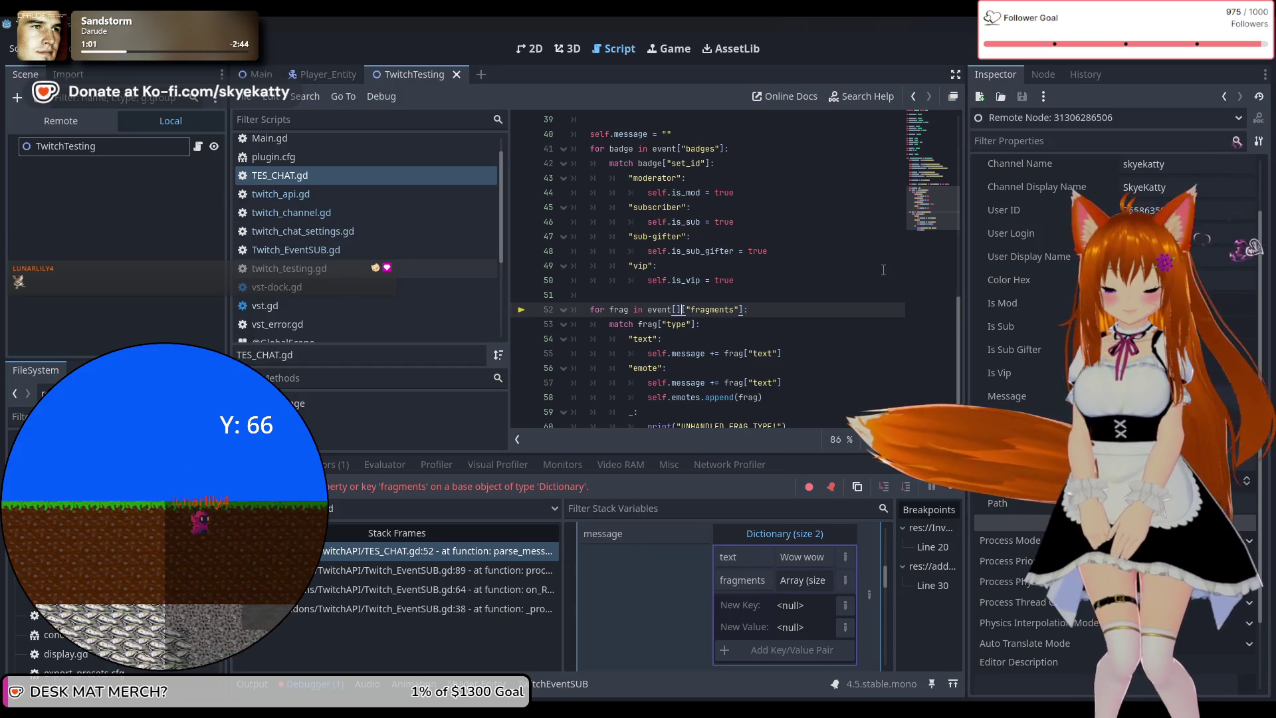
{"action": "type", "text": "\"mes"}
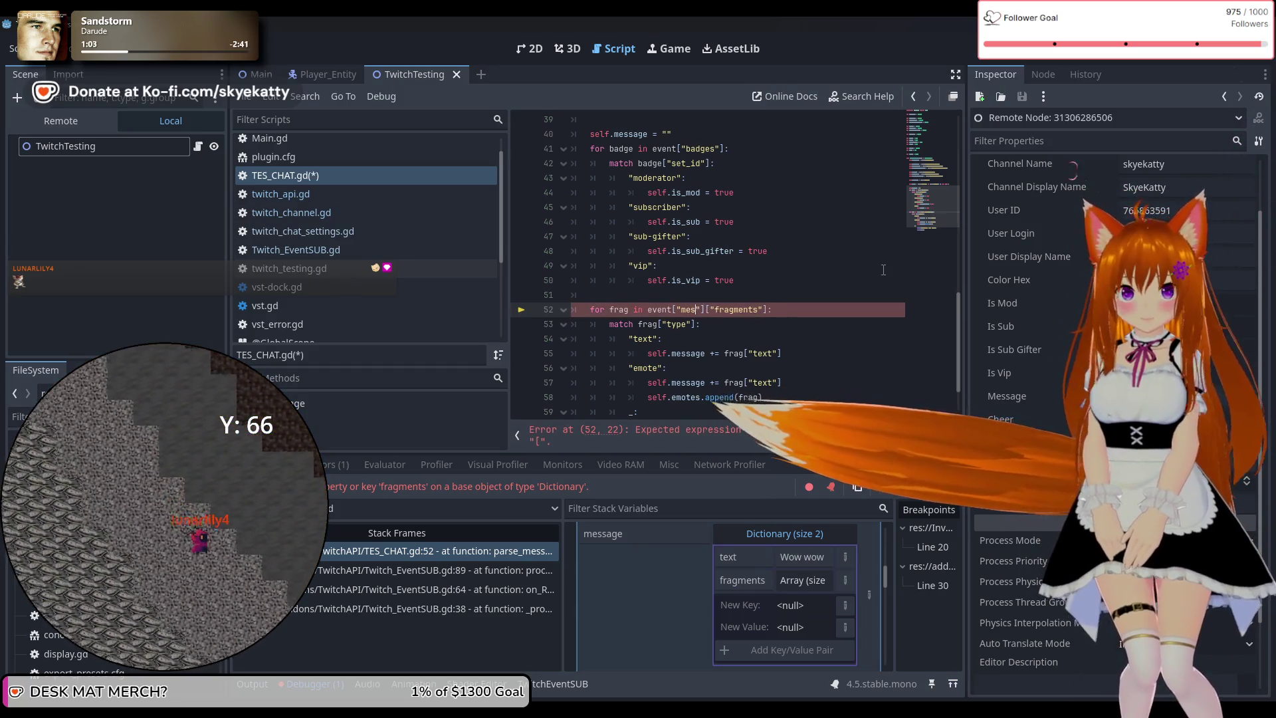
{"action": "type", "text": "sage"}
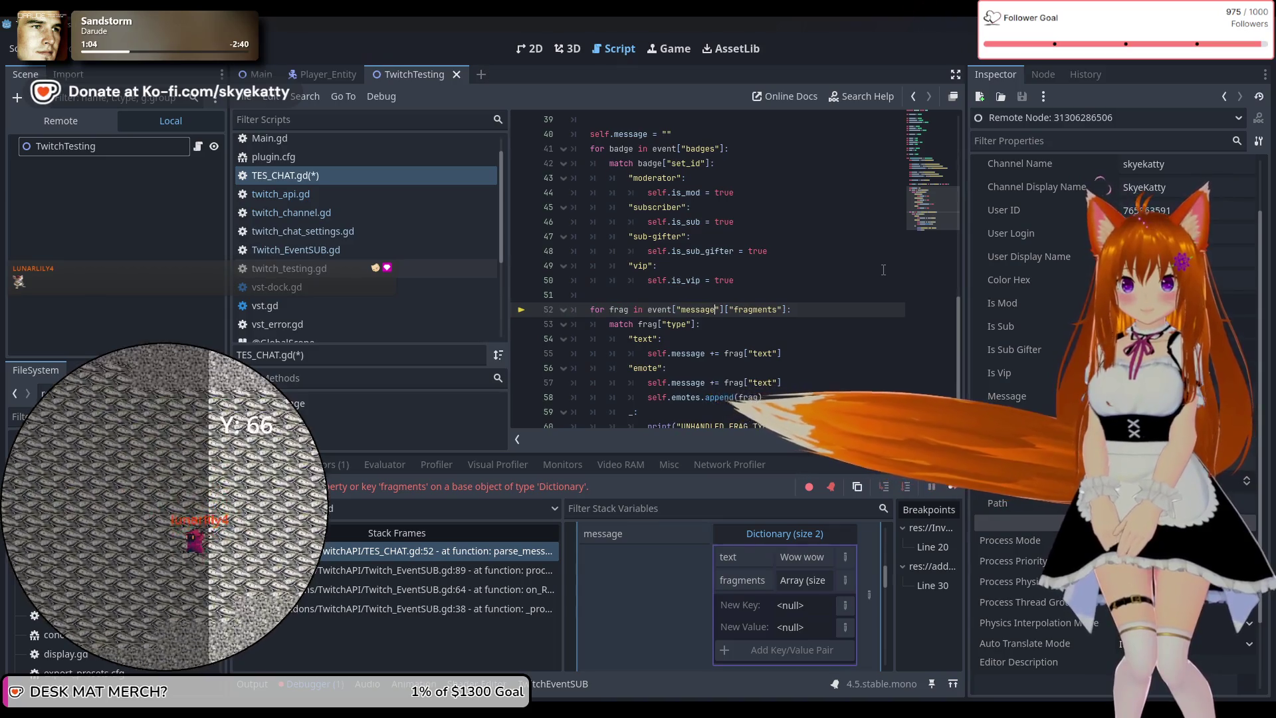
{"action": "left_click", "coordinate": [781, 223]}
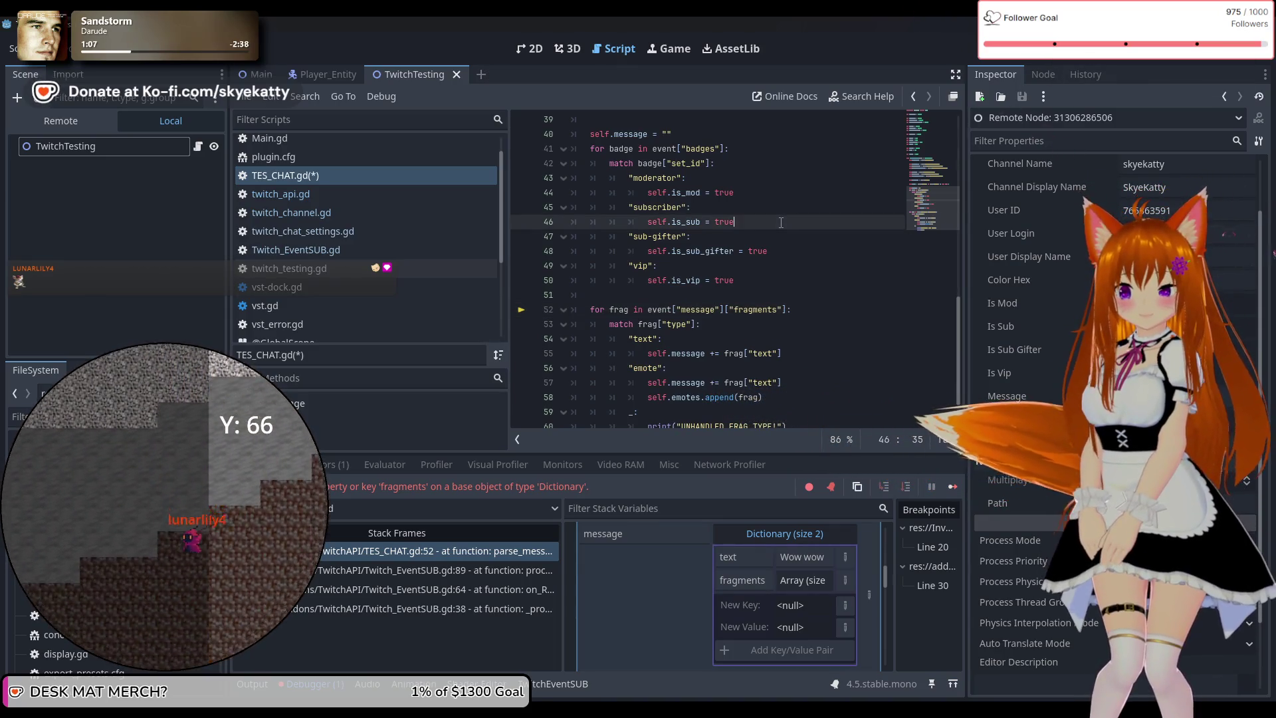
{"action": "left_click", "coordinate": [782, 310]}
Resume the game, review the fragments error and logged Twitch event, then stop the run
{"action": "left_click", "coordinate": [953, 487]}
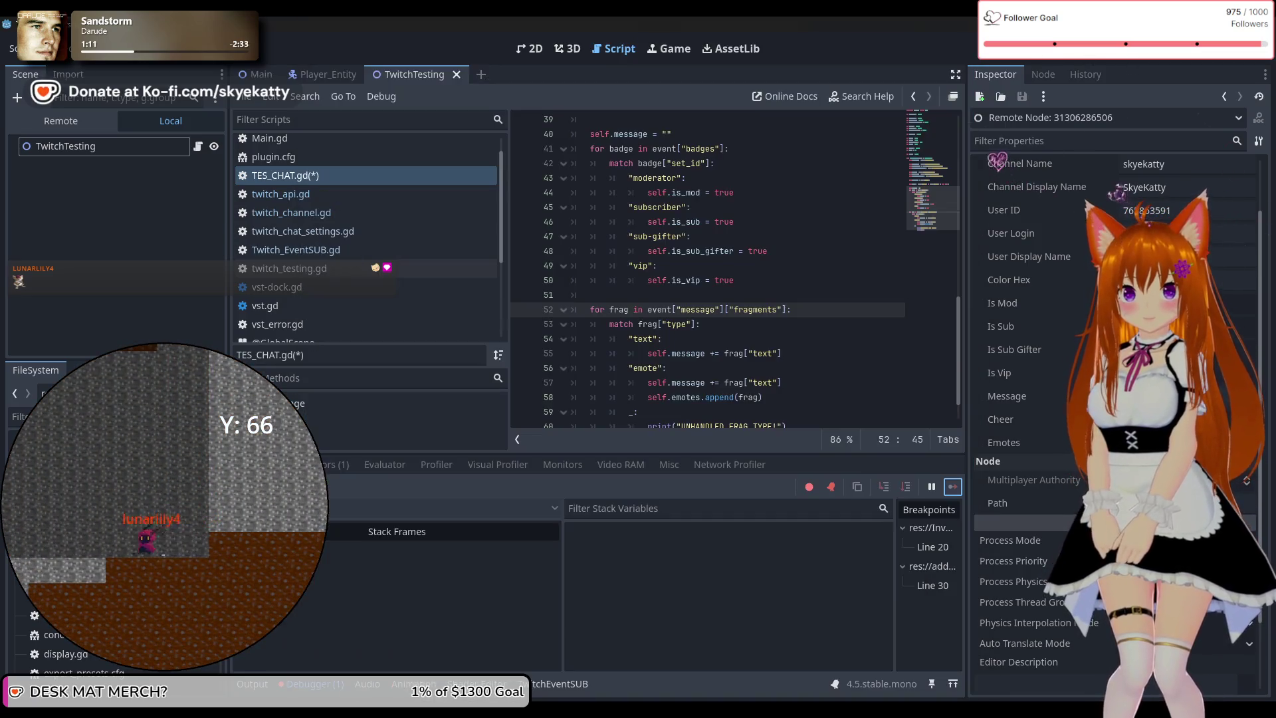
{"action": "left_click", "coordinate": [342, 471]}
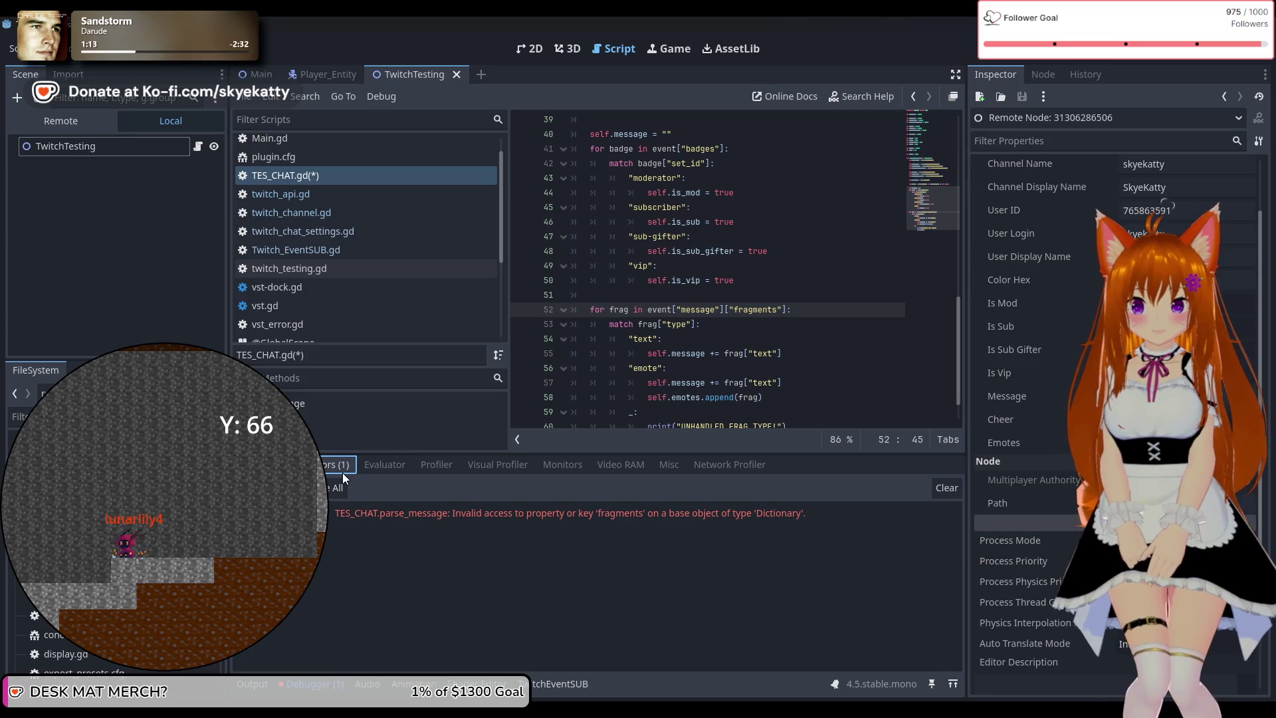
{"action": "left_click", "coordinate": [250, 685]}
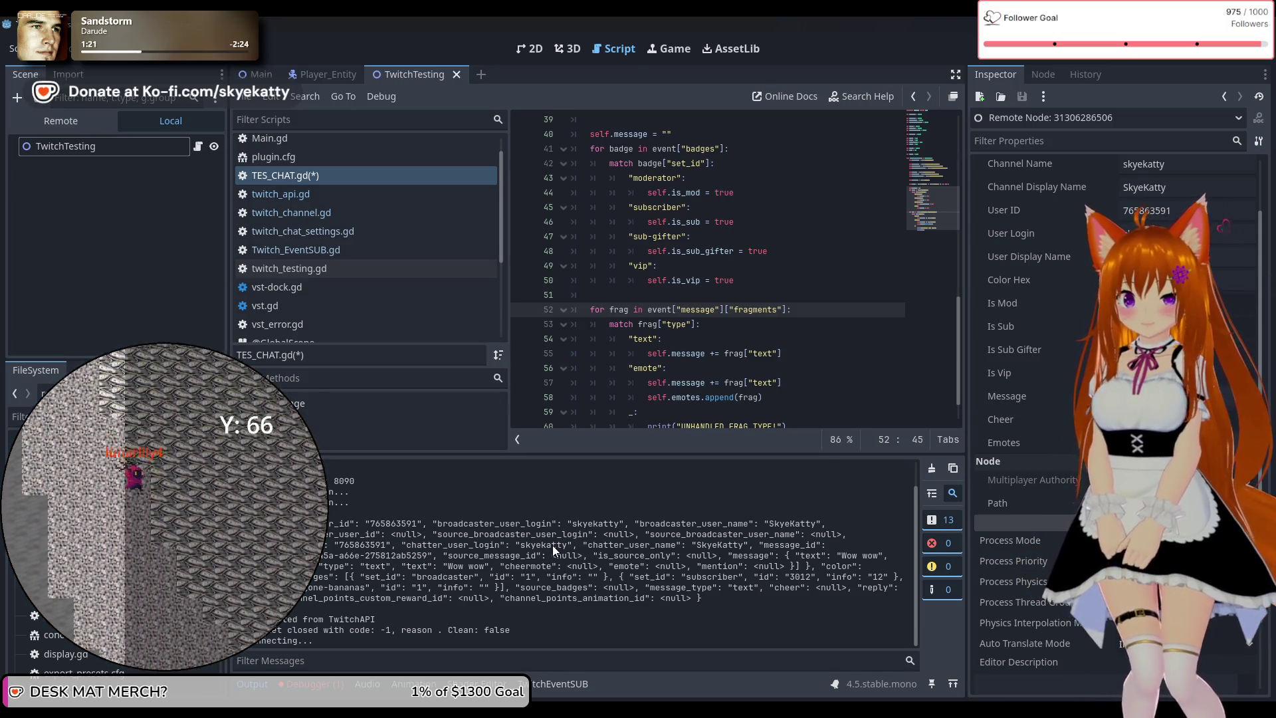
{"action": "scroll", "coordinate": [553, 545], "scroll_direction": "up", "scroll_amount": 5}
{"action": "scroll", "coordinate": [556, 565], "scroll_direction": "down", "scroll_amount": 5}
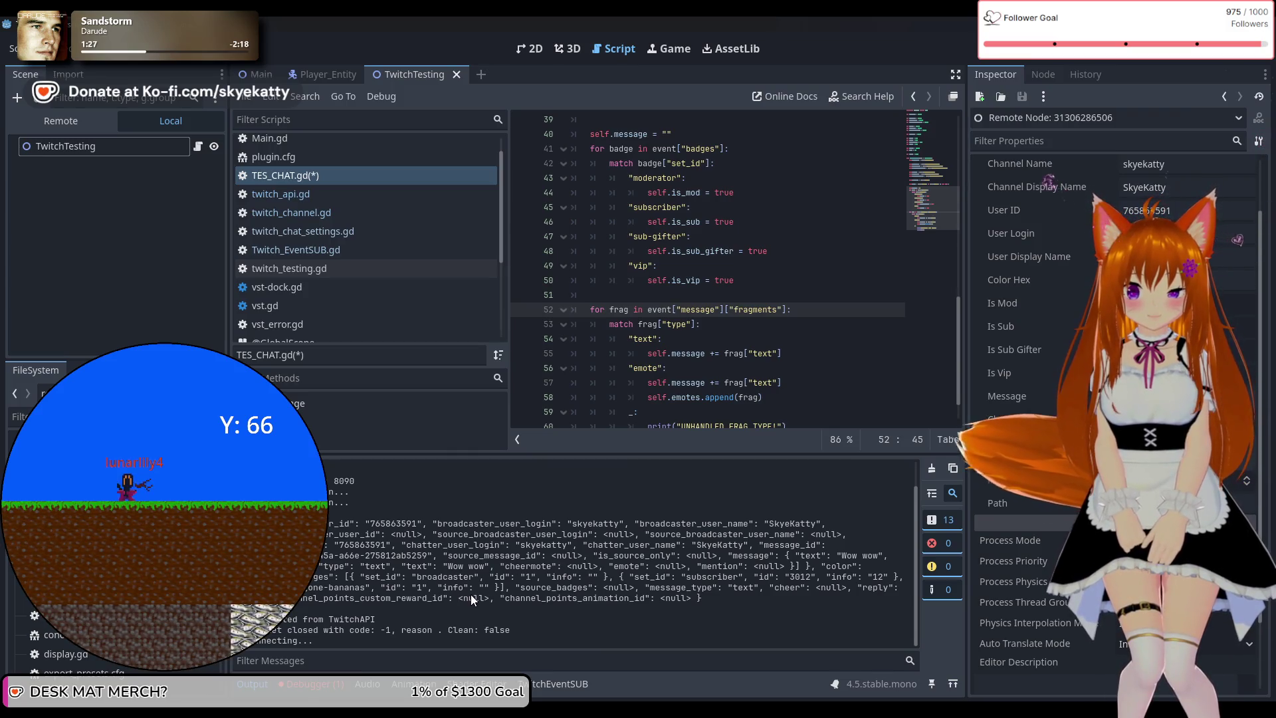
{"action": "key", "text": "F8"}
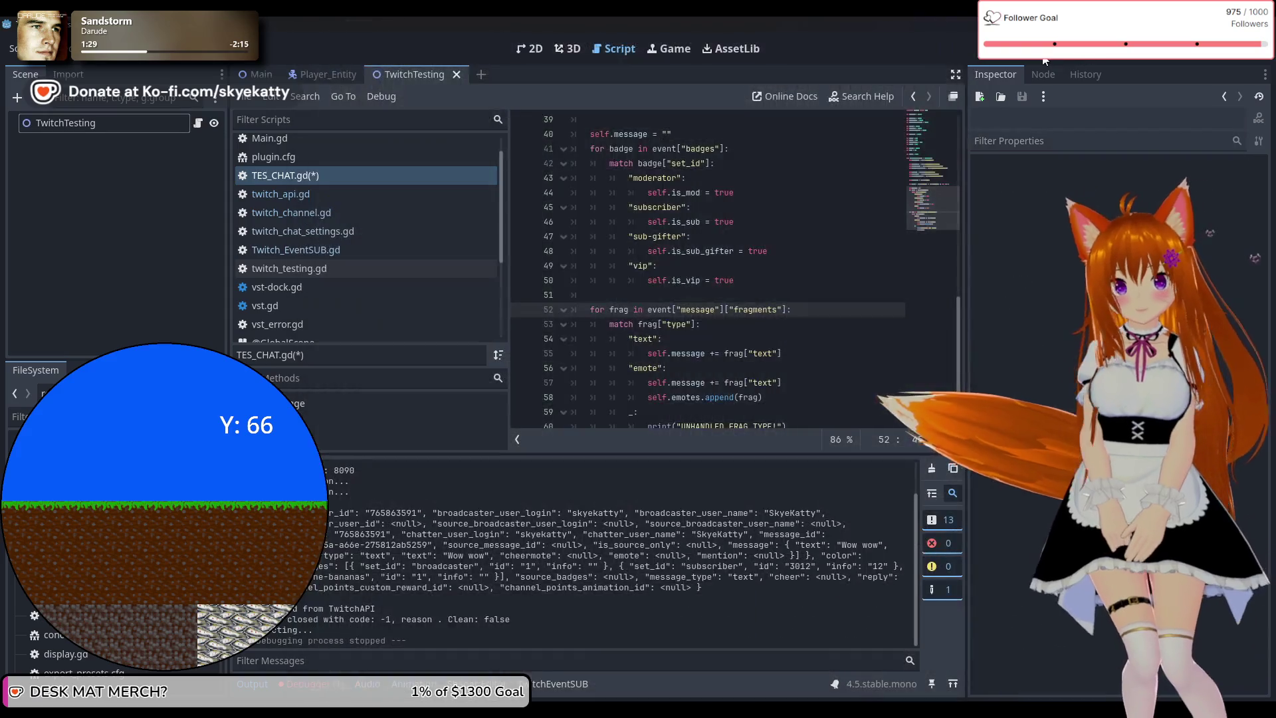
Rerun the project with F5 and return to the editor's Output log
{"action": "key", "text": "F5"}
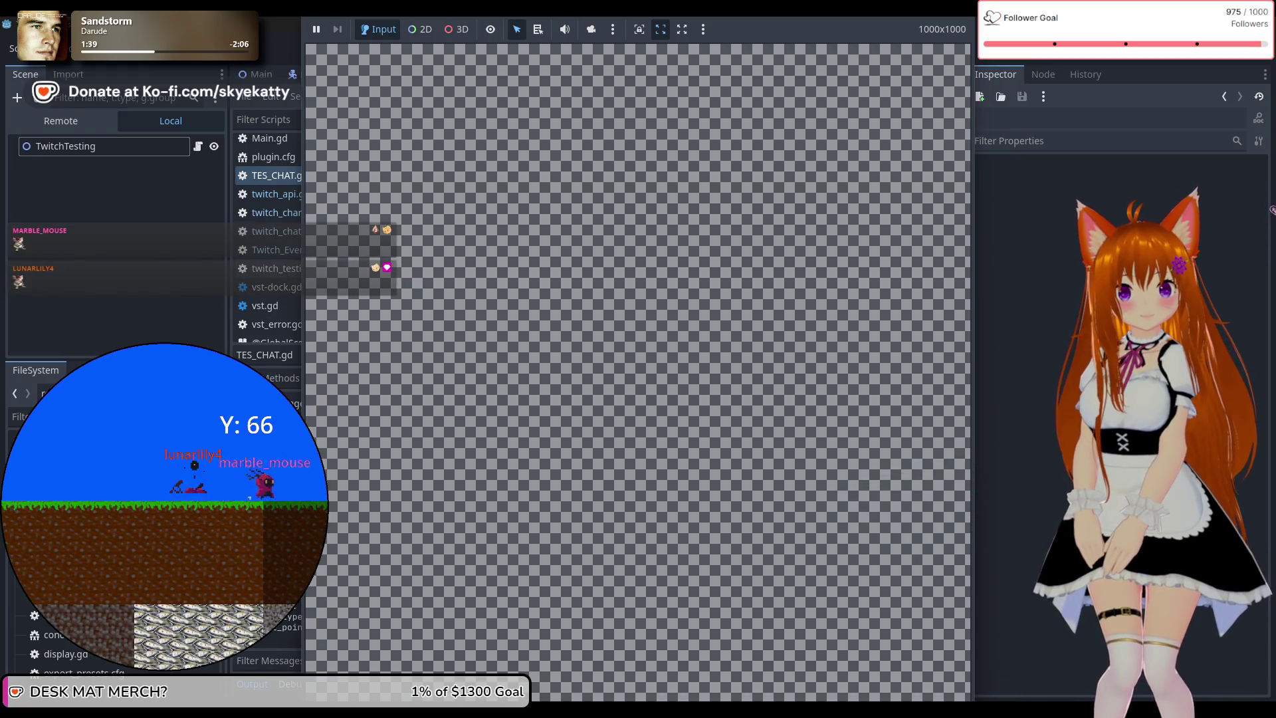
{"action": "key", "text": "alt+Tab"}
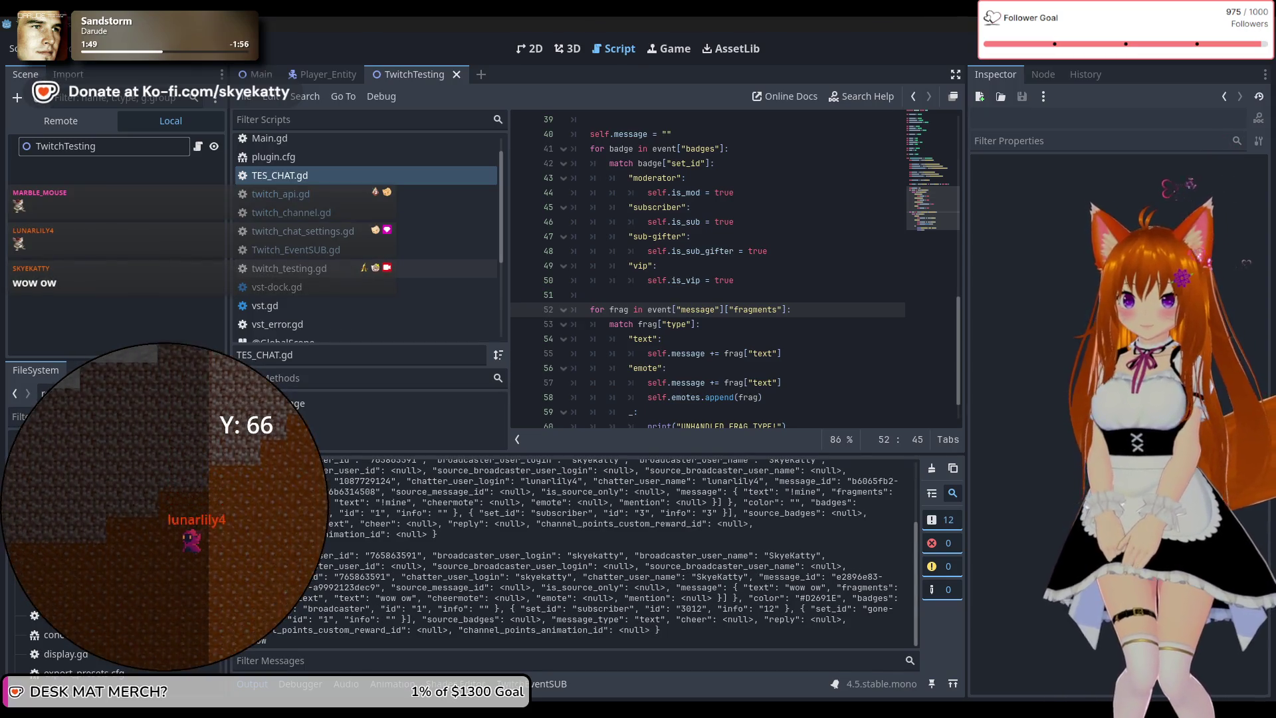
{"action": "scroll", "coordinate": [757, 297], "scroll_direction": "up", "scroll_amount": 4}
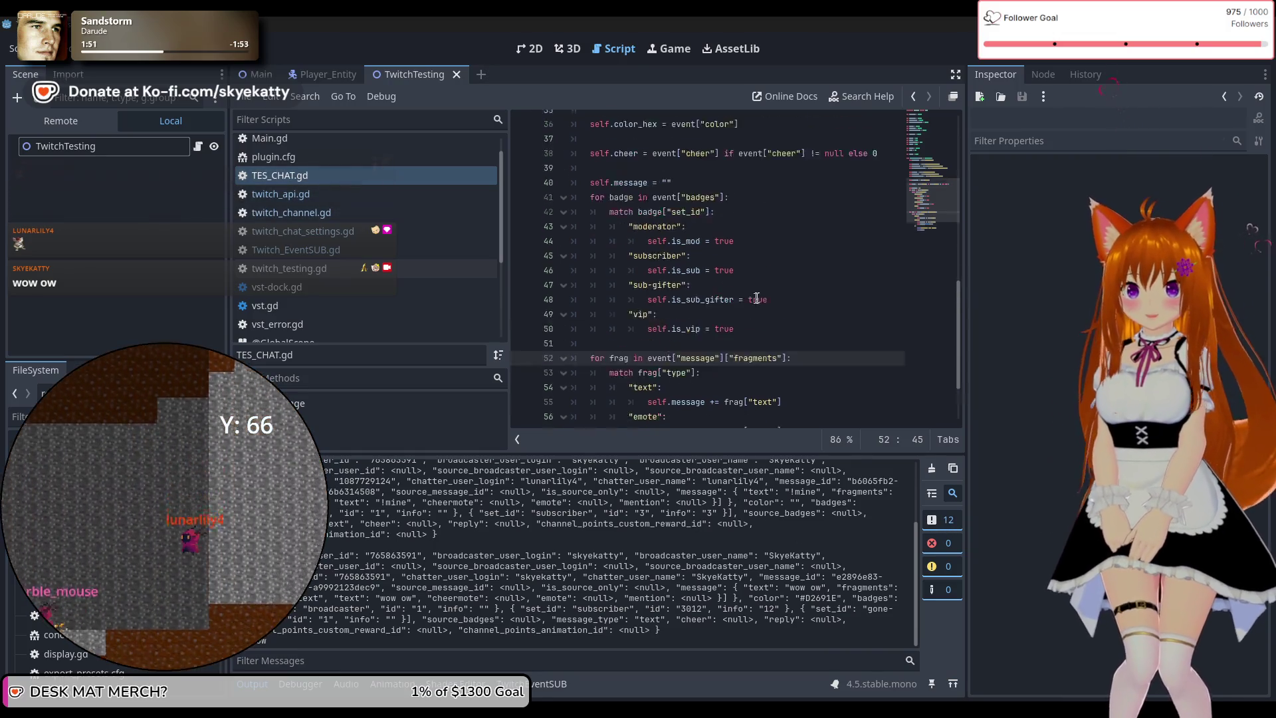
{"action": "scroll", "coordinate": [758, 297], "scroll_direction": "up", "scroll_amount": 3}
{"action": "scroll", "coordinate": [757, 297], "scroll_direction": "down", "scroll_amount": 8}
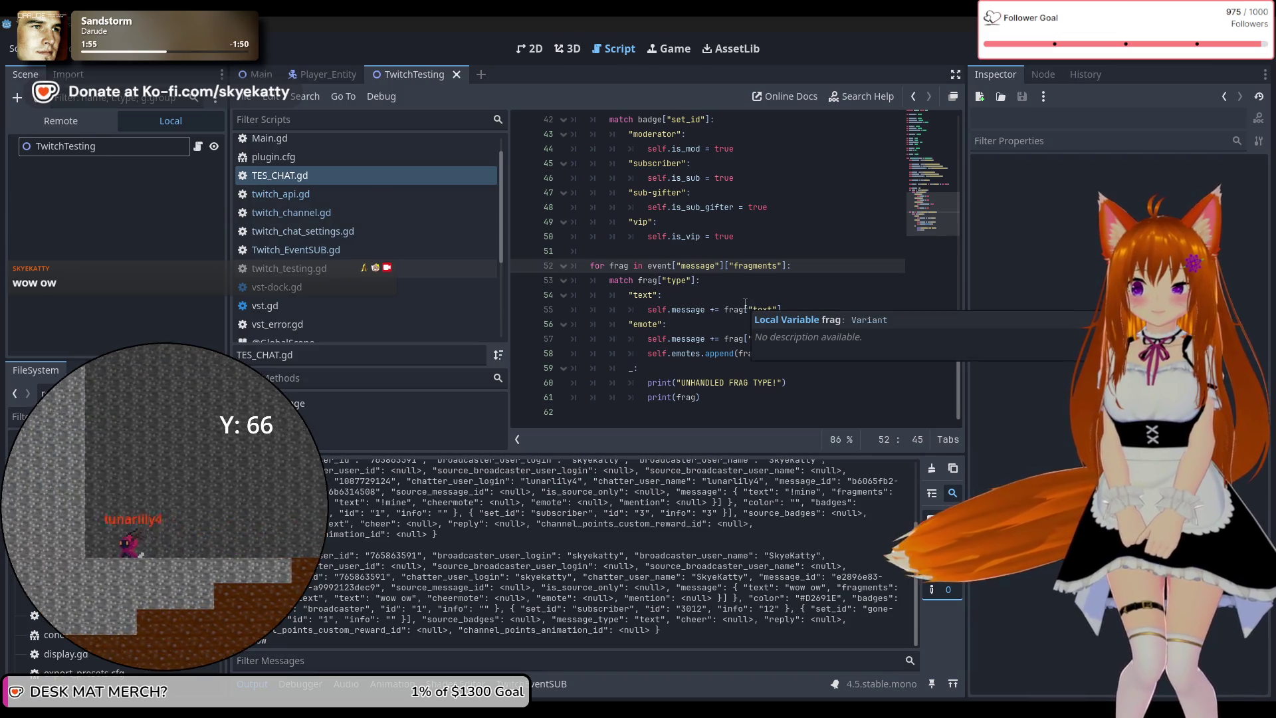
Select the whole logged chat event entry, then open Twitch_EventSUB.gd
{"action": "double_click", "coordinate": [405, 597]}
{"action": "mouse_move", "coordinate": [292, 553]}
{"action": "left_mouse_down"}
{"action": "mouse_move", "coordinate": [292, 602]}
{"action": "mouse_move", "coordinate": [611, 631]}
{"action": "left_mouse_up"}
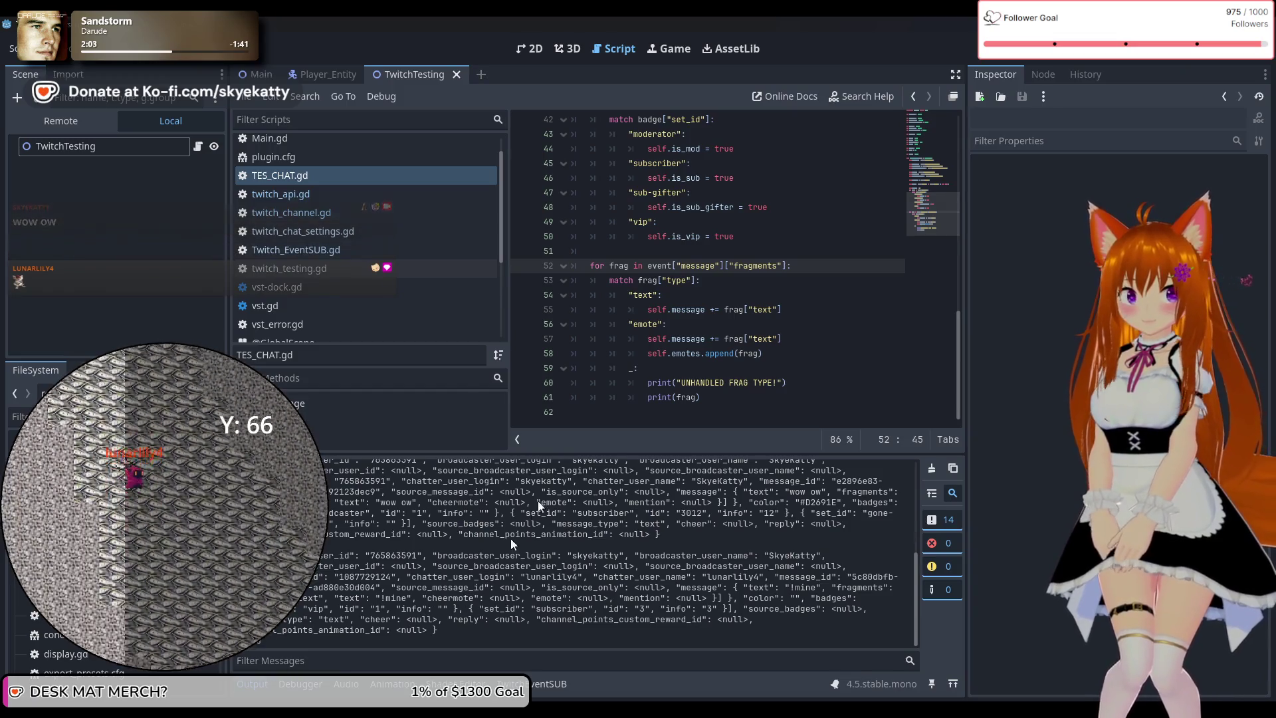
{"action": "left_click", "coordinate": [391, 250]}
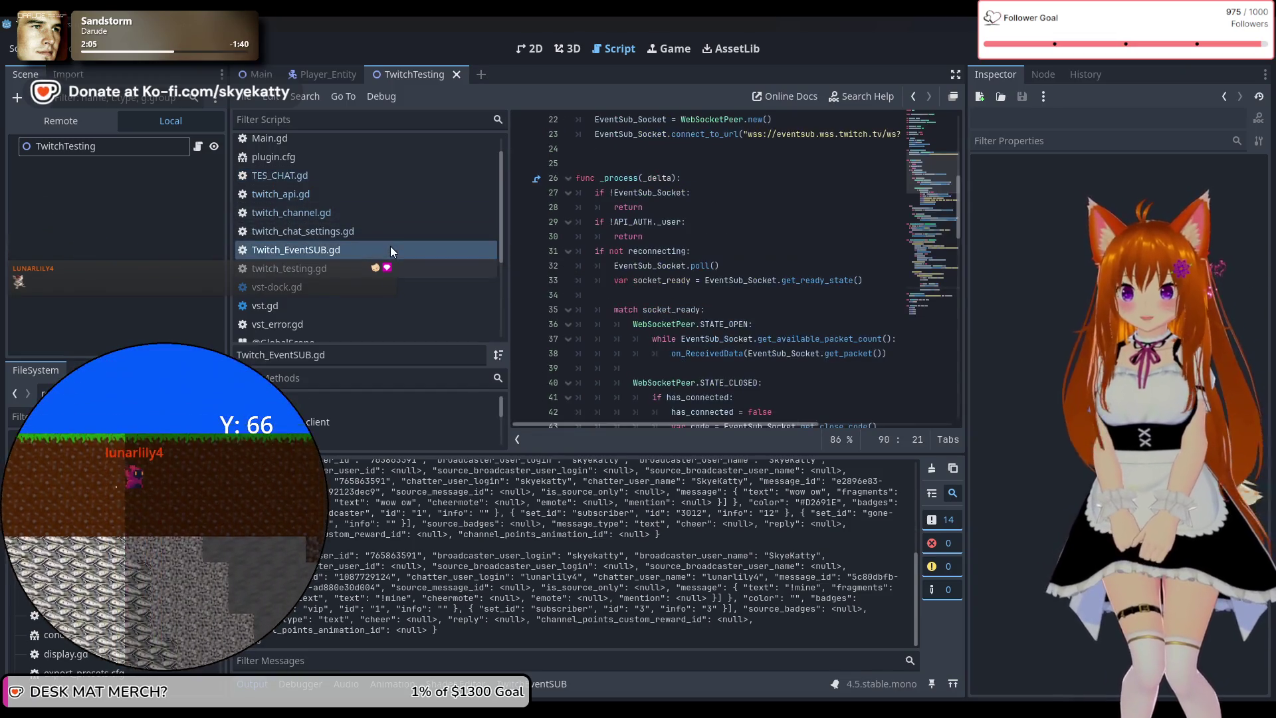
Delete the print(event) debug line at line 86 of Twitch_EventSUB.gd
{"action": "scroll", "coordinate": [664, 287], "scroll_direction": "up", "scroll_amount": 10}
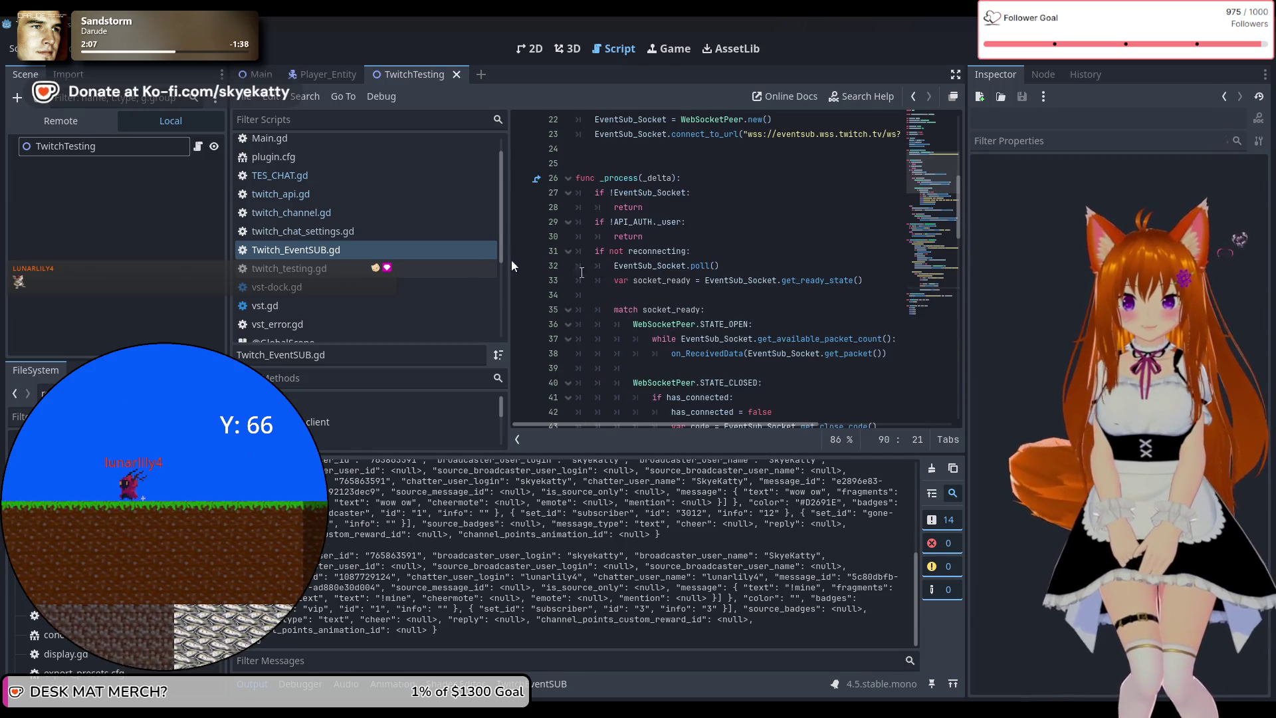
{"action": "left_click", "coordinate": [357, 229]}
{"action": "left_click", "coordinate": [359, 249]}
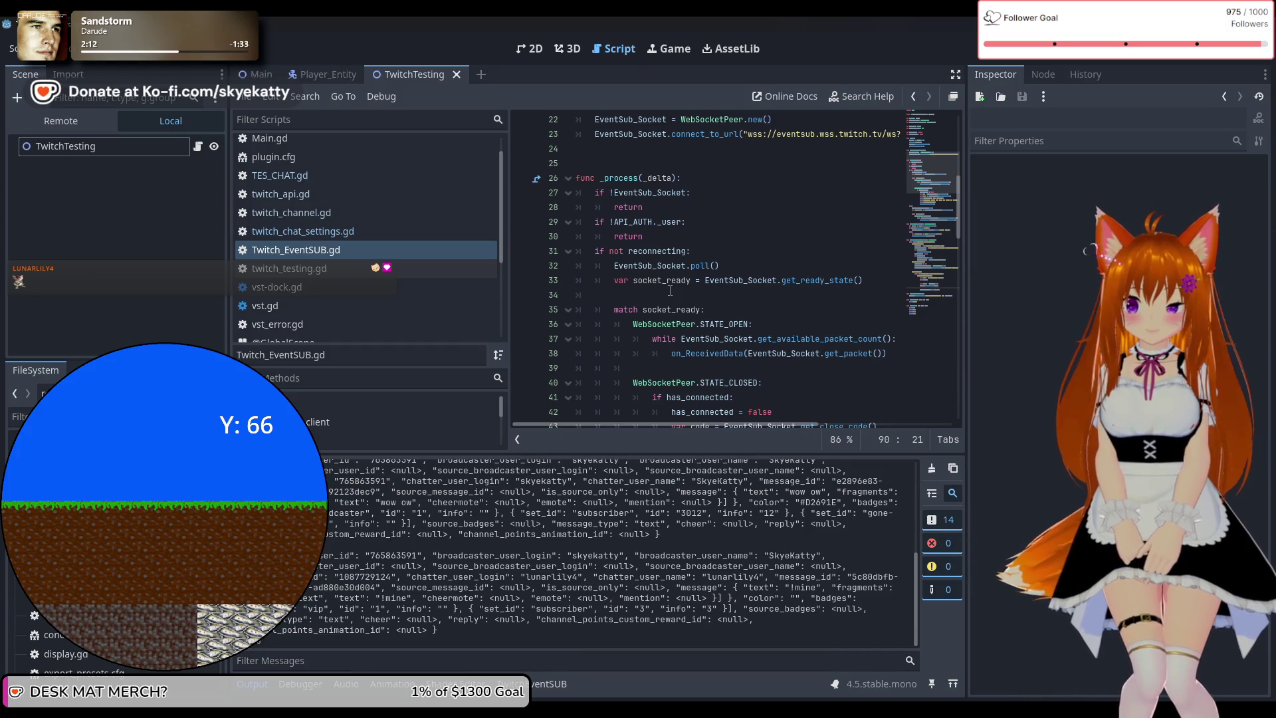
{"action": "scroll", "coordinate": [670, 291], "scroll_direction": "up", "scroll_amount": 4}
{"action": "scroll", "coordinate": [671, 291], "scroll_direction": "down", "scroll_amount": 8}
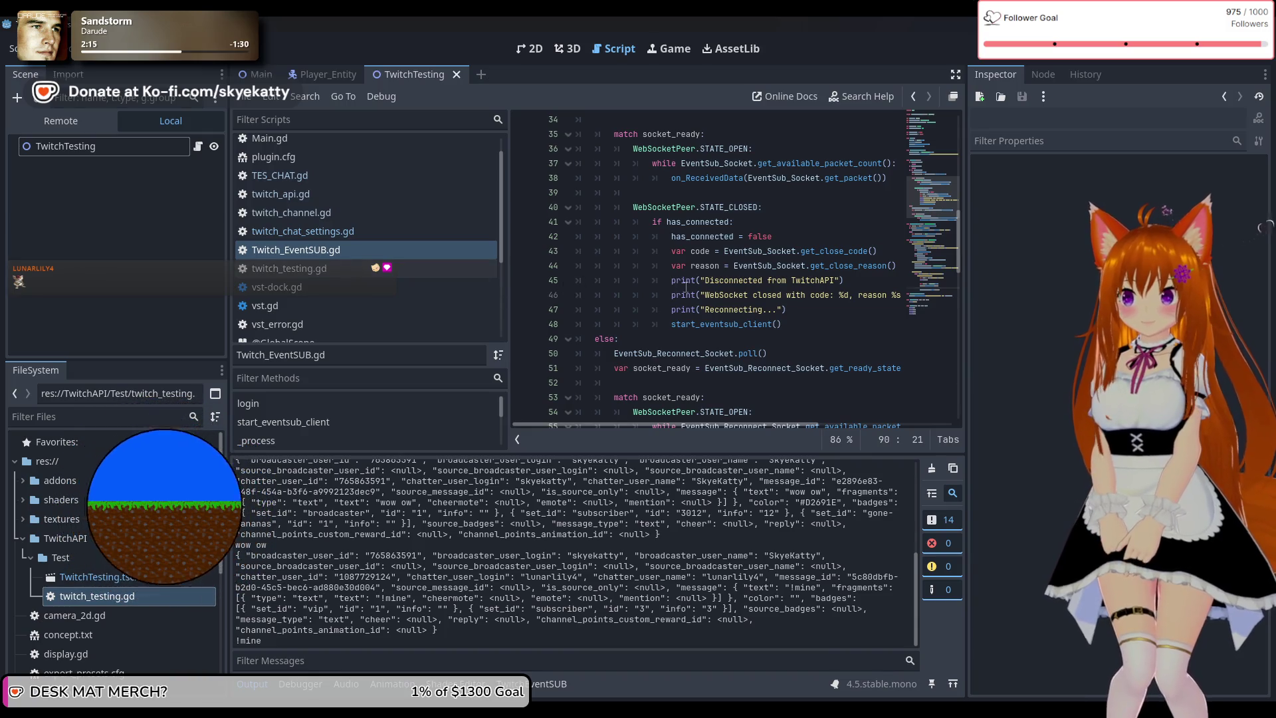
{"action": "scroll", "coordinate": [687, 287], "scroll_direction": "down", "scroll_amount": 7}
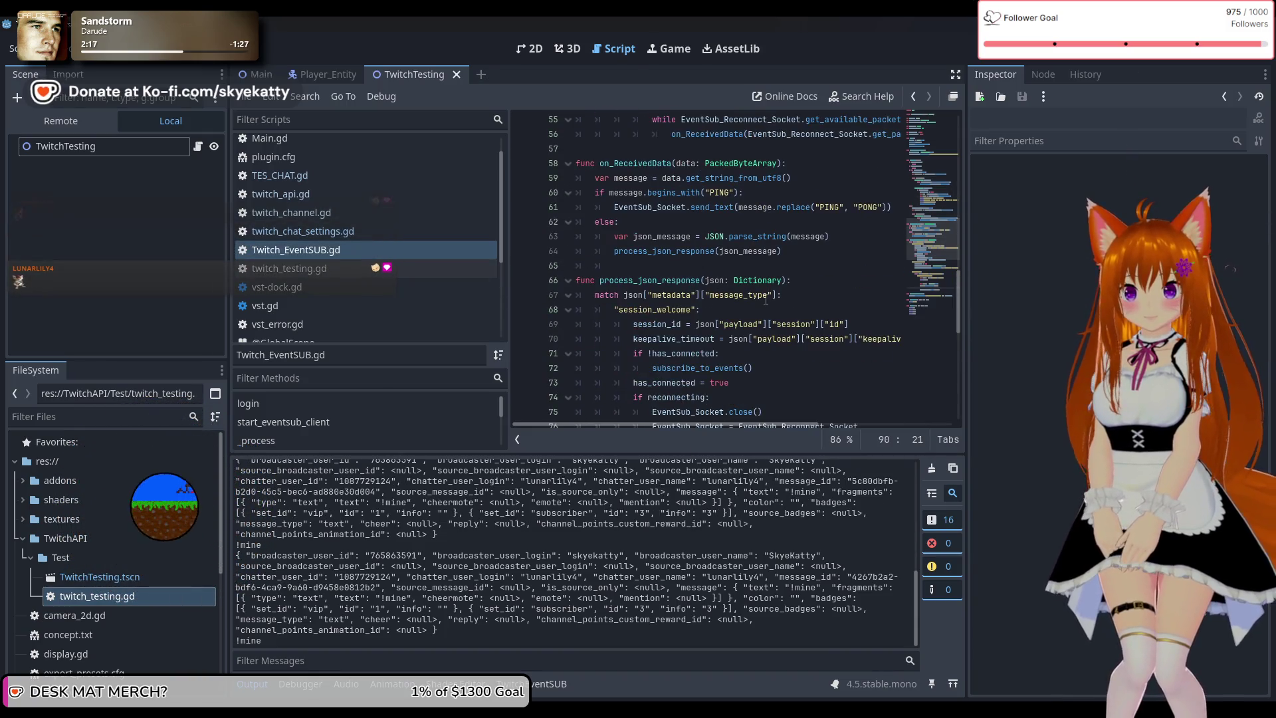
{"action": "scroll", "coordinate": [766, 300], "scroll_direction": "down", "scroll_amount": 4}
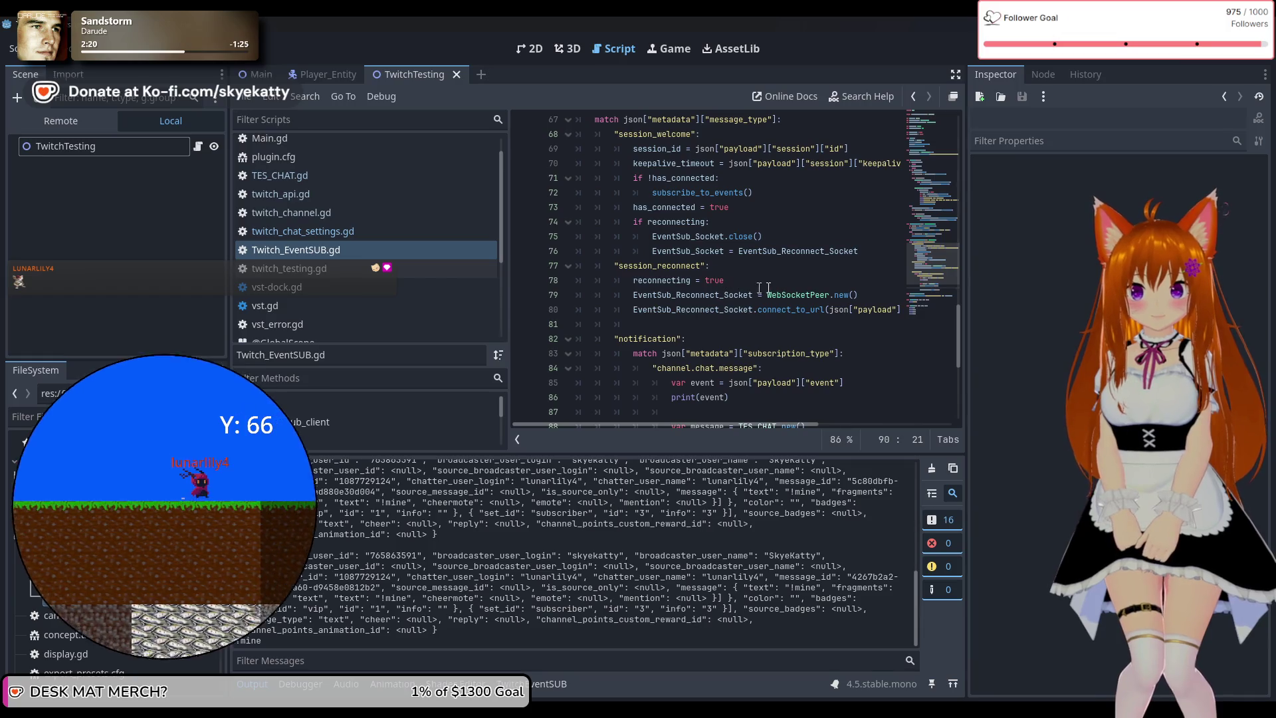
{"action": "scroll", "coordinate": [765, 279], "scroll_direction": "down", "scroll_amount": 3}
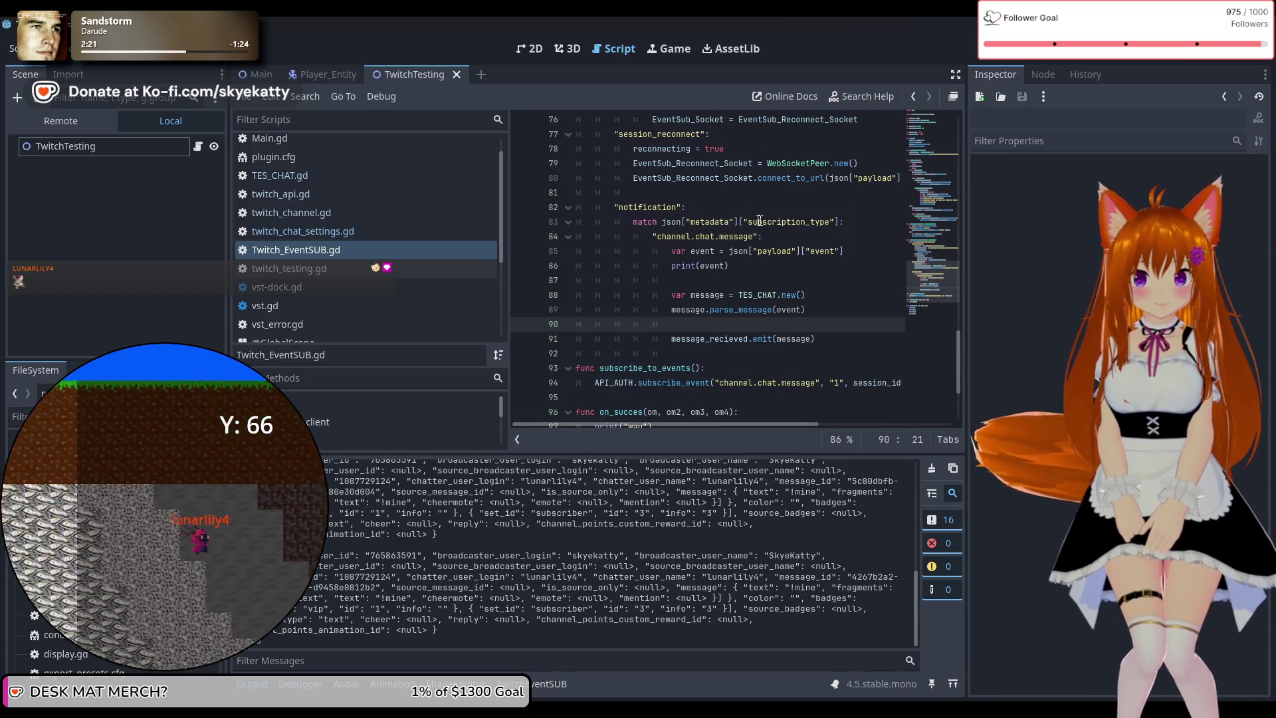
{"action": "left_click_drag", "start_coordinate": [730, 265], "coordinate": [575, 265]}
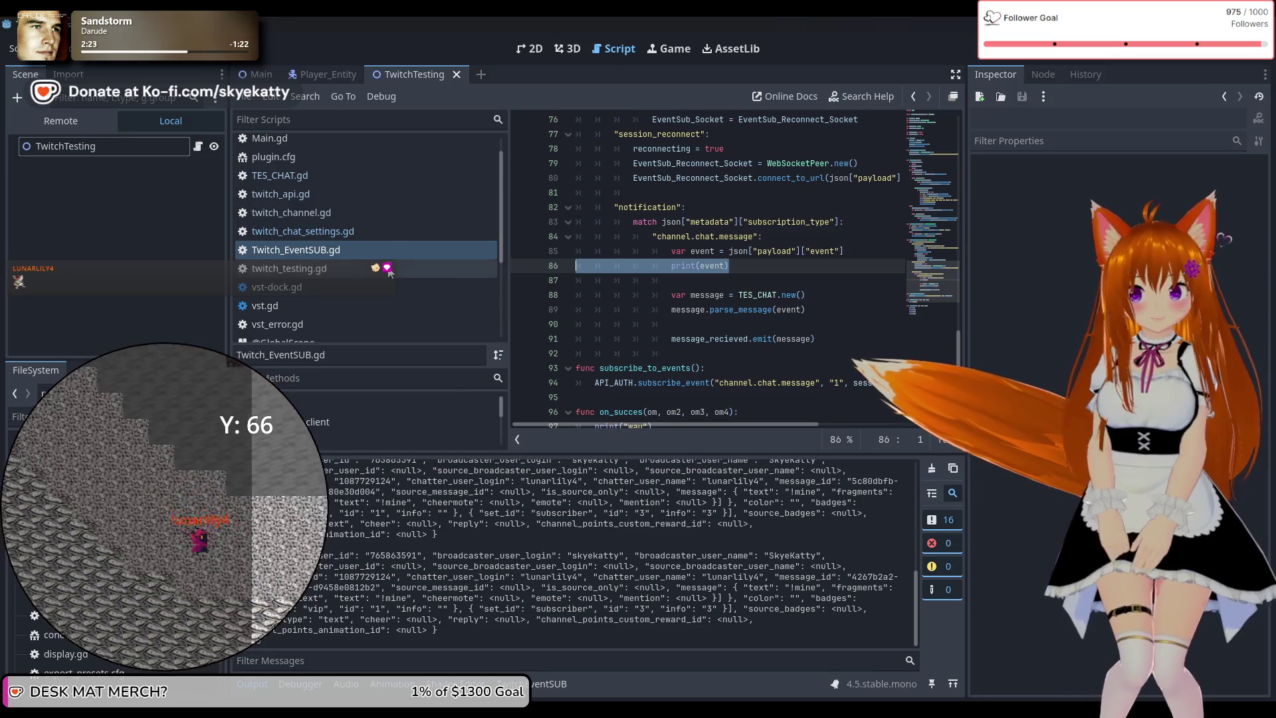
{"action": "key", "text": "BackSpace"}
{"action": "key", "text": "BackSpace"}
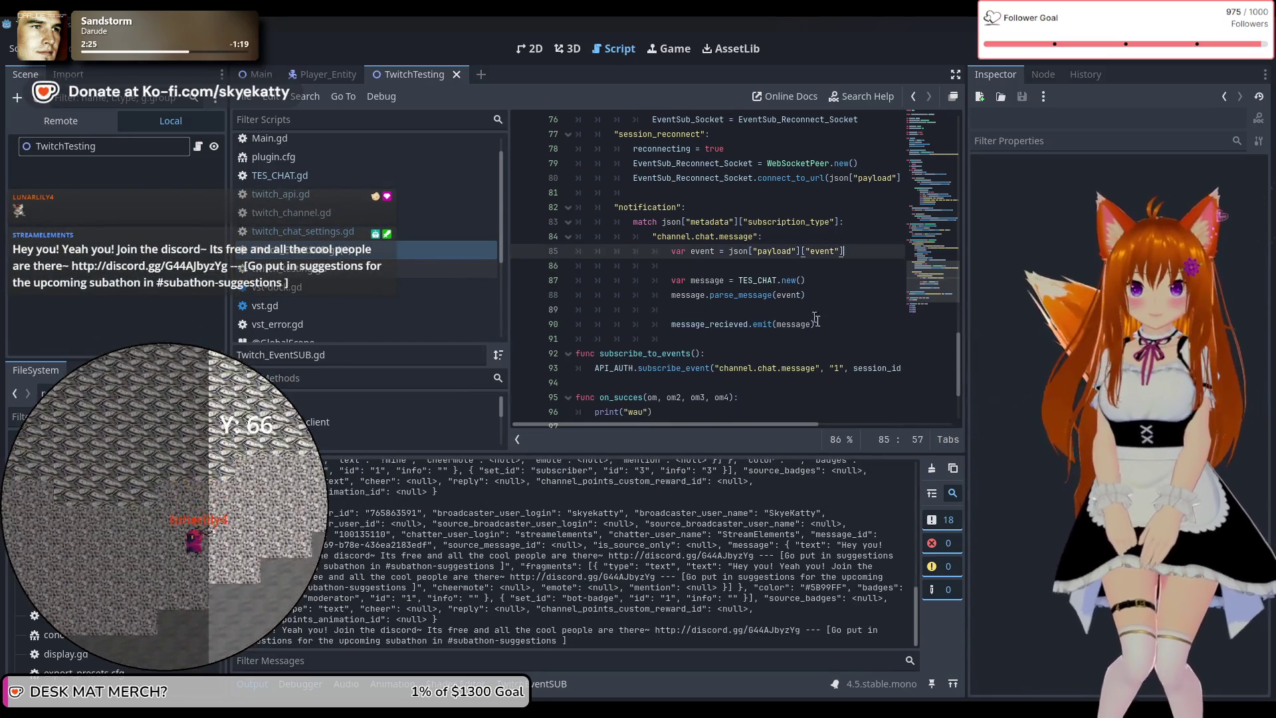
{"action": "left_click", "coordinate": [730, 271]}
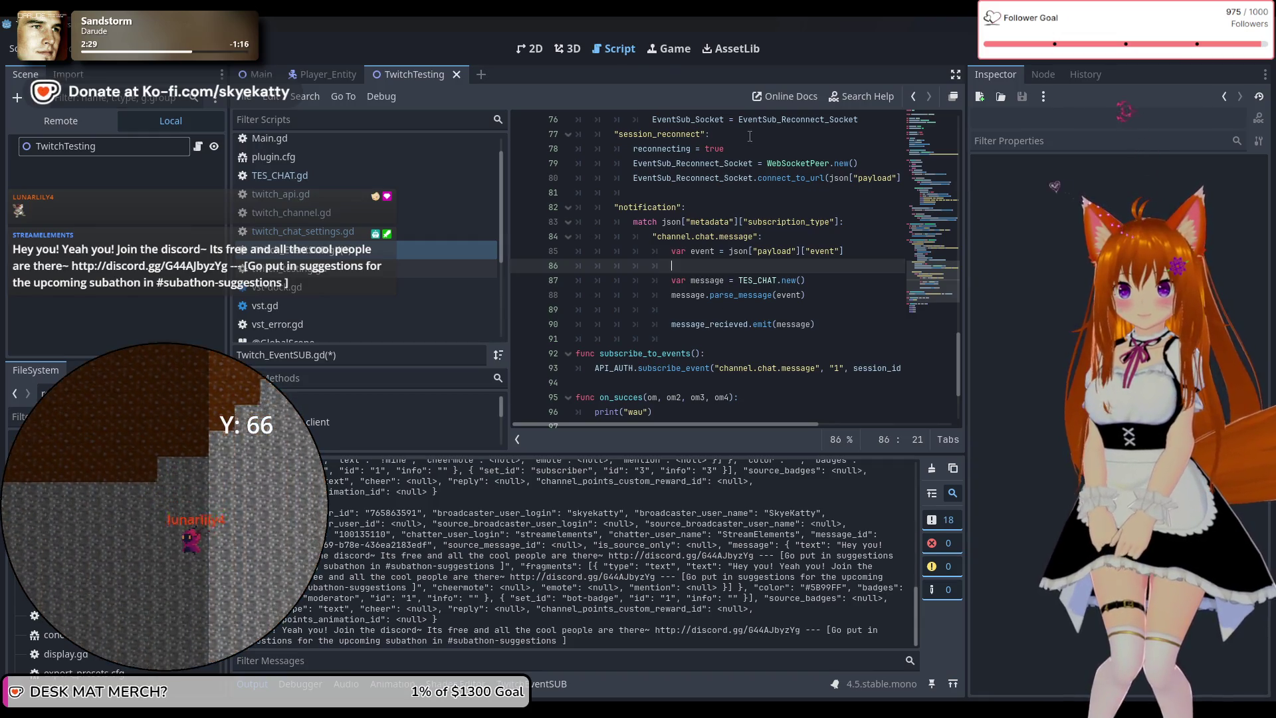
Stop the game, save Twitch_EventSUB.gd and close the TwitchTesting scene
{"action": "key", "text": "F8"}
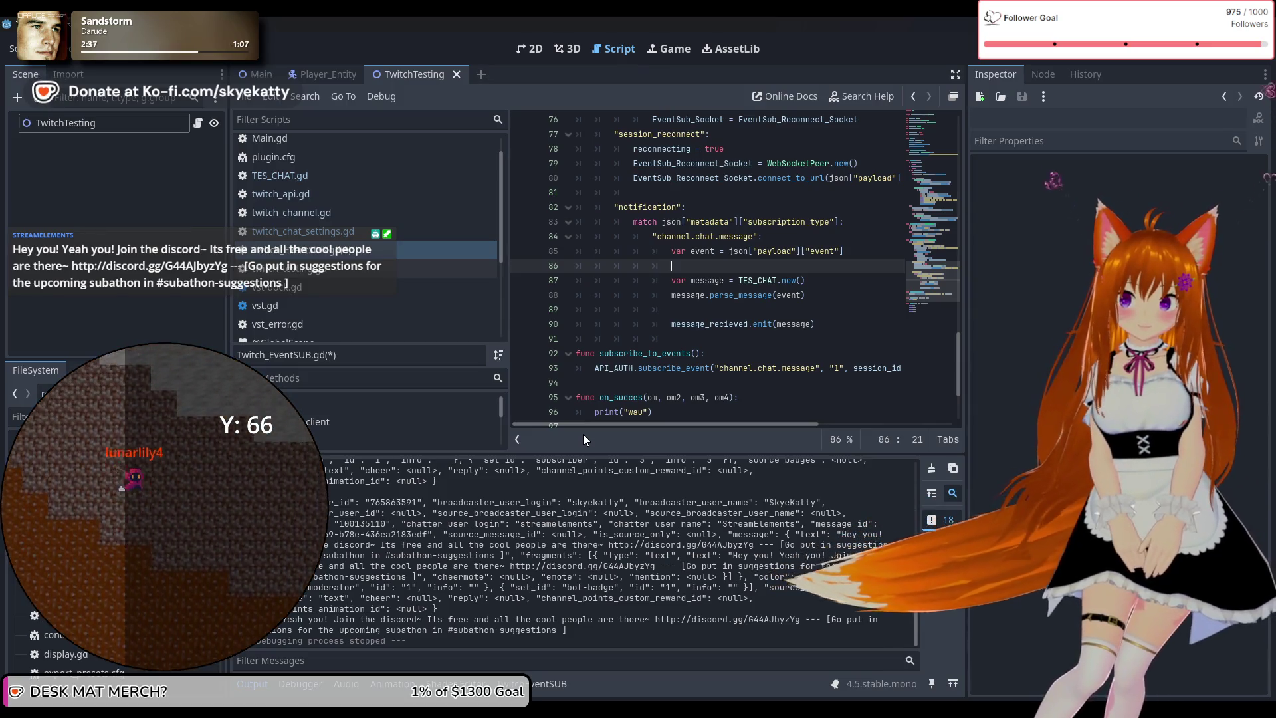
{"action": "key", "text": "ctrl+s"}
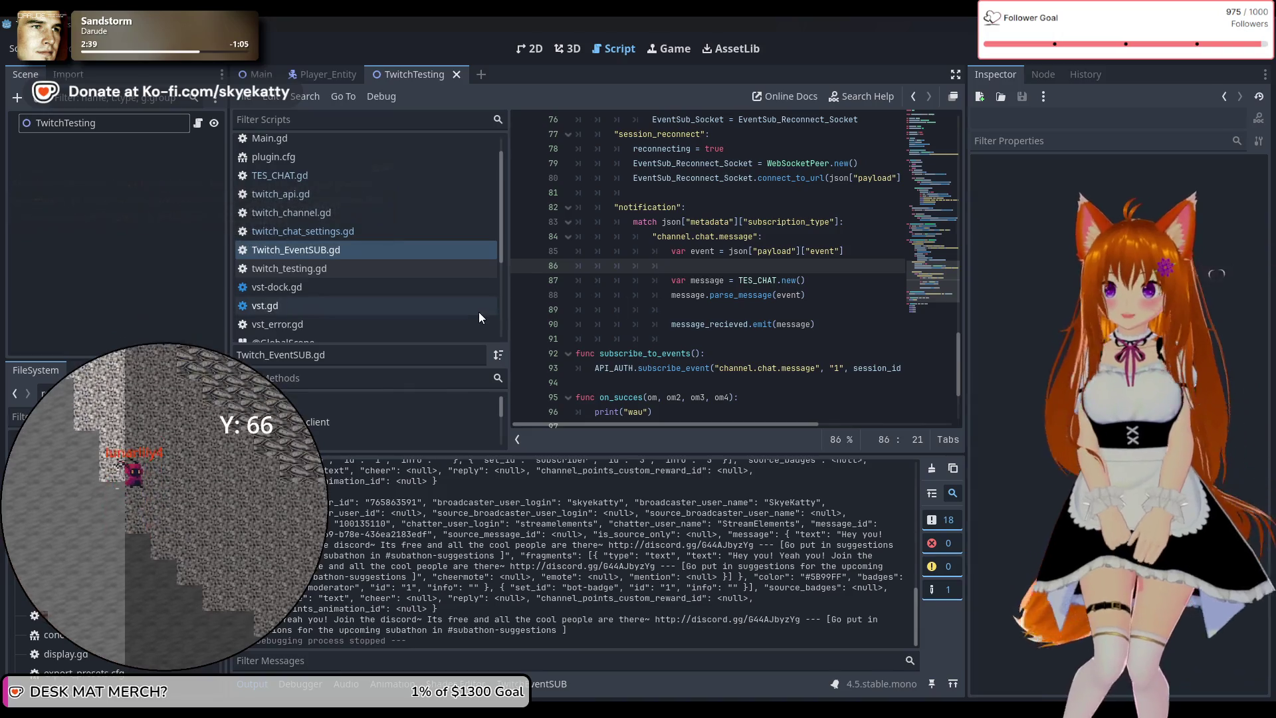
{"action": "left_click", "coordinate": [705, 280]}
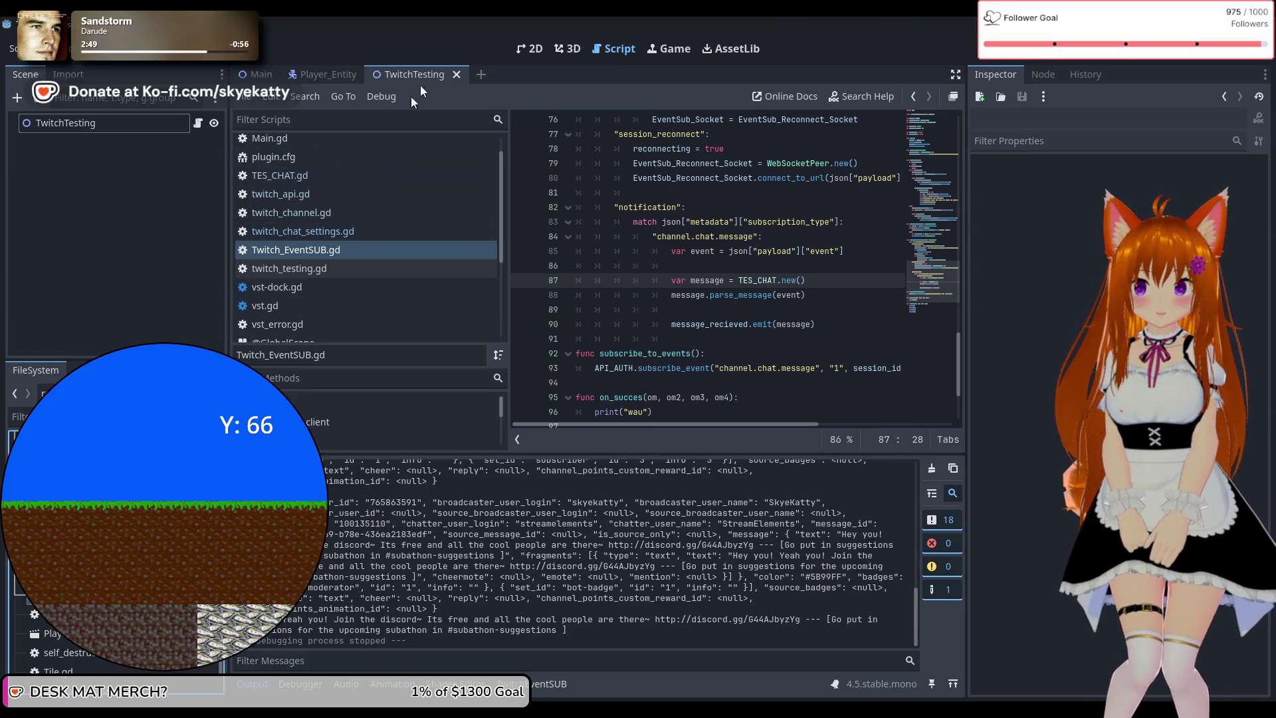
{"action": "left_click", "coordinate": [458, 75]}
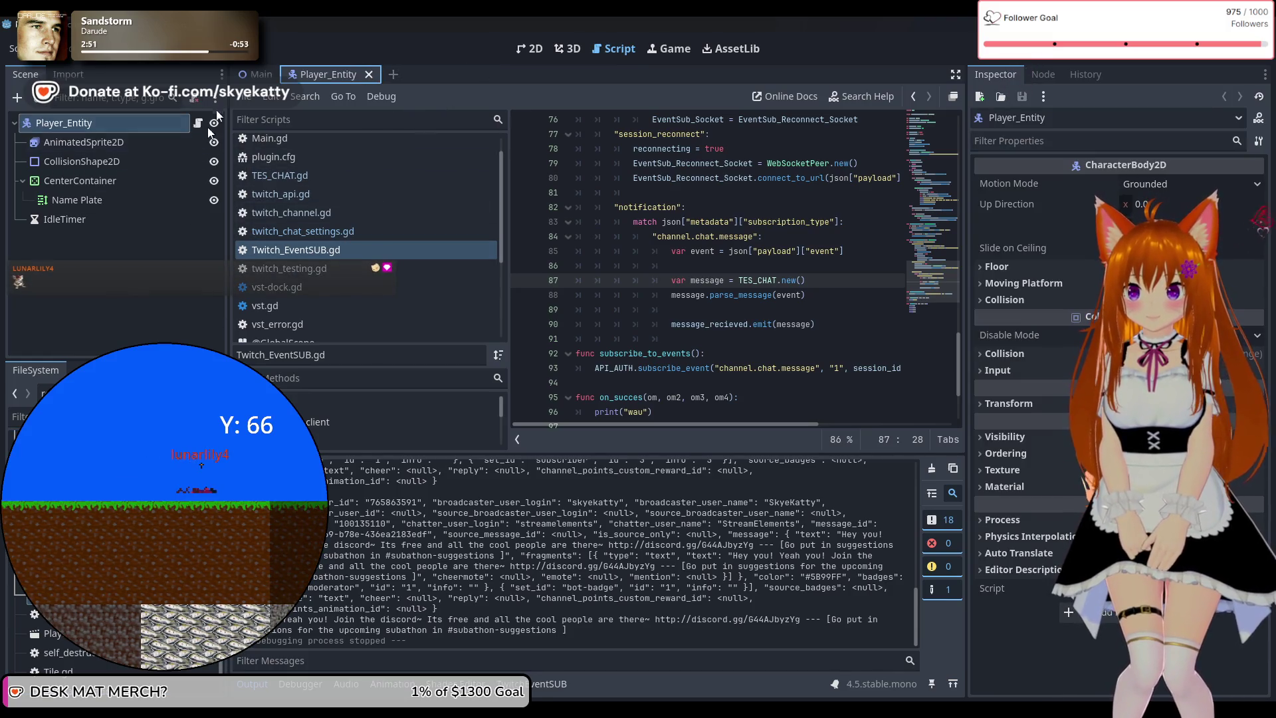
Switch to the Main scene and open Main.gd in the script editor
{"action": "left_click", "coordinate": [246, 77]}
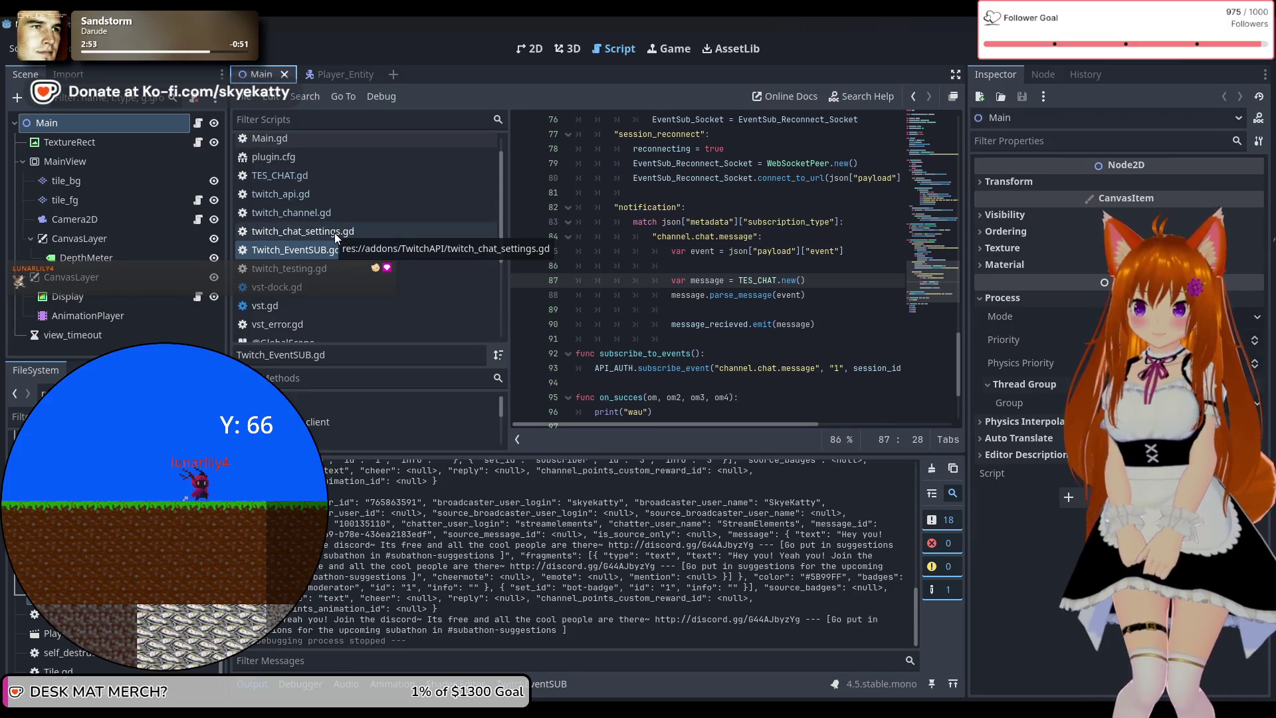
{"action": "left_click", "coordinate": [346, 141]}
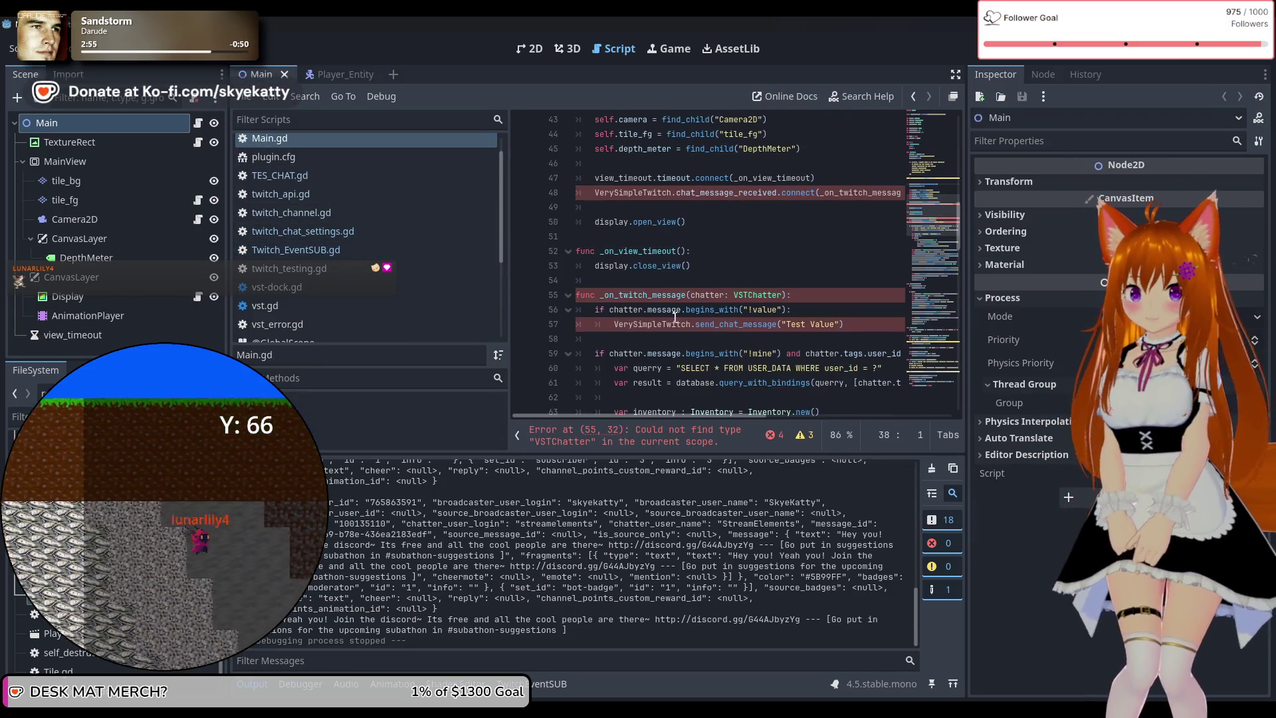
{"action": "mouse_move", "coordinate": [509, 299]}
{"action": "left_mouse_down"}
{"action": "mouse_move", "coordinate": [322, 299]}
{"action": "mouse_move", "coordinate": [370, 299]}
{"action": "left_mouse_up"}
{"action": "scroll", "coordinate": [610, 306], "scroll_direction": "up", "scroll_amount": 2}
{"action": "scroll", "coordinate": [611, 305], "scroll_direction": "up", "scroll_amount": 2}
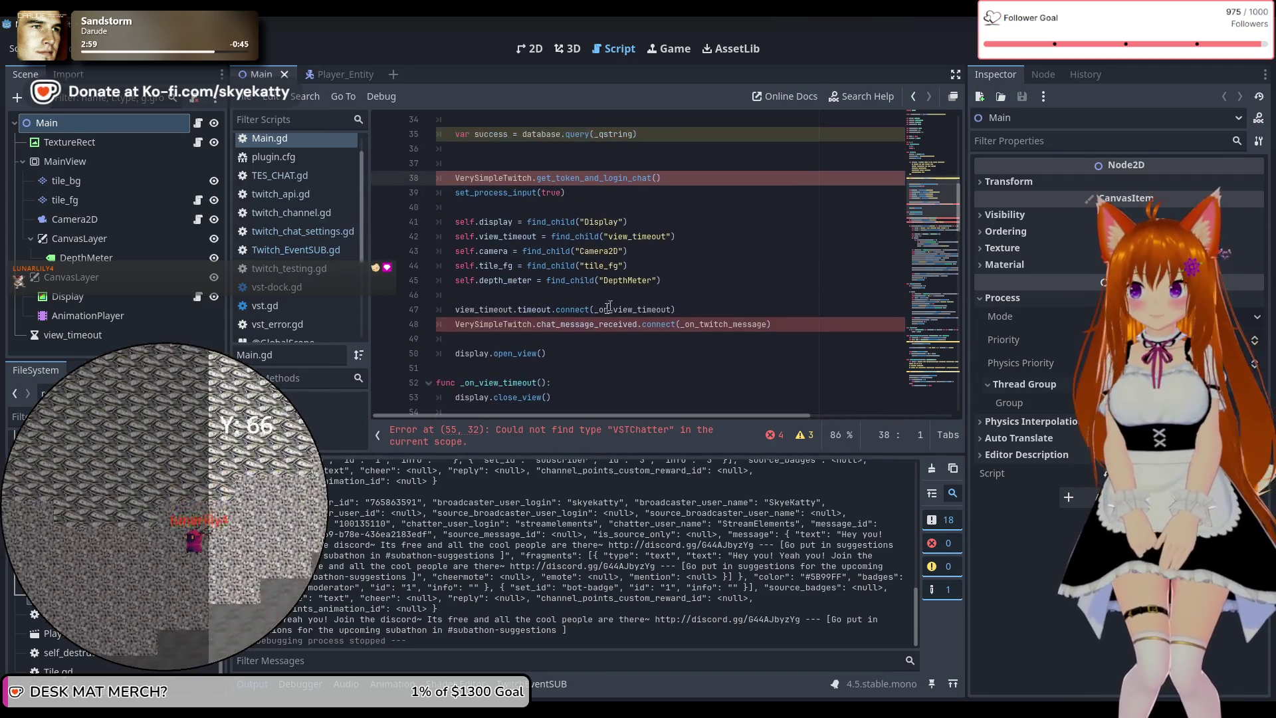
{"action": "double_click", "coordinate": [495, 325]}
{"action": "scroll", "coordinate": [570, 315], "scroll_direction": "up", "scroll_amount": 2}
{"action": "scroll", "coordinate": [569, 315], "scroll_direction": "up", "scroll_amount": 5}
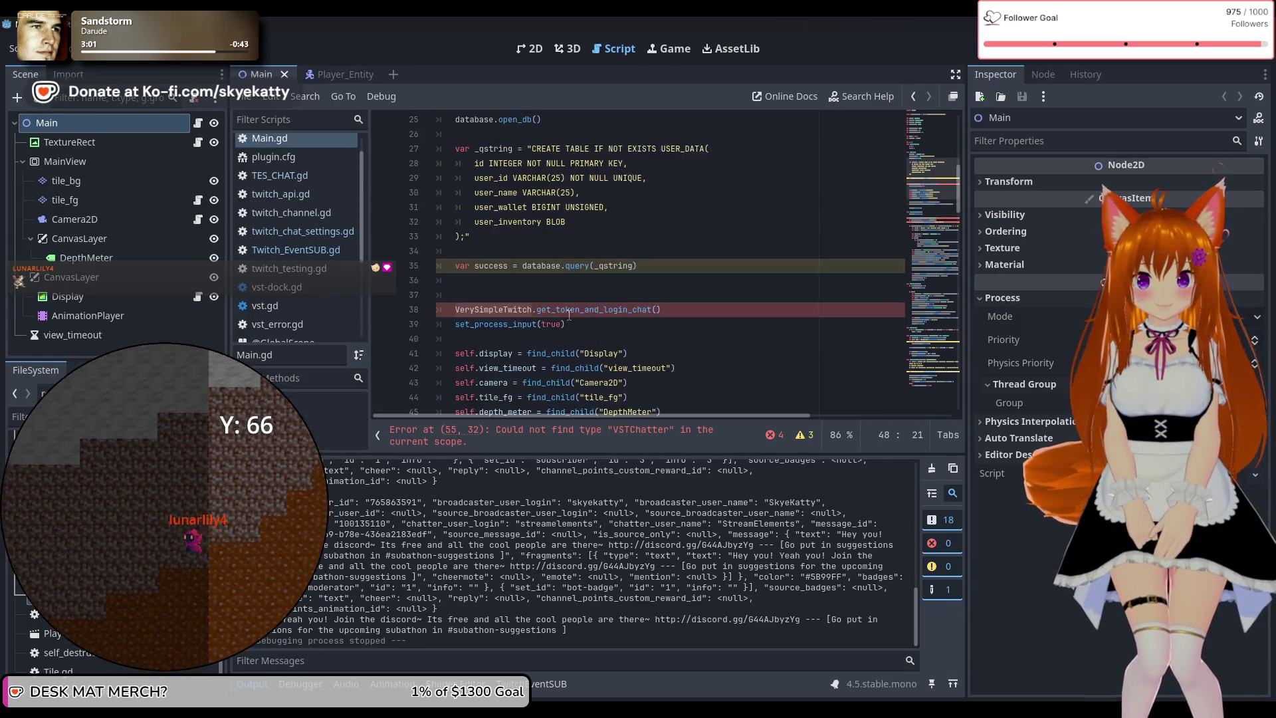
{"action": "scroll", "coordinate": [502, 375], "scroll_direction": "down", "scroll_amount": 4}
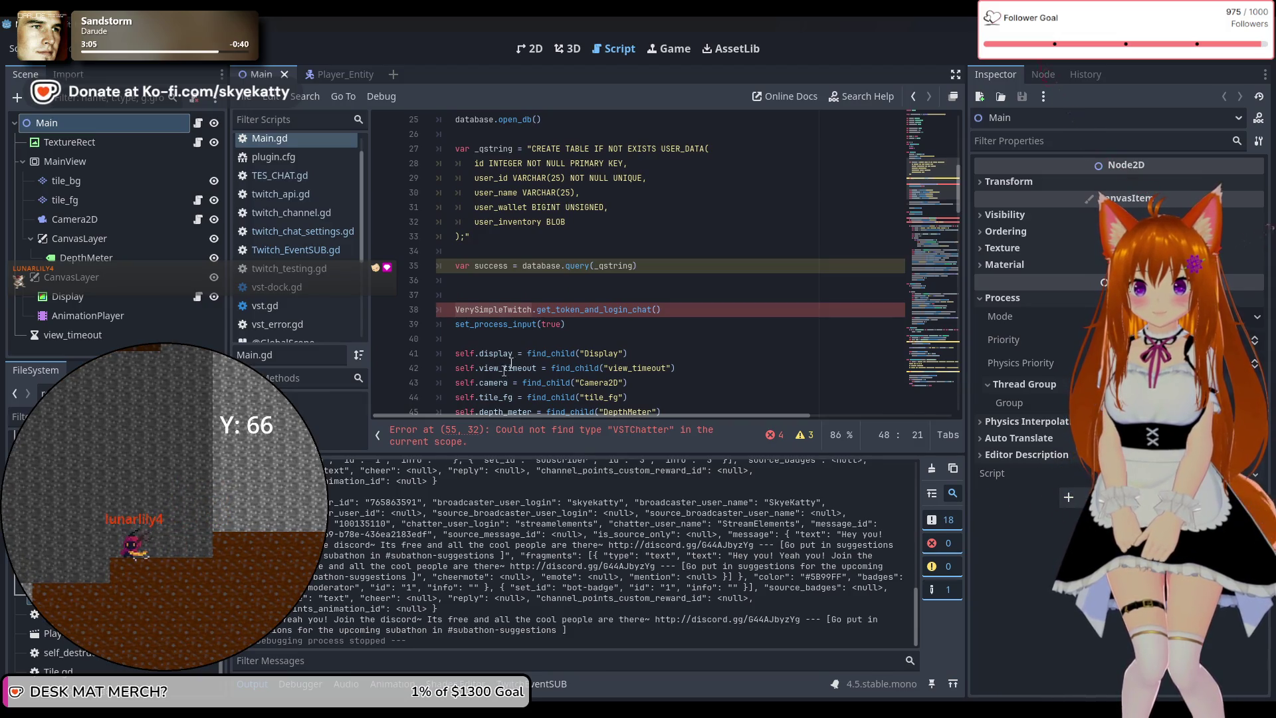
{"action": "scroll", "coordinate": [605, 318], "scroll_direction": "up", "scroll_amount": 2}
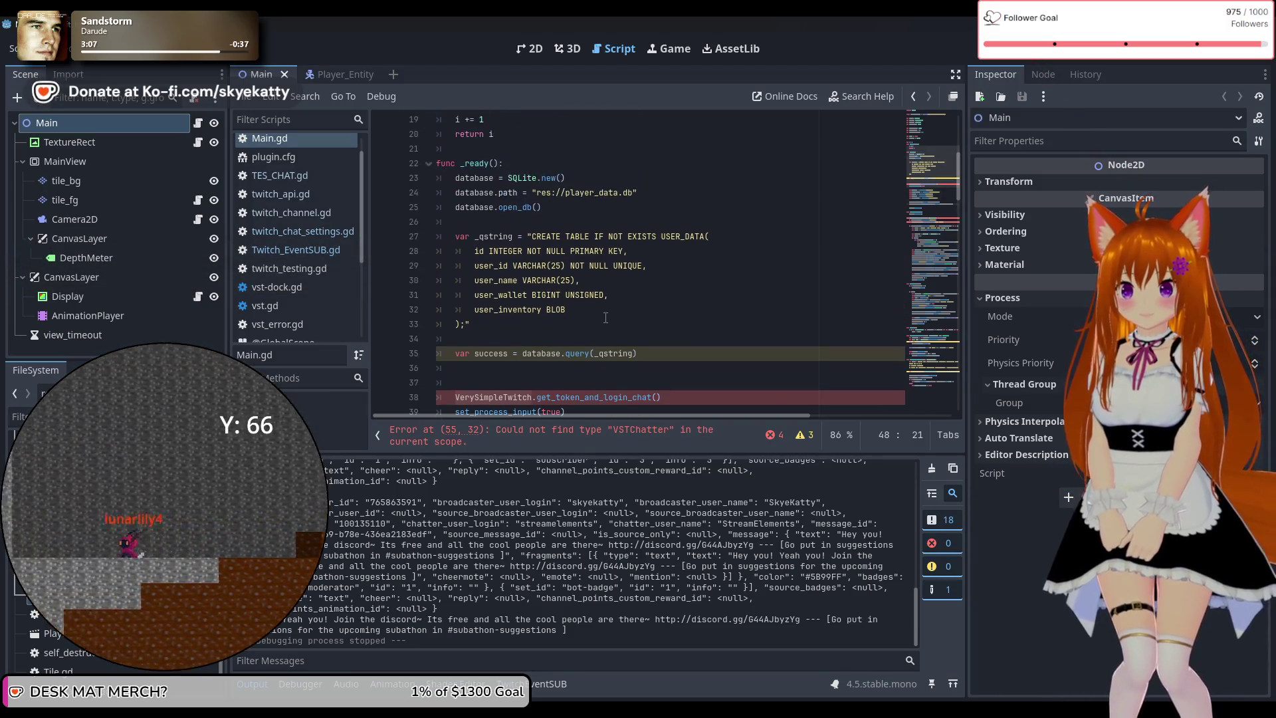
{"action": "scroll", "coordinate": [468, 360], "scroll_direction": "down", "scroll_amount": 1}
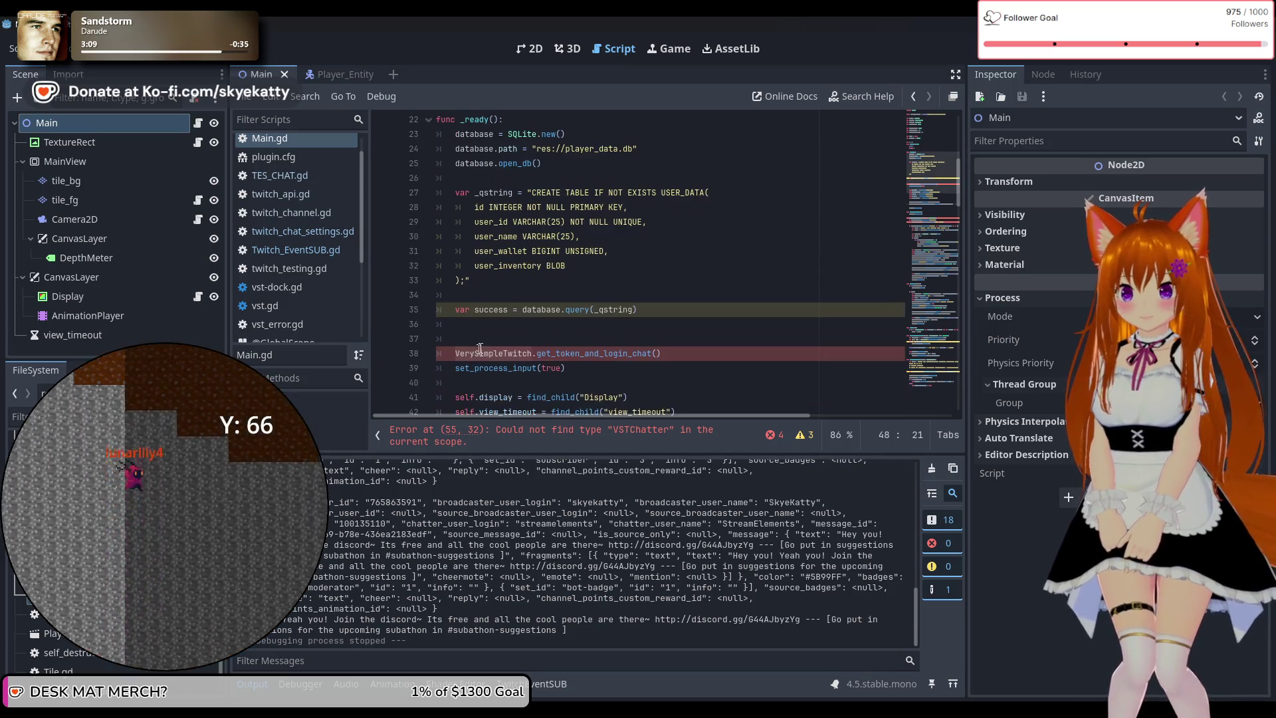
Replace line 38's VerySimpleTwitch.get_token_and_login_chat() with TEventSub.login()
{"action": "double_click", "coordinate": [482, 353]}
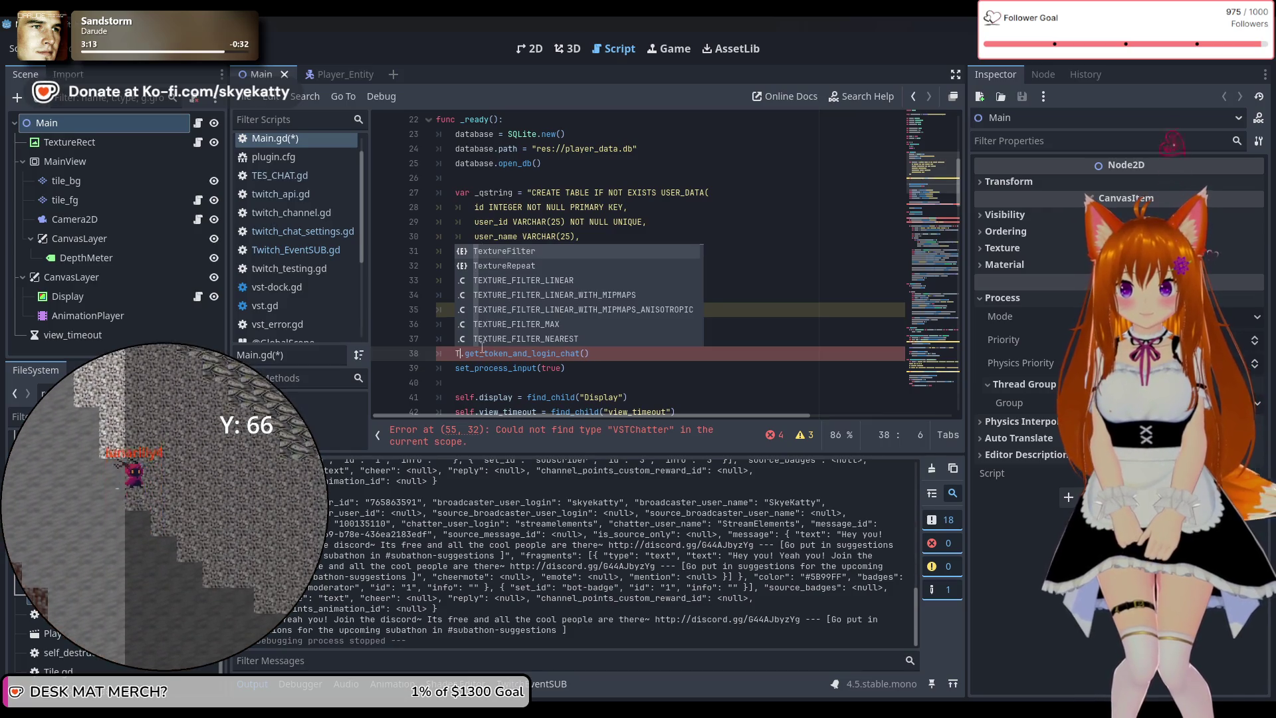
{"action": "type", "text": "EventSub"}
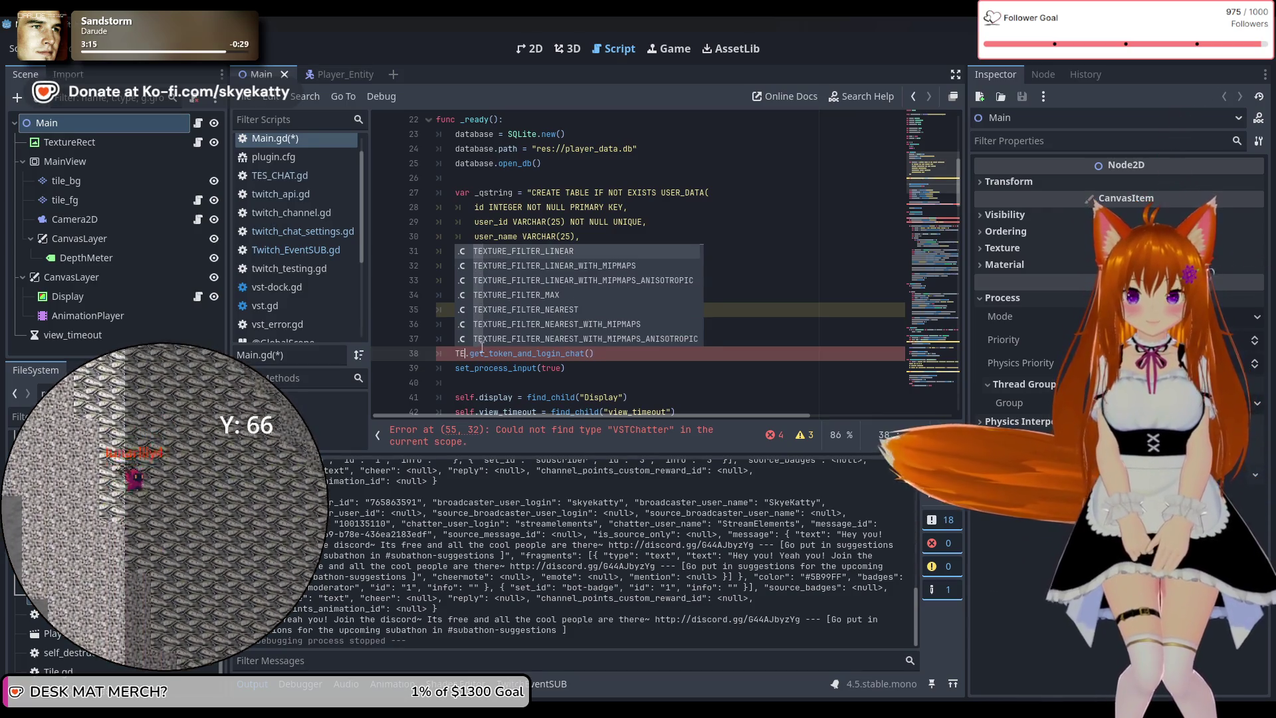
{"action": "key", "text": "Right"}
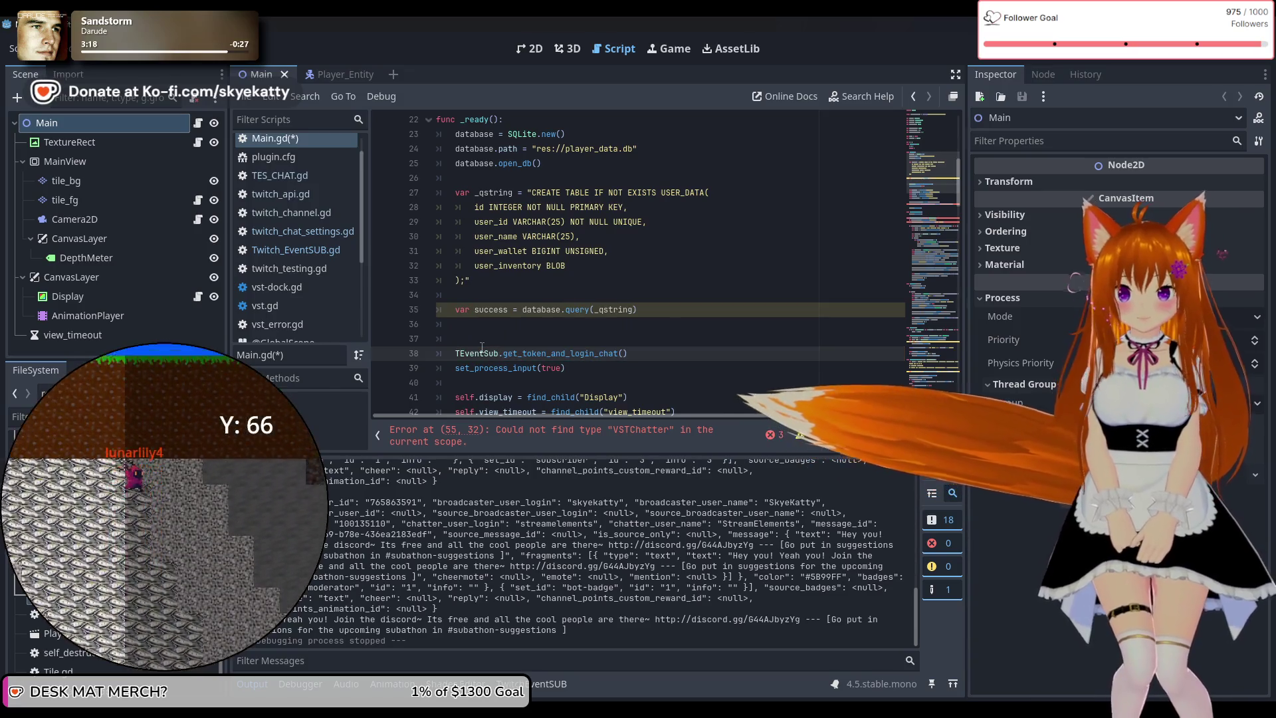
{"action": "key", "text": "Delete"}
{"action": "key", "text": "Delete"}
{"action": "key", "text": "Delete"}
{"action": "key", "text": "Delete"}
{"action": "key", "text": "Delete"}
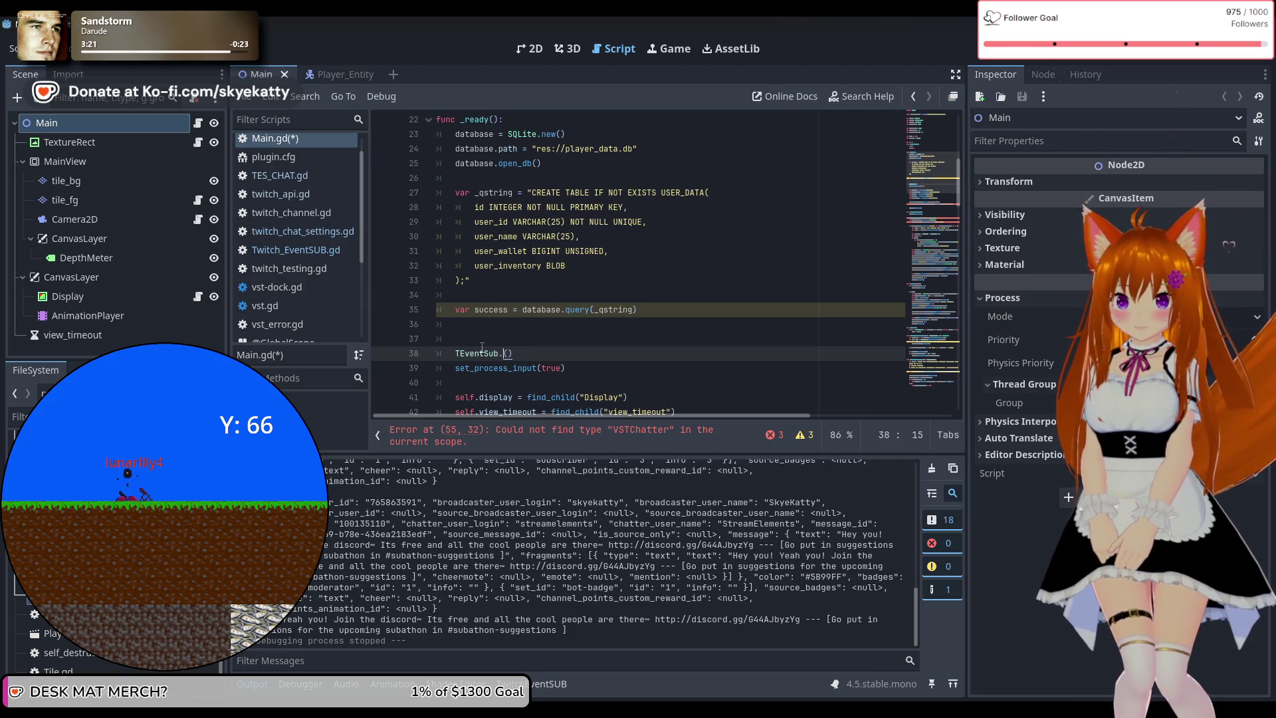
{"action": "type", "text": "login"}
{"action": "left_click", "coordinate": [595, 349]}
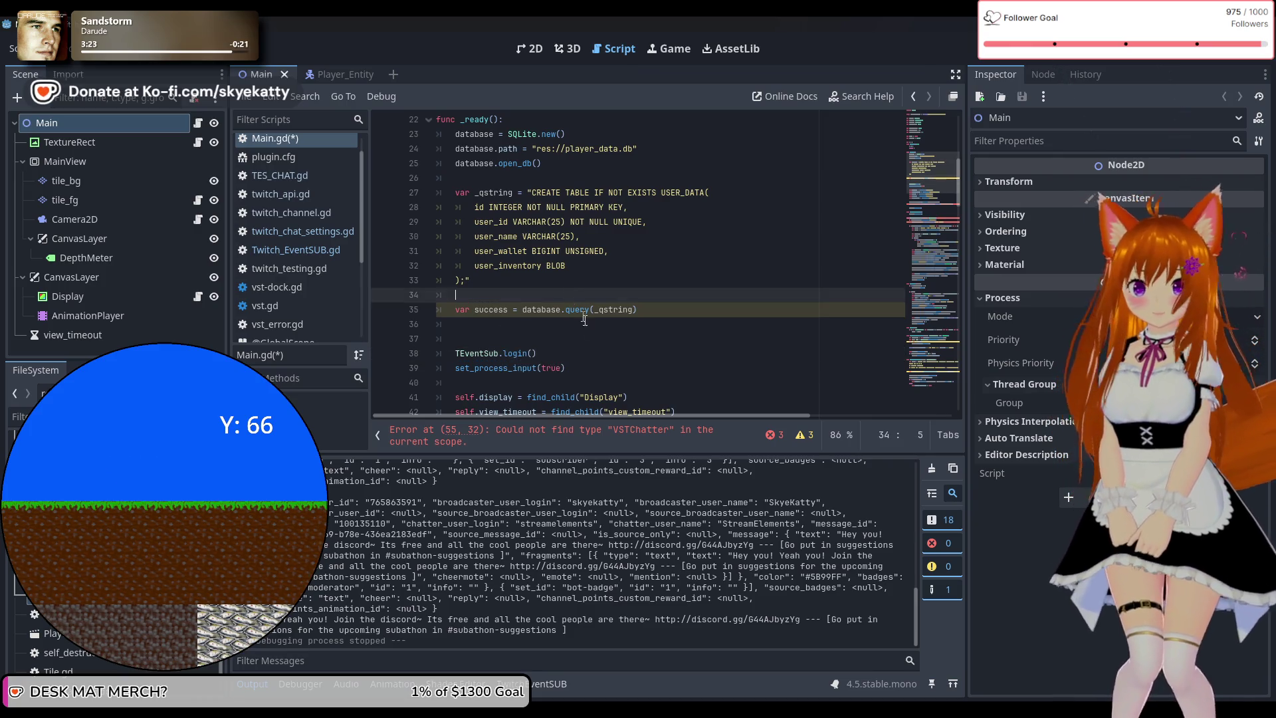
{"action": "left_click", "coordinate": [611, 339]}
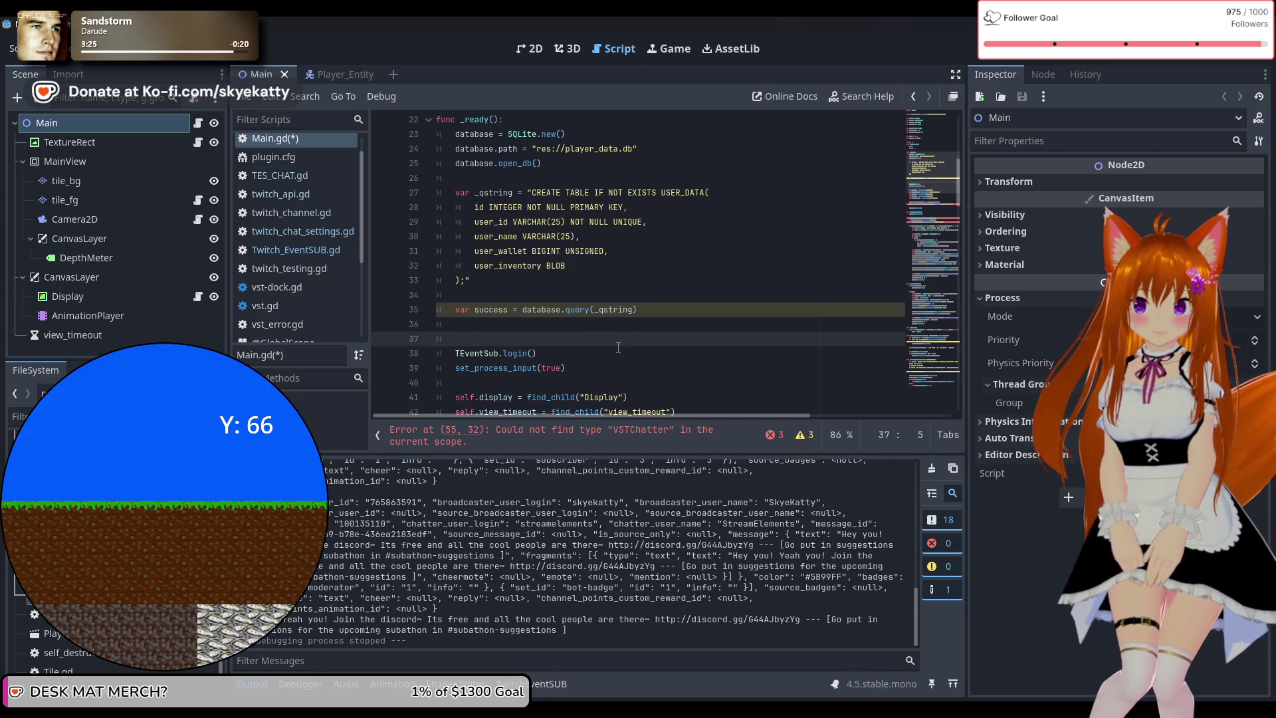
{"action": "scroll", "coordinate": [618, 348], "scroll_direction": "down", "scroll_amount": 1}
{"action": "scroll", "coordinate": [619, 348], "scroll_direction": "down", "scroll_amount": 2}
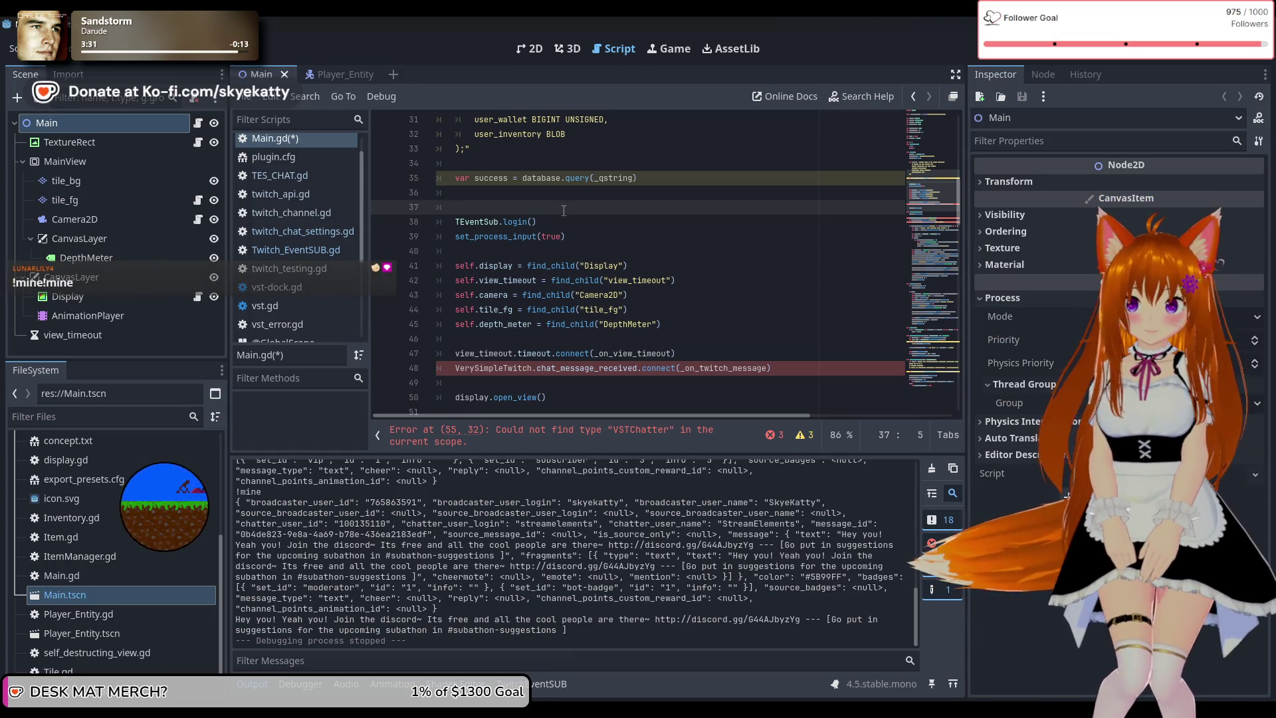
{"action": "scroll", "coordinate": [567, 213], "scroll_direction": "down", "scroll_amount": 1}
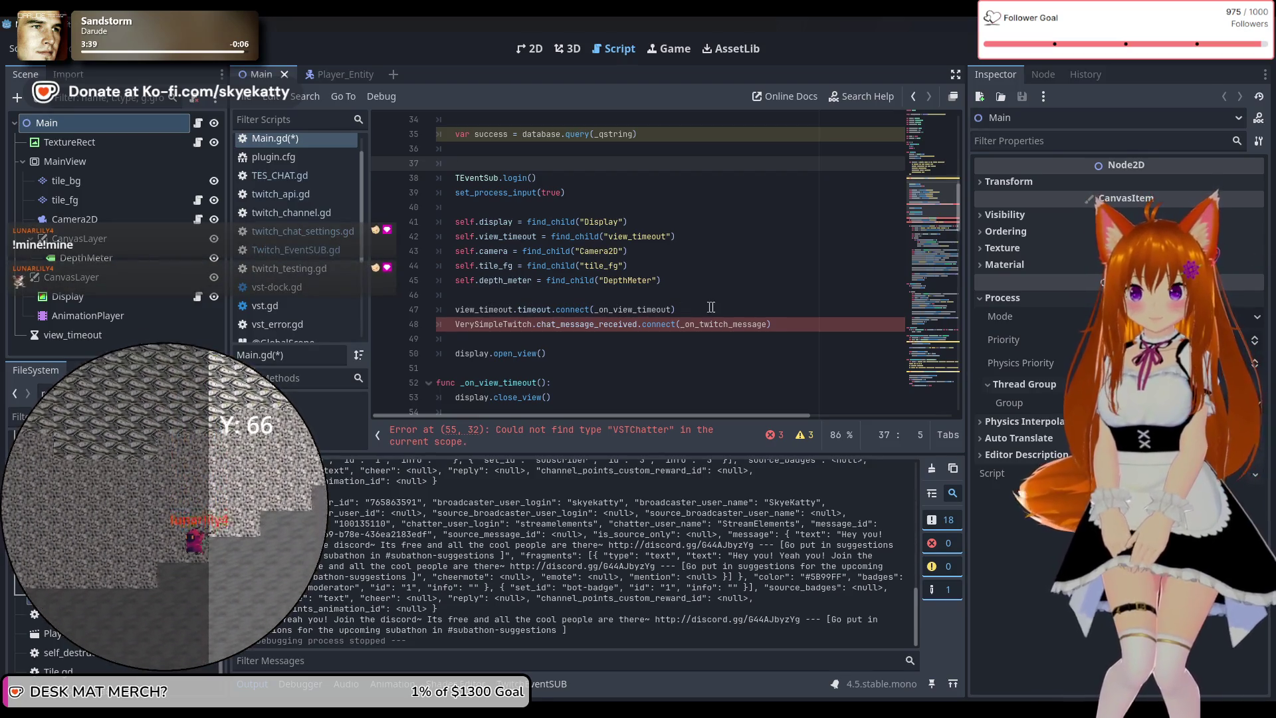
Change line 48 to connect TEventSub.message_received instead of VerySimpleTwitch.chat_message_received
{"action": "scroll", "coordinate": [514, 313], "scroll_direction": "down", "scroll_amount": 1}
{"action": "double_click", "coordinate": [524, 280]}
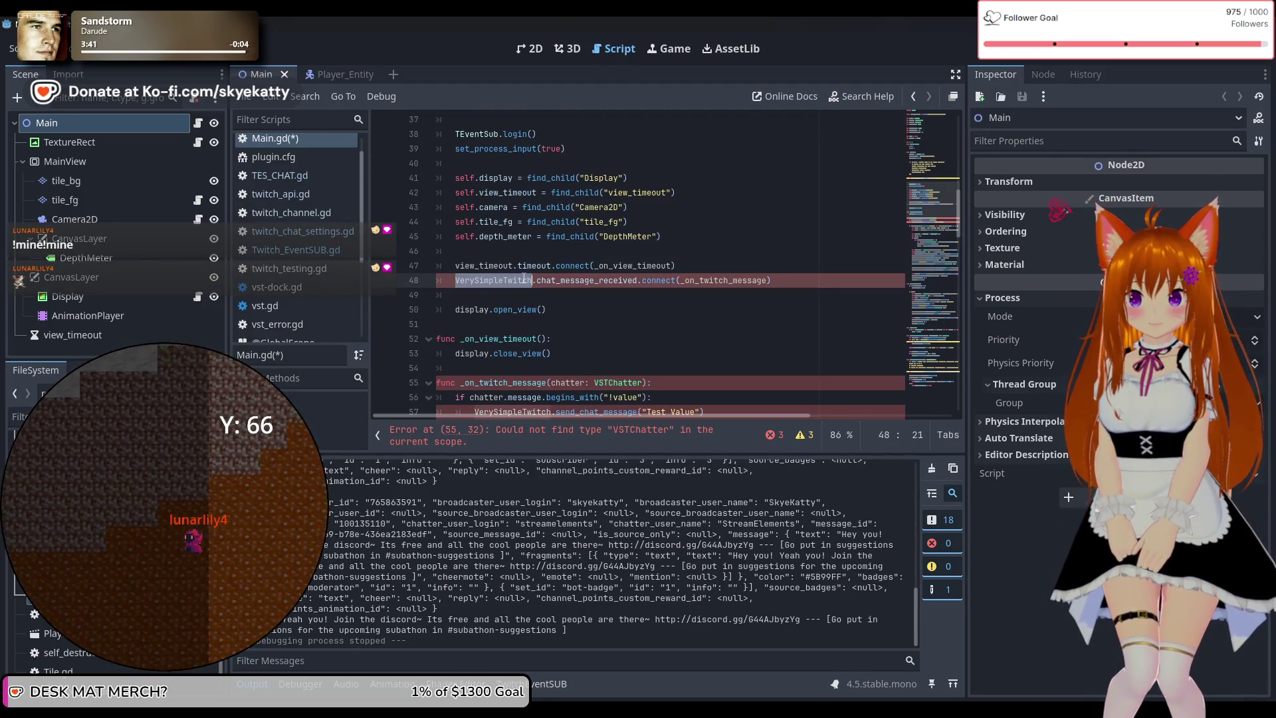
{"action": "type", "text": "T"}
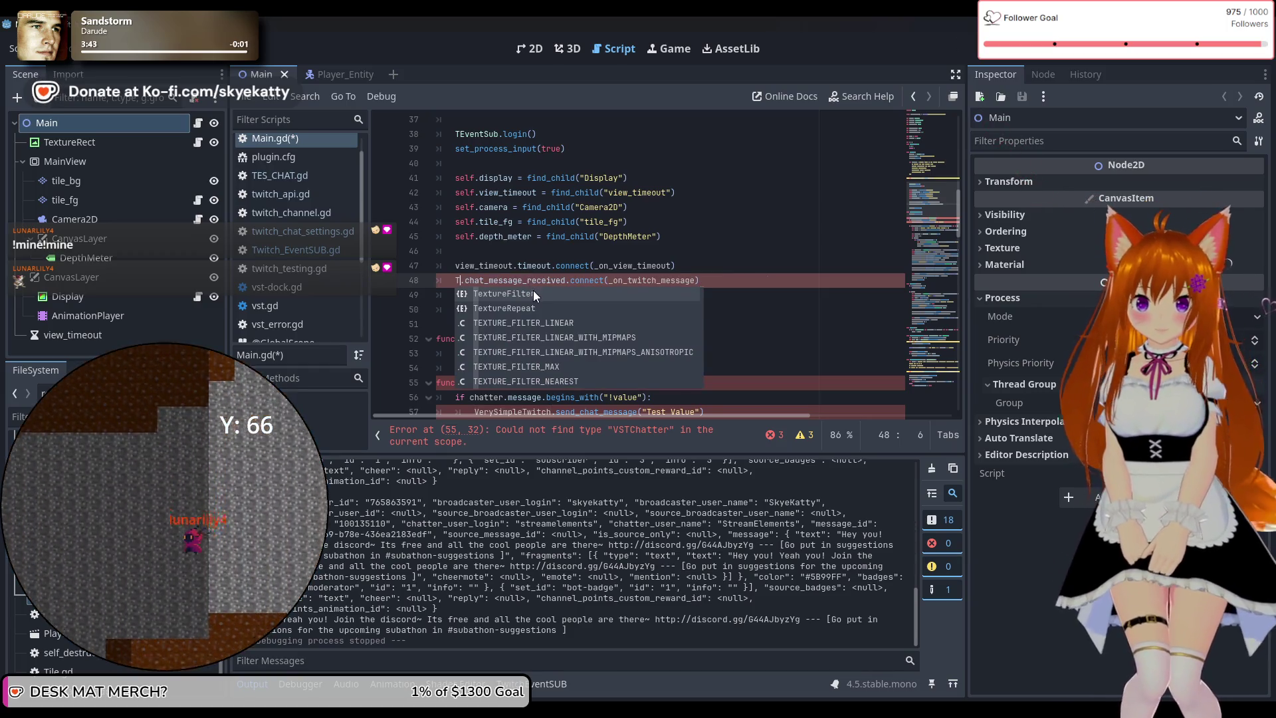
{"action": "type", "text": "Eve"}
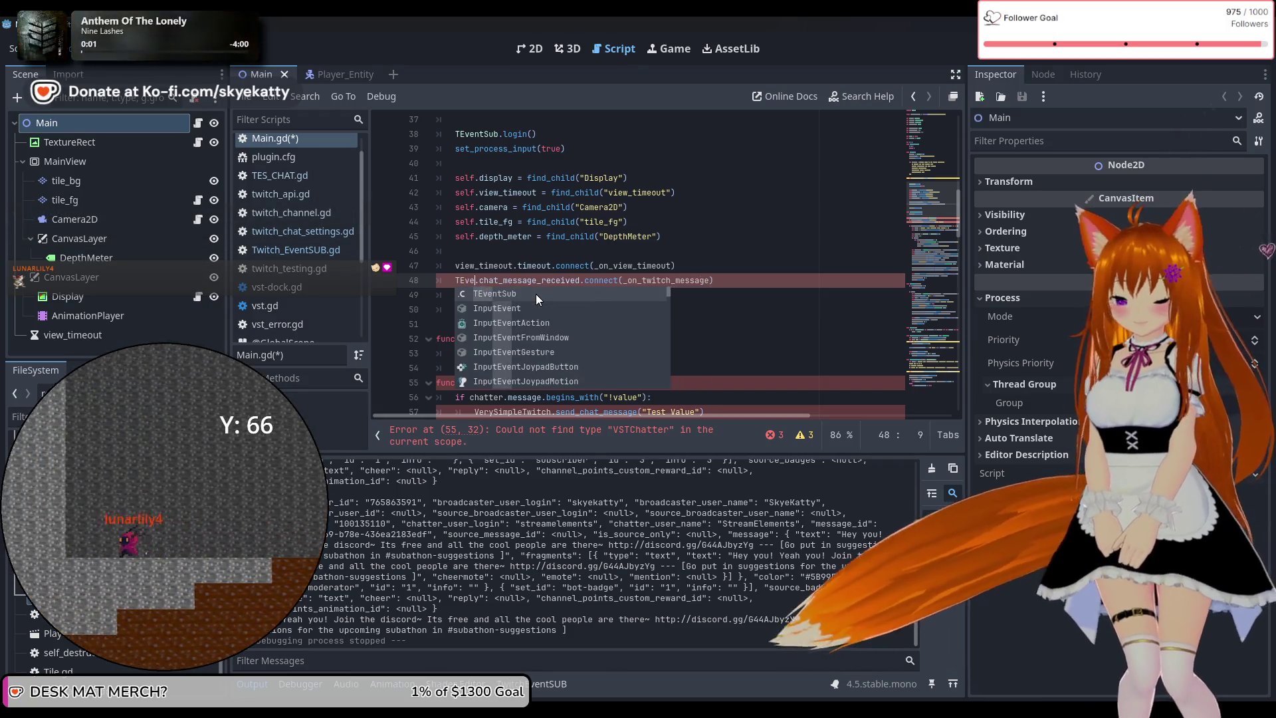
{"action": "type", "text": "ntSub"}
{"action": "left_click", "coordinate": [542, 280]}
{"action": "double_click", "coordinate": [542, 280]}
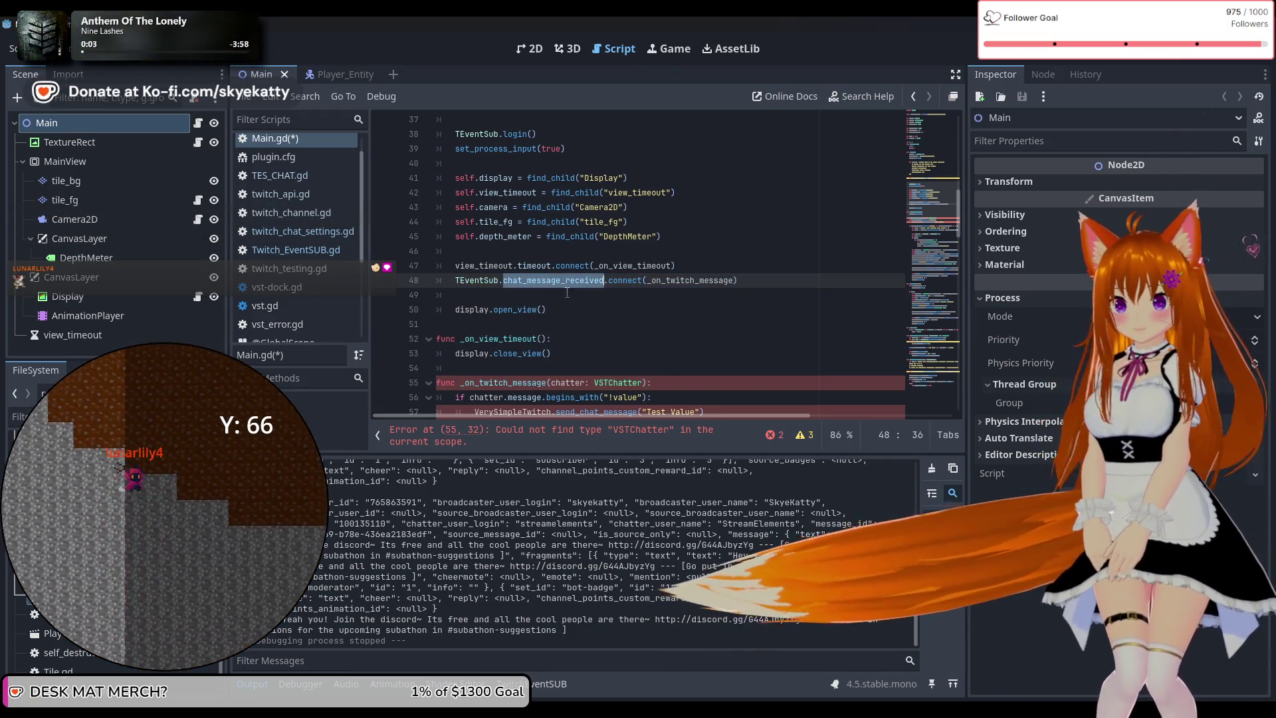
{"action": "left_click", "coordinate": [528, 280]}
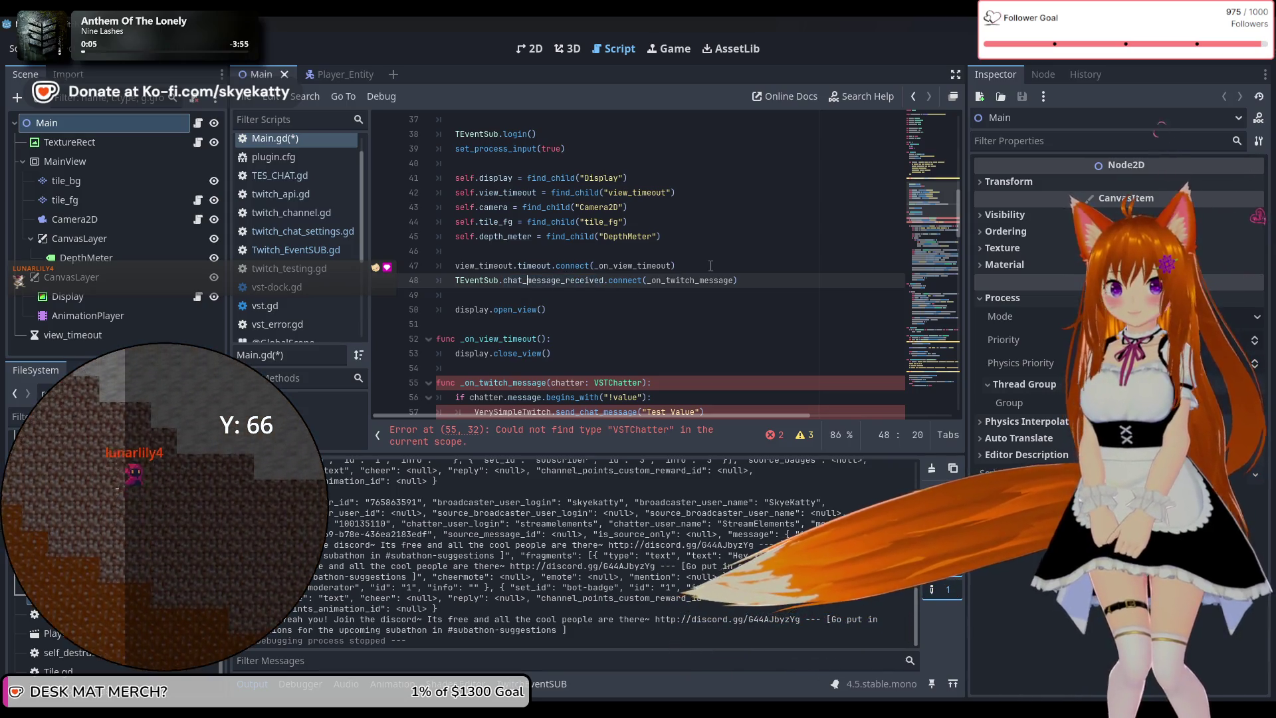
{"action": "key", "text": "BackSpace"}
{"action": "key", "text": "BackSpace"}
{"action": "key", "text": "BackSpace"}
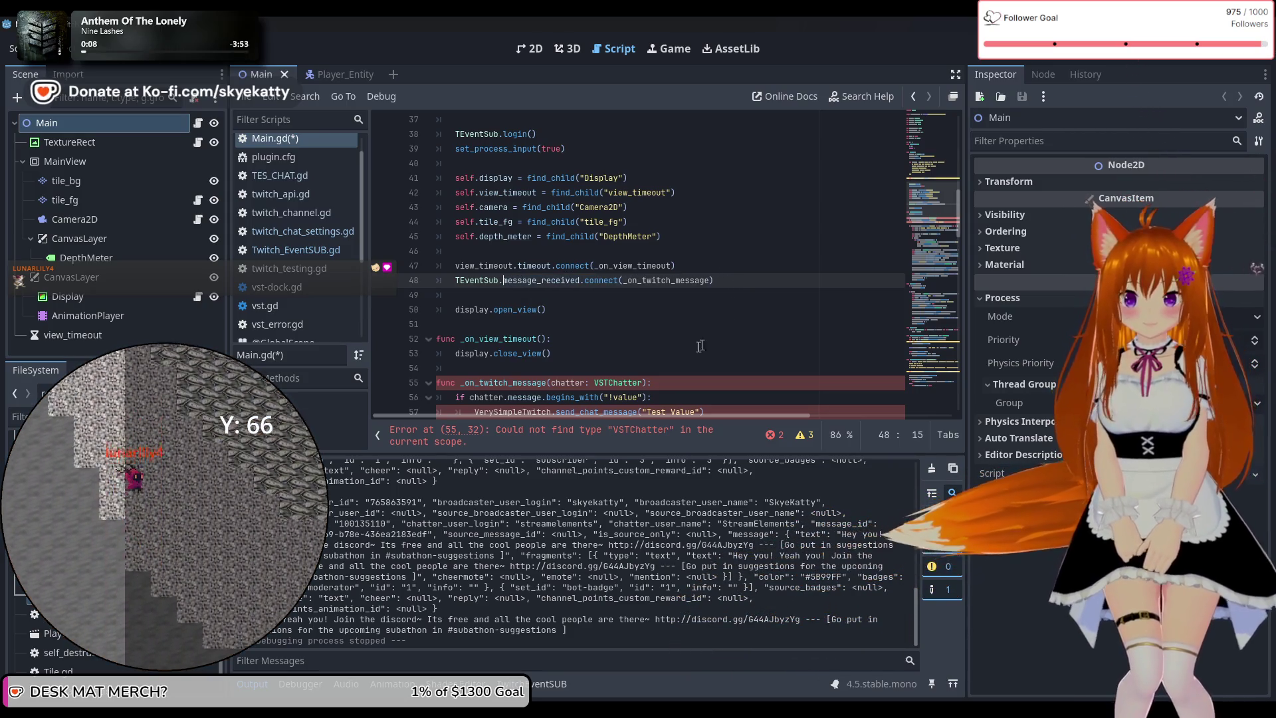
Retype the chatter parameter on line 55 from VSTChatter to TES_CHAT
{"action": "scroll", "coordinate": [664, 351], "scroll_direction": "down", "scroll_amount": 1}
{"action": "left_click", "coordinate": [616, 339]}
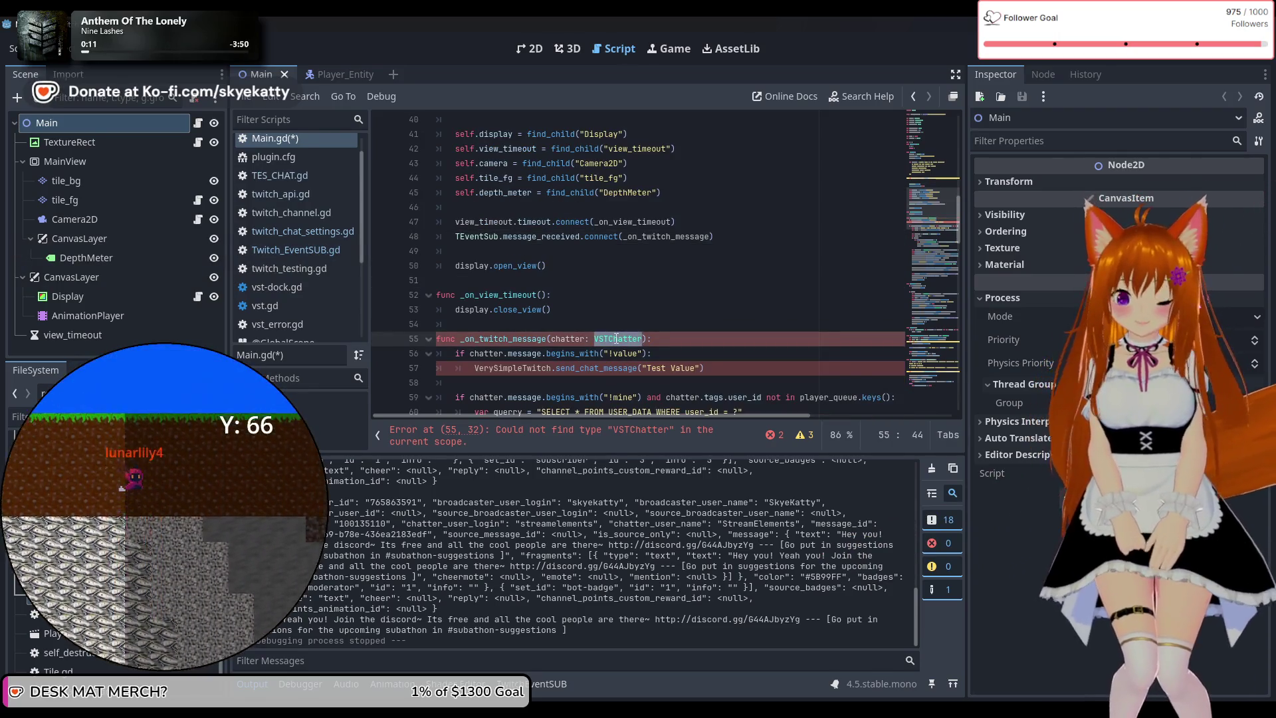
{"action": "type", "text": "TE_CHAT"}
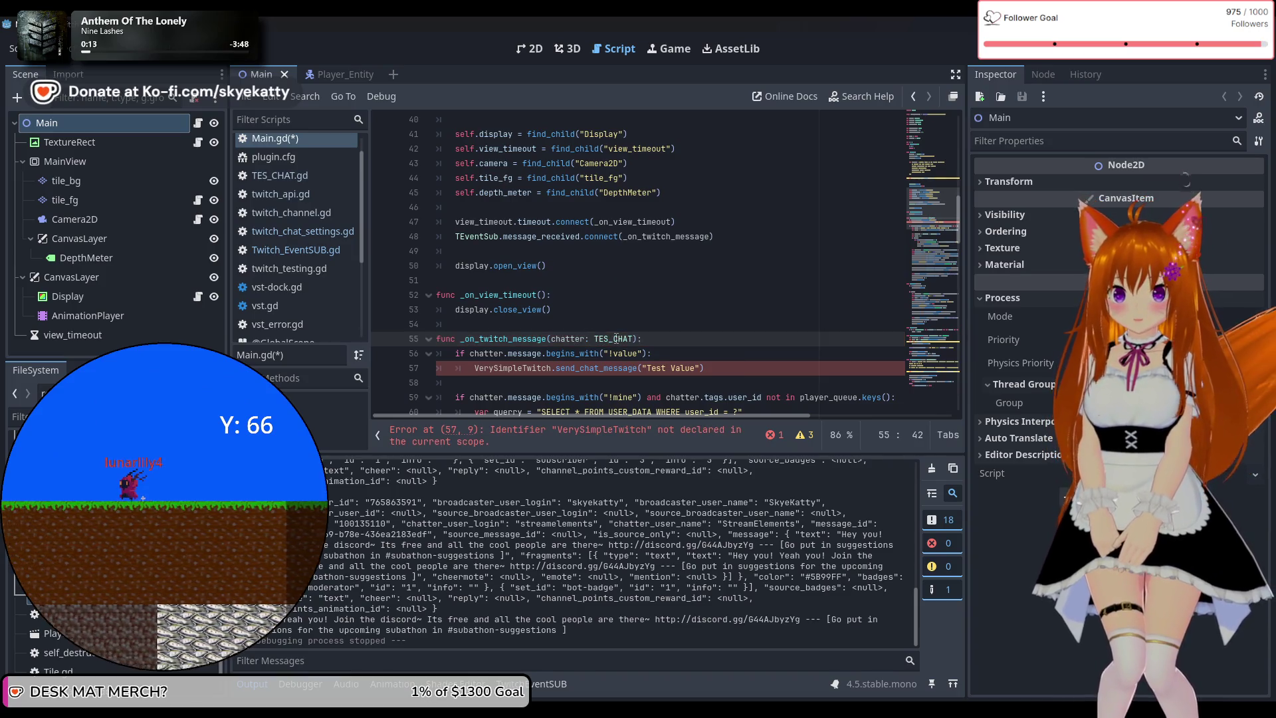
{"action": "scroll", "coordinate": [634, 312], "scroll_direction": "down", "scroll_amount": 2}
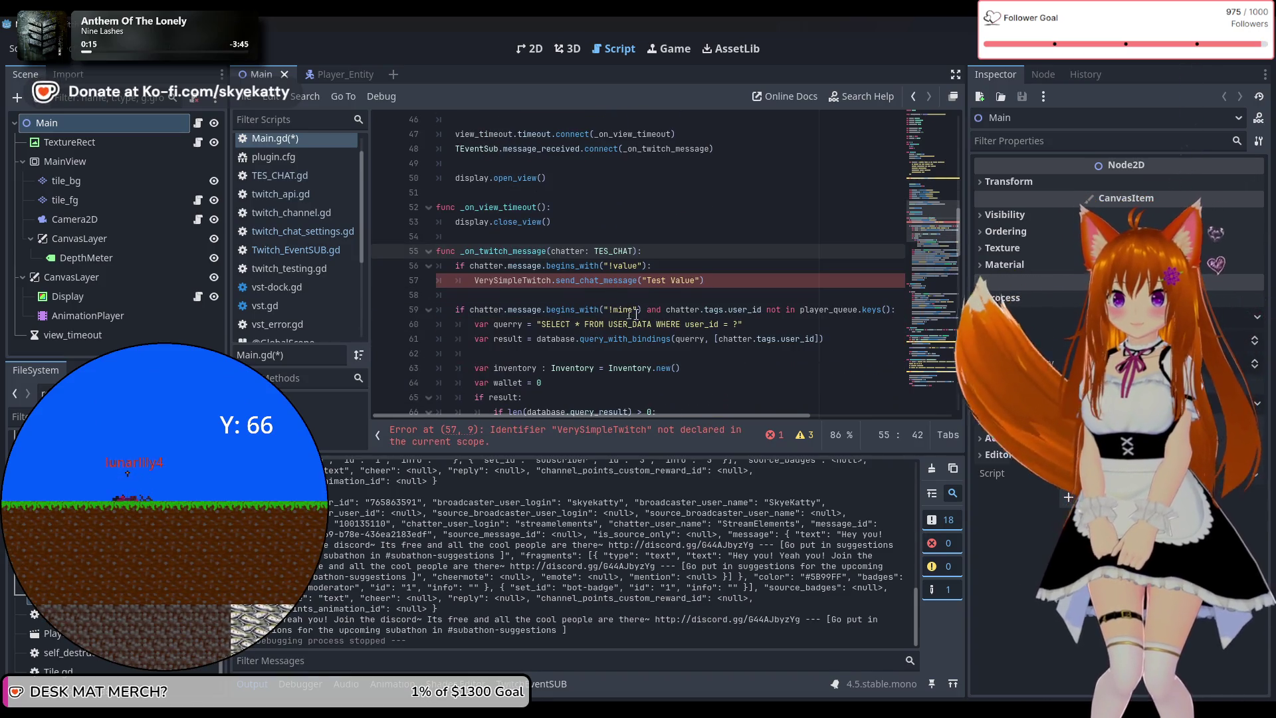
{"action": "scroll", "coordinate": [565, 280], "scroll_direction": "down", "scroll_amount": 1}
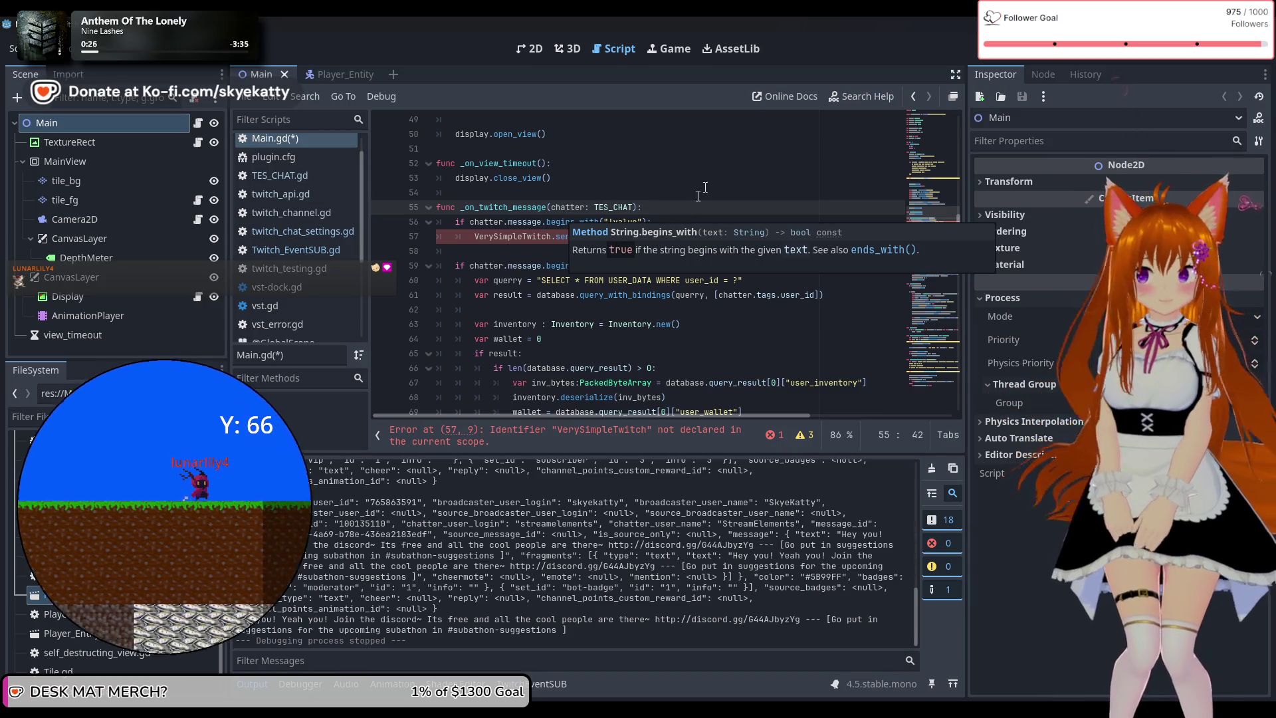
{"action": "left_click", "coordinate": [707, 220]}
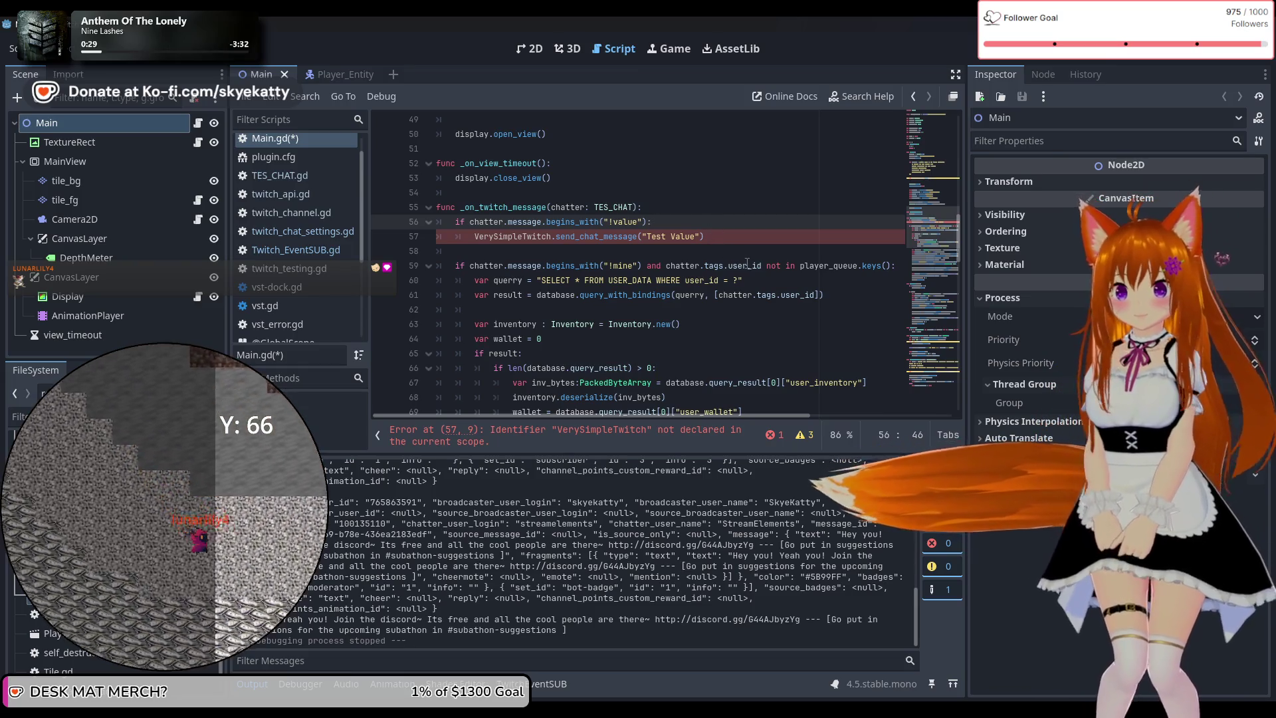
Review _on_twitch_message and jump to the VerySimpleTwitch error on line 57
{"action": "scroll", "coordinate": [748, 266], "scroll_direction": "down", "scroll_amount": 3}
{"action": "scroll", "coordinate": [748, 266], "scroll_direction": "up", "scroll_amount": 4}
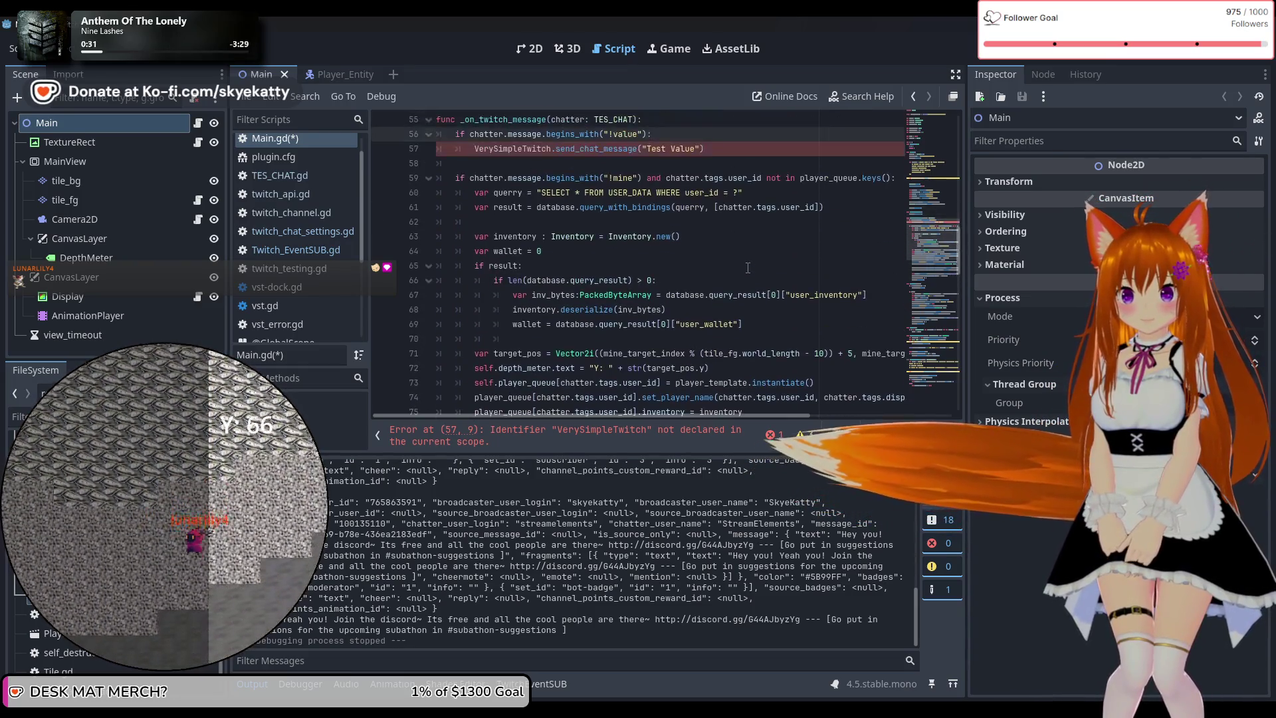
{"action": "scroll", "coordinate": [748, 267], "scroll_direction": "down", "scroll_amount": 1}
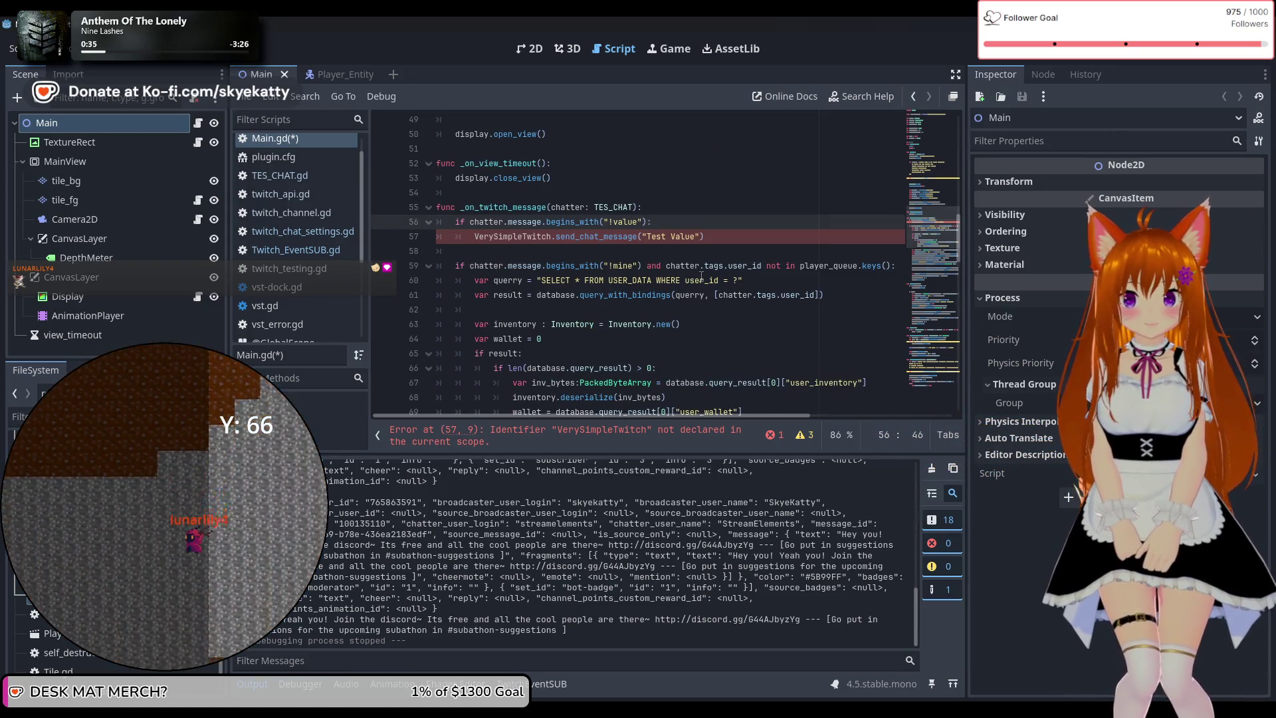
{"action": "scroll", "coordinate": [529, 247], "scroll_direction": "down", "scroll_amount": 5}
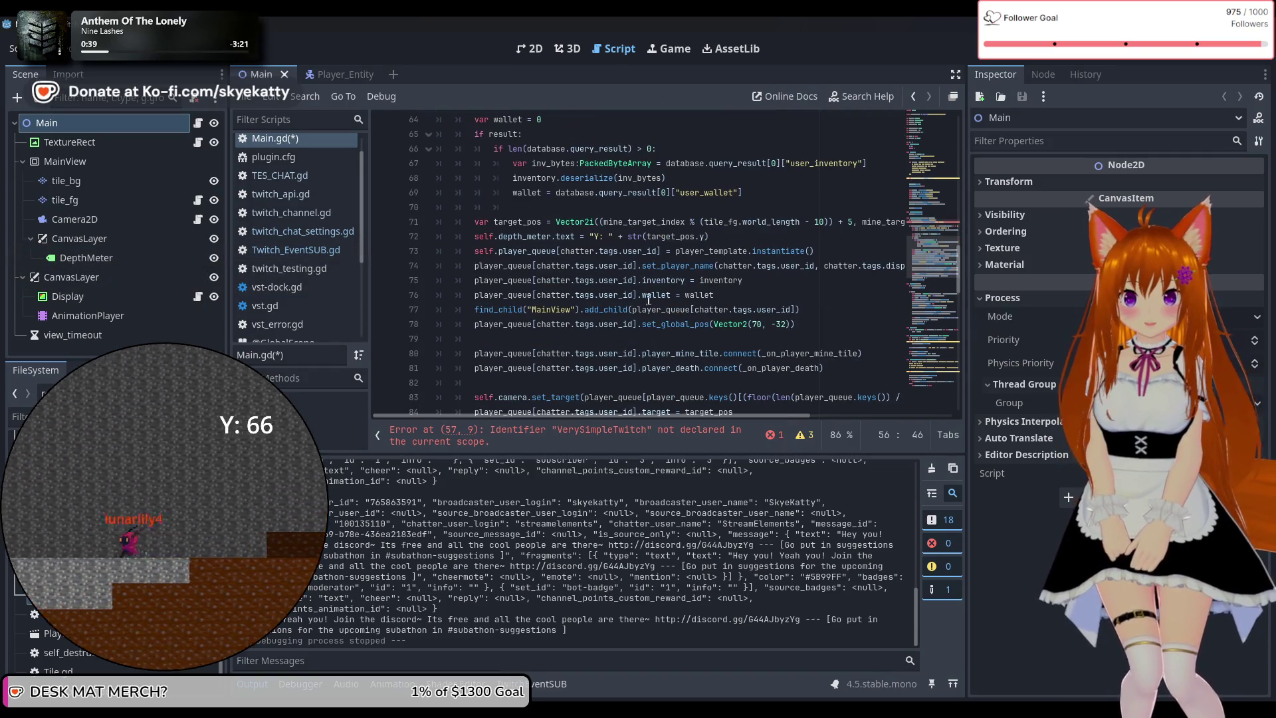
{"action": "scroll", "coordinate": [648, 300], "scroll_direction": "up", "scroll_amount": 1}
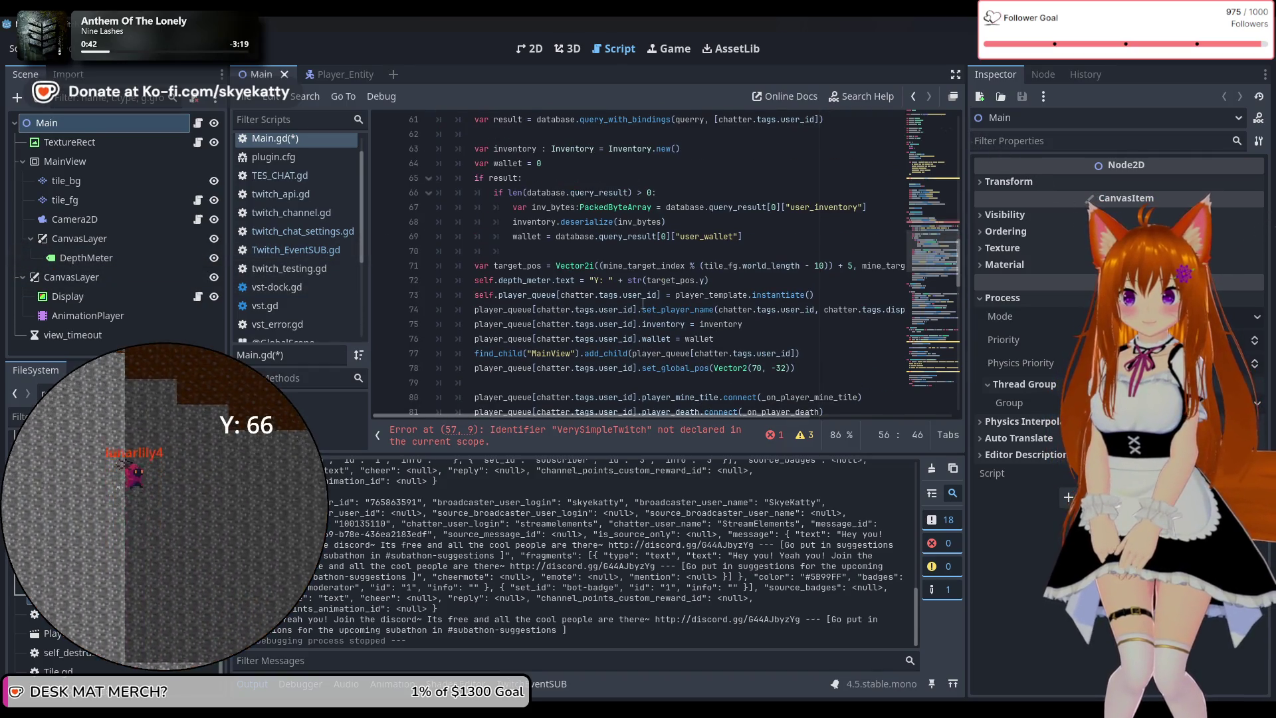
{"action": "scroll", "coordinate": [642, 303], "scroll_direction": "up", "scroll_amount": 1}
{"action": "scroll", "coordinate": [643, 303], "scroll_direction": "up", "scroll_amount": 2}
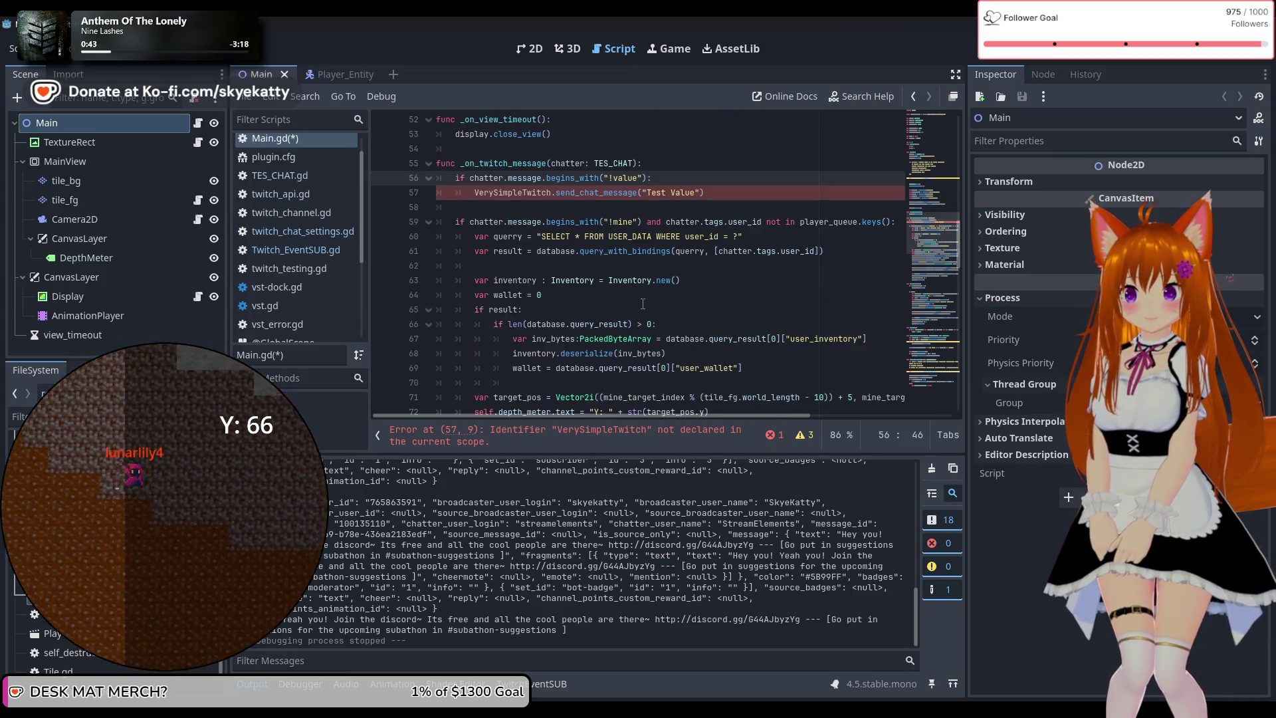
{"action": "scroll", "coordinate": [642, 300], "scroll_direction": "up", "scroll_amount": 1}
{"action": "left_click", "coordinate": [823, 295]}
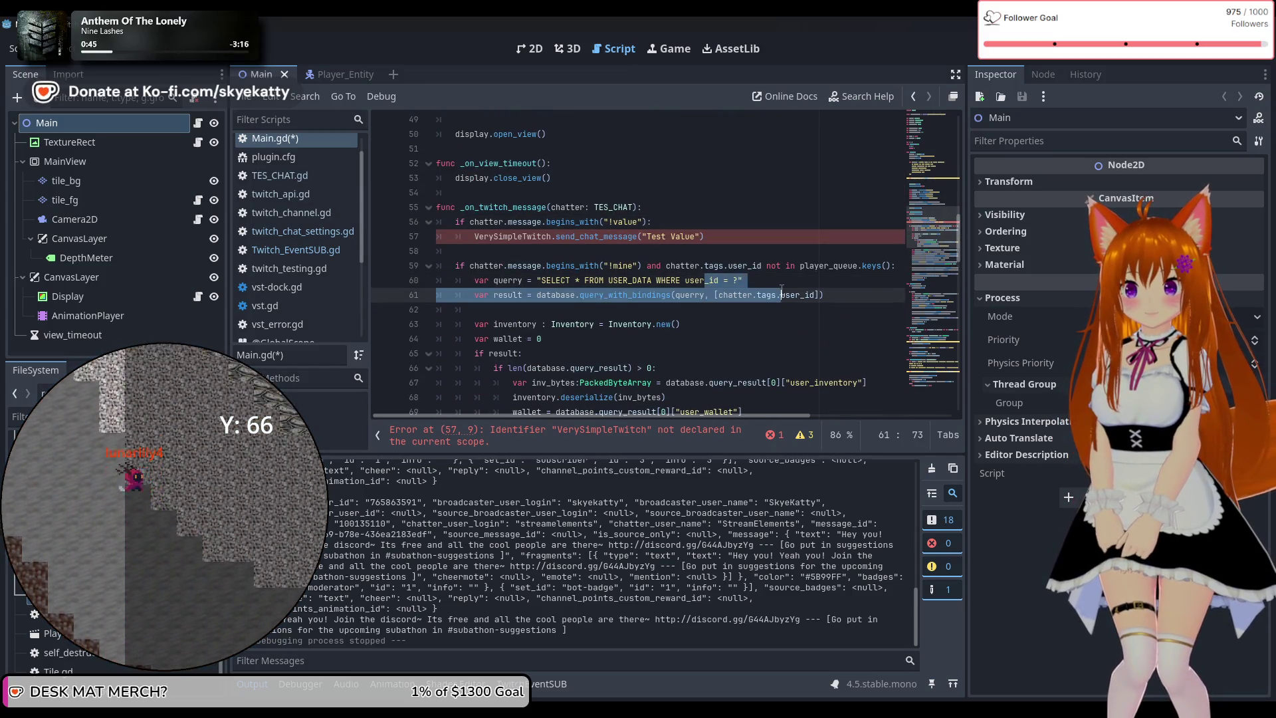
{"action": "scroll", "coordinate": [872, 300], "scroll_direction": "up", "scroll_amount": 1}
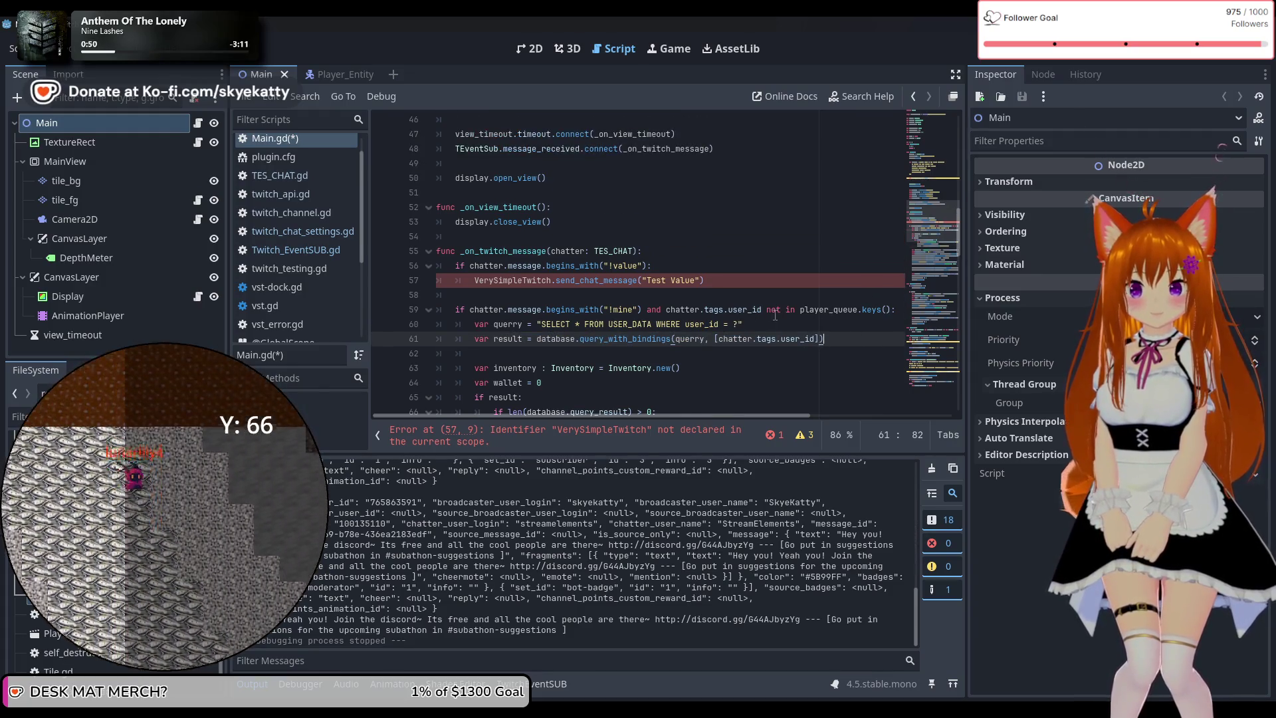
{"action": "scroll", "coordinate": [777, 314], "scroll_direction": "down", "scroll_amount": 1}
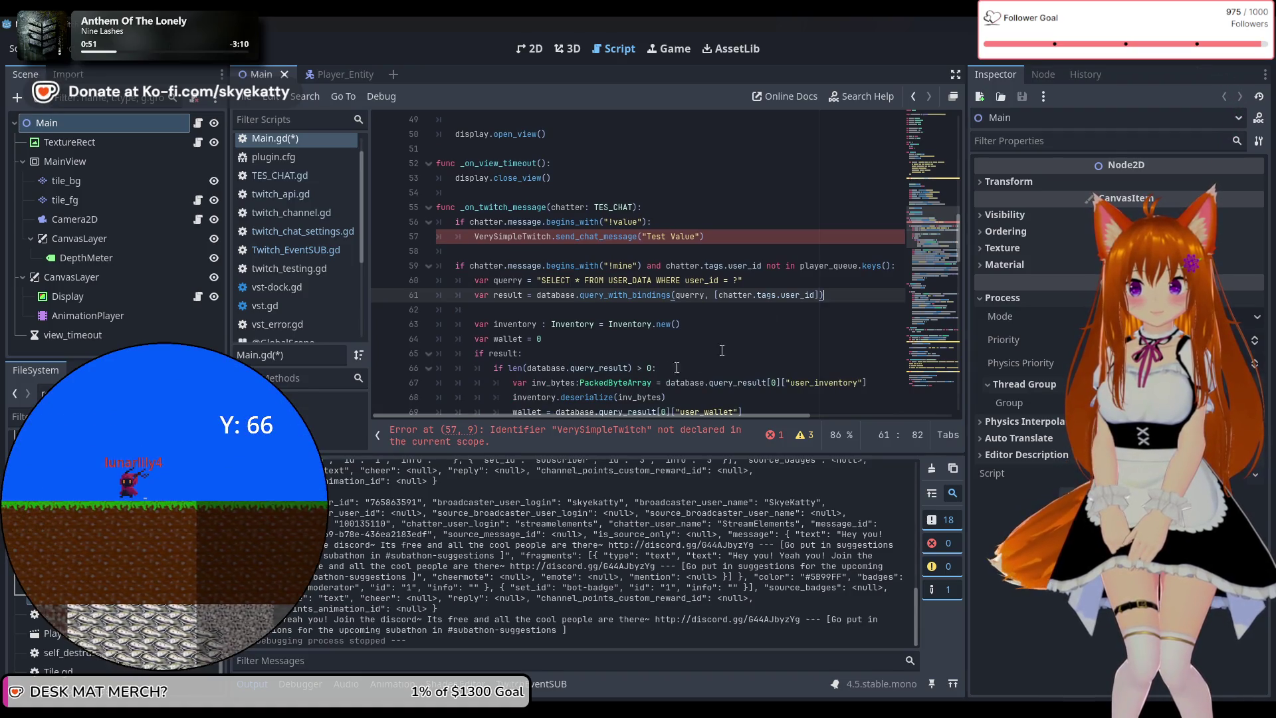
{"action": "scroll", "coordinate": [693, 416], "scroll_direction": "right", "scroll_amount": 1}
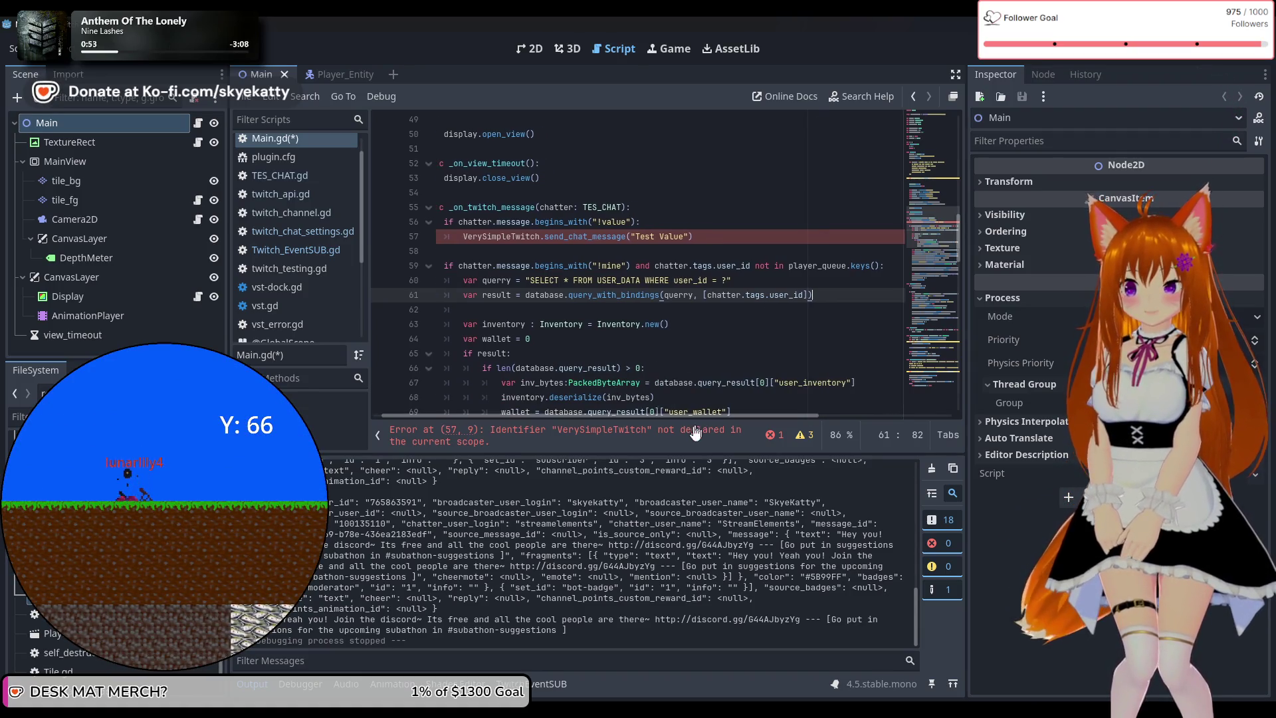
{"action": "left_click", "coordinate": [691, 435]}
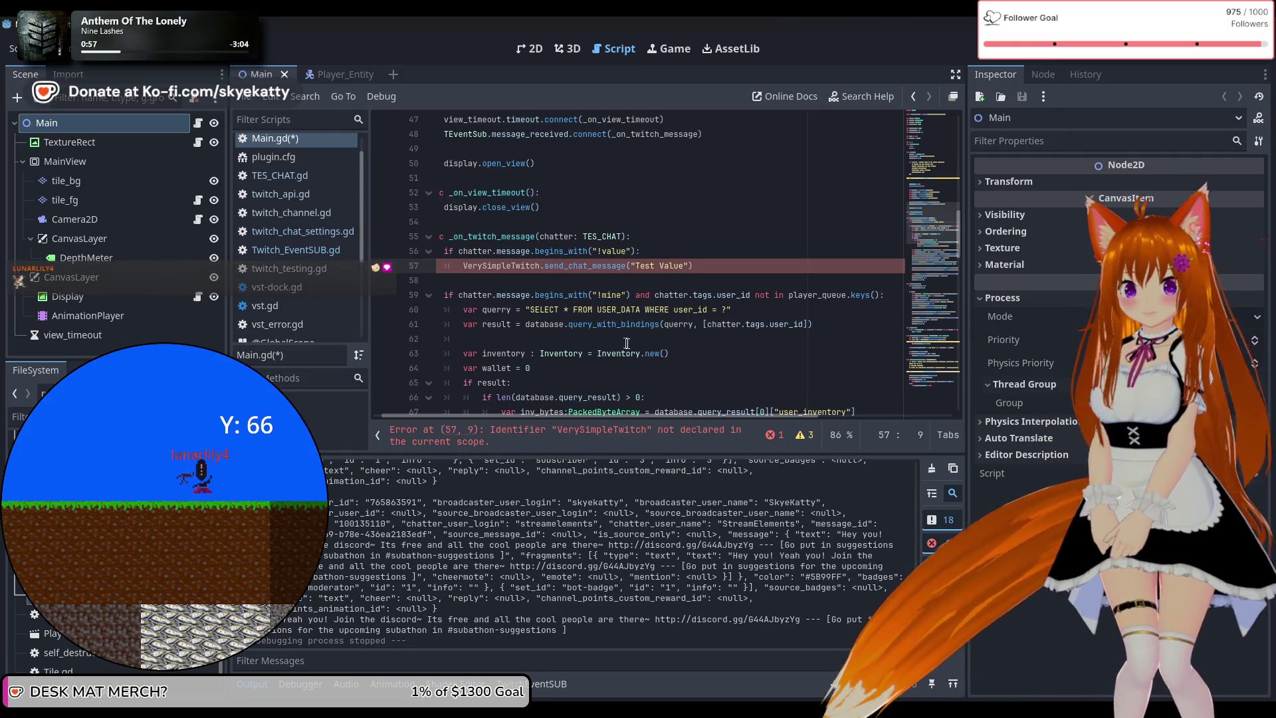
{"action": "scroll", "coordinate": [801, 329], "scroll_direction": "down", "scroll_amount": 1}
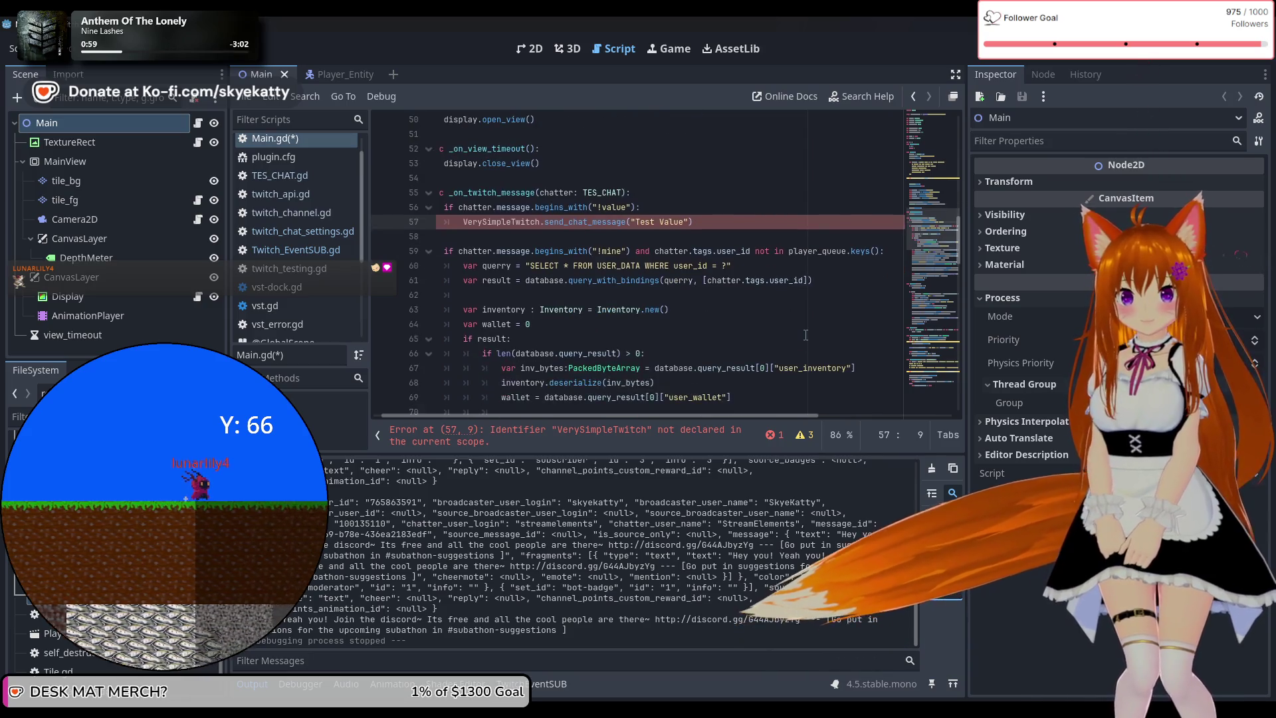
Drop 'tags.' from chatter.tags.user_id on lines 59 and 61 so they read chatter.user_id
{"action": "double_click", "coordinate": [756, 280]}
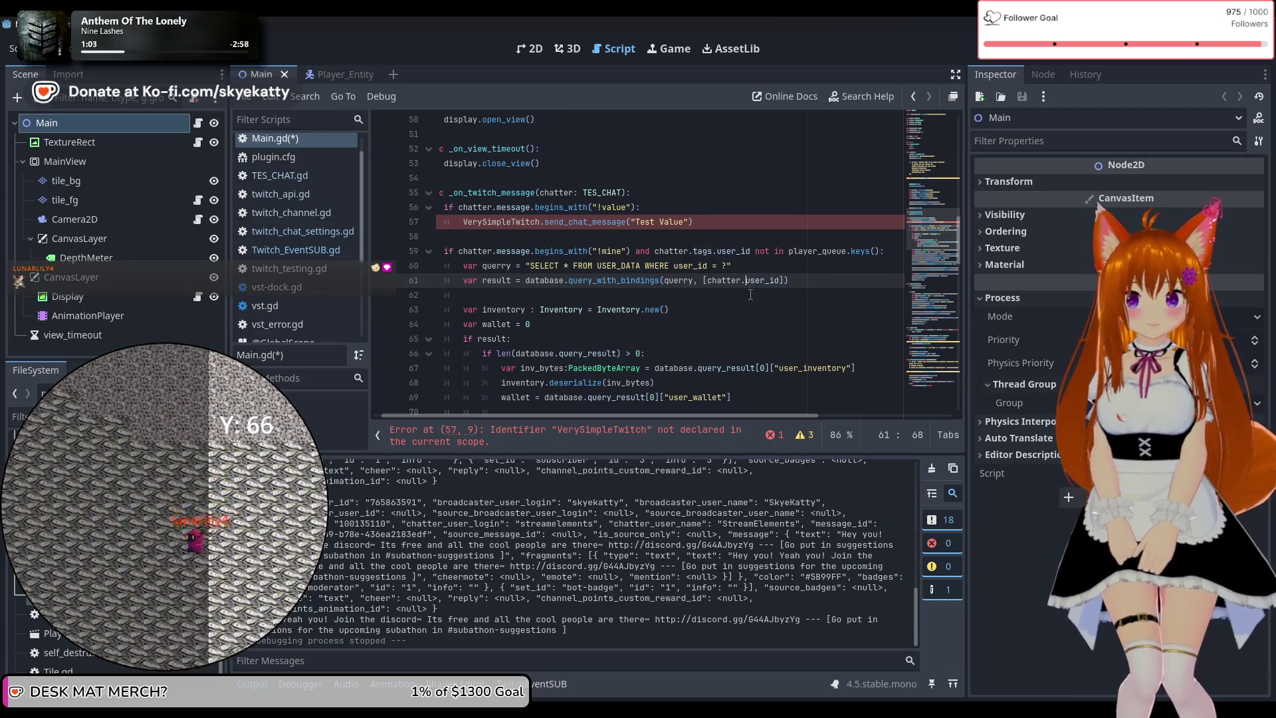
{"action": "double_click", "coordinate": [698, 252]}
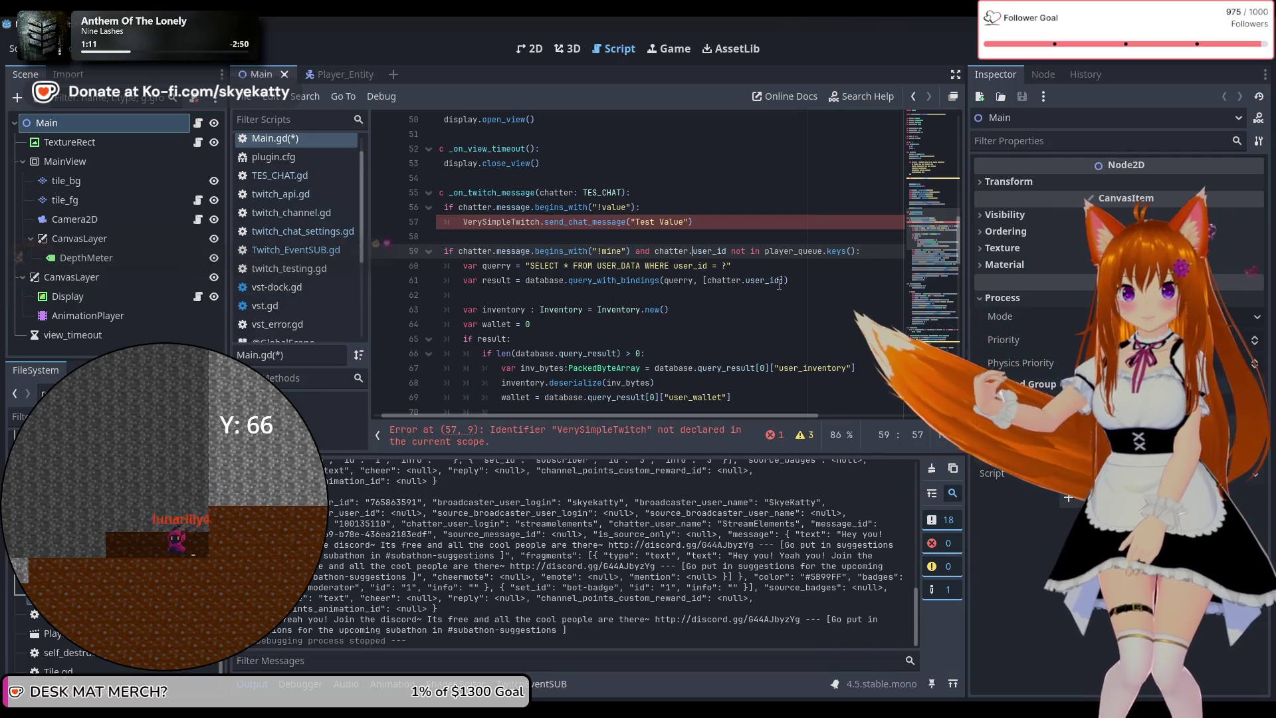
{"action": "mouse_move", "coordinate": [686, 245]}
{"action": "scroll", "coordinate": [687, 243], "scroll_direction": "down", "scroll_amount": 1}
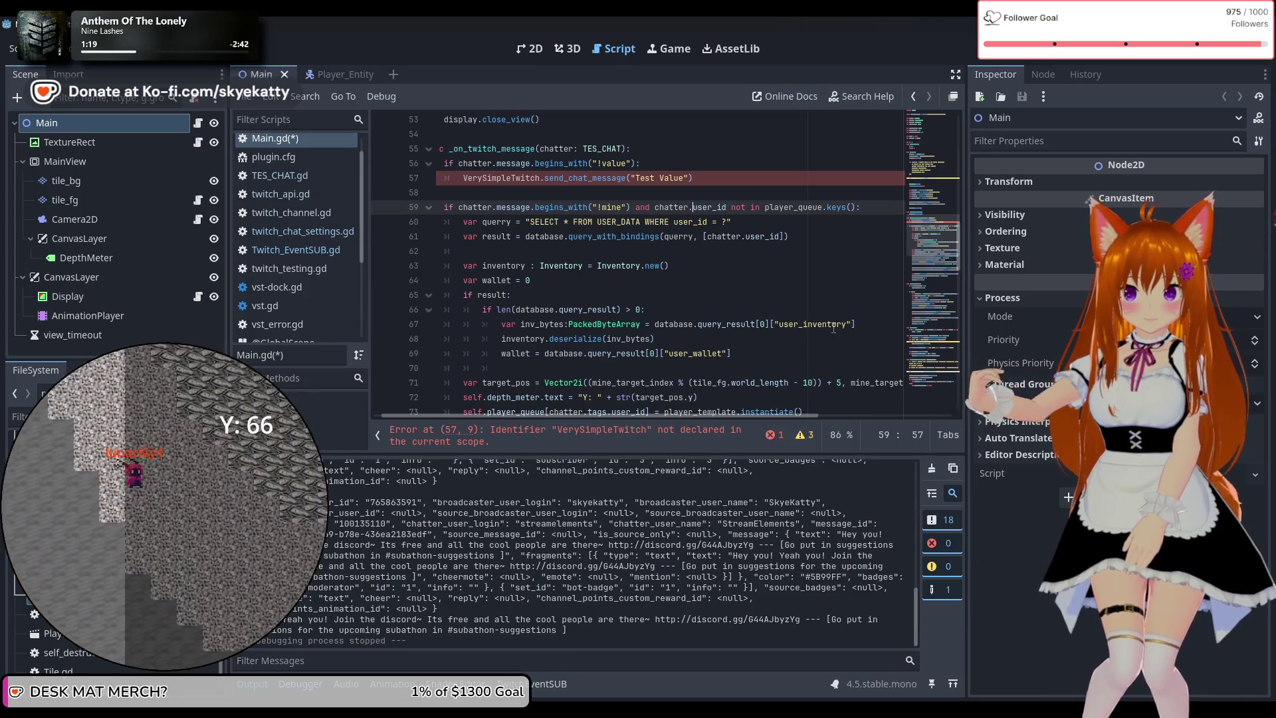
{"action": "scroll", "coordinate": [607, 347], "scroll_direction": "down", "scroll_amount": 1}
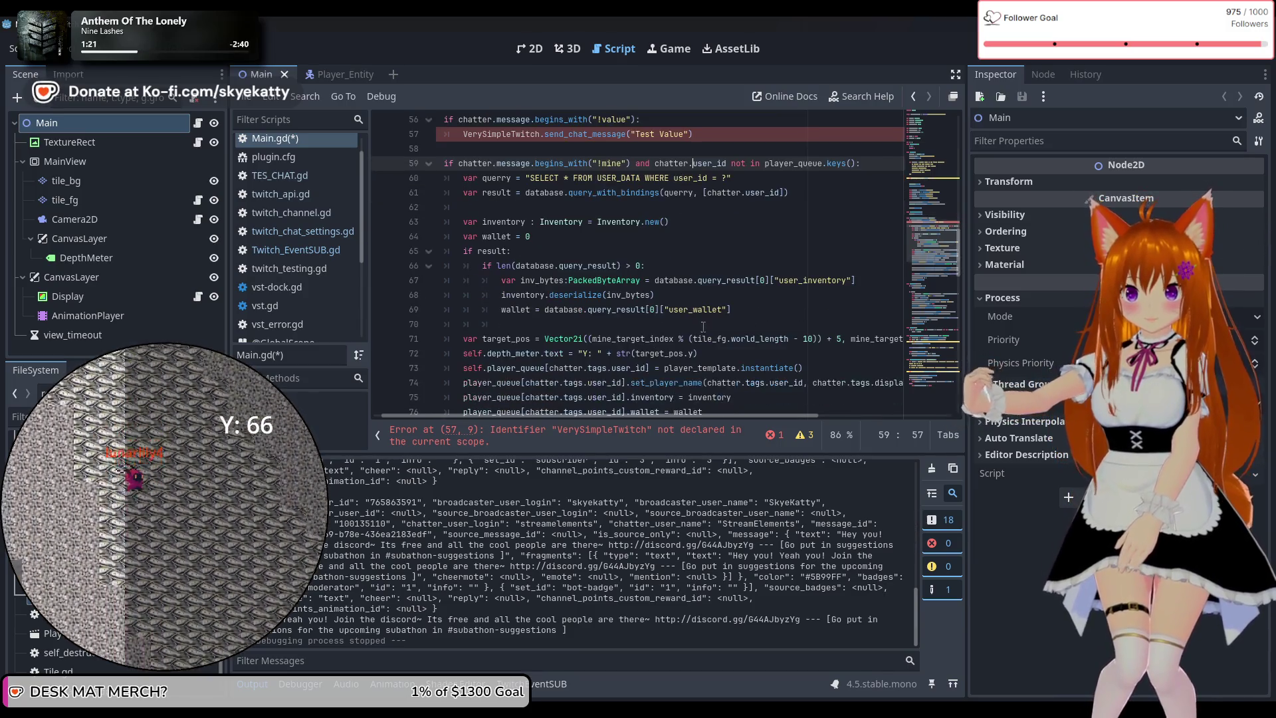
{"action": "scroll", "coordinate": [653, 337], "scroll_direction": "down", "scroll_amount": 1}
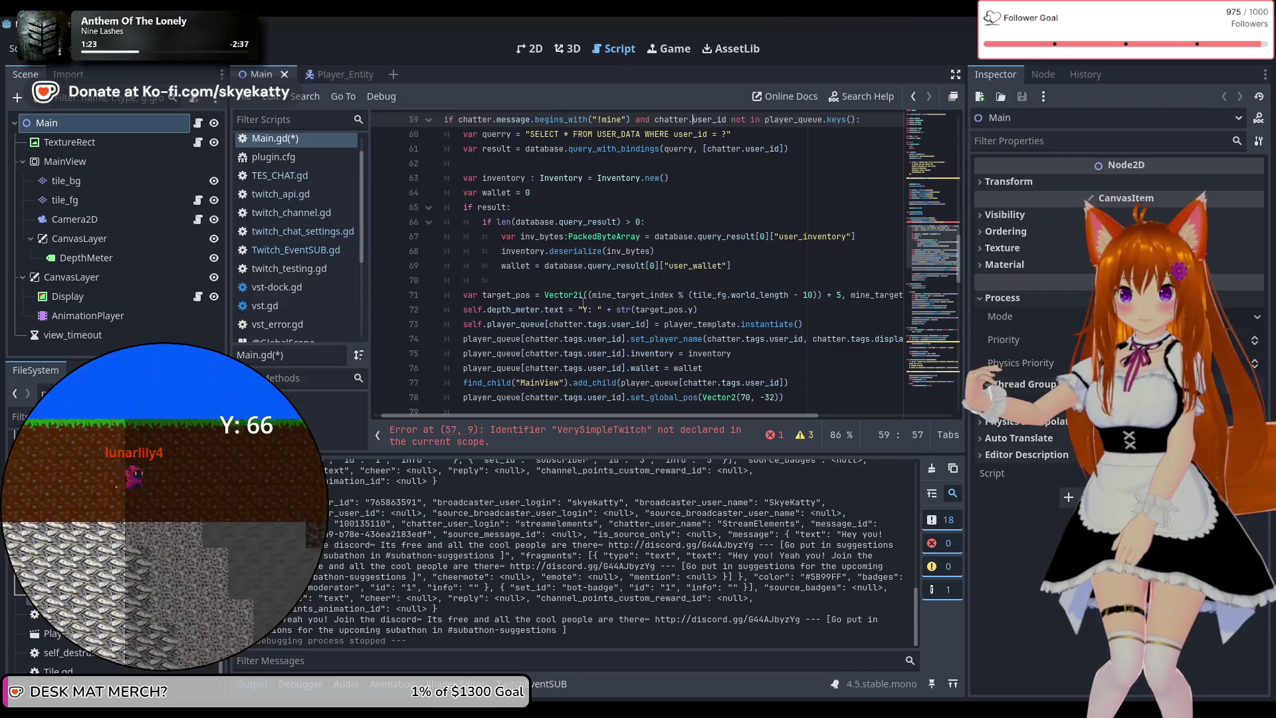
{"action": "mouse_move", "coordinate": [584, 303]}
{"action": "scroll", "coordinate": [584, 303], "scroll_direction": "up", "scroll_amount": 1}
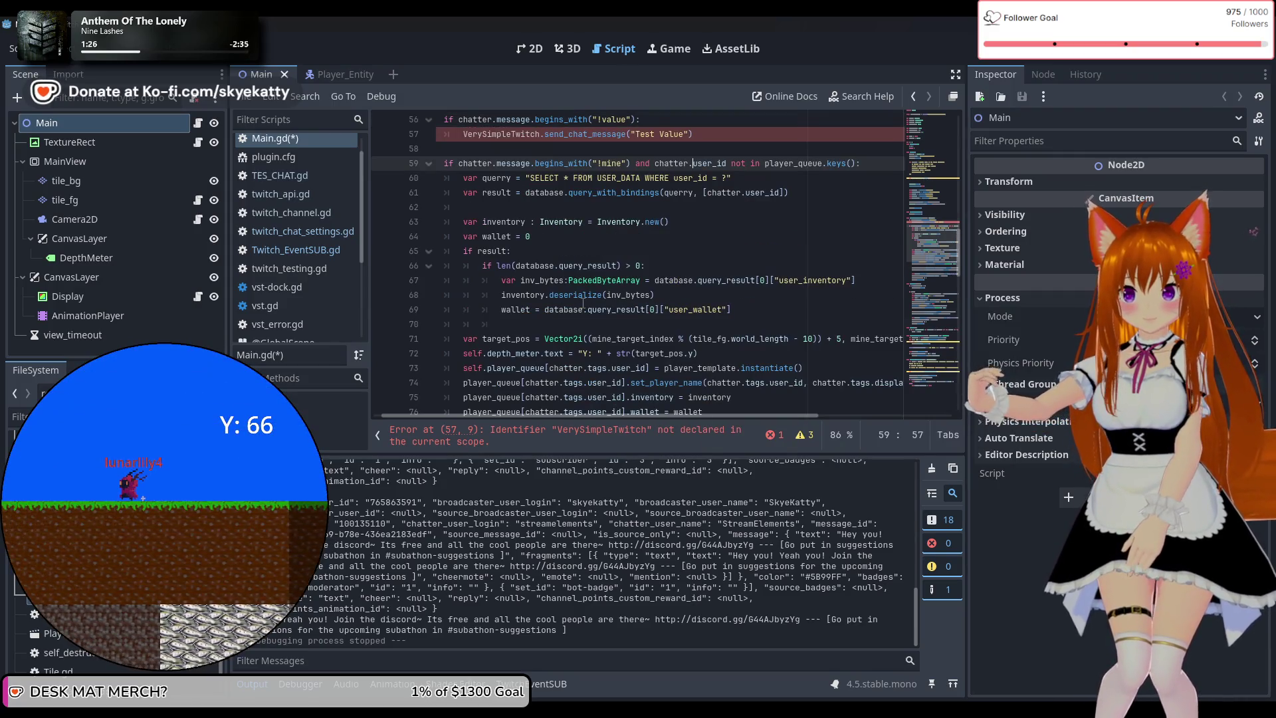
{"action": "scroll", "coordinate": [661, 327], "scroll_direction": "down", "scroll_amount": 1}
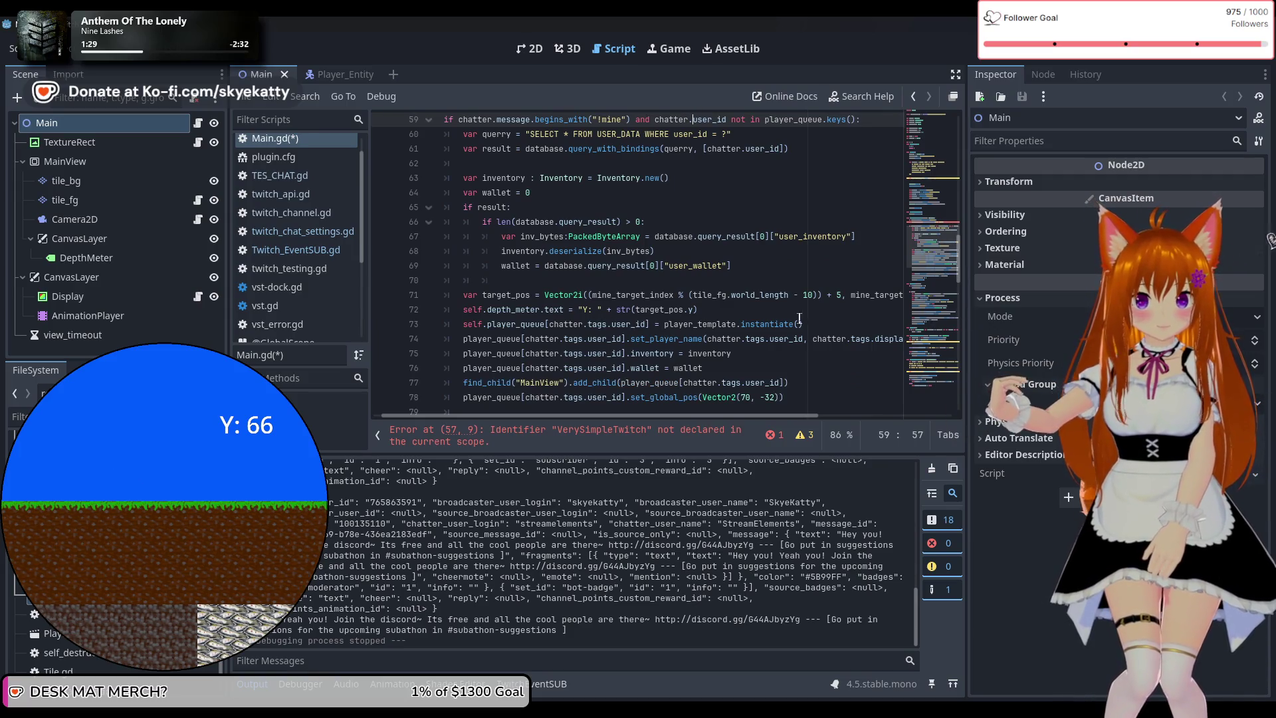
{"action": "scroll", "coordinate": [799, 319], "scroll_direction": "up", "scroll_amount": 1}
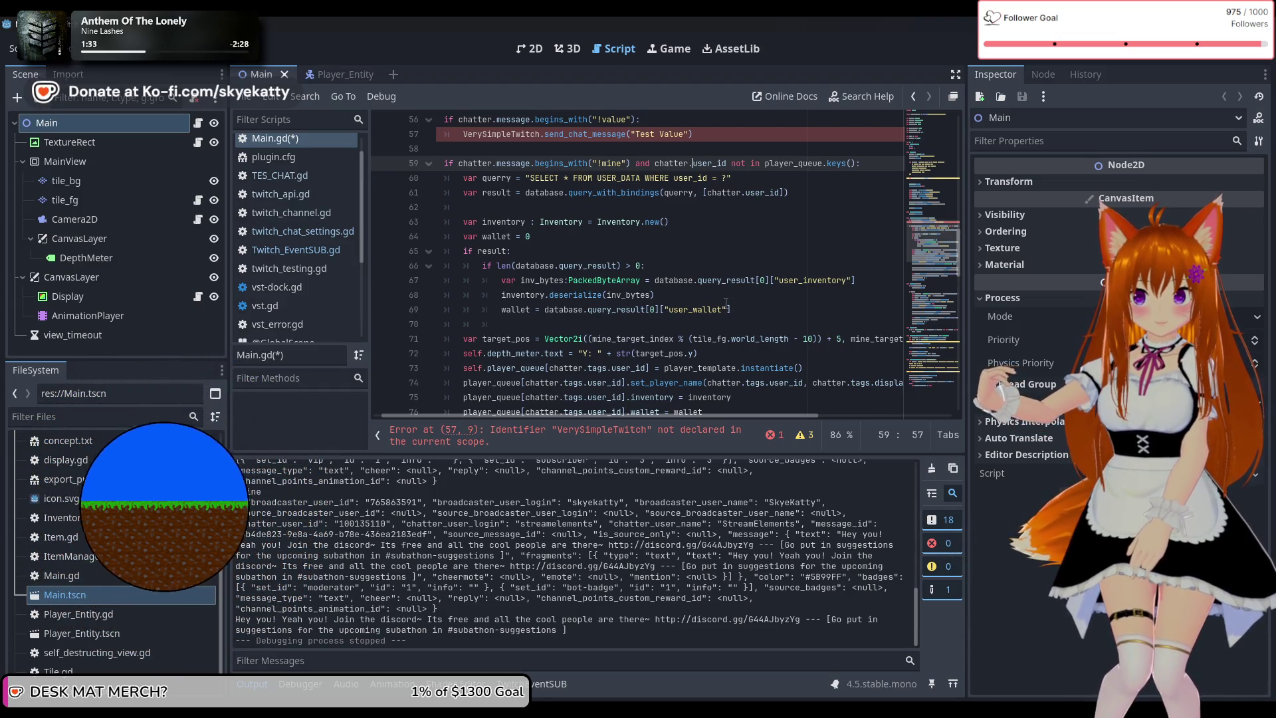
{"action": "scroll", "coordinate": [696, 301], "scroll_direction": "down", "scroll_amount": 2}
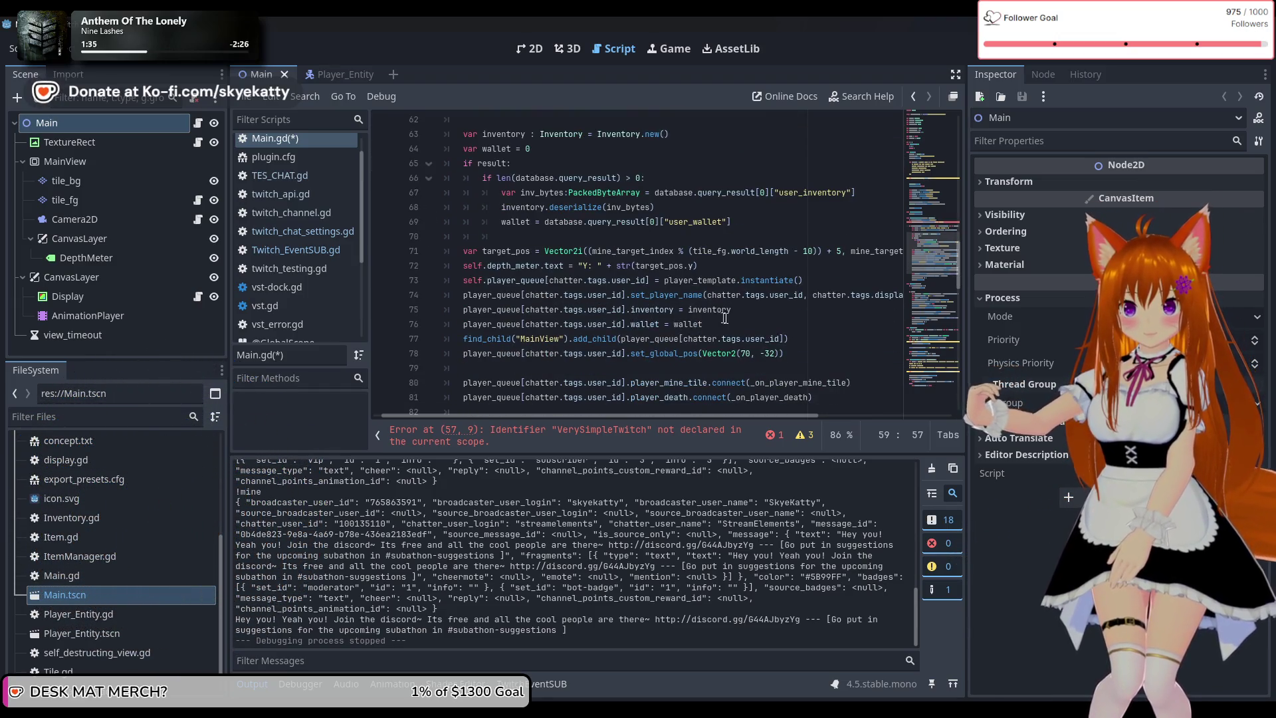
{"action": "left_click", "coordinate": [587, 300]}
Remove 'tags.' from the chatter.tags.user_id references on lines 73–76 of Main.gd
{"action": "double_click", "coordinate": [561, 301]}
{"action": "left_click", "coordinate": [612, 267]}
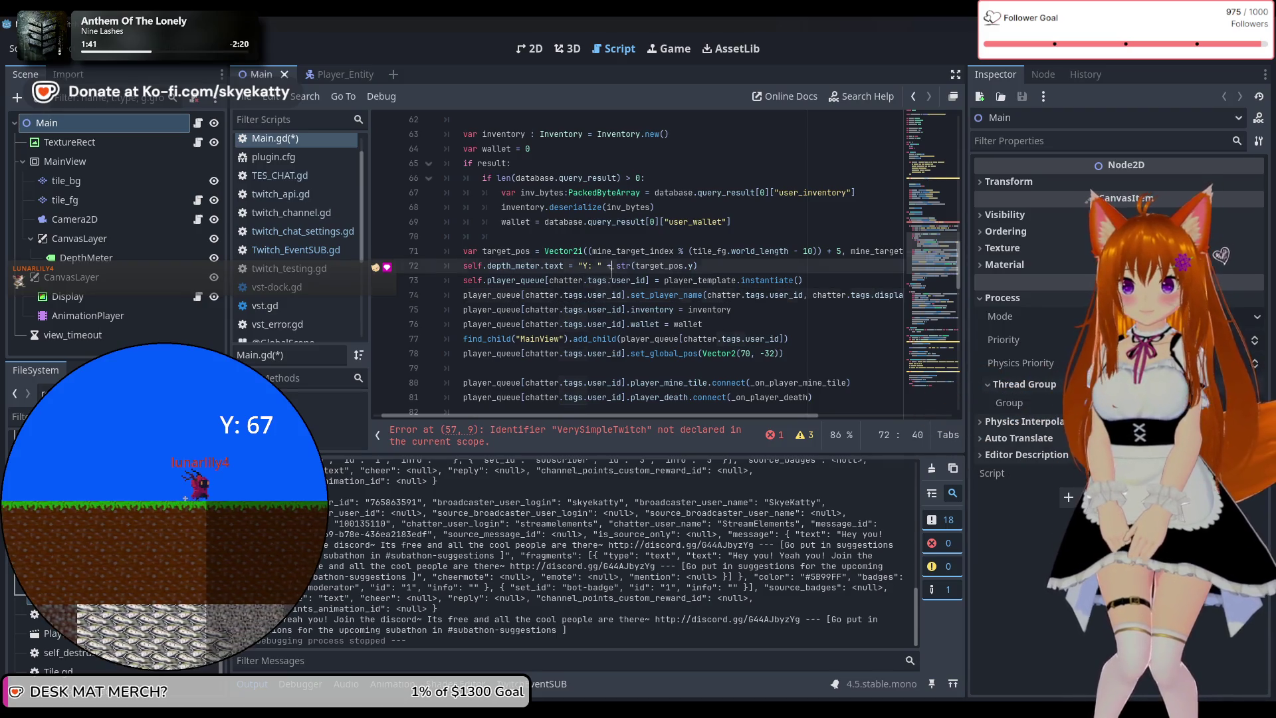
{"action": "left_click", "coordinate": [613, 280]}
{"action": "double_click", "coordinate": [598, 280]}
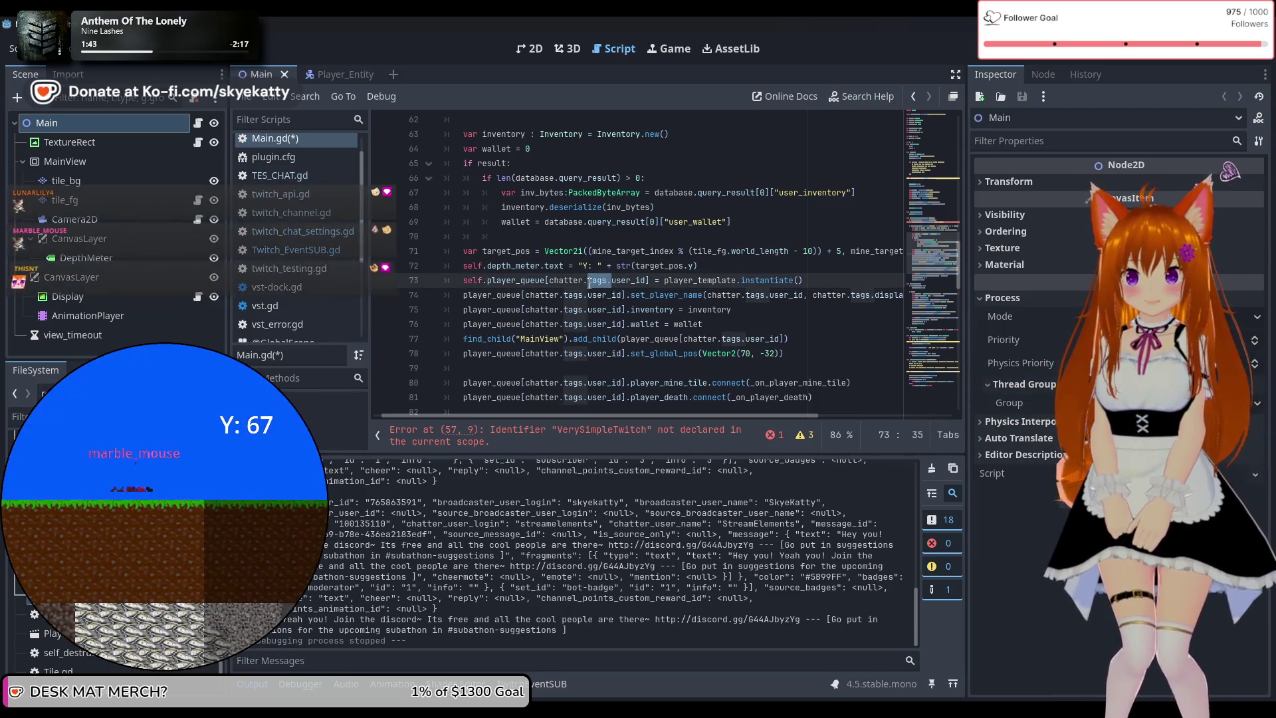
{"action": "key", "text": "BackSpace"}
{"action": "key", "text": "Delete"}
{"action": "double_click", "coordinate": [571, 297]}
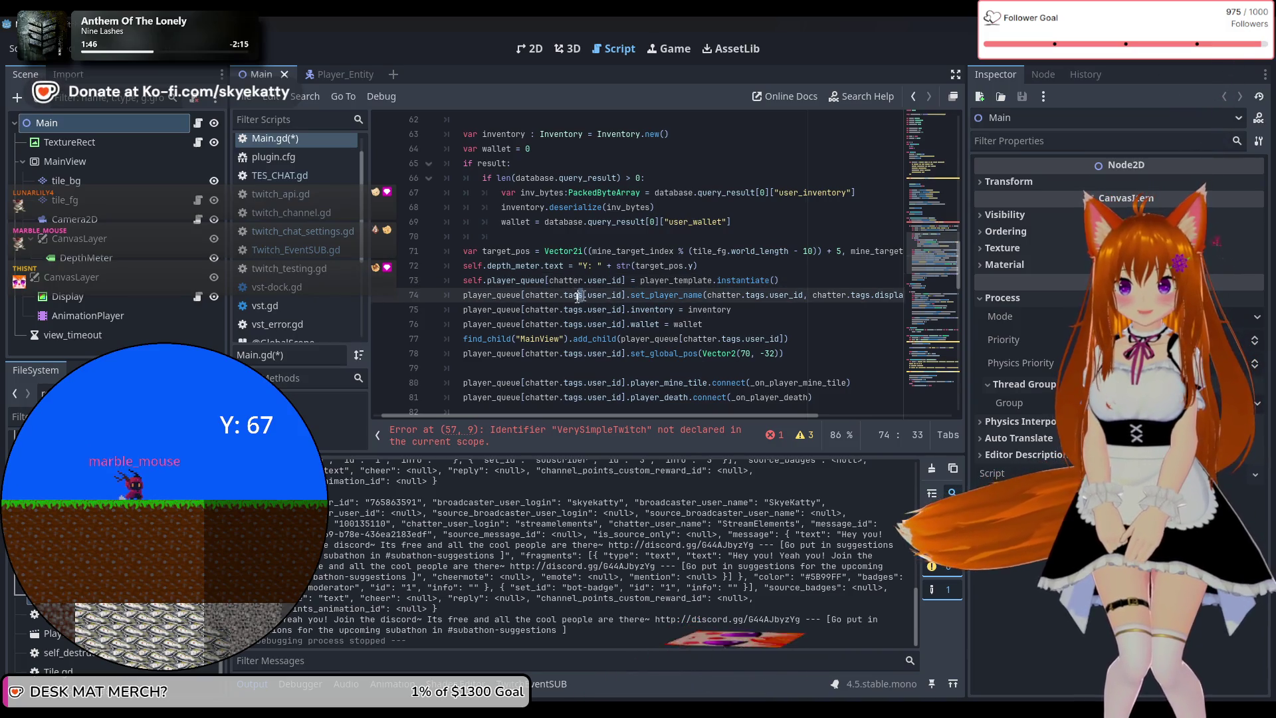
{"action": "key", "text": "BackSpace"}
{"action": "key", "text": "Delete"}
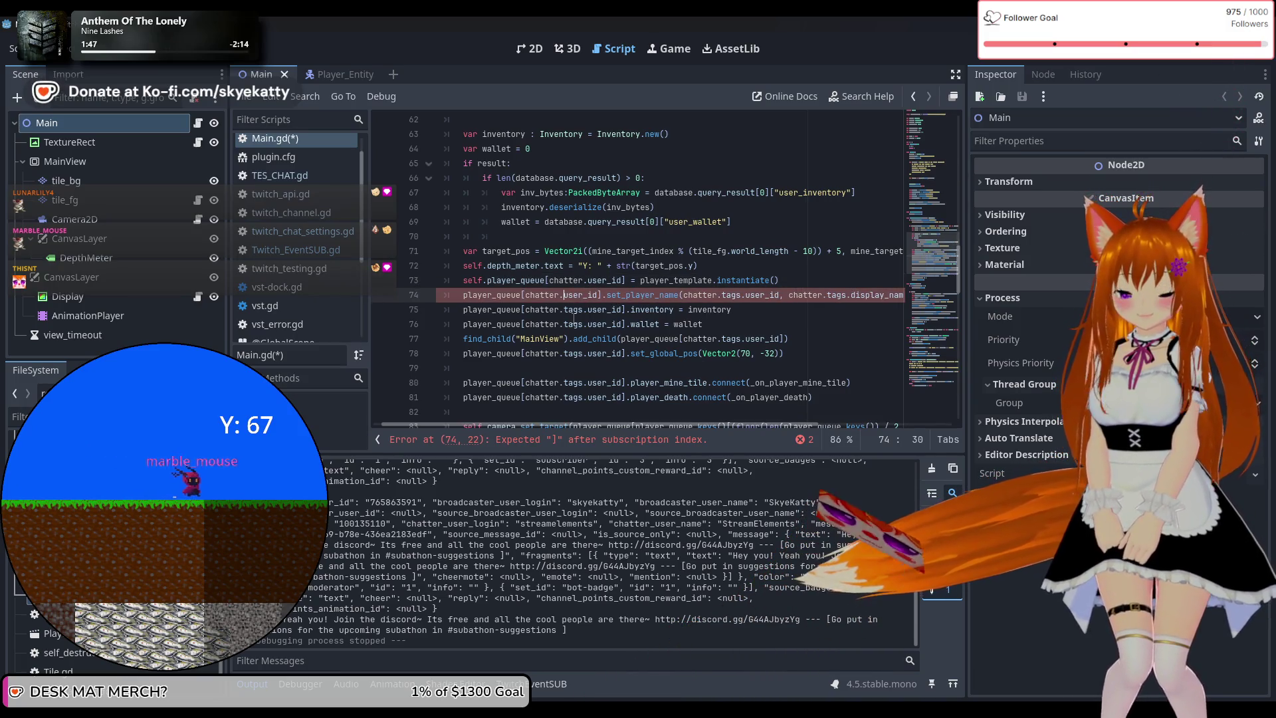
{"action": "double_click", "coordinate": [573, 309]}
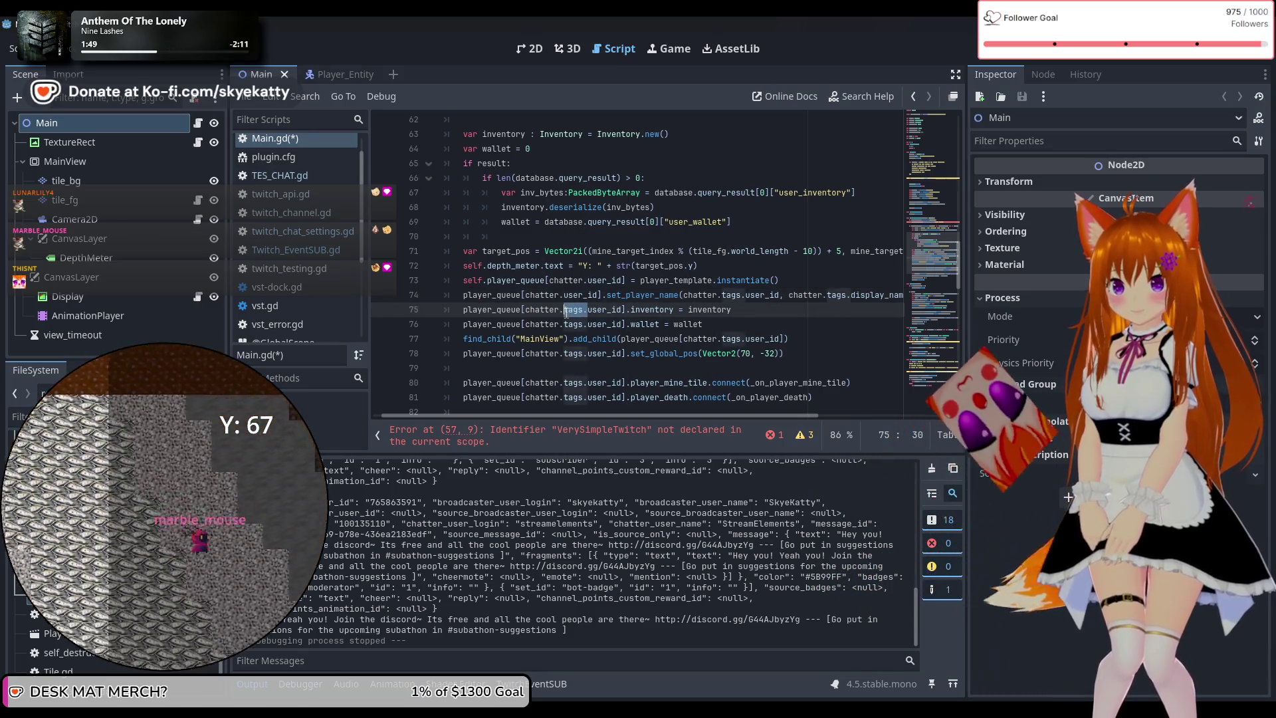
{"action": "key", "text": "BackSpace"}
{"action": "key", "text": "Delete"}
{"action": "double_click", "coordinate": [575, 325]}
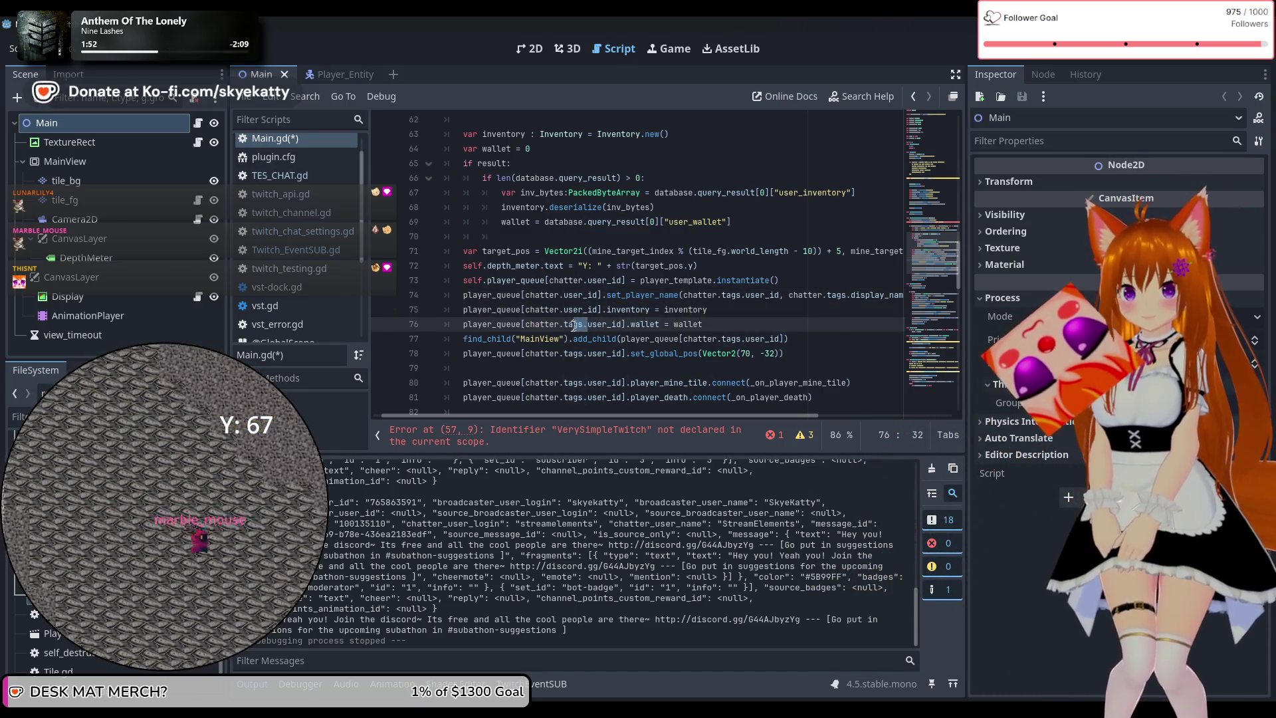
{"action": "key", "text": "BackSpace"}
{"action": "key", "text": "Delete"}
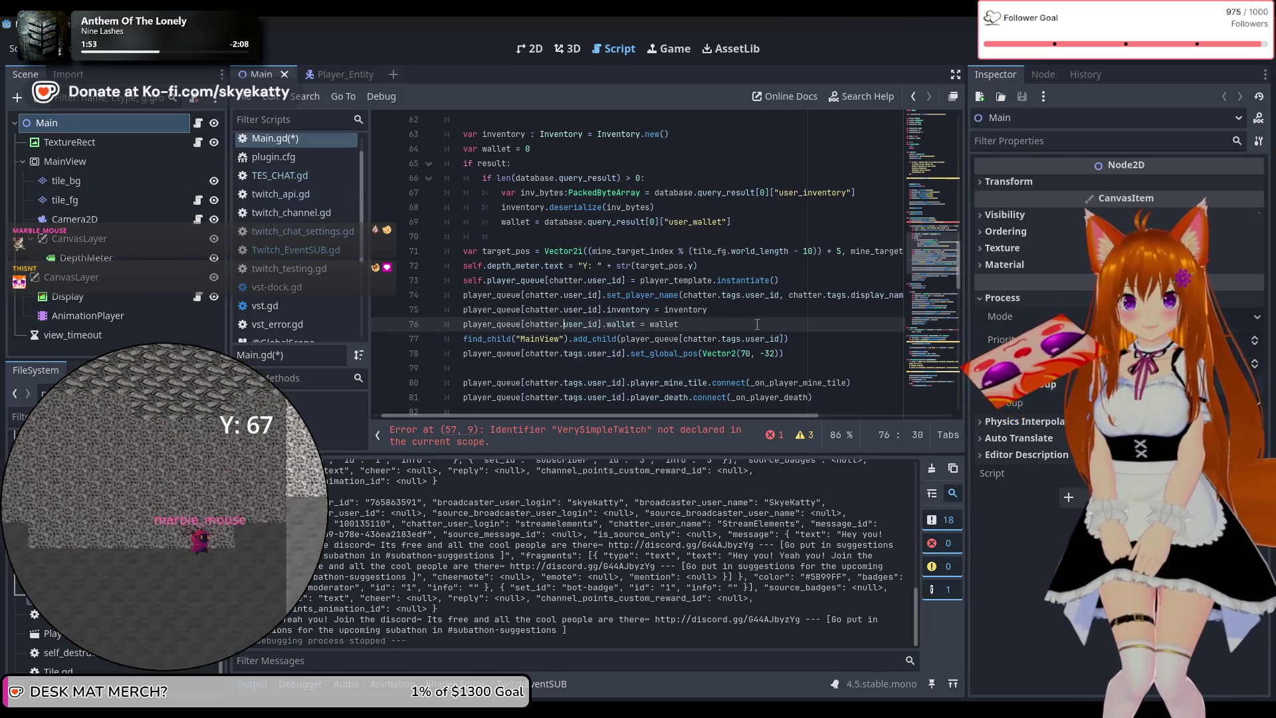
Make set_player_name's arguments chatter.user_id and chatter.user_display_name on line 74
{"action": "left_click", "coordinate": [742, 295]}
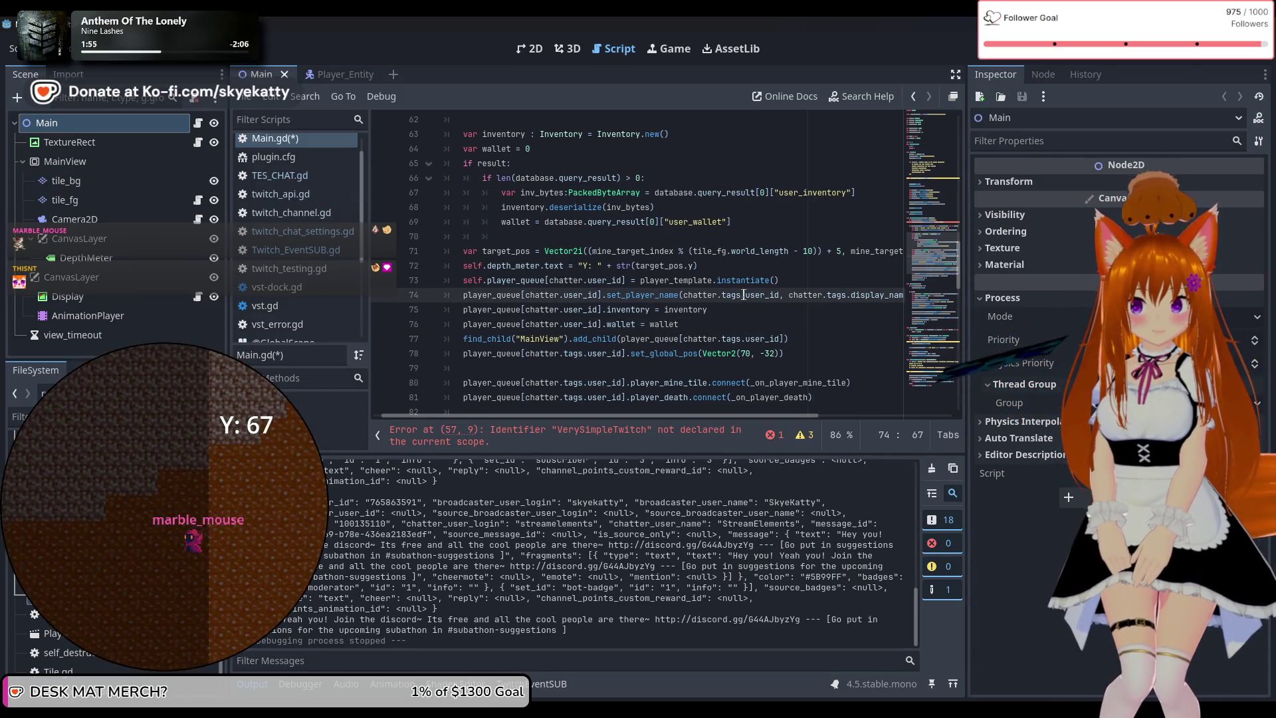
{"action": "key", "text": "BackSpace"}
{"action": "key", "text": "BackSpace"}
{"action": "key", "text": "BackSpace"}
{"action": "key", "text": "Delete"}
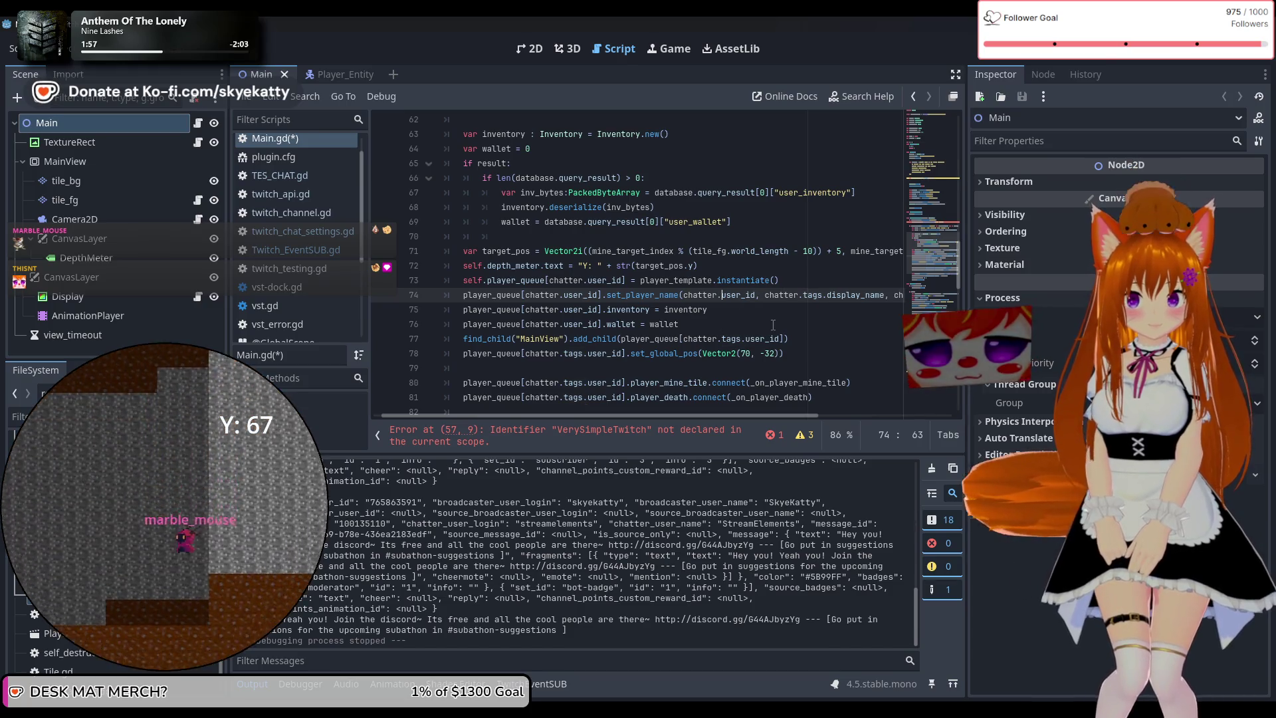
{"action": "double_click", "coordinate": [807, 296]}
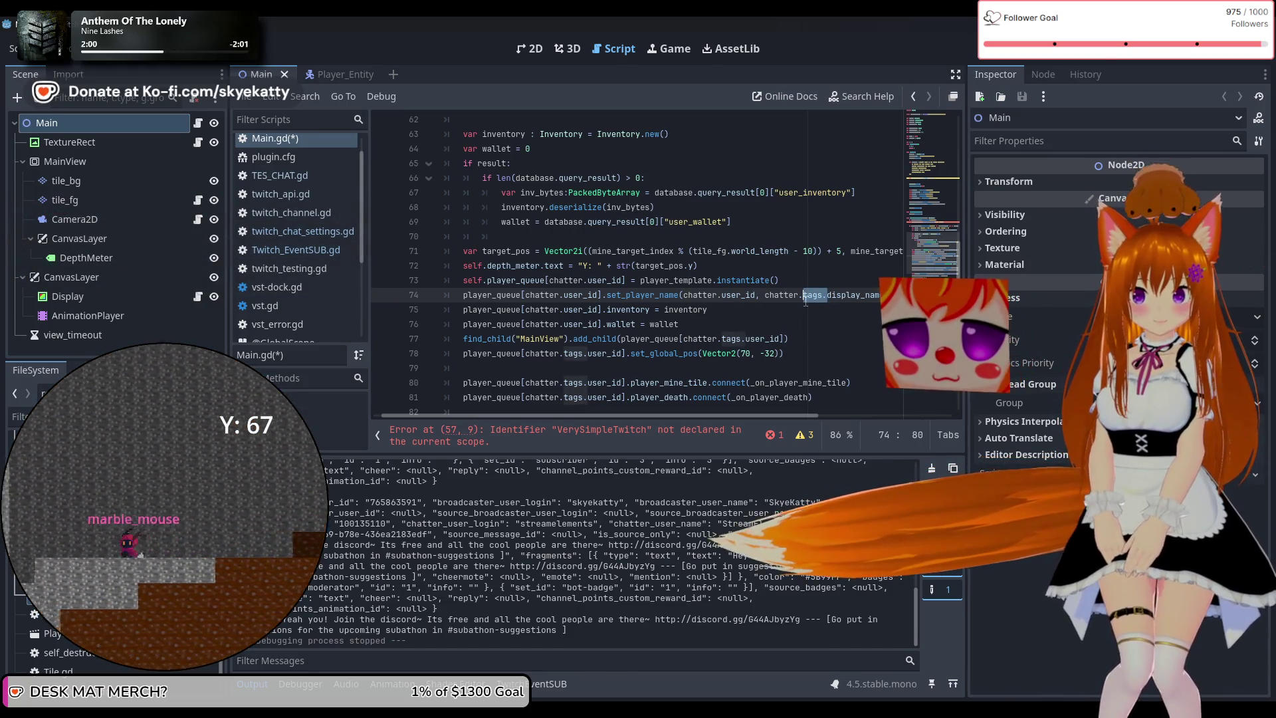
{"action": "key", "text": "BackSpace"}
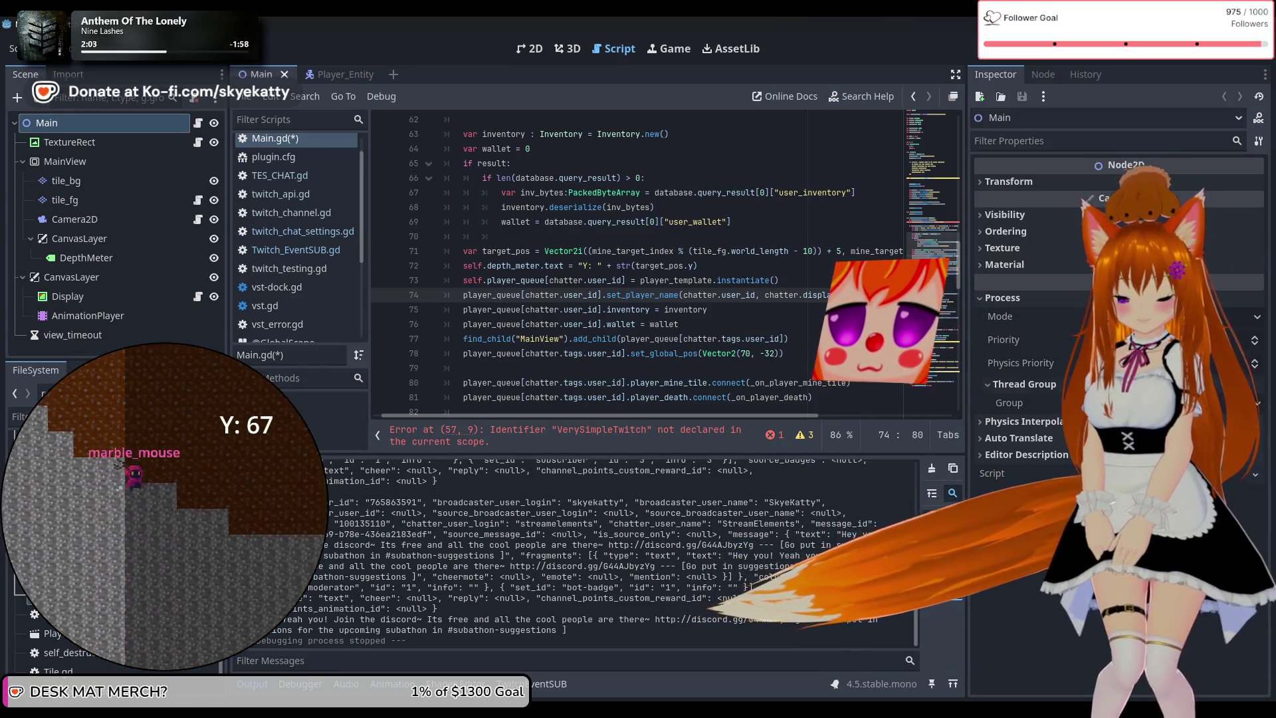
{"action": "type", "text": "user"}
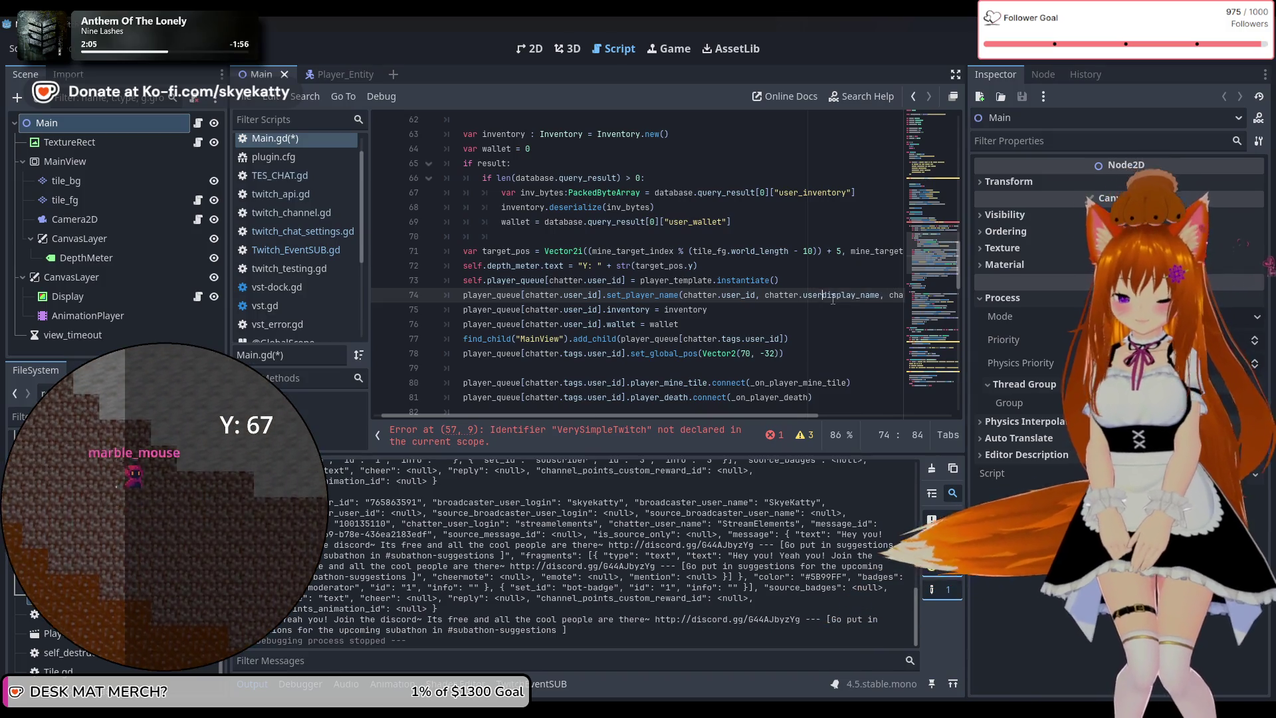
{"action": "type", "text": "_"}
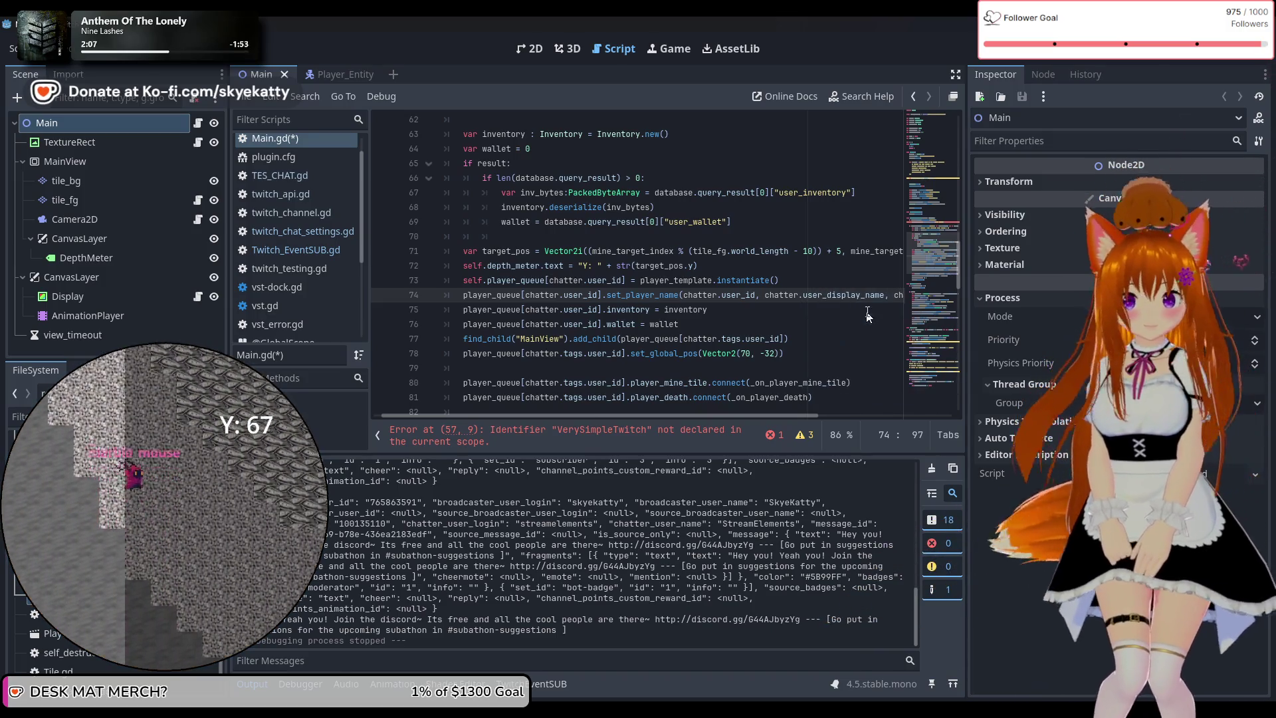
{"action": "key", "text": "Escape"}
{"action": "left_click", "coordinate": [897, 311]}
{"action": "scroll", "coordinate": [898, 302], "scroll_direction": "right", "scroll_amount": 3}
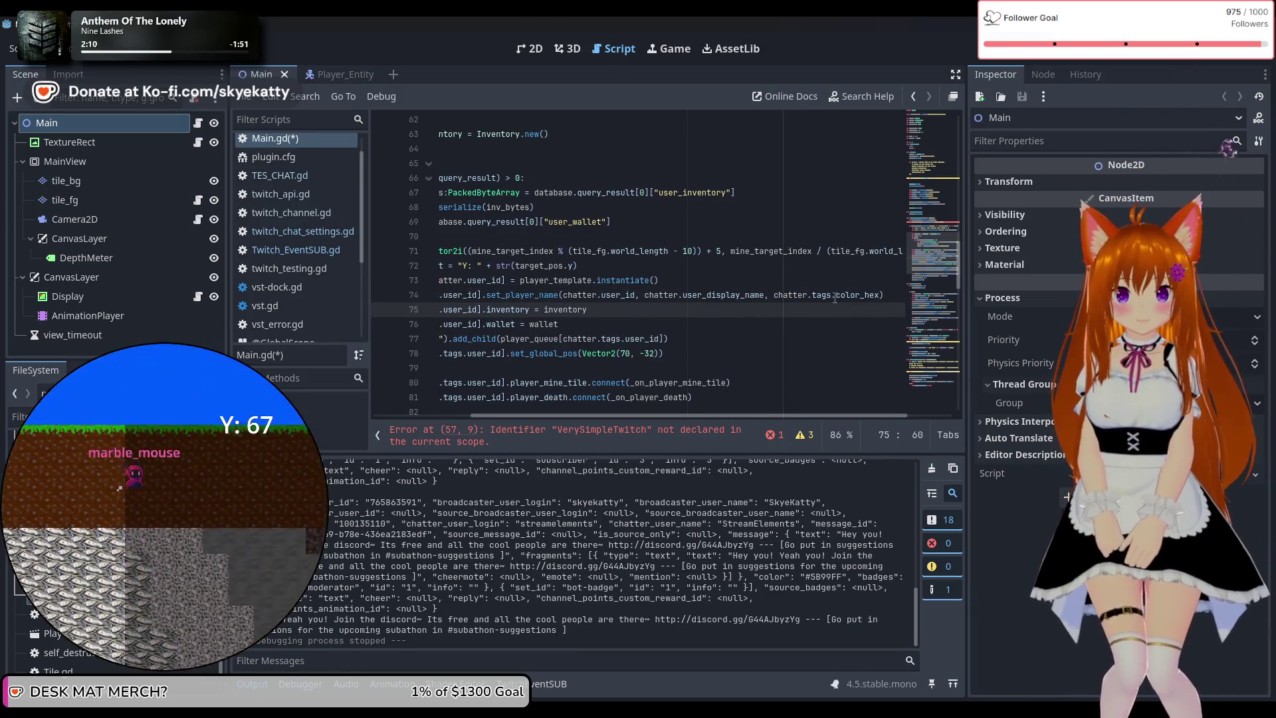
Change chatter.tags.color_hex to chatter.color_hex on line 74, undoing an accidental text move on line 75
{"action": "left_click_drag", "start_coordinate": [835, 298], "coordinate": [813, 298]}
{"action": "key", "text": "BackSpace"}
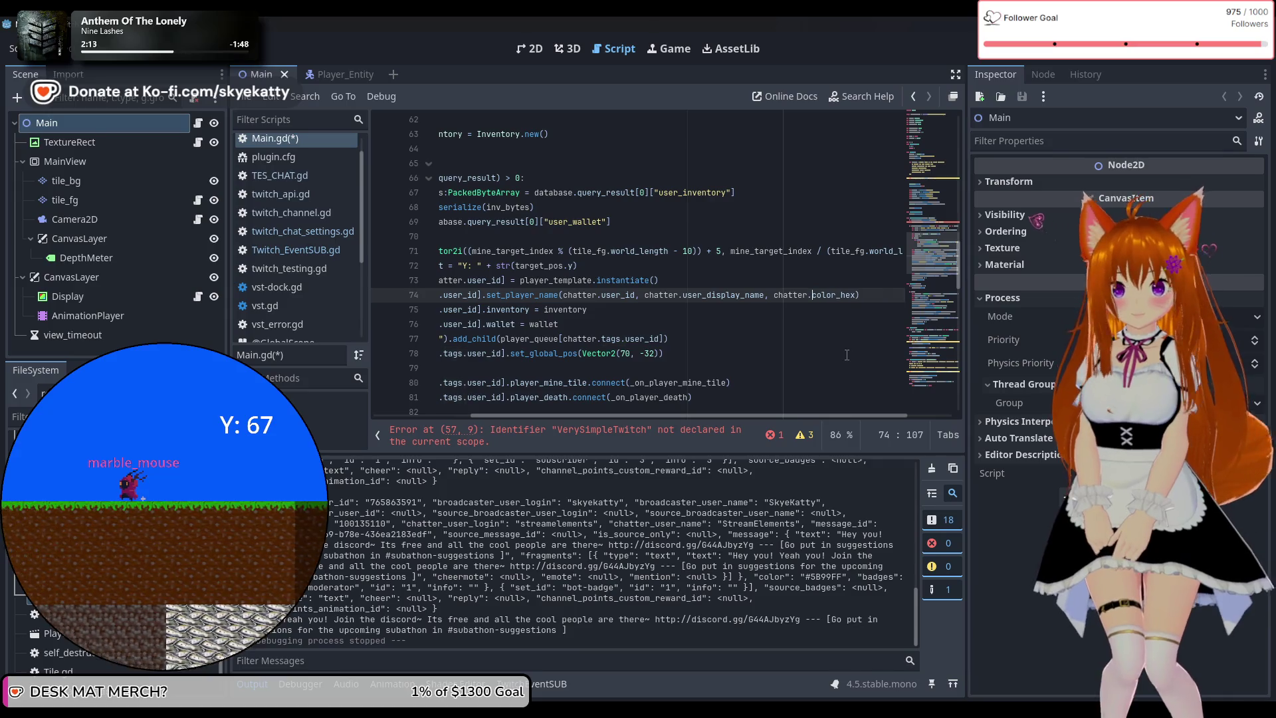
{"action": "left_click", "coordinate": [684, 309]}
{"action": "mouse_move", "coordinate": [470, 310]}
{"action": "left_mouse_down"}
{"action": "mouse_move", "coordinate": [437, 310]}
{"action": "mouse_move", "coordinate": [547, 310]}
{"action": "left_mouse_up"}
{"action": "left_click", "coordinate": [513, 324]}
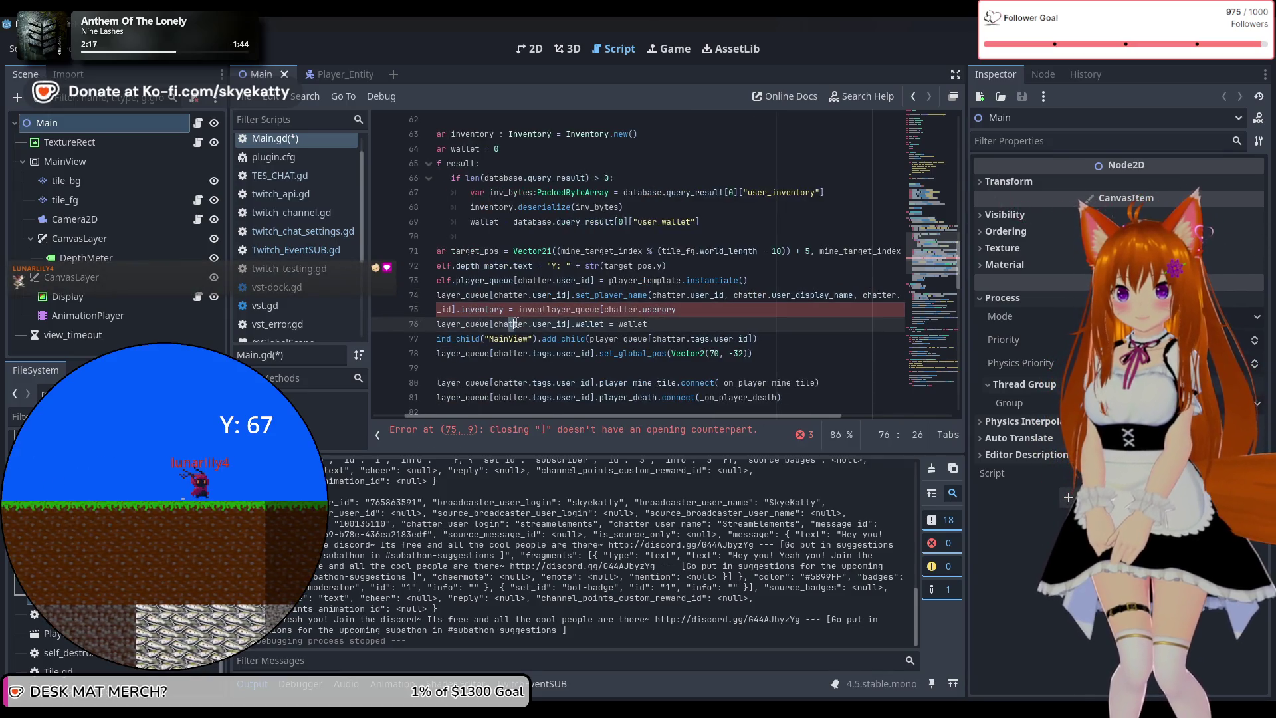
{"action": "key", "text": "ctrl+z"}
{"action": "left_click", "coordinate": [664, 339]}
{"action": "left_click", "coordinate": [549, 310]}
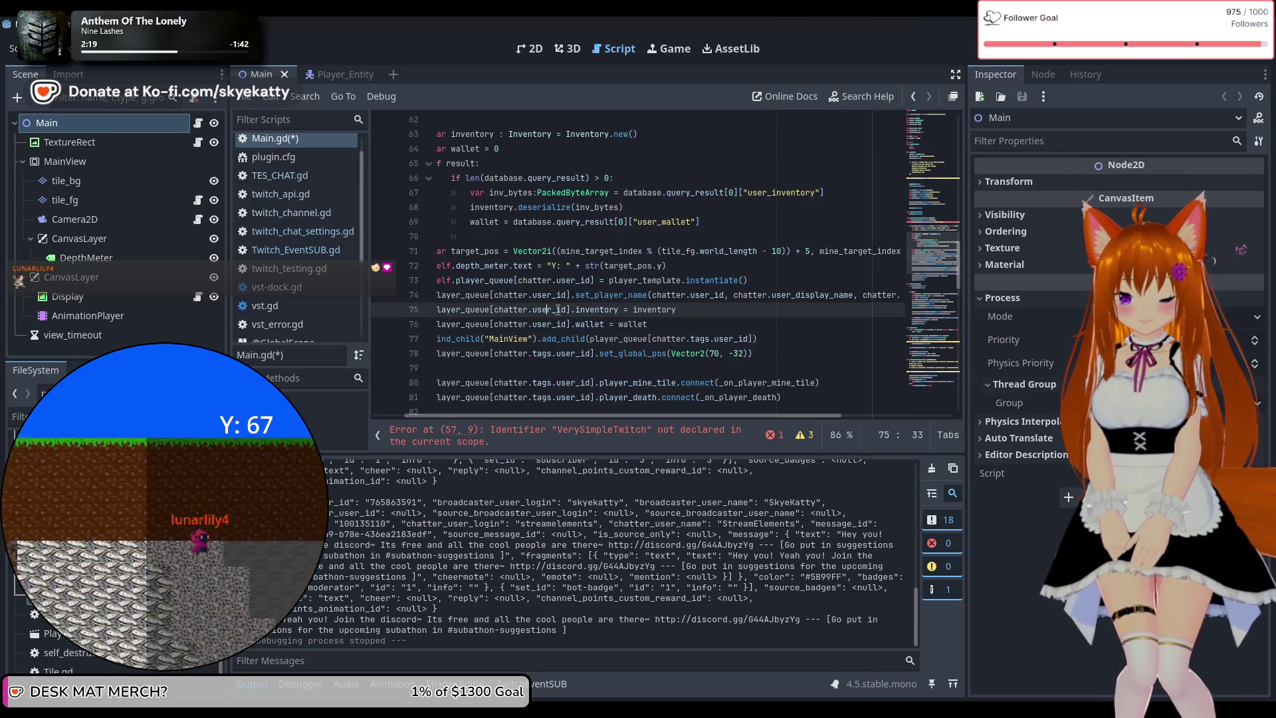
{"action": "left_click", "coordinate": [485, 310]}
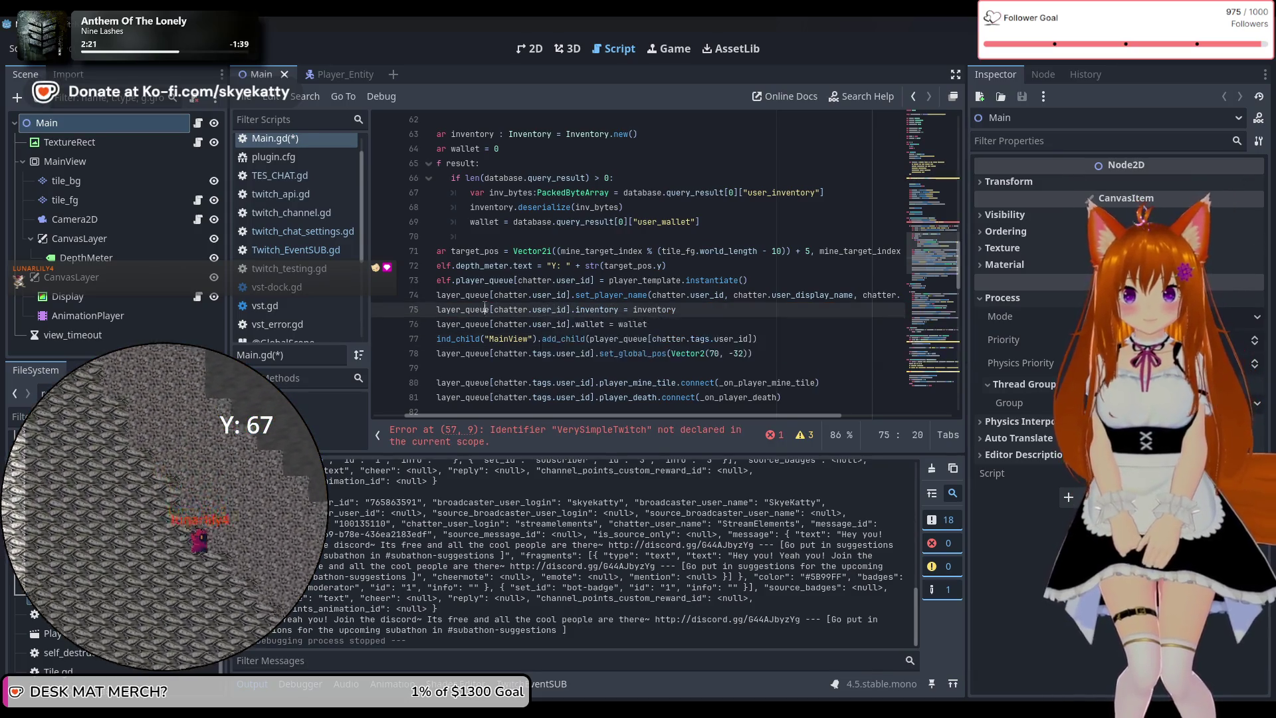
{"action": "left_click", "coordinate": [635, 339]}
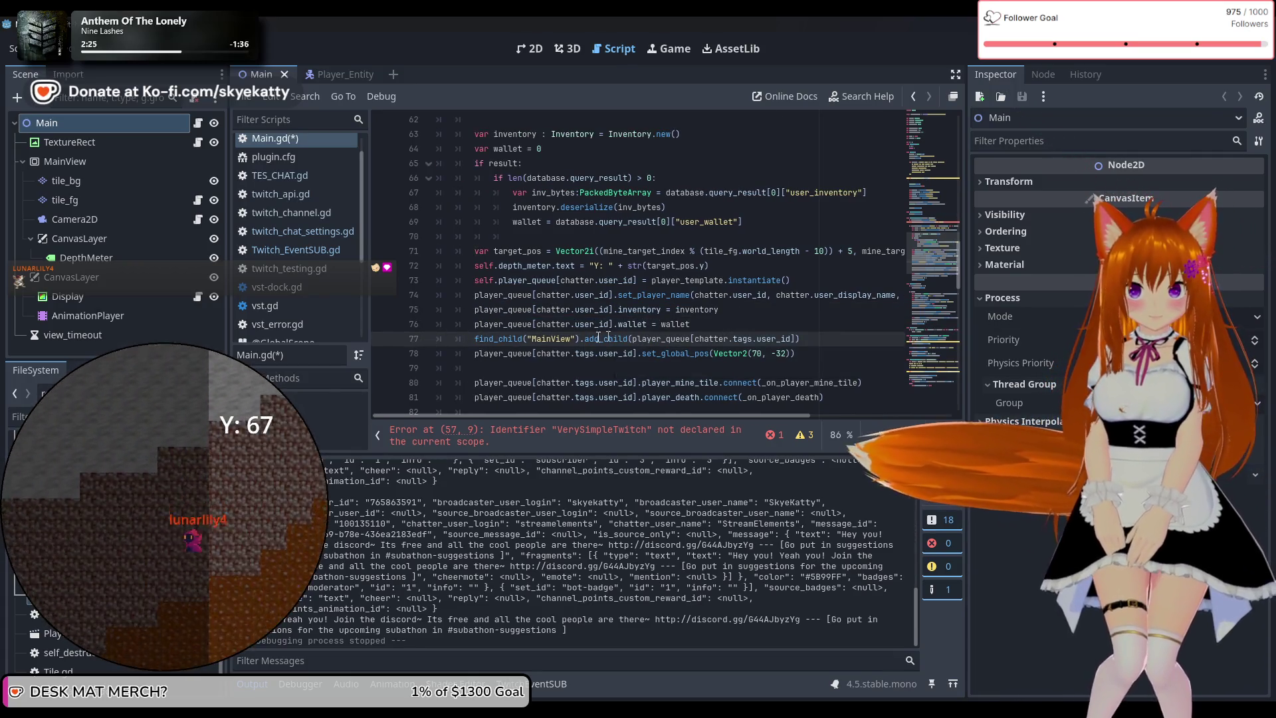
Strip 'tags.' from the chatter.tags.user_id player_queue lookups on lines 77–84
{"action": "left_click", "coordinate": [752, 339]}
{"action": "key", "text": "BackSpace"}
{"action": "key", "text": "BackSpace"}
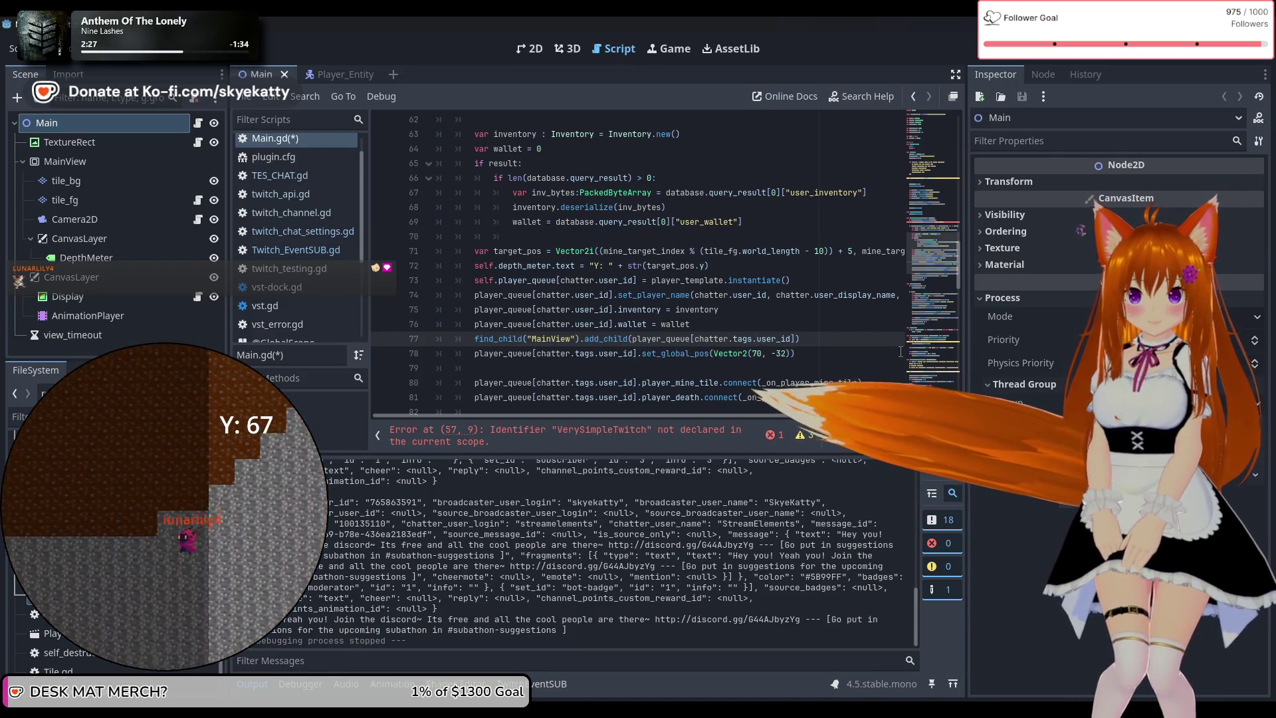
{"action": "key", "text": "BackSpace"}
{"action": "key", "text": "BackSpace"}
{"action": "key", "text": "BackSpace"}
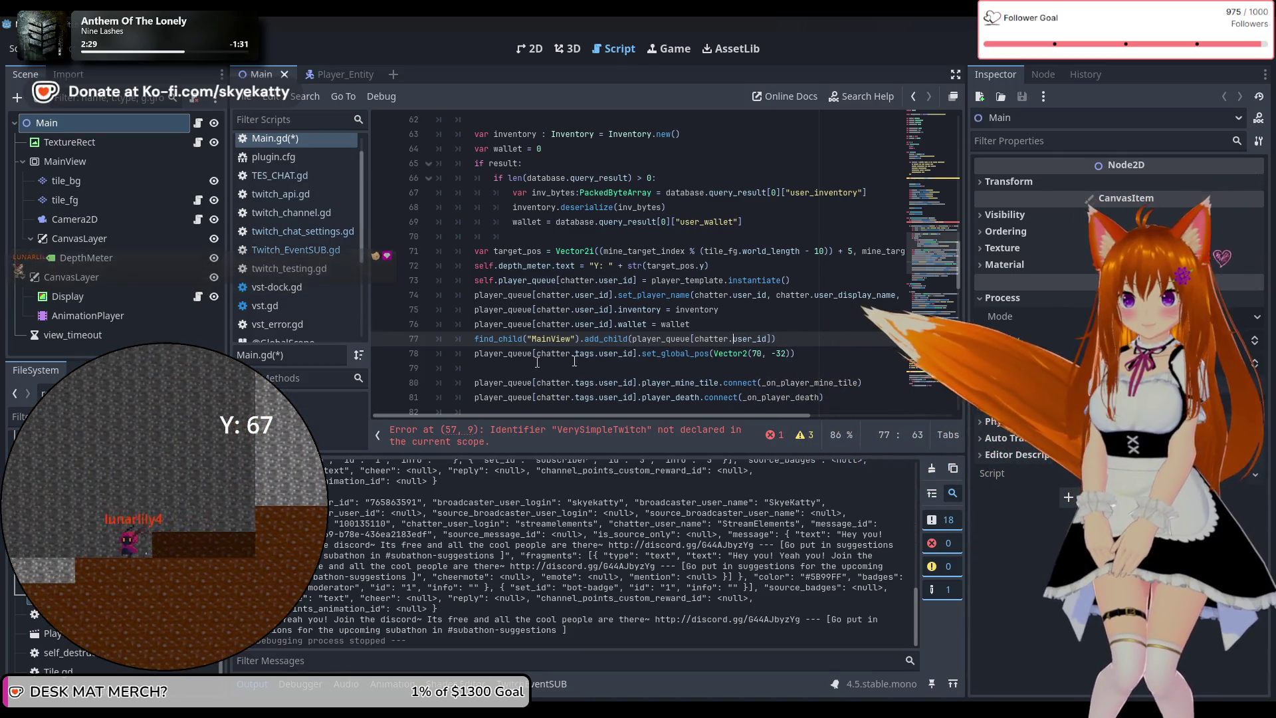
{"action": "left_click", "coordinate": [596, 354]}
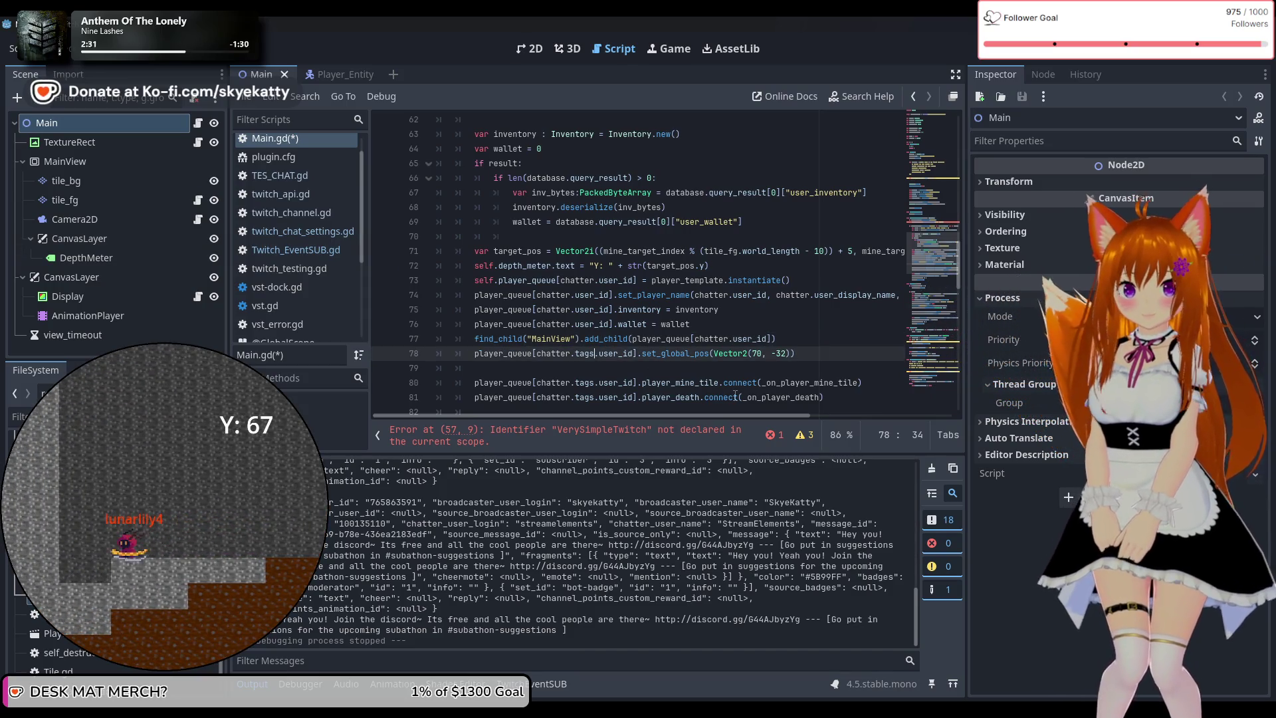
{"action": "key", "text": "BackSpace"}
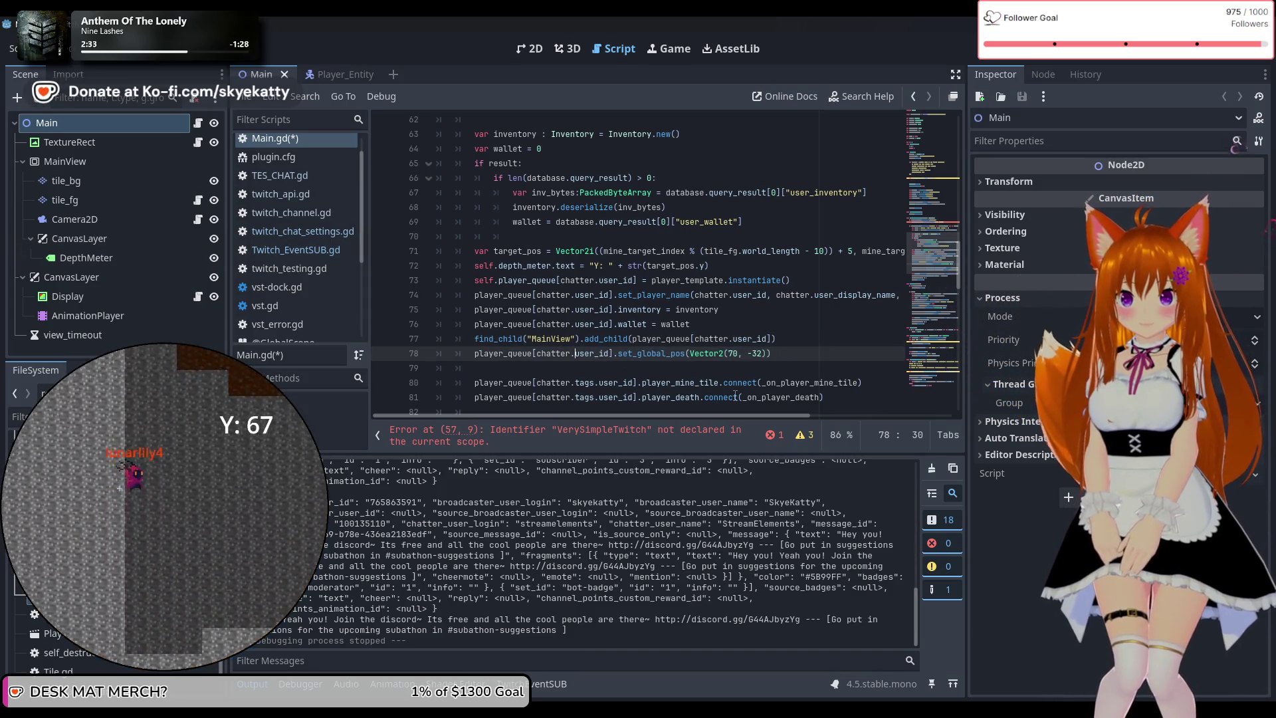
{"action": "scroll", "coordinate": [640, 386], "scroll_direction": "down", "scroll_amount": 1}
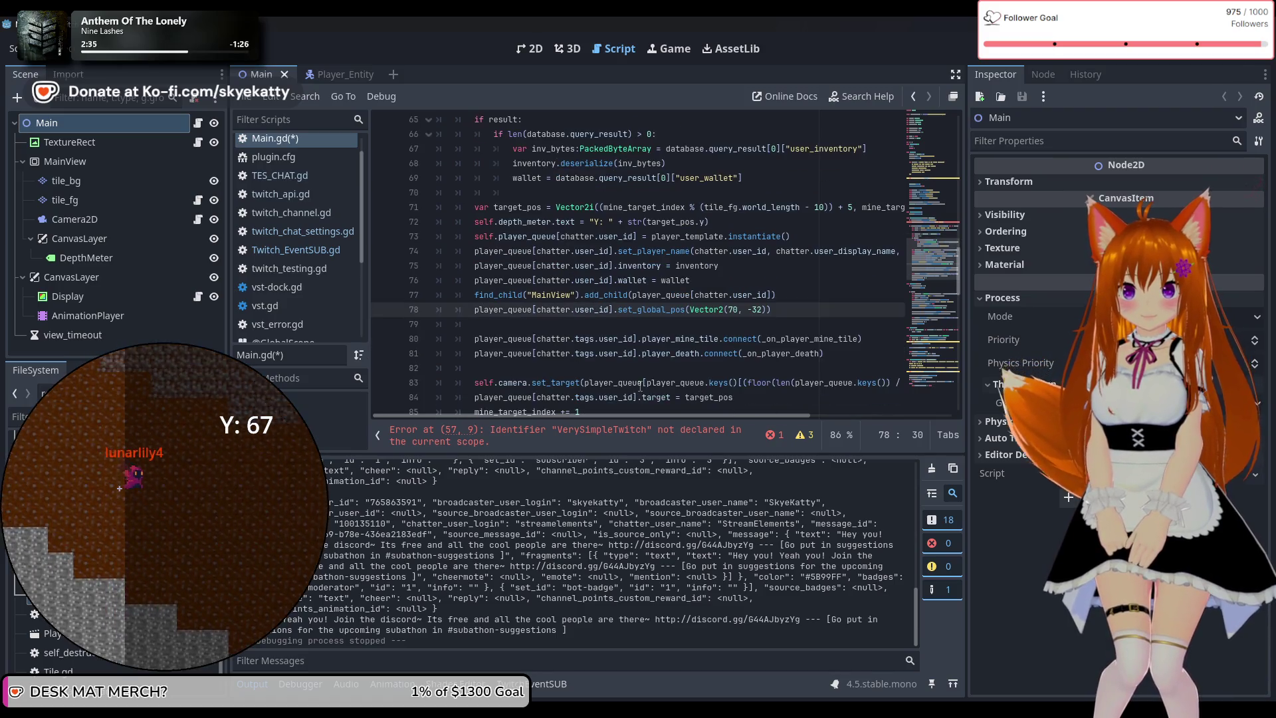
{"action": "left_click", "coordinate": [600, 343]}
{"action": "key", "text": "BackSpace"}
{"action": "key", "text": "BackSpace"}
{"action": "key", "text": "BackSpace"}
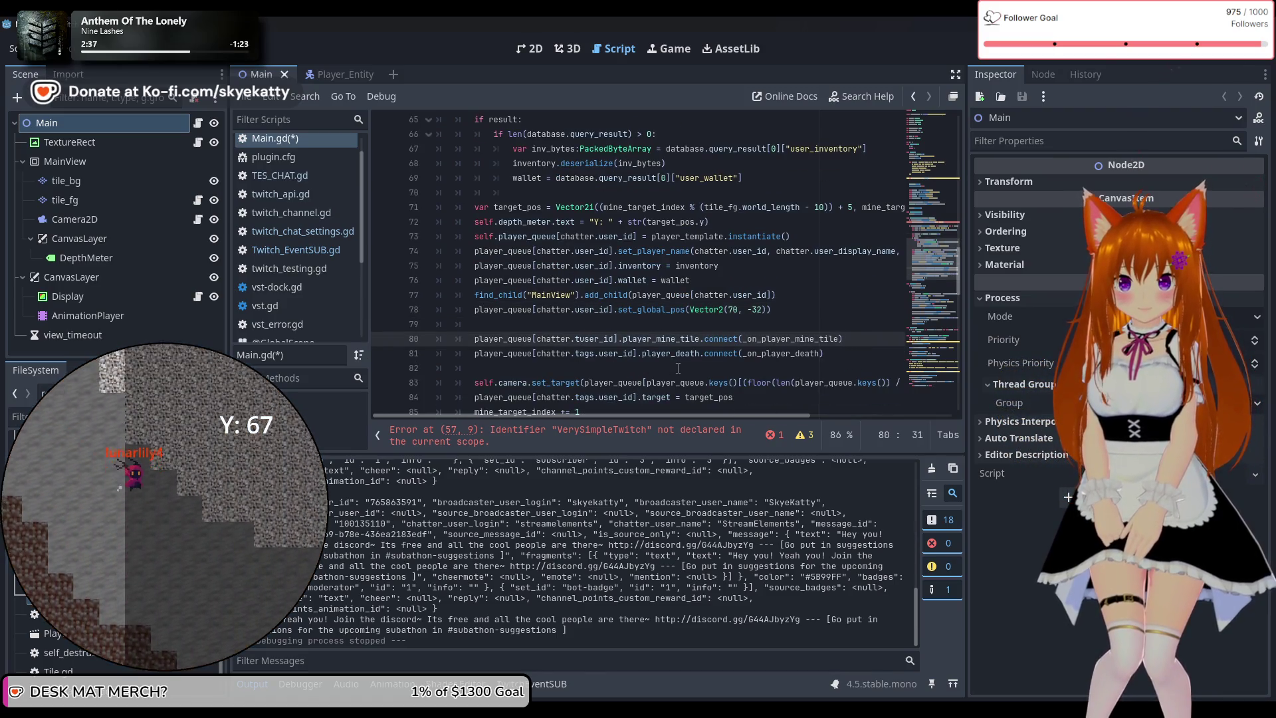
{"action": "key", "text": "BackSpace"}
{"action": "scroll", "coordinate": [648, 340], "scroll_direction": "down", "scroll_amount": 1}
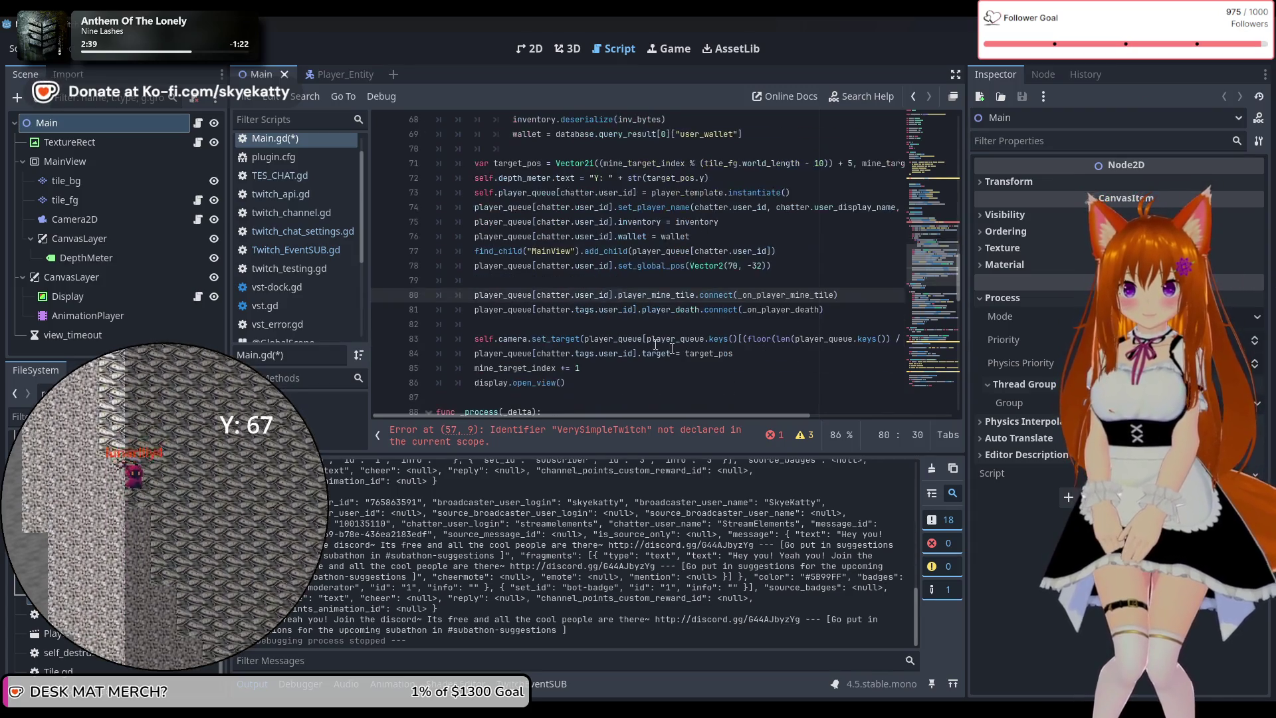
{"action": "left_click", "coordinate": [600, 310]}
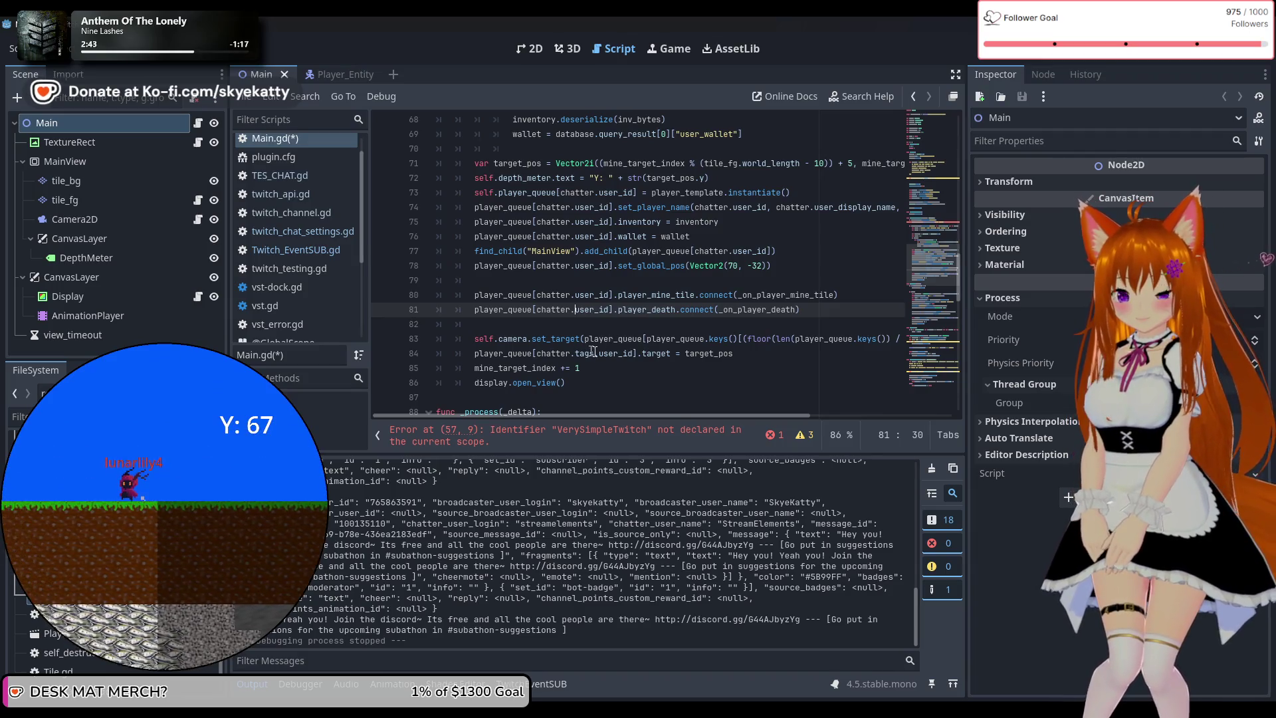
{"action": "mouse_move", "coordinate": [677, 414]}
{"action": "left_mouse_down"}
{"action": "mouse_move", "coordinate": [772, 419]}
{"action": "mouse_move", "coordinate": [685, 414]}
{"action": "left_mouse_up"}
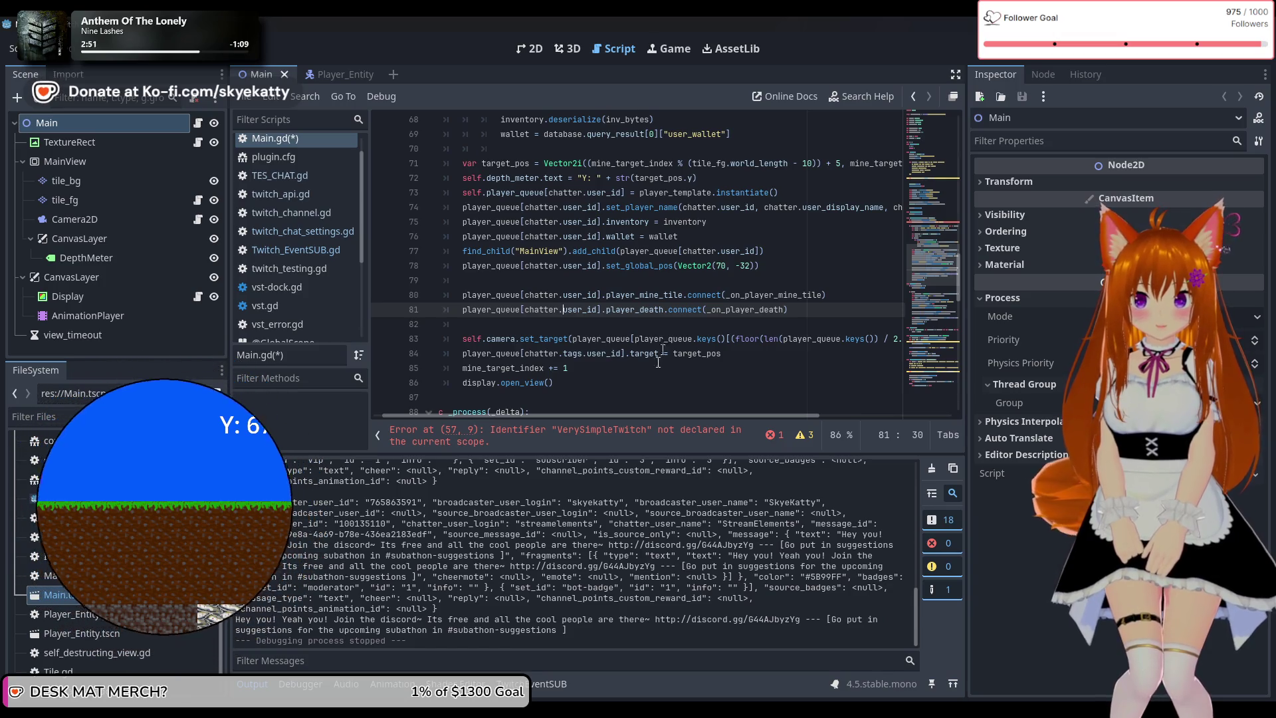
{"action": "mouse_move", "coordinate": [659, 413]}
{"action": "left_mouse_down"}
{"action": "mouse_move", "coordinate": [716, 419]}
{"action": "mouse_move", "coordinate": [645, 432]}
{"action": "left_mouse_up"}
{"action": "left_click", "coordinate": [596, 353]}
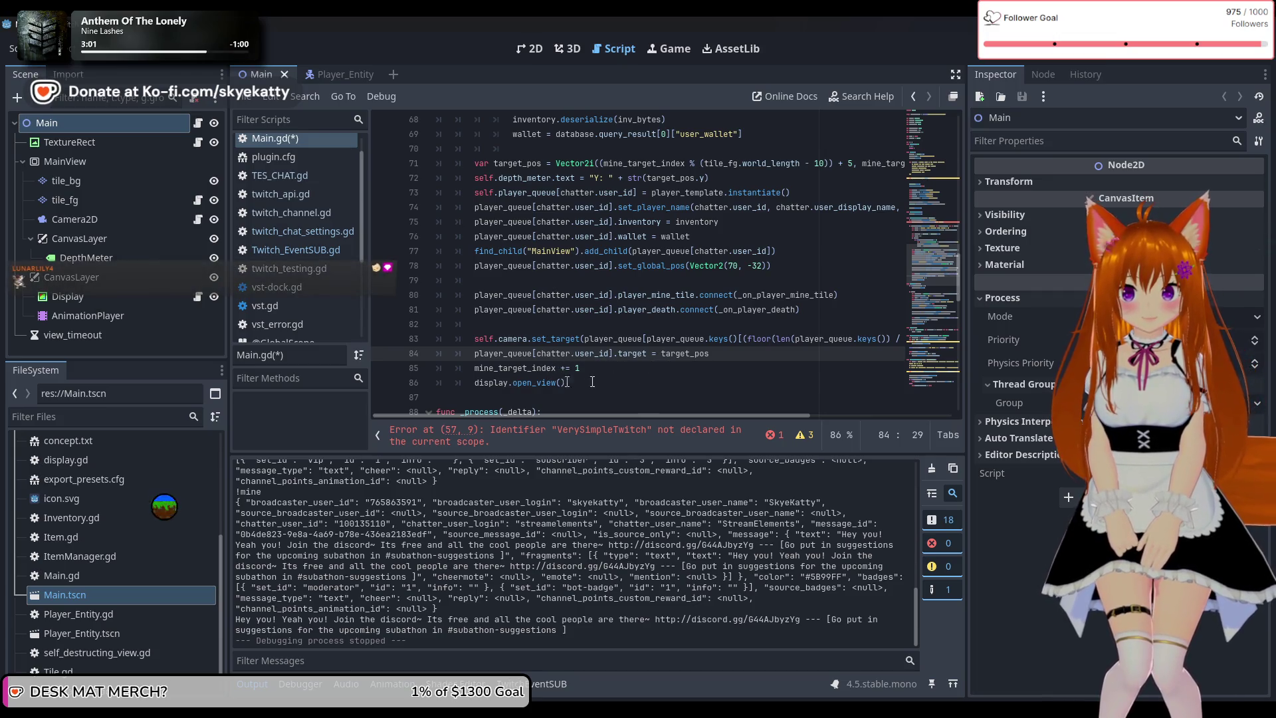
Replace VerySimpleTwitch with TEventSub on line 57, giving TEventSub.send_chat_message("Test Value")
{"action": "scroll", "coordinate": [590, 384], "scroll_direction": "down", "scroll_amount": 1}
{"action": "scroll", "coordinate": [589, 384], "scroll_direction": "up", "scroll_amount": 9}
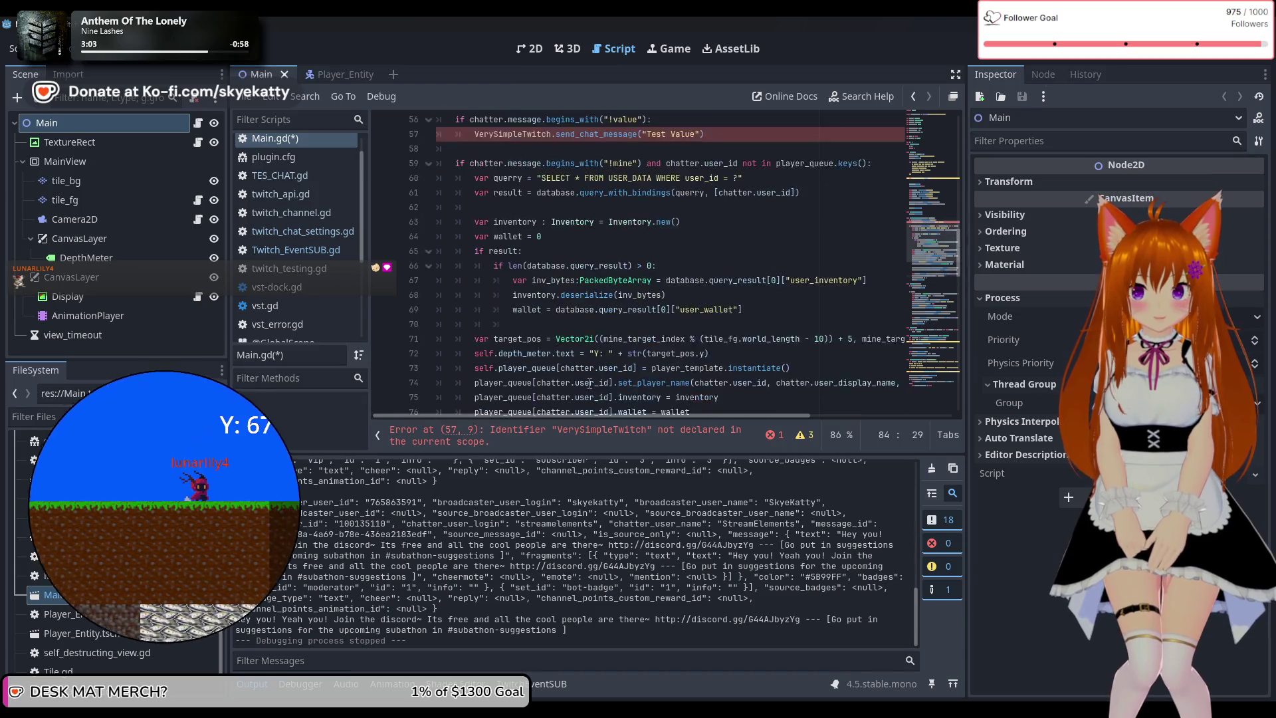
{"action": "scroll", "coordinate": [589, 379], "scroll_direction": "up", "scroll_amount": 2}
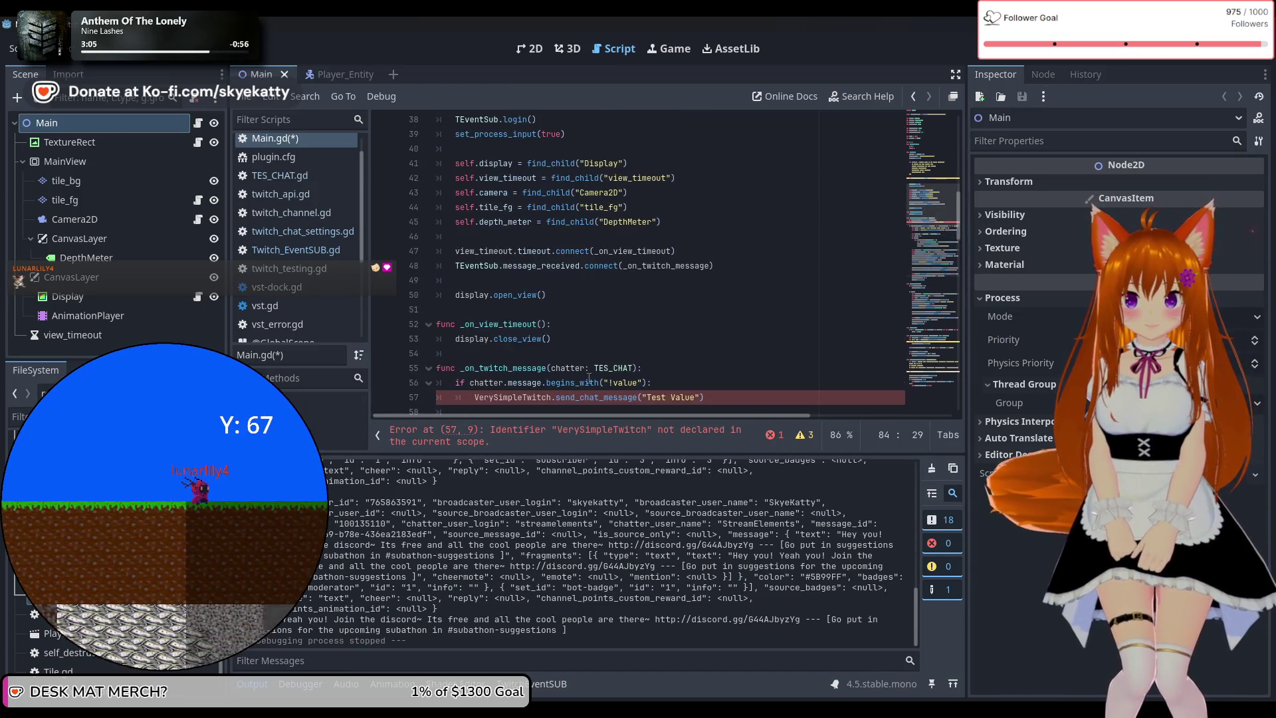
{"action": "scroll", "coordinate": [589, 379], "scroll_direction": "down", "scroll_amount": 1}
{"action": "double_click", "coordinate": [507, 353]}
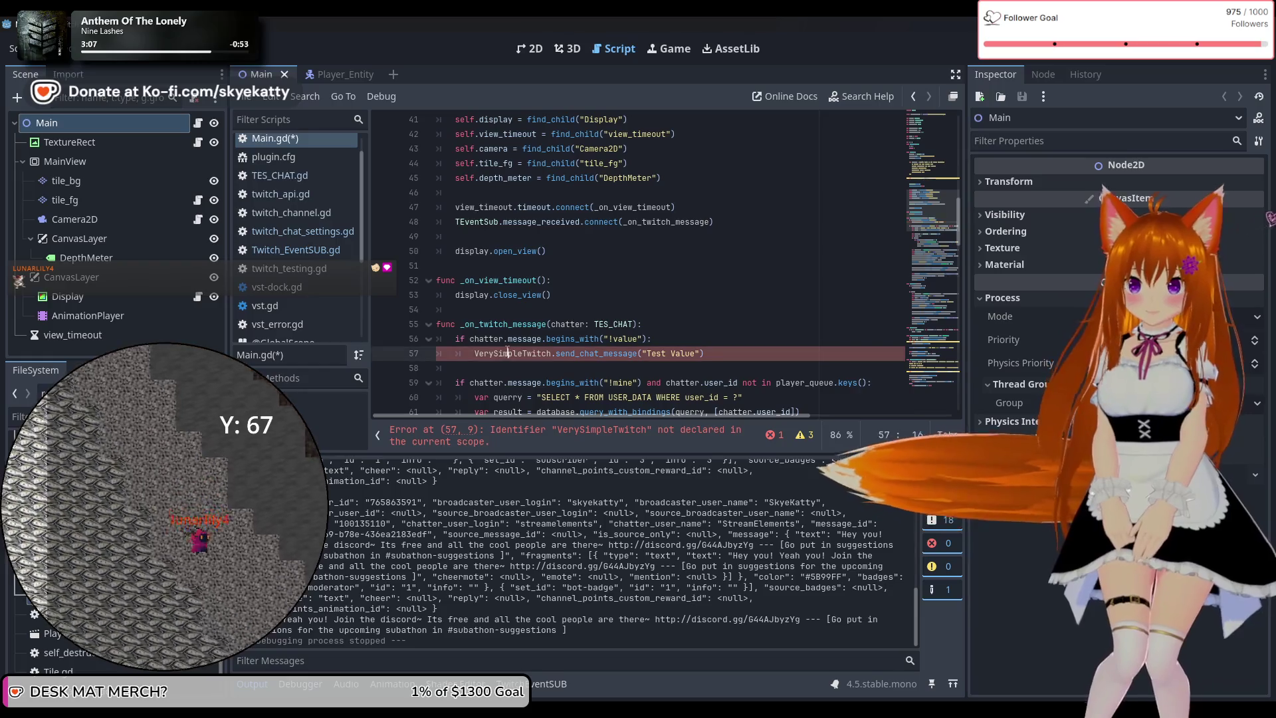
{"action": "type", "text": "T"}
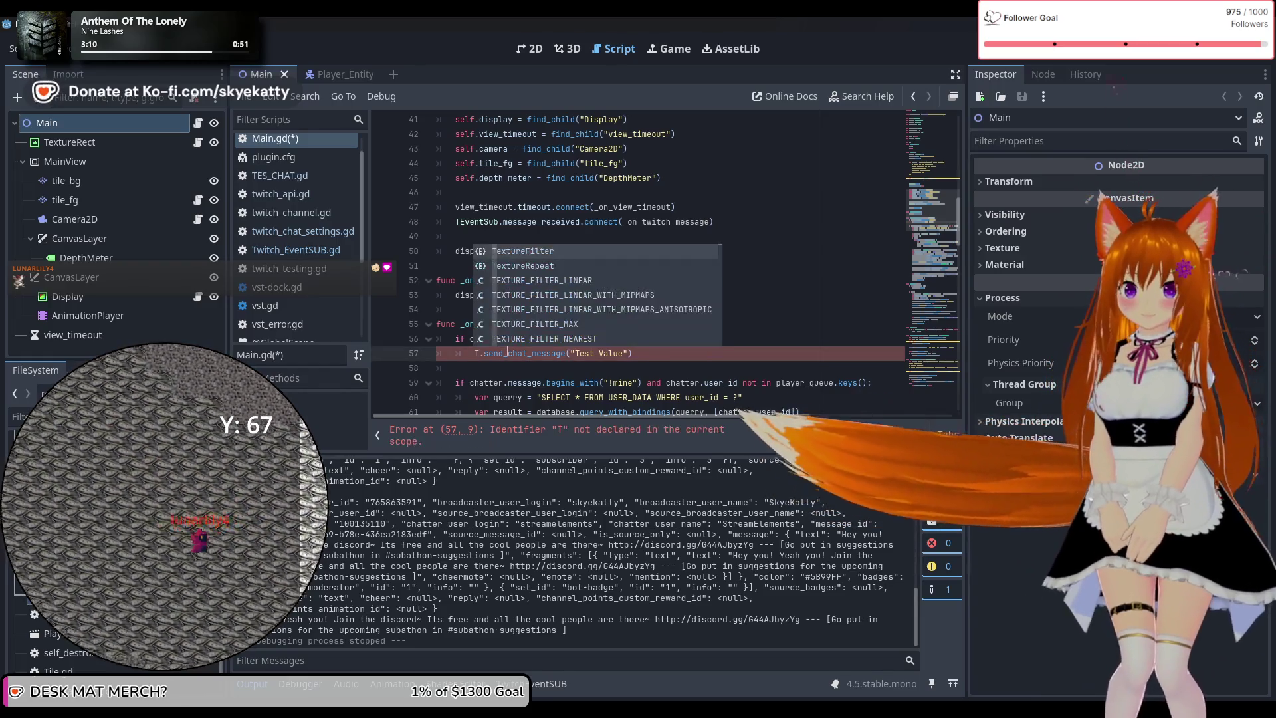
{"action": "key", "text": "BackSpace"}
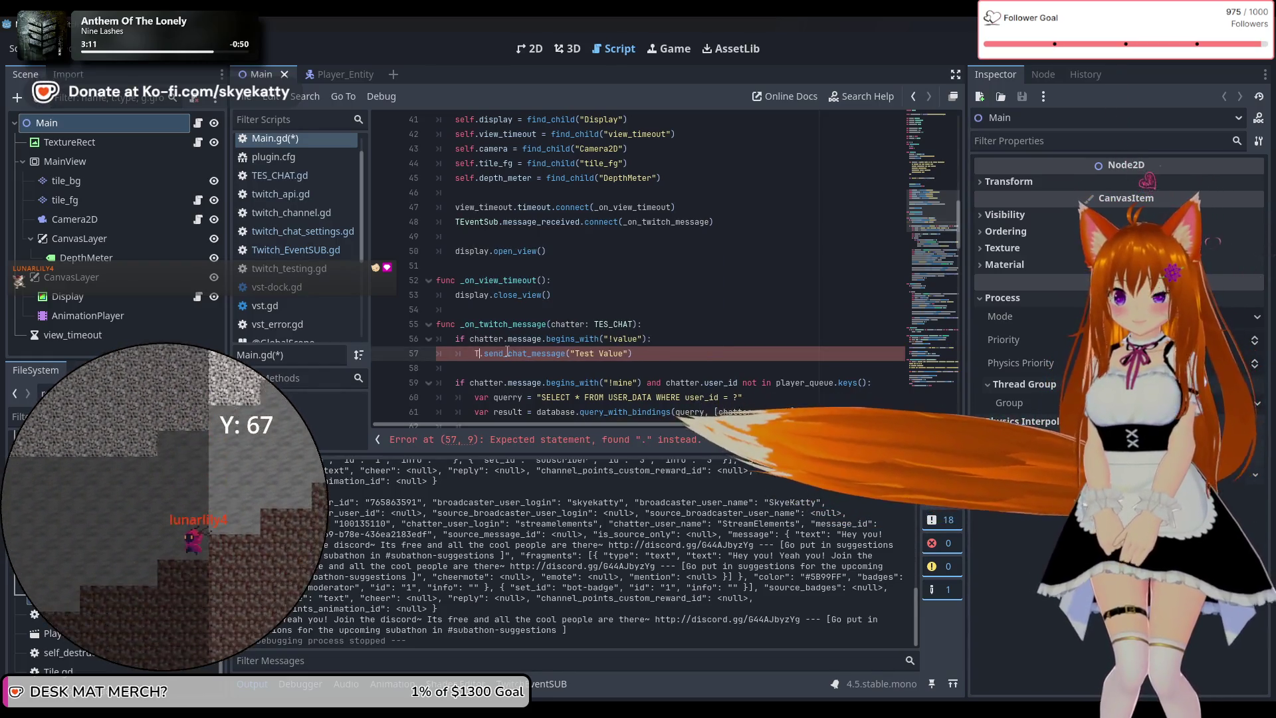
{"action": "type", "text": "TW"}
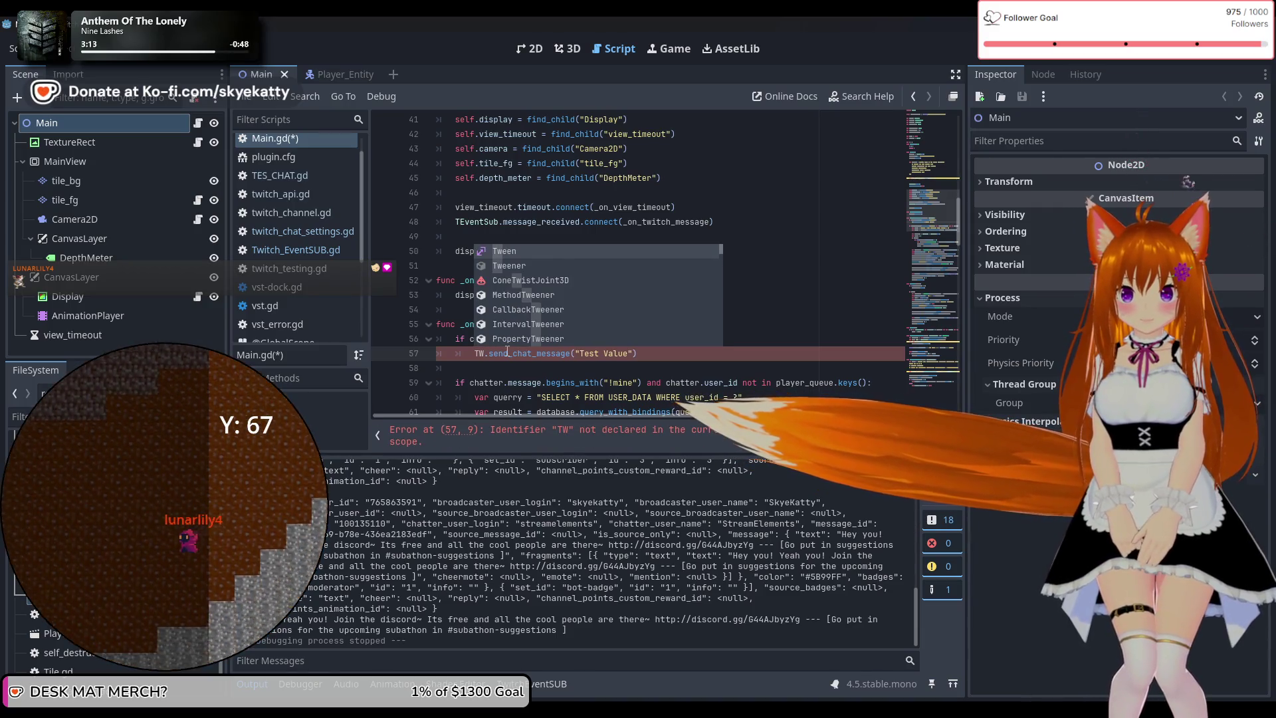
{"action": "key", "text": "BackSpace"}
{"action": "type", "text": "E"}
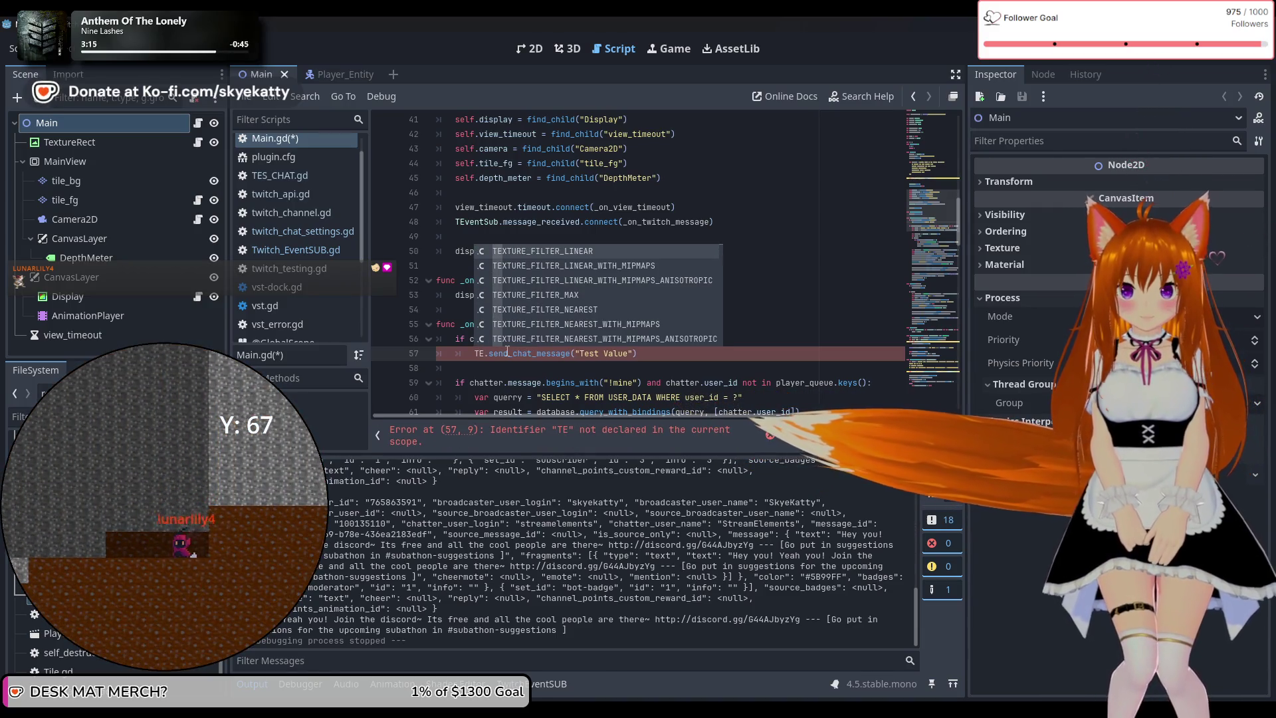
{"action": "key", "text": "BackSpace"}
{"action": "key", "text": "BackSpace"}
{"action": "type", "text": "Tw"}
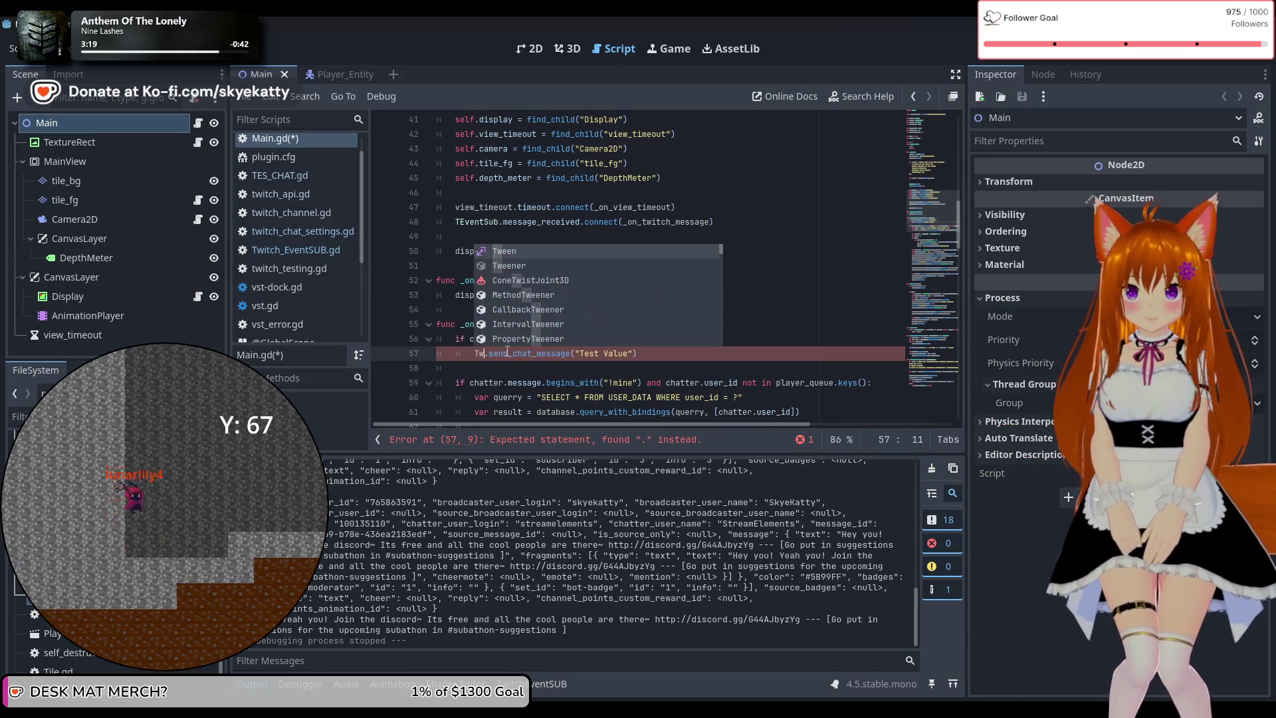
{"action": "key", "text": "BackSpace"}
{"action": "key", "text": "BackSpace"}
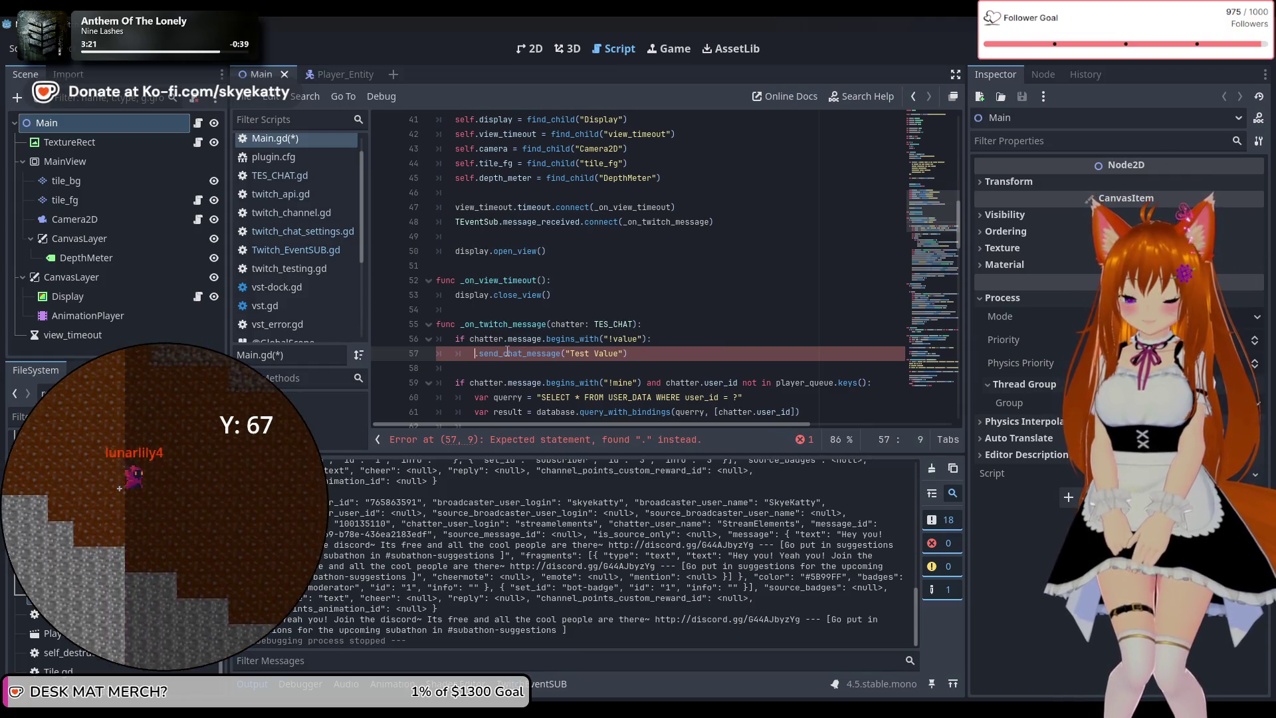
{"action": "type", "text": "TEventSub"}
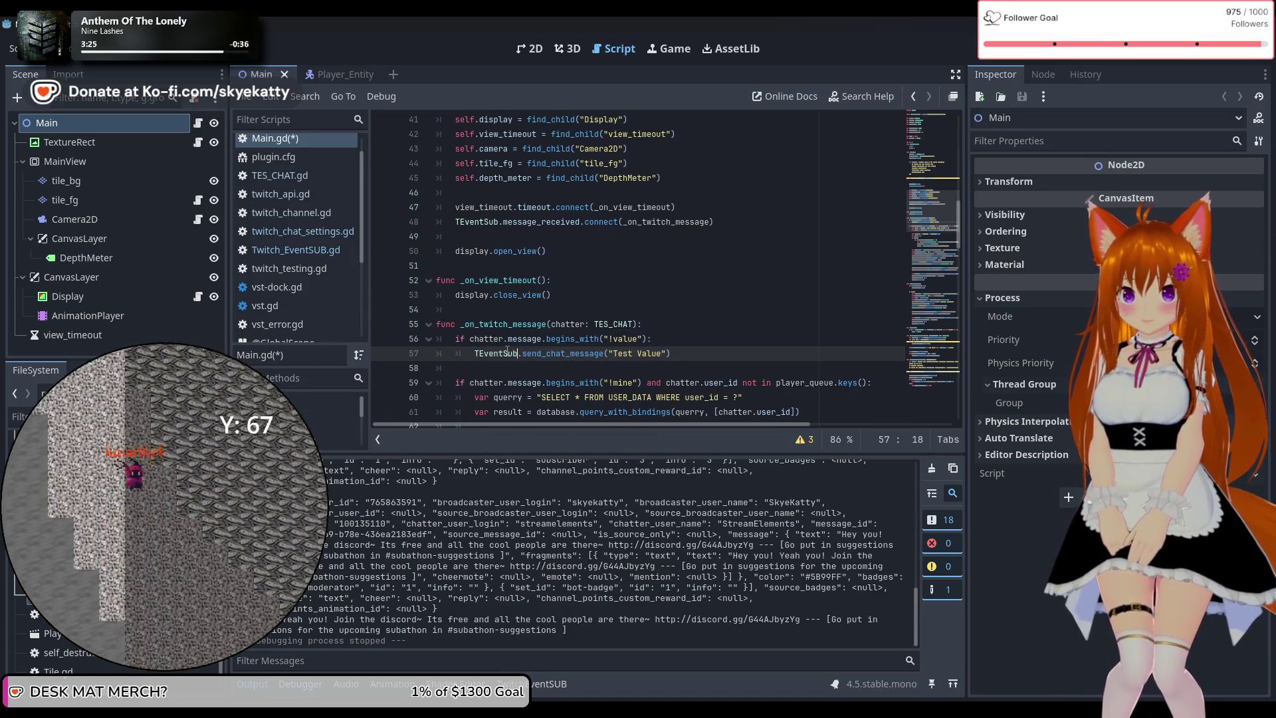
{"action": "left_click", "coordinate": [588, 371]}
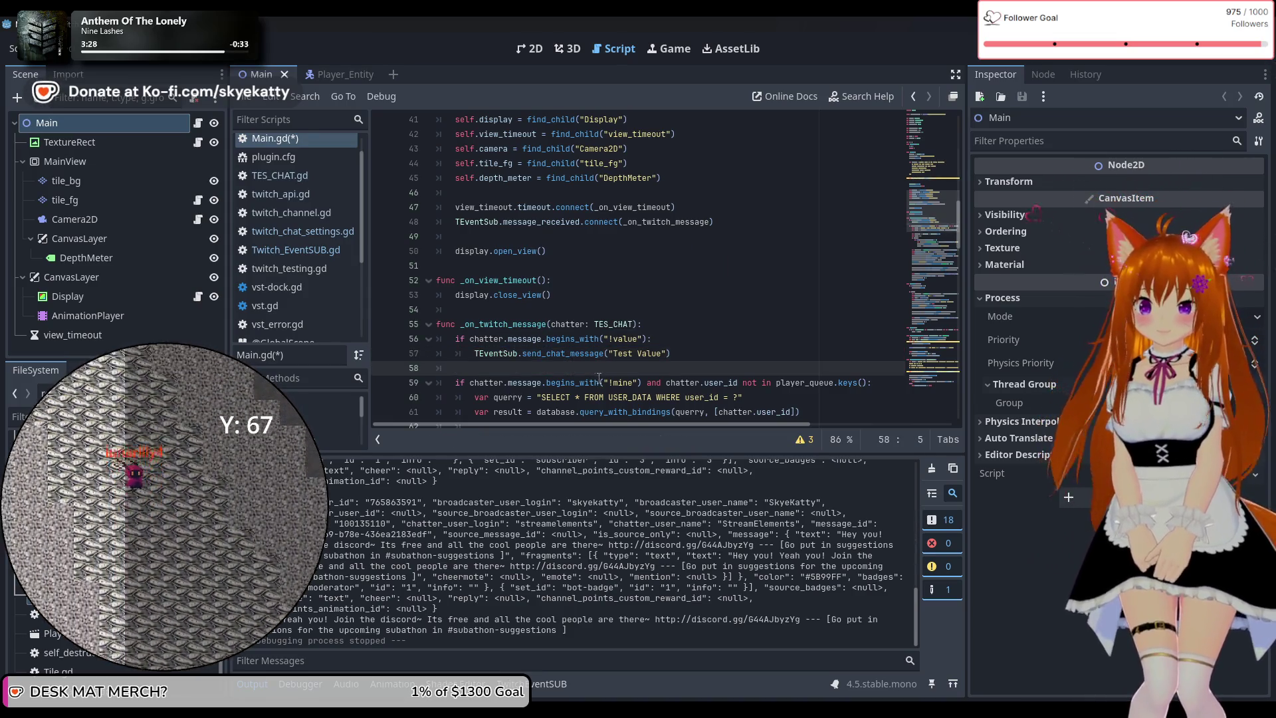
{"action": "scroll", "coordinate": [325, 222], "scroll_direction": "up", "scroll_amount": 1}
{"action": "scroll", "coordinate": [580, 266], "scroll_direction": "up", "scroll_amount": 5}
{"action": "scroll", "coordinate": [580, 266], "scroll_direction": "down", "scroll_amount": 5}
{"action": "scroll", "coordinate": [580, 266], "scroll_direction": "up", "scroll_amount": 10}
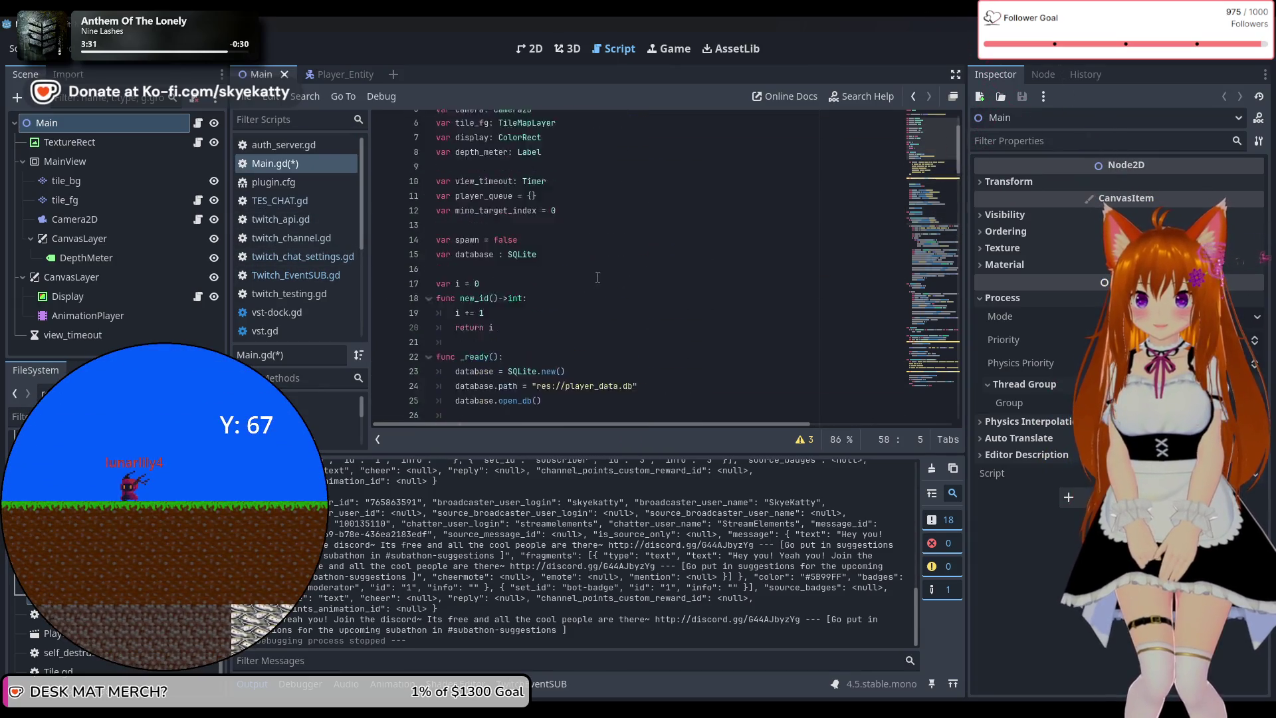
Save Main.gd with Ctrl+S and scroll back through _ready and its TEventSub.login() setup
{"action": "left_click", "coordinate": [598, 276]}
{"action": "scroll", "coordinate": [597, 275], "scroll_direction": "down", "scroll_amount": 9}
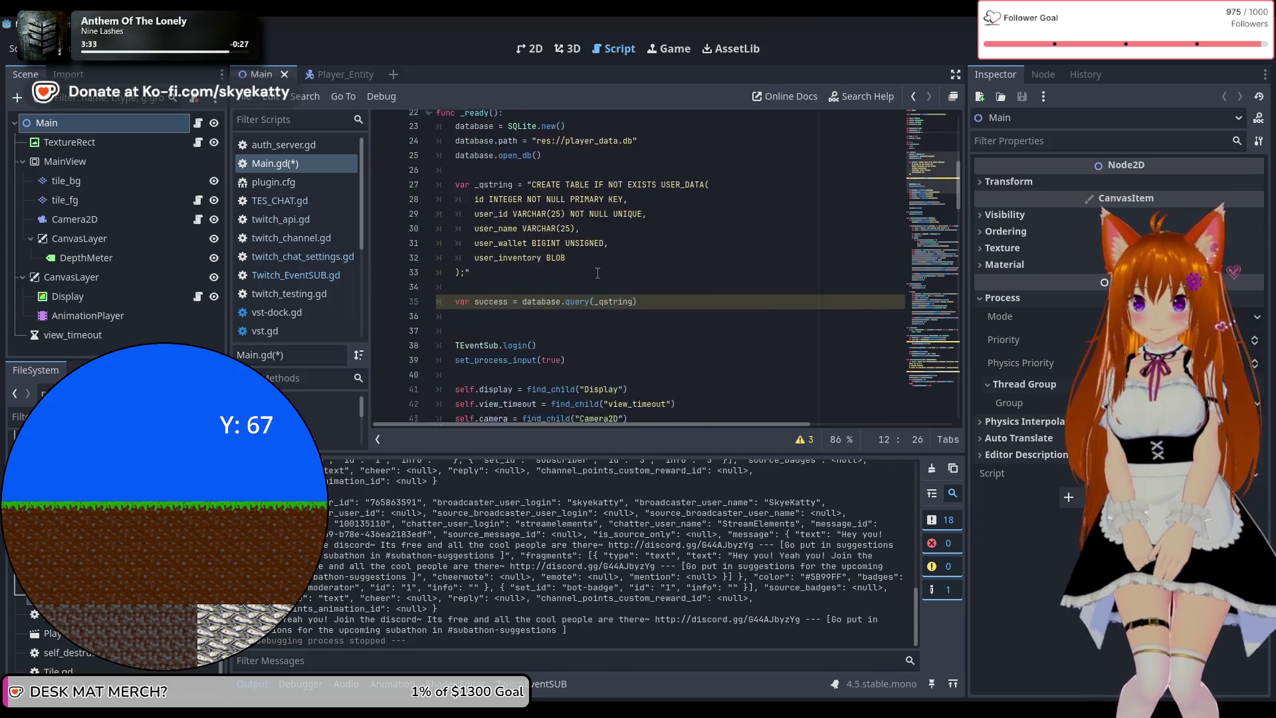
{"action": "left_click", "coordinate": [598, 272]}
{"action": "key", "text": "ctrl+s"}
{"action": "scroll", "coordinate": [631, 297], "scroll_direction": "down", "scroll_amount": 8}
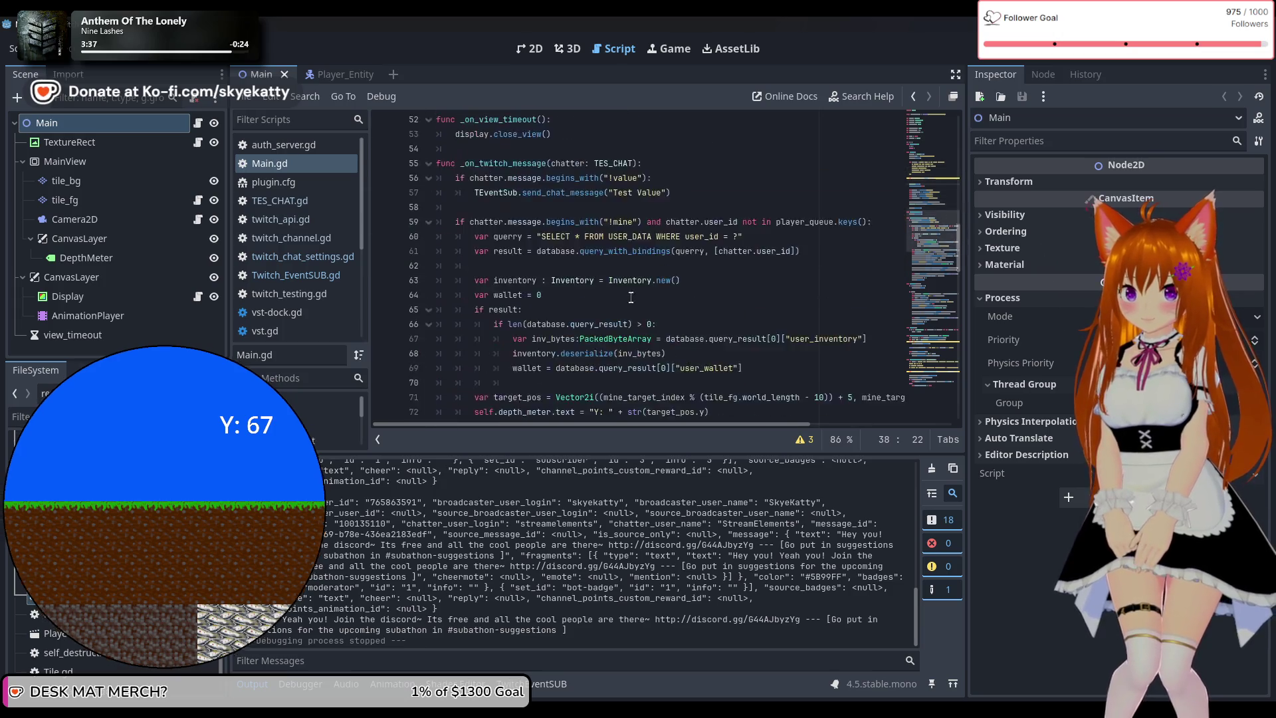
{"action": "scroll", "coordinate": [631, 297], "scroll_direction": "down", "scroll_amount": 7}
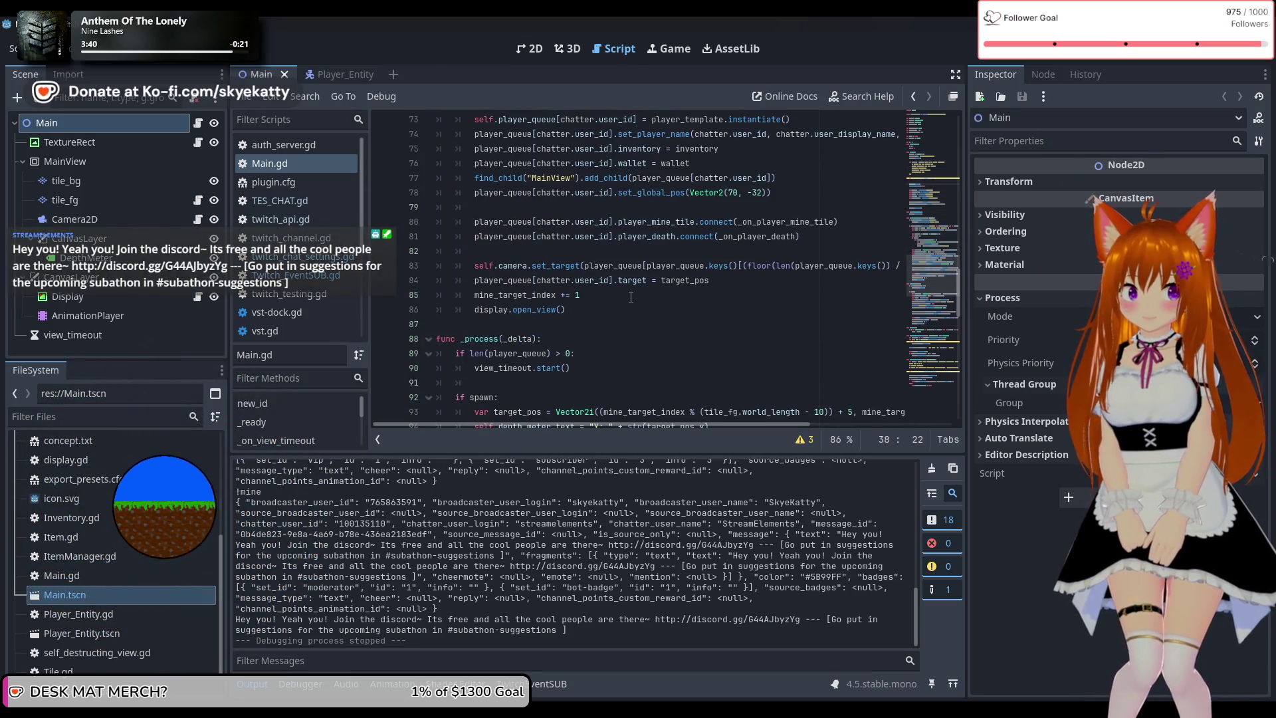
{"action": "scroll", "coordinate": [549, 252], "scroll_direction": "up", "scroll_amount": 11}
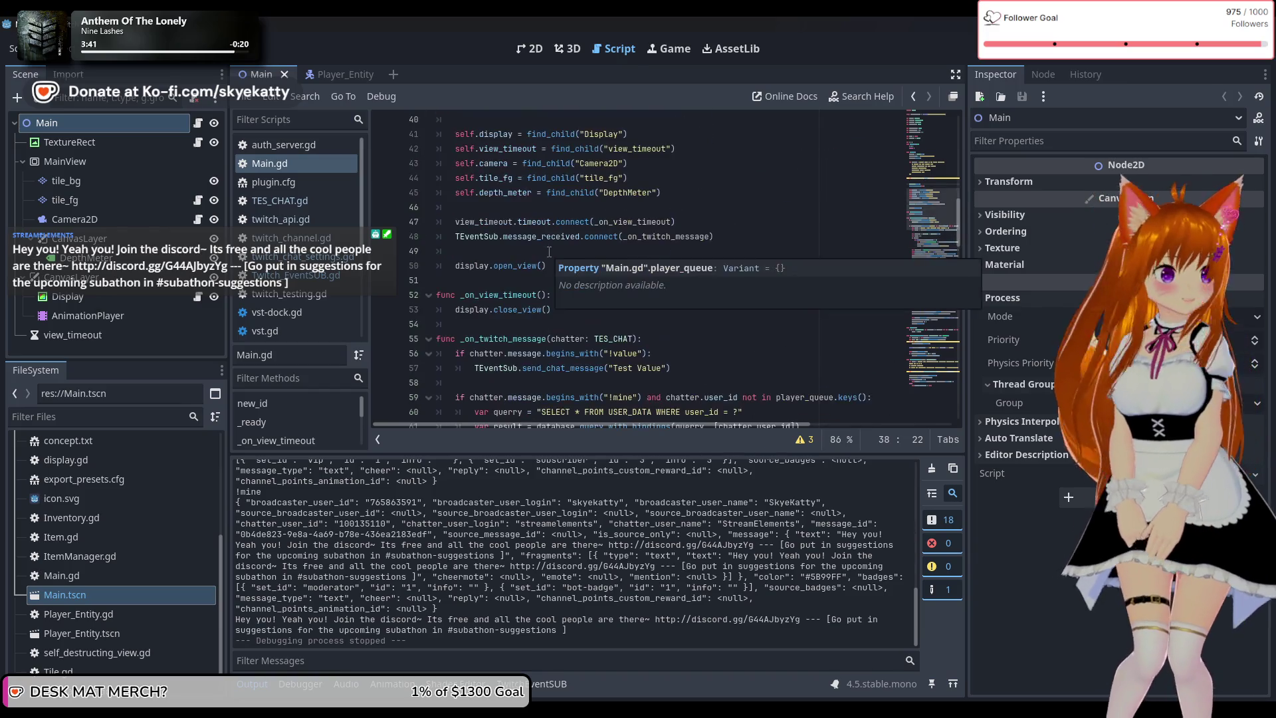
{"action": "scroll", "coordinate": [549, 251], "scroll_direction": "up", "scroll_amount": 4}
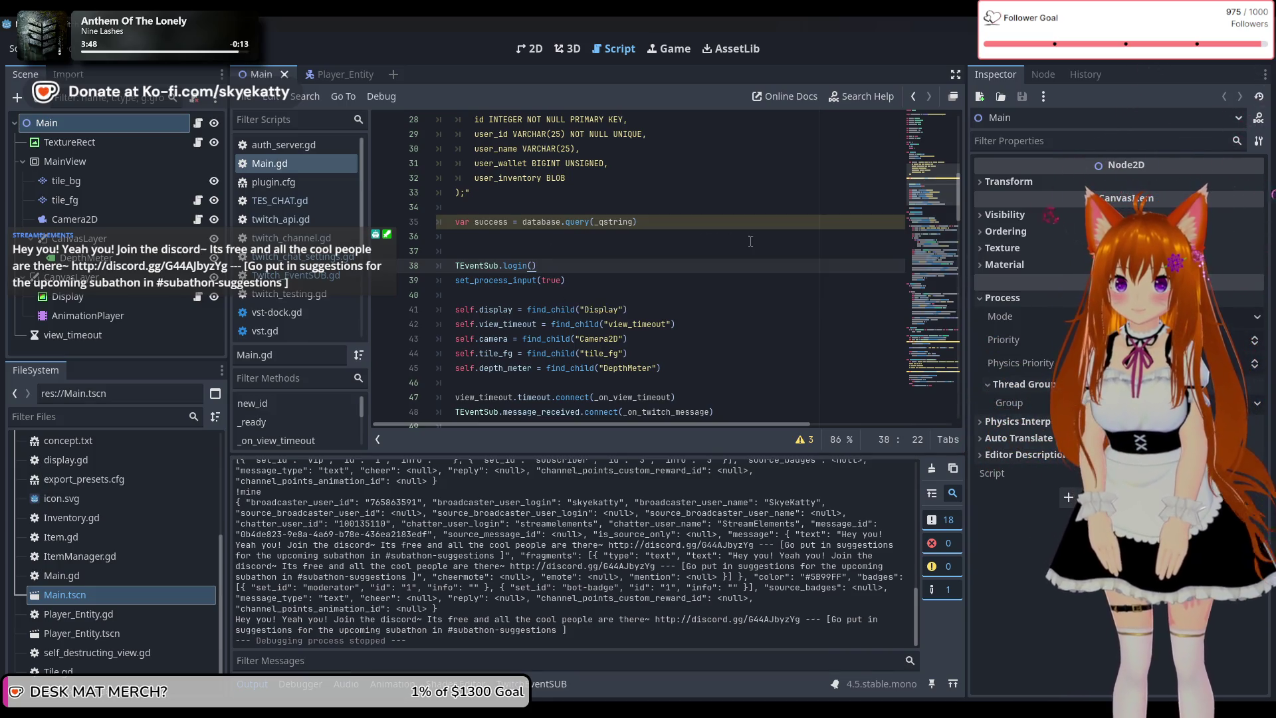
{"action": "scroll", "coordinate": [588, 238], "scroll_direction": "up", "scroll_amount": 2}
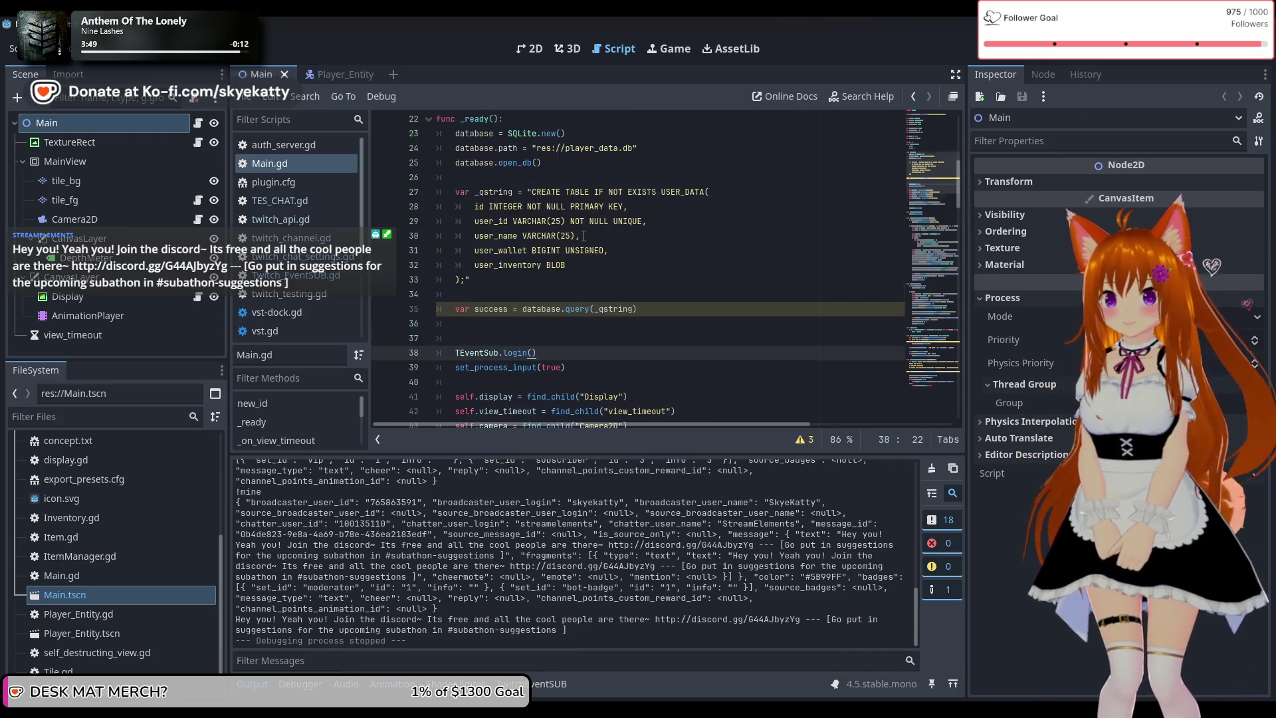
{"action": "left_click", "coordinate": [698, 309]}
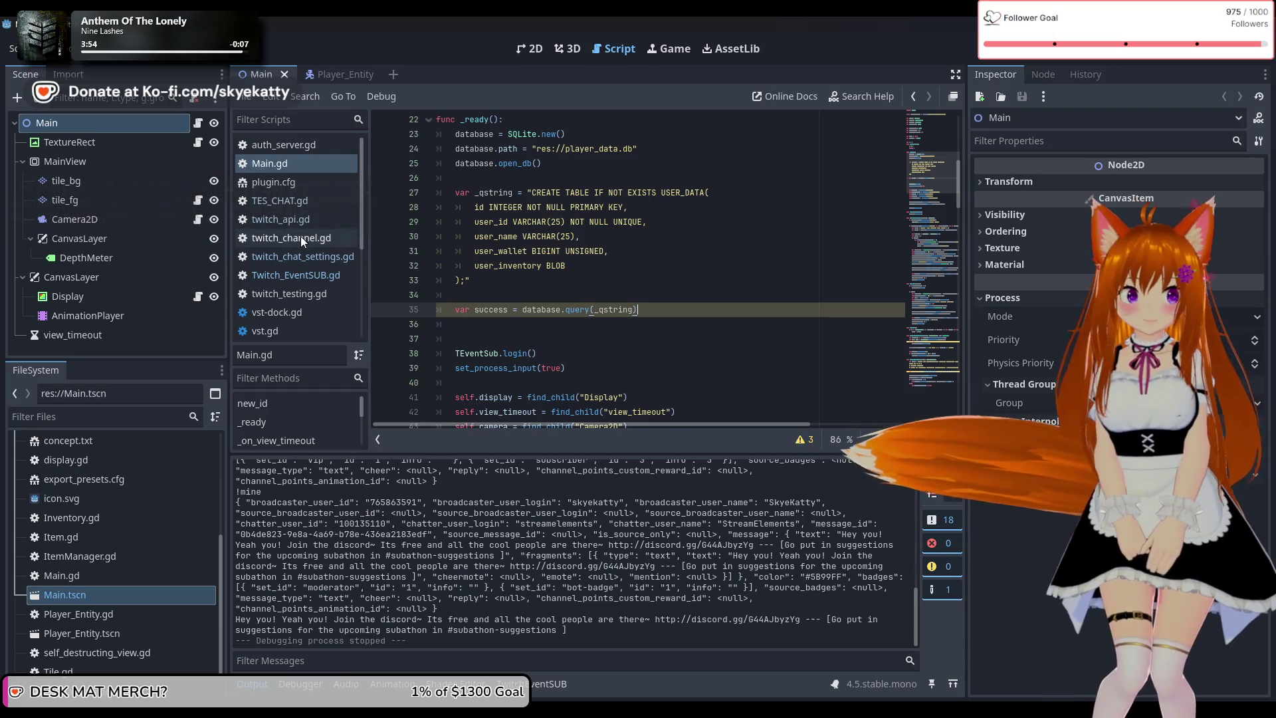
Look through the TES_CHAT.gd and Twitch_EventSUB.gd scripts for reference
{"action": "left_click", "coordinate": [291, 202]}
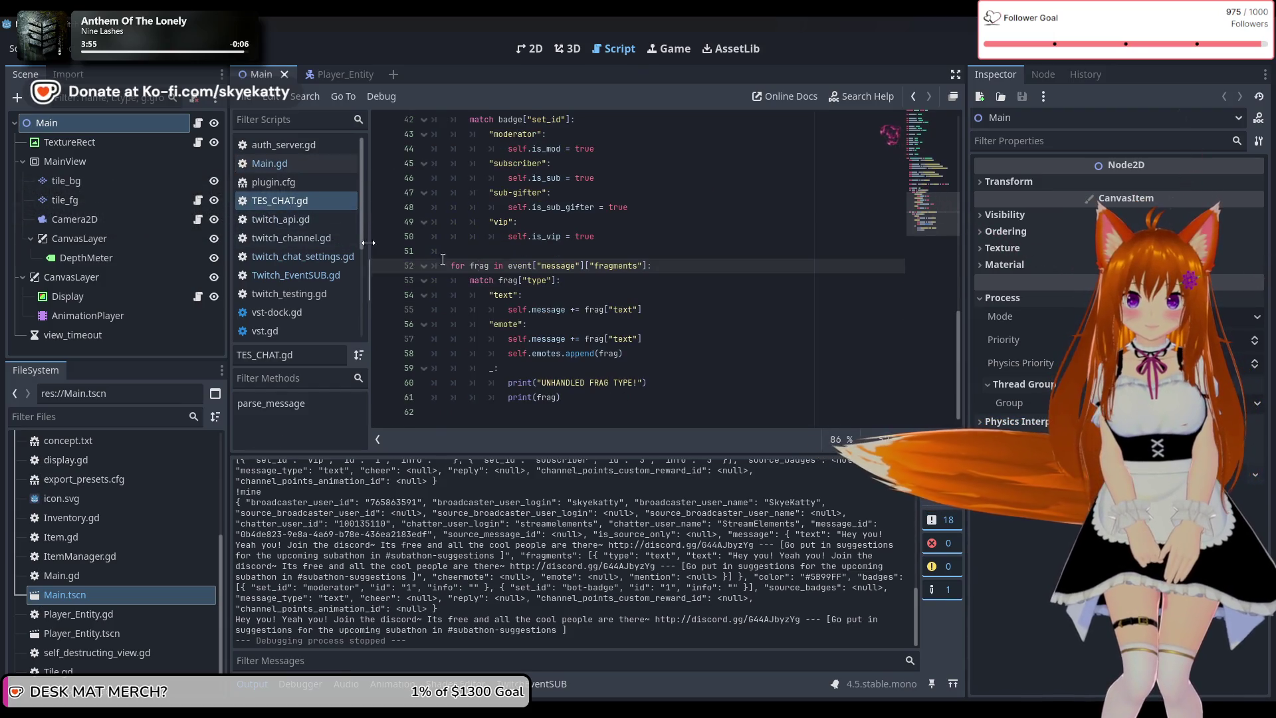
{"action": "scroll", "coordinate": [597, 277], "scroll_direction": "up", "scroll_amount": 12}
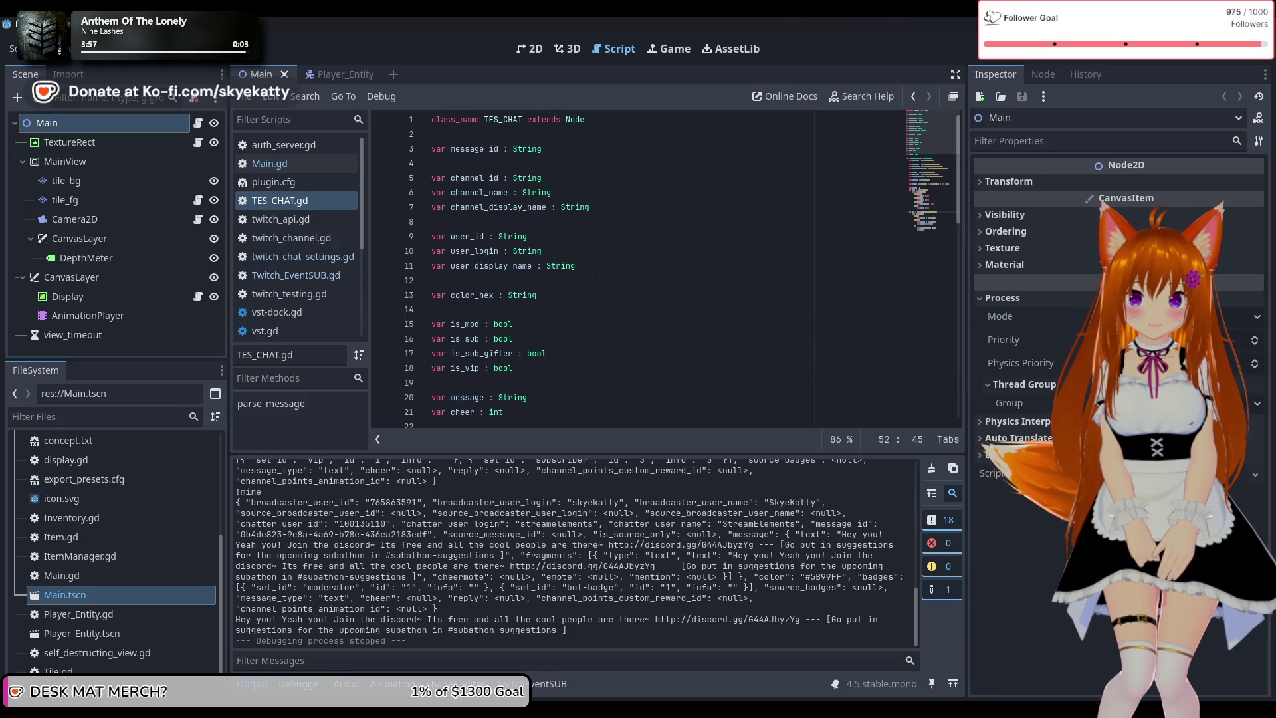
{"action": "scroll", "coordinate": [642, 213], "scroll_direction": "down", "scroll_amount": 12}
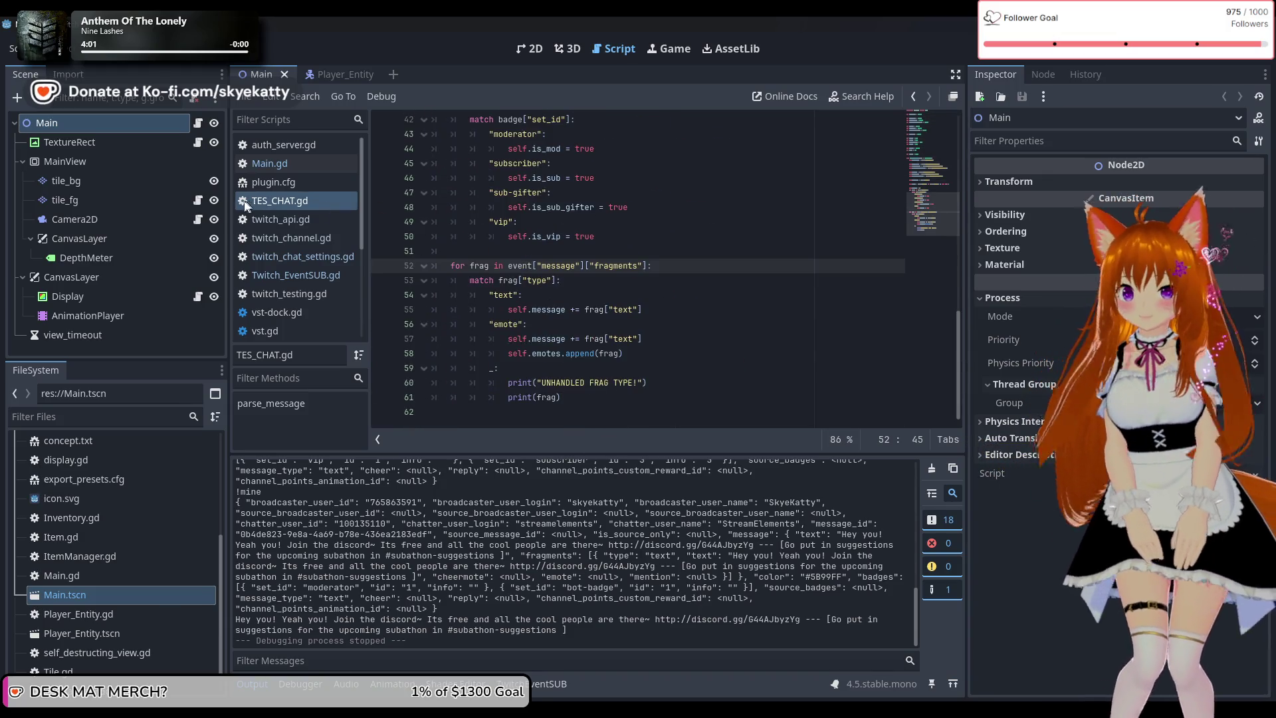
{"action": "left_click", "coordinate": [297, 266]}
{"action": "scroll", "coordinate": [589, 256], "scroll_direction": "up", "scroll_amount": 3}
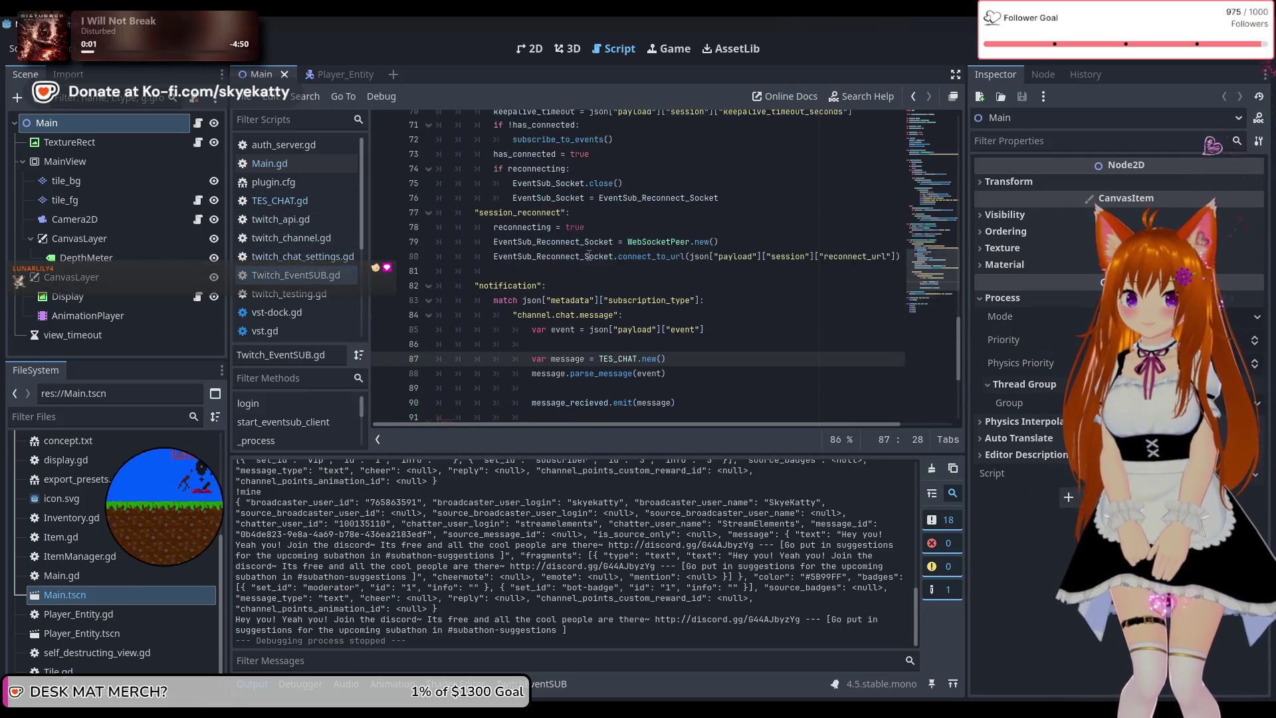
{"action": "scroll", "coordinate": [589, 256], "scroll_direction": "down", "scroll_amount": 5}
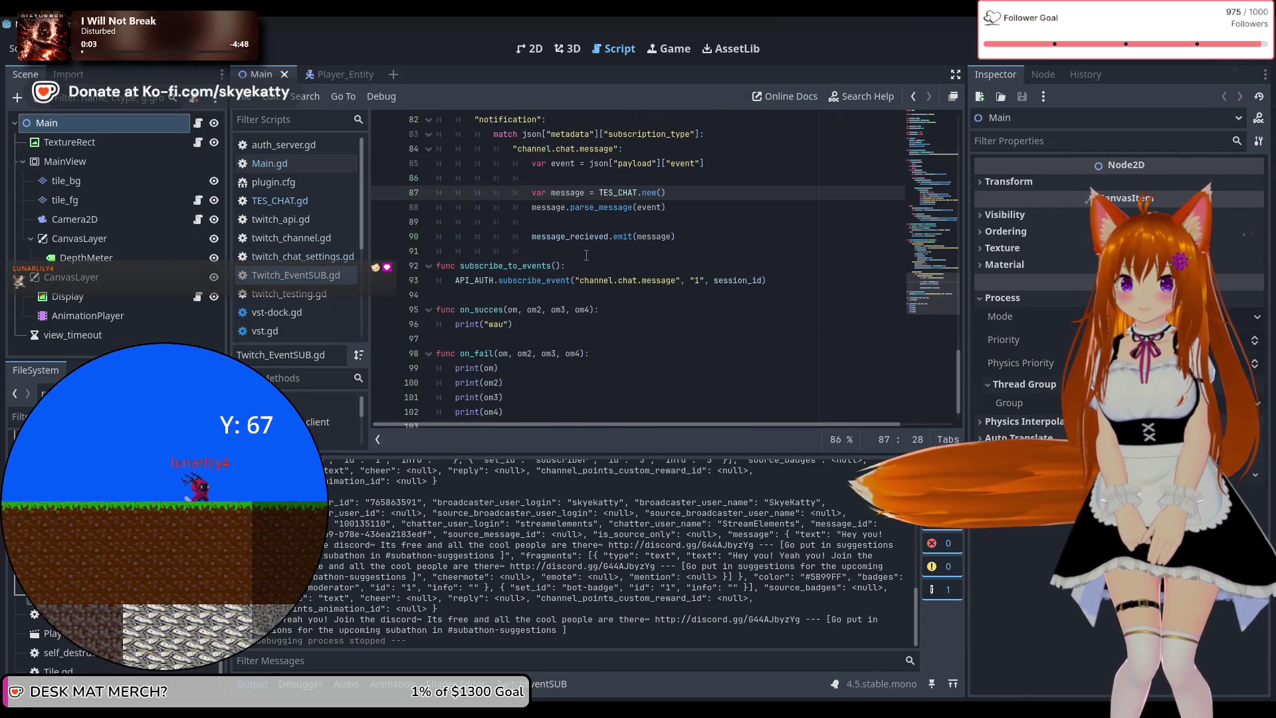
{"action": "scroll", "coordinate": [586, 256], "scroll_direction": "up", "scroll_amount": 16}
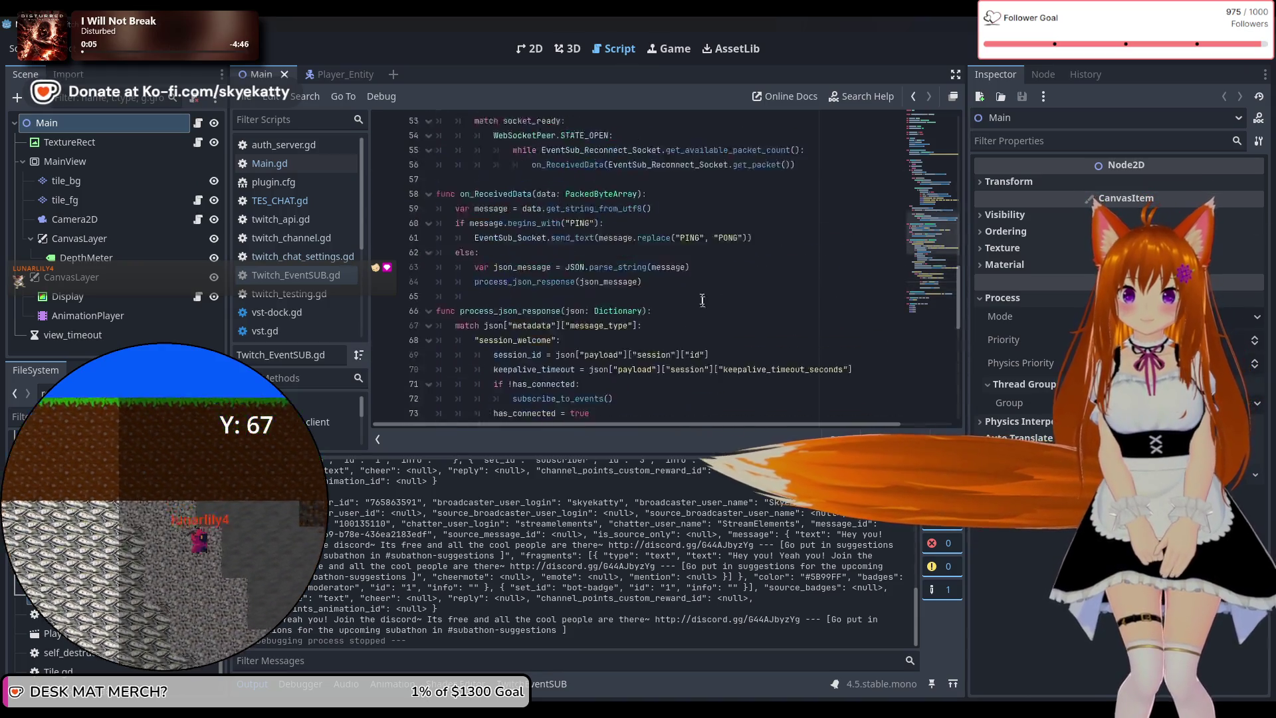
{"action": "scroll", "coordinate": [702, 300], "scroll_direction": "up", "scroll_amount": 9}
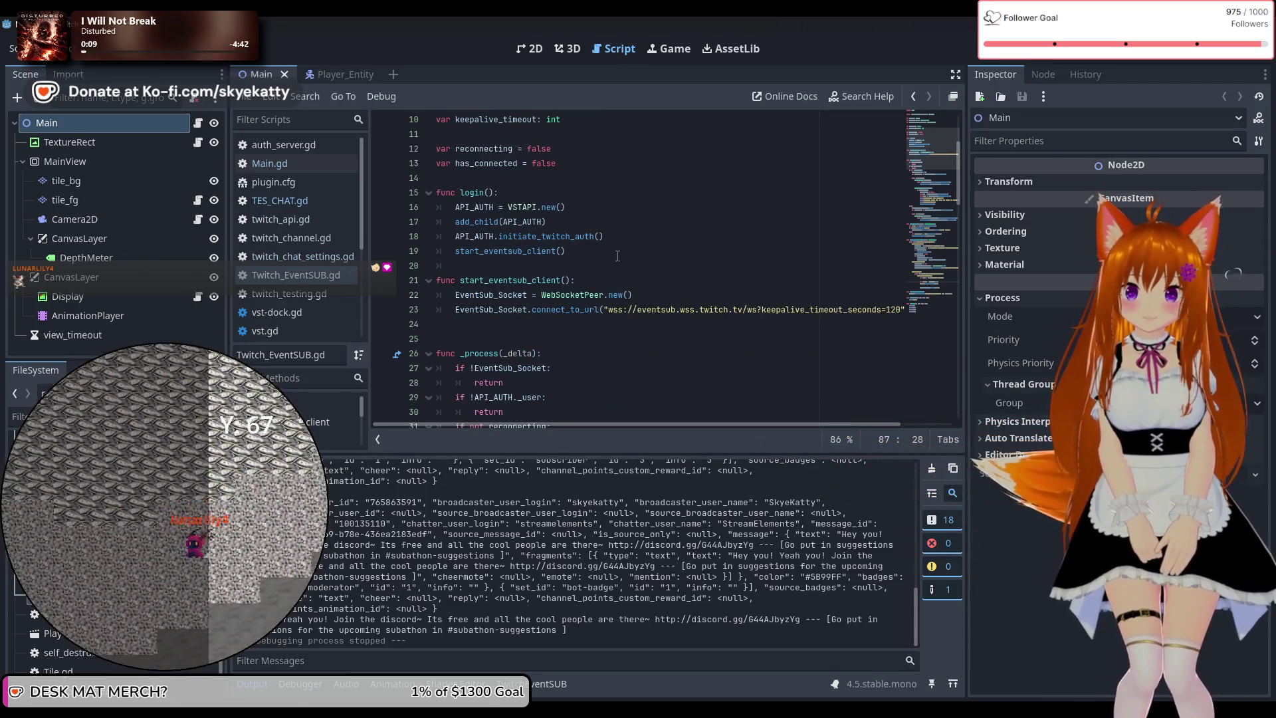
{"action": "scroll", "coordinate": [617, 256], "scroll_direction": "down", "scroll_amount": 4}
{"action": "scroll", "coordinate": [522, 204], "scroll_direction": "down", "scroll_amount": 9}
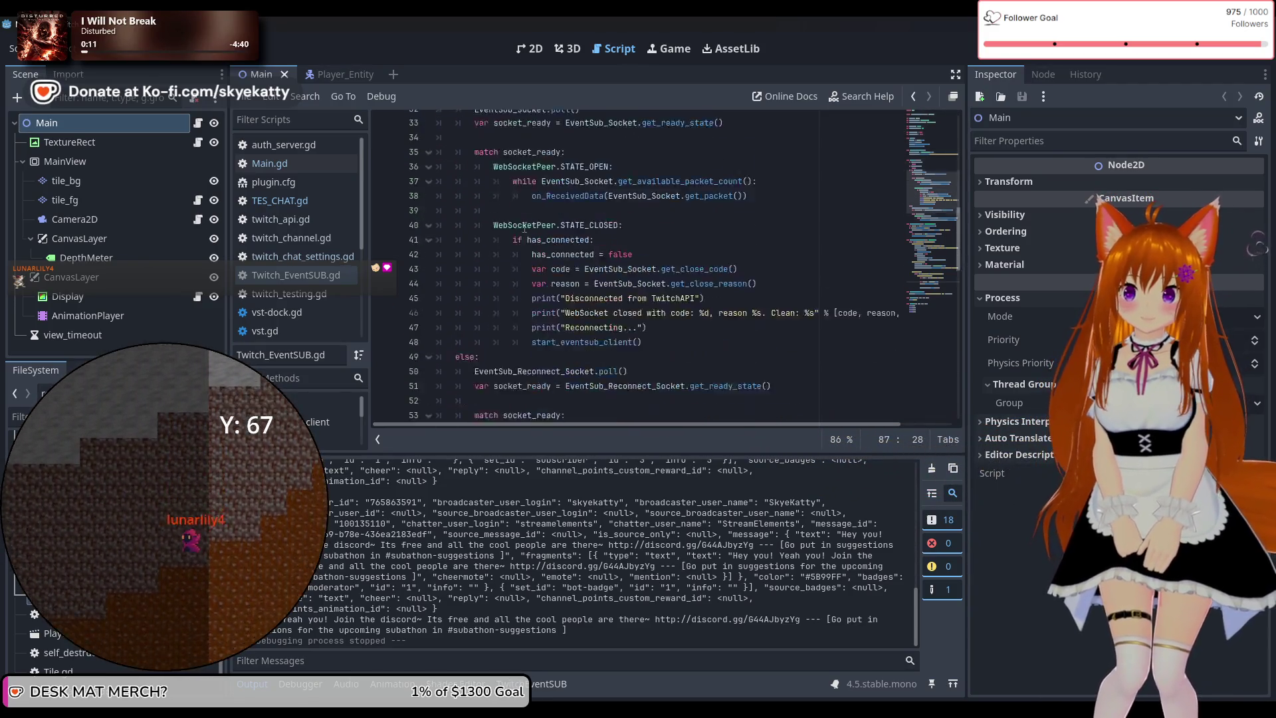
{"action": "scroll", "coordinate": [537, 235], "scroll_direction": "down", "scroll_amount": 12}
{"action": "type", "text": "broad"}
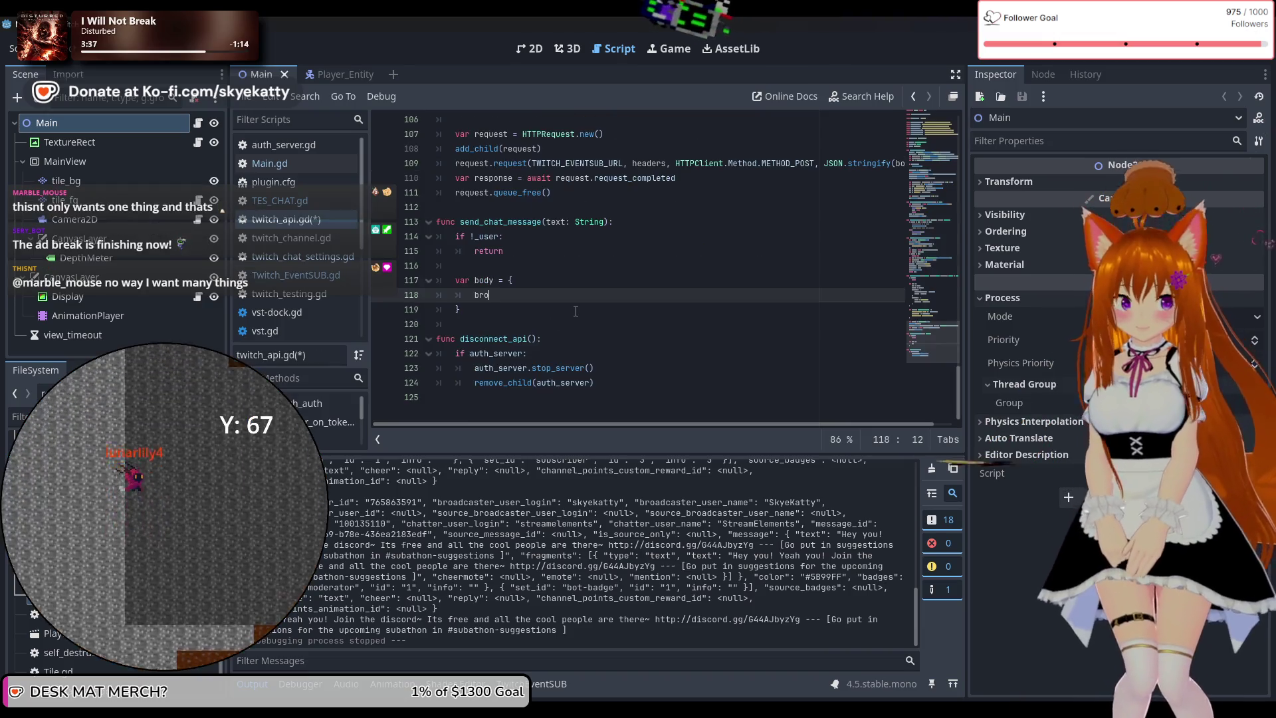
Add broadcaster_id = _user.id as the first entry of the body dictionary
{"action": "type", "text": "c"}
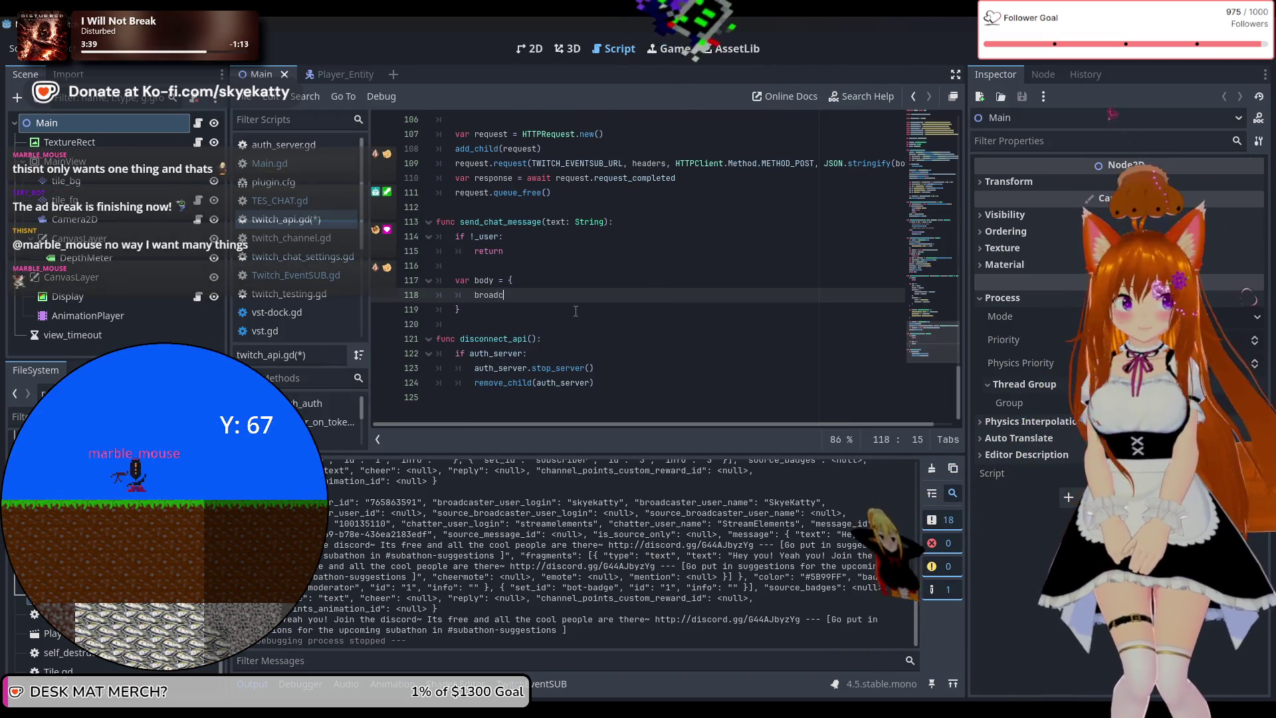
{"action": "type", "text": "aster_id ="}
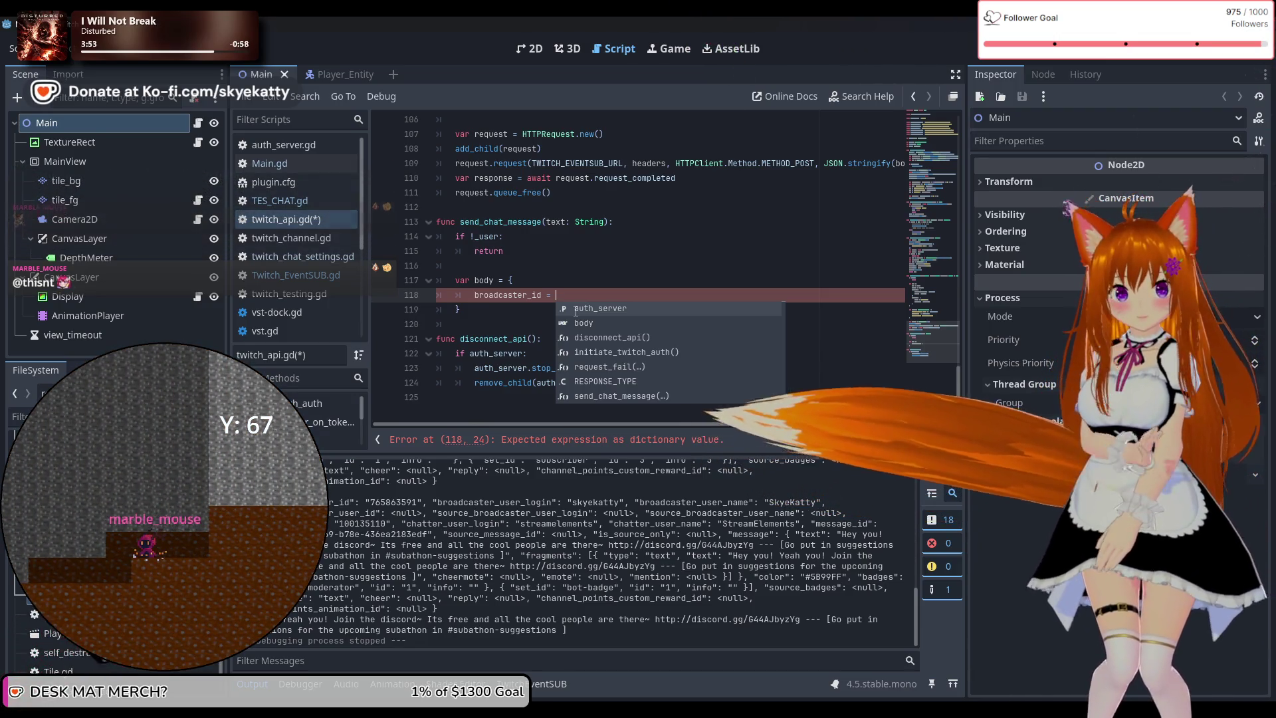
{"action": "key", "text": "Escape"}
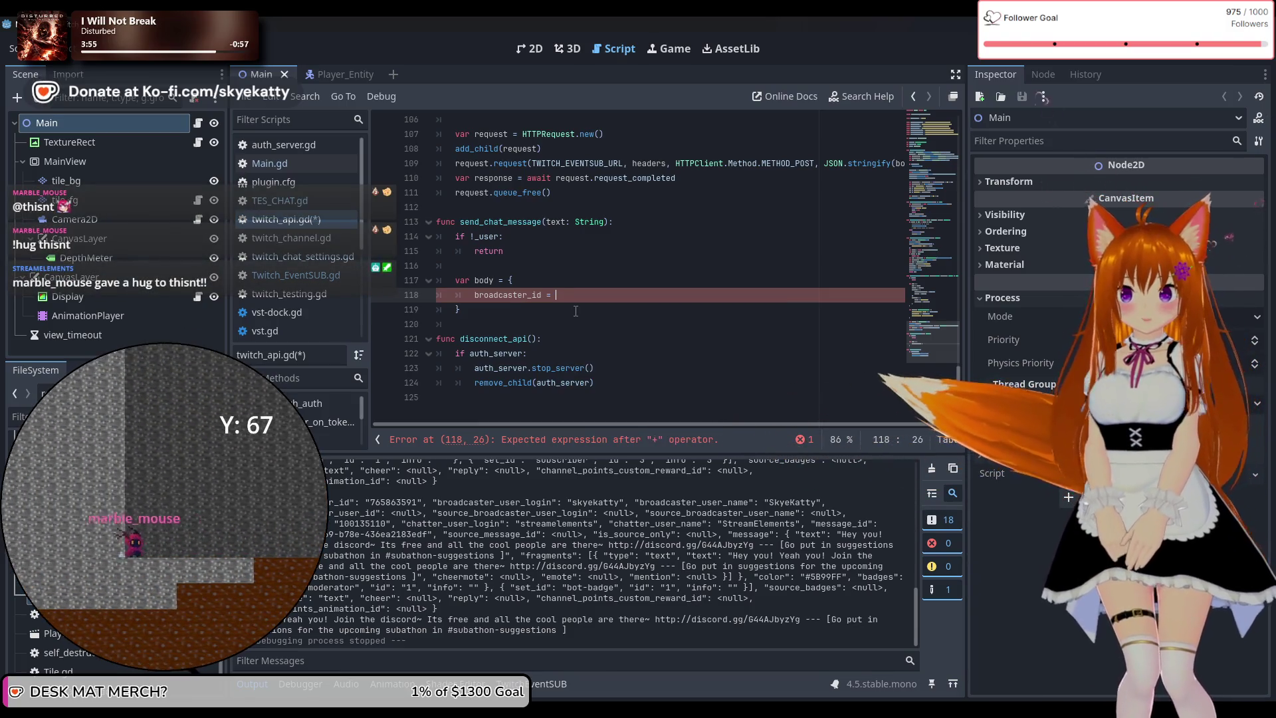
{"action": "key", "text": "ctrl+space"}
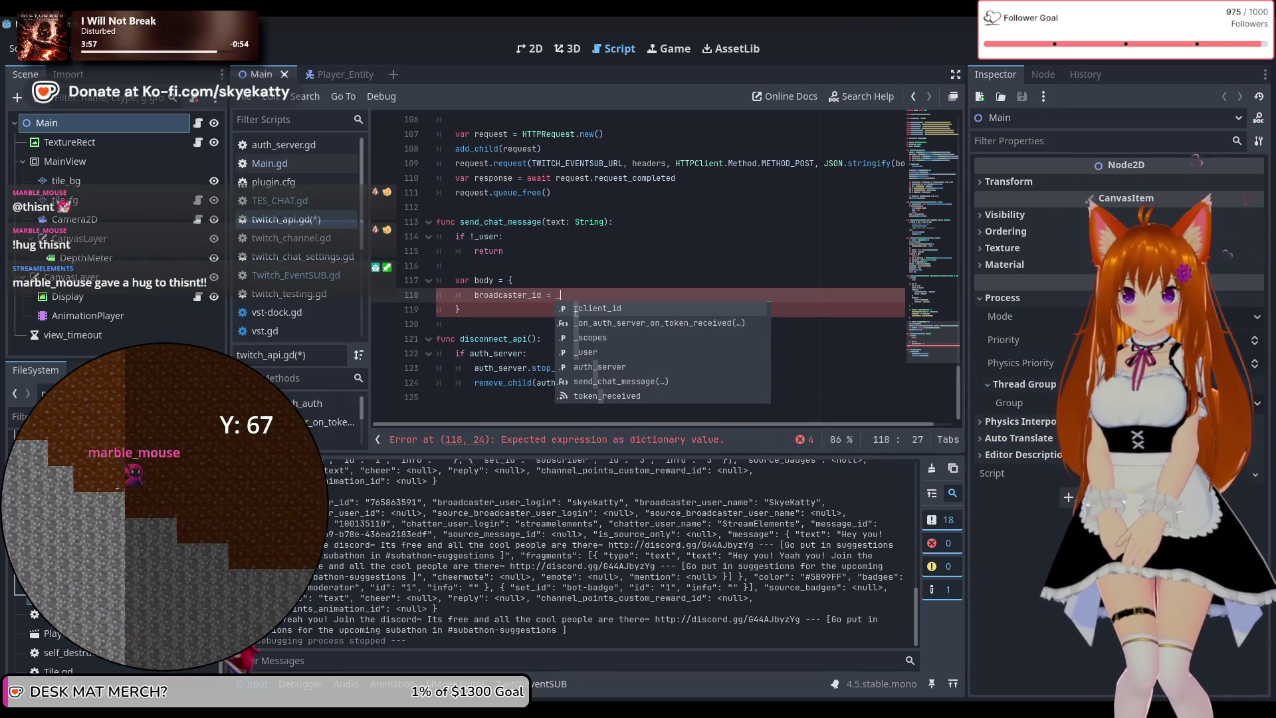
{"action": "type", "text": "user."}
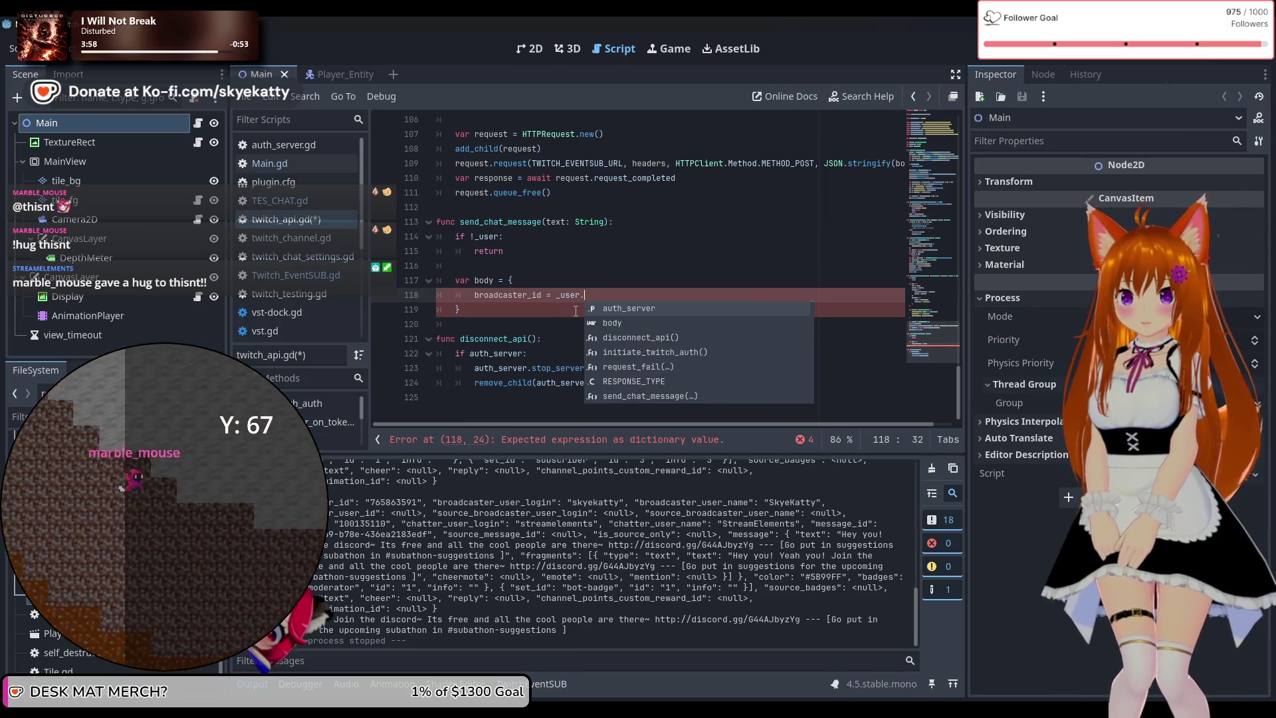
{"action": "key", "text": "Return"}
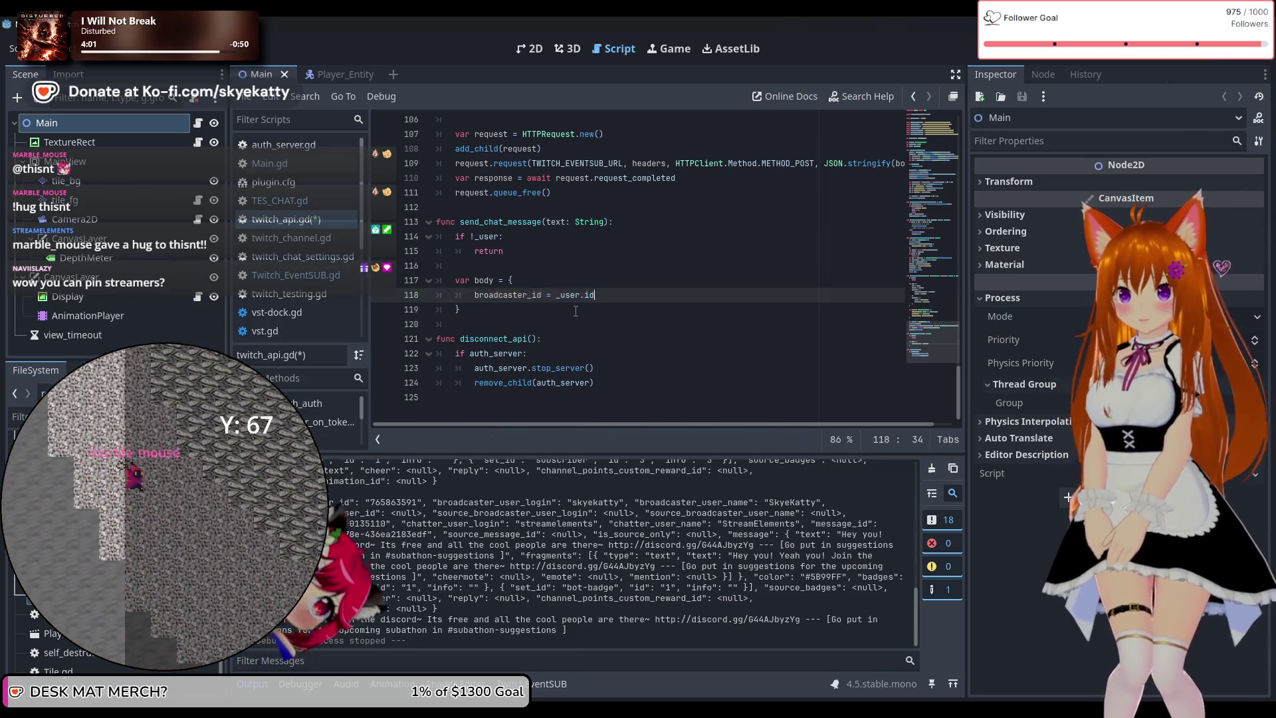
{"action": "key", "text": "Return"}
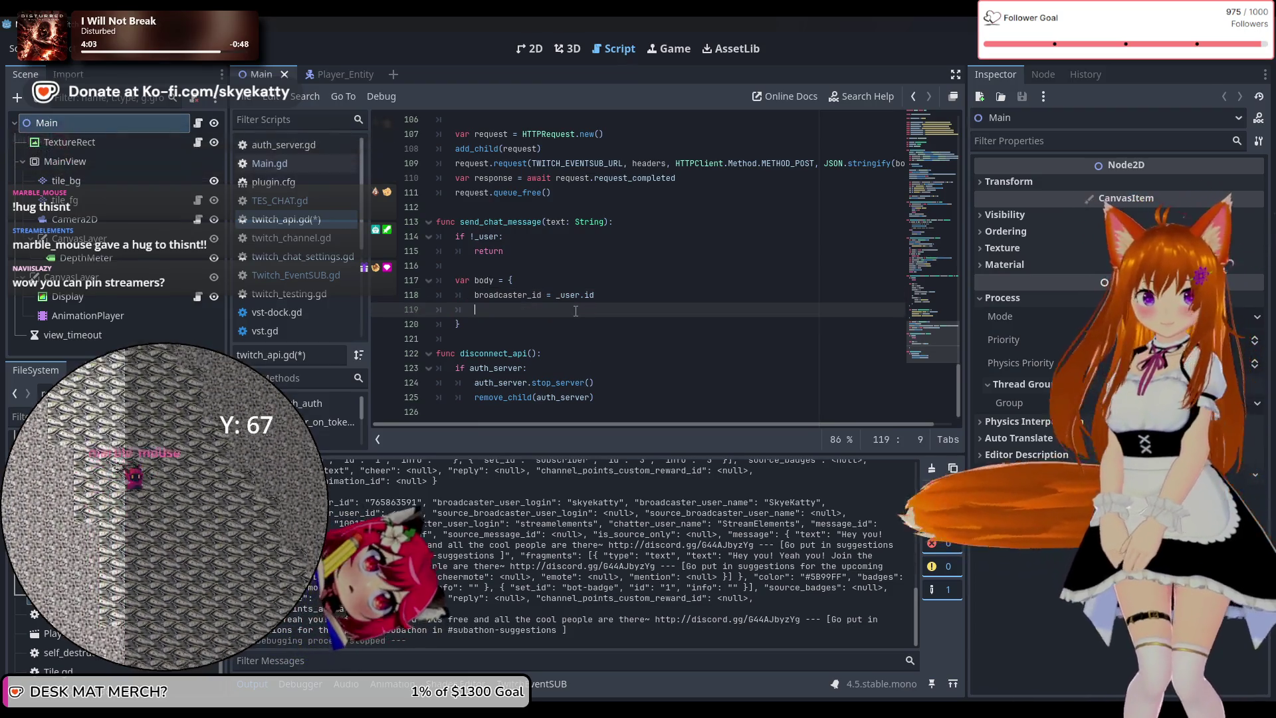
Add sender_id = _user.id and message = text entries to the body dictionary
{"action": "type", "text": "sender"}
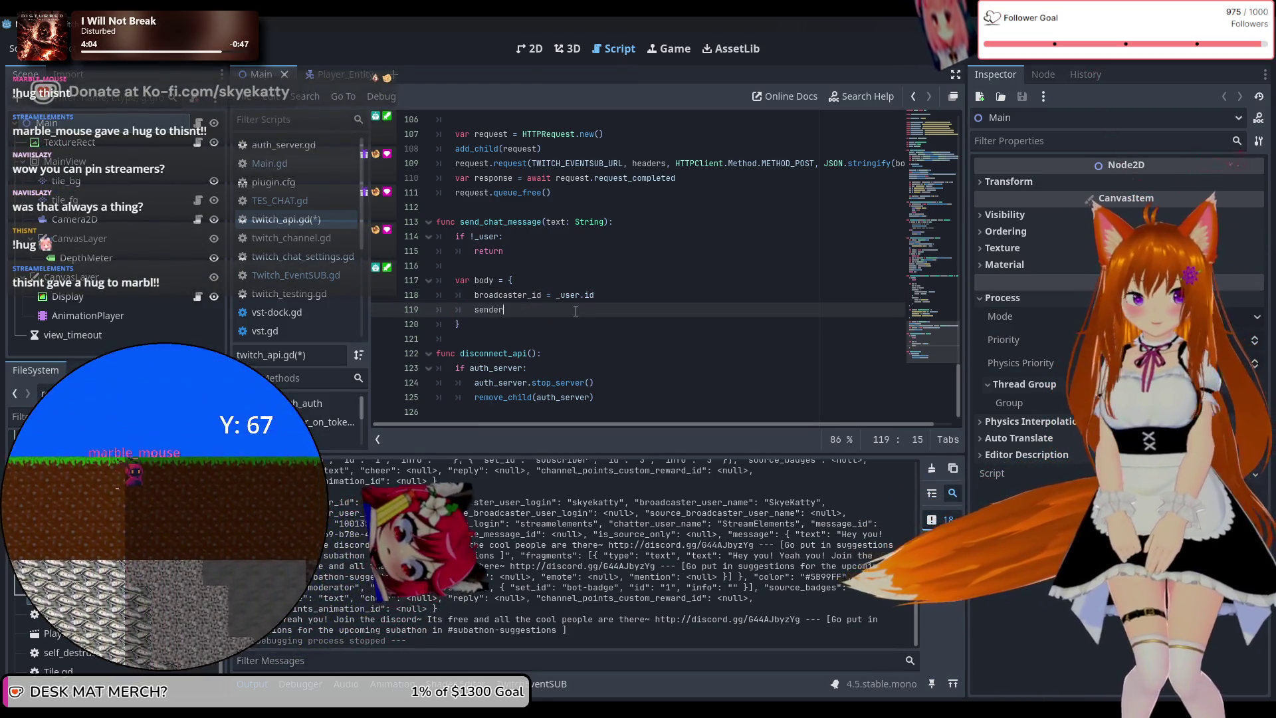
{"action": "type", "text": "+id"}
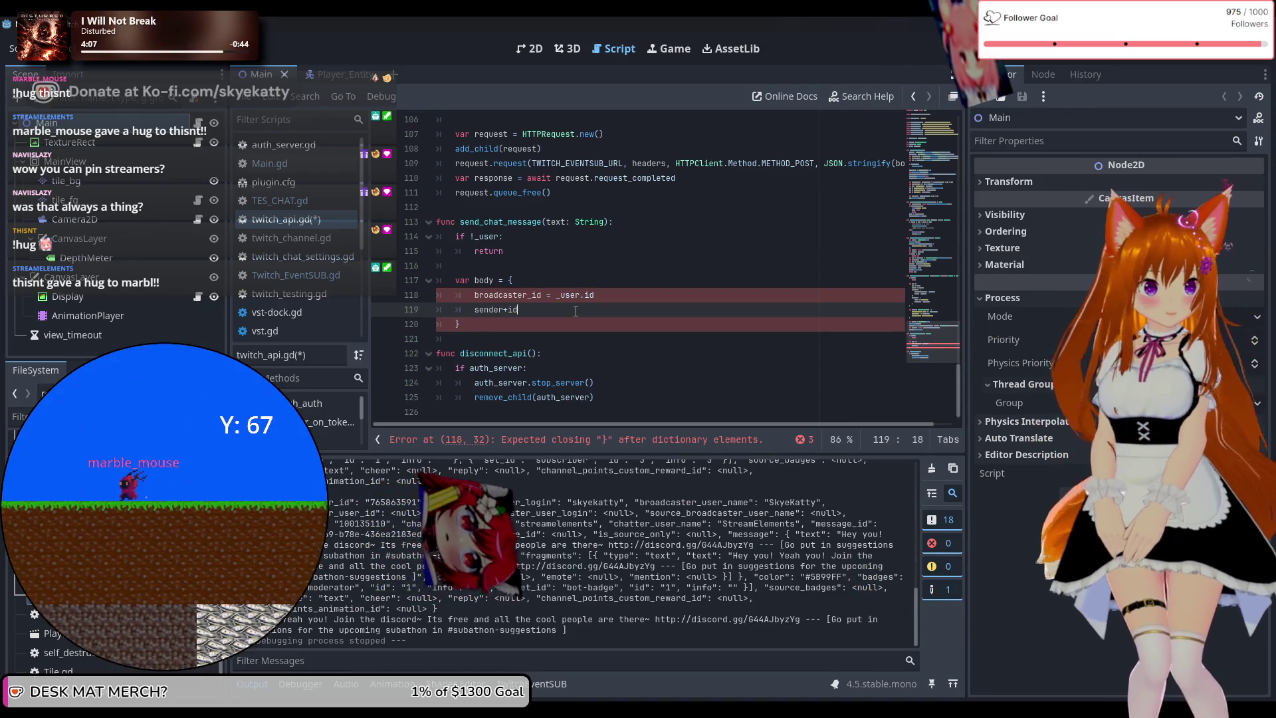
{"action": "key", "text": "BackSpace"}
{"action": "key", "text": "BackSpace"}
{"action": "key", "text": "BackSpace"}
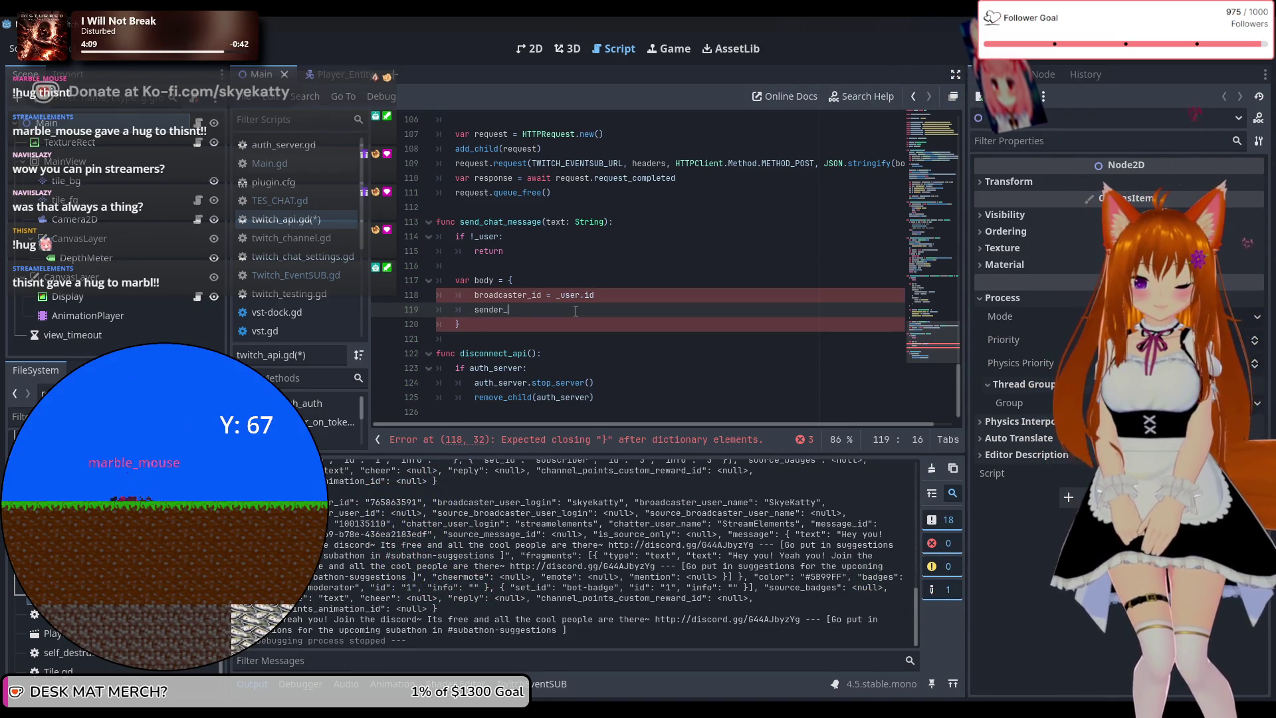
{"action": "type", "text": "id = "}
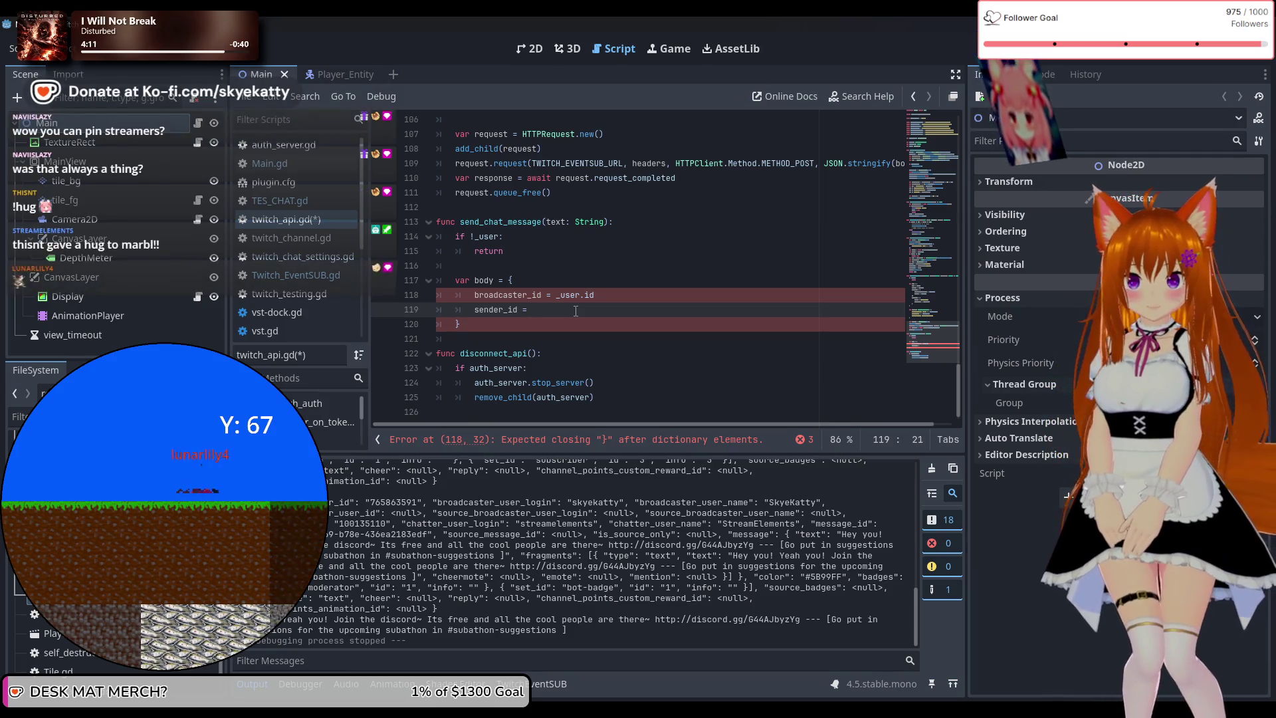
{"action": "type", "text": "_"}
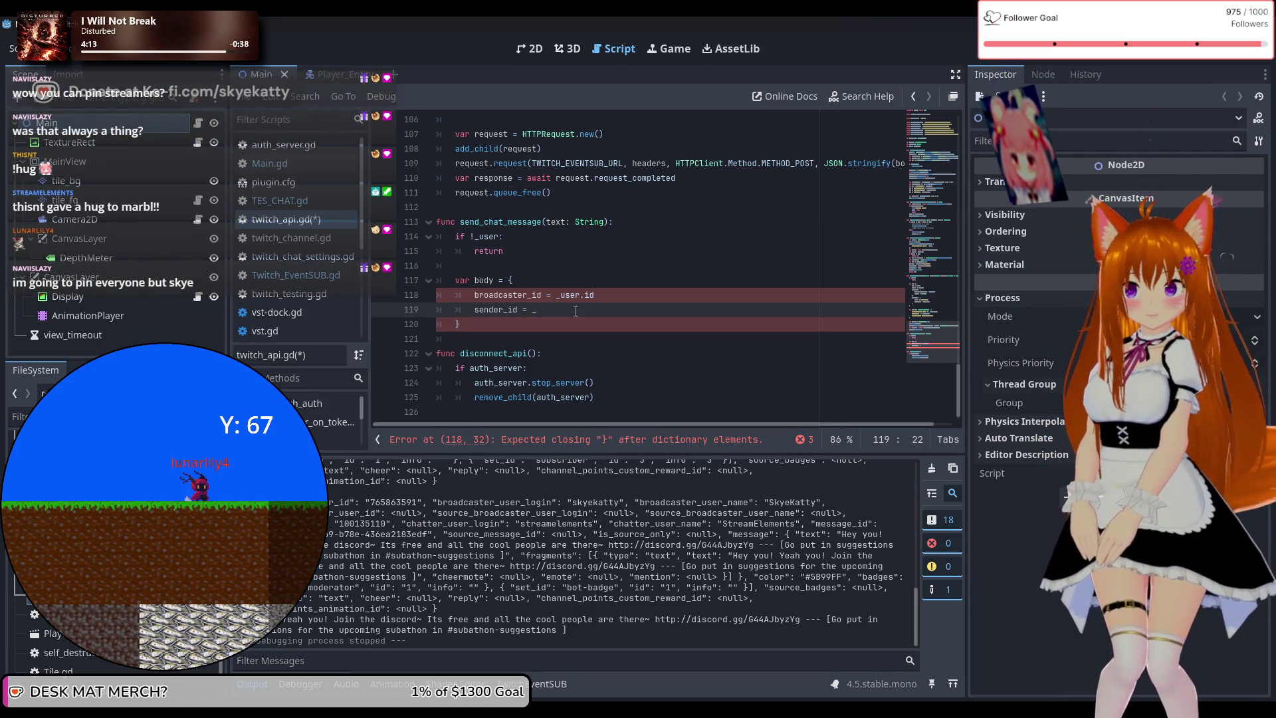
{"action": "type", "text": "user."}
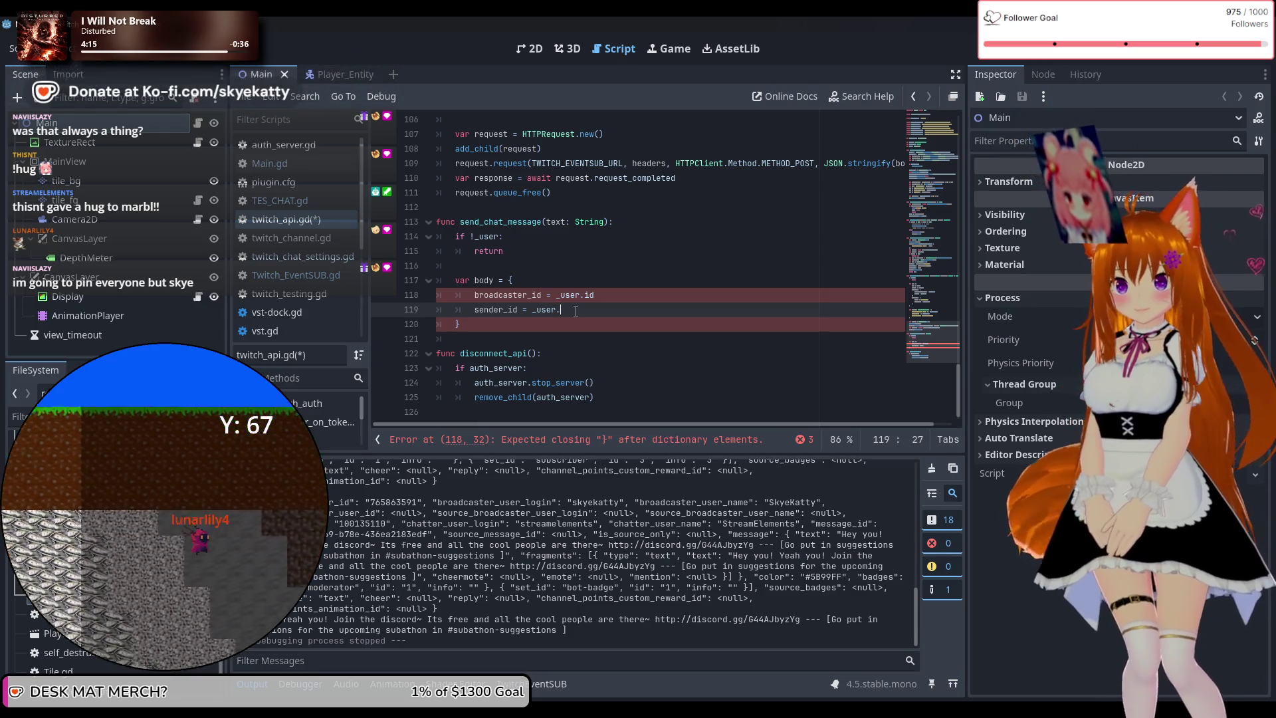
{"action": "type", "text": "id"}
{"action": "key", "text": "Return"}
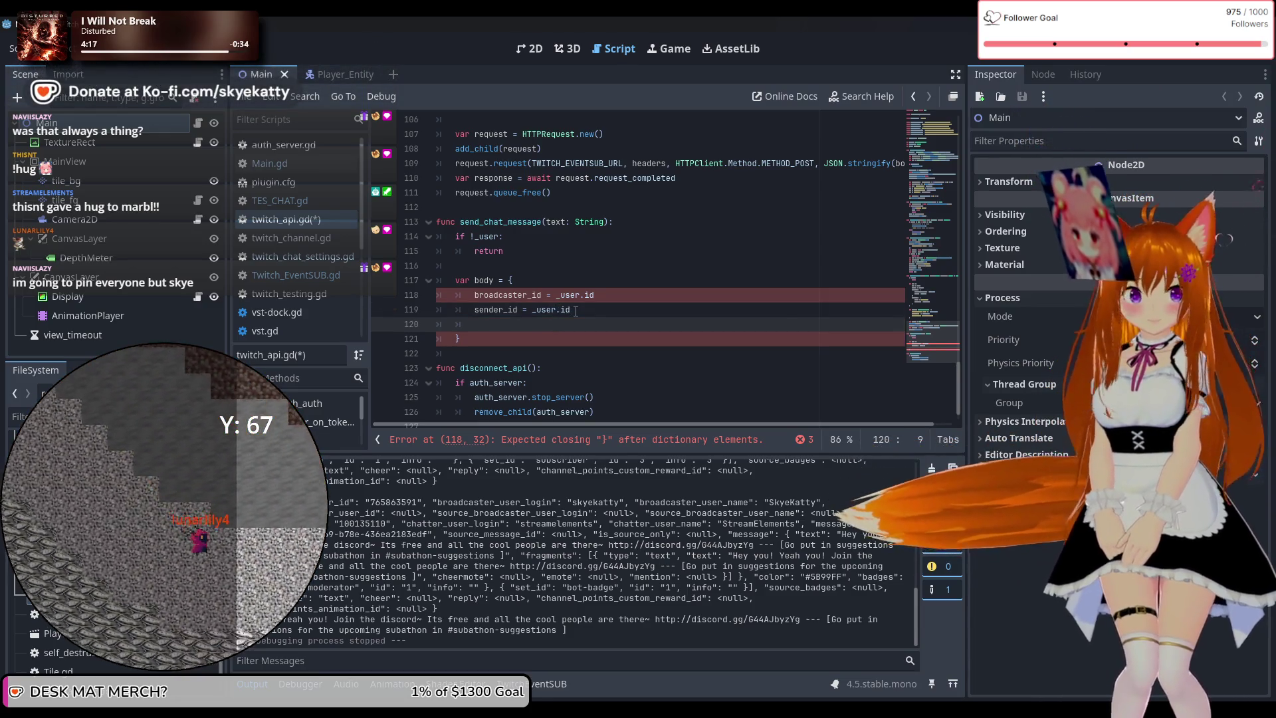
{"action": "type", "text": "\"me"}
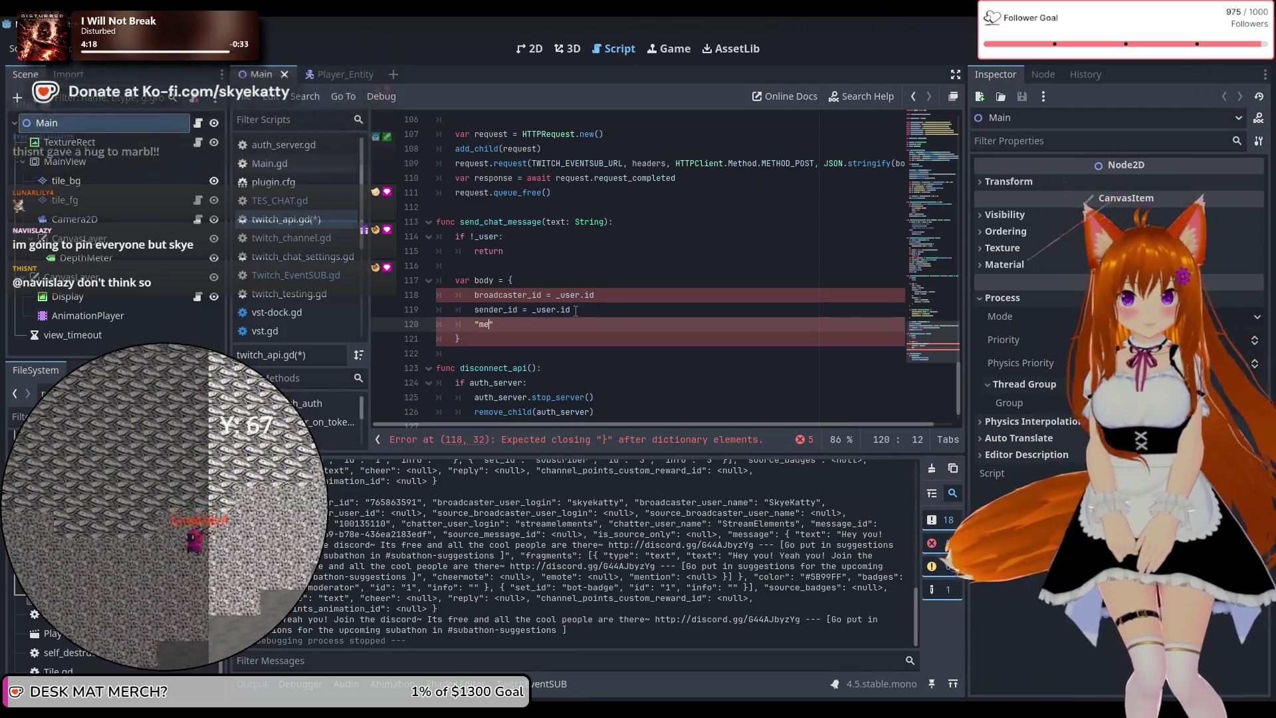
{"action": "key", "text": "BackSpace"}
{"action": "key", "text": "BackSpace"}
{"action": "key", "text": "BackSpace"}
{"action": "type", "text": "message "}
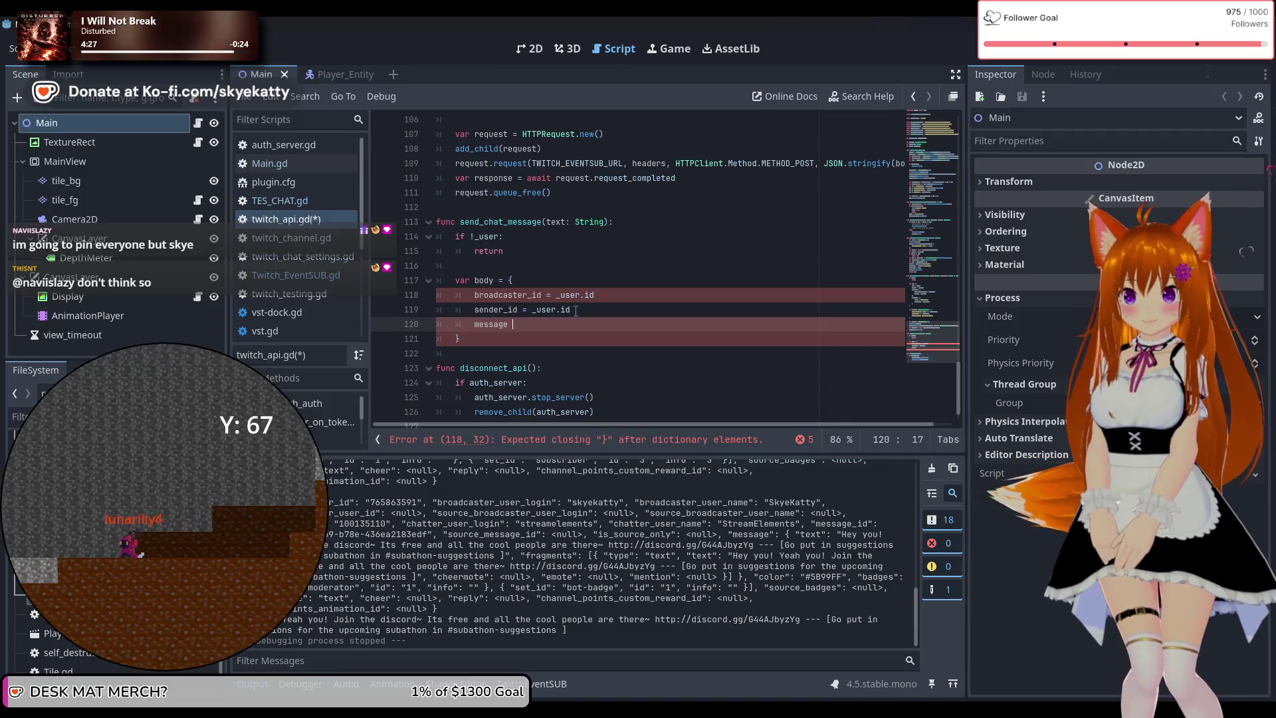
{"action": "type", "text": "= text"}
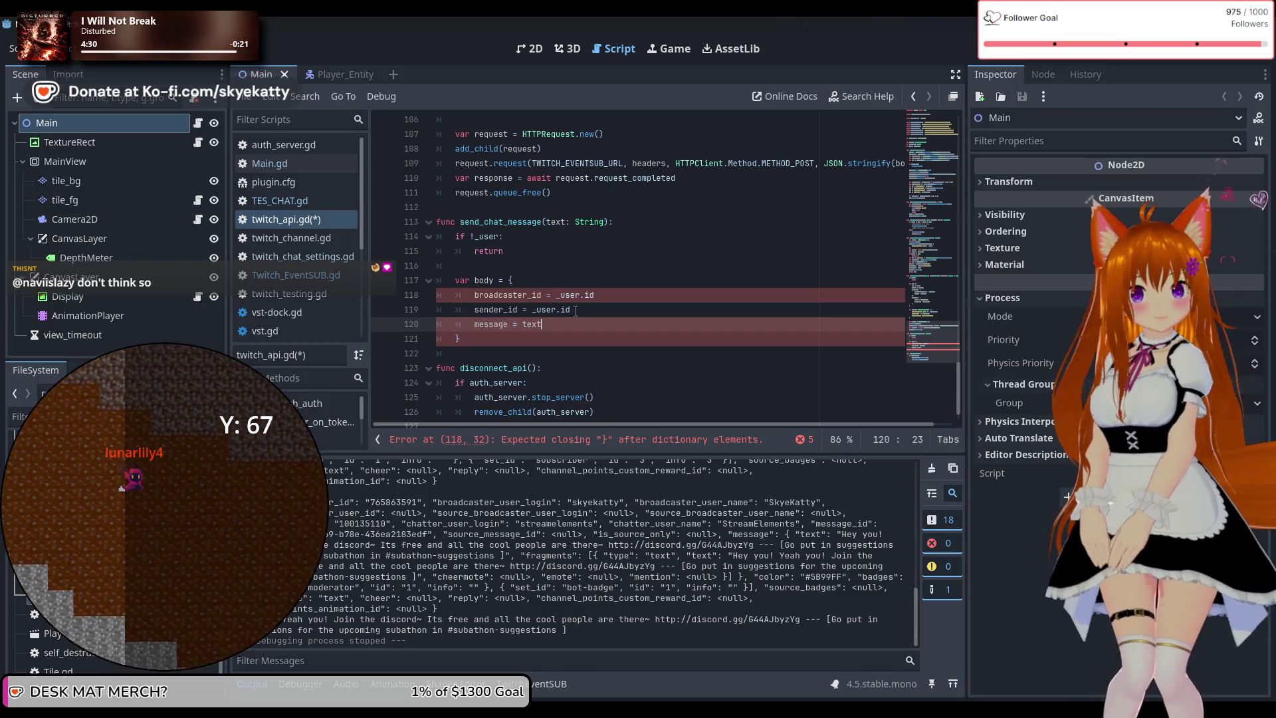
Open new lines below the body dictionary's closing brace
{"action": "left_click", "coordinate": [558, 345]}
{"action": "scroll", "coordinate": [575, 351], "scroll_direction": "down", "scroll_amount": 1}
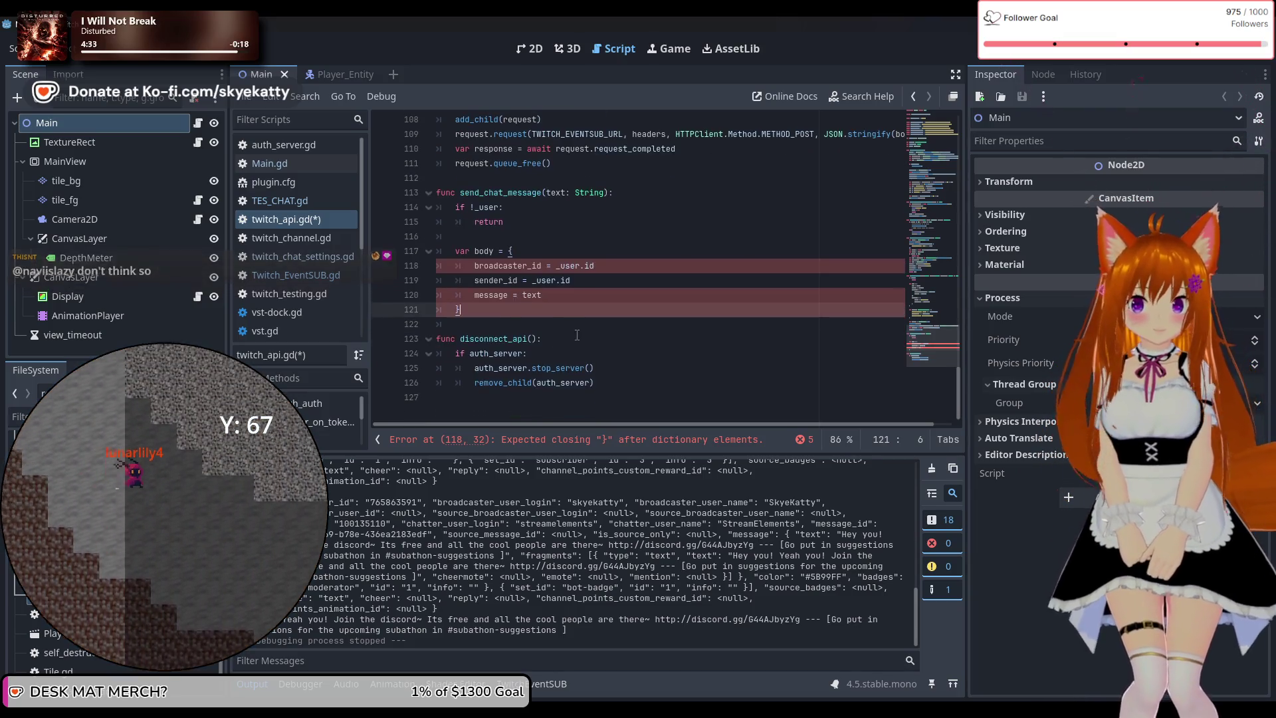
{"action": "scroll", "coordinate": [575, 342], "scroll_direction": "up", "scroll_amount": 6}
{"action": "scroll", "coordinate": [577, 335], "scroll_direction": "down", "scroll_amount": 6}
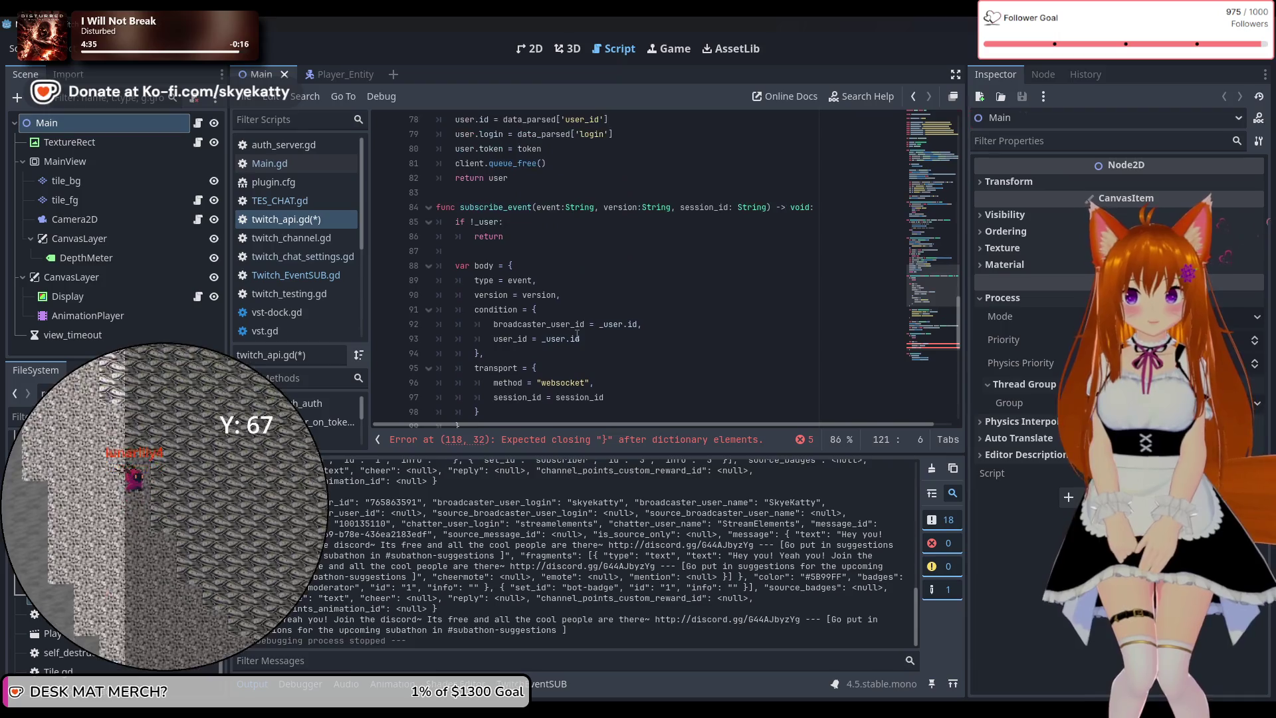
{"action": "scroll", "coordinate": [532, 306], "scroll_direction": "up", "scroll_amount": 5}
{"action": "scroll", "coordinate": [521, 295], "scroll_direction": "down", "scroll_amount": 2}
{"action": "scroll", "coordinate": [521, 295], "scroll_direction": "down", "scroll_amount": 3}
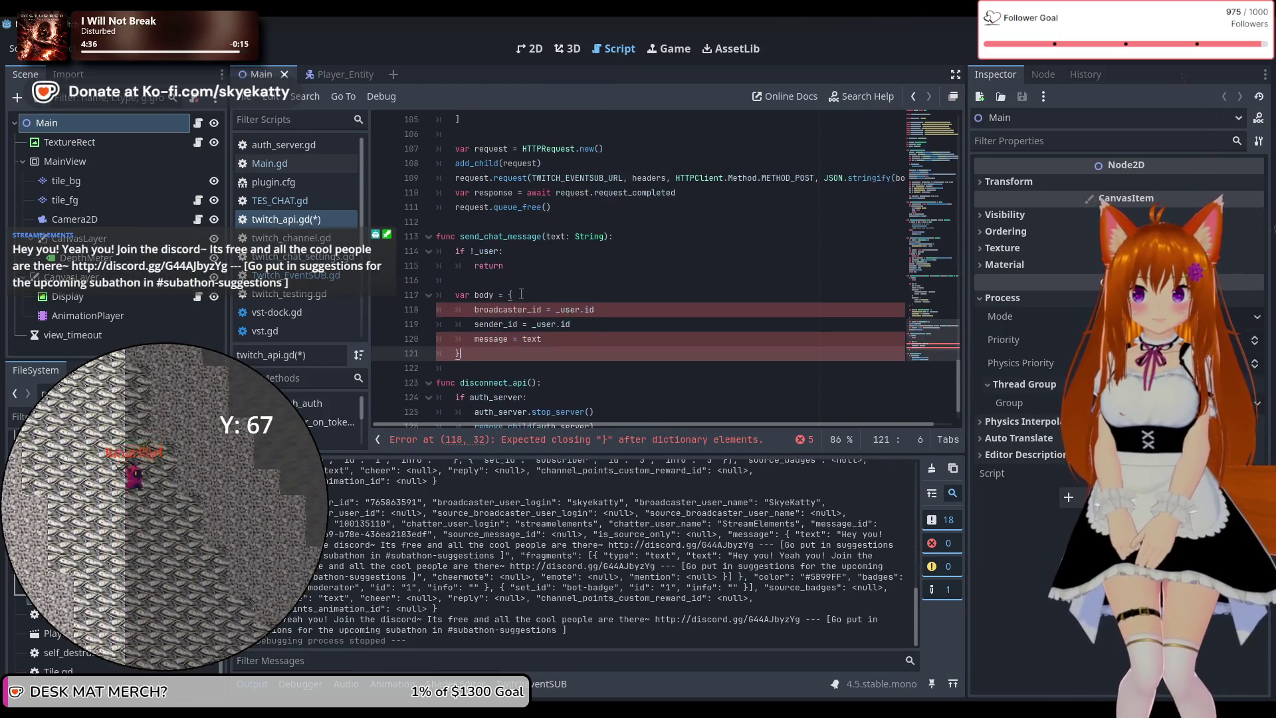
{"action": "key", "text": "Return"}
{"action": "key", "text": "Return"}
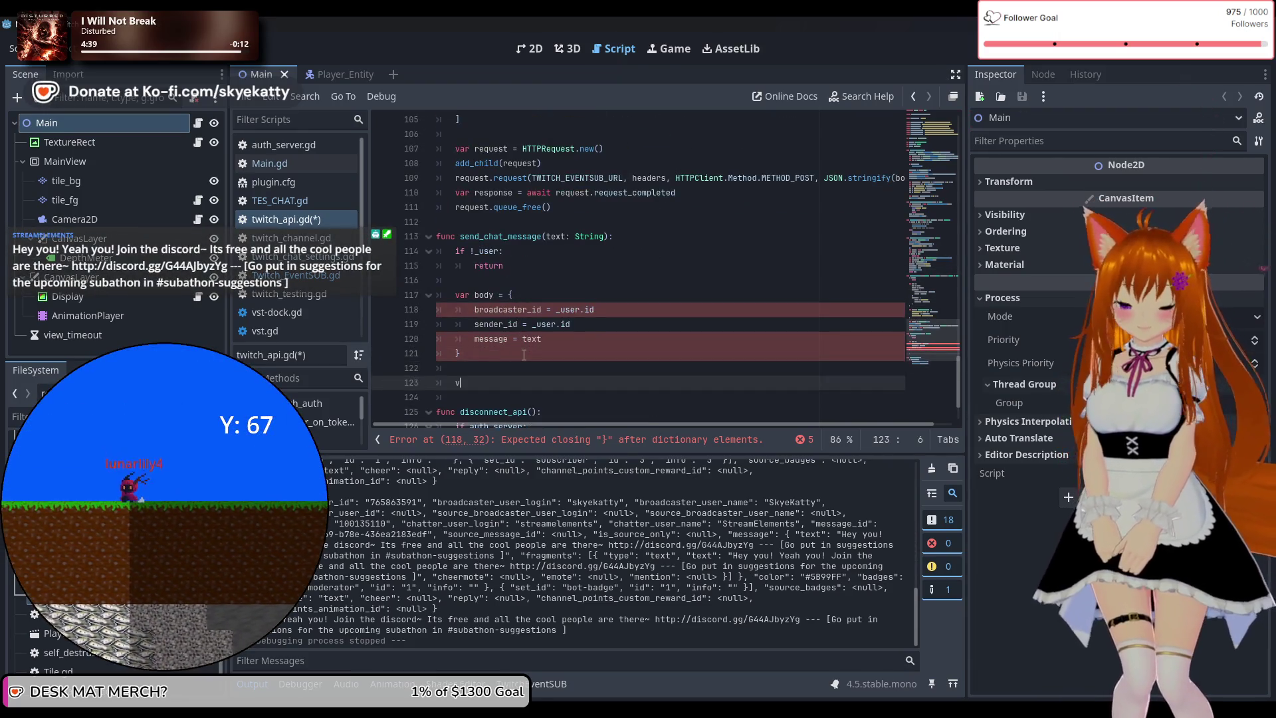
Declare var headers : PackedStringArray = [] below the body, with the brackets split across lines
{"action": "type", "text": "var headers ="}
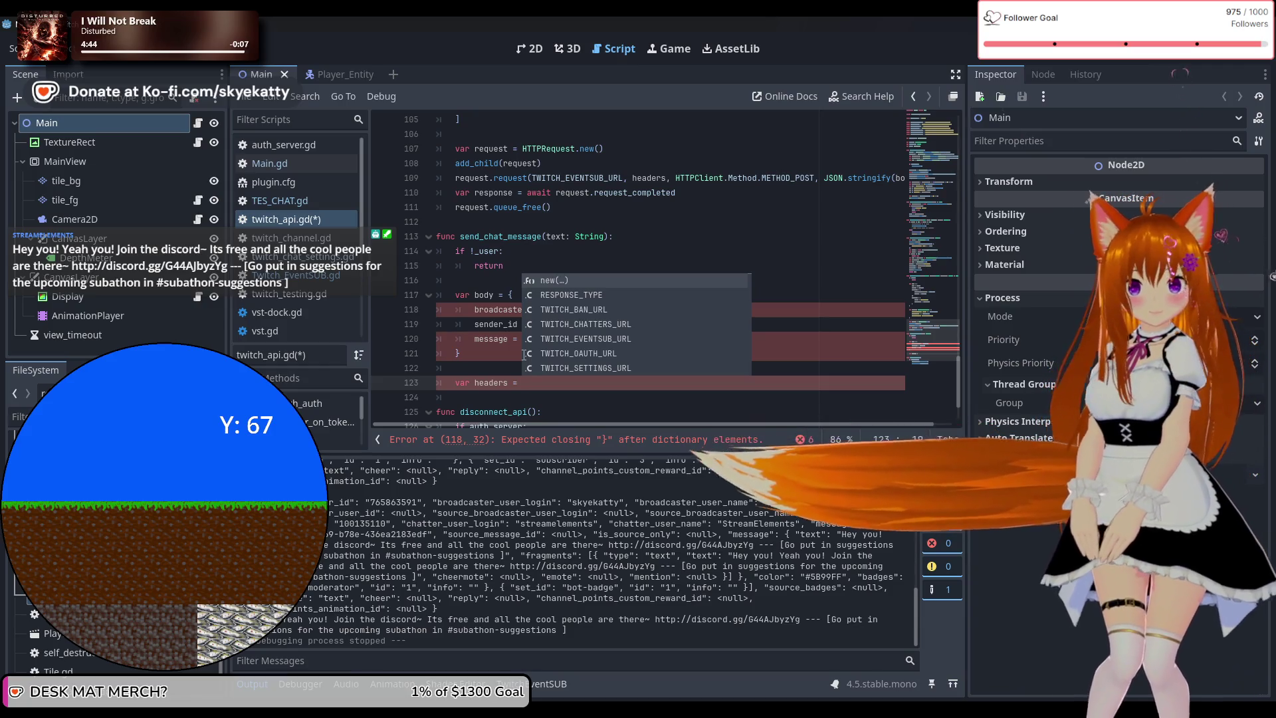
{"action": "type", "text": " {"}
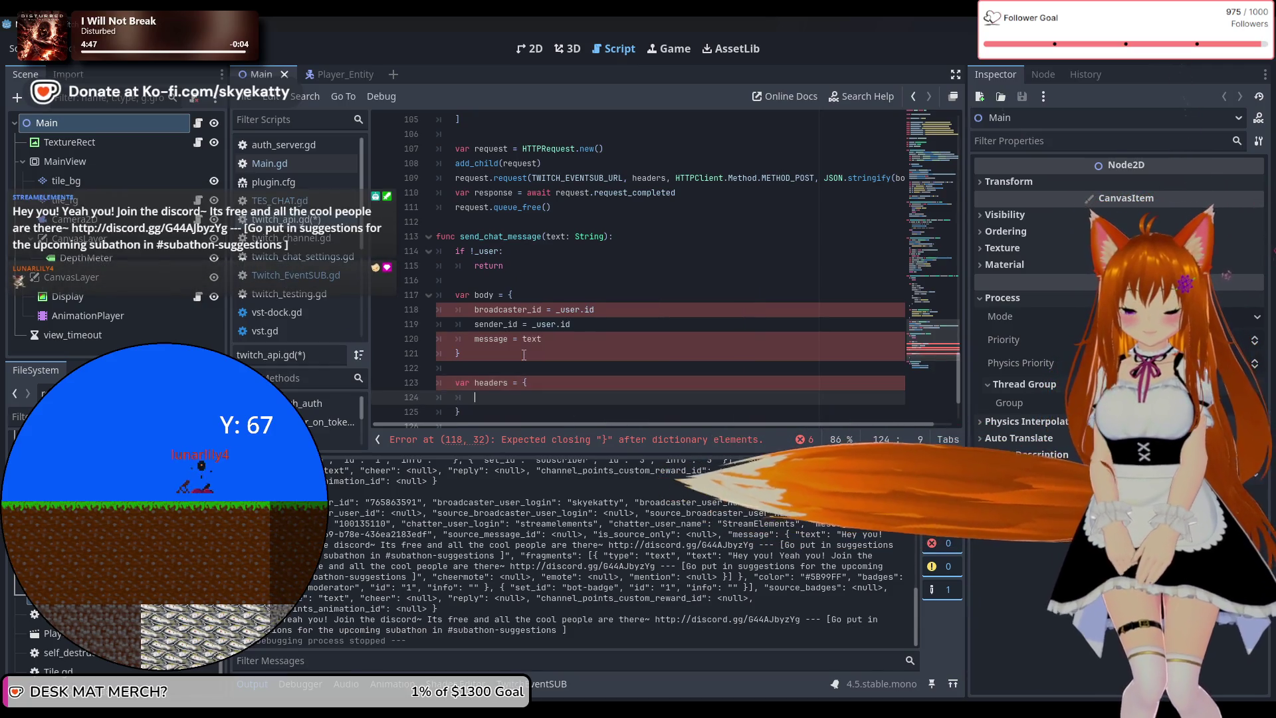
{"action": "key", "text": "ctrl+z"}
{"action": "key", "text": "ctrl+z"}
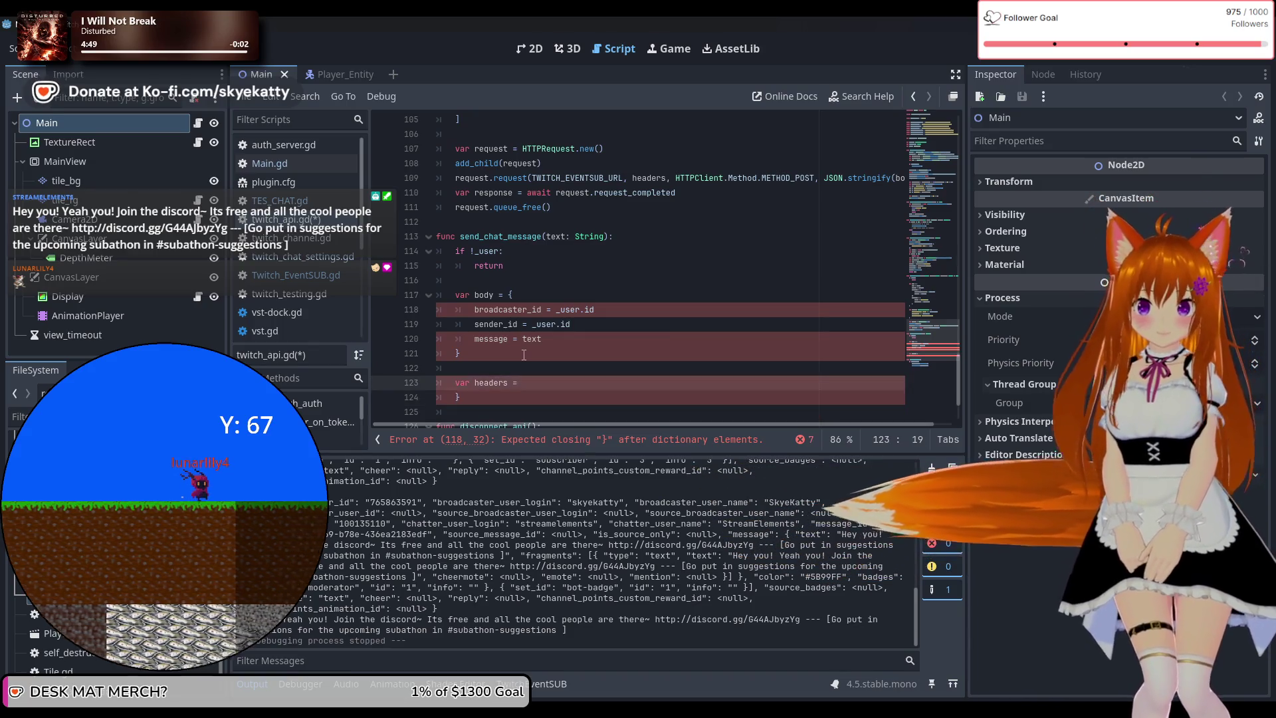
{"action": "key", "text": "Left"}
{"action": "key", "text": "Left"}
{"action": "type", "text": ": "}
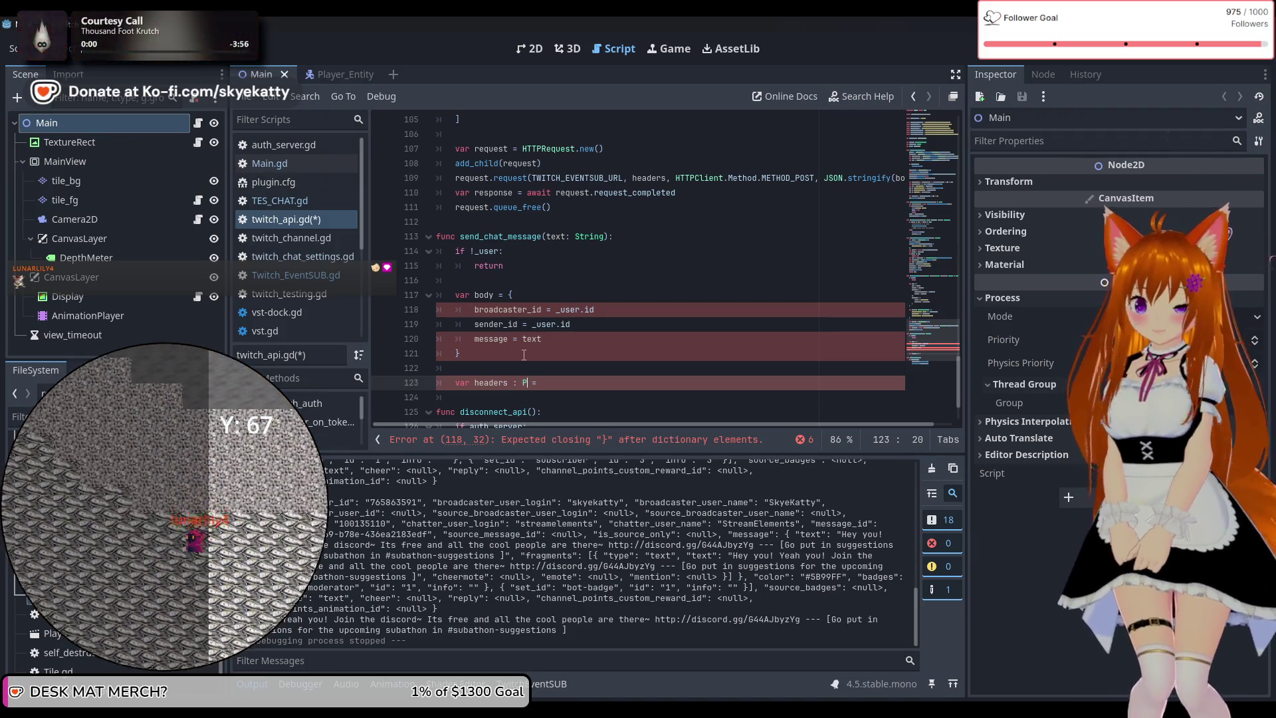
{"action": "type", "text": "Pak"}
{"action": "key", "text": "BackSpace"}
{"action": "type", "text": "cke"}
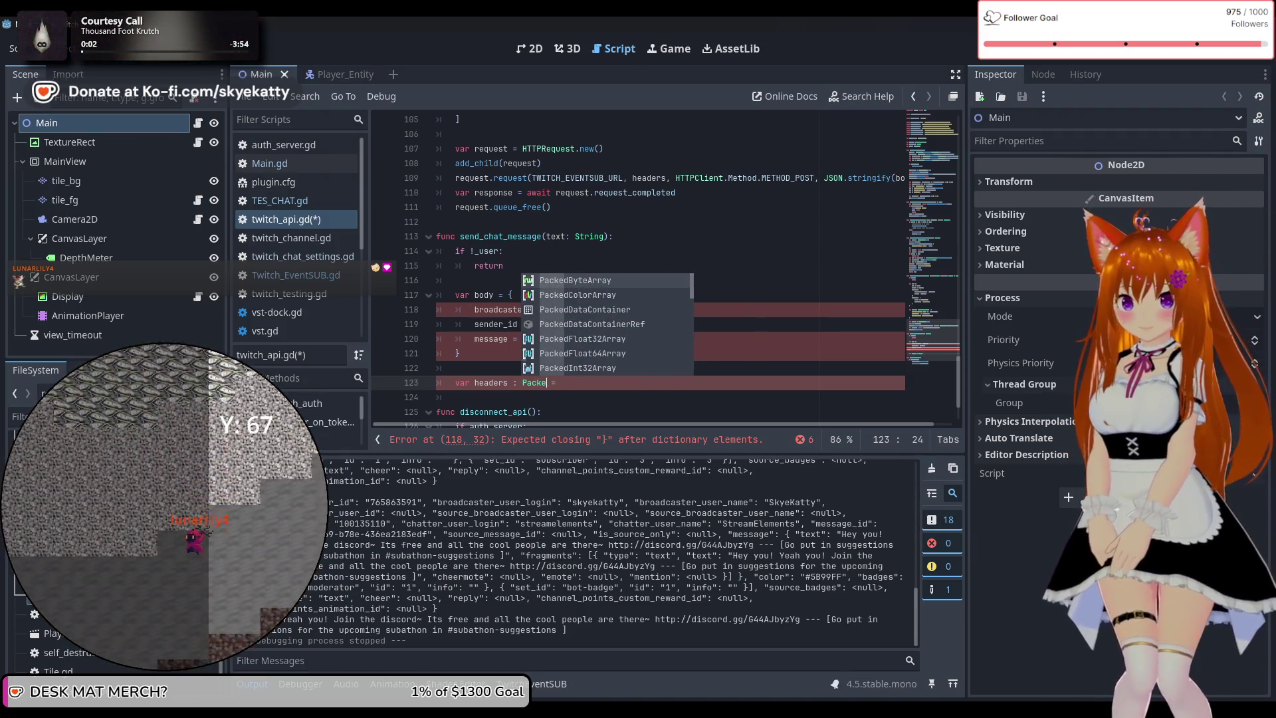
{"action": "type", "text": "dS"}
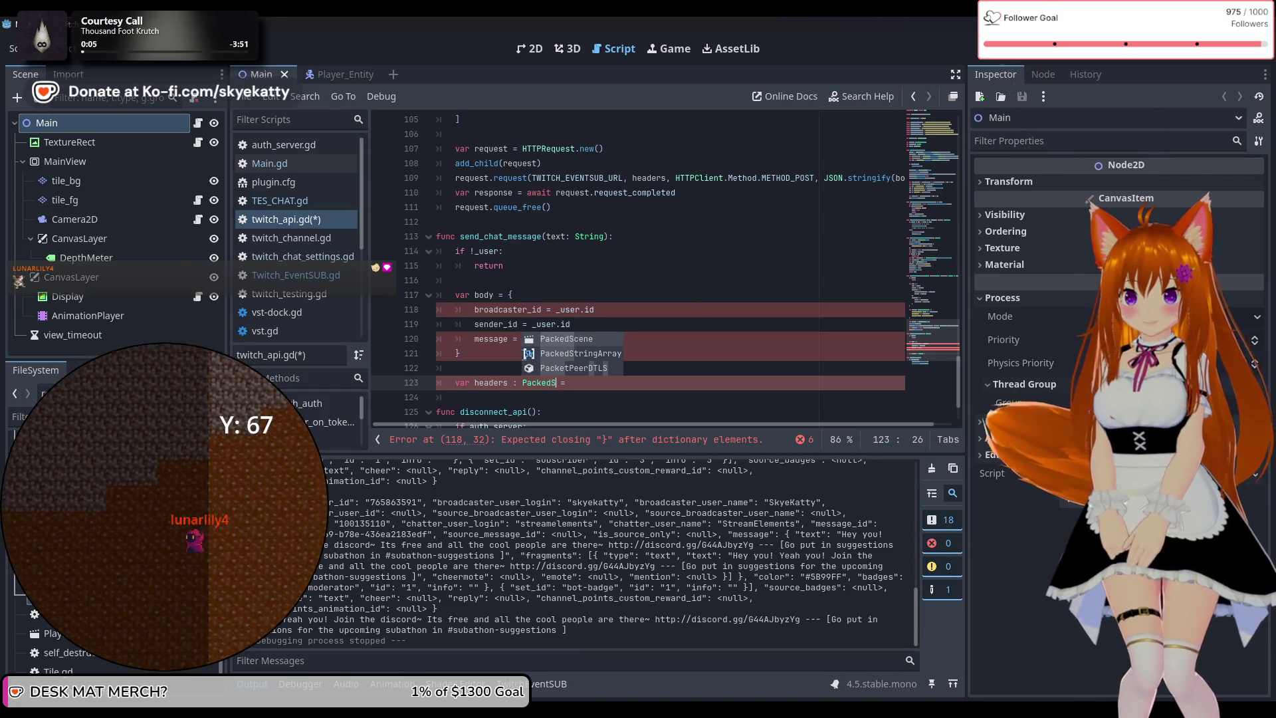
{"action": "key", "text": "Return"}
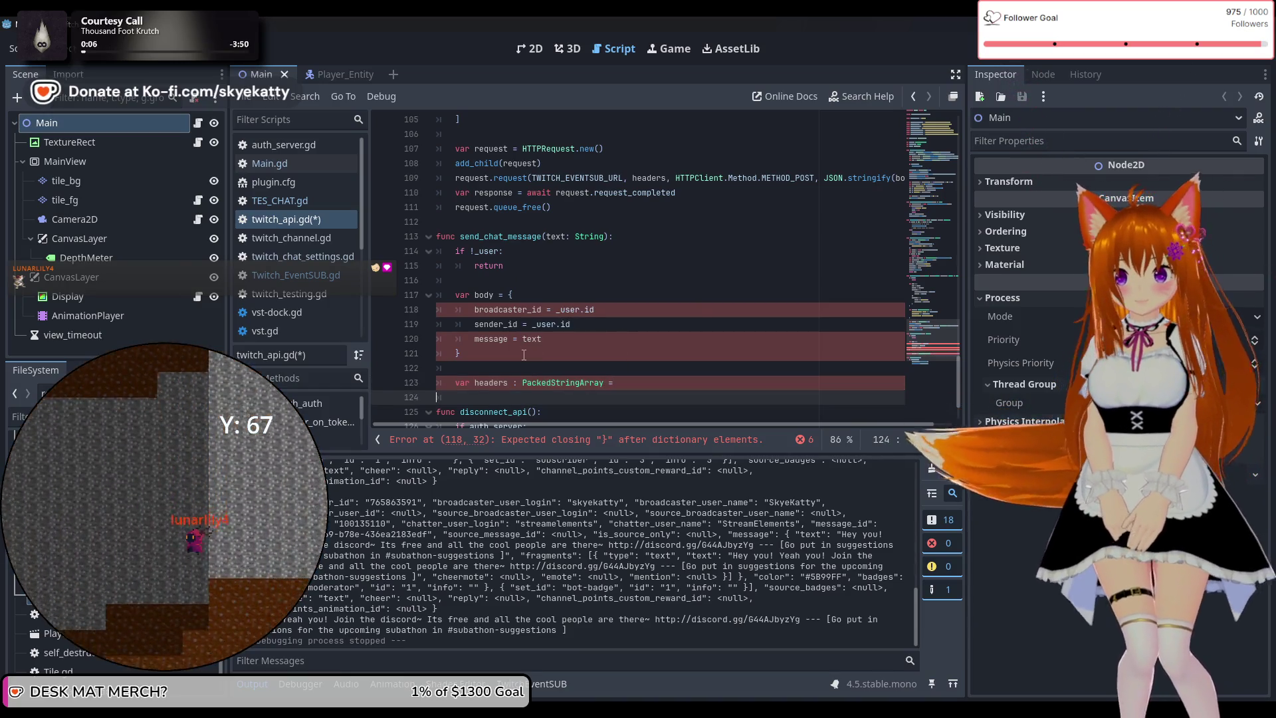
{"action": "type", "text": "[]"}
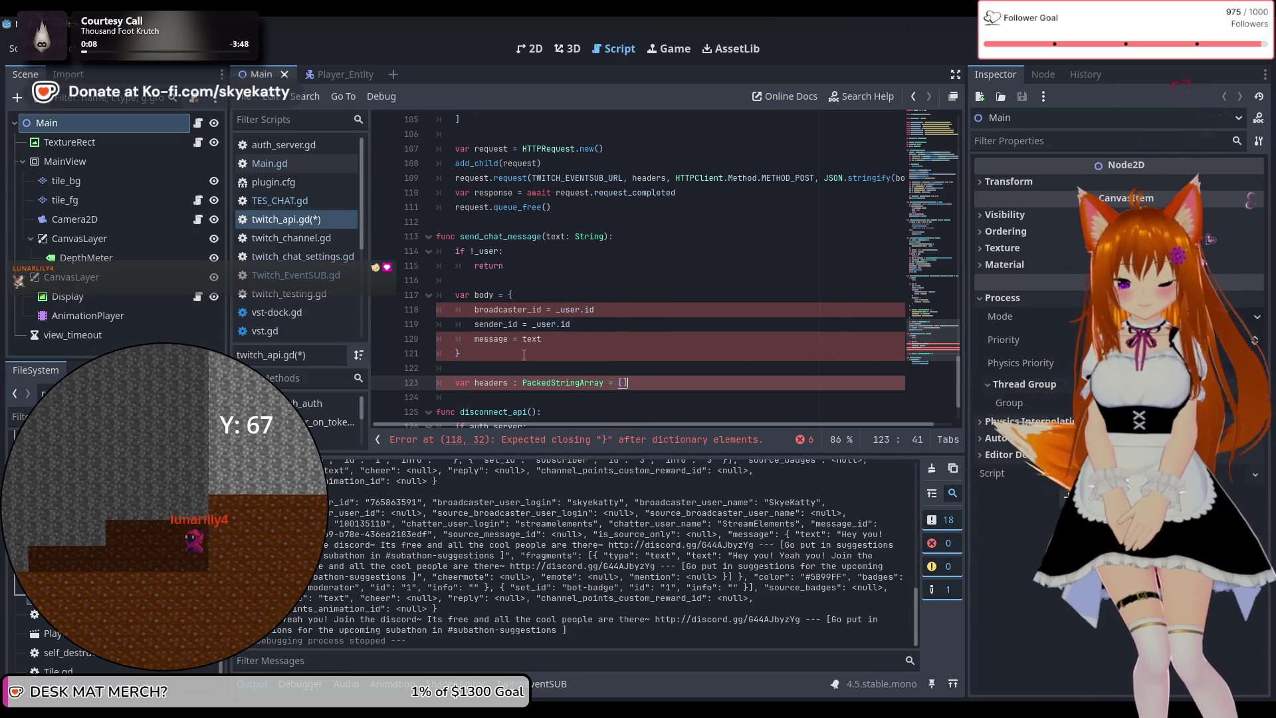
{"action": "scroll", "coordinate": [524, 355], "scroll_direction": "up", "scroll_amount": 3}
{"action": "scroll", "coordinate": [538, 338], "scroll_direction": "down", "scroll_amount": 4}
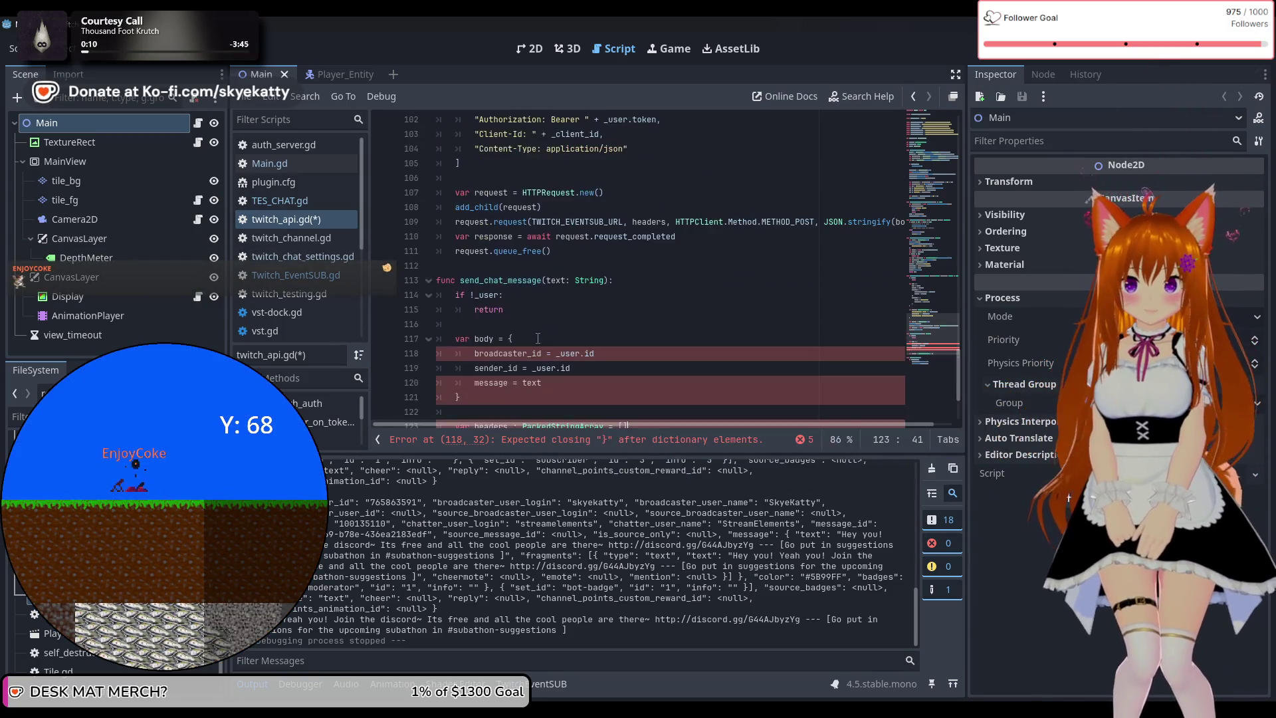
{"action": "key", "text": "Return"}
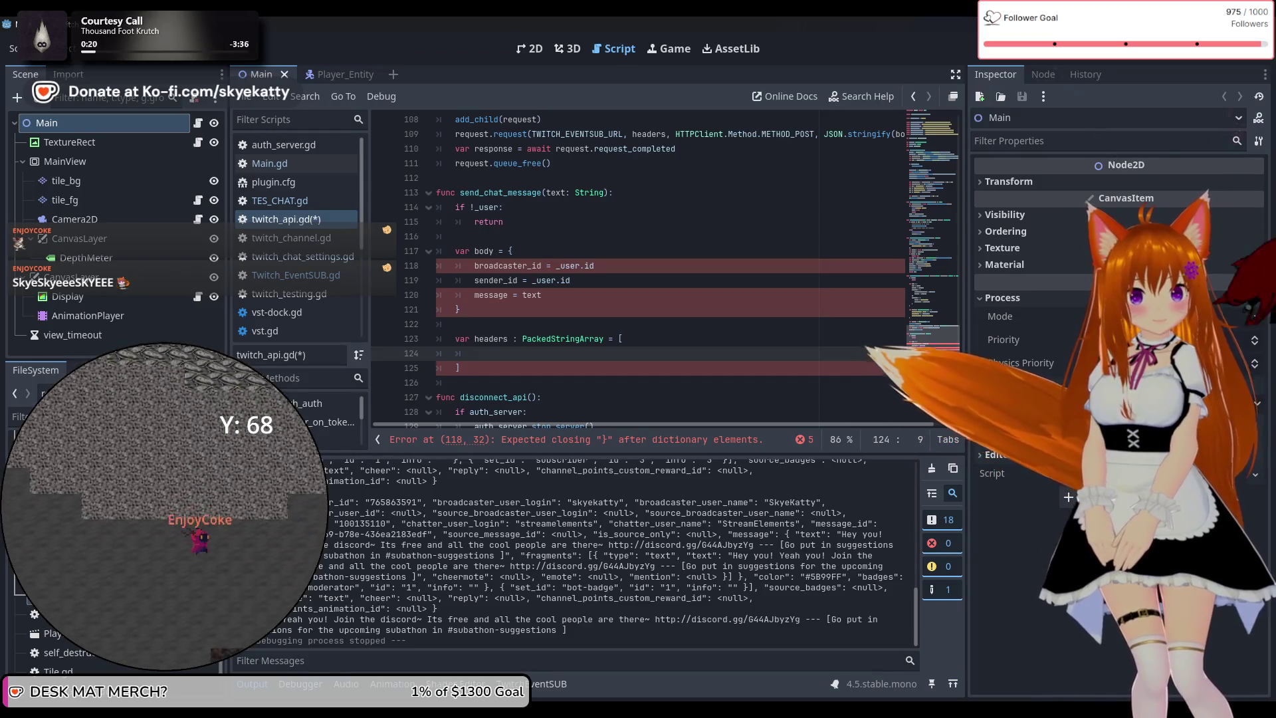
Select the existing headers array above, then the new empty headers array to replace
{"action": "scroll", "coordinate": [663, 305], "scroll_direction": "up", "scroll_amount": 5}
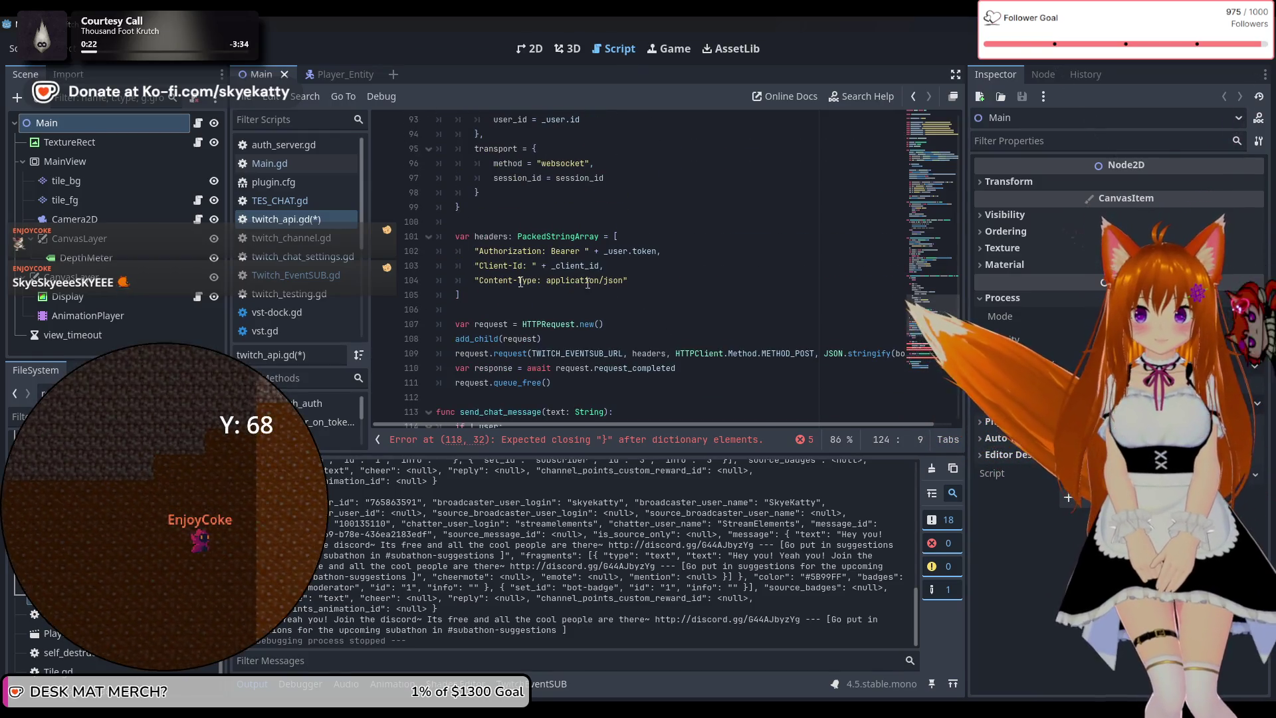
{"action": "mouse_move", "coordinate": [454, 237]}
{"action": "left_mouse_down"}
{"action": "mouse_move", "coordinate": [585, 281]}
{"action": "mouse_move", "coordinate": [587, 293]}
{"action": "left_mouse_up"}
{"action": "key", "text": "ctrl+c"}
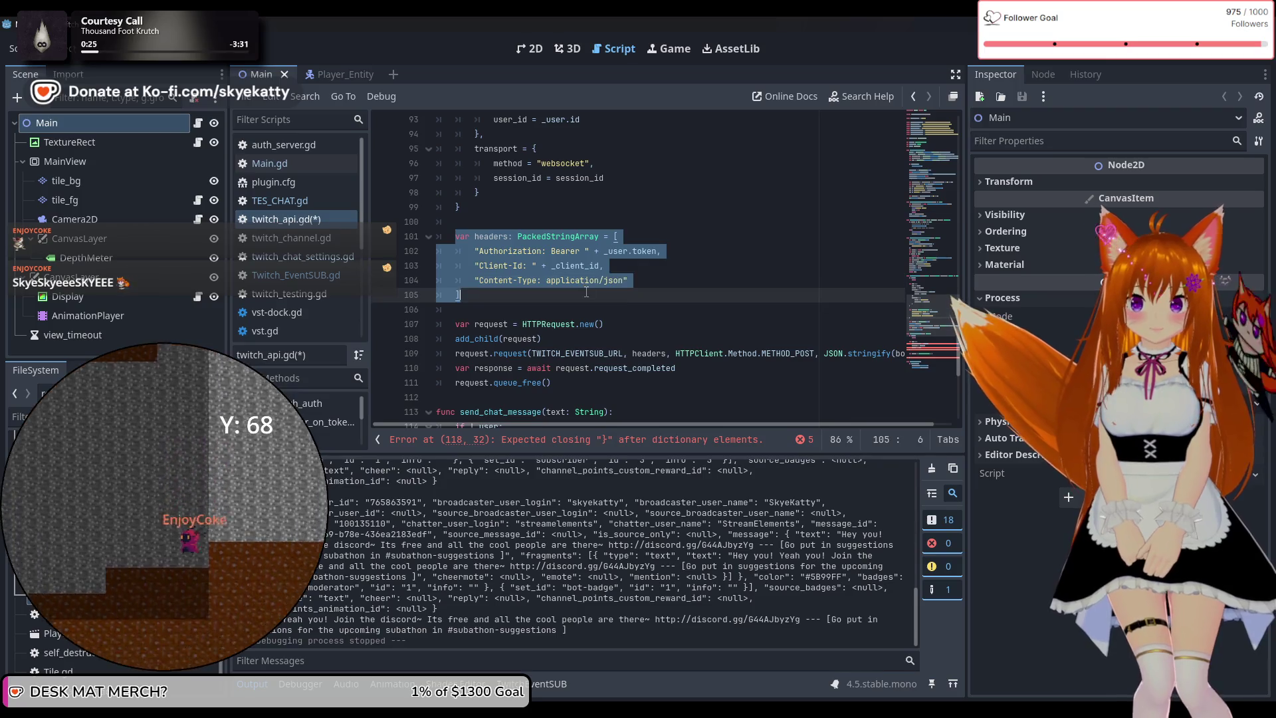
{"action": "scroll", "coordinate": [587, 293], "scroll_direction": "down", "scroll_amount": 5}
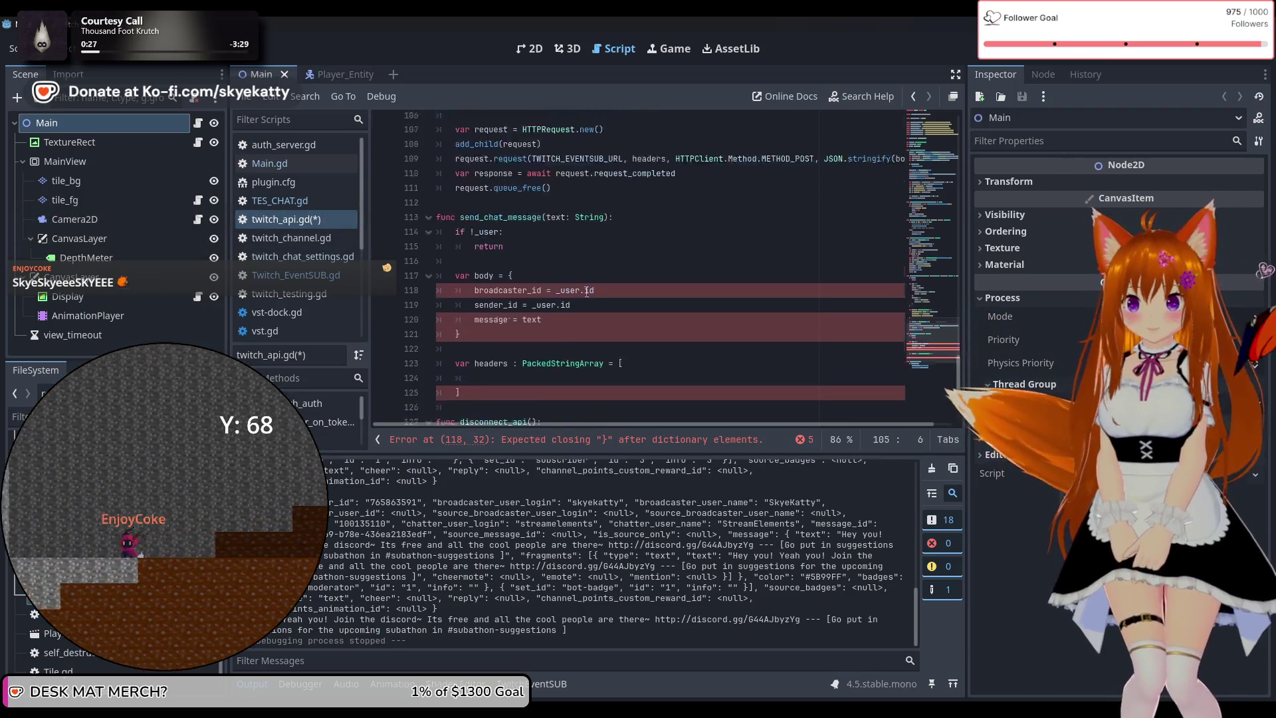
{"action": "left_click_drag", "start_coordinate": [462, 368], "coordinate": [458, 333]}
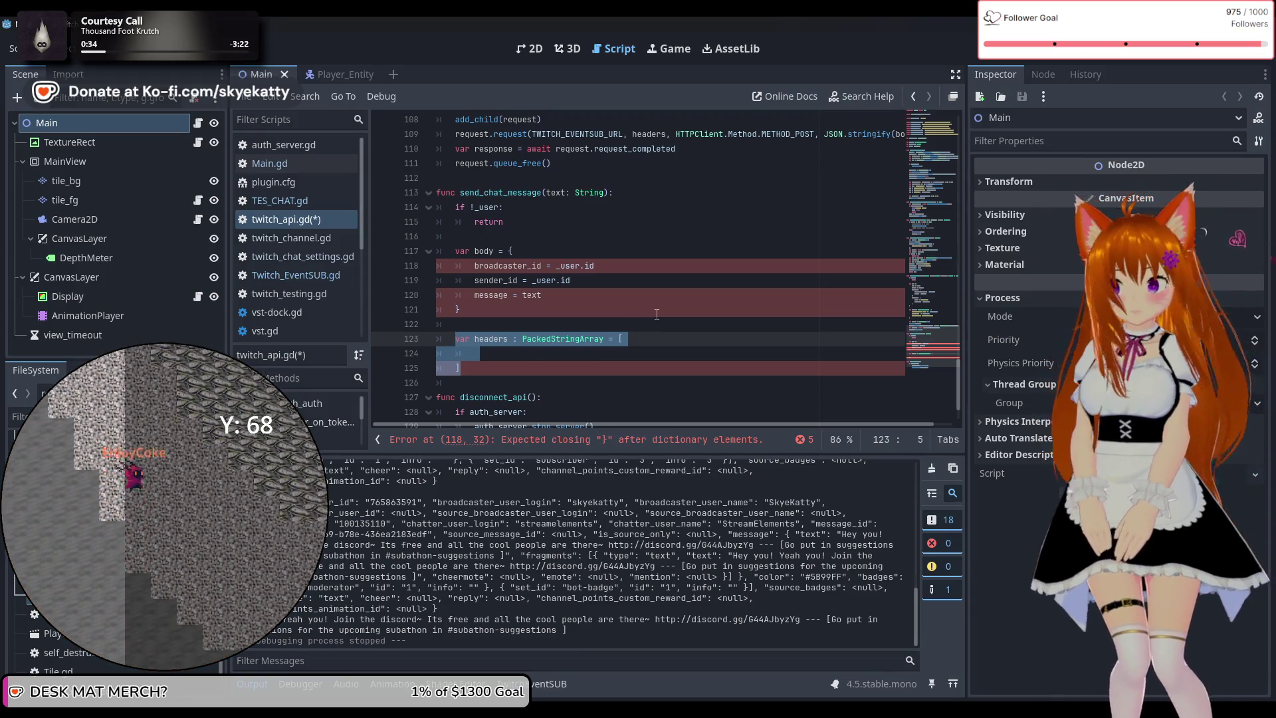
Paste the Authorization, Client-Id and Content-Type headers array, and add commas after the broadcaster_id and sender_id entries
{"action": "key", "text": "ctrl+v"}
{"action": "scroll", "coordinate": [602, 324], "scroll_direction": "down", "scroll_amount": 2}
{"action": "scroll", "coordinate": [575, 299], "scroll_direction": "up", "scroll_amount": 1}
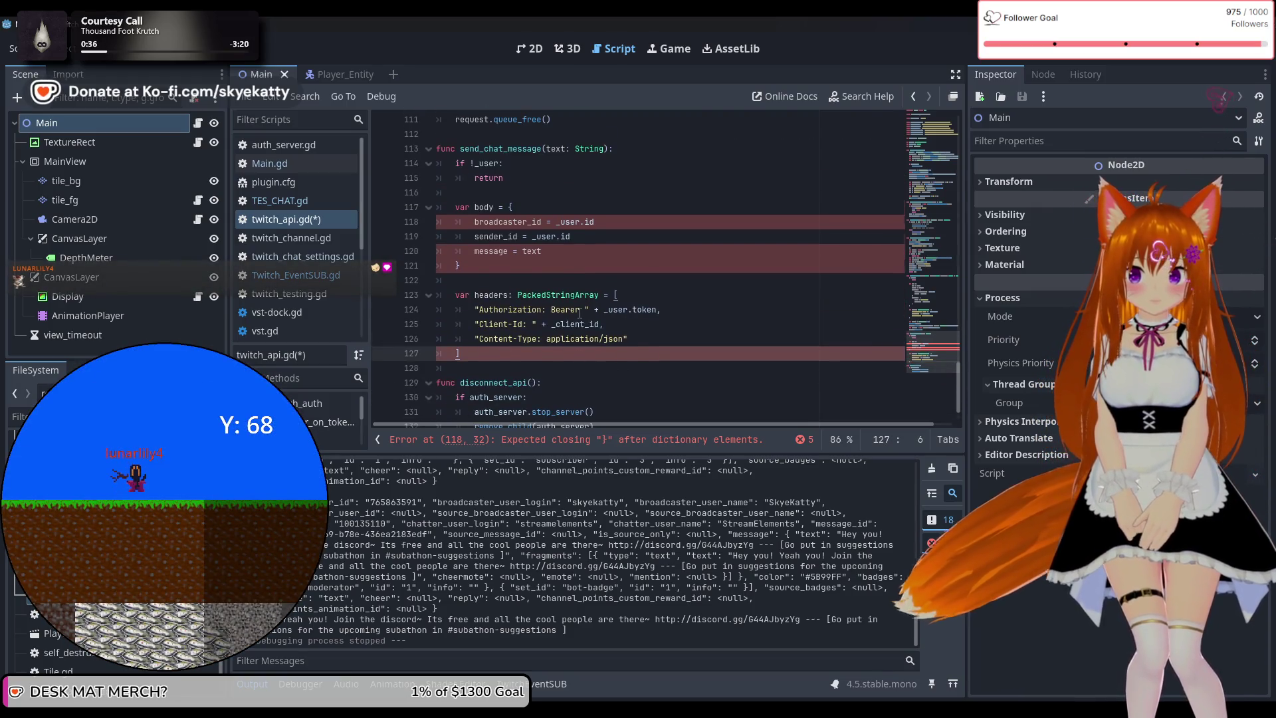
{"action": "left_click", "coordinate": [615, 222]}
{"action": "type", "text": ","}
{"action": "left_click", "coordinate": [610, 237]}
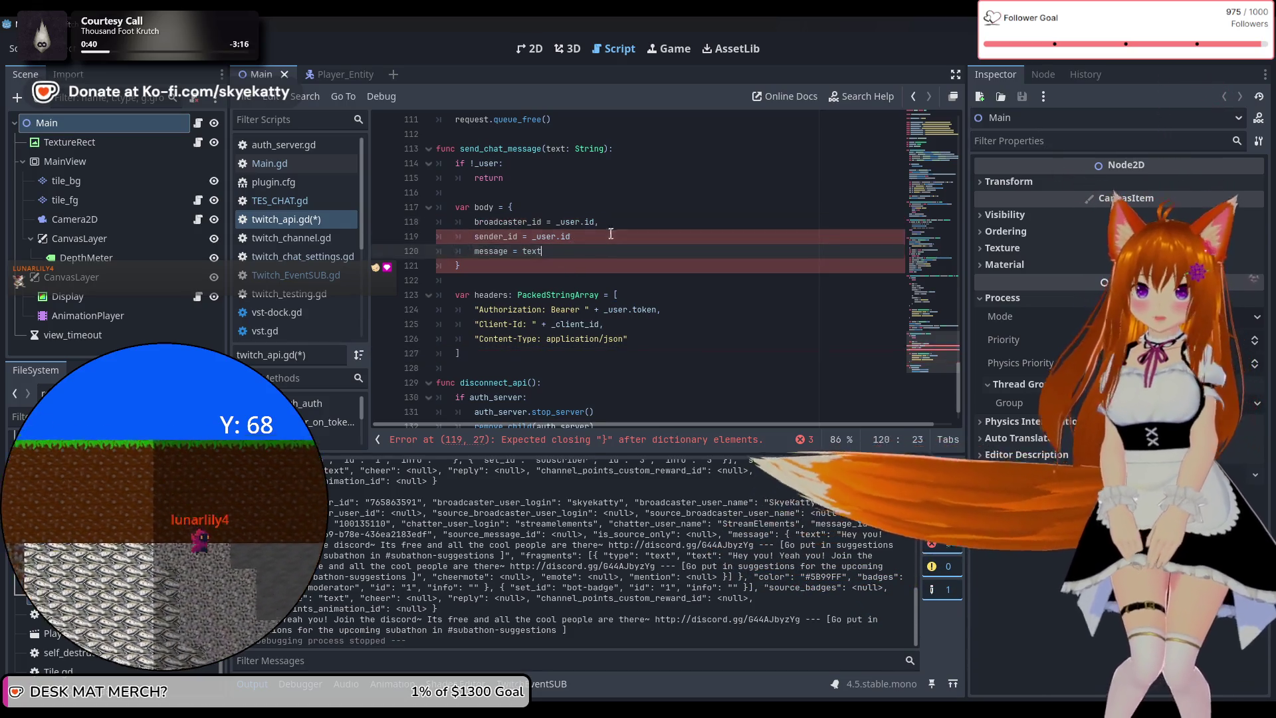
{"action": "type", "text": ","}
Select the existing HTTPRequest code in subscribe_event for reuse
{"action": "left_click", "coordinate": [589, 281]}
{"action": "left_click", "coordinate": [639, 340]}
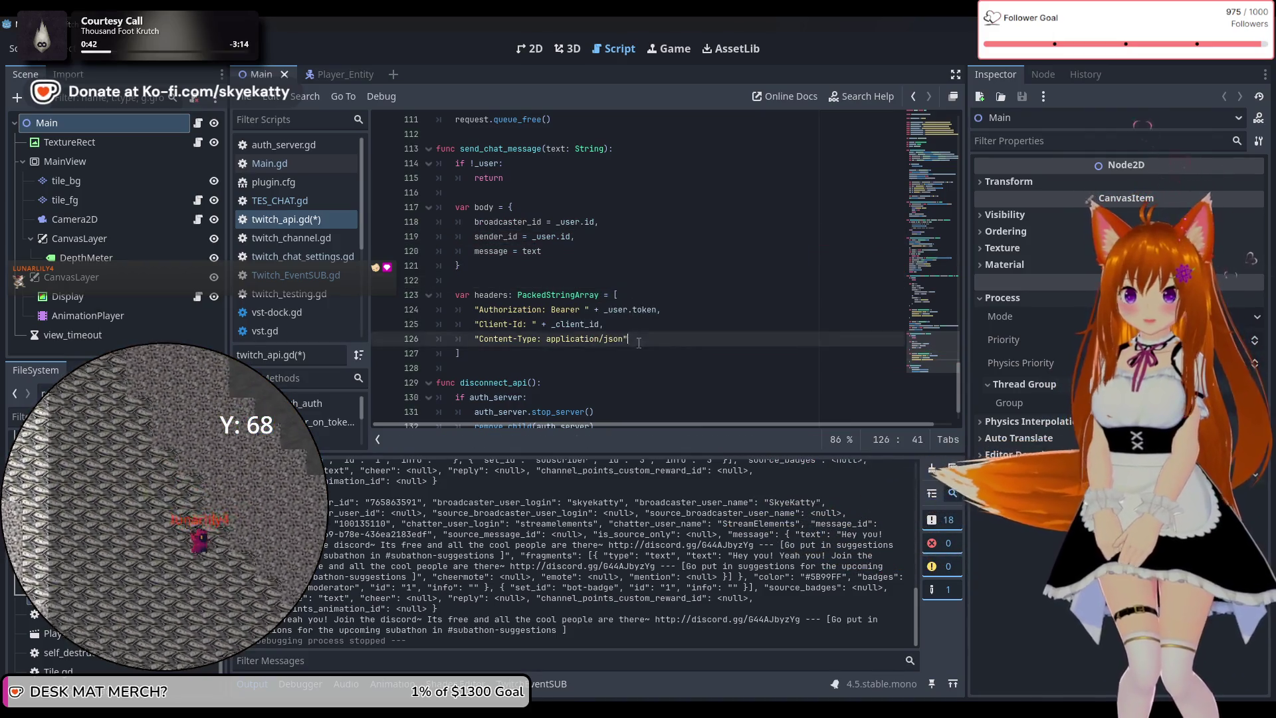
{"action": "left_click", "coordinate": [615, 357]}
{"action": "scroll", "coordinate": [645, 325], "scroll_direction": "up", "scroll_amount": 3}
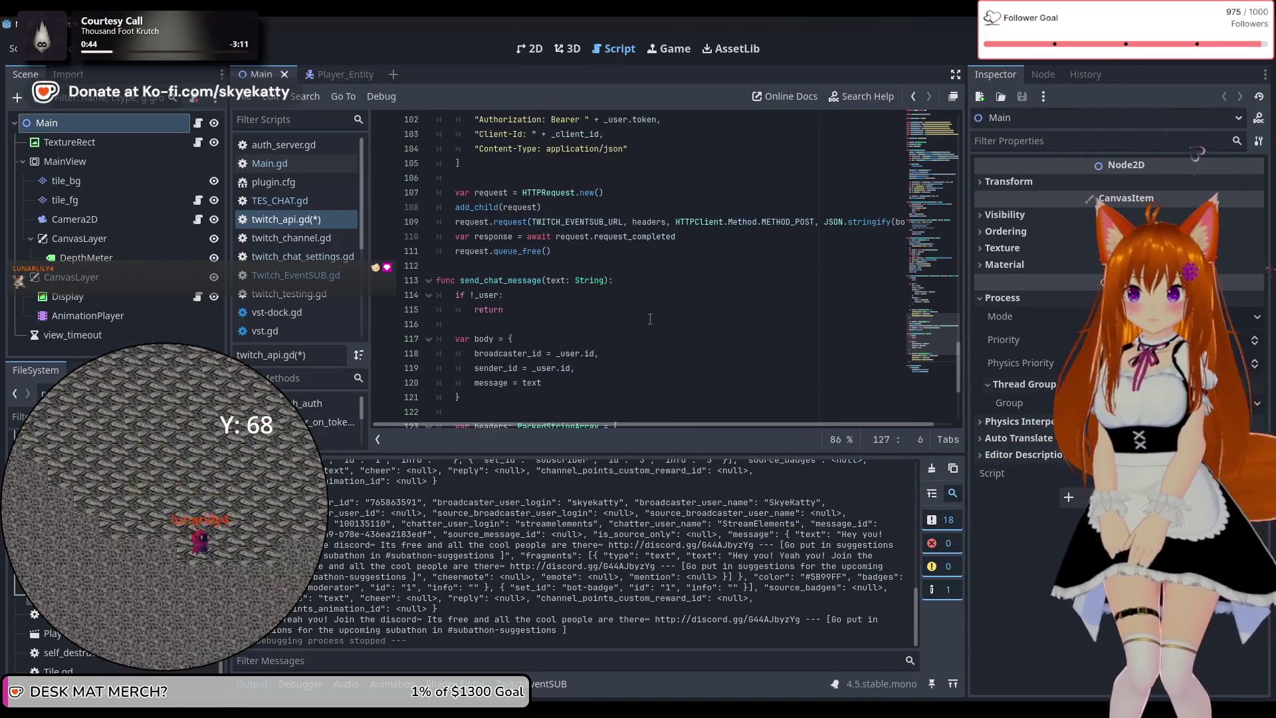
{"action": "scroll", "coordinate": [601, 261], "scroll_direction": "up", "scroll_amount": 2}
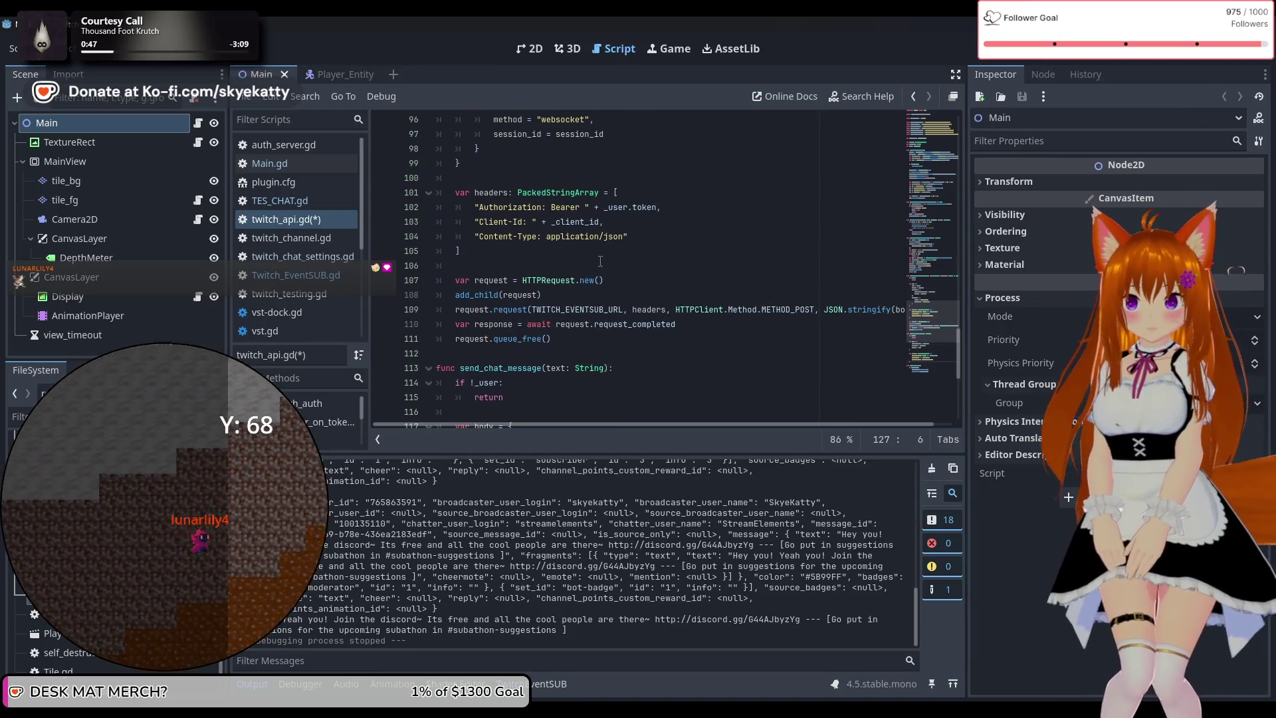
{"action": "scroll", "coordinate": [600, 262], "scroll_direction": "down", "scroll_amount": 4}
{"action": "scroll", "coordinate": [600, 261], "scroll_direction": "up", "scroll_amount": 3}
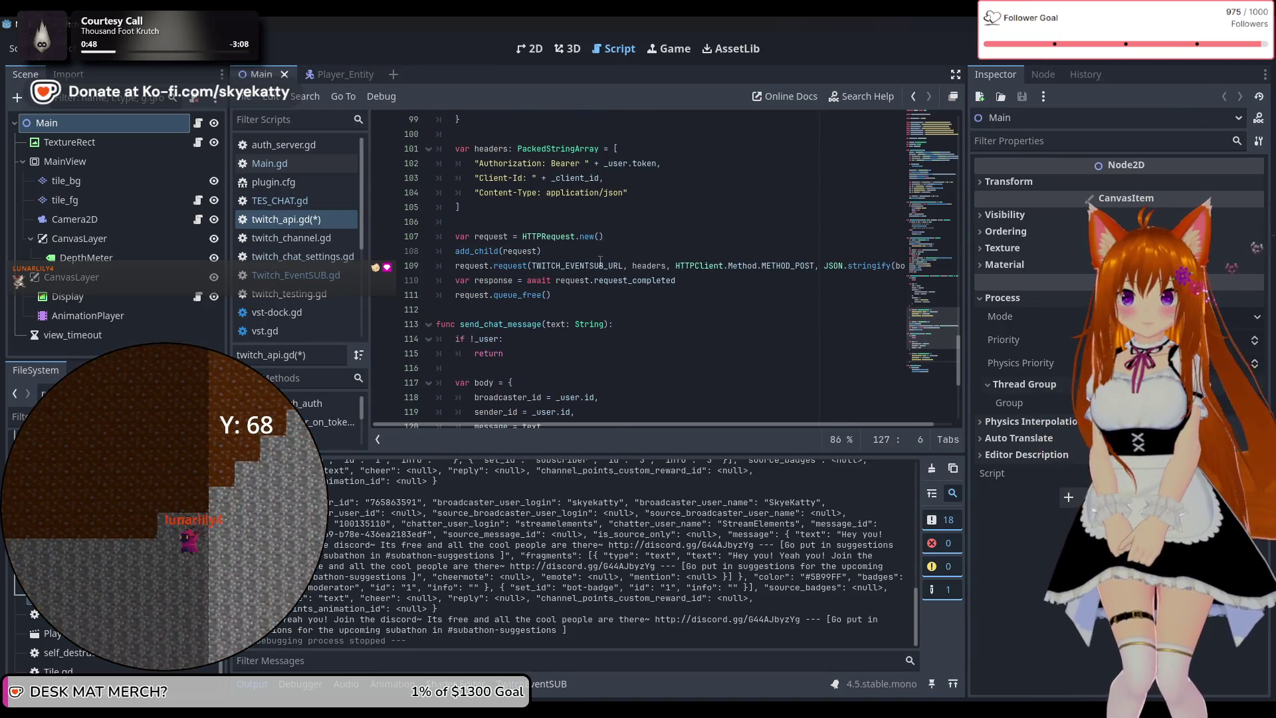
{"action": "mouse_move", "coordinate": [451, 236]}
{"action": "left_mouse_down"}
{"action": "mouse_move", "coordinate": [565, 242]}
{"action": "mouse_move", "coordinate": [570, 298]}
{"action": "left_mouse_up"}
{"action": "key", "text": "ctrl+c"}
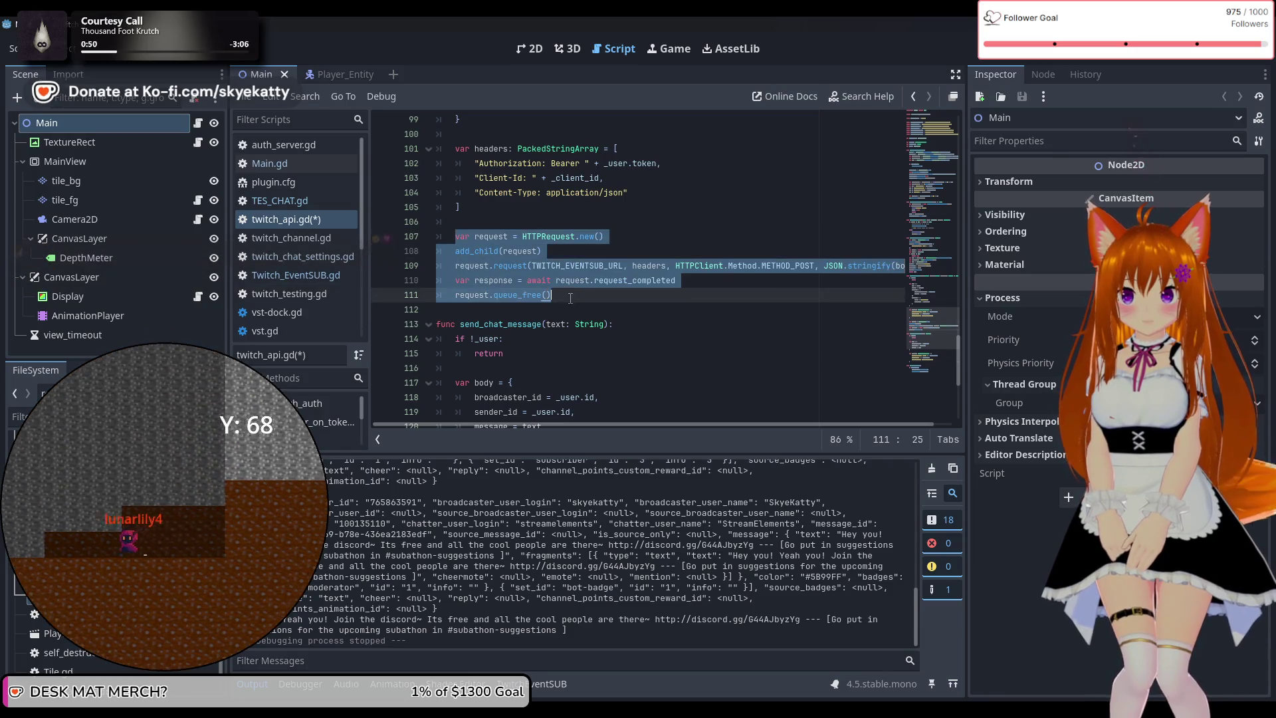
Paste the HTTPRequest POST block below the new headers array in send_chat_message
{"action": "scroll", "coordinate": [575, 299], "scroll_direction": "down", "scroll_amount": 5}
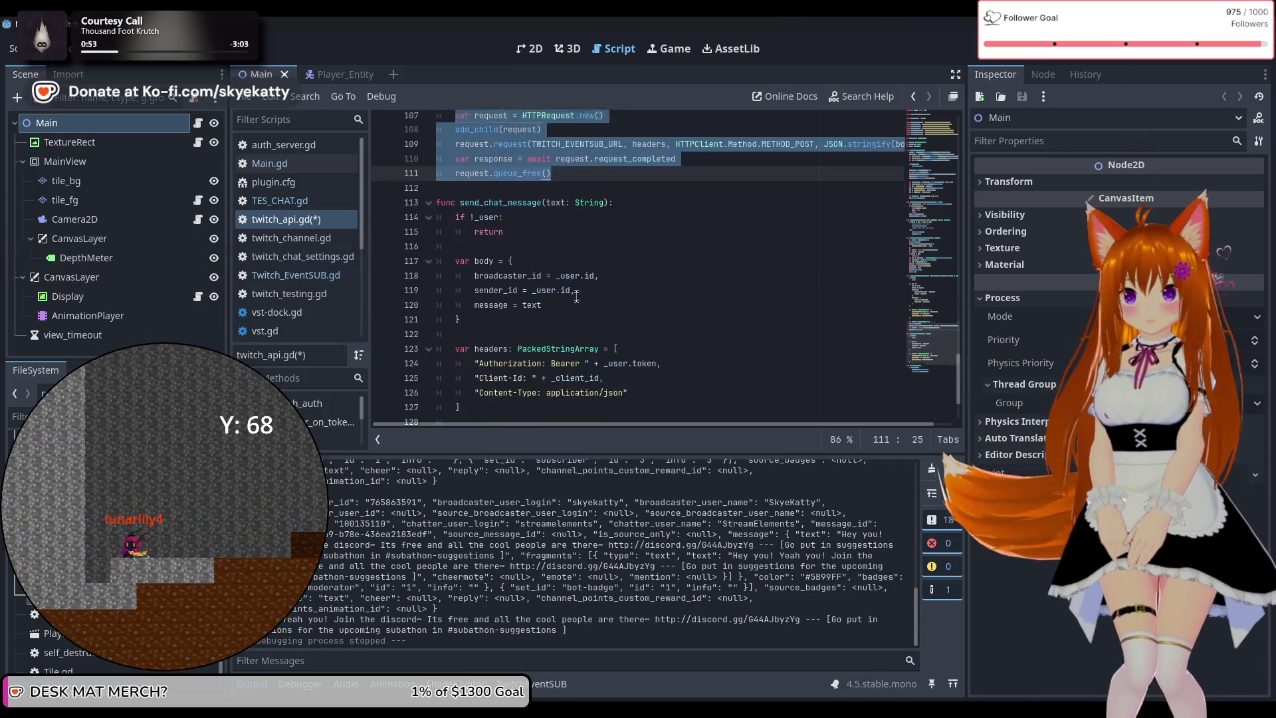
{"action": "left_click", "coordinate": [567, 316]}
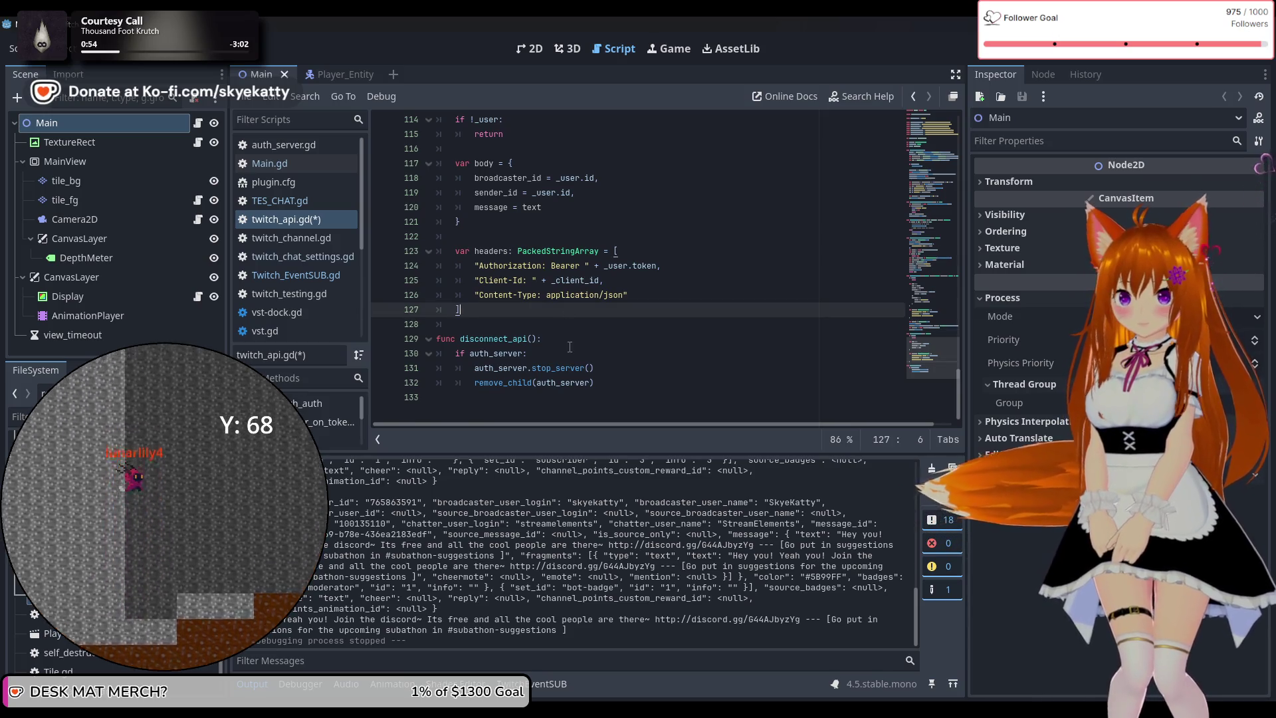
{"action": "key", "text": "Return"}
{"action": "key", "text": "Return"}
{"action": "key", "text": "ctrl+v"}
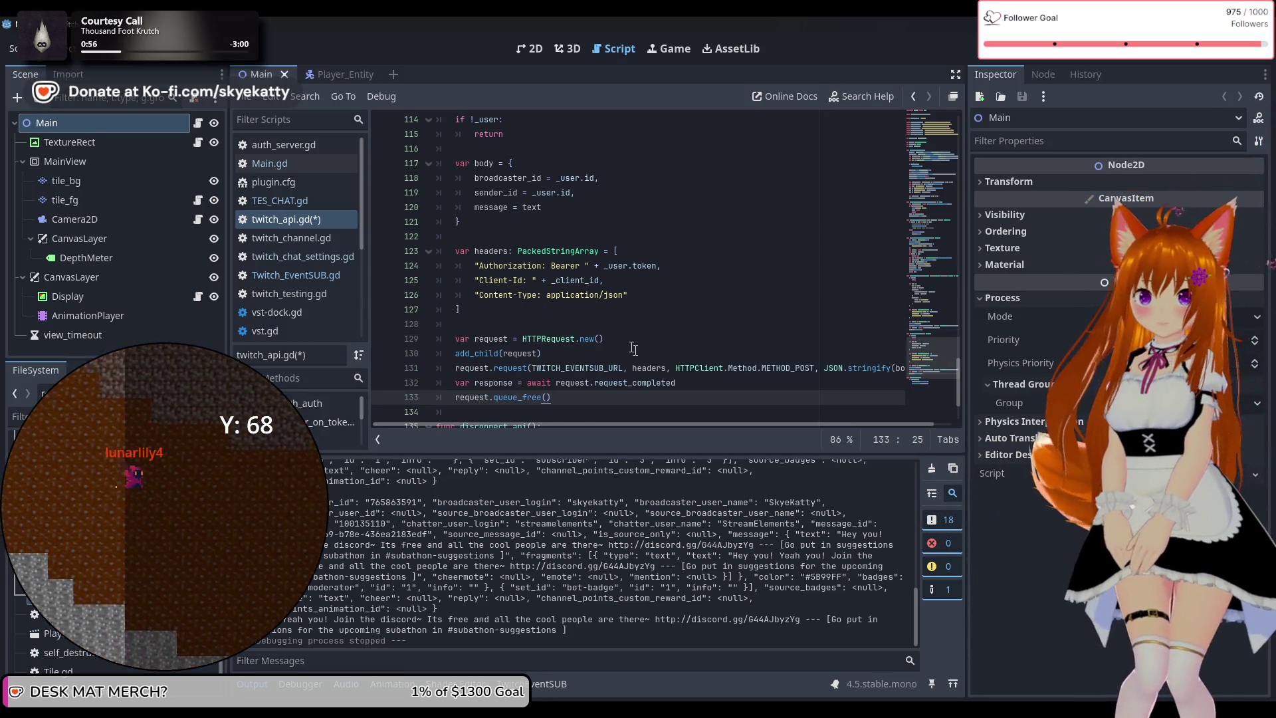
{"action": "scroll", "coordinate": [634, 349], "scroll_direction": "down", "scroll_amount": 1}
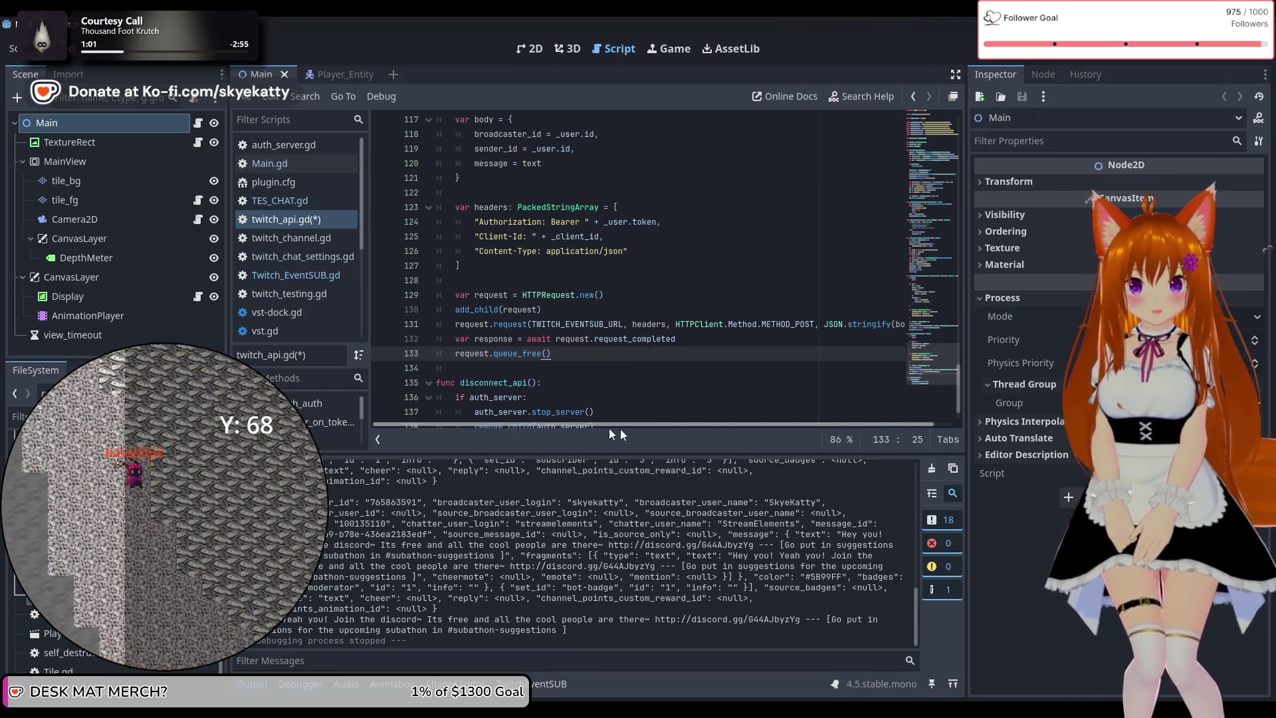
{"action": "scroll", "coordinate": [595, 325], "scroll_direction": "up", "scroll_amount": 13}
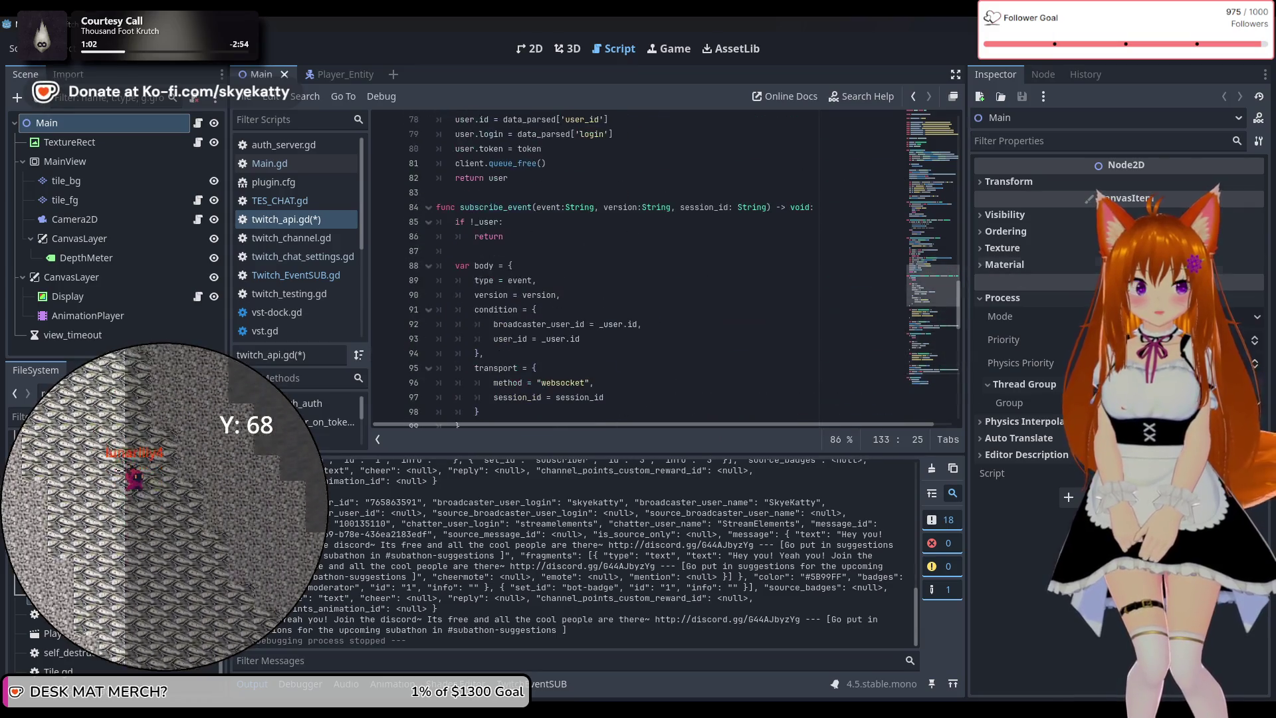
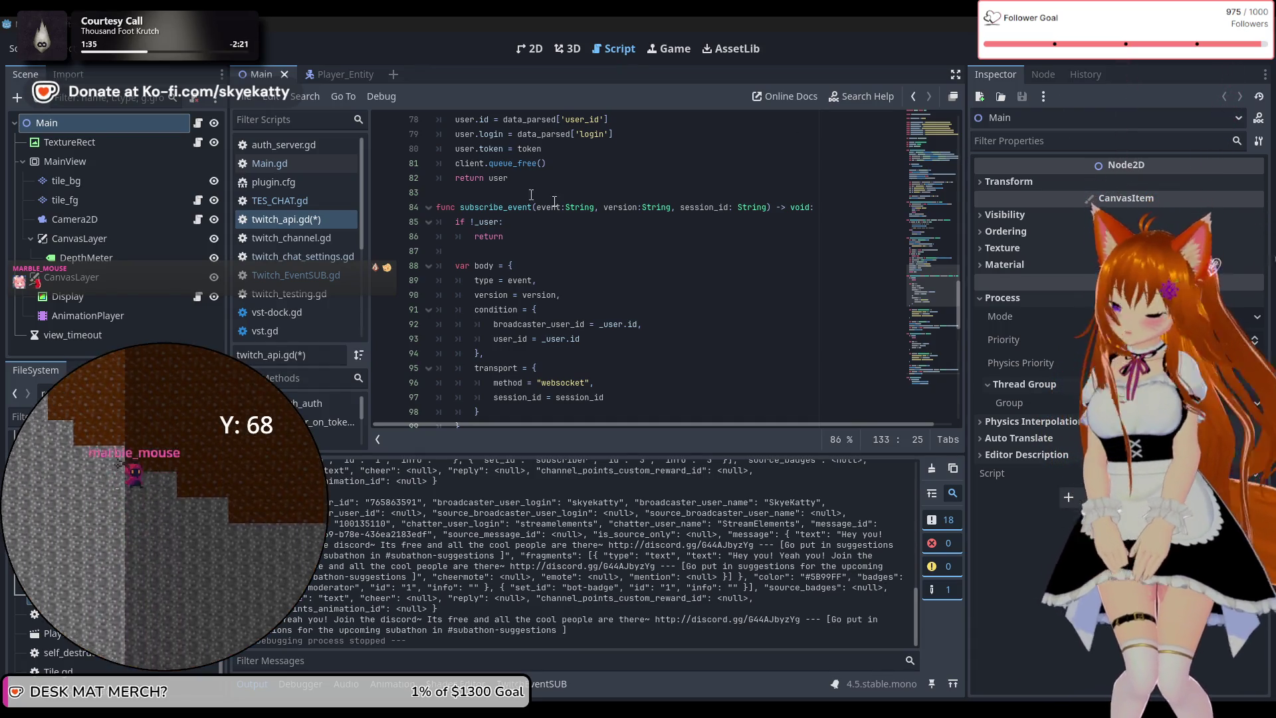
Insert a blank line after the chatters URL constant in twitch_api.gd
{"action": "scroll", "coordinate": [587, 207], "scroll_direction": "up", "scroll_amount": 14}
{"action": "scroll", "coordinate": [587, 207], "scroll_direction": "up", "scroll_amount": 12}
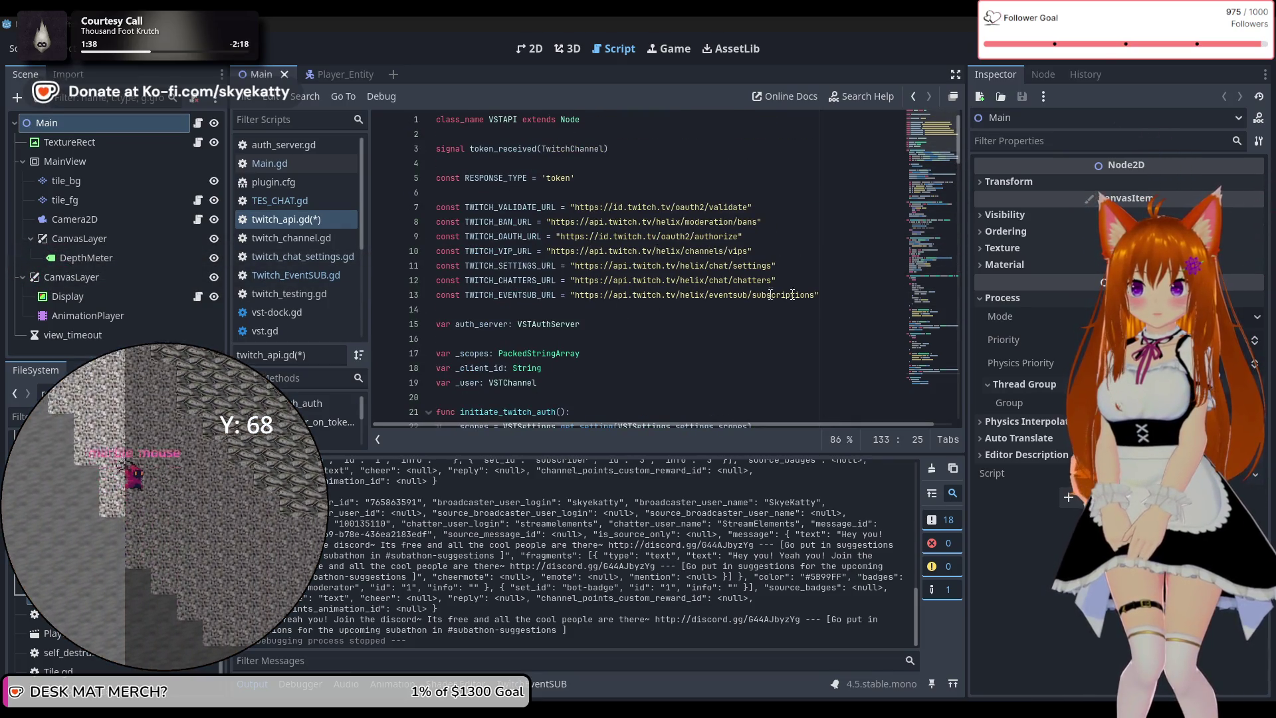
{"action": "left_click", "coordinate": [440, 296]}
{"action": "key", "text": "Return"}
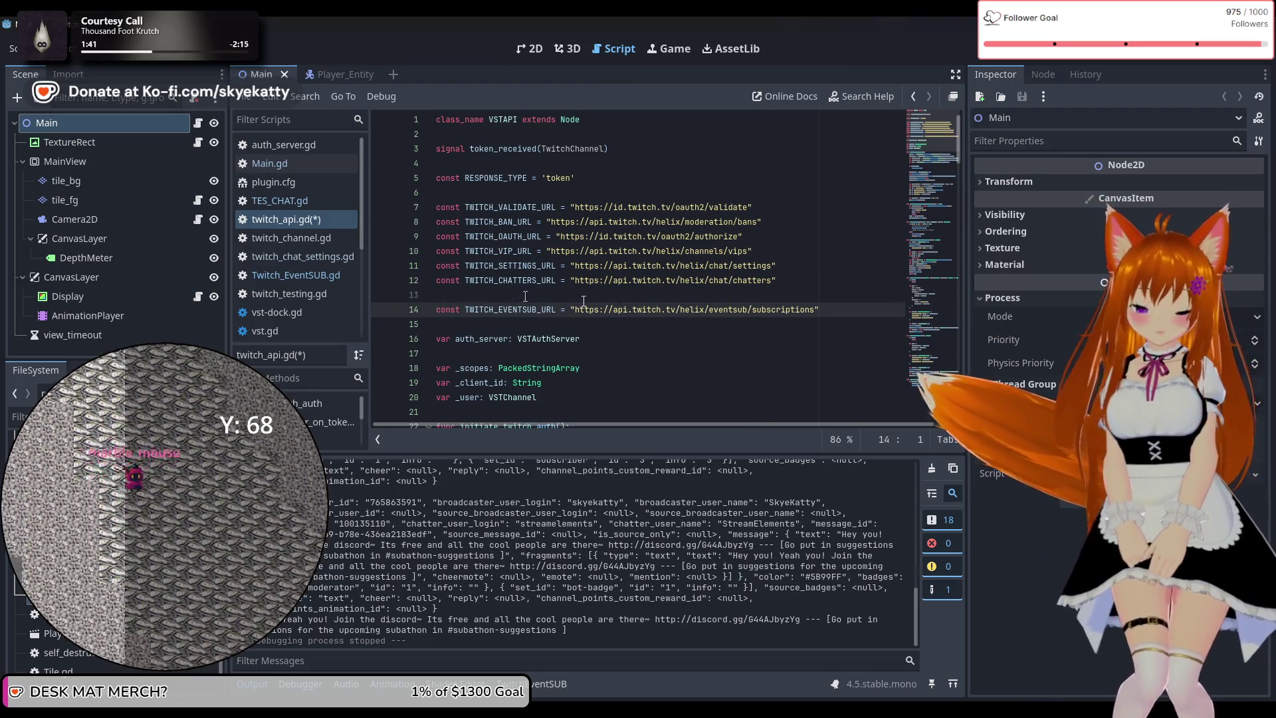
{"action": "left_click", "coordinate": [842, 306]}
{"action": "key", "text": "Return"}
{"action": "type", "text": "const "}
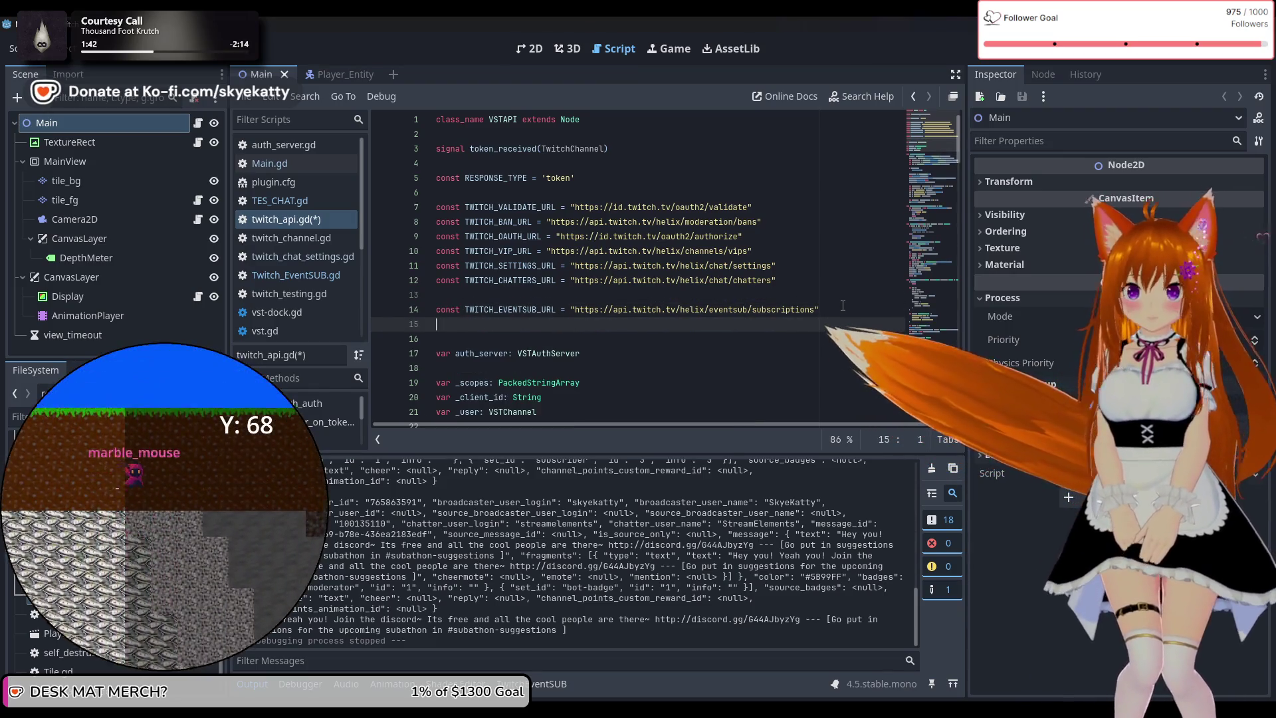
{"action": "type", "text": "TWITCH"}
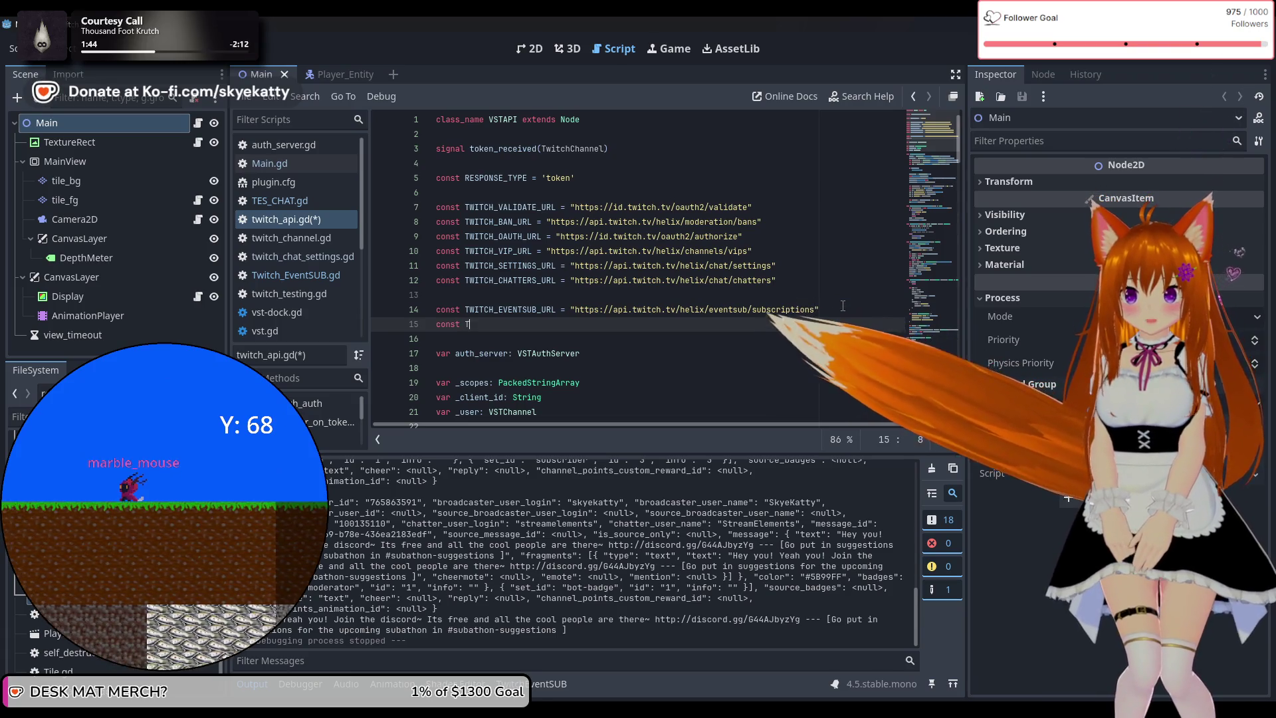
{"action": "key", "text": "BackSpace"}
{"action": "type", "text": "_"}
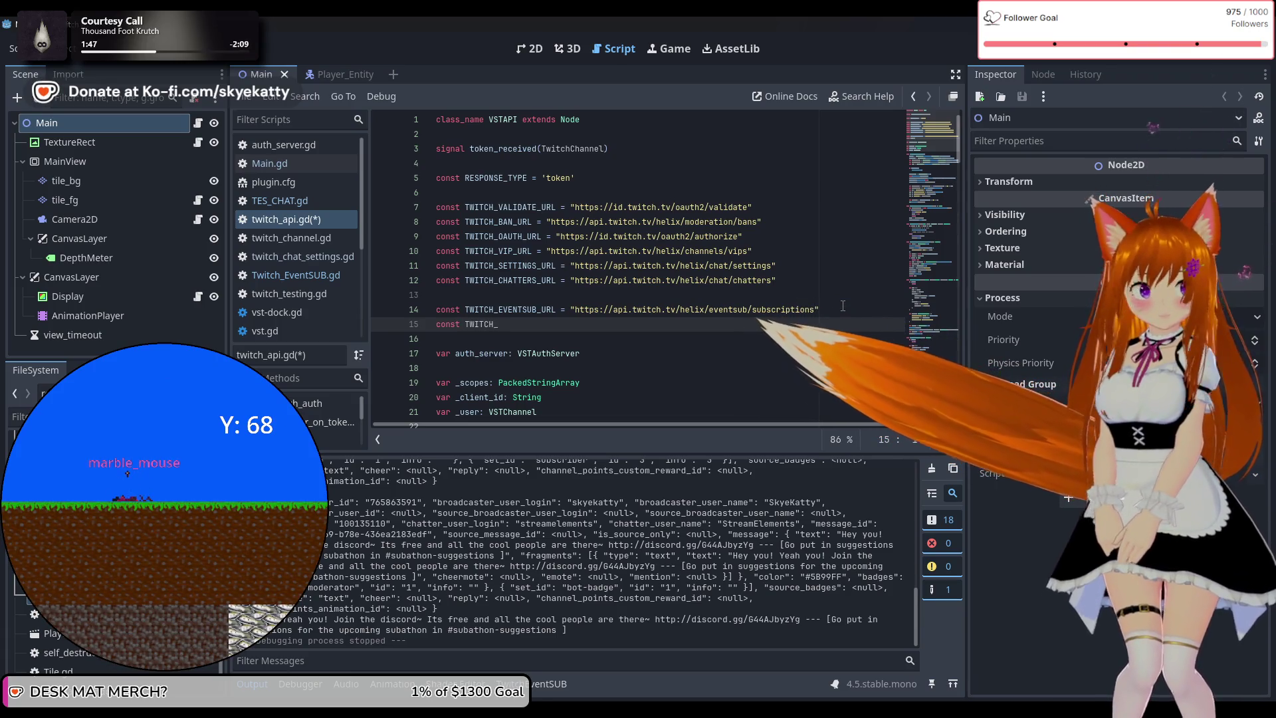
{"action": "type", "text": "MESSAGE_URL "}
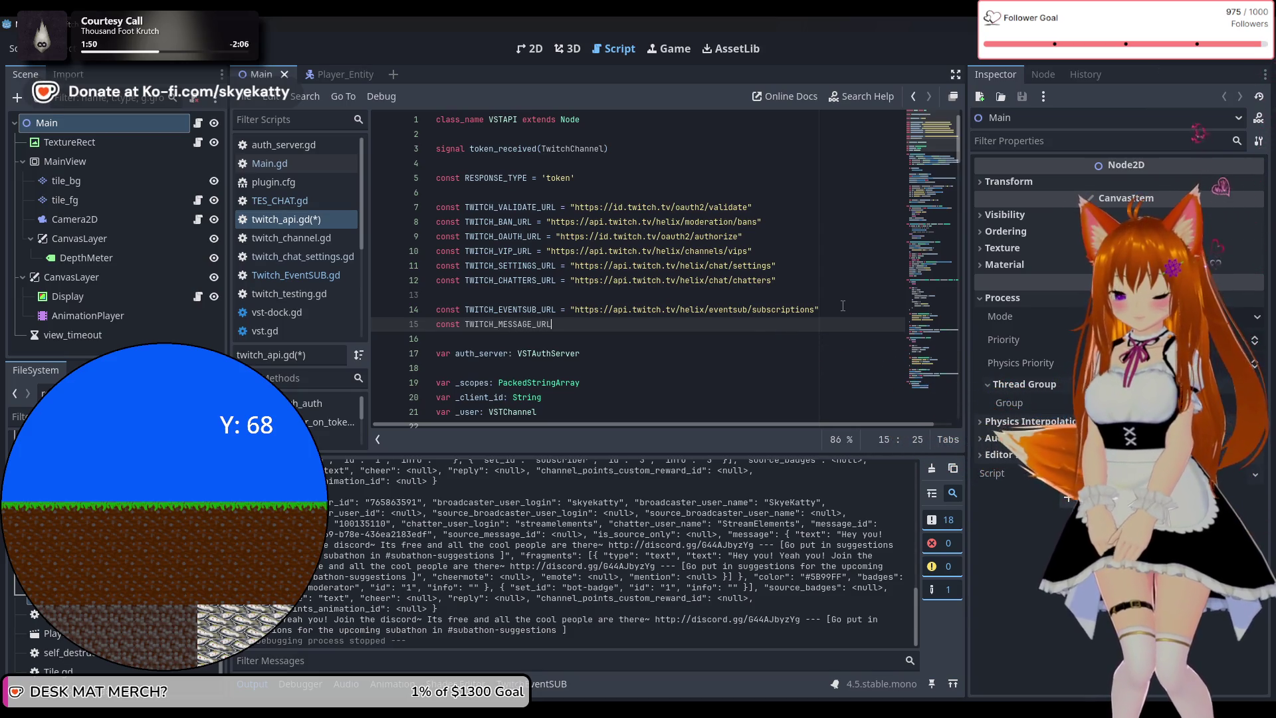
{"action": "type", "text": "= \""}
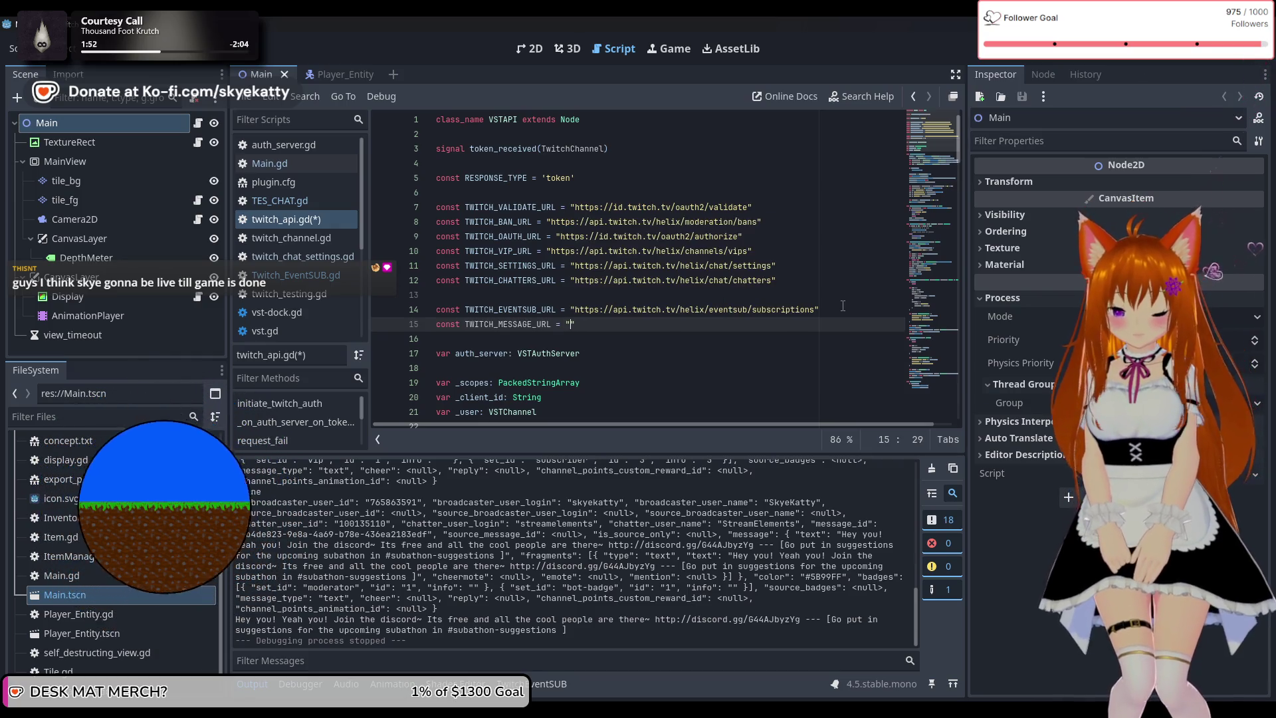
{"action": "type", "text": "https://api.twitch.tv/helix/chat/messages"}
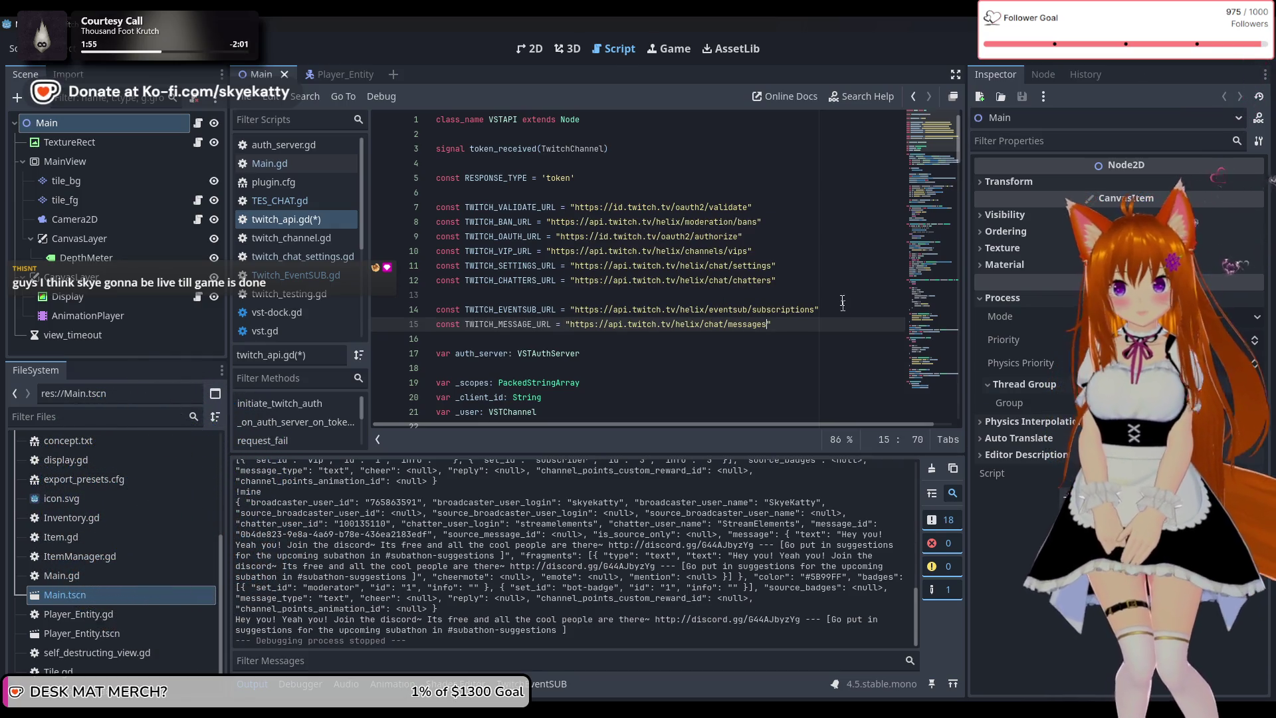
Swap TWITCH_EVENTSUB_URL for TWITCH_MESSAGE_URL on line 133 of send_chat_message, then save twitch_api.gd
{"action": "scroll", "coordinate": [516, 234], "scroll_direction": "down", "scroll_amount": 2}
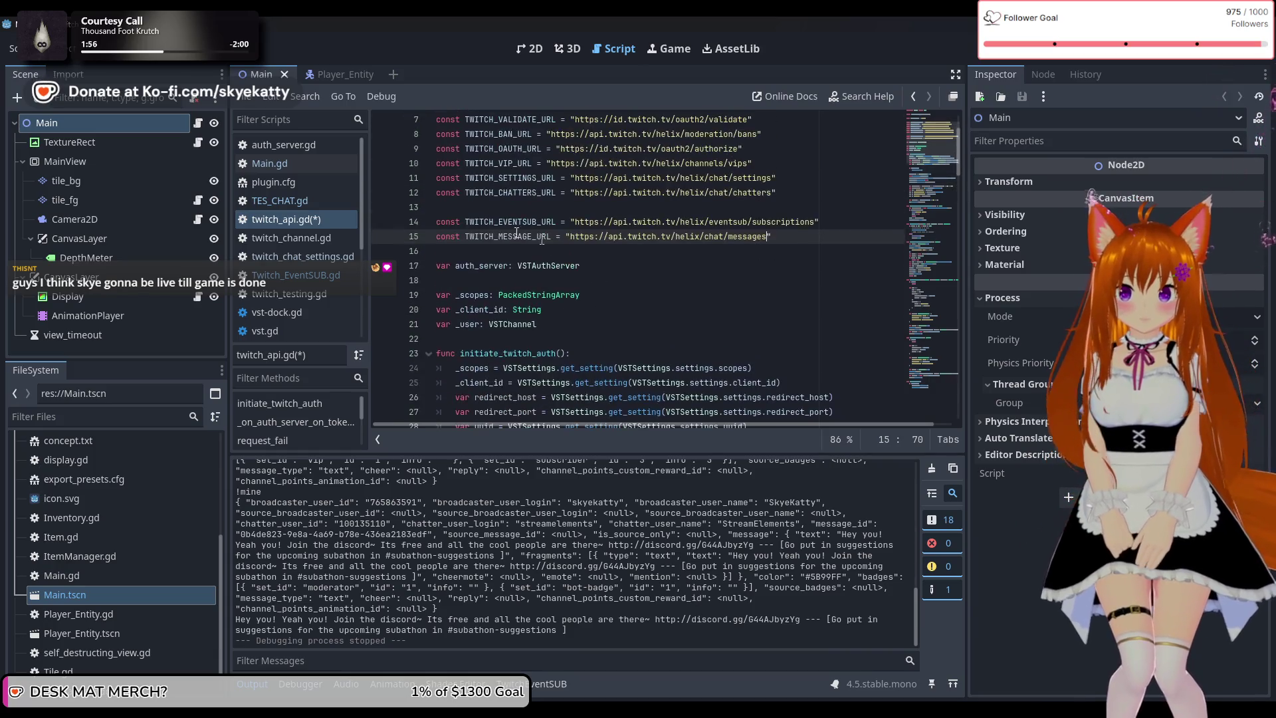
{"action": "scroll", "coordinate": [514, 237], "scroll_direction": "down", "scroll_amount": 16}
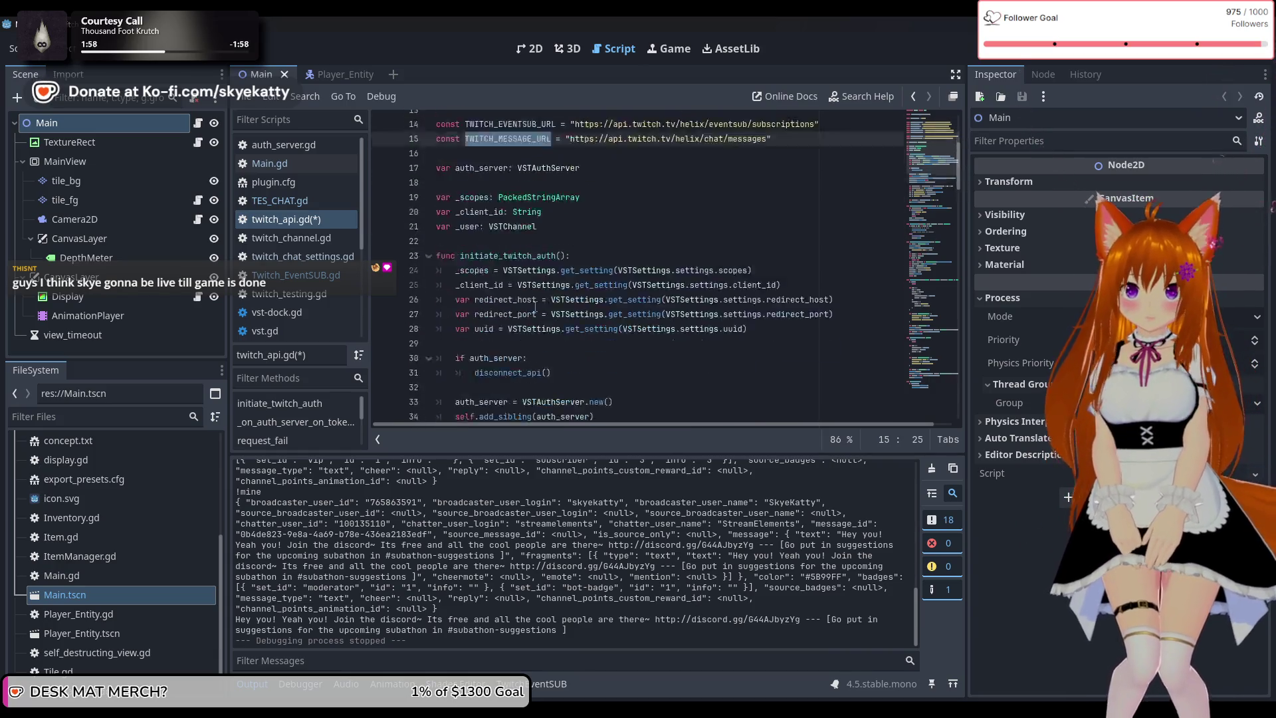
{"action": "scroll", "coordinate": [539, 351], "scroll_direction": "down", "scroll_amount": 14}
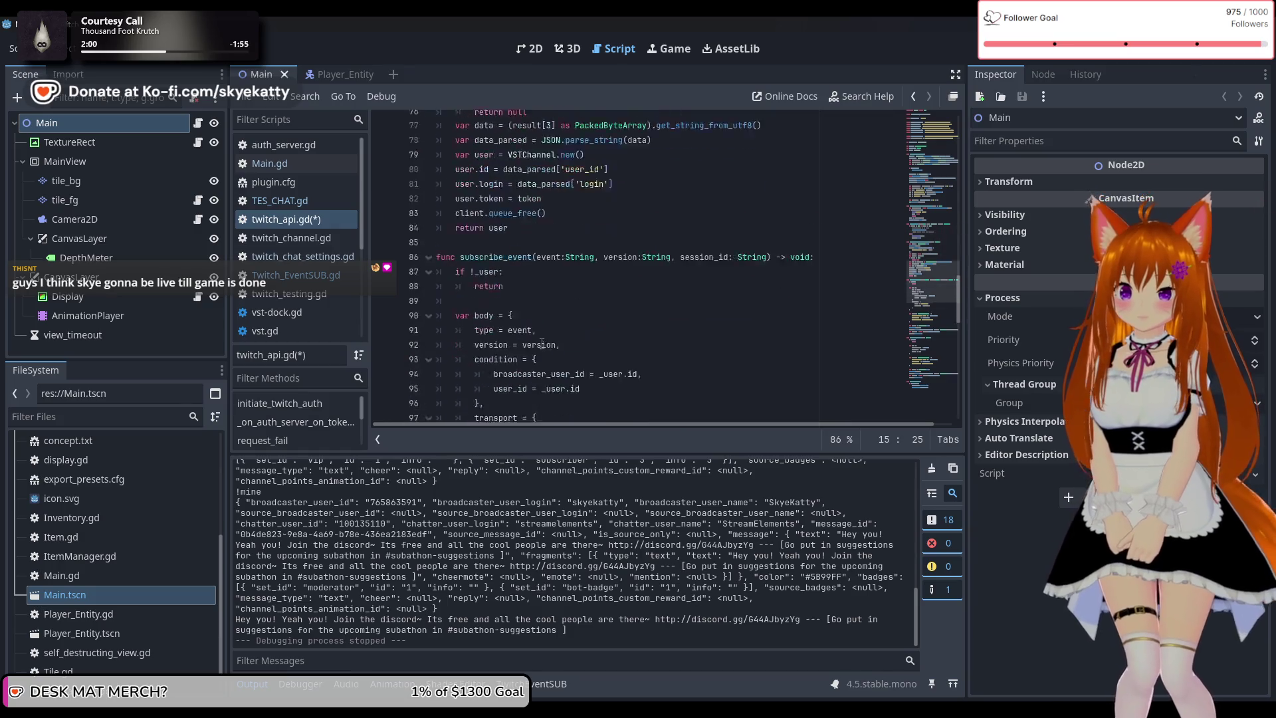
{"action": "scroll", "coordinate": [540, 347], "scroll_direction": "down", "scroll_amount": 8}
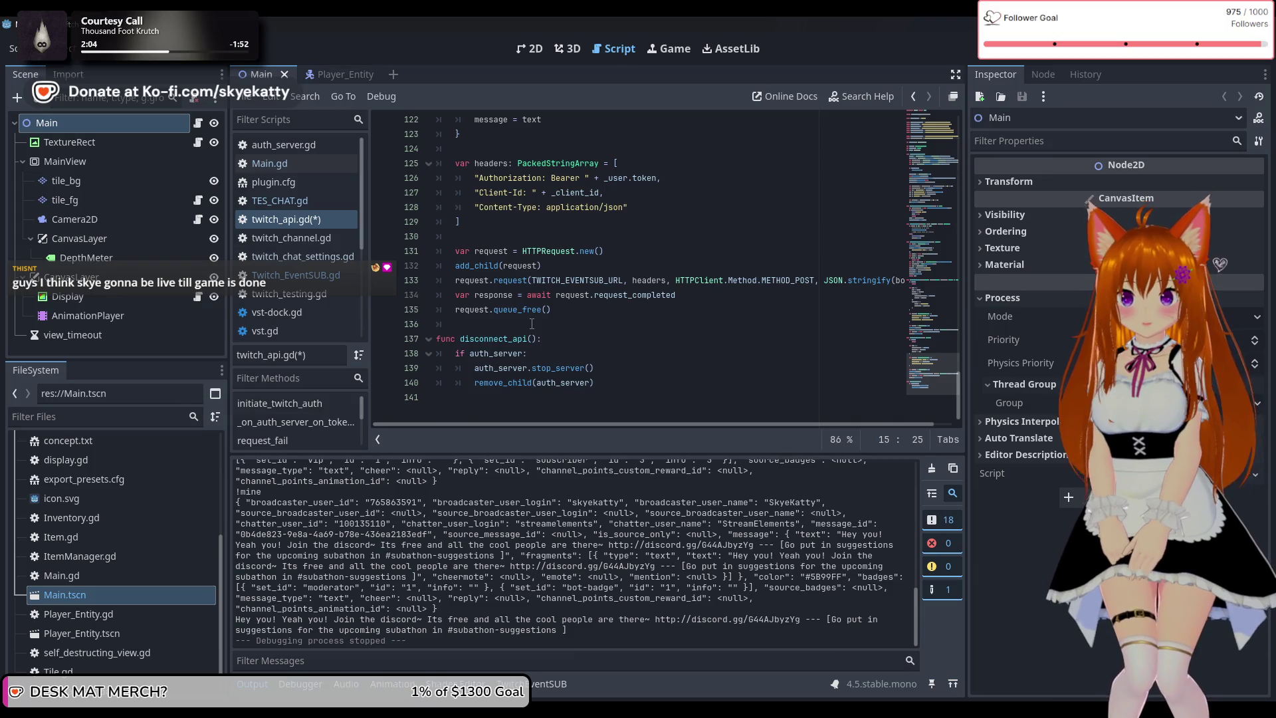
{"action": "scroll", "coordinate": [532, 324], "scroll_direction": "up", "scroll_amount": 3}
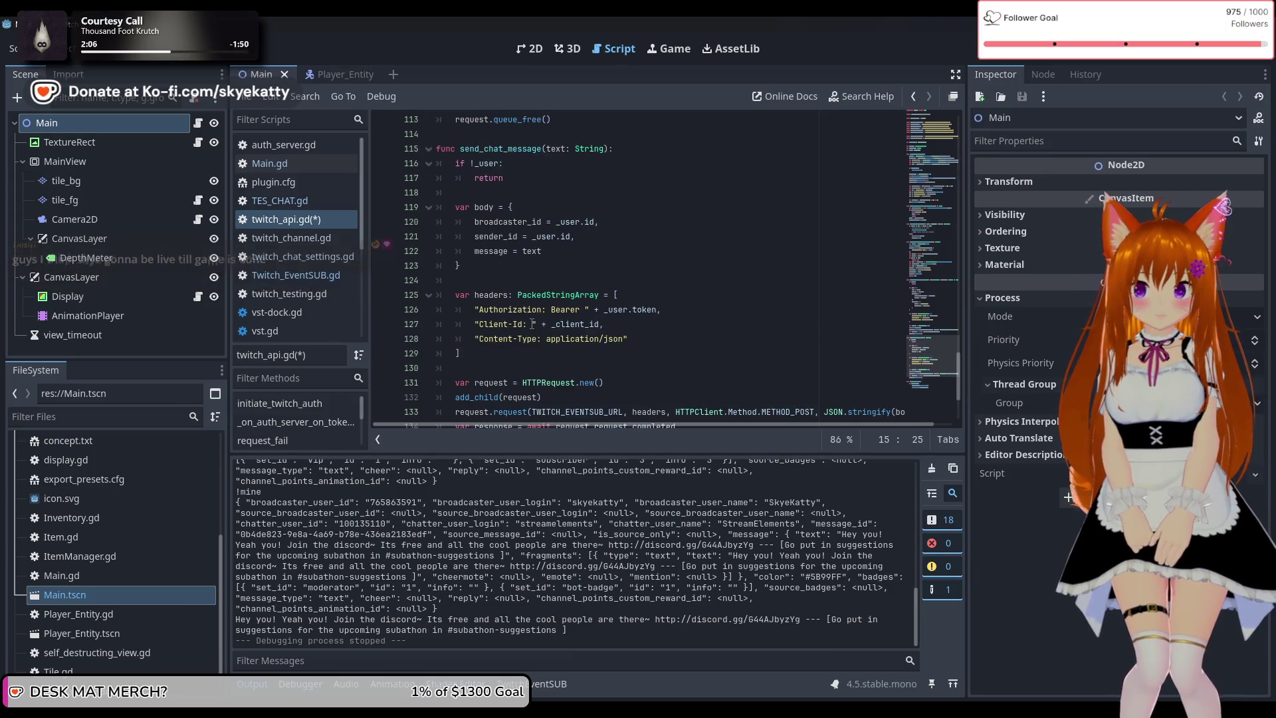
{"action": "scroll", "coordinate": [532, 324], "scroll_direction": "down", "scroll_amount": 3}
{"action": "scroll", "coordinate": [532, 324], "scroll_direction": "up", "scroll_amount": 11}
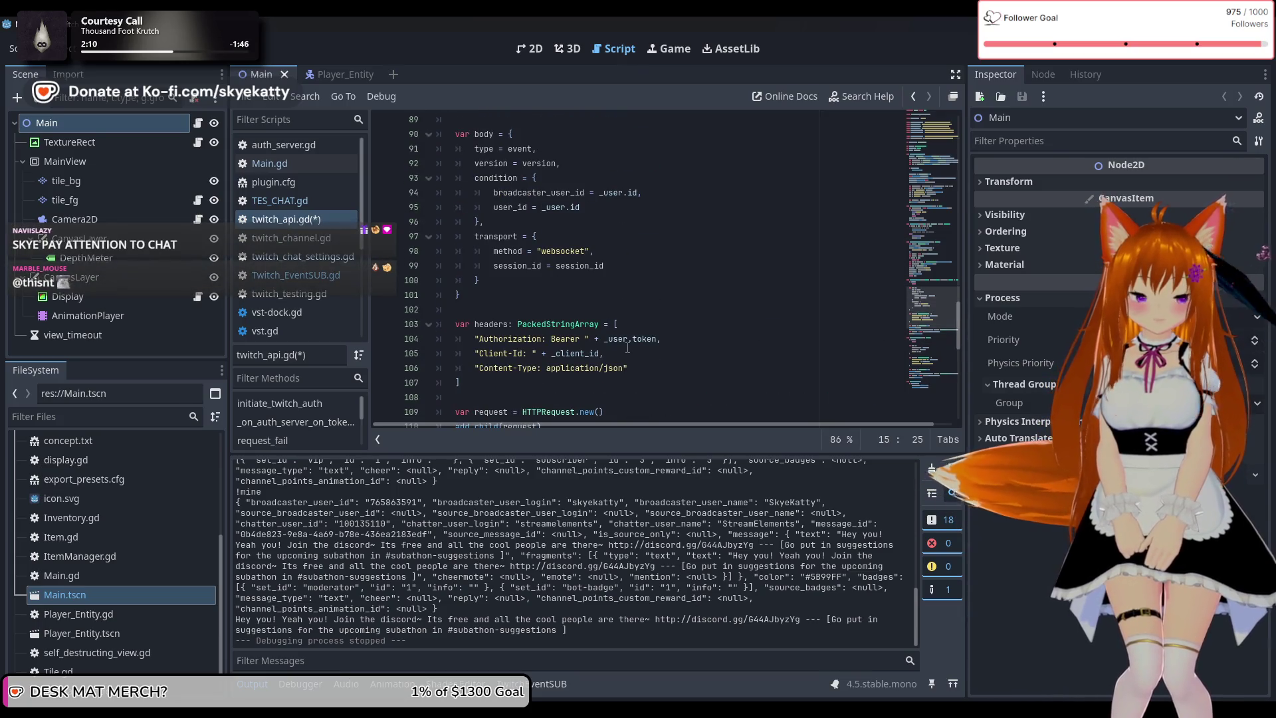
{"action": "scroll", "coordinate": [610, 330], "scroll_direction": "up", "scroll_amount": 2}
{"action": "scroll", "coordinate": [609, 331], "scroll_direction": "down", "scroll_amount": 10}
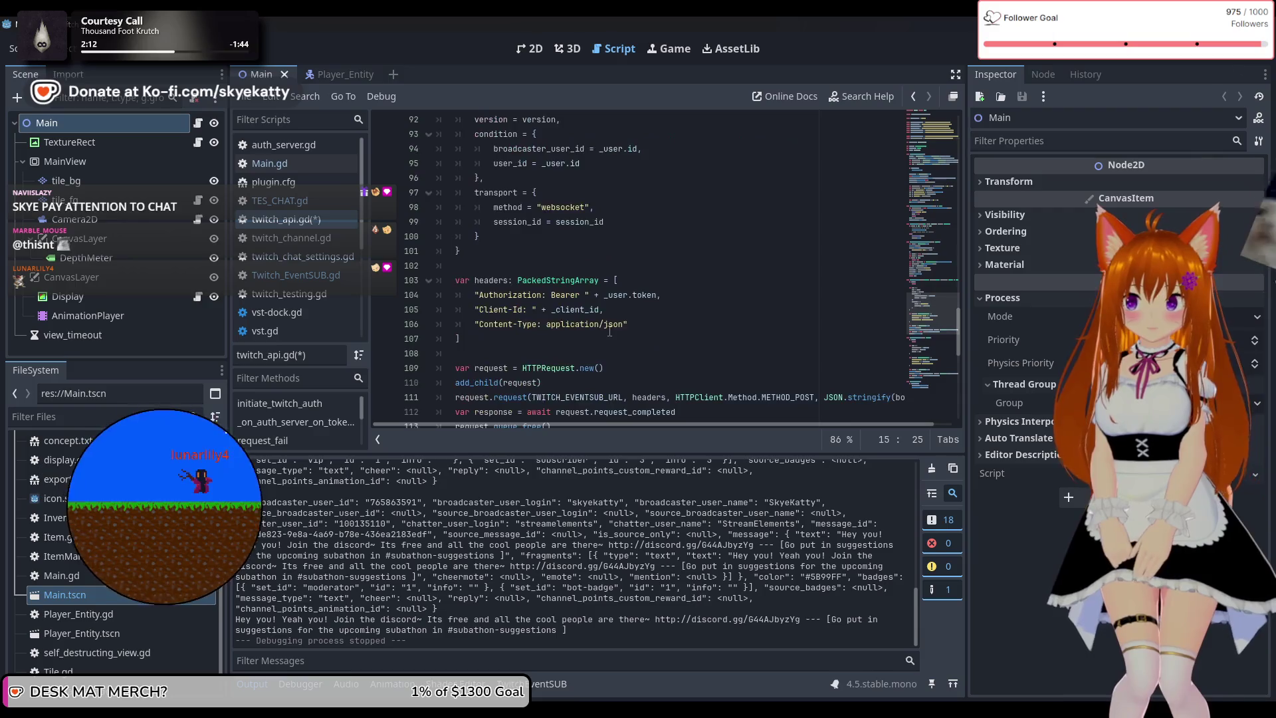
{"action": "scroll", "coordinate": [609, 330], "scroll_direction": "down", "scroll_amount": 3}
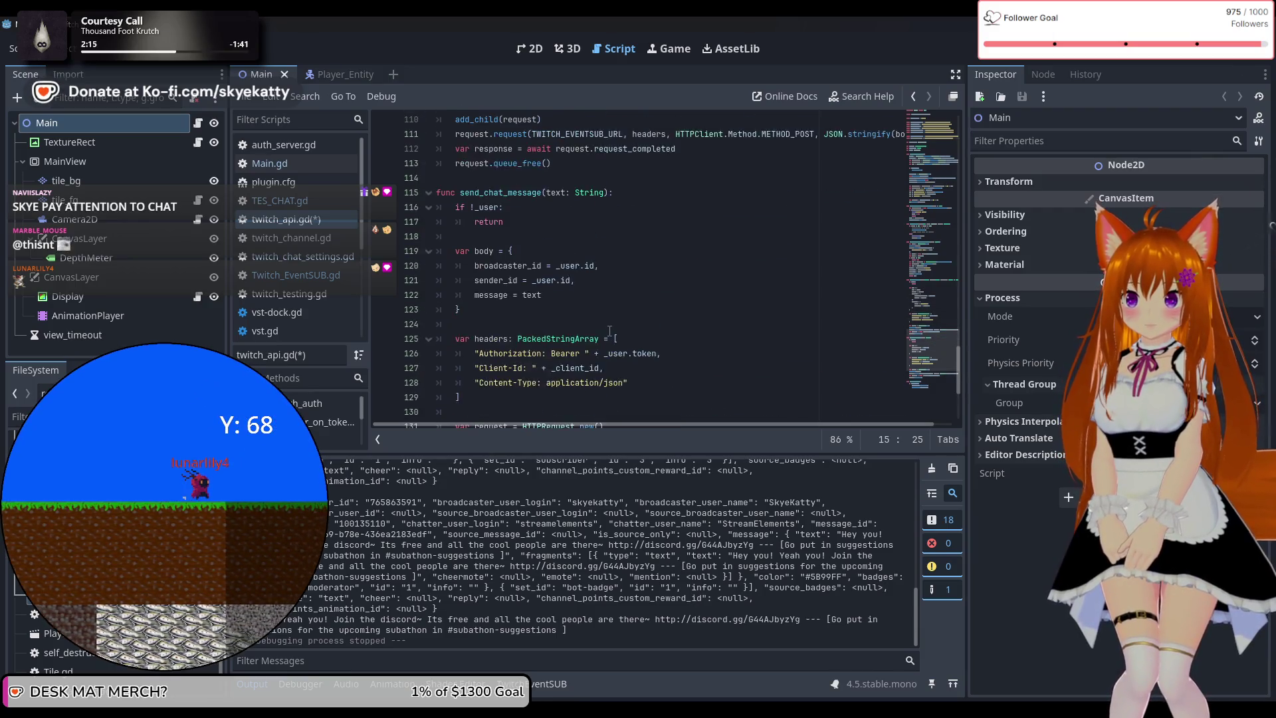
{"action": "double_click", "coordinate": [581, 281]}
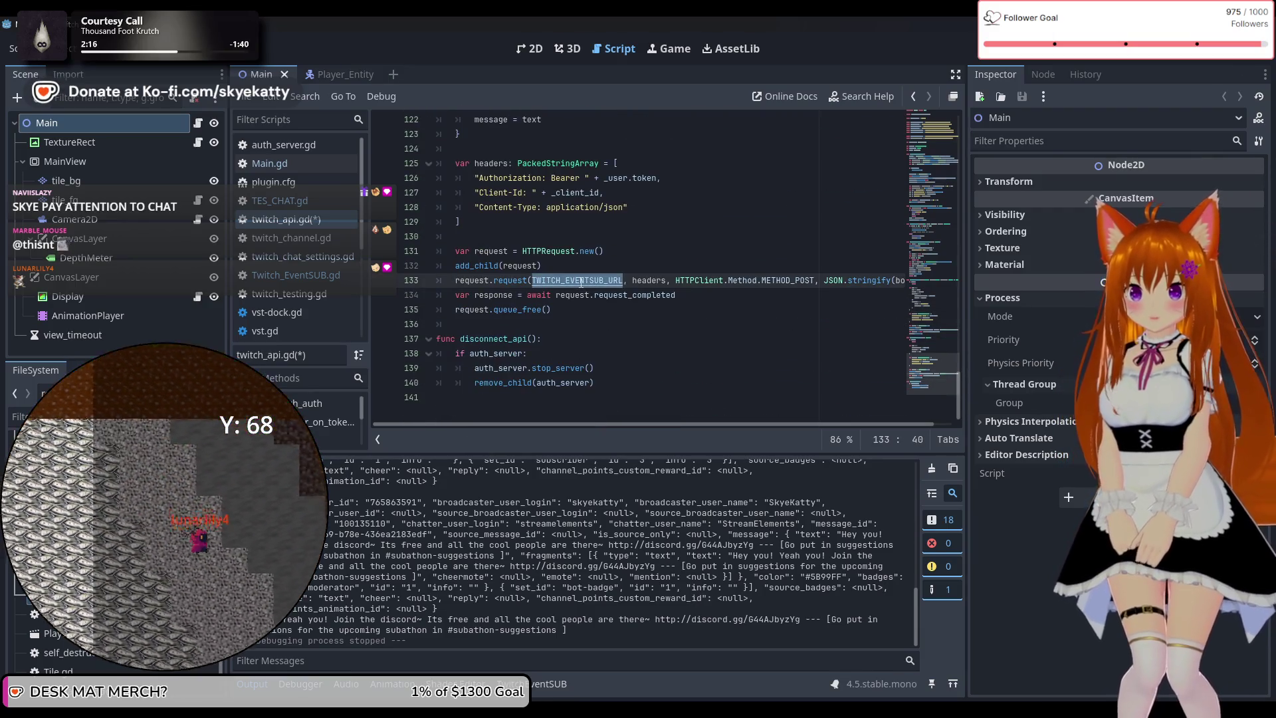
{"action": "left_click", "coordinate": [658, 222]}
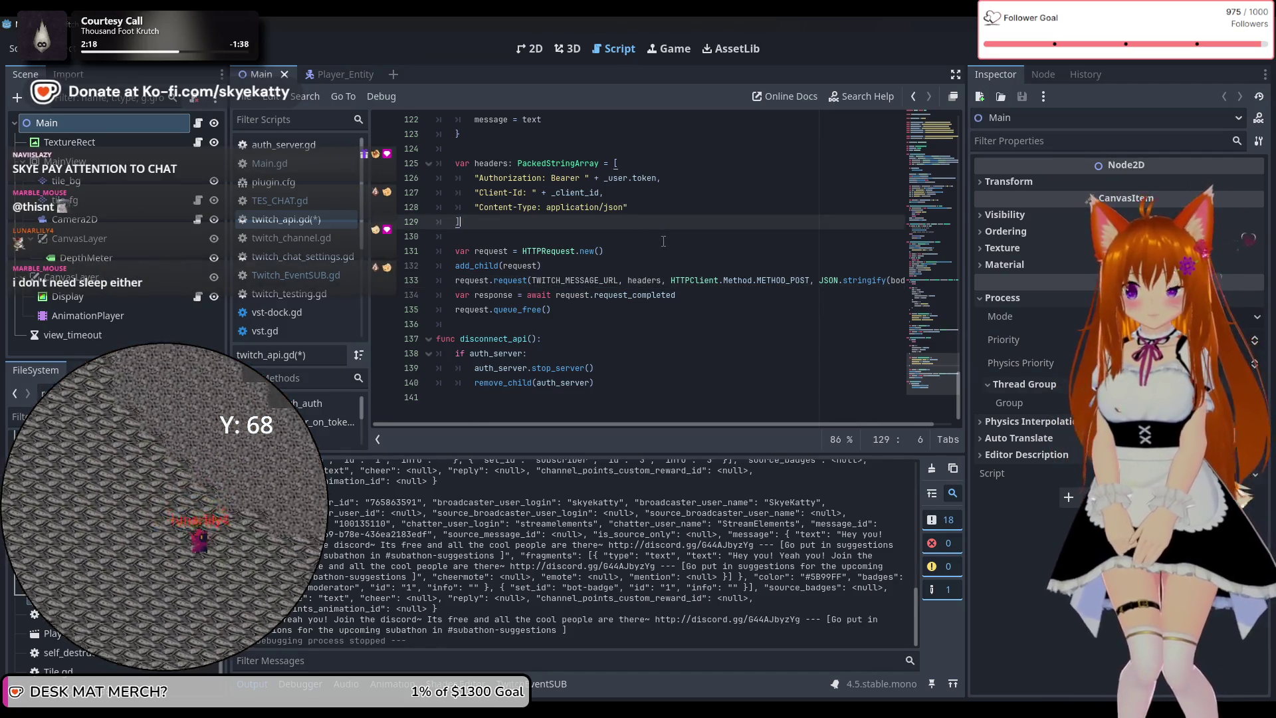
{"action": "key", "text": "ctrl+s"}
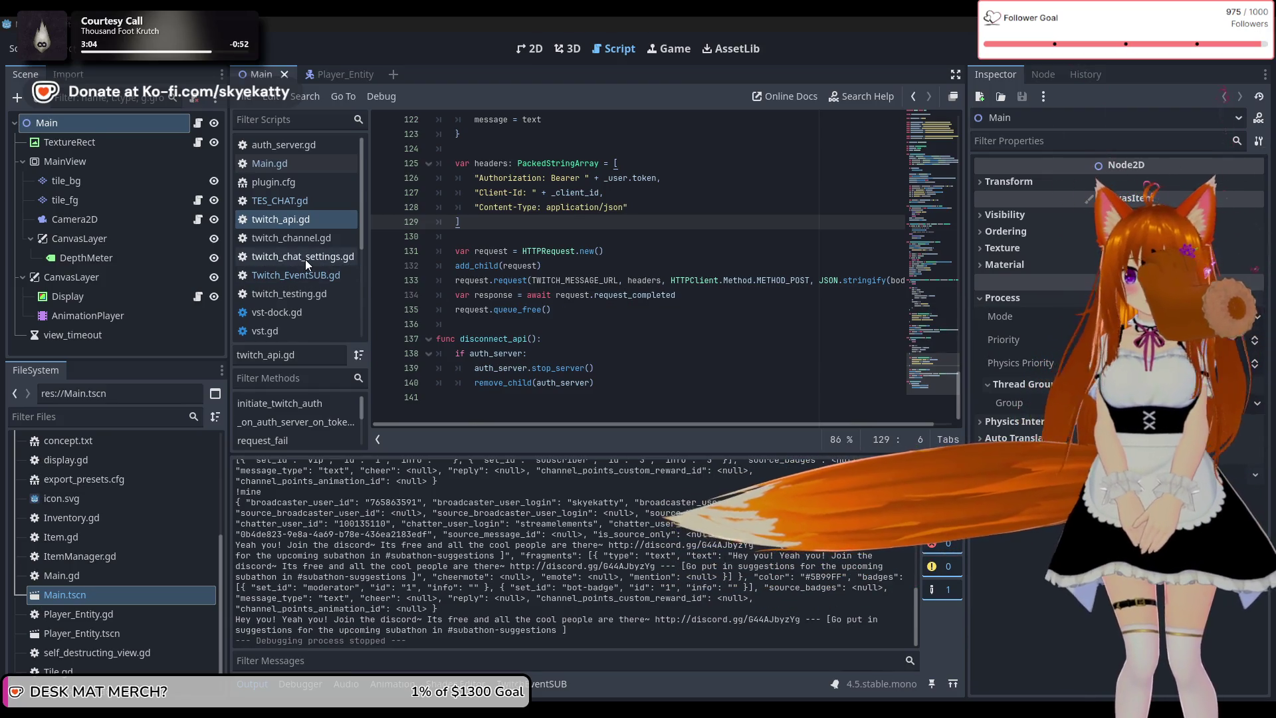
Open Twitch_EventSUB.gd from the script list
{"action": "scroll", "coordinate": [587, 315], "scroll_direction": "up", "scroll_amount": 6}
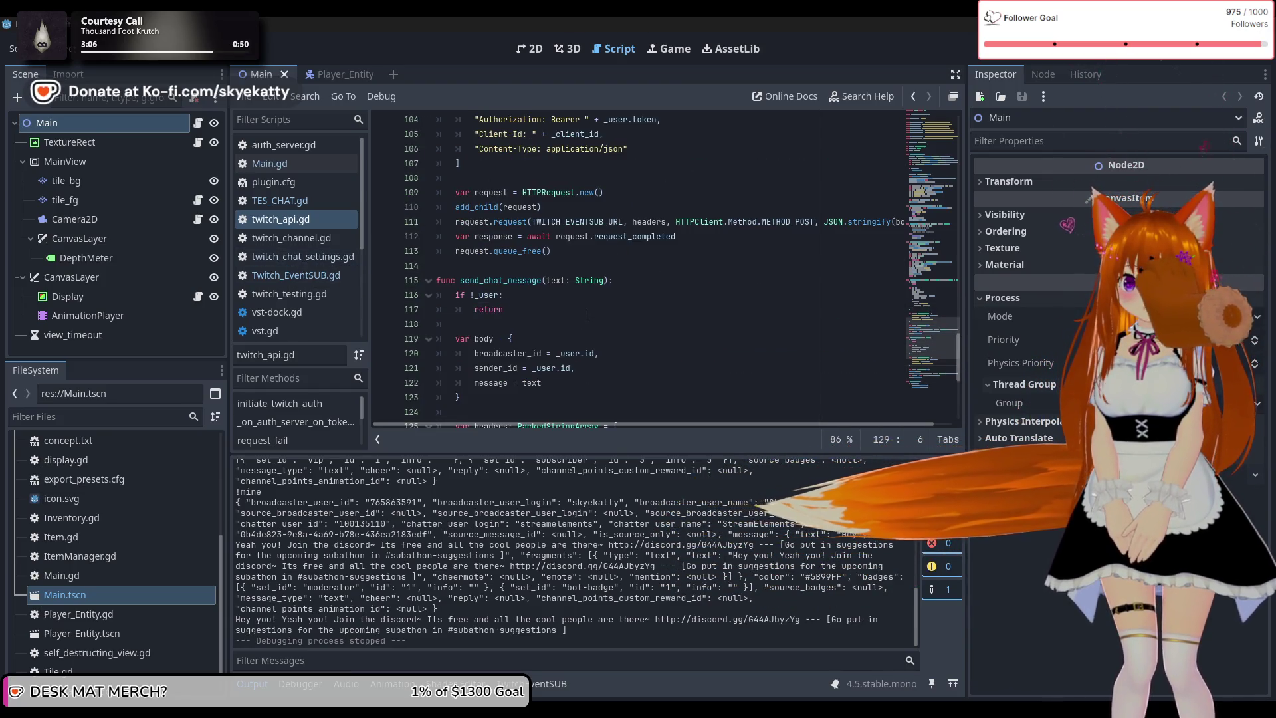
{"action": "scroll", "coordinate": [390, 265], "scroll_direction": "up", "scroll_amount": 3}
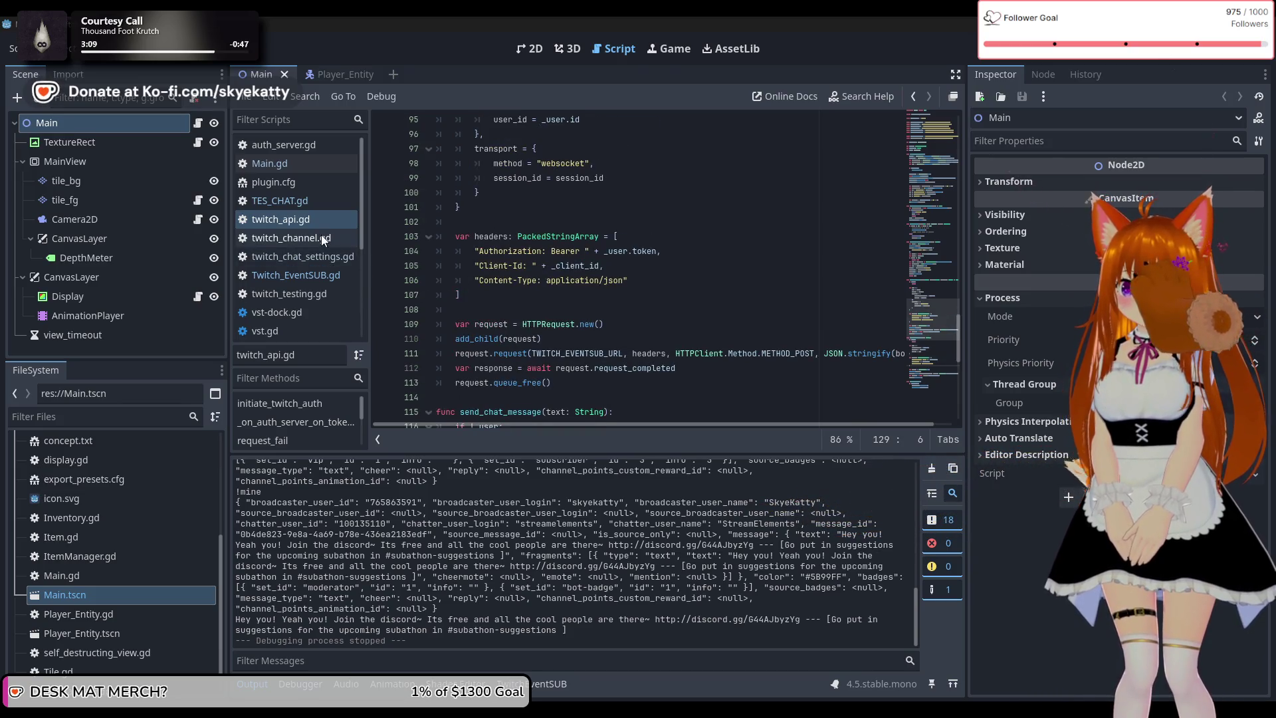
{"action": "left_click", "coordinate": [315, 271]}
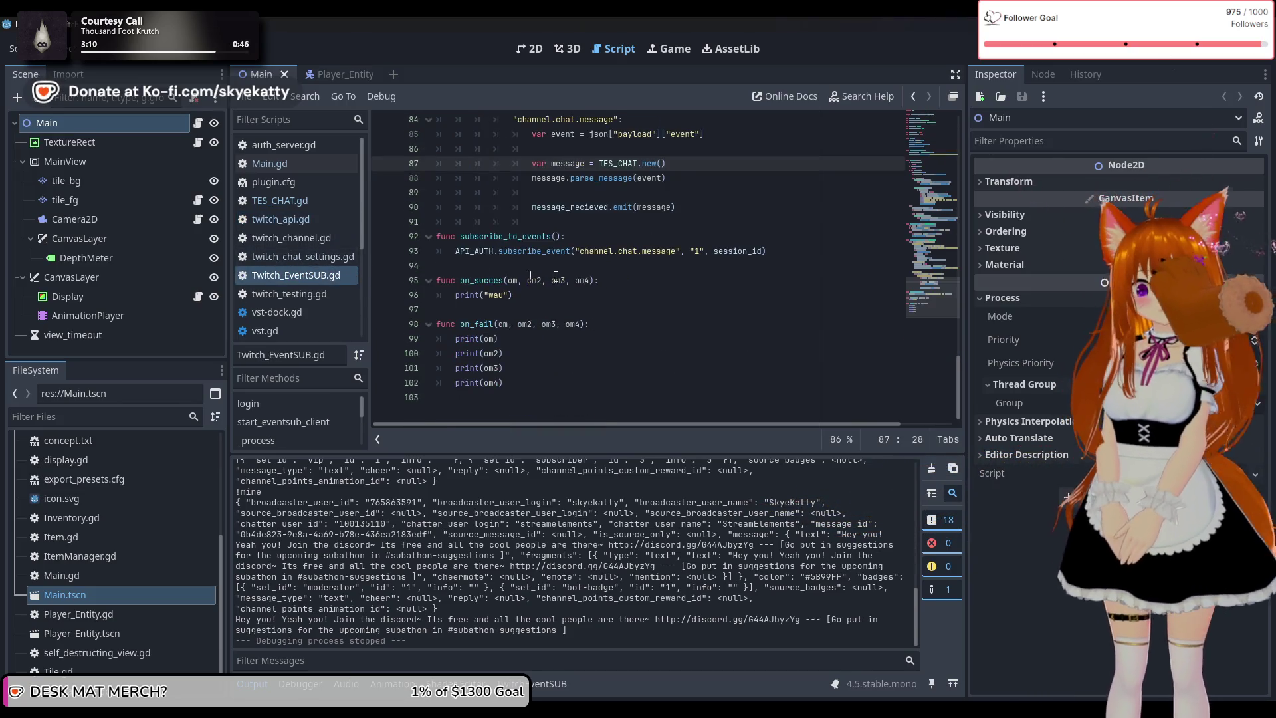
Add a new function send_message(text: String) below subscribe_to_events
{"action": "scroll", "coordinate": [571, 272], "scroll_direction": "up", "scroll_amount": 2}
{"action": "scroll", "coordinate": [575, 275], "scroll_direction": "down", "scroll_amount": 2}
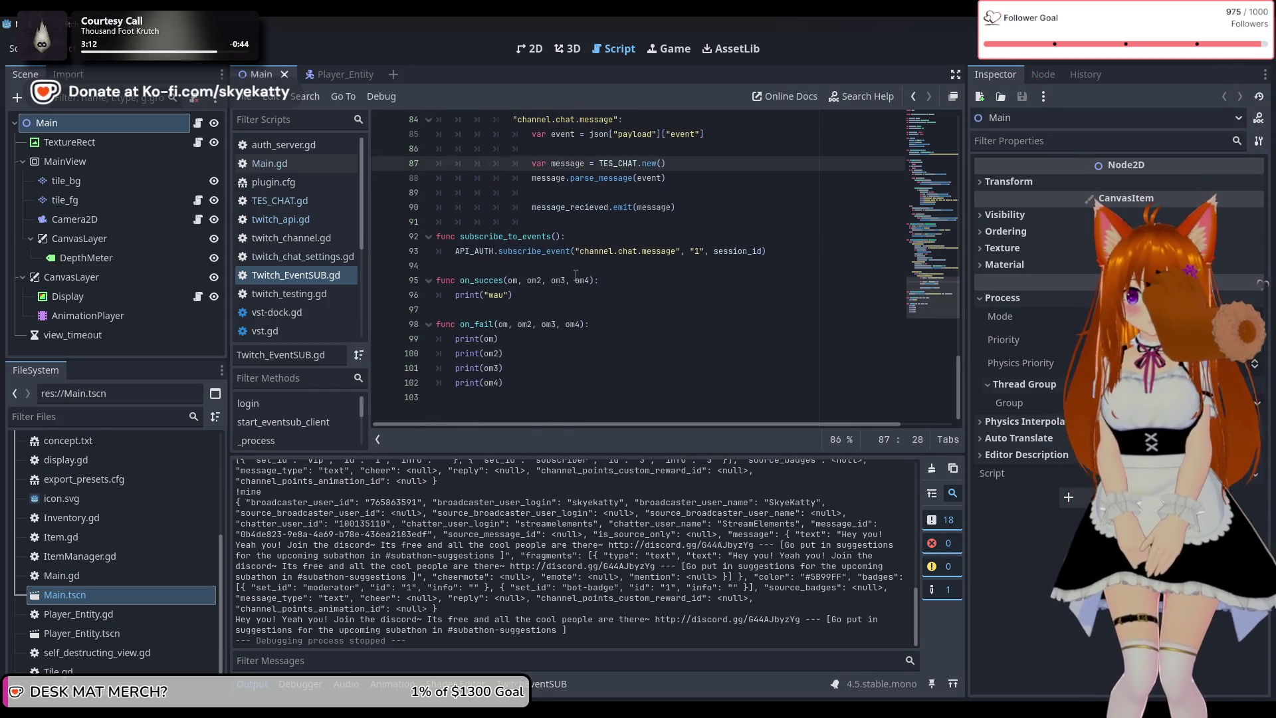
{"action": "left_click", "coordinate": [438, 280]}
{"action": "key", "text": "Return"}
{"action": "key", "text": "Up"}
{"action": "type", "text": "fun"}
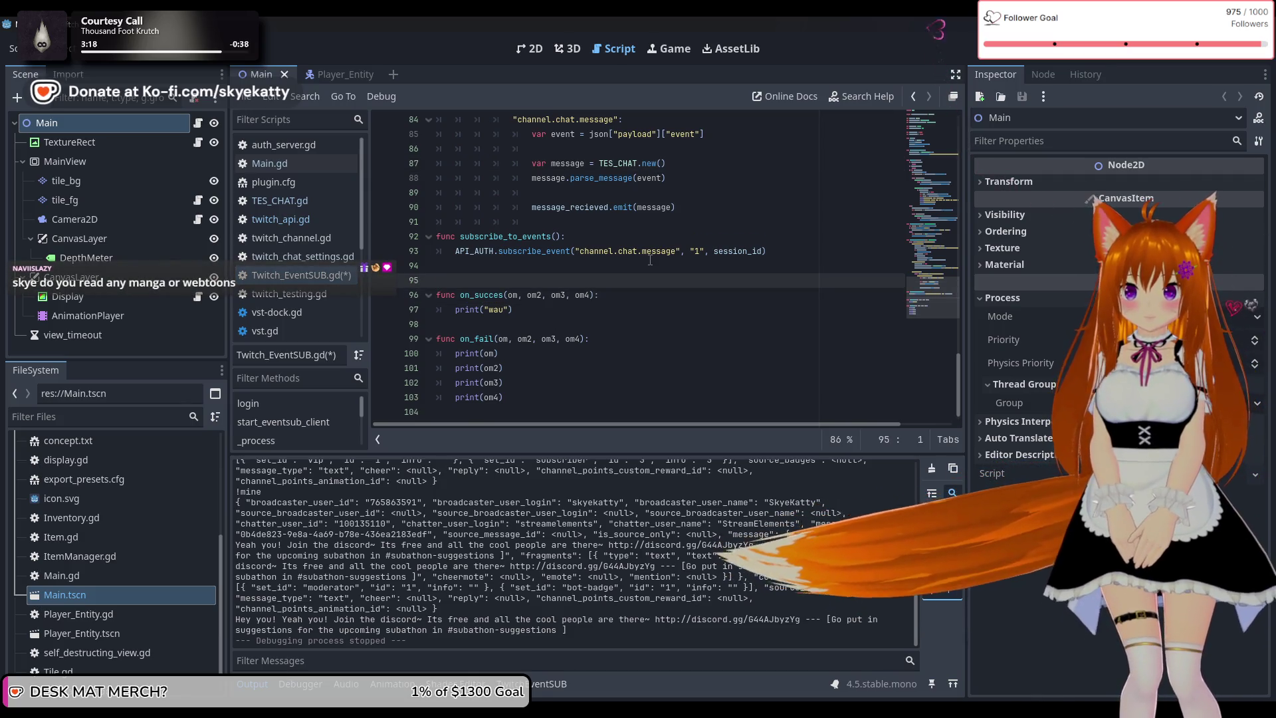
{"action": "type", "text": "c send"}
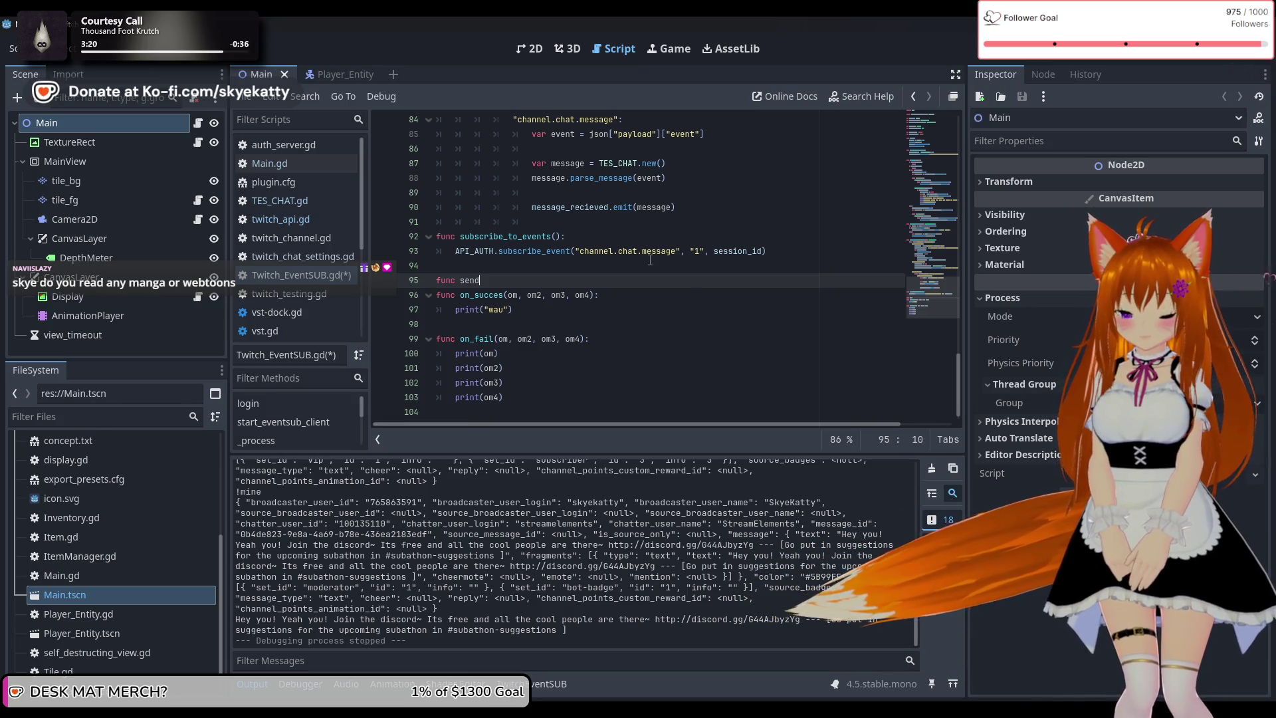
{"action": "type", "text": "_messa"}
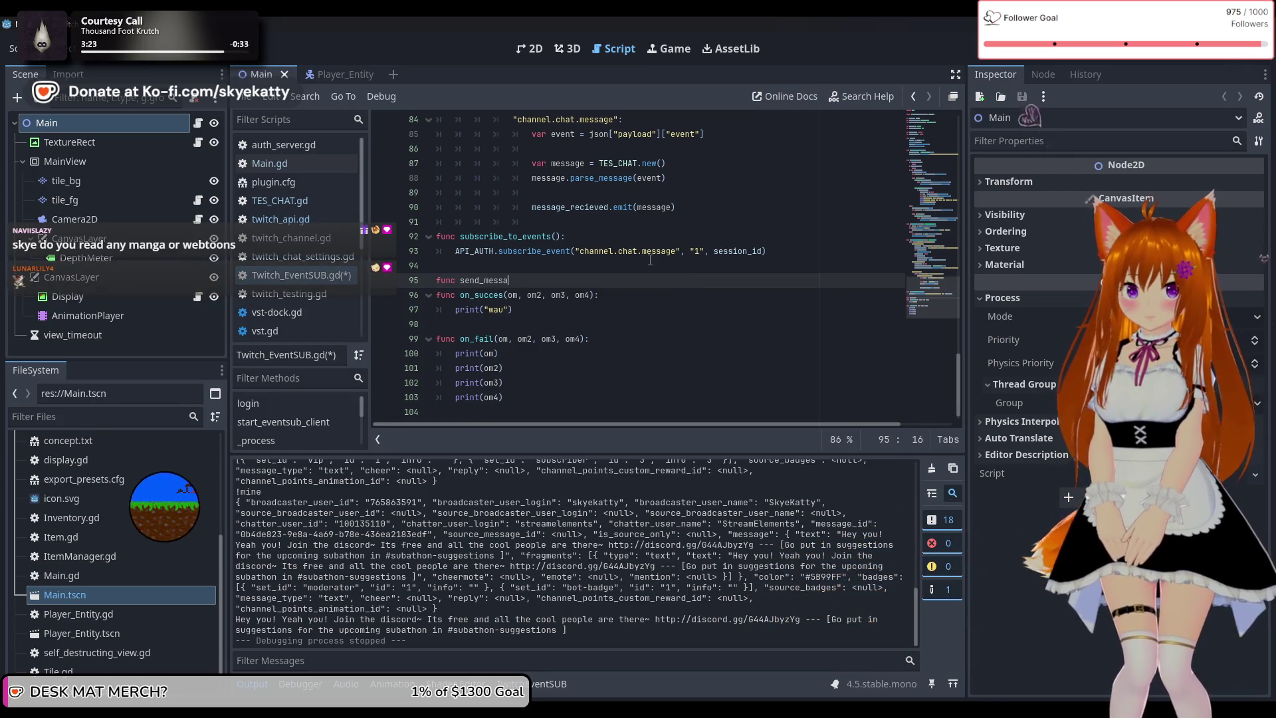
{"action": "type", "text": "ge("}
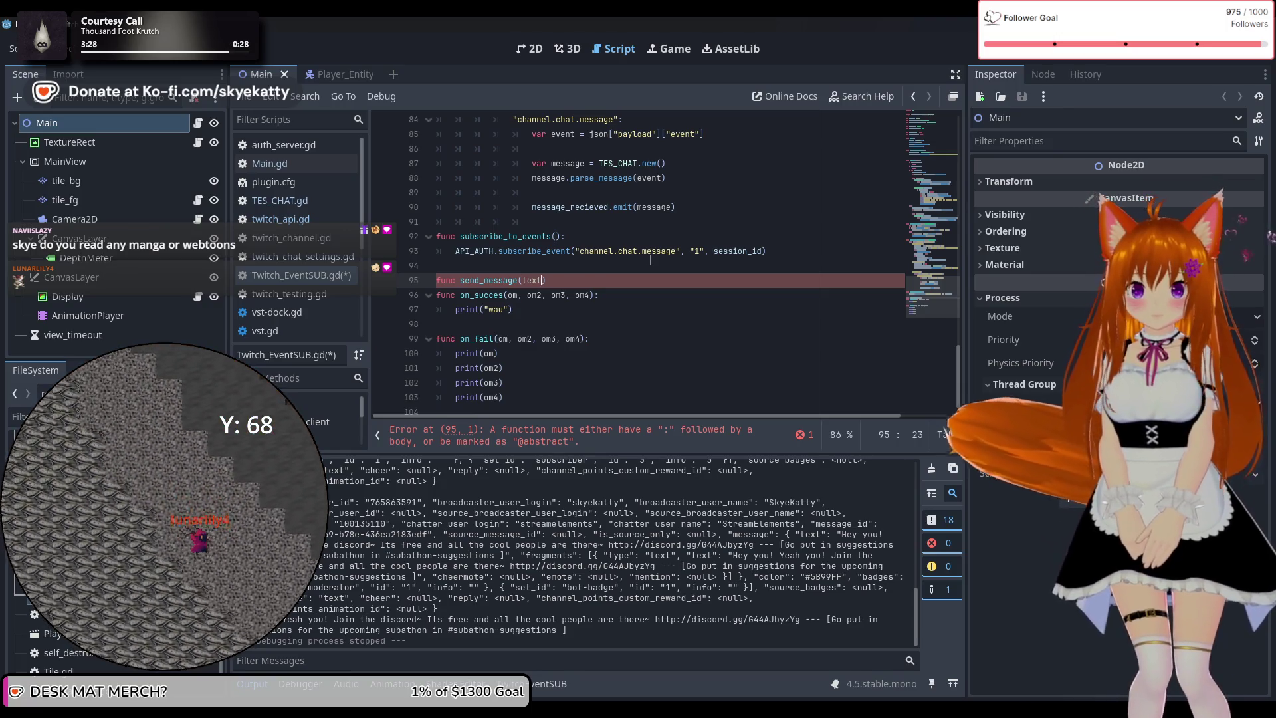
{"action": "type", "text": "text: String):"}
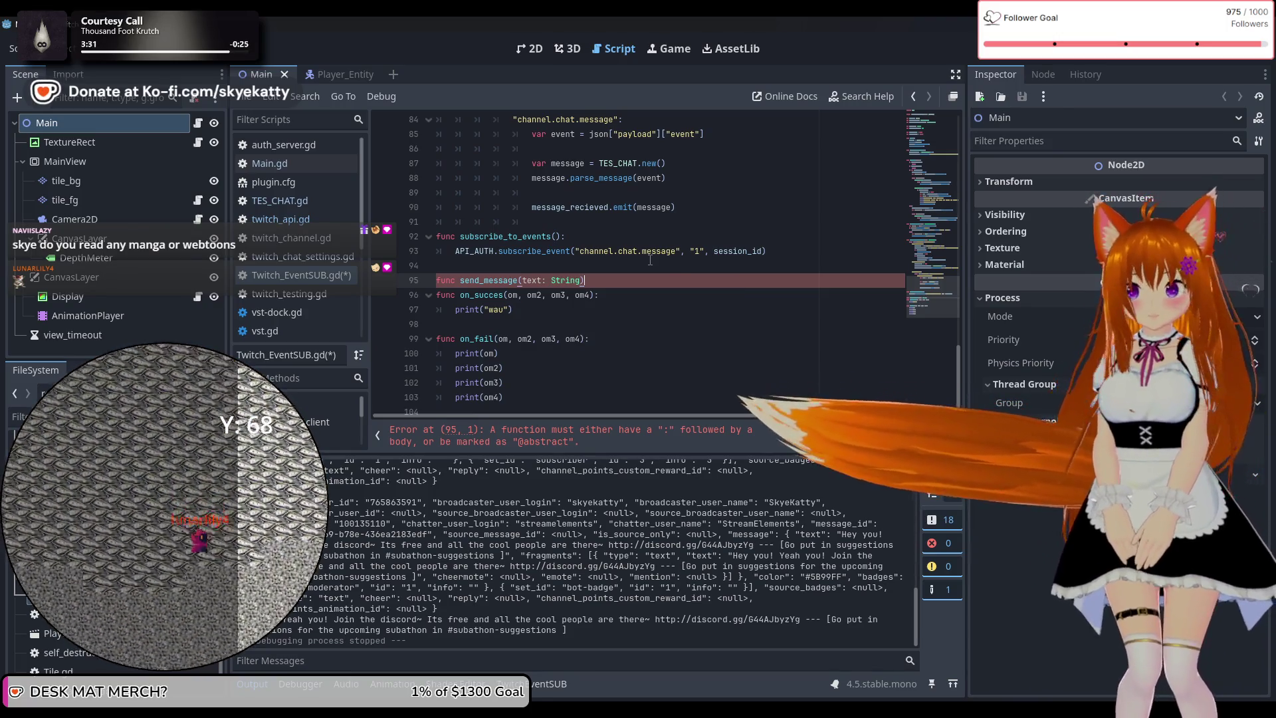
{"action": "key", "text": "Return"}
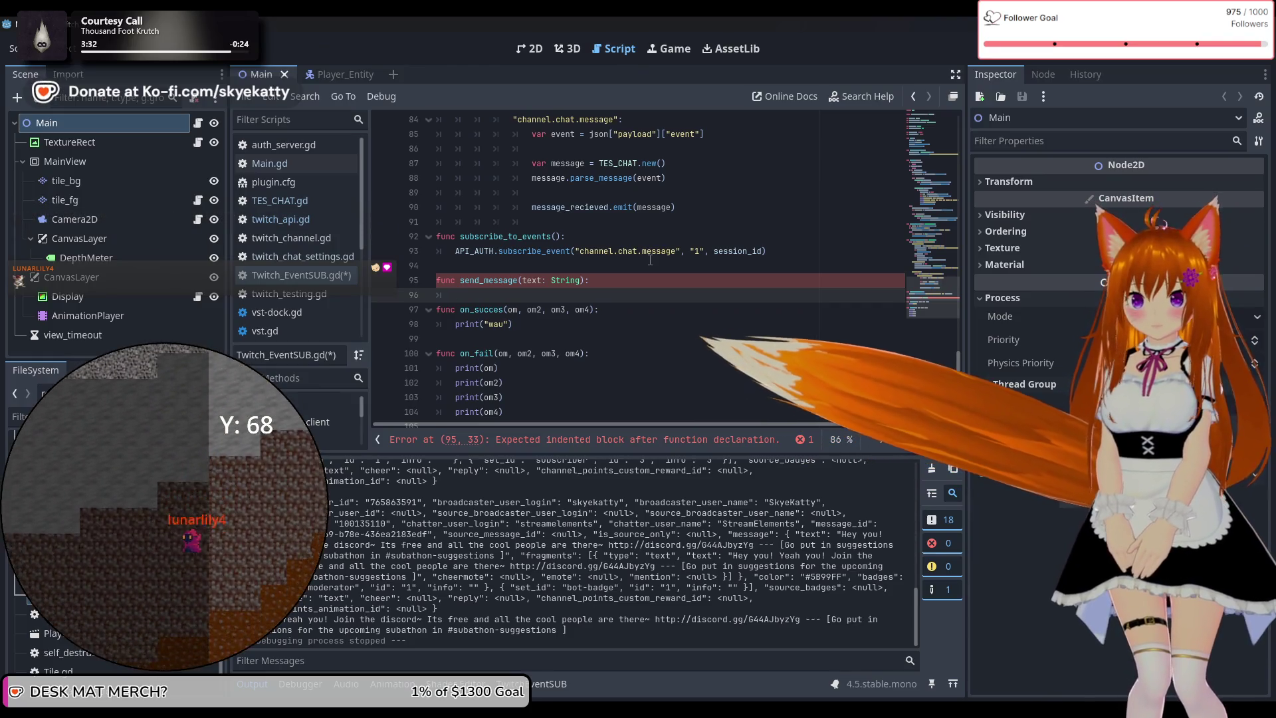
Give send_message the body API_AUTH.send_chat_message(text) and save the script
{"action": "key", "text": "Return"}
{"action": "key", "text": "Up"}
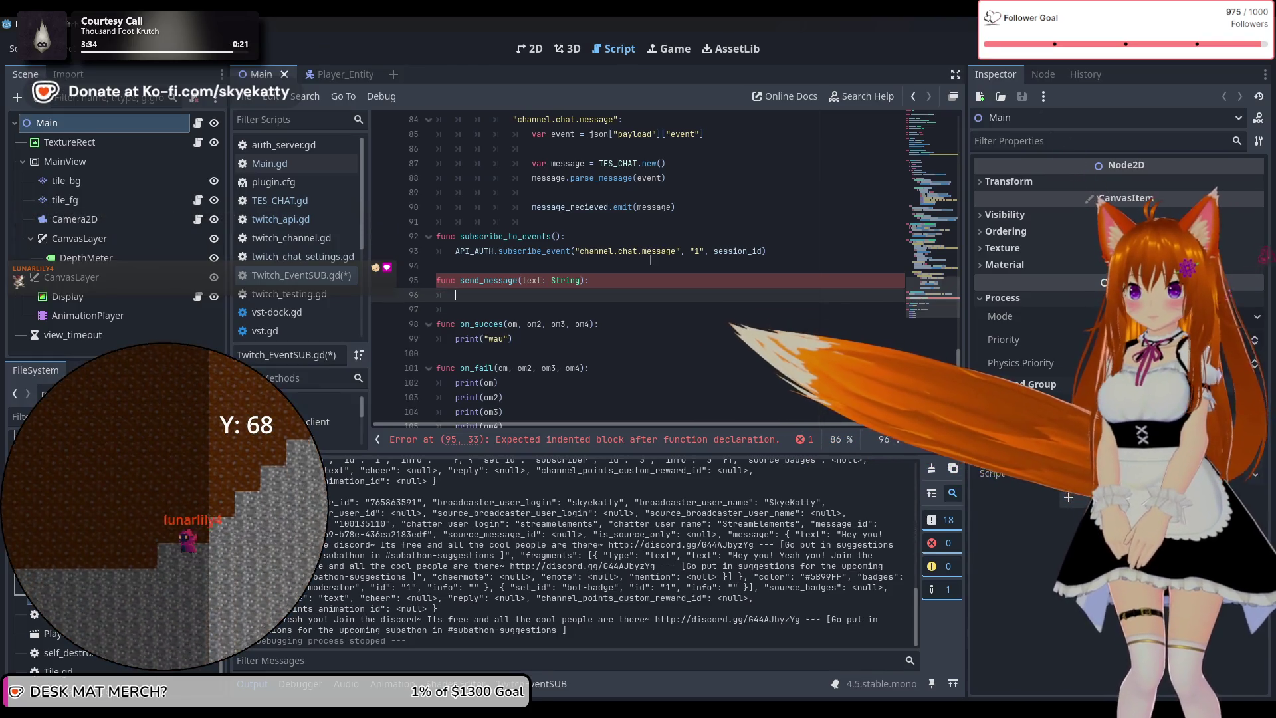
{"action": "type", "text": "API_AUTH"}
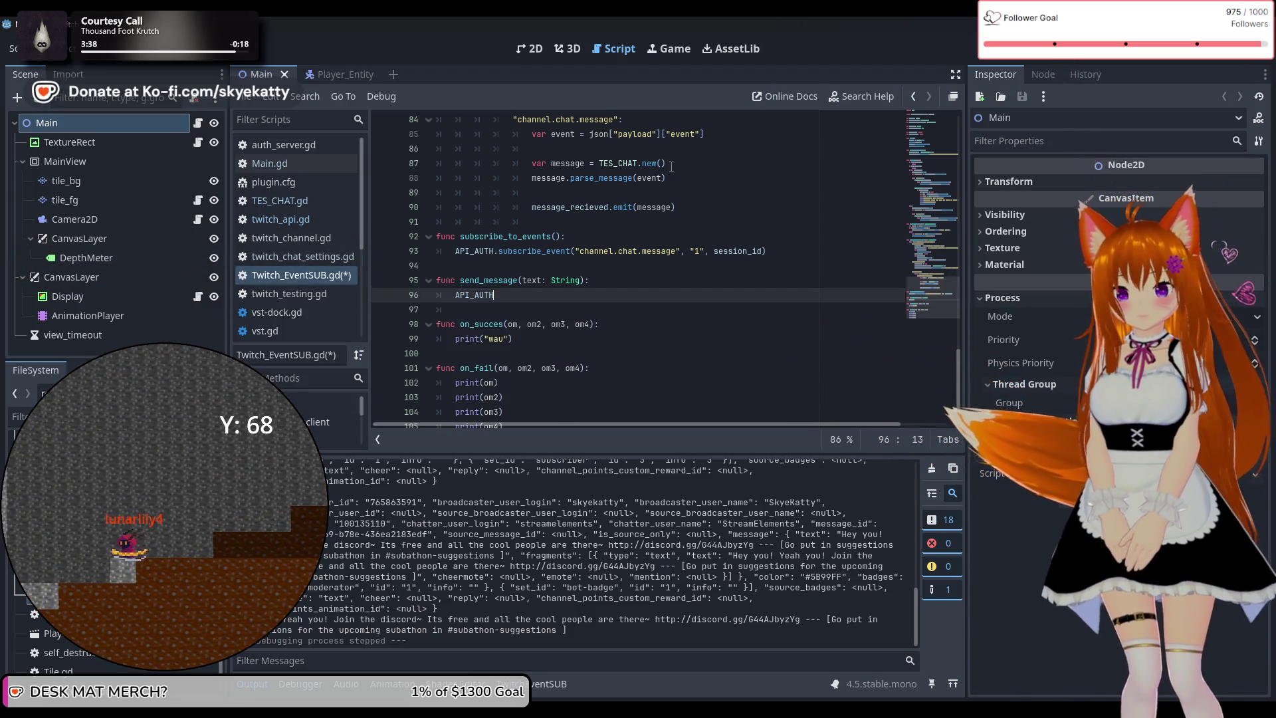
{"action": "type", "text": ".send"}
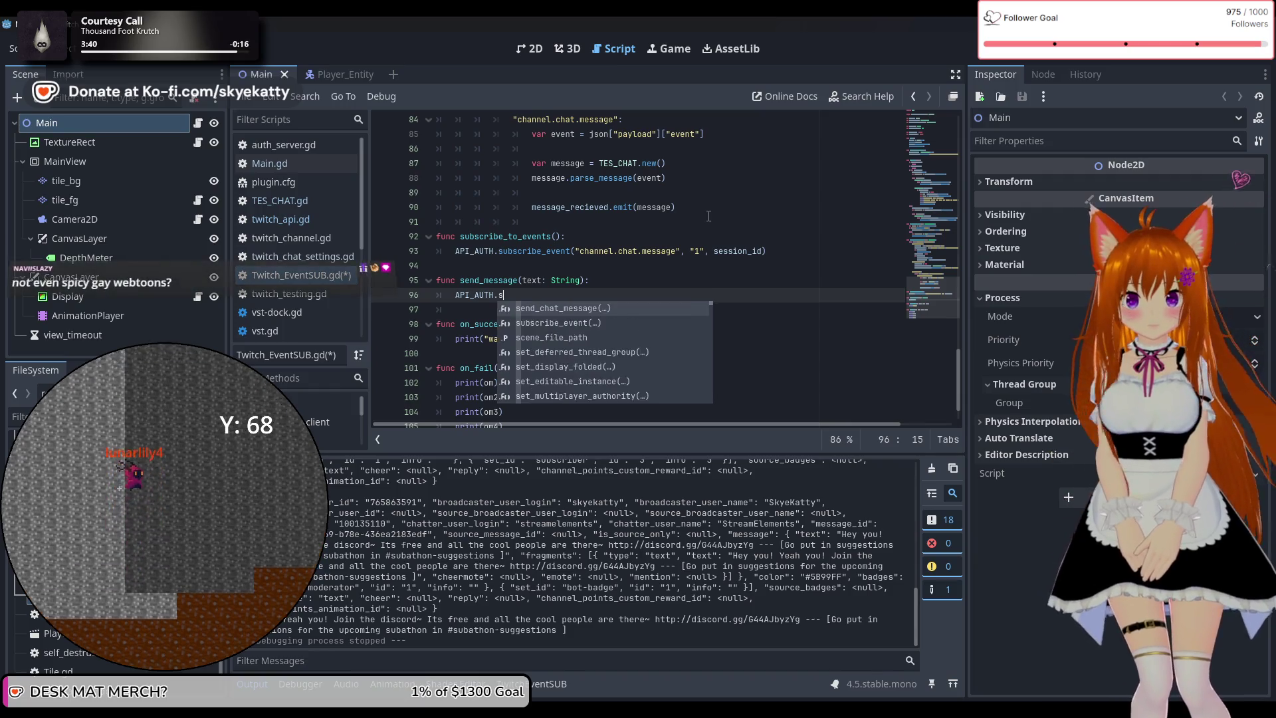
{"action": "key", "text": "Return"}
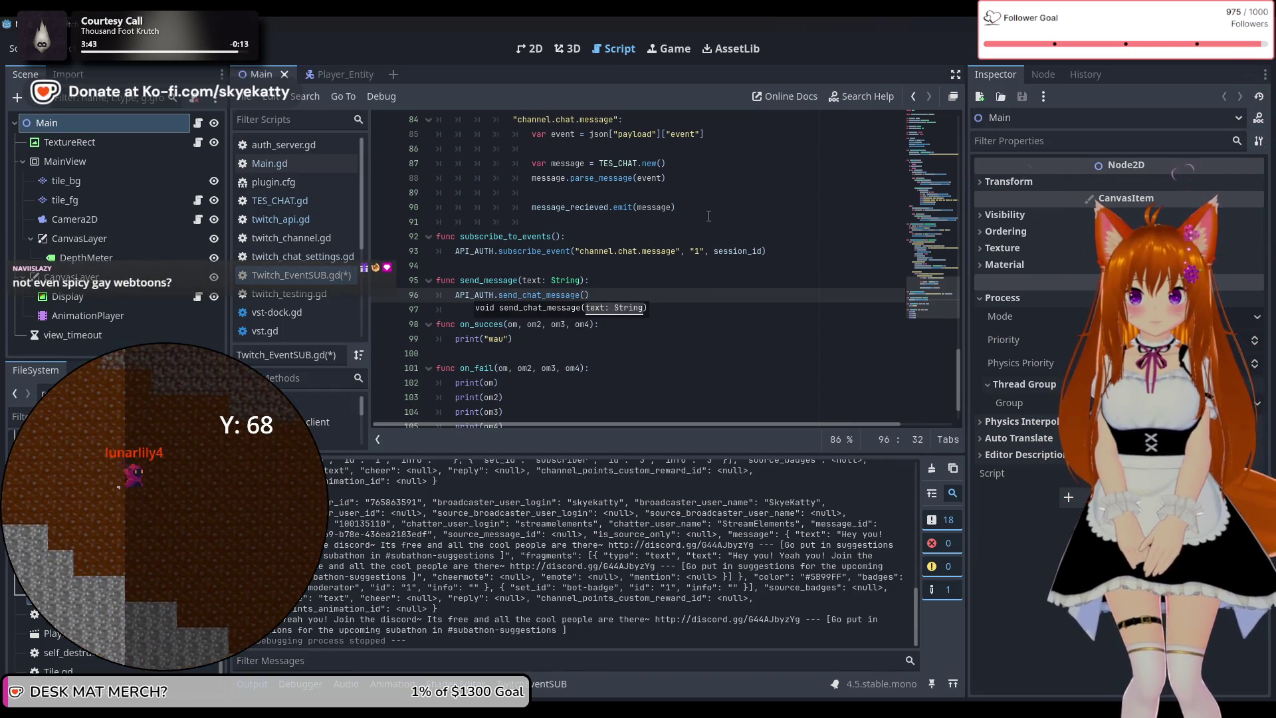
{"action": "type", "text": "text"}
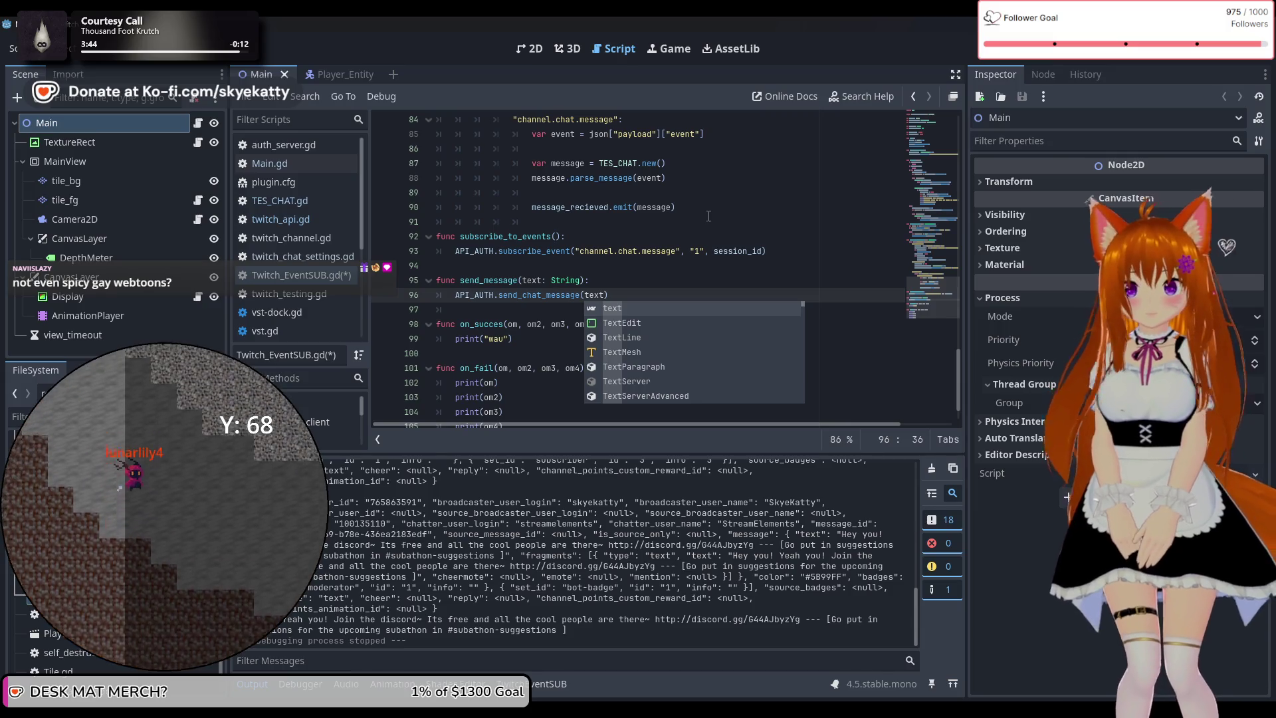
{"action": "left_click", "coordinate": [674, 287]}
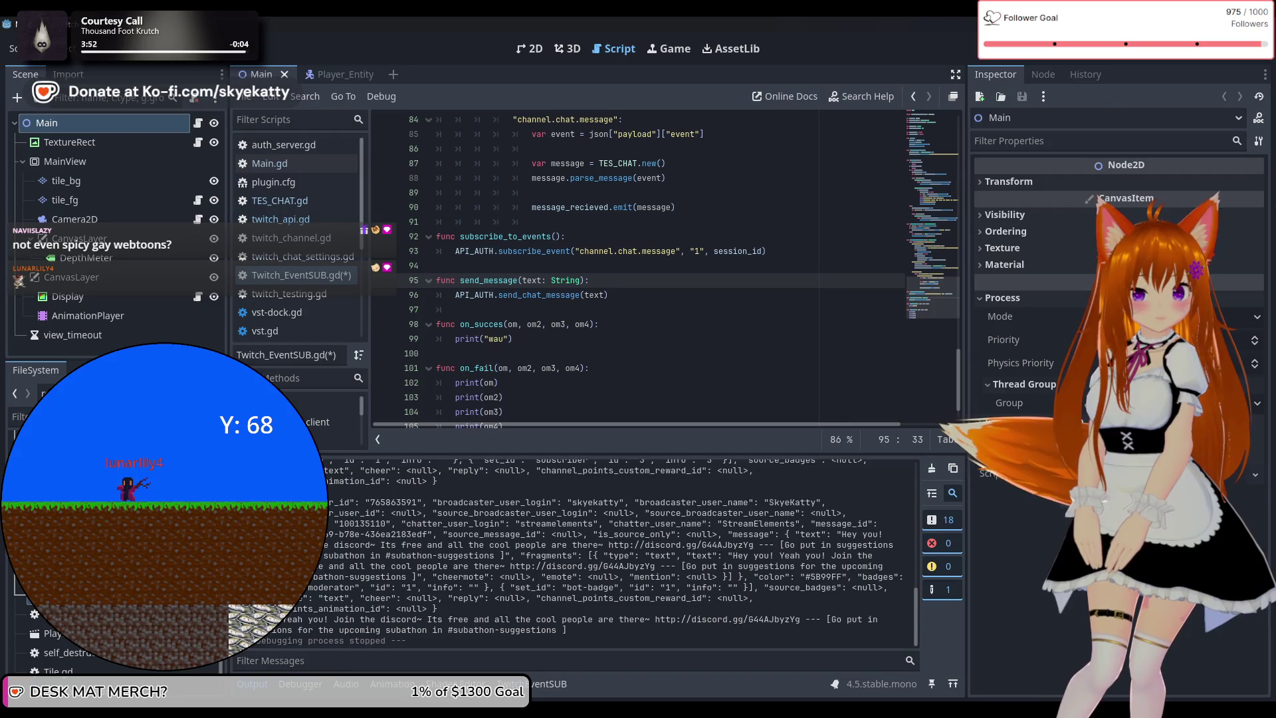
{"action": "left_click", "coordinate": [718, 306]}
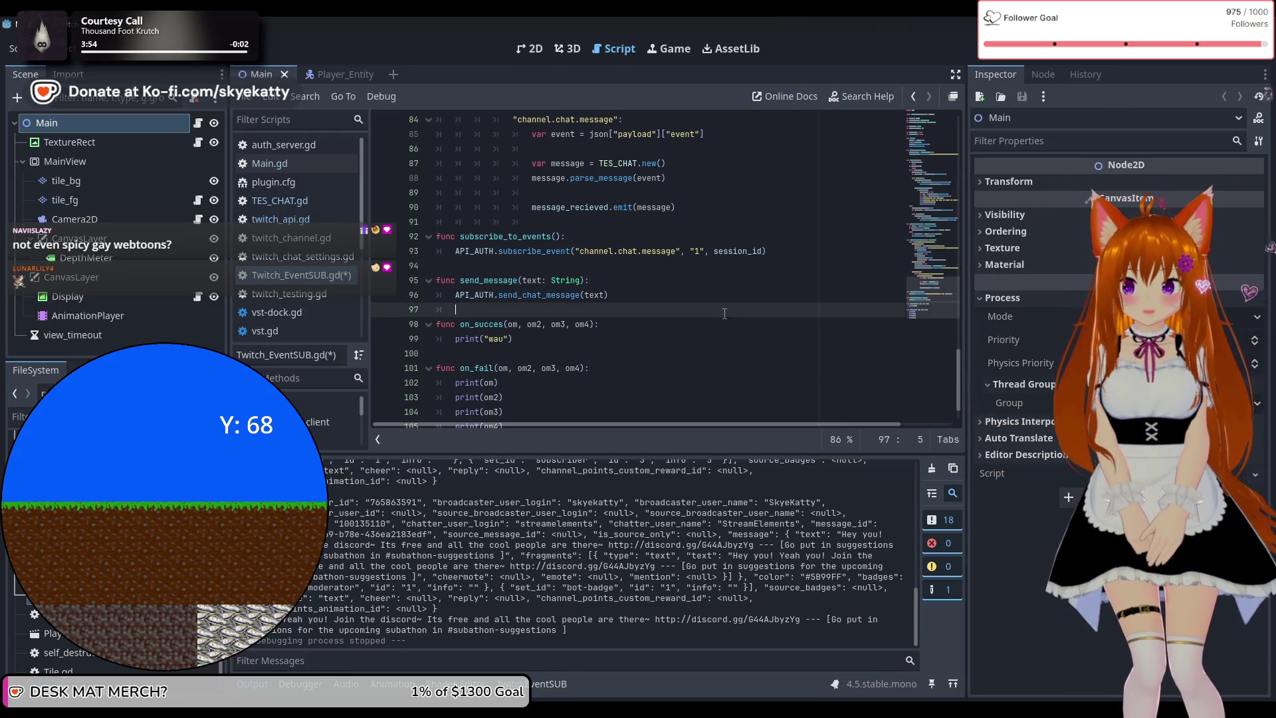
{"action": "key", "text": "ctrl+s"}
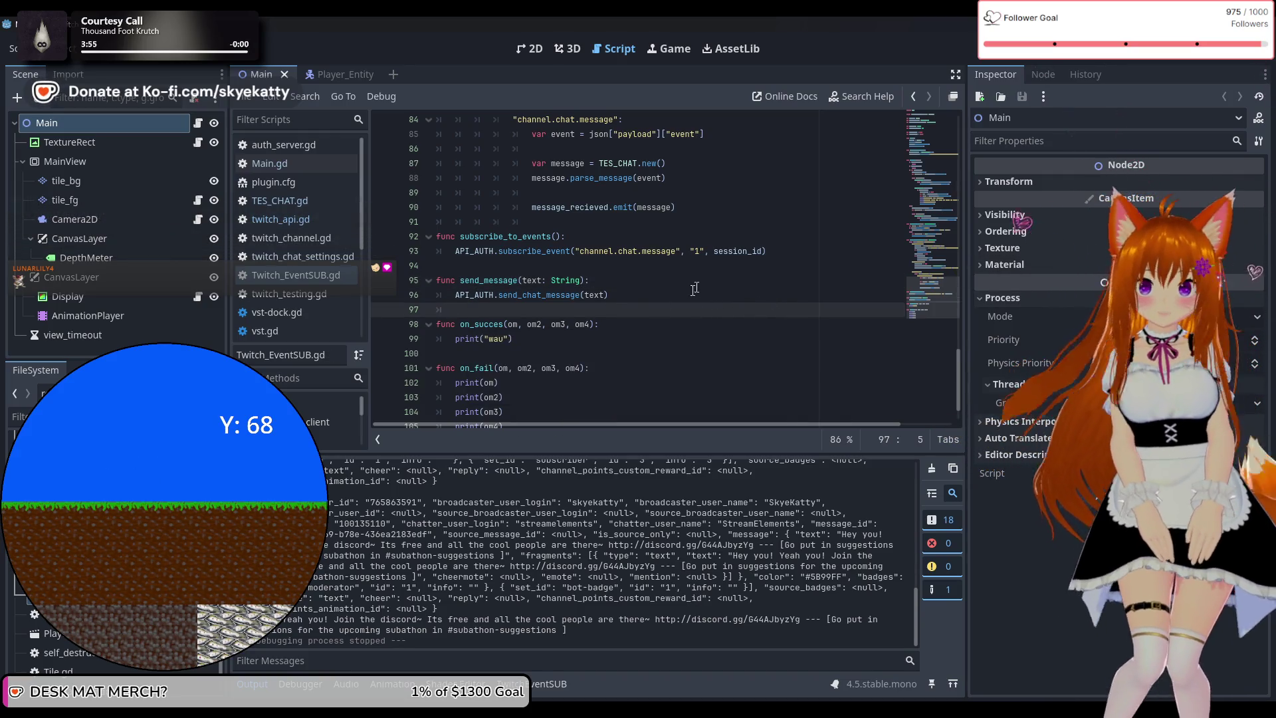
{"action": "key", "text": "Left"}
{"action": "key", "text": "Left"}
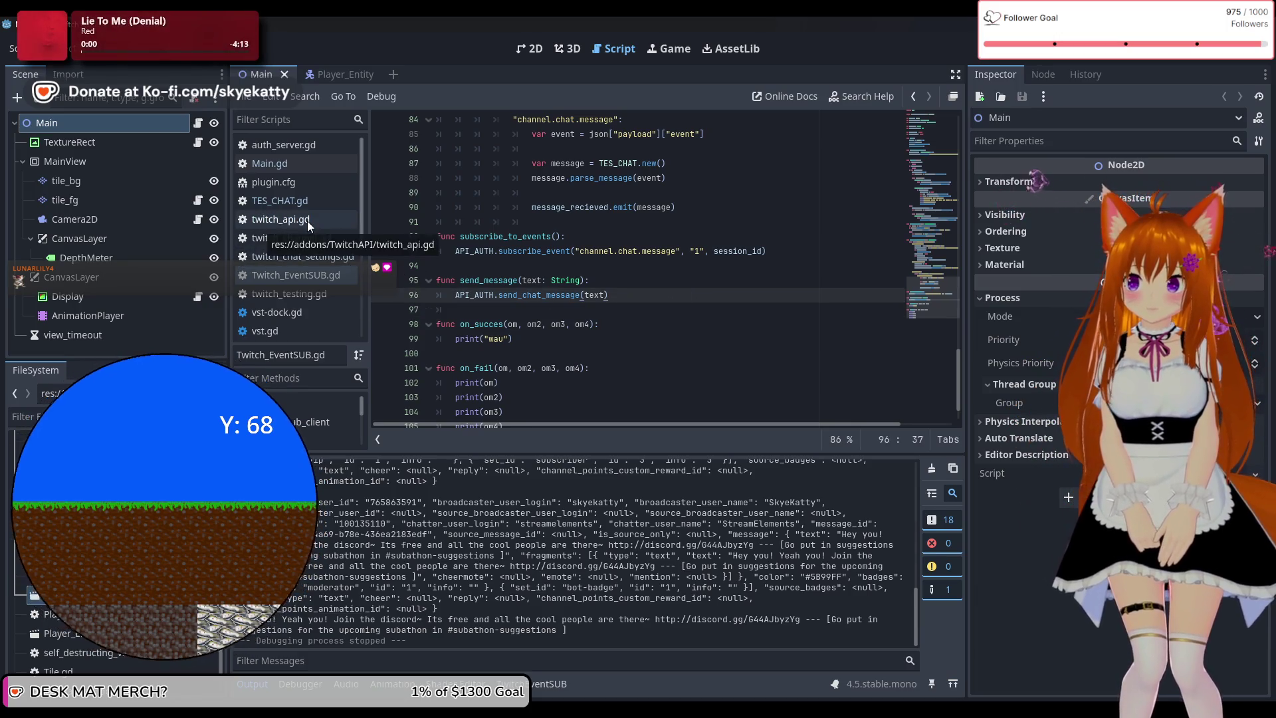
{"action": "scroll", "coordinate": [309, 224], "scroll_direction": "down", "scroll_amount": 3}
{"action": "scroll", "coordinate": [315, 226], "scroll_direction": "up", "scroll_amount": 3}
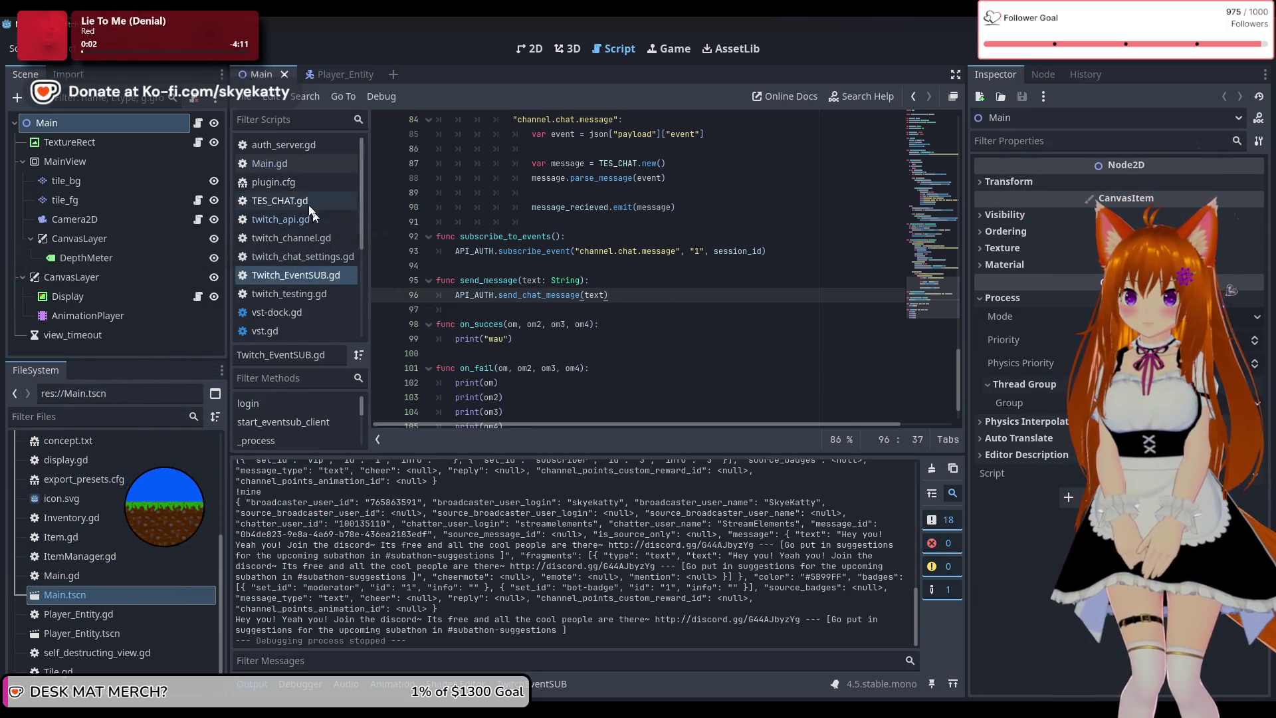
Review Main.gd and twitch_api.gd, then rename send_message to send_chat_message in Twitch_EventSUB.gd
{"action": "left_click", "coordinate": [270, 163]}
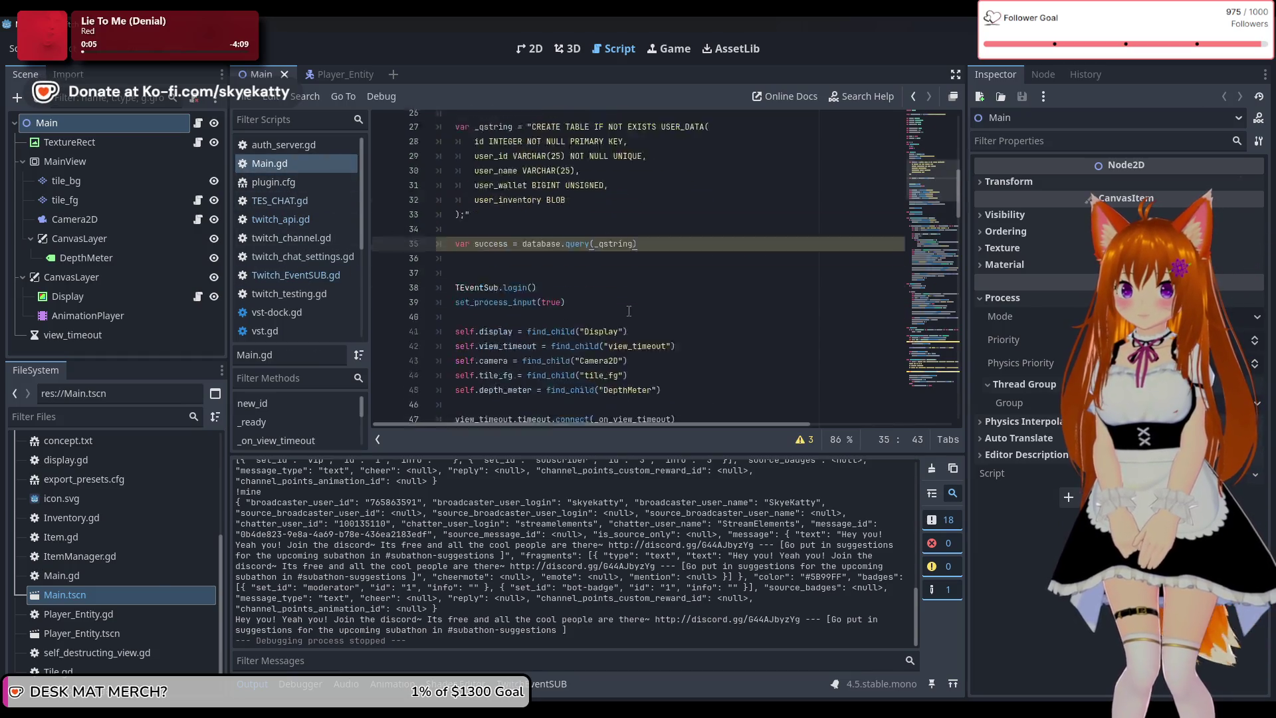
{"action": "scroll", "coordinate": [619, 298], "scroll_direction": "down", "scroll_amount": 5}
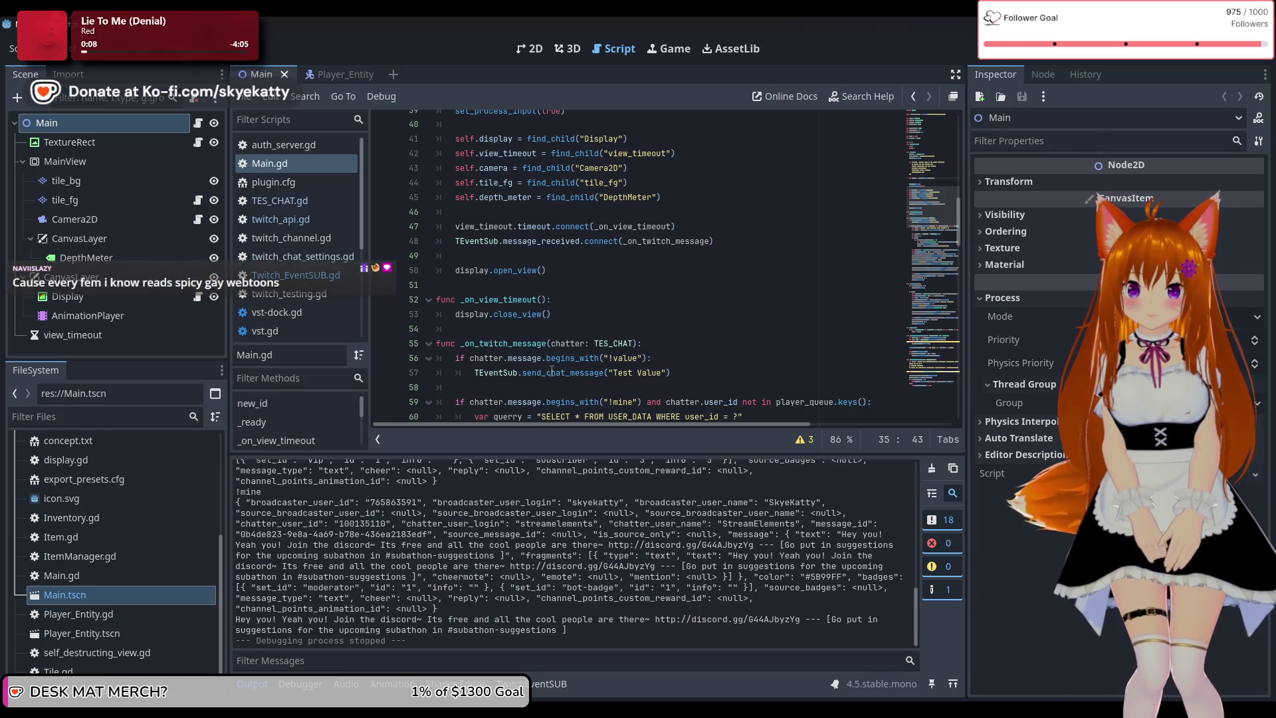
{"action": "left_click", "coordinate": [306, 221]}
{"action": "scroll", "coordinate": [408, 282], "scroll_direction": "down", "scroll_amount": 5}
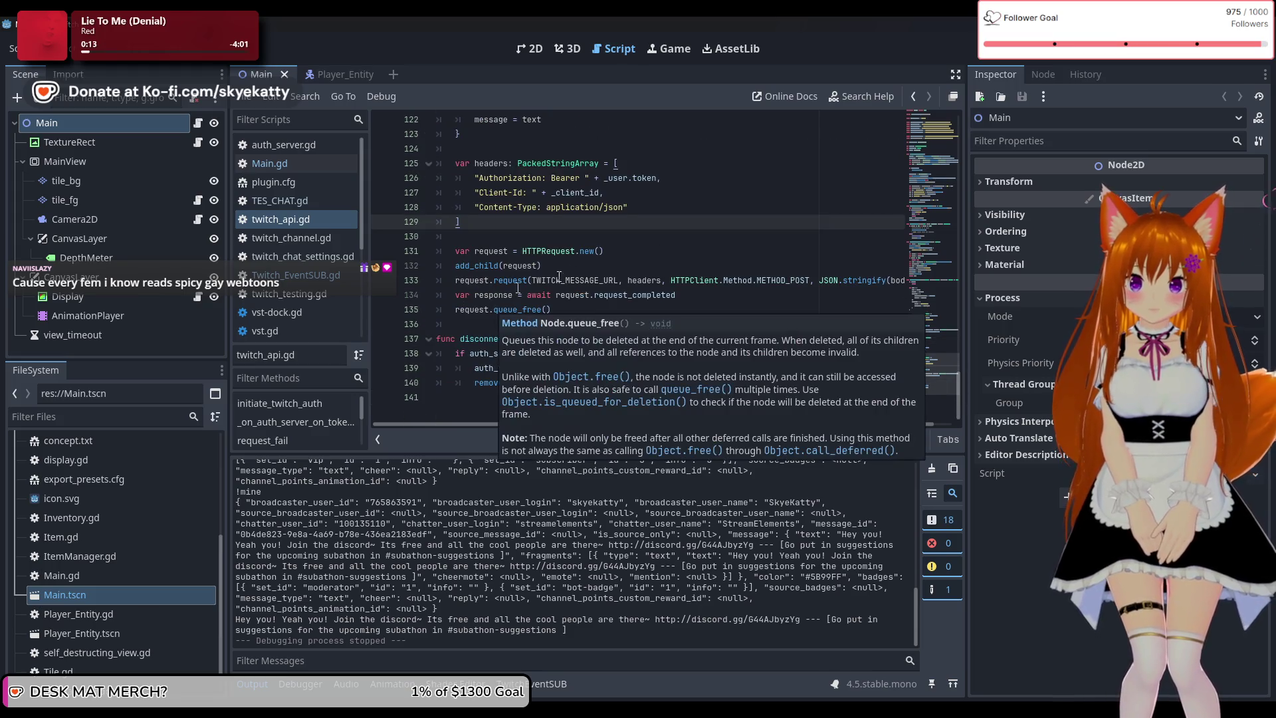
{"action": "scroll", "coordinate": [532, 292], "scroll_direction": "up", "scroll_amount": 6}
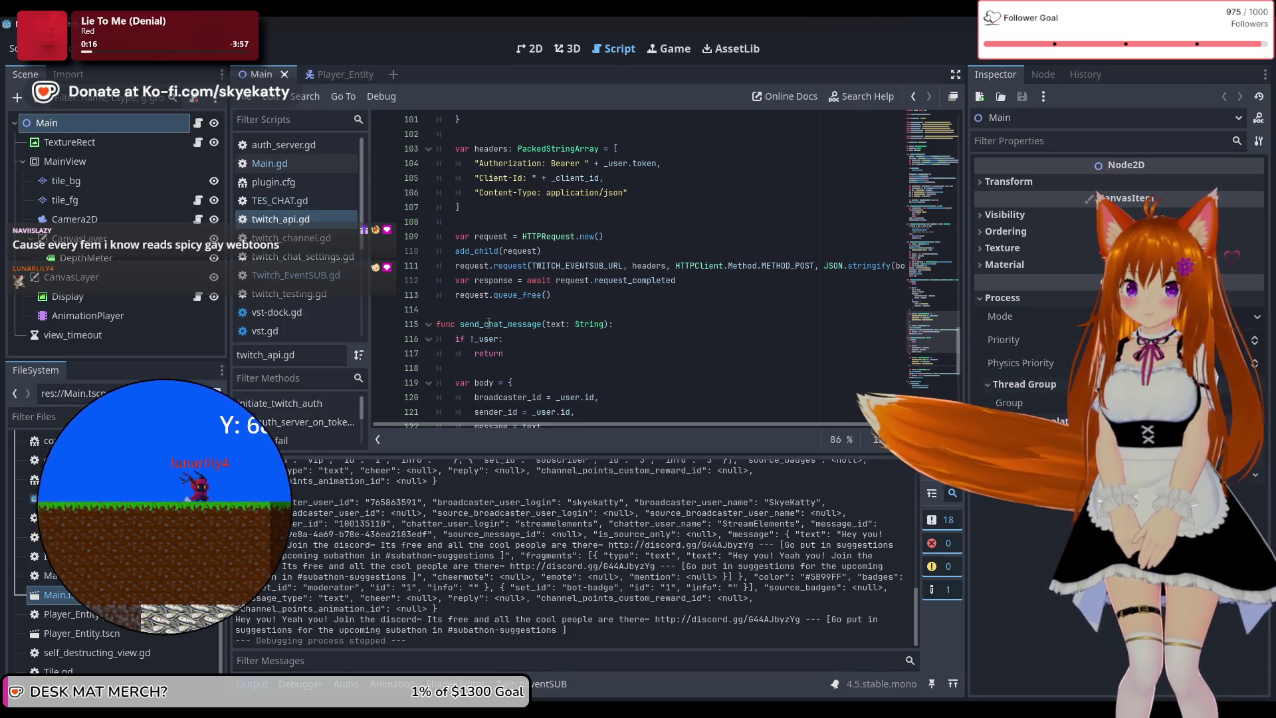
{"action": "scroll", "coordinate": [493, 312], "scroll_direction": "down", "scroll_amount": 4}
{"action": "scroll", "coordinate": [491, 315], "scroll_direction": "up", "scroll_amount": 4}
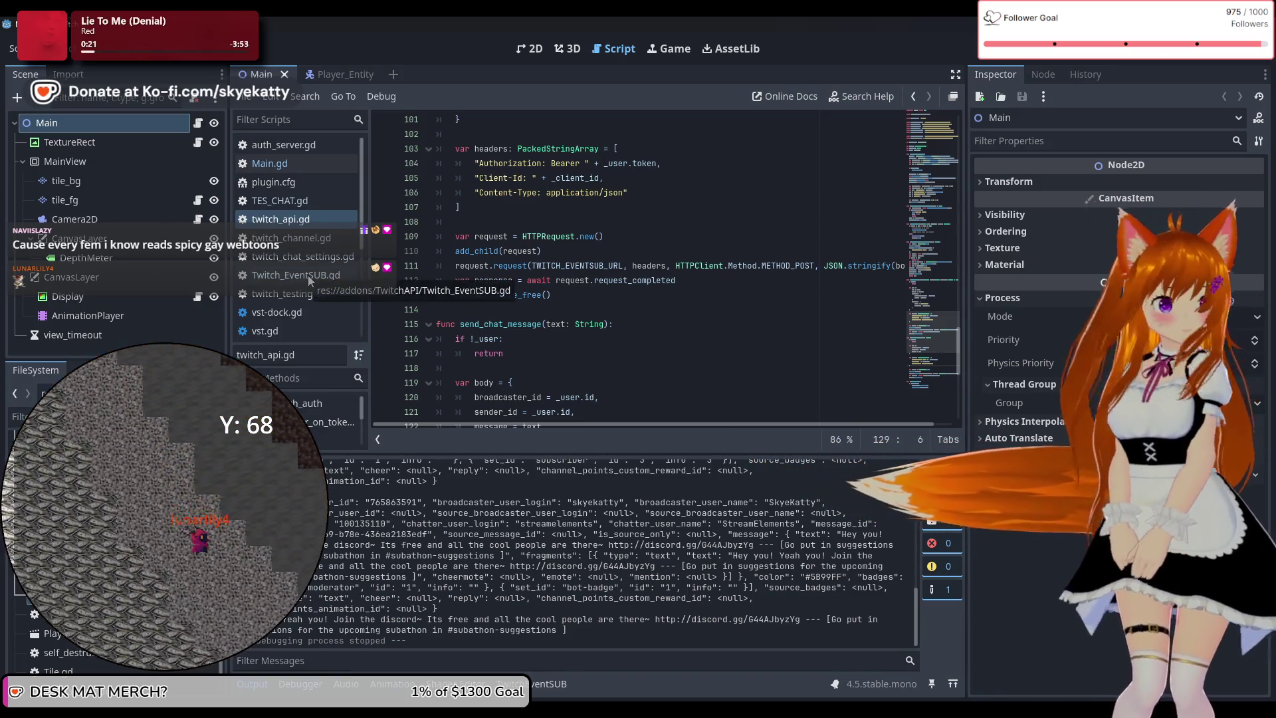
{"action": "left_click", "coordinate": [308, 275]}
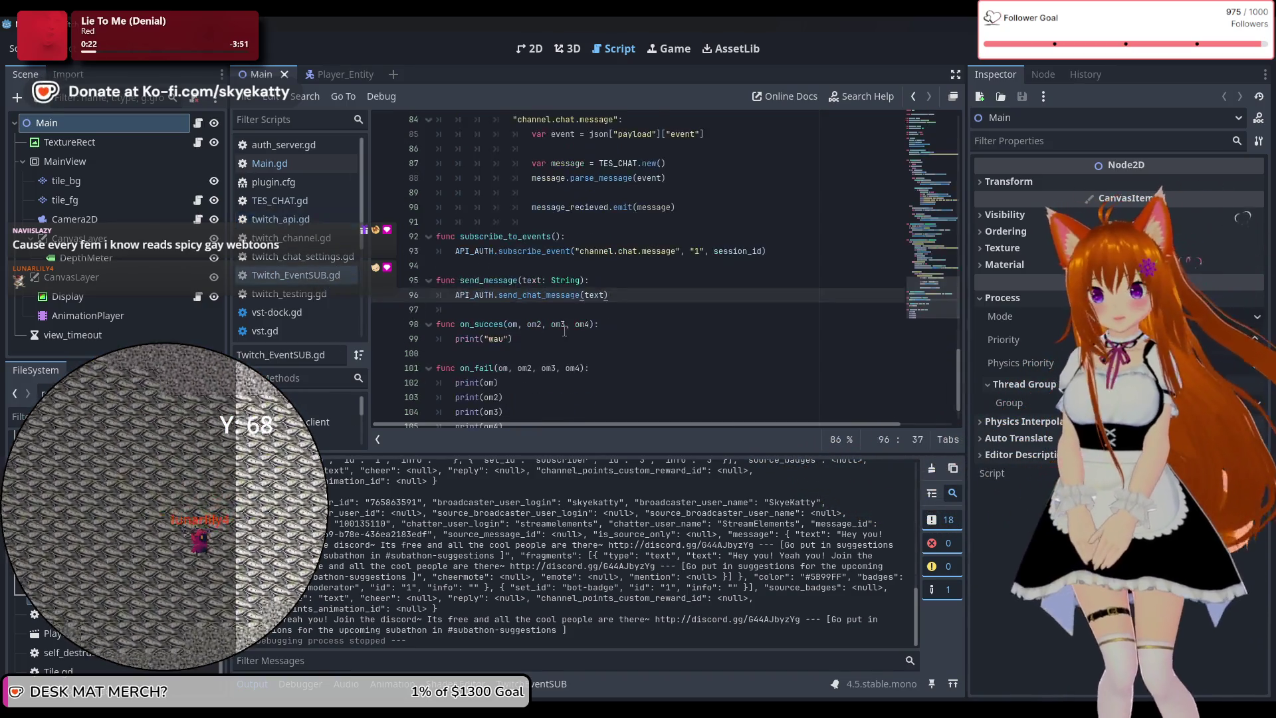
{"action": "left_click", "coordinate": [484, 237]}
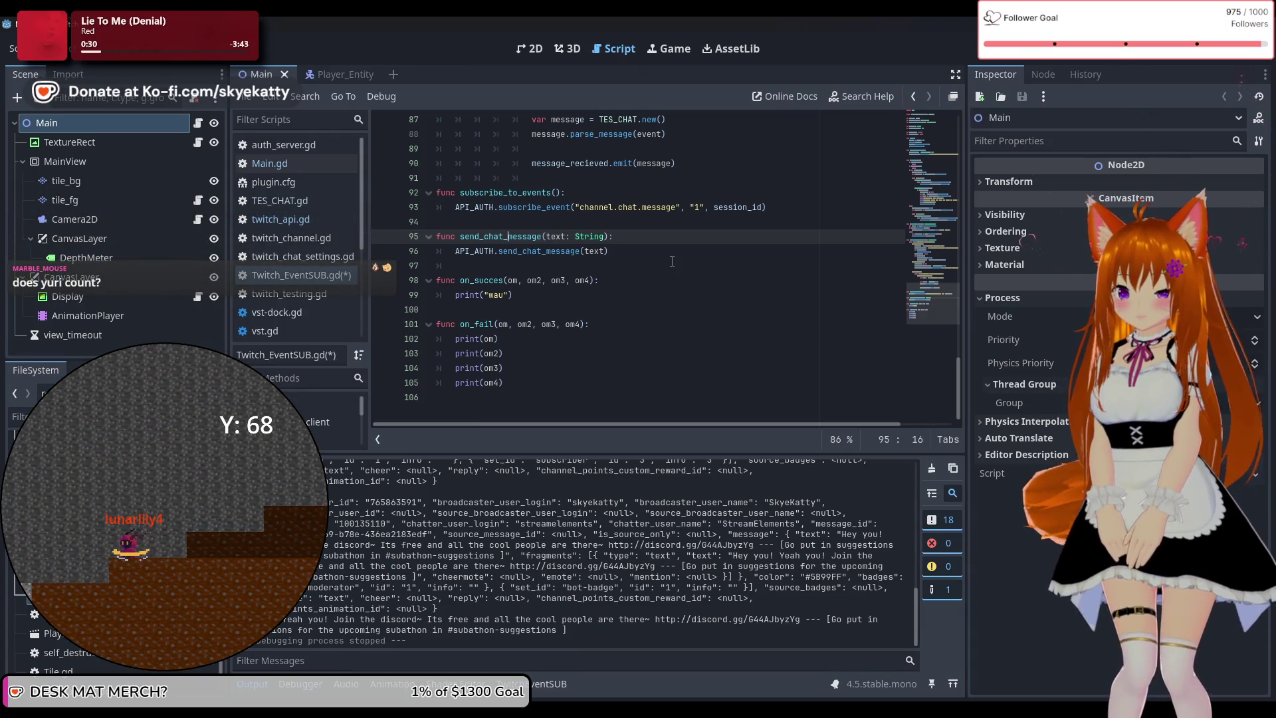
Save Twitch_EventSUB.gd, then return to Main.gd and list its three script warnings
{"action": "left_click", "coordinate": [662, 280]}
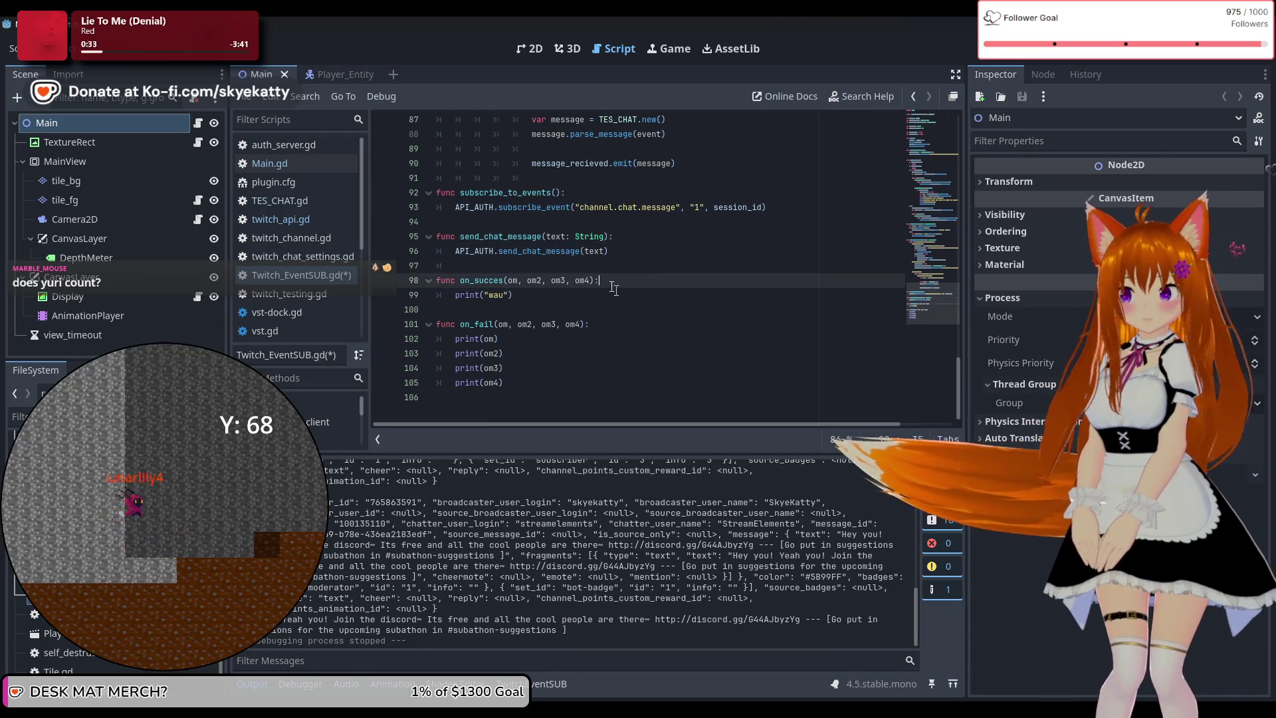
{"action": "key", "text": "ctrl+s"}
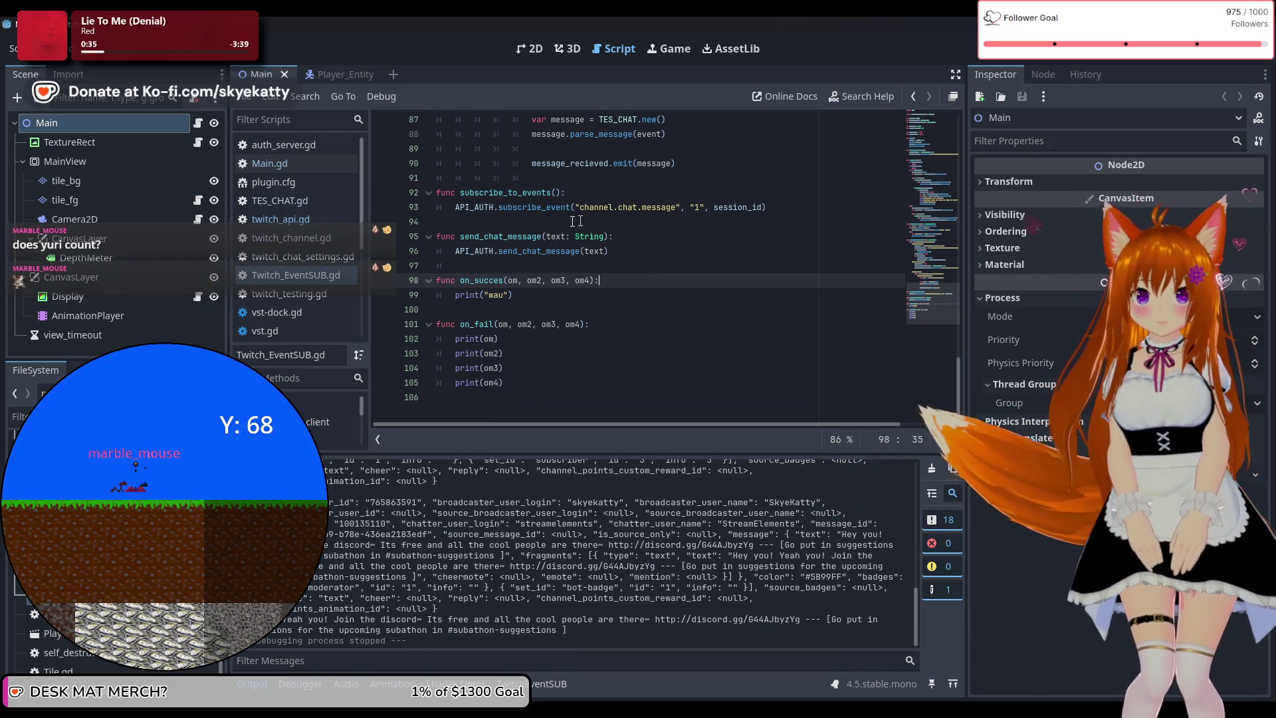
{"action": "left_click", "coordinate": [309, 169]}
{"action": "scroll", "coordinate": [629, 282], "scroll_direction": "down", "scroll_amount": 5}
{"action": "scroll", "coordinate": [629, 282], "scroll_direction": "up", "scroll_amount": 5}
{"action": "scroll", "coordinate": [629, 282], "scroll_direction": "down", "scroll_amount": 8}
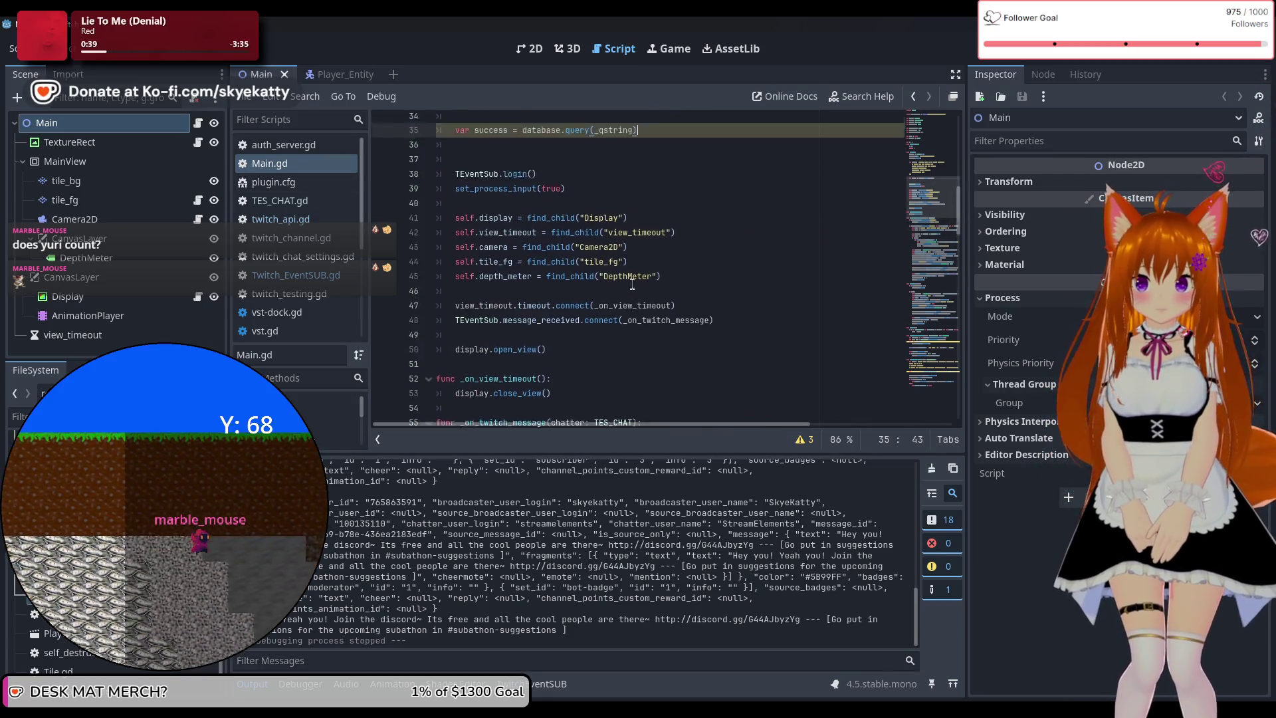
{"action": "scroll", "coordinate": [634, 272], "scroll_direction": "down", "scroll_amount": 12}
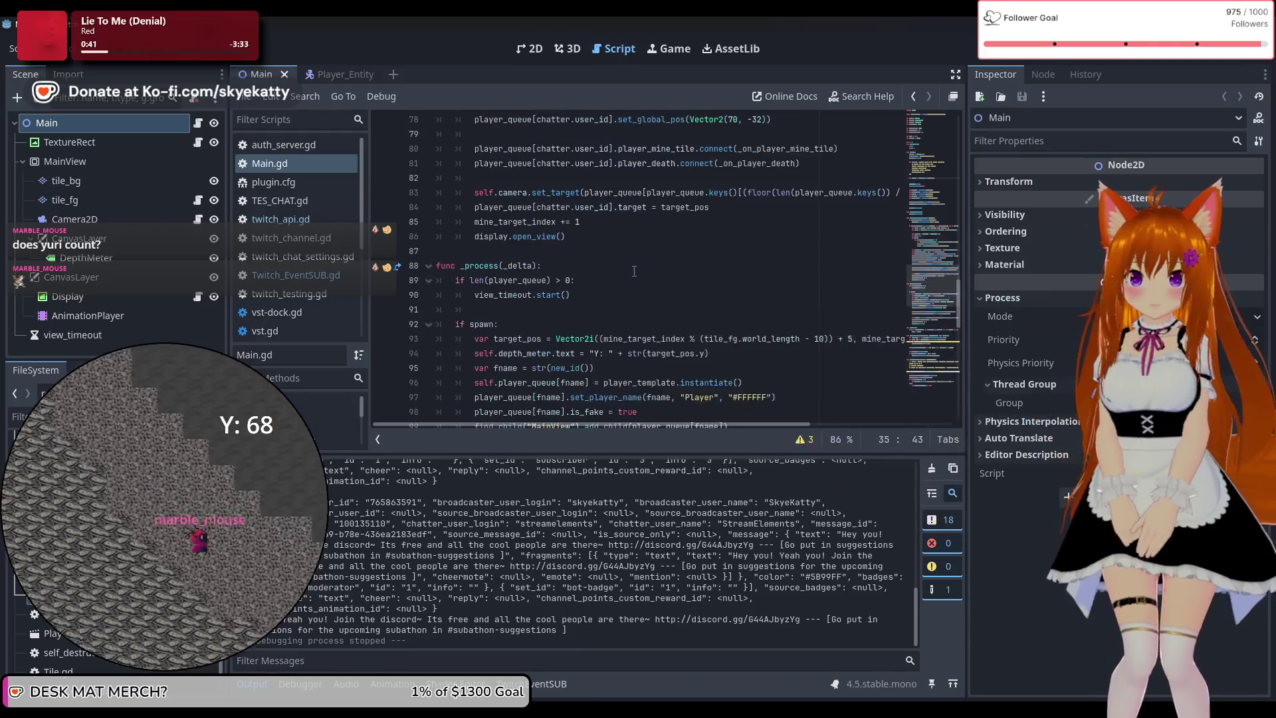
{"action": "left_click", "coordinate": [804, 442]}
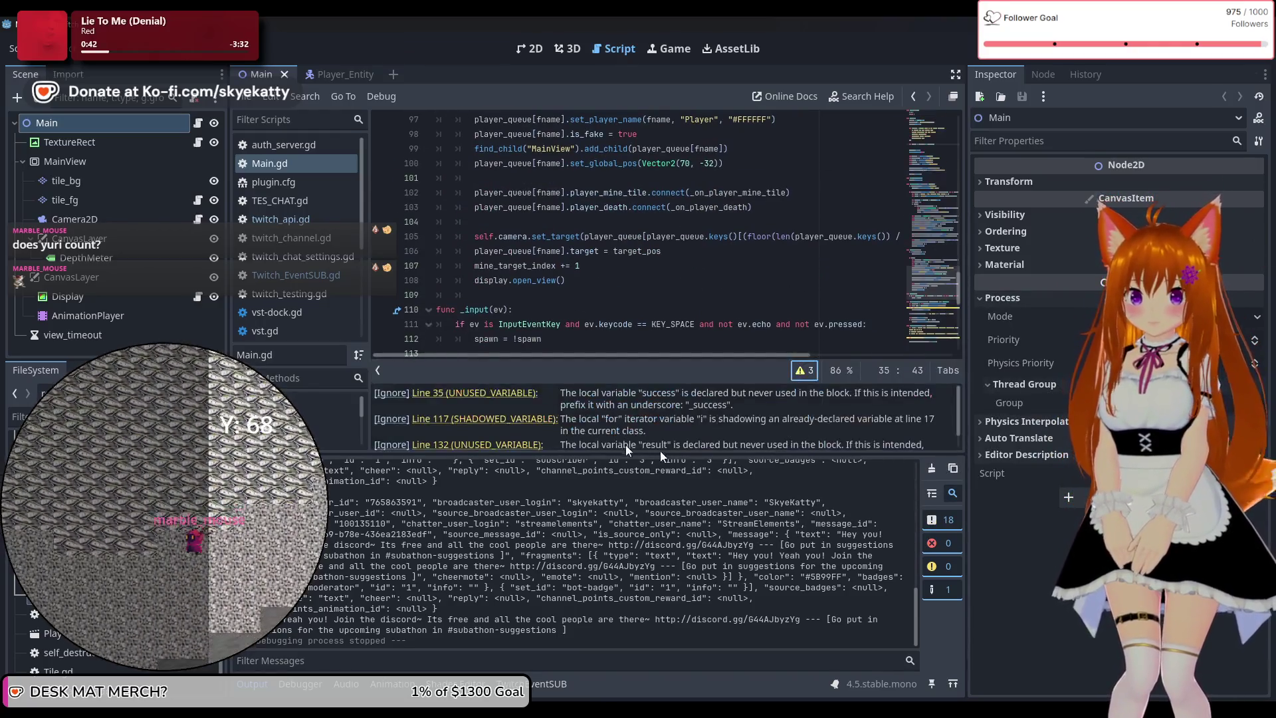
{"action": "scroll", "coordinate": [561, 425], "scroll_direction": "down", "scroll_amount": 3}
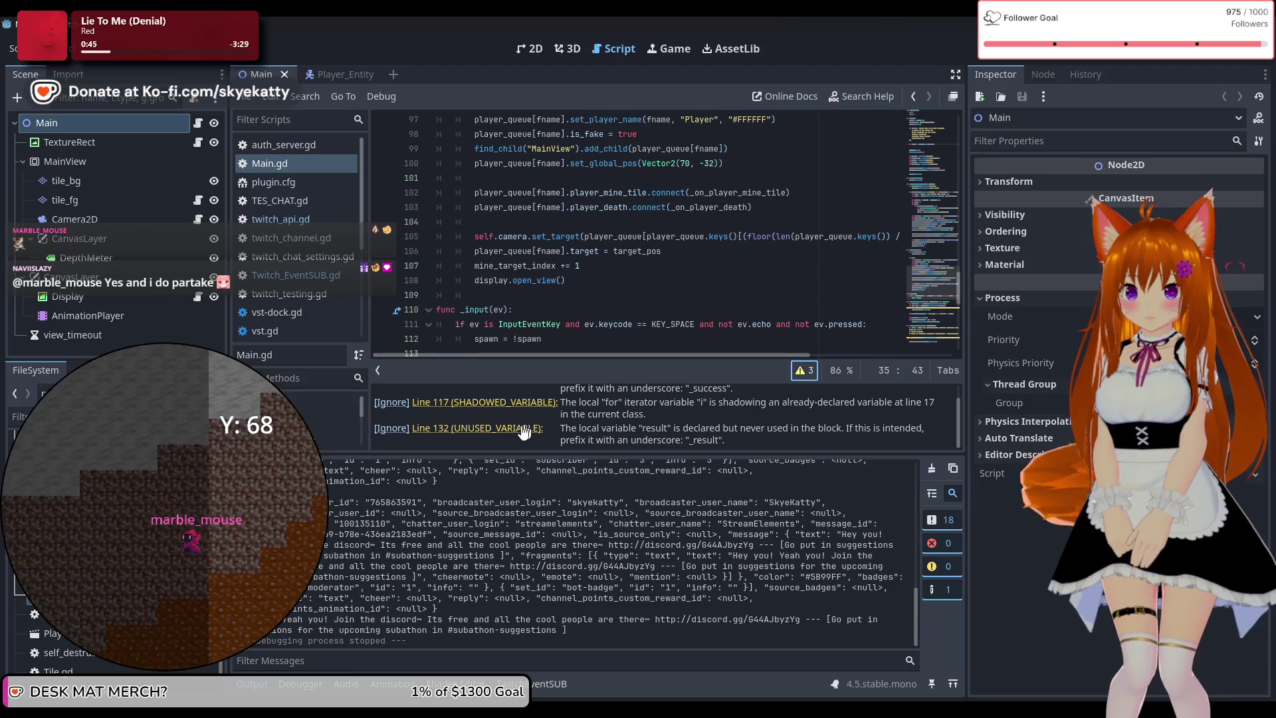
{"action": "left_click", "coordinate": [523, 430]}
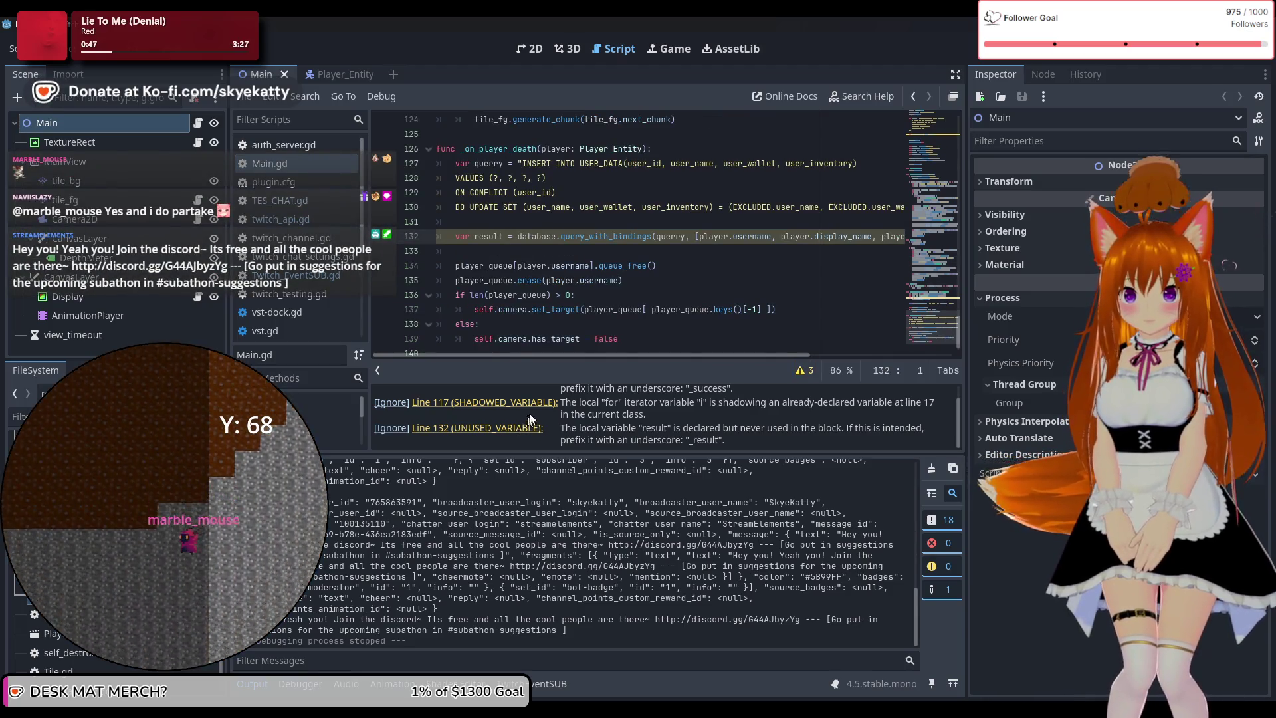
{"action": "left_click", "coordinate": [533, 408]}
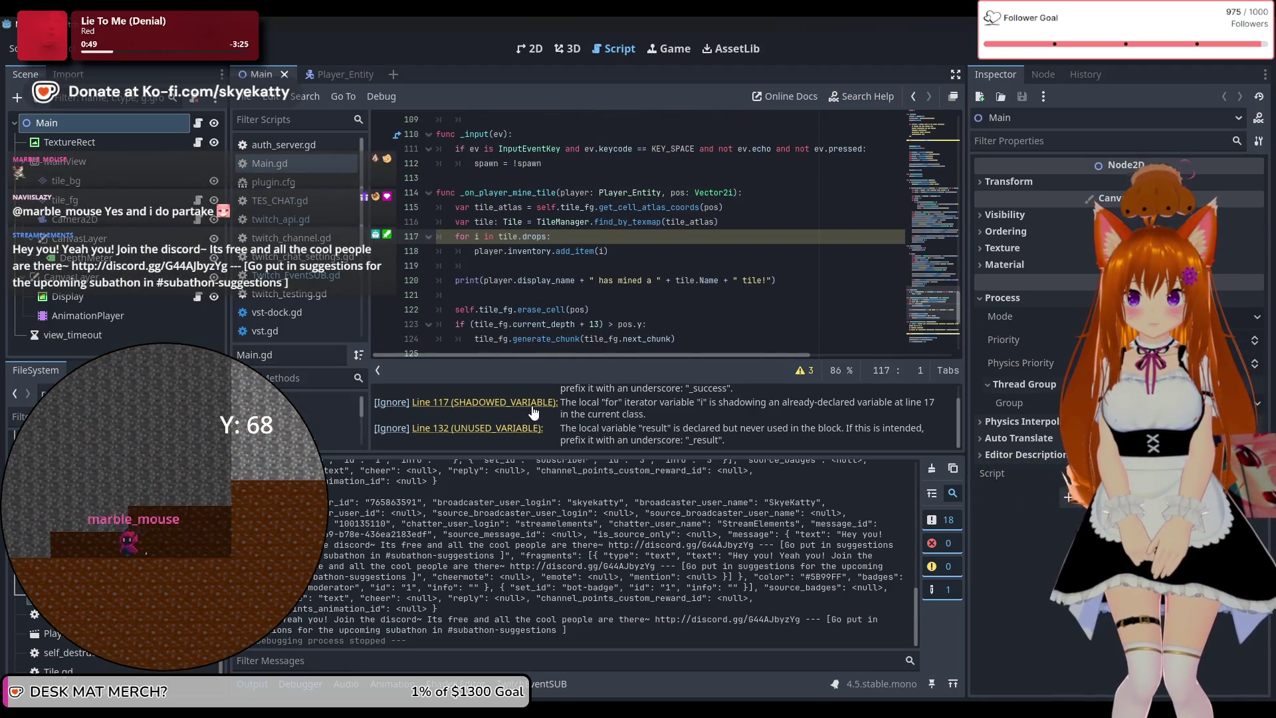
{"action": "left_click", "coordinate": [529, 430]}
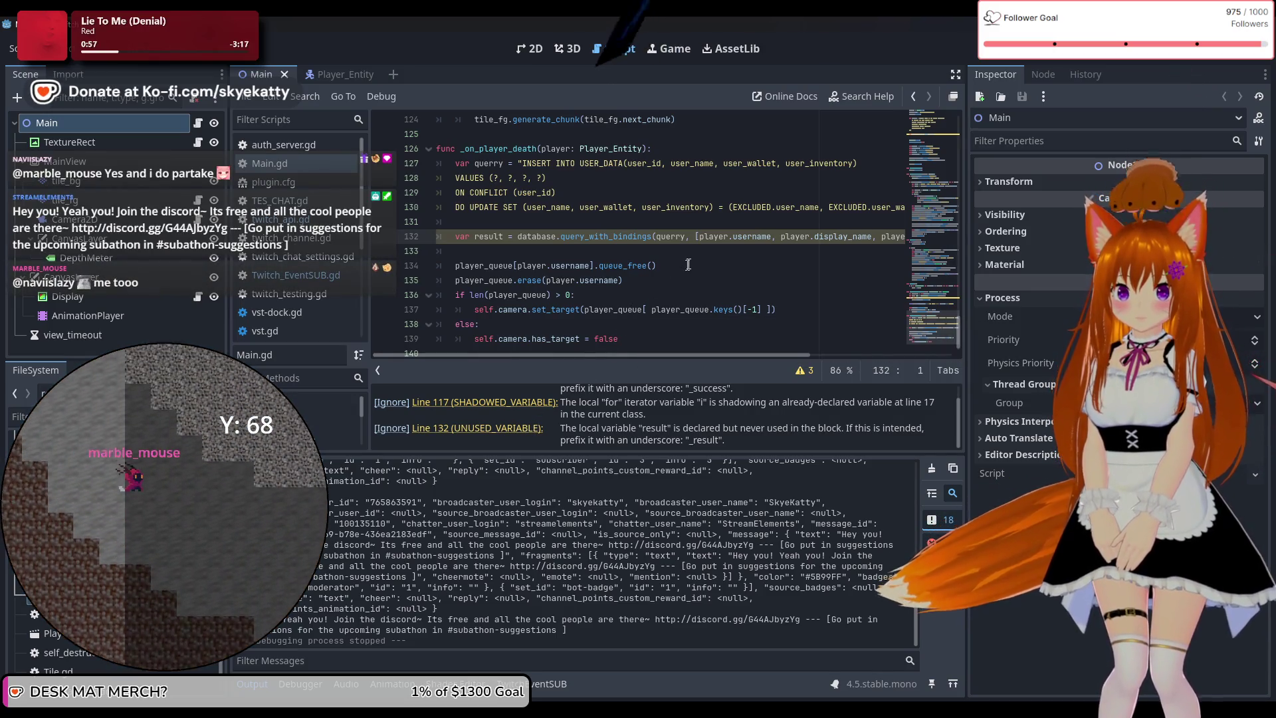
{"action": "left_click", "coordinate": [689, 264]}
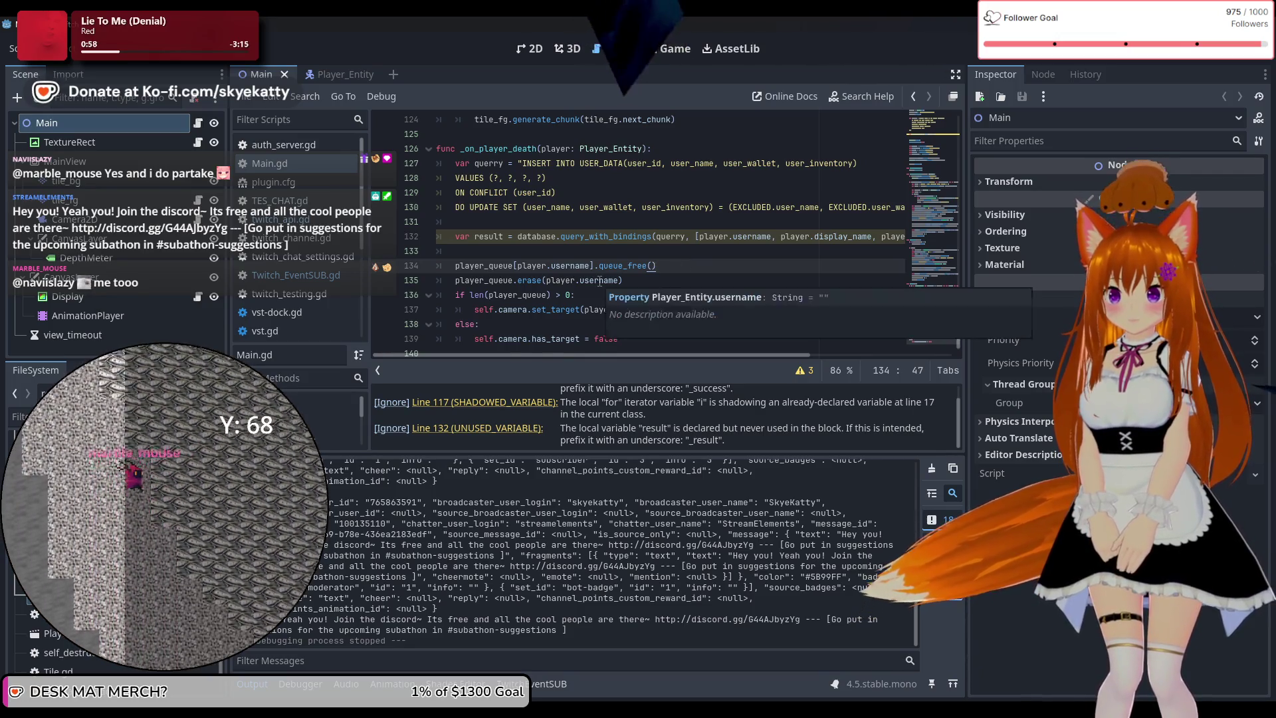
{"action": "scroll", "coordinate": [501, 284], "scroll_direction": "down", "scroll_amount": 1}
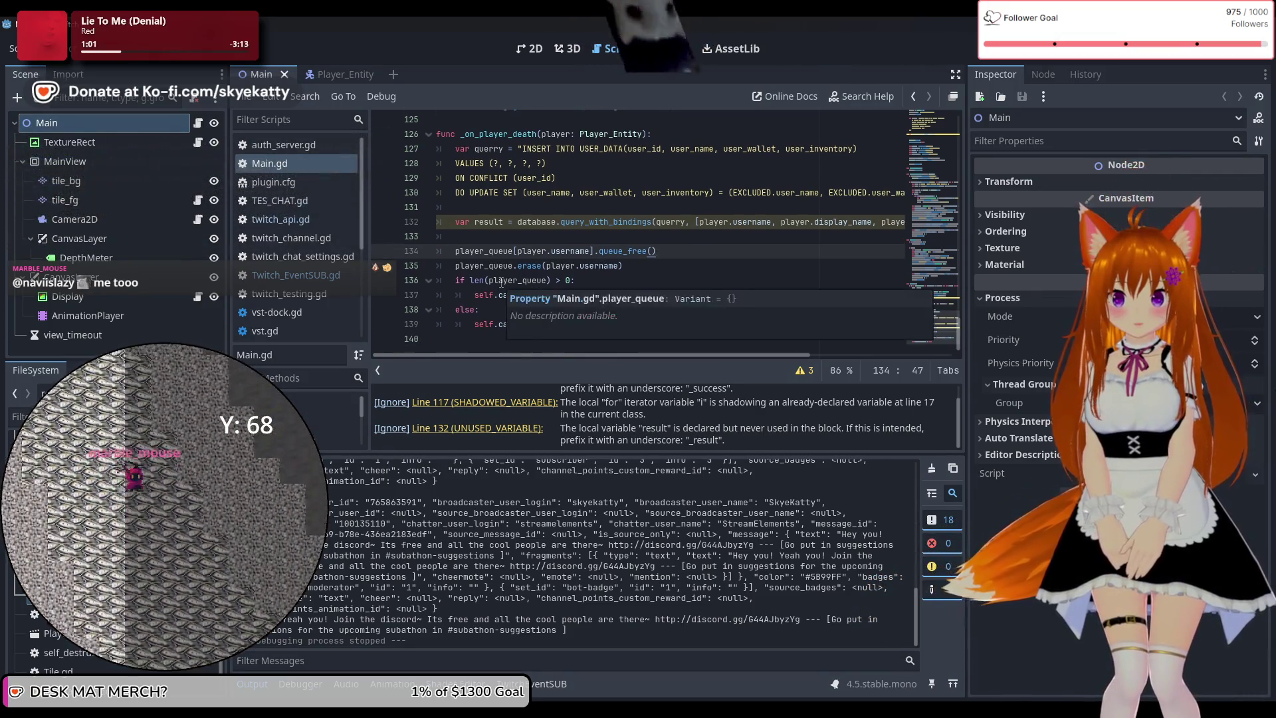
{"action": "left_click", "coordinate": [748, 236]}
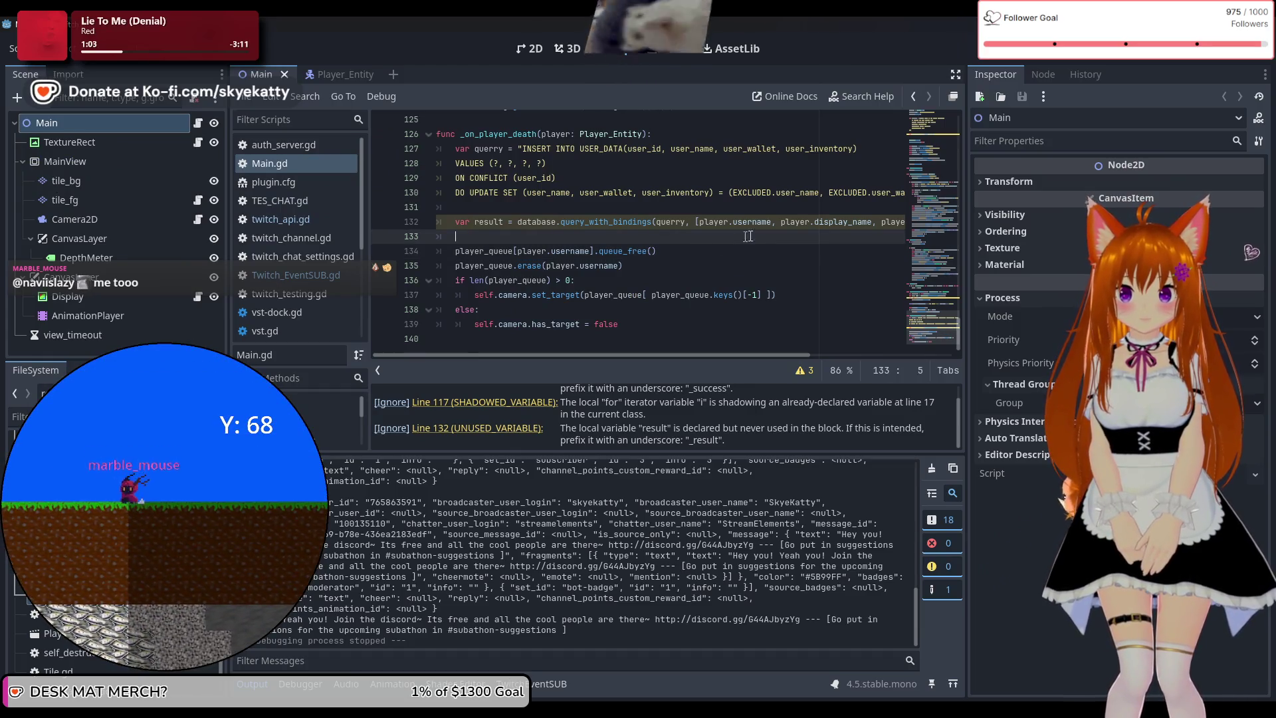
{"action": "mouse_move", "coordinate": [696, 222]}
{"action": "left_mouse_down"}
{"action": "mouse_move", "coordinate": [880, 242]}
{"action": "mouse_move", "coordinate": [768, 228]}
{"action": "left_mouse_up"}
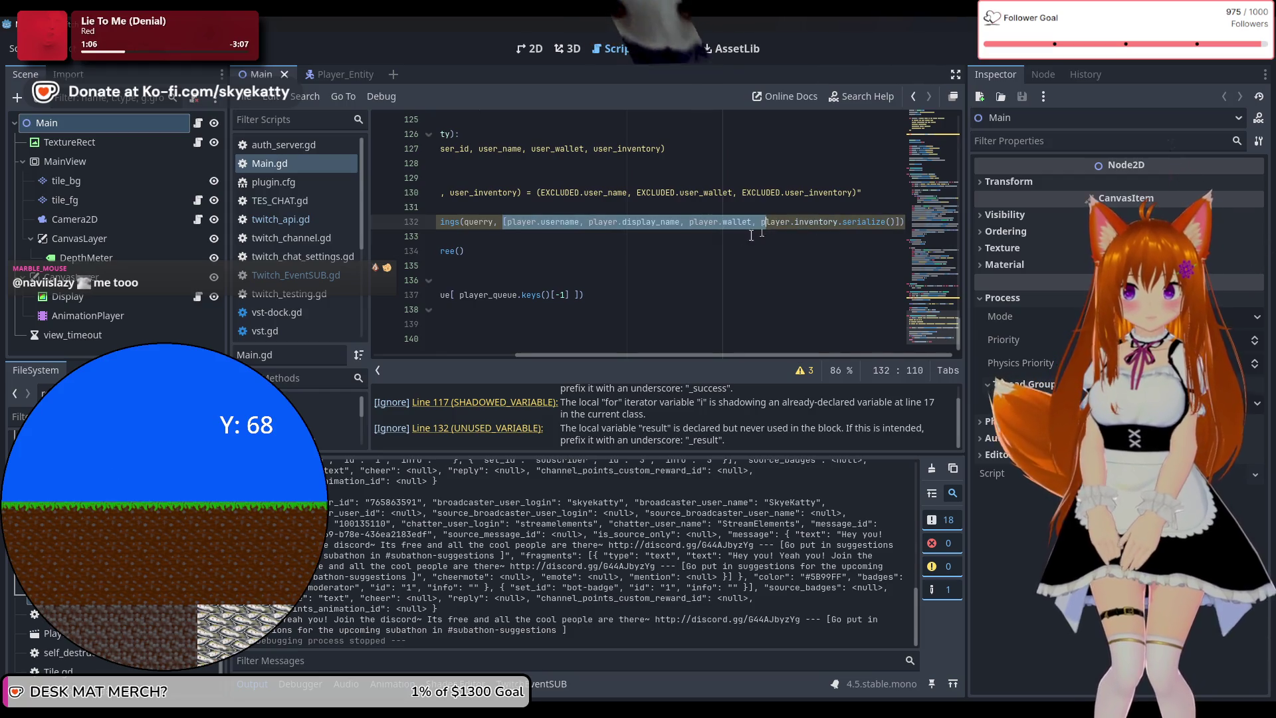
{"action": "scroll", "coordinate": [751, 235], "scroll_direction": "down", "scroll_amount": 5}
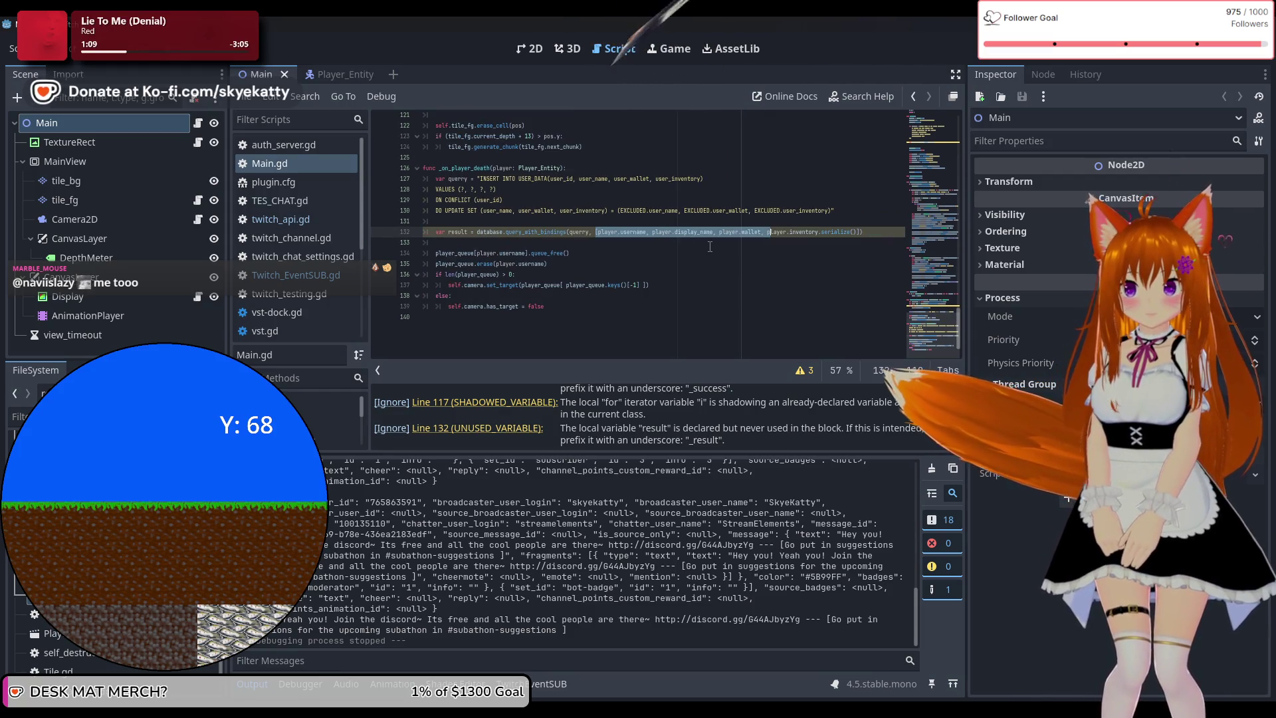
{"action": "left_click", "coordinate": [562, 210]}
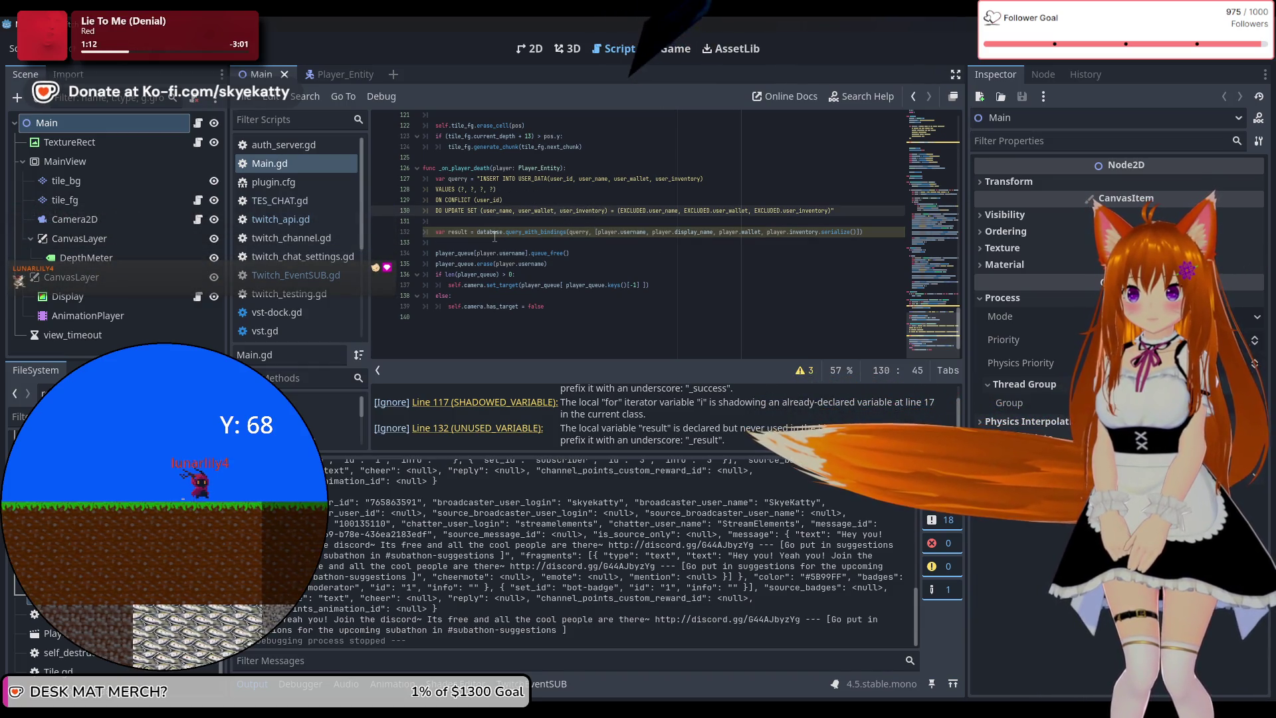
{"action": "scroll", "coordinate": [463, 245], "scroll_direction": "up", "scroll_amount": 2}
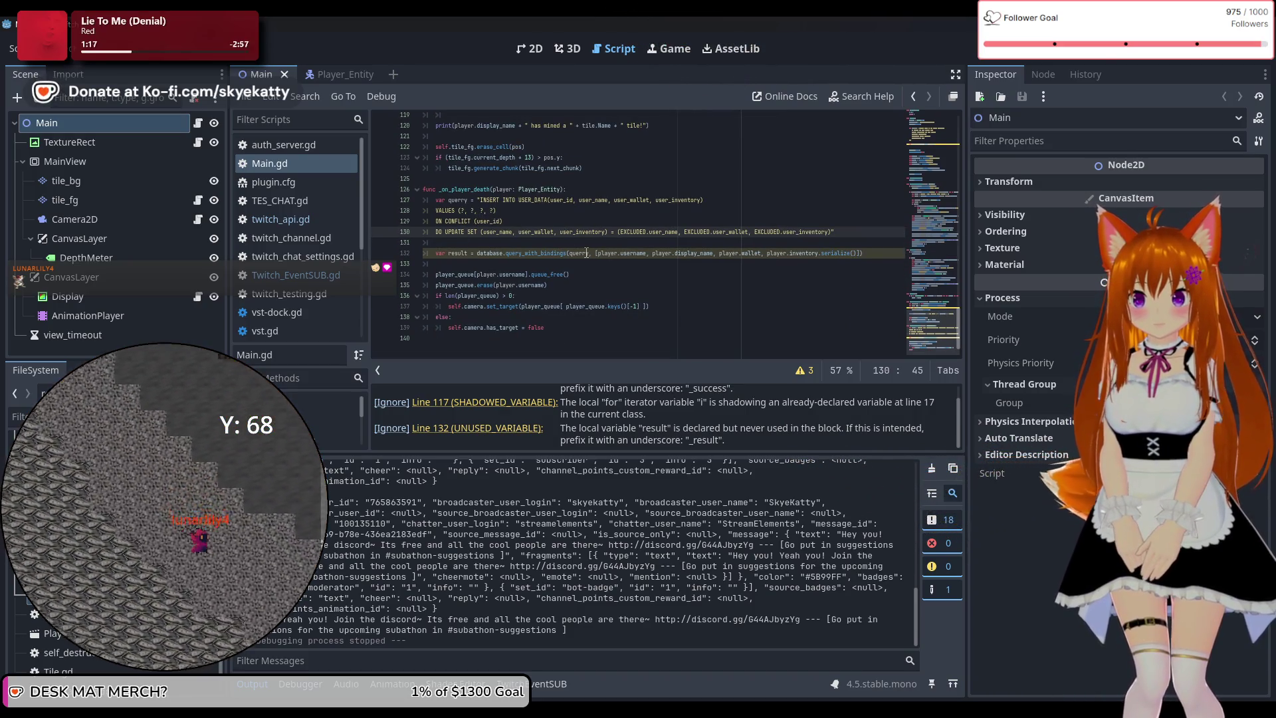
{"action": "mouse_move", "coordinate": [585, 251]}
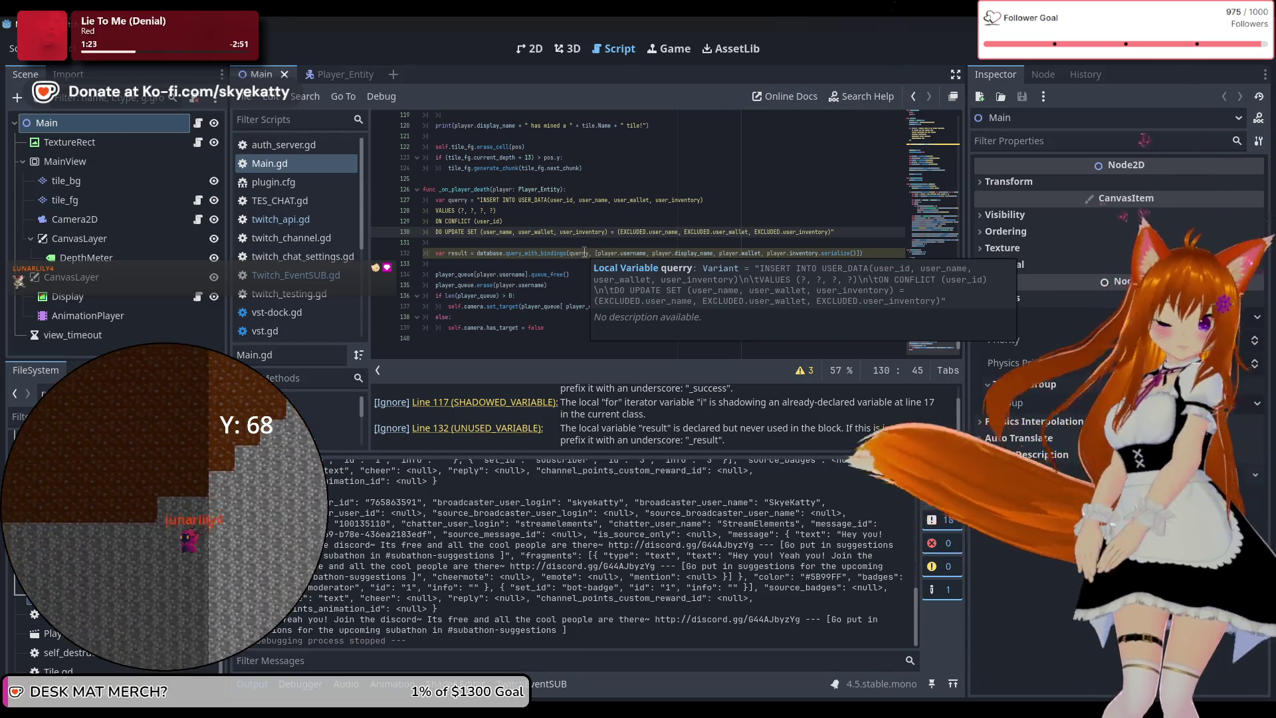
{"action": "left_click", "coordinate": [505, 274]}
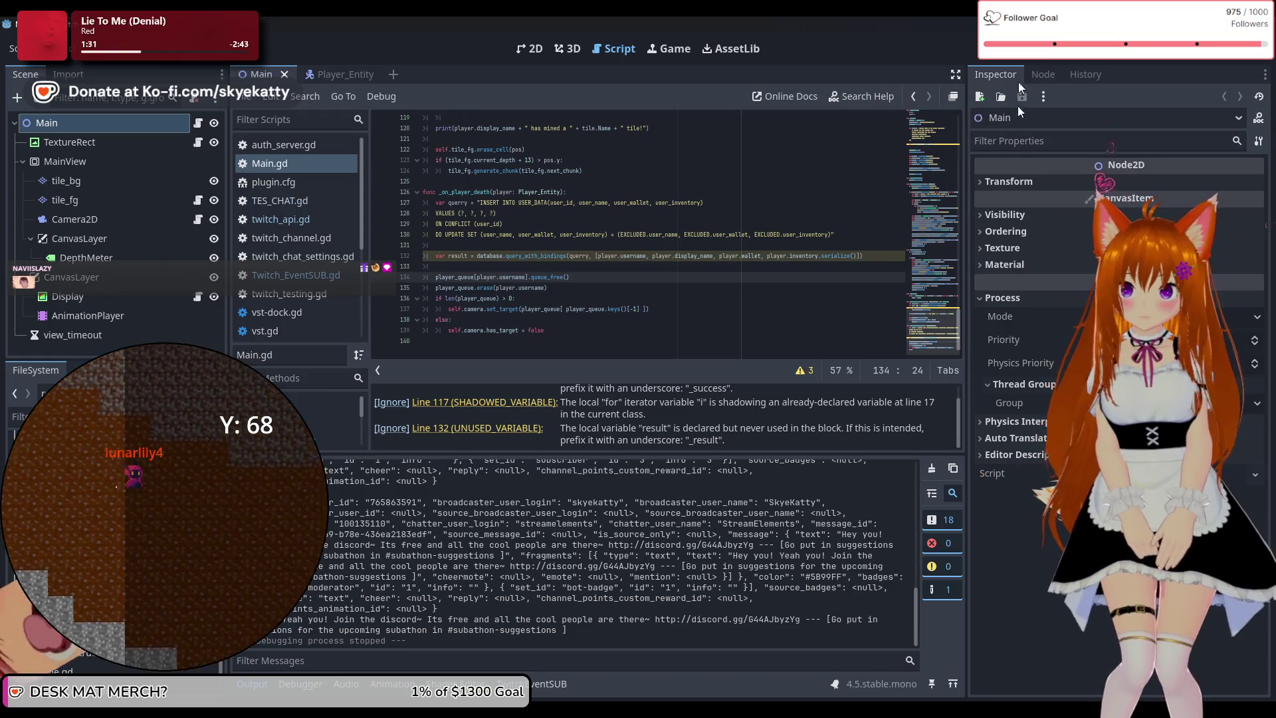
{"action": "key", "text": "F5"}
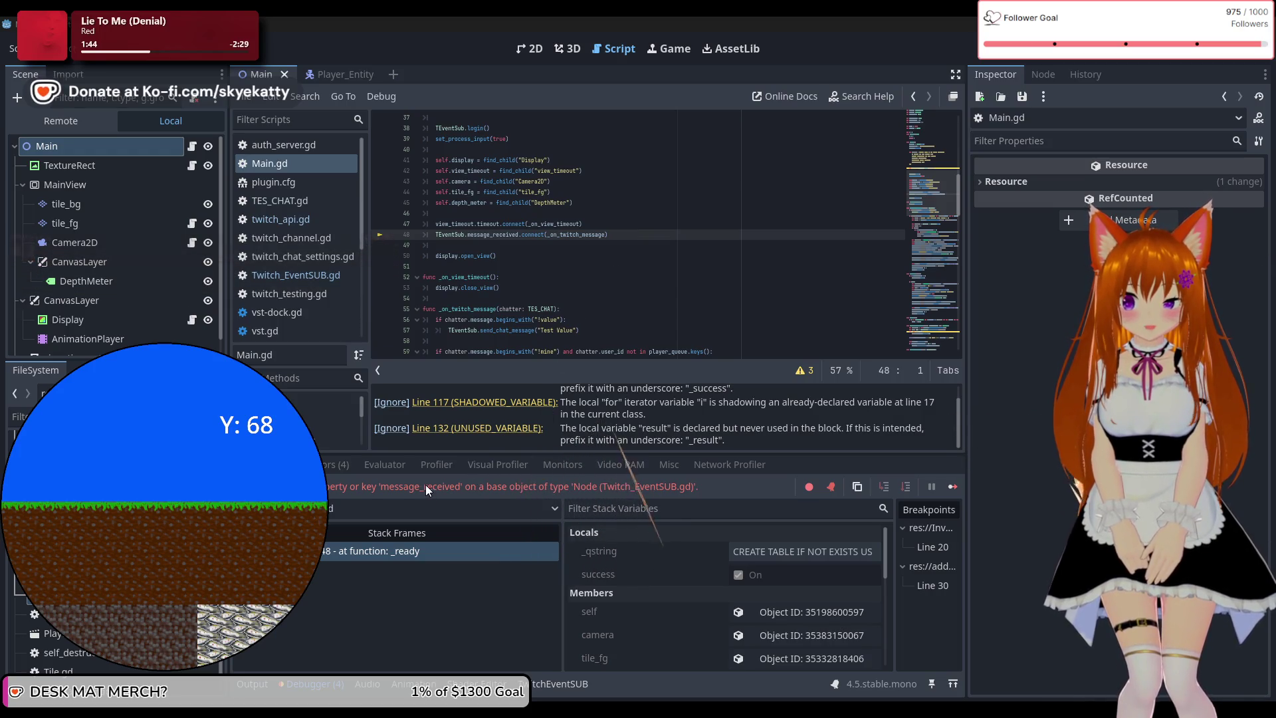
Select the _ready invalid message_received access error in the debugger's Errors list
{"action": "double_click", "coordinate": [625, 485]}
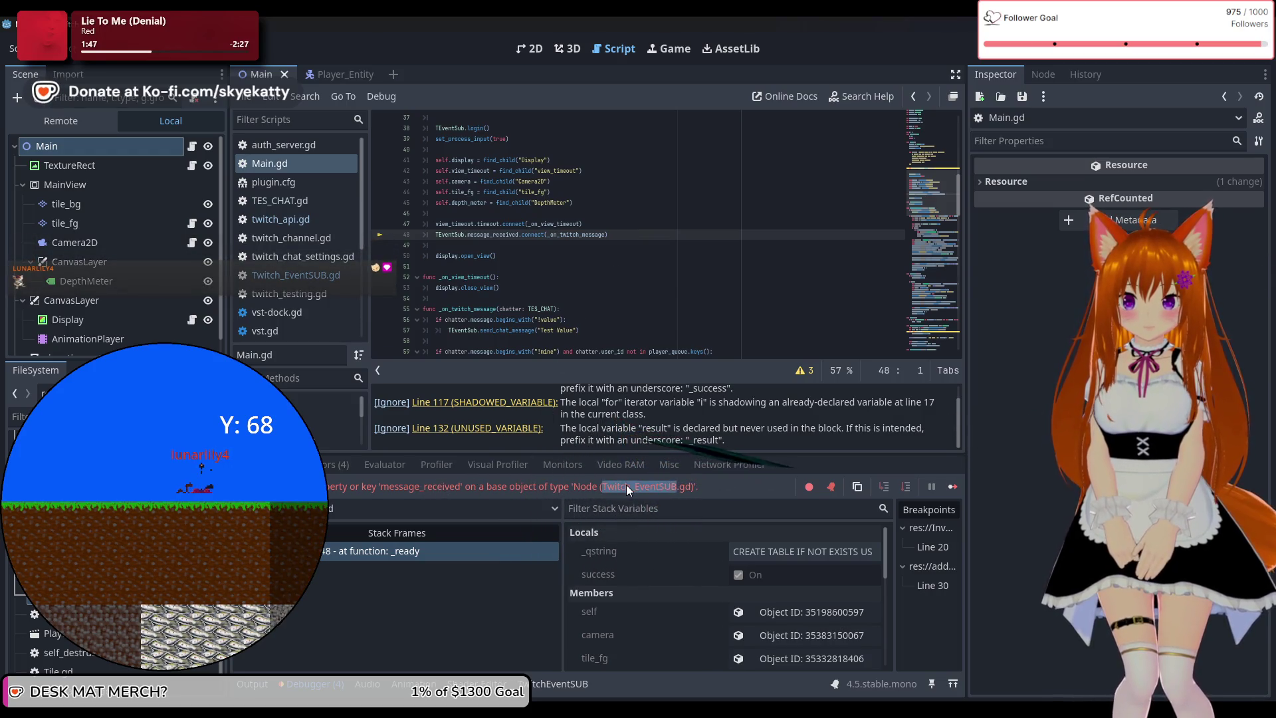
{"action": "left_click", "coordinate": [525, 486]}
{"action": "left_click", "coordinate": [335, 464]}
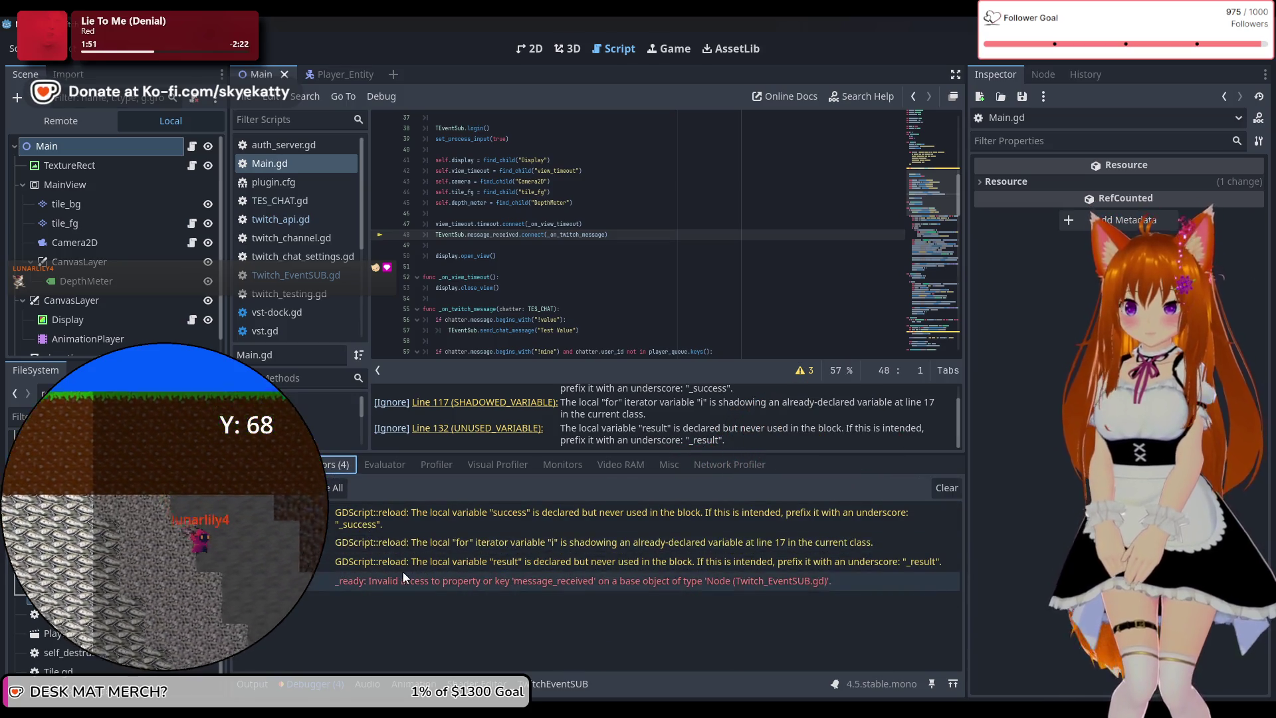
{"action": "left_click", "coordinate": [403, 573]}
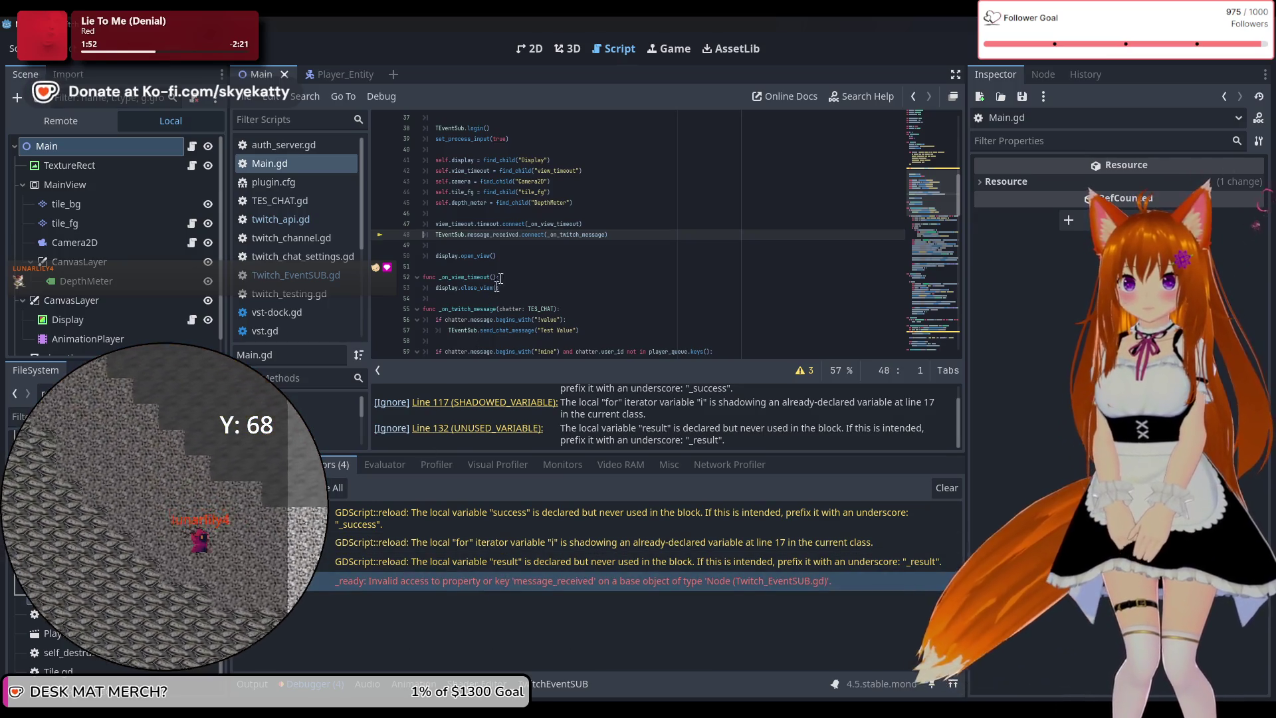
Open Twitch_EventSUB.gd and scroll to its top
{"action": "scroll", "coordinate": [505, 244], "scroll_direction": "up", "scroll_amount": 1}
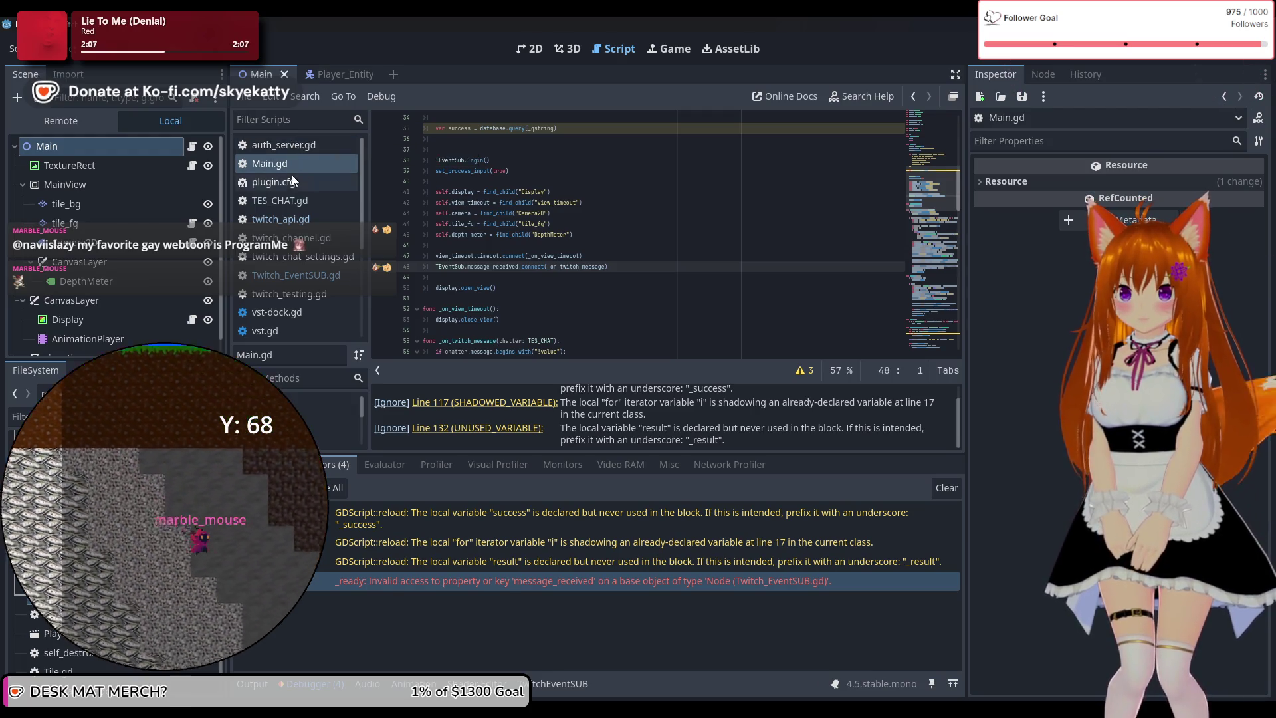
{"action": "left_click", "coordinate": [306, 280]}
{"action": "scroll", "coordinate": [525, 226], "scroll_direction": "up", "scroll_amount": 15}
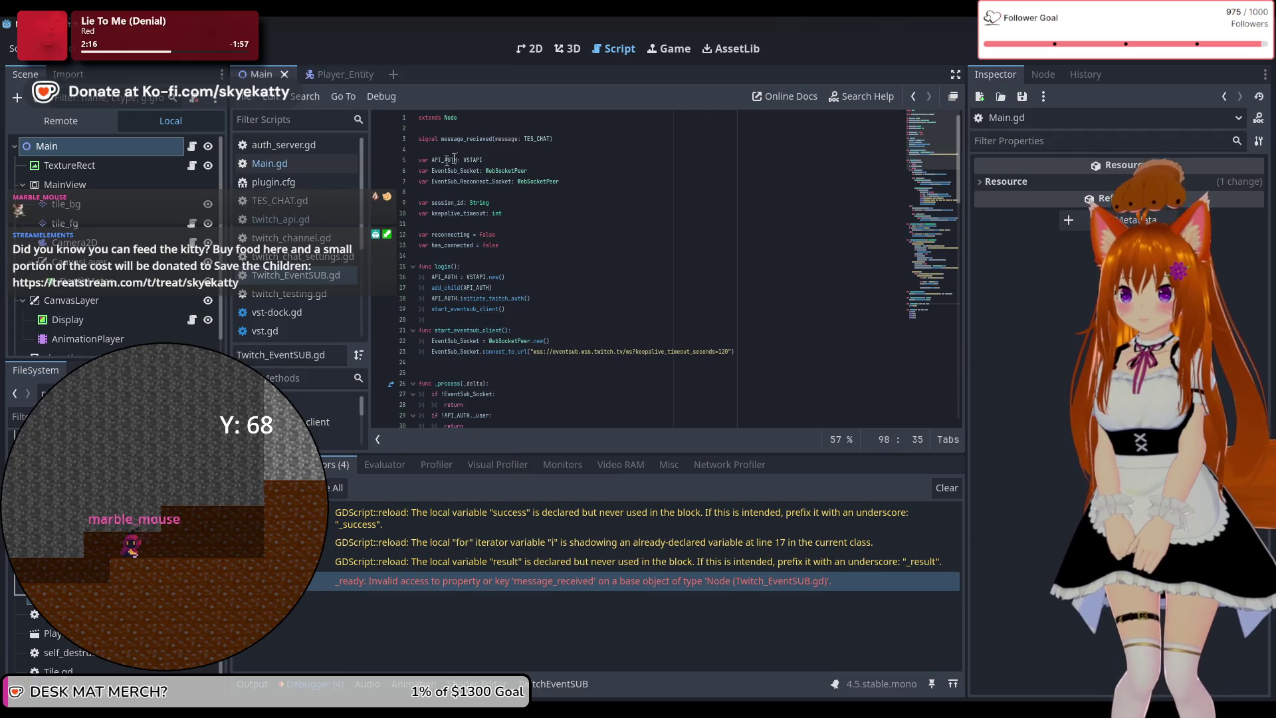
Return to Main.gd, jump to the error's line 48, and show its stack trace
{"action": "scroll", "coordinate": [484, 144], "scroll_direction": "up", "scroll_amount": 5}
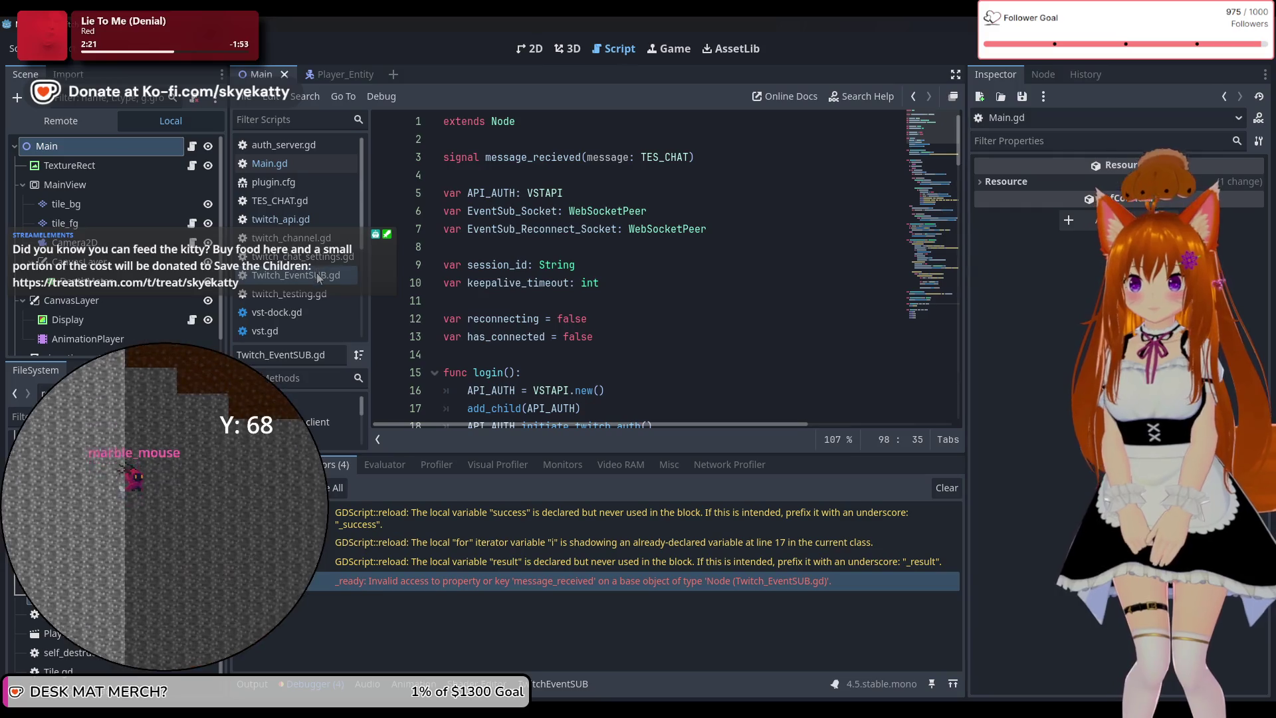
{"action": "left_click", "coordinate": [294, 164]}
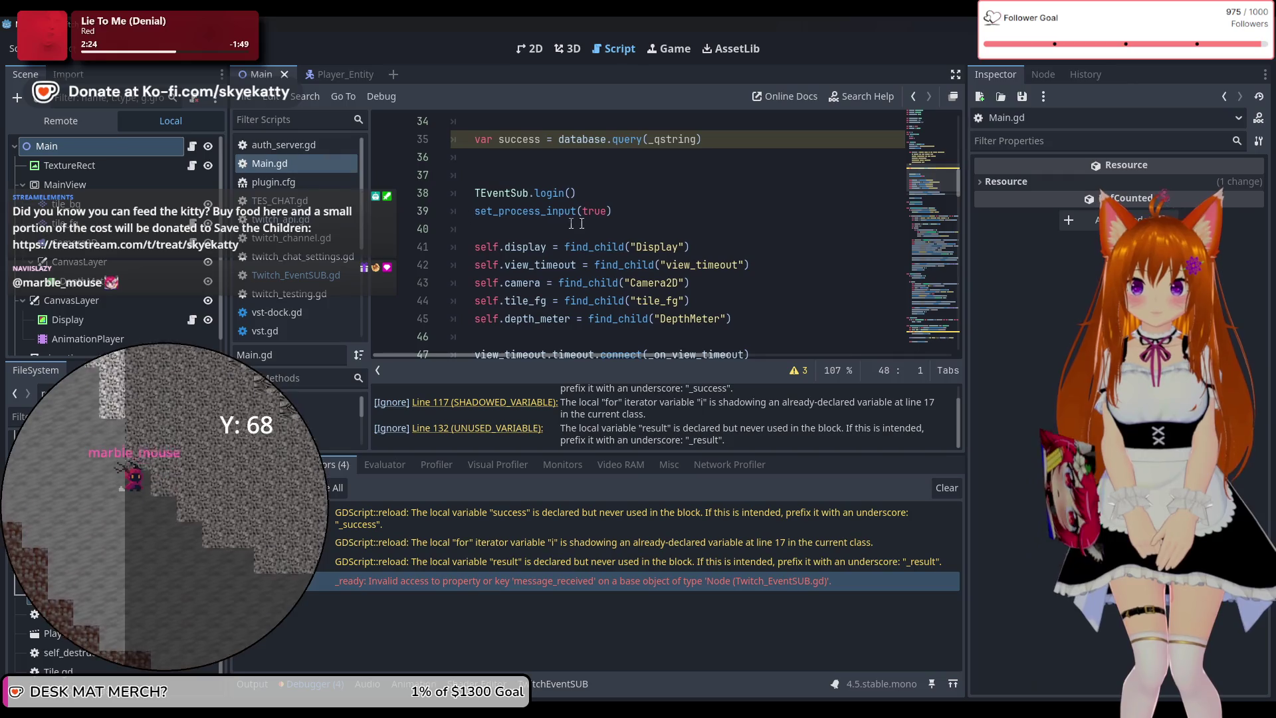
{"action": "scroll", "coordinate": [582, 224], "scroll_direction": "down", "scroll_amount": 2}
{"action": "scroll", "coordinate": [583, 223], "scroll_direction": "up", "scroll_amount": 3}
{"action": "scroll", "coordinate": [588, 223], "scroll_direction": "down", "scroll_amount": 4}
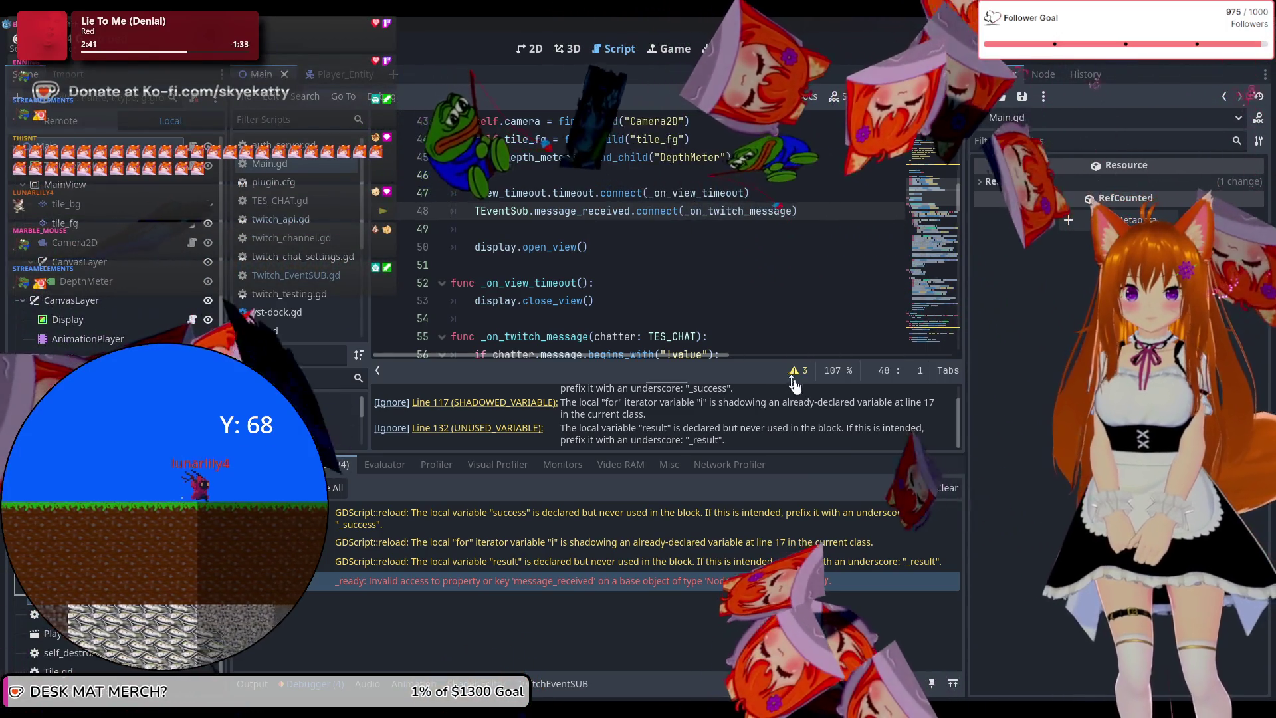
{"action": "double_click", "coordinate": [765, 580]}
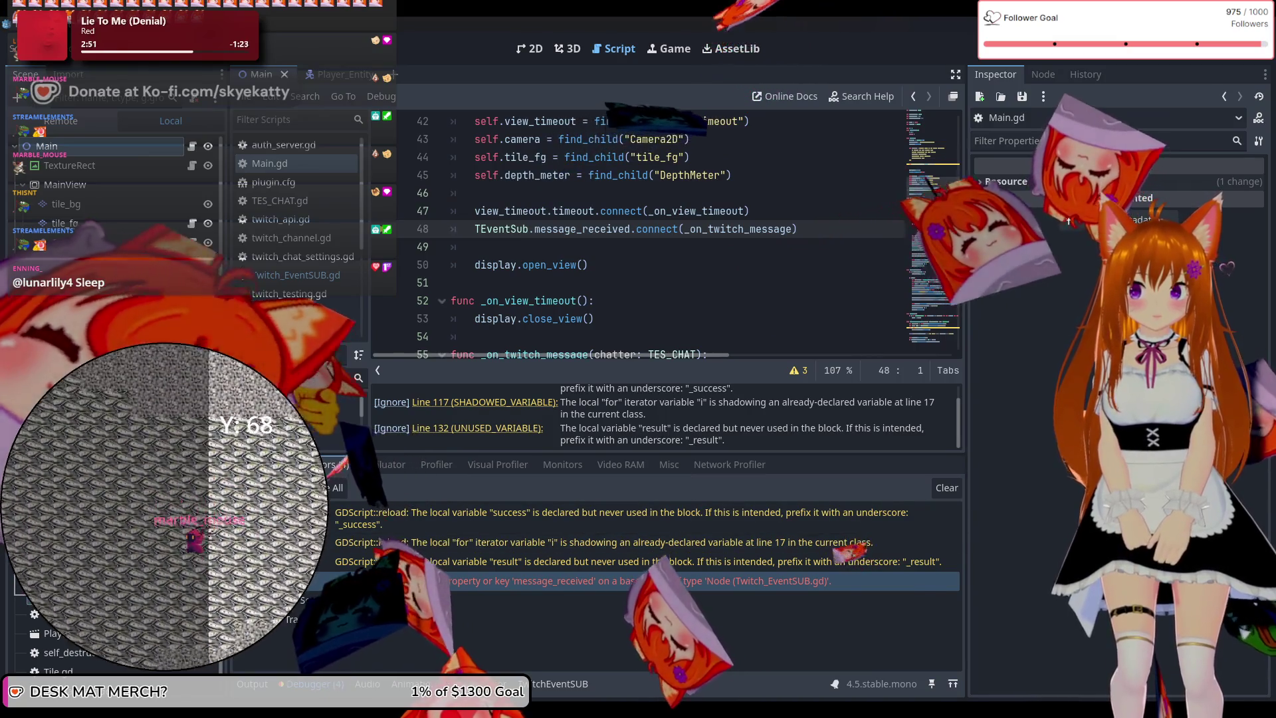
{"action": "left_click", "coordinate": [285, 464]}
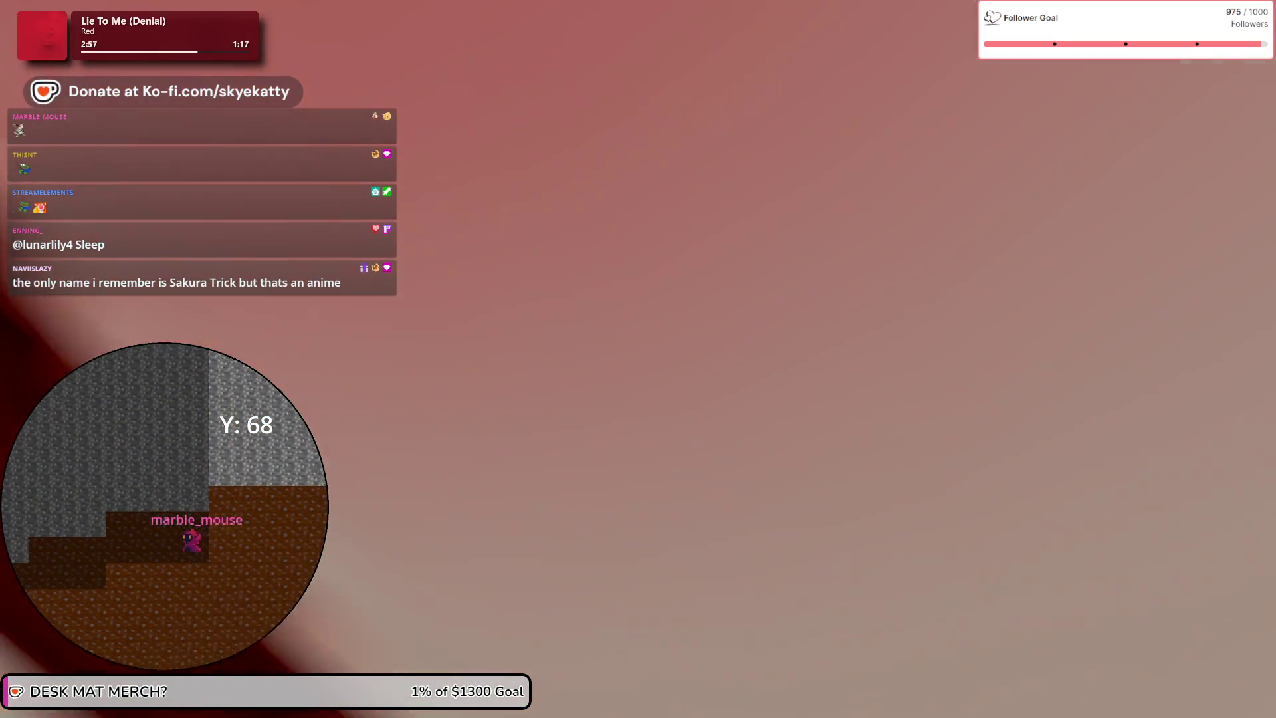
{"action": "scroll", "coordinate": [666, 283], "scroll_direction": "down", "scroll_amount": 2}
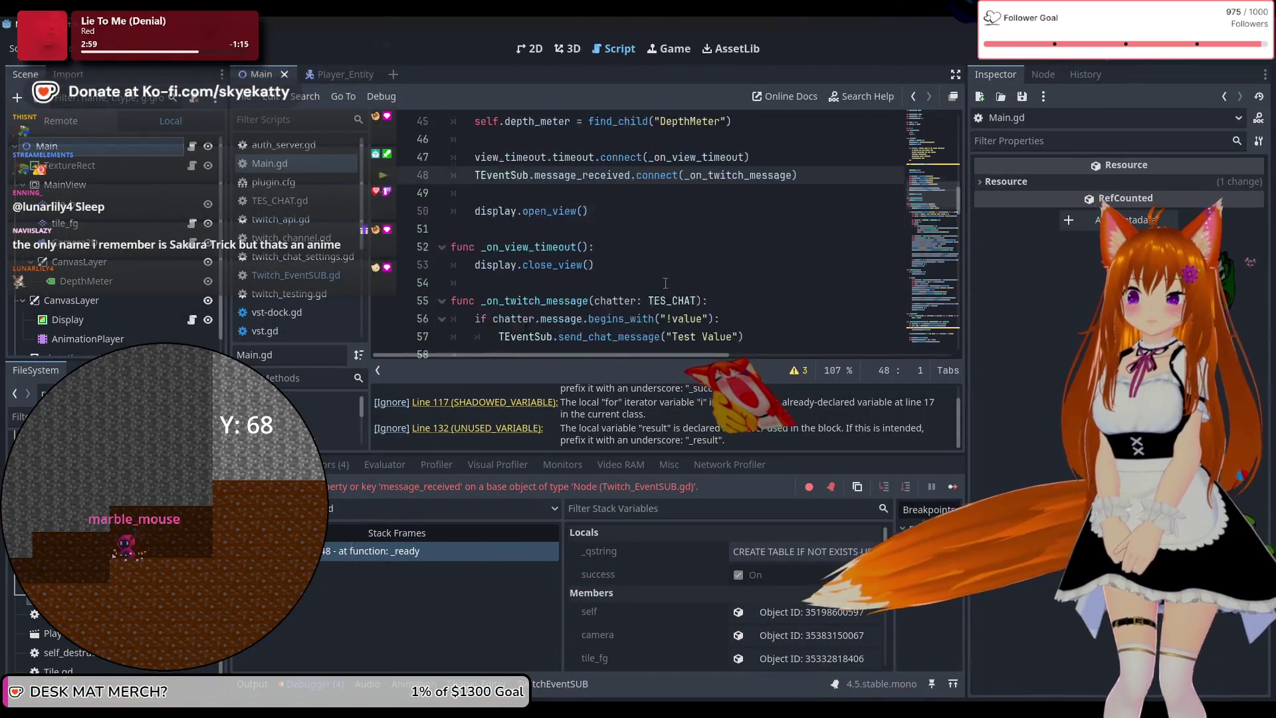
{"action": "scroll", "coordinate": [665, 283], "scroll_direction": "up", "scroll_amount": 2}
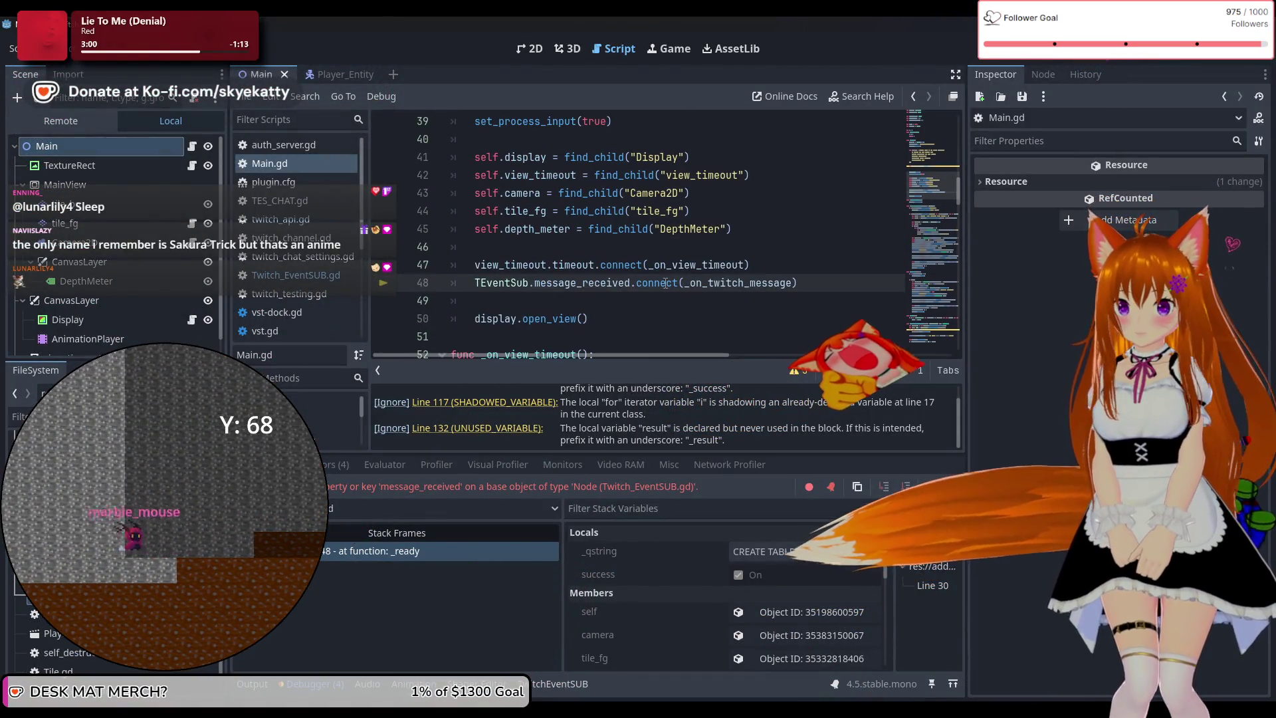
{"action": "scroll", "coordinate": [665, 284], "scroll_direction": "up", "scroll_amount": 4}
{"action": "scroll", "coordinate": [666, 283], "scroll_direction": "up", "scroll_amount": 3}
{"action": "scroll", "coordinate": [666, 283], "scroll_direction": "down", "scroll_amount": 6}
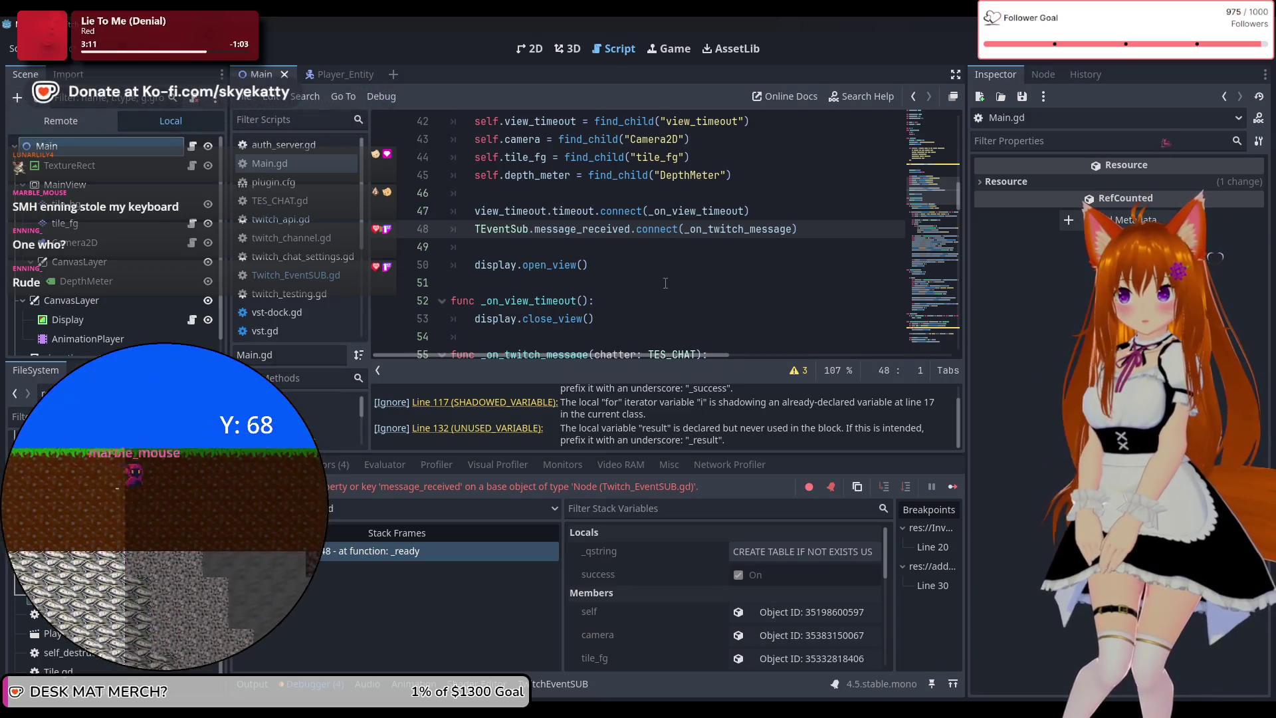
{"action": "scroll", "coordinate": [665, 283], "scroll_direction": "up", "scroll_amount": 4}
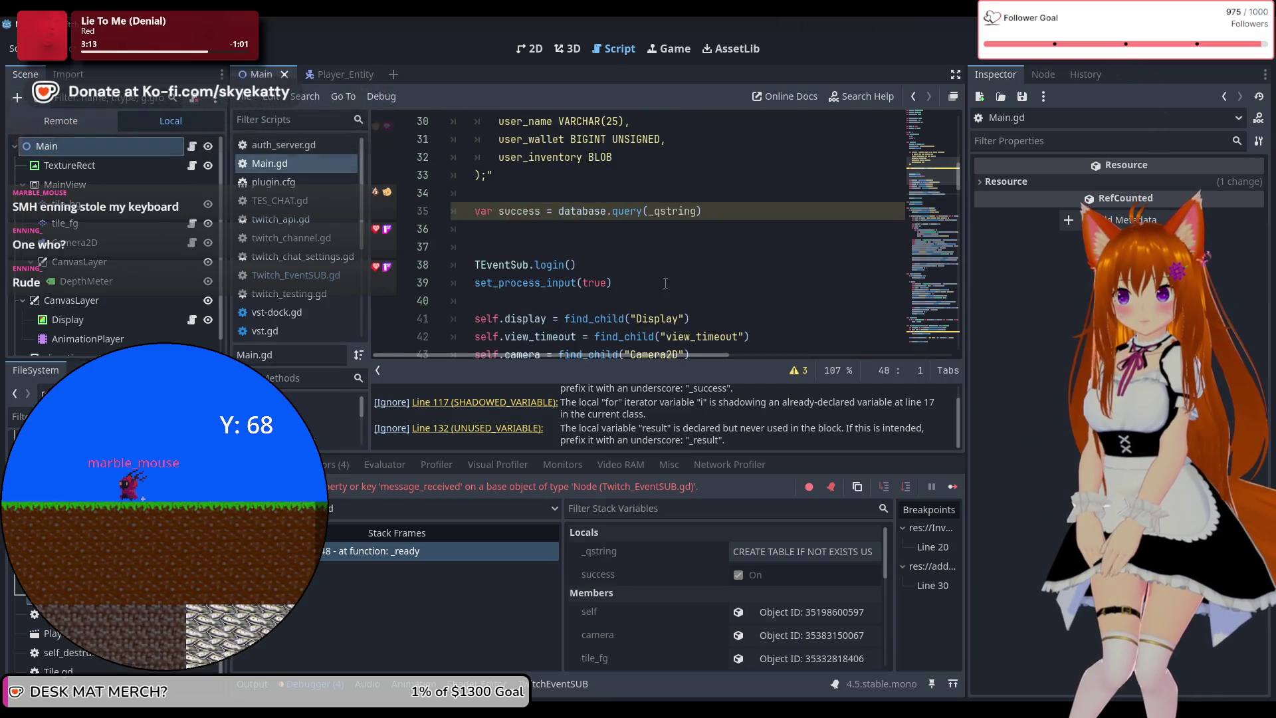
{"action": "scroll", "coordinate": [665, 283], "scroll_direction": "up", "scroll_amount": 3}
{"action": "scroll", "coordinate": [666, 283], "scroll_direction": "down", "scroll_amount": 8}
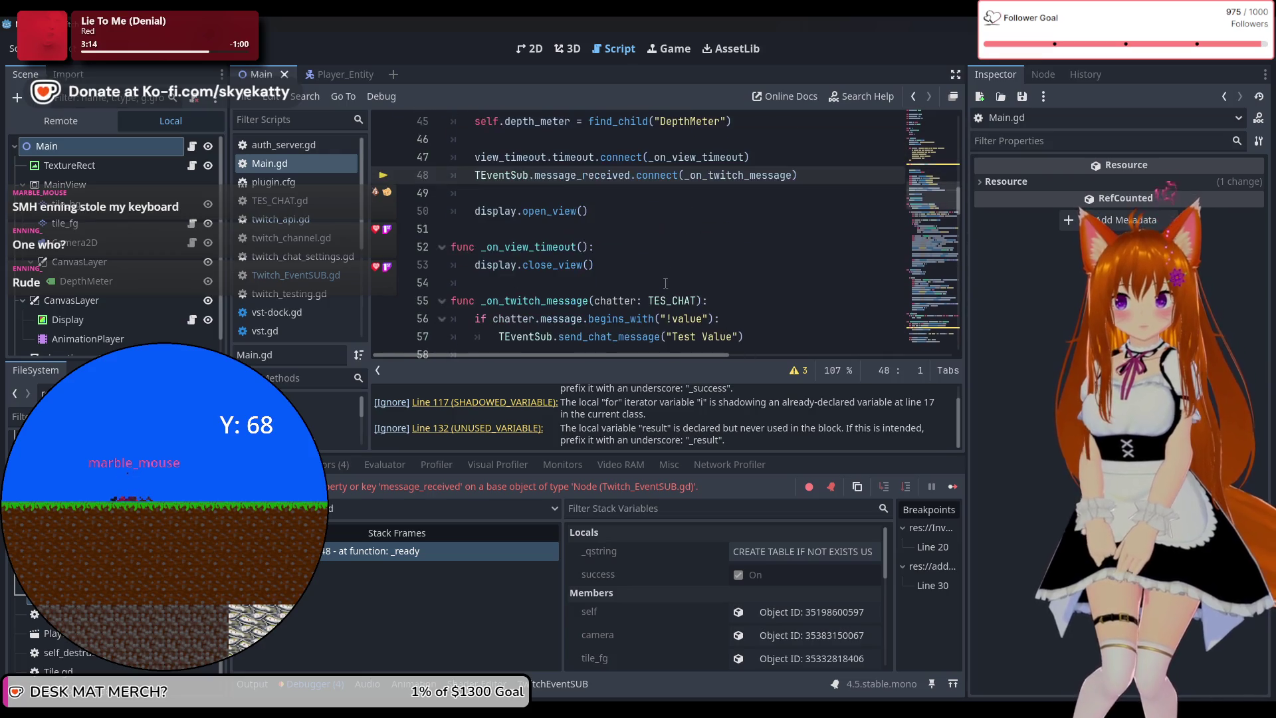
{"action": "scroll", "coordinate": [665, 282], "scroll_direction": "up", "scroll_amount": 3}
{"action": "scroll", "coordinate": [666, 283], "scroll_direction": "down", "scroll_amount": 2}
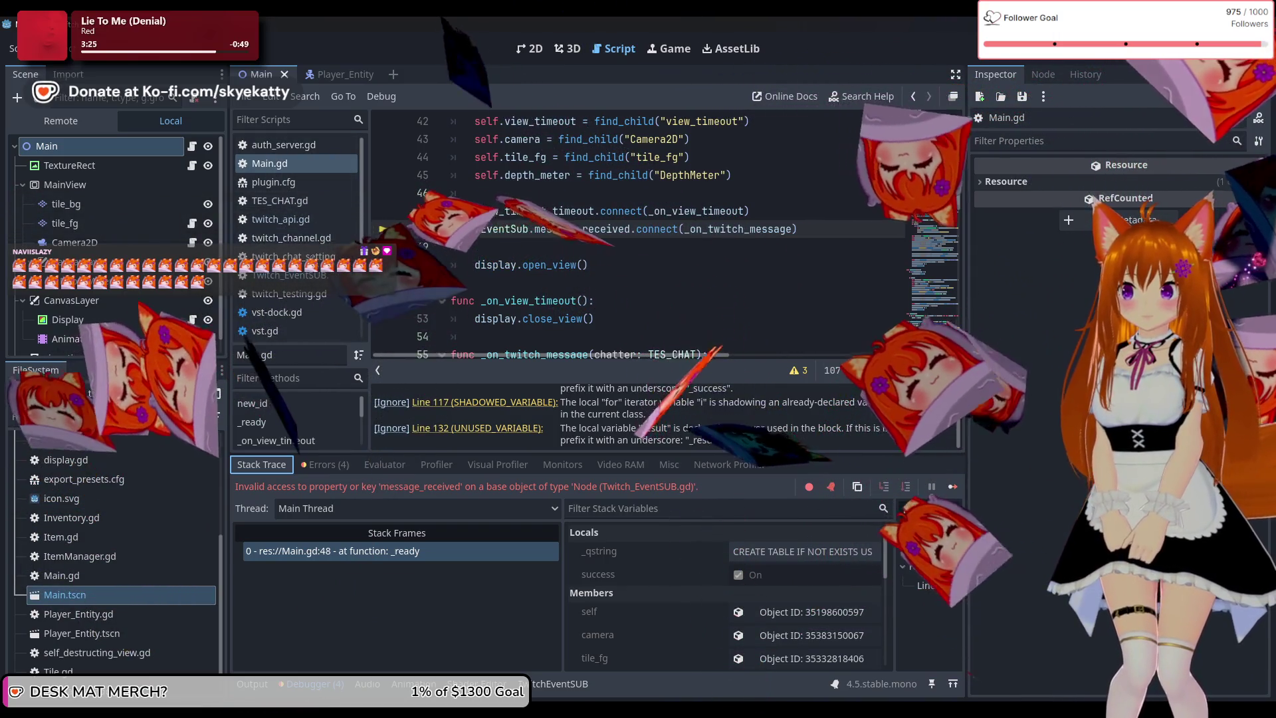
Check the signal and API_AUTH declarations in Twitch_EventSUB.gd, then go back to Main.gd
{"action": "left_click", "coordinate": [286, 275]}
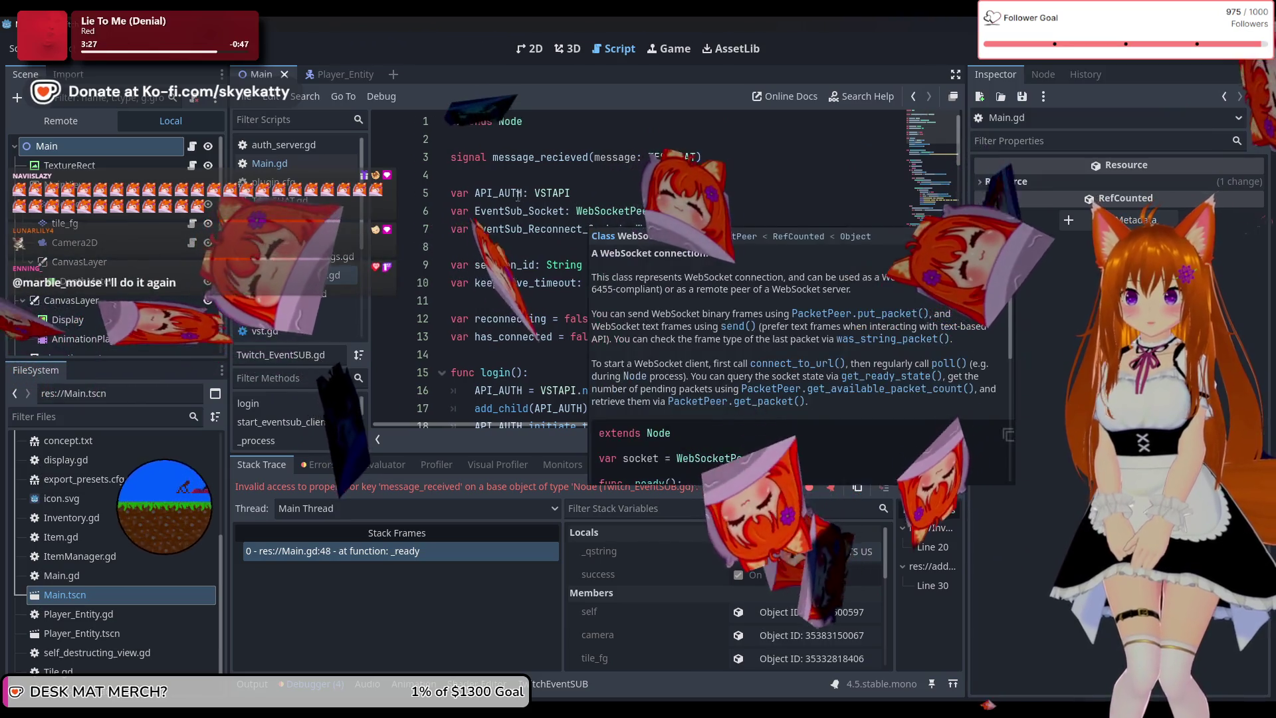
{"action": "left_click", "coordinate": [688, 171]}
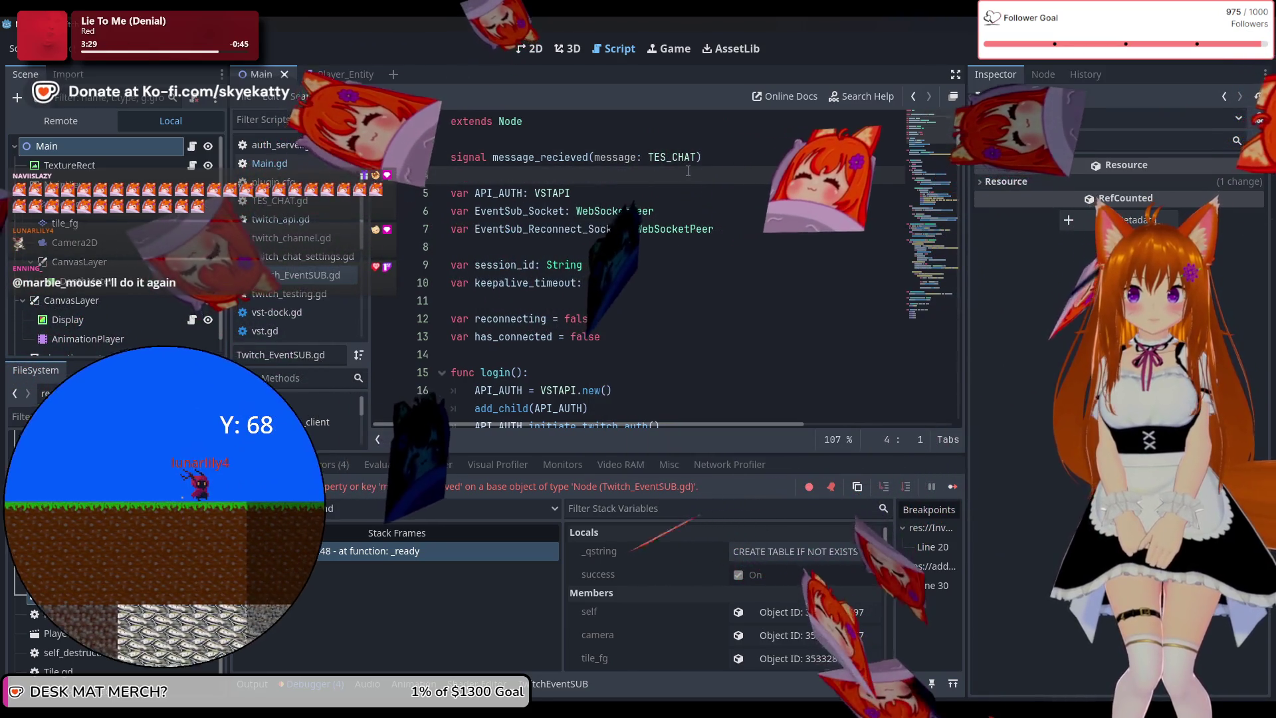
{"action": "key", "text": "Left"}
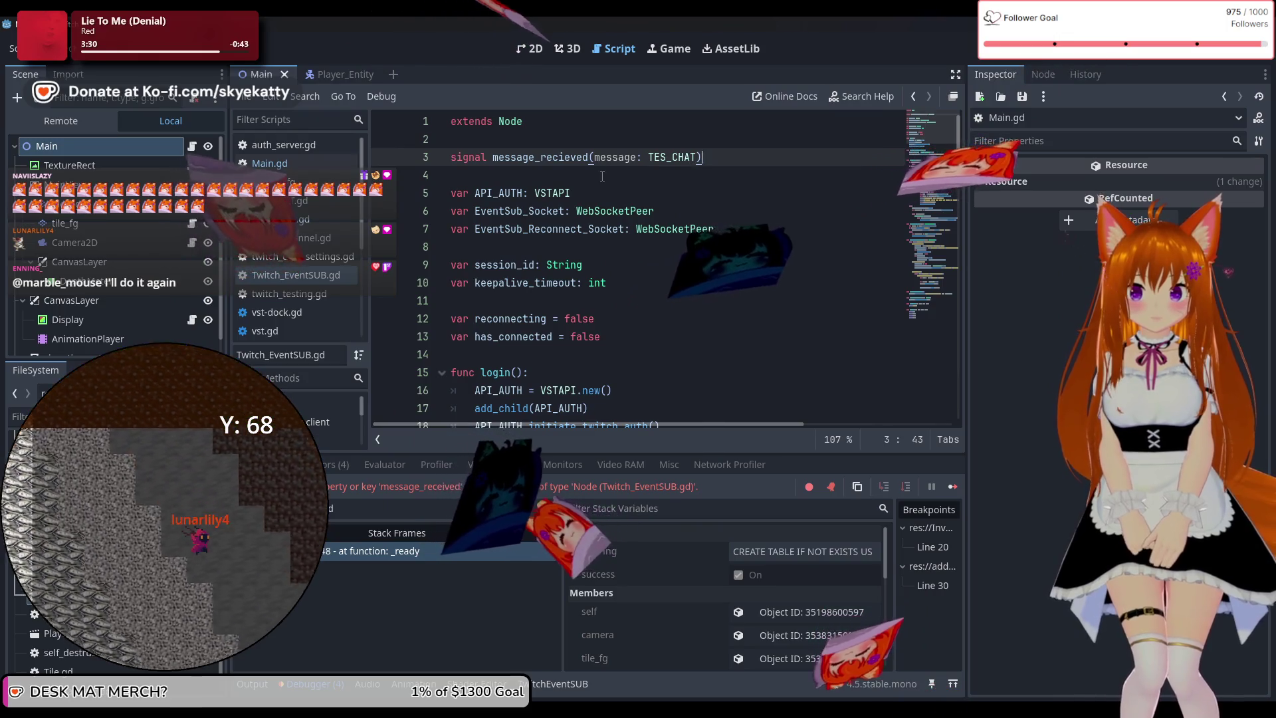
{"action": "left_click", "coordinate": [476, 192]}
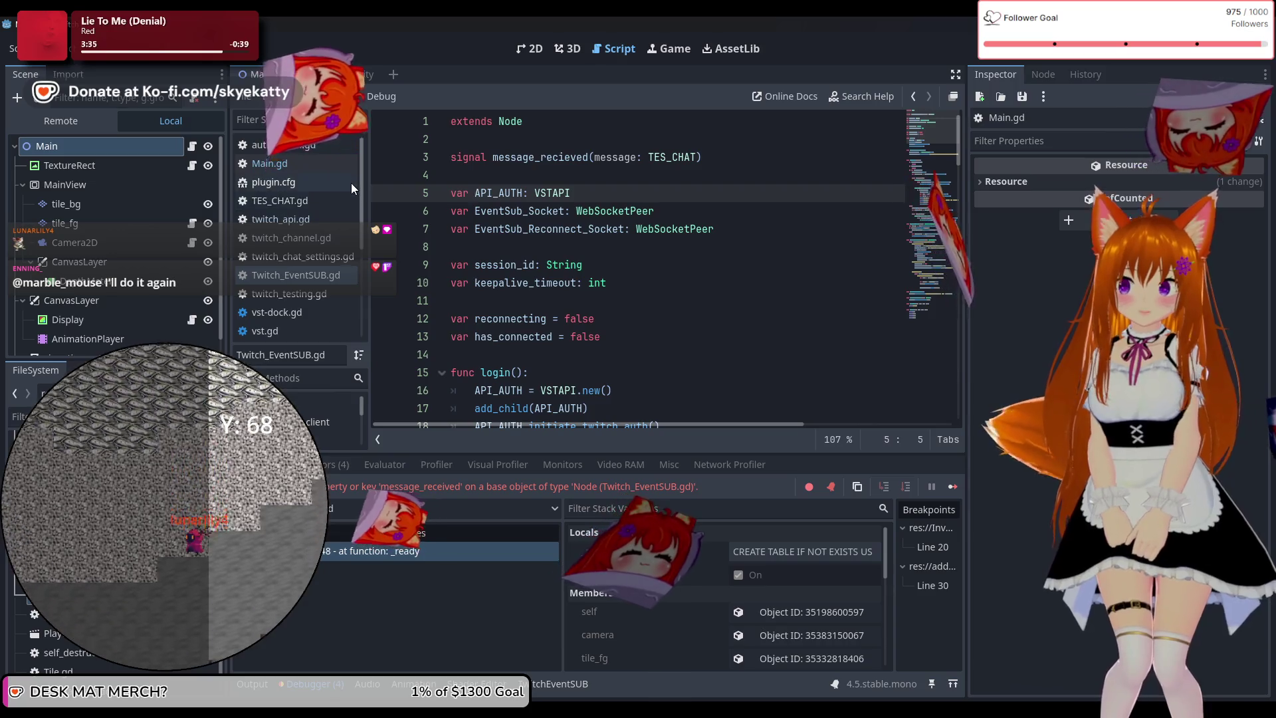
{"action": "left_click", "coordinate": [309, 159]}
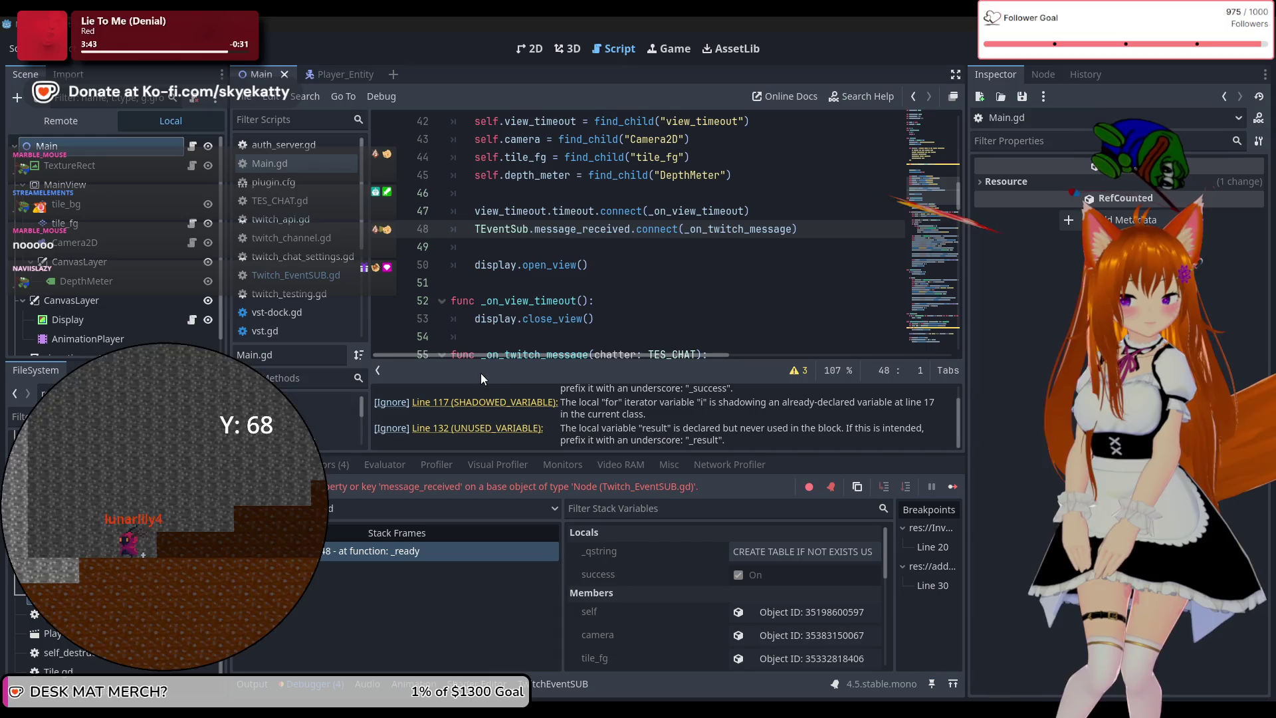
Inspect the TEventSub global from Stack Variables, checking its signals and properties like Api Auth
{"action": "scroll", "coordinate": [598, 582], "scroll_direction": "down", "scroll_amount": 1}
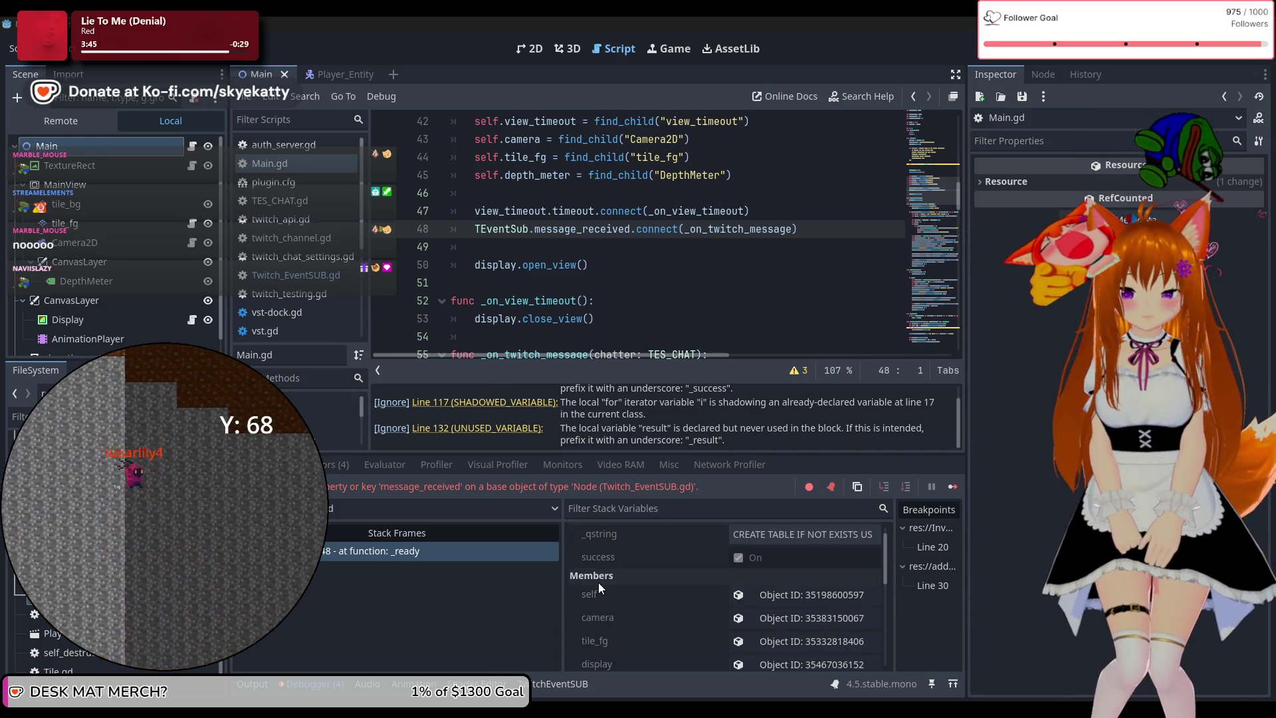
{"action": "scroll", "coordinate": [599, 583], "scroll_direction": "down", "scroll_amount": 5}
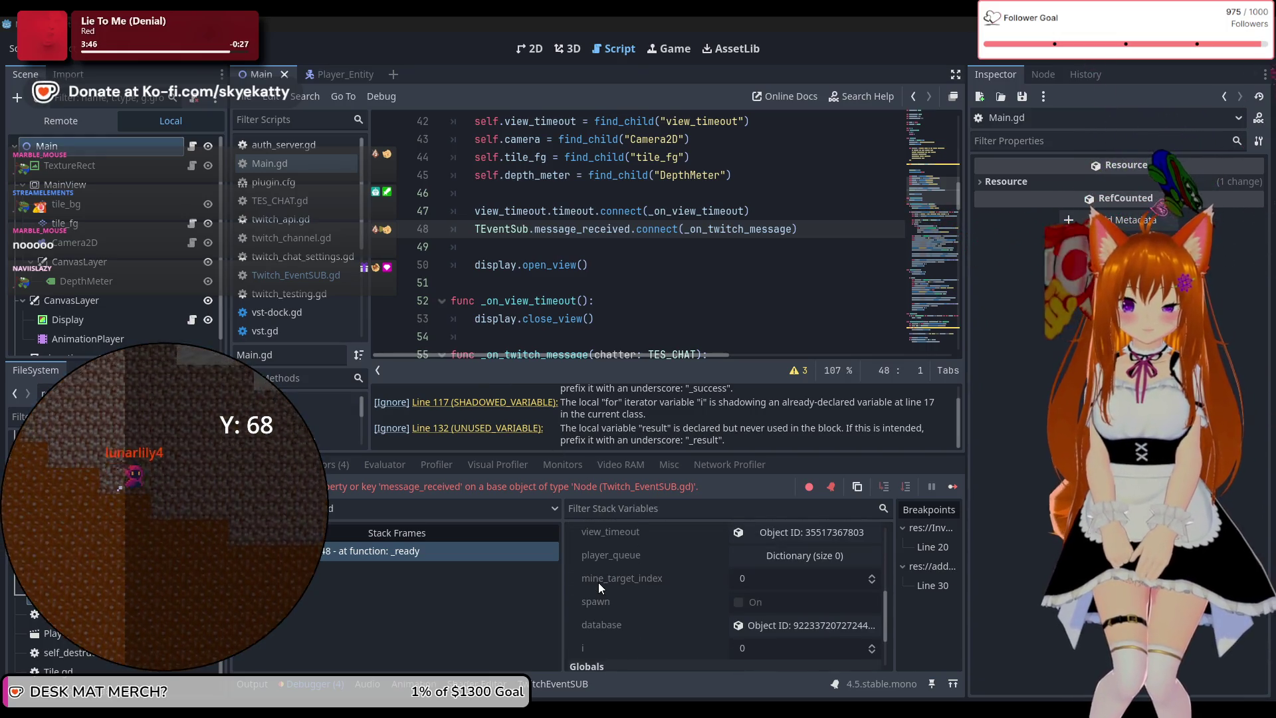
{"action": "scroll", "coordinate": [598, 582], "scroll_direction": "down", "scroll_amount": 3}
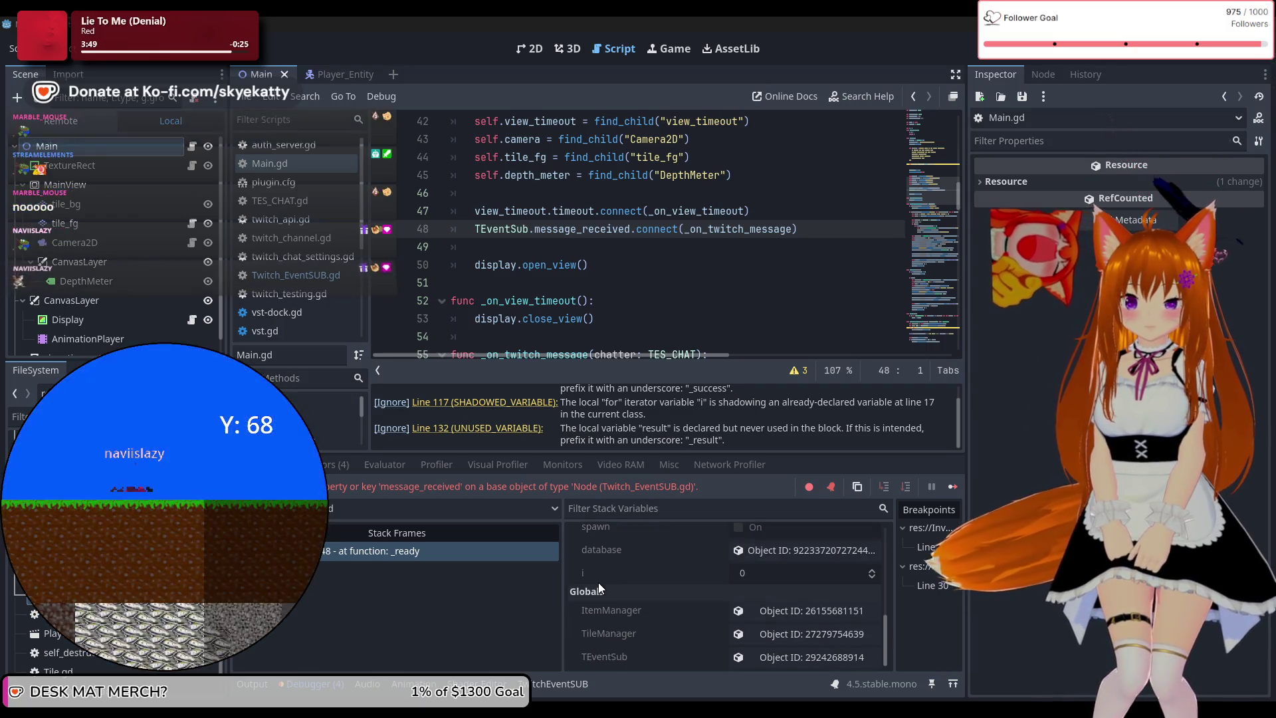
{"action": "left_click", "coordinate": [739, 658]}
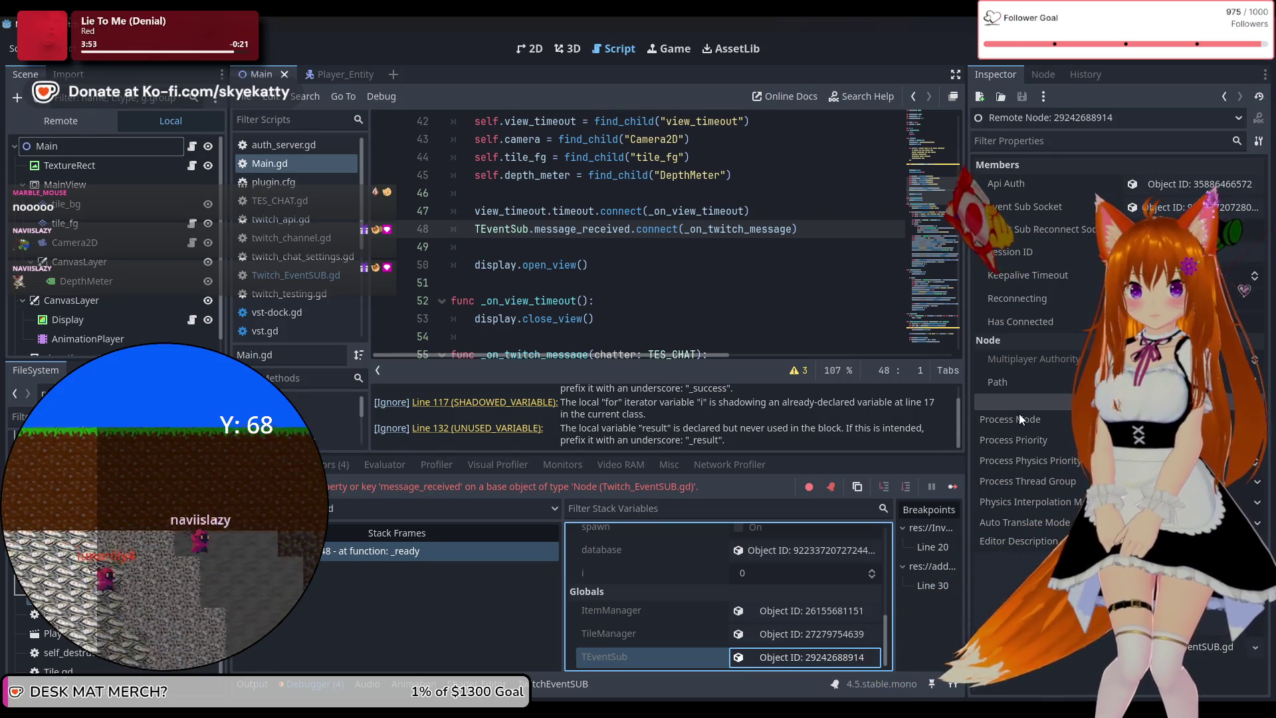
{"action": "left_click", "coordinate": [1046, 75]}
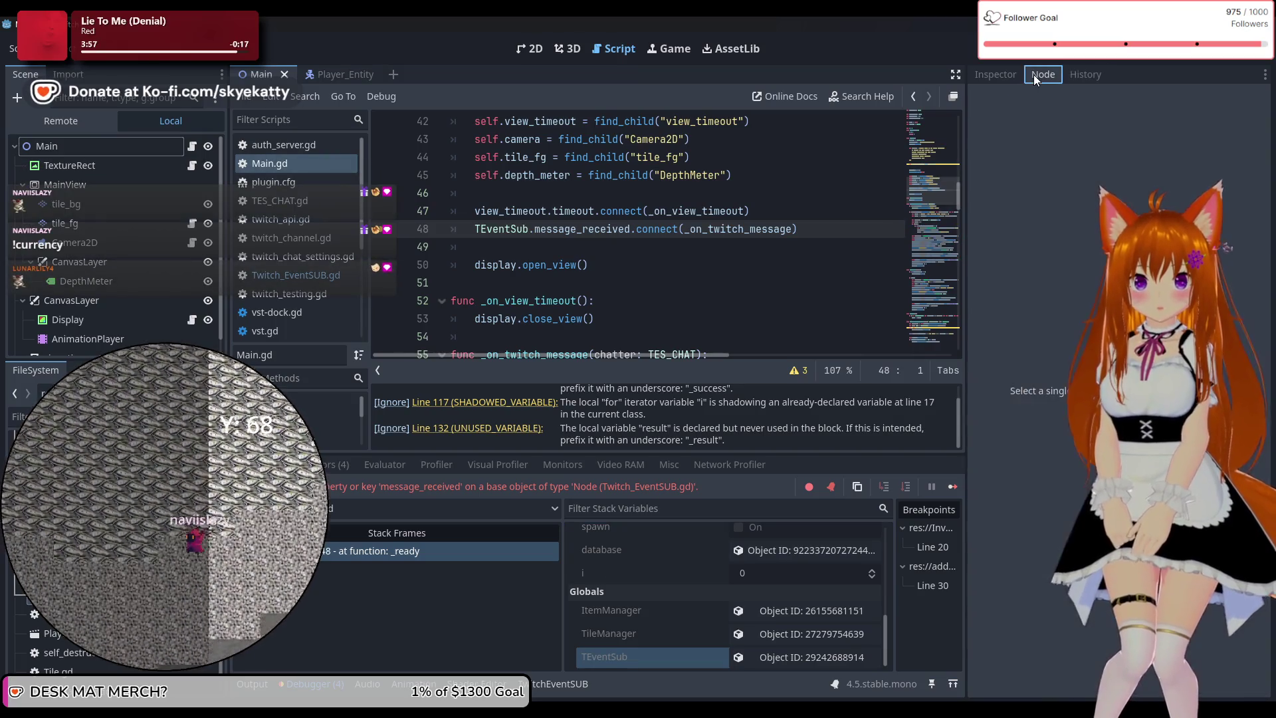
{"action": "left_click", "coordinate": [1022, 74]}
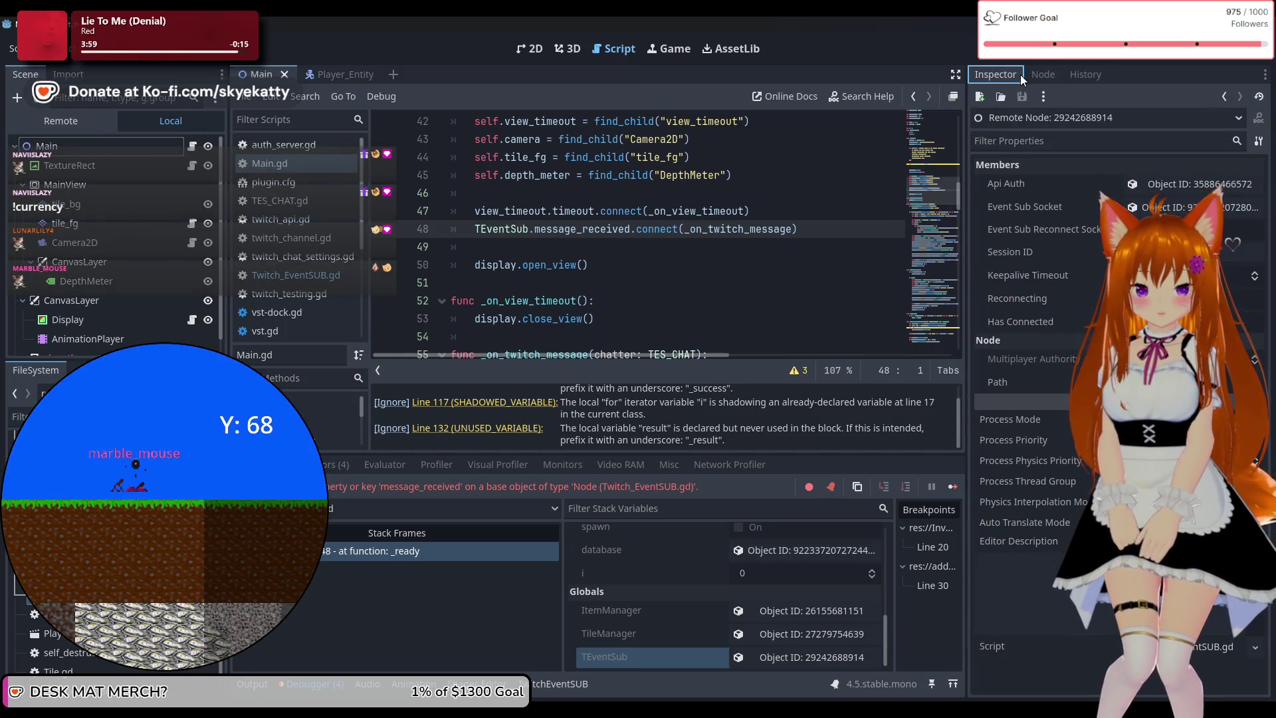
{"action": "mouse_move", "coordinate": [1059, 447]}
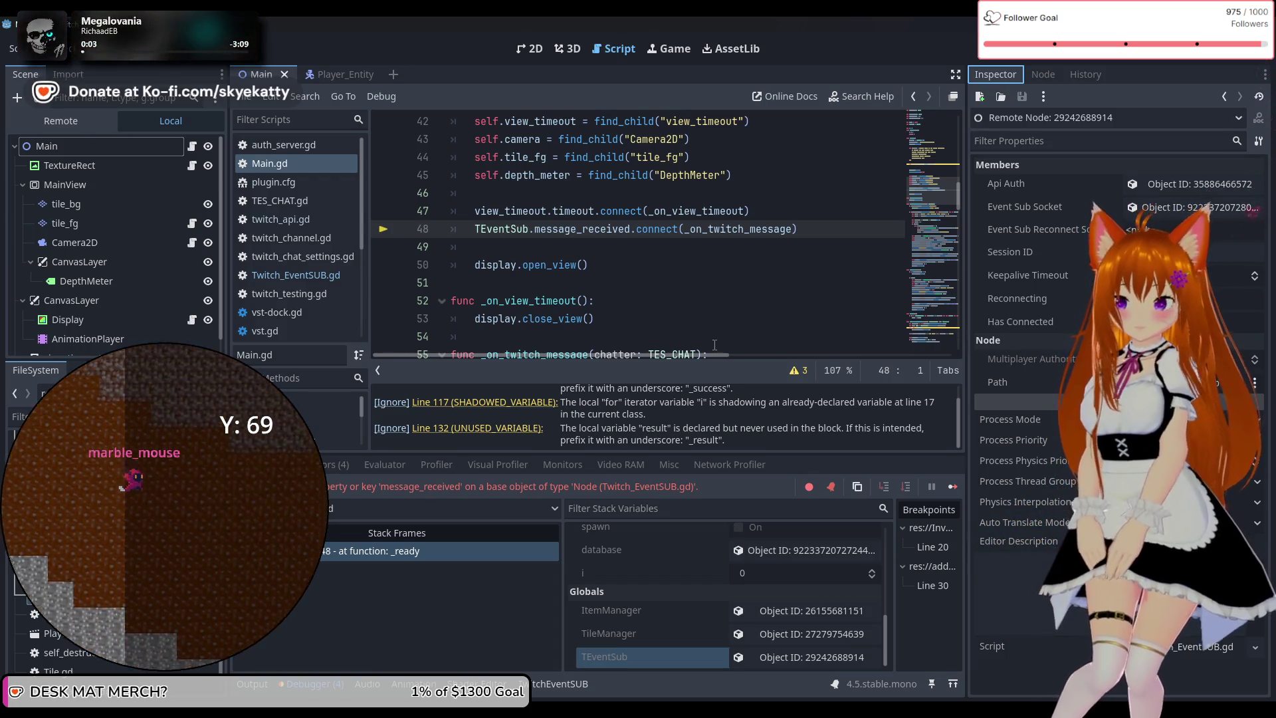
{"action": "scroll", "coordinate": [665, 319], "scroll_direction": "up", "scroll_amount": 2}
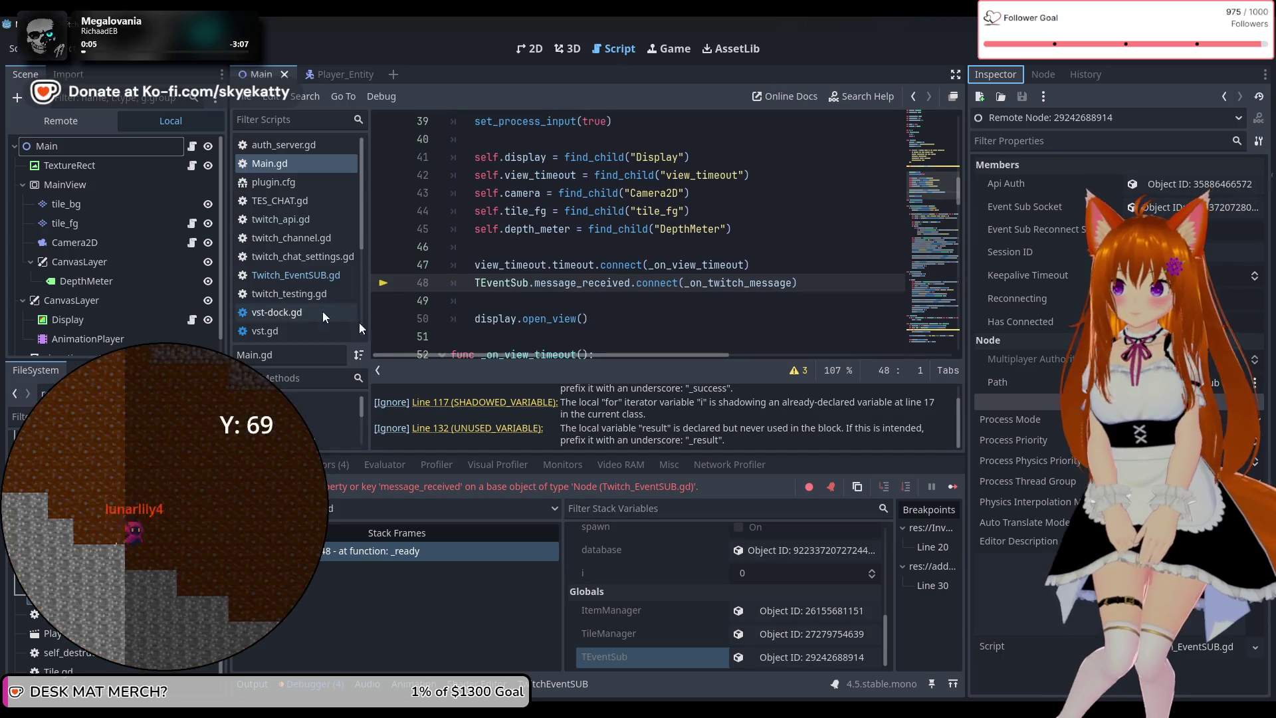
{"action": "left_click", "coordinate": [502, 283], "text": "ctrl"}
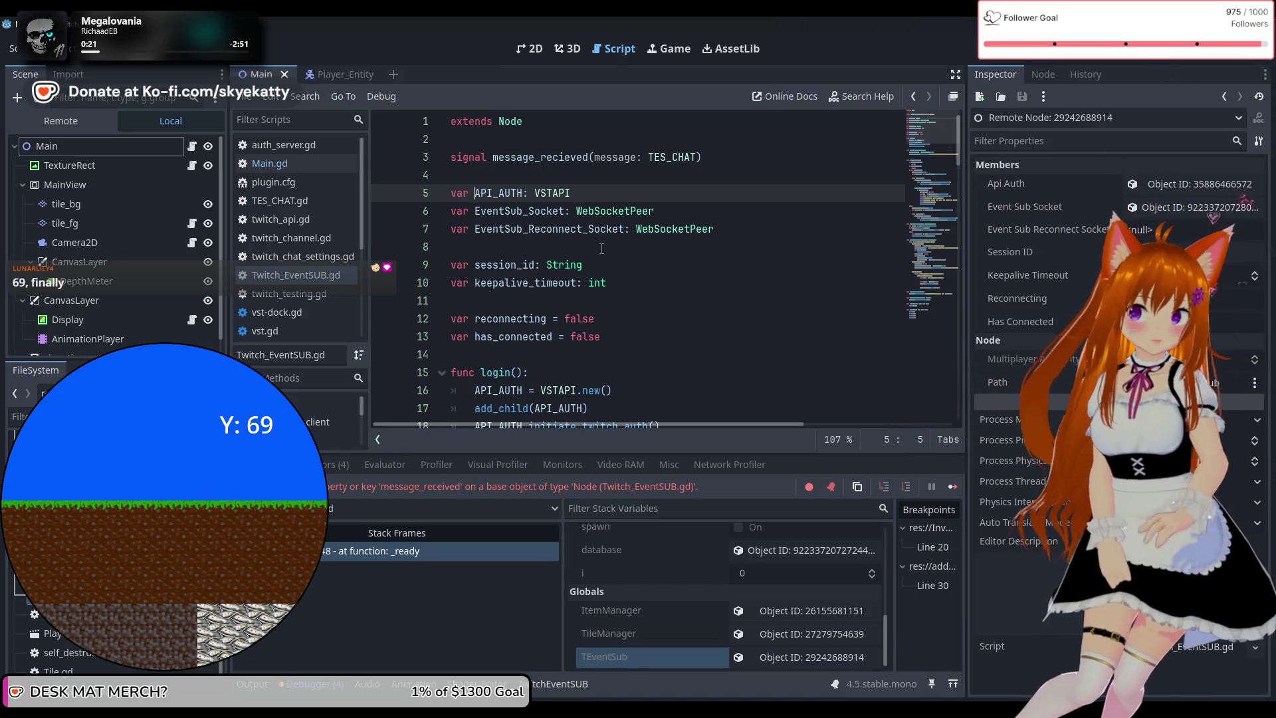
{"action": "scroll", "coordinate": [602, 249], "scroll_direction": "down", "scroll_amount": 12}
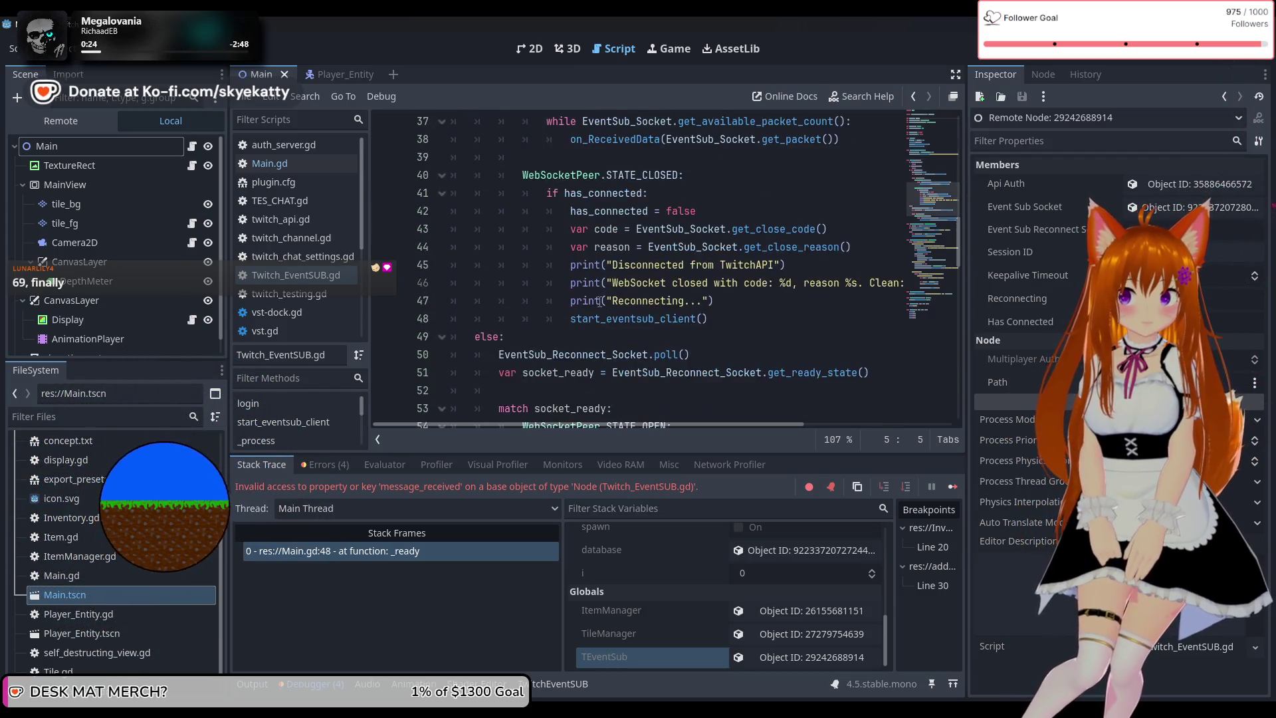
{"action": "scroll", "coordinate": [600, 301], "scroll_direction": "down", "scroll_amount": 17}
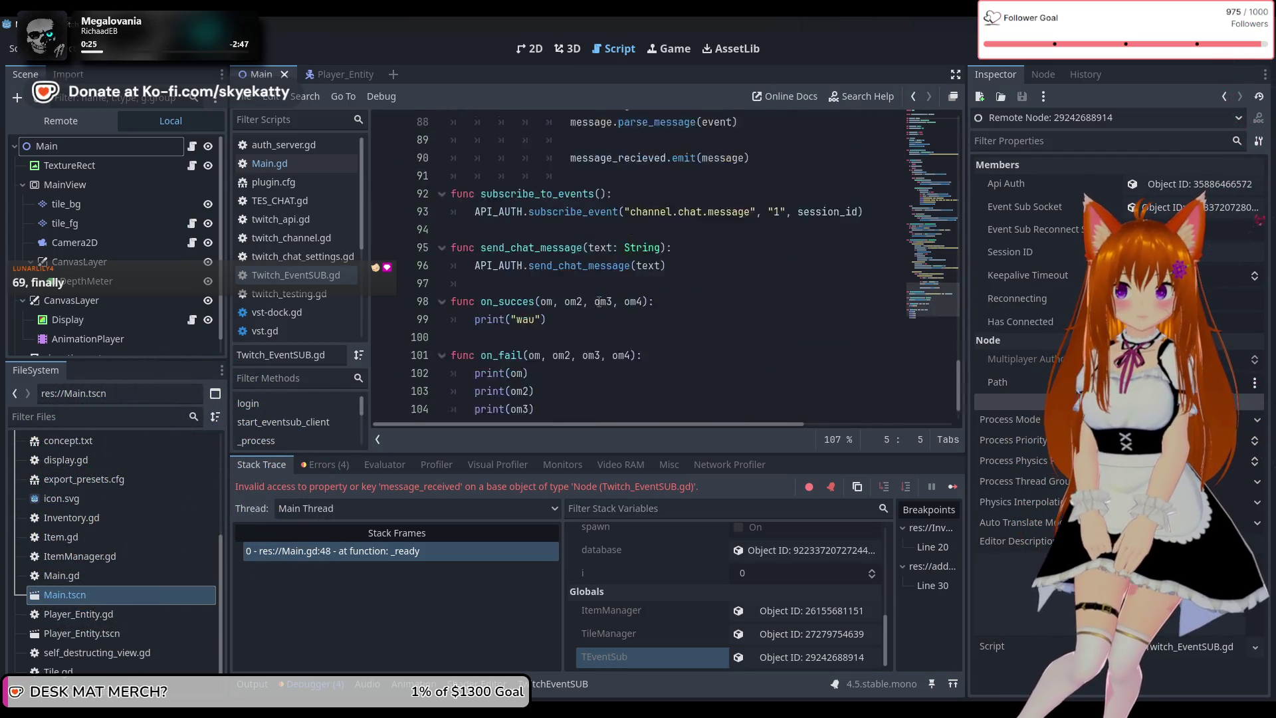
{"action": "scroll", "coordinate": [599, 302], "scroll_direction": "up", "scroll_amount": 19}
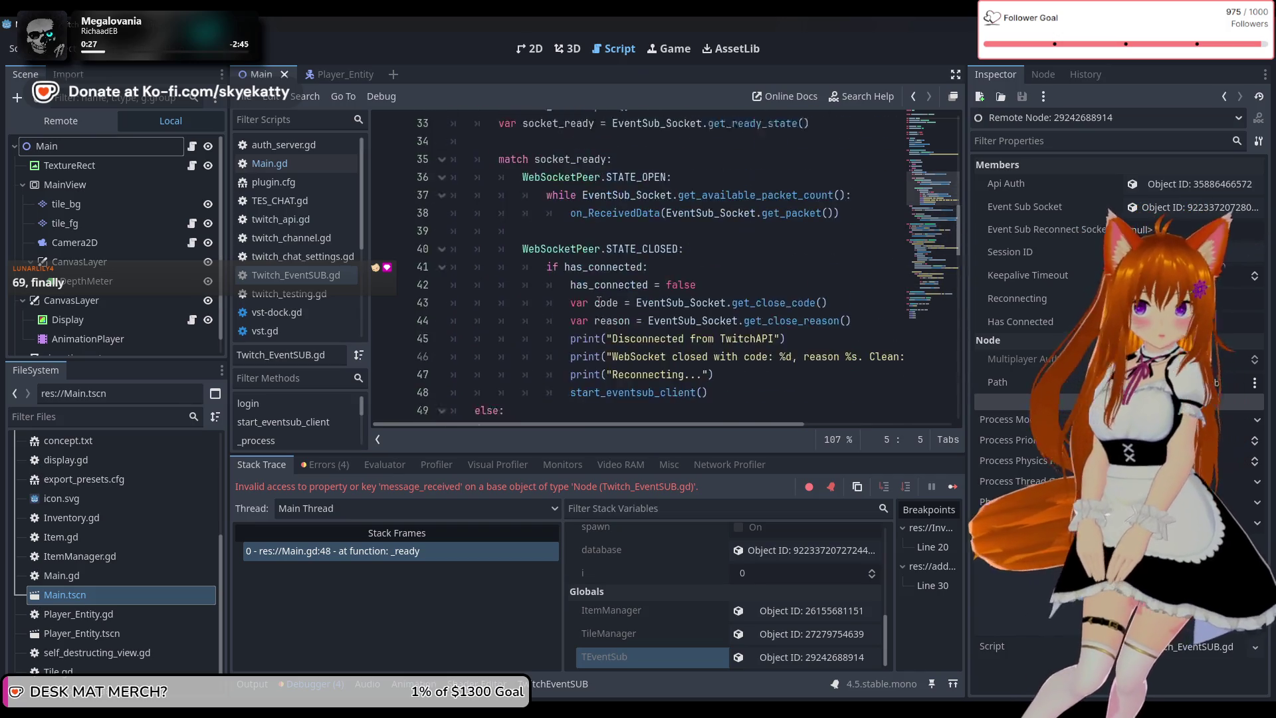
{"action": "scroll", "coordinate": [599, 303], "scroll_direction": "up", "scroll_amount": 11}
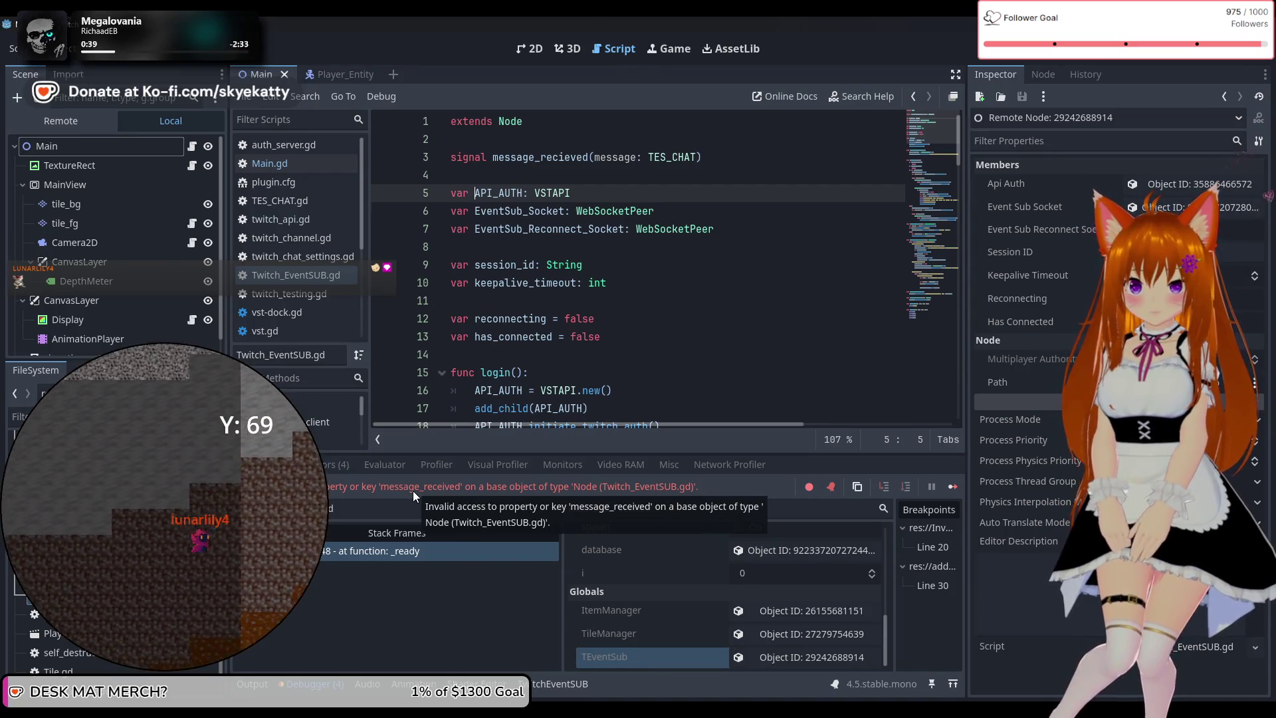
{"action": "double_click", "coordinate": [414, 493]}
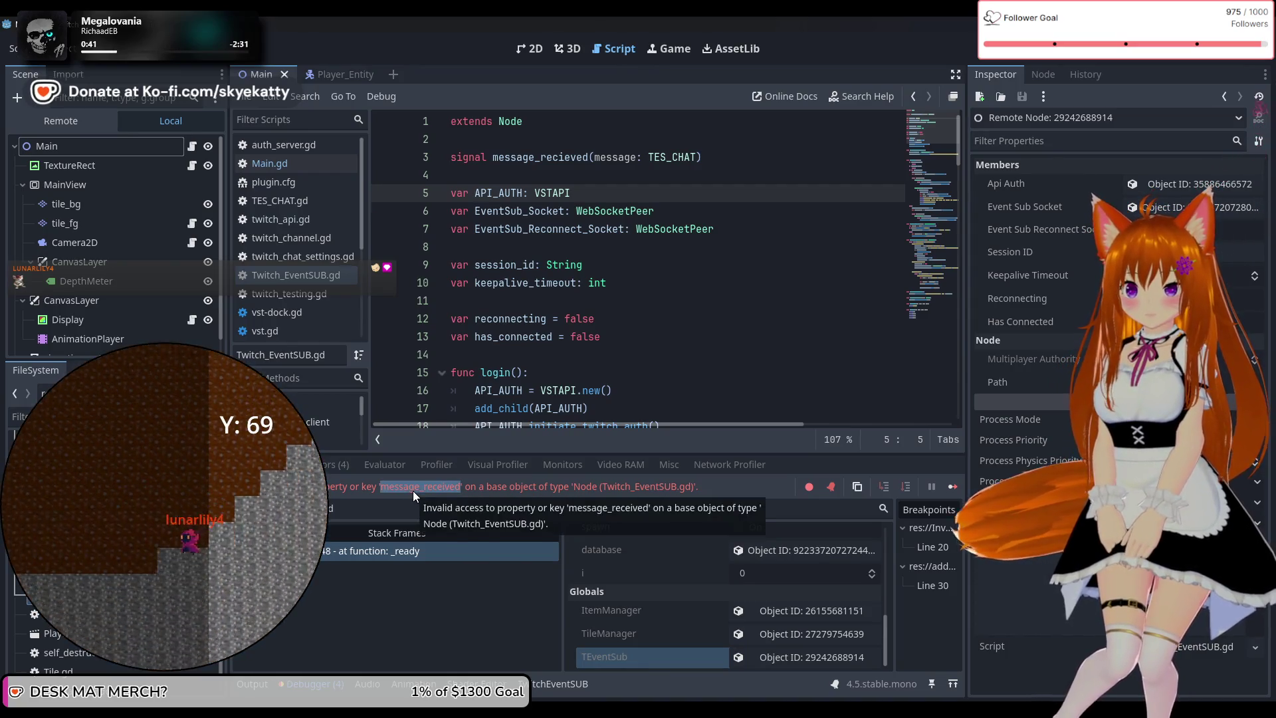
{"action": "left_click", "coordinate": [491, 230]}
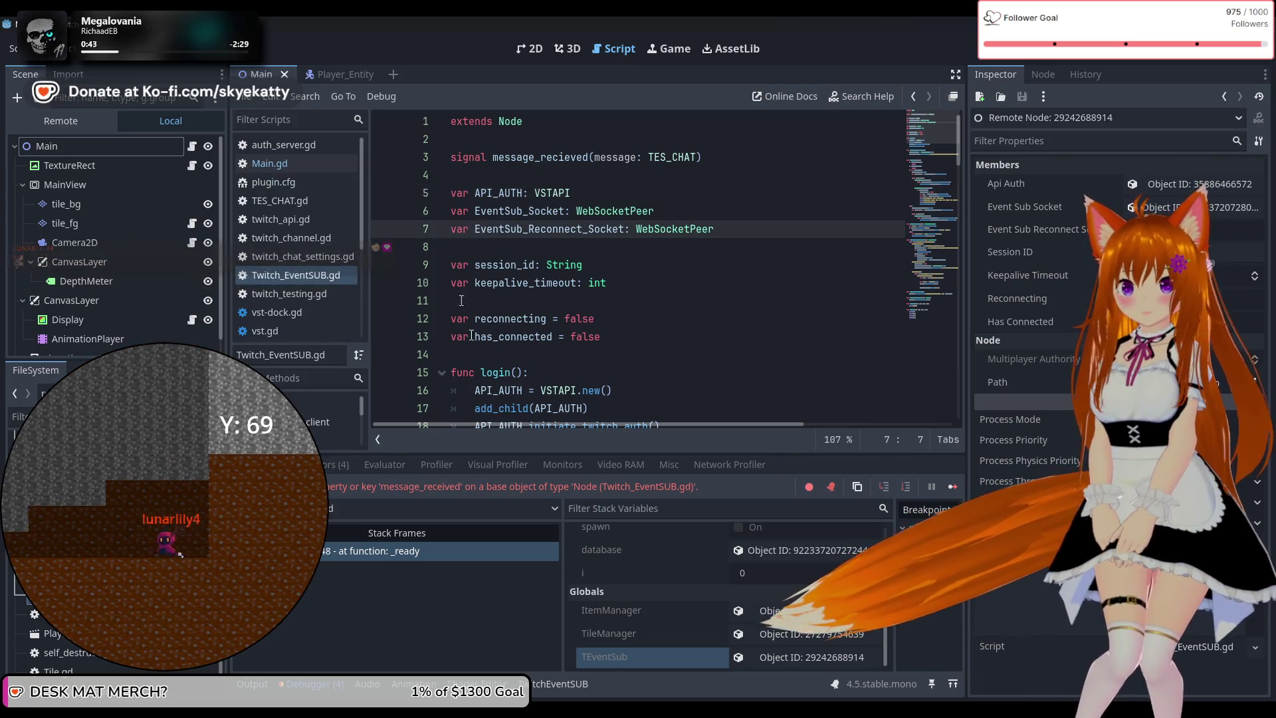
{"action": "double_click", "coordinate": [452, 486]}
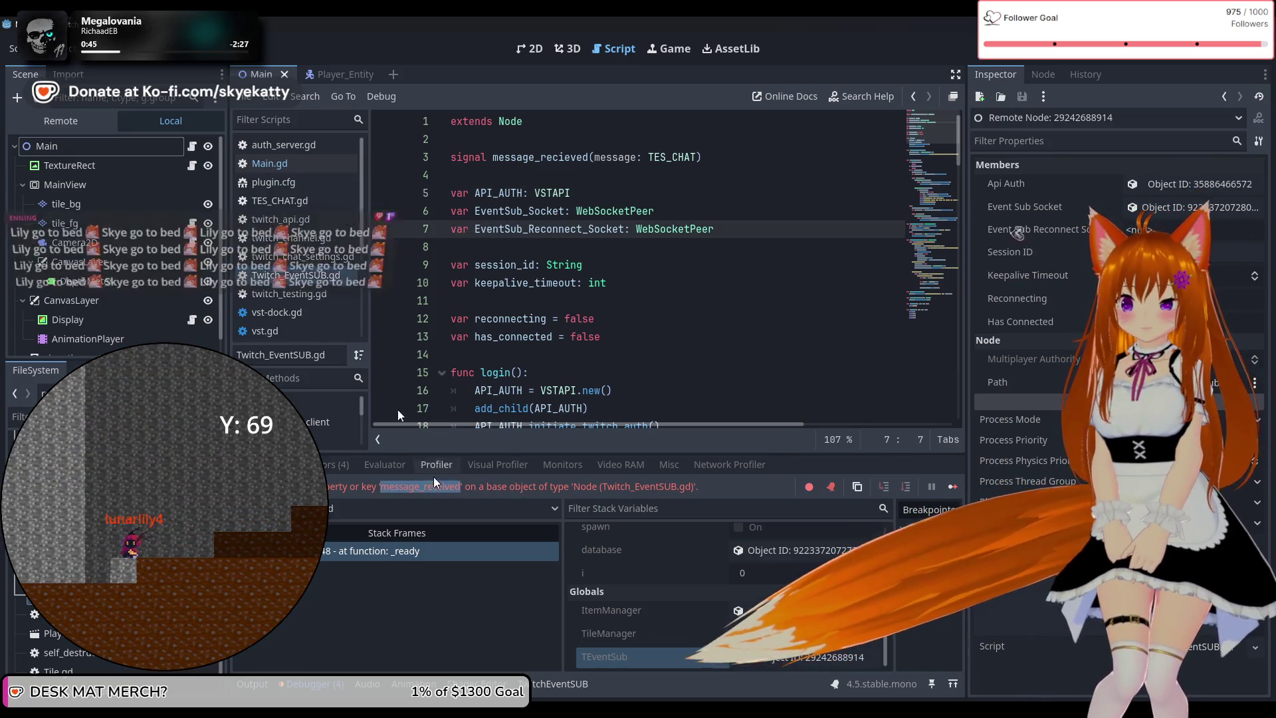
{"action": "left_click", "coordinate": [302, 293]}
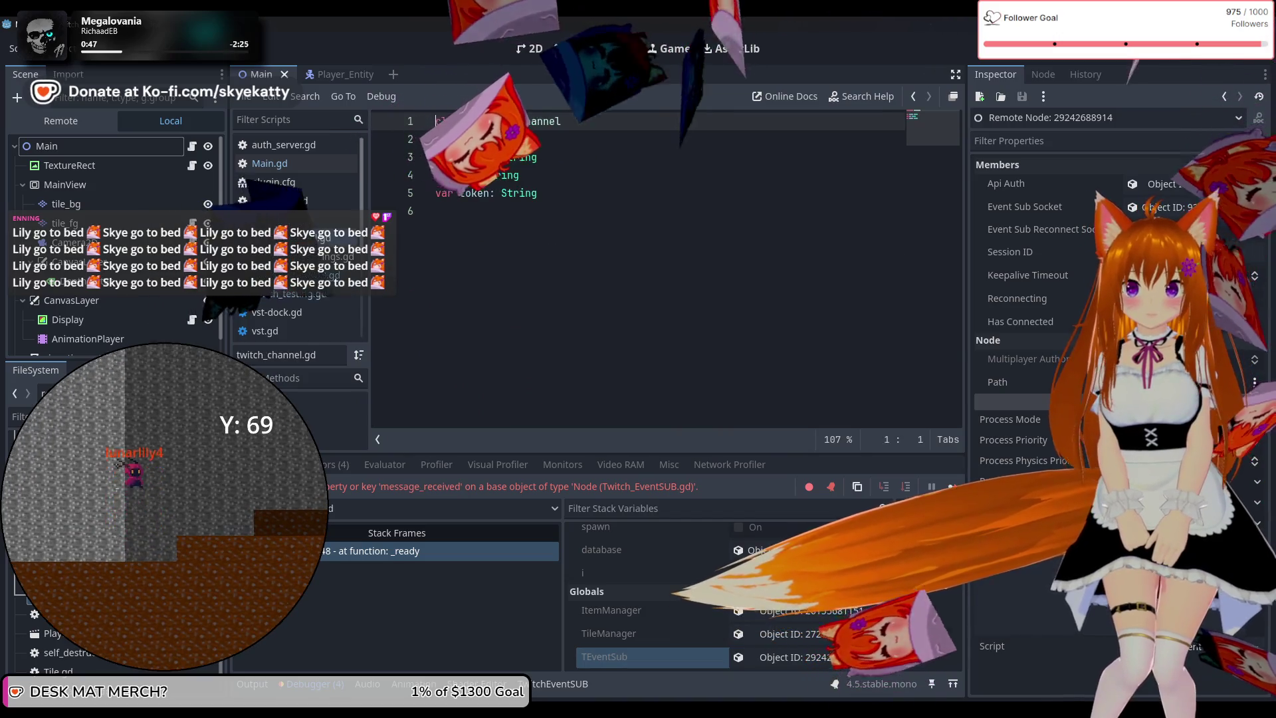
{"action": "left_click", "coordinate": [301, 166]}
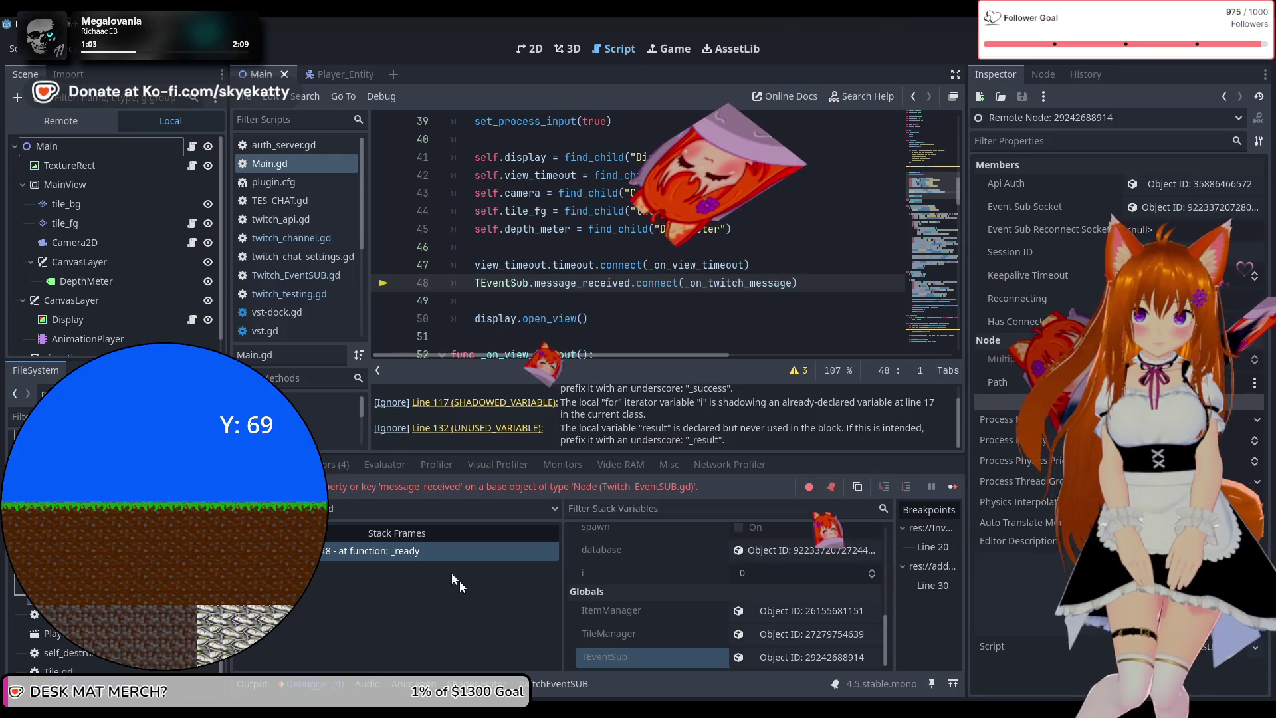
Show the debugger's Errors list and jump to the invalid 'message_received' access at Main.gd line 48
{"action": "left_click", "coordinate": [348, 471]}
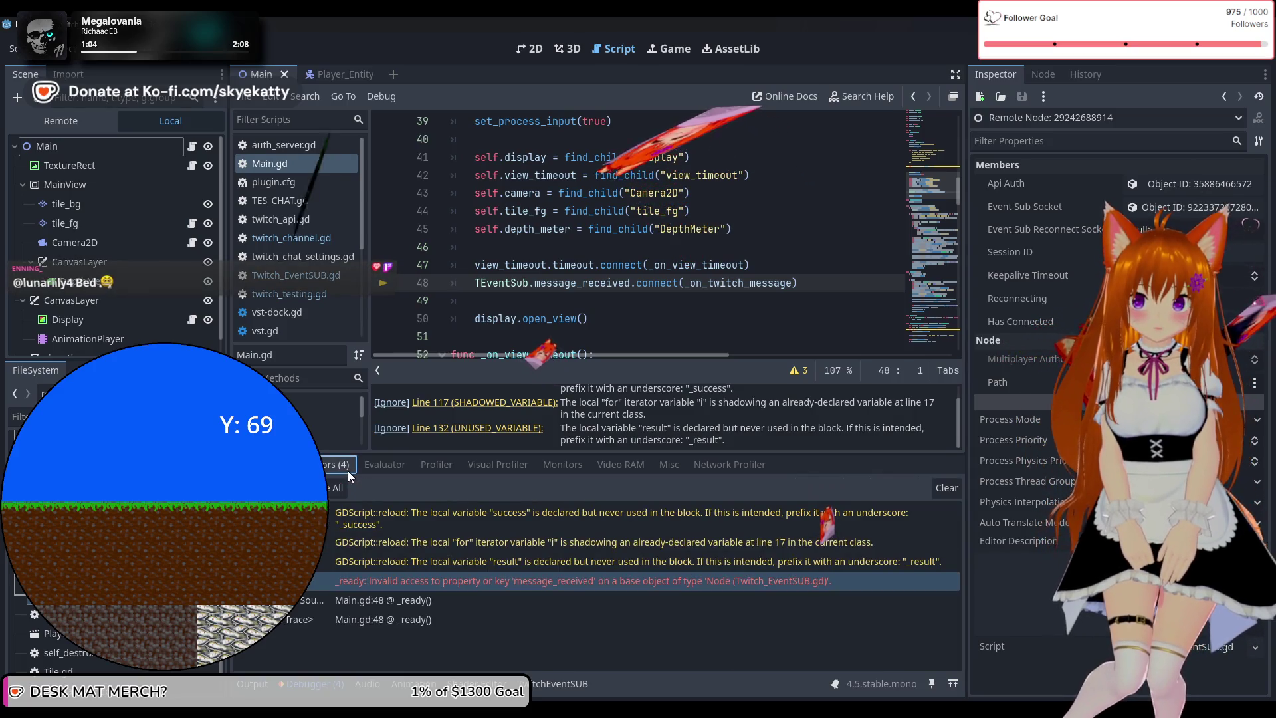
{"action": "left_click", "coordinate": [464, 585]}
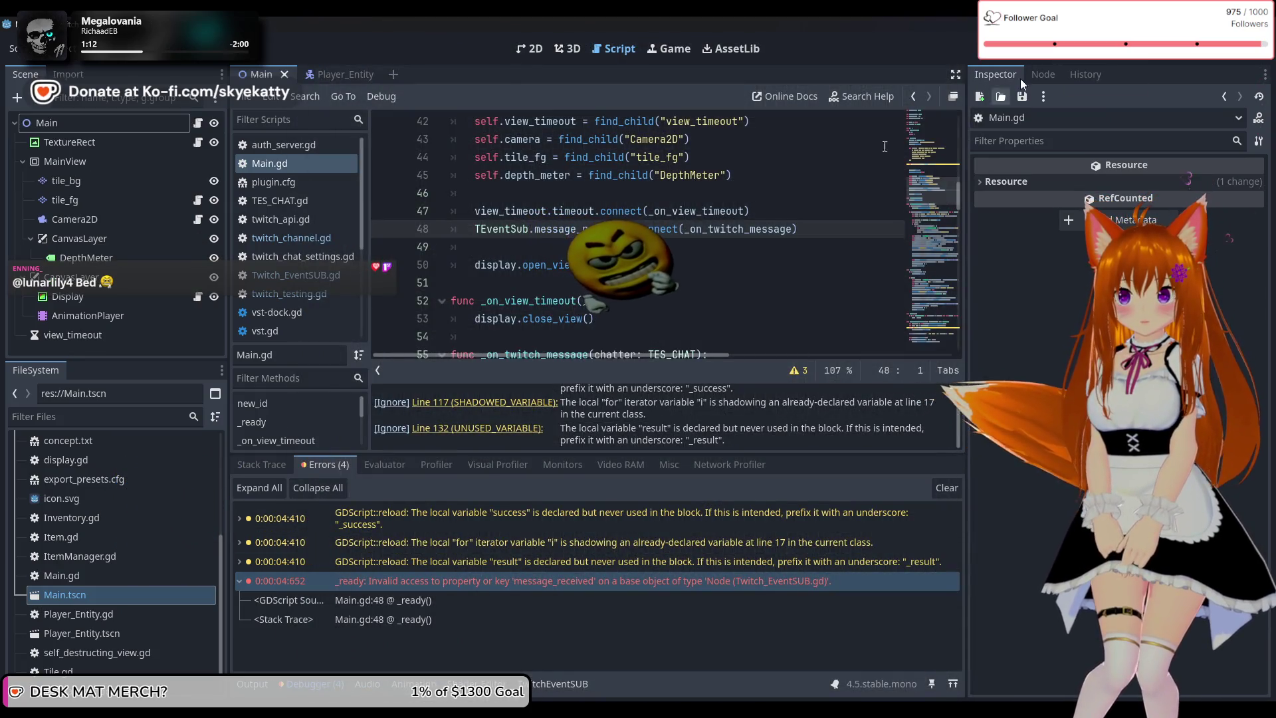
{"action": "scroll", "coordinate": [582, 243], "scroll_direction": "up", "scroll_amount": 3}
{"action": "scroll", "coordinate": [582, 243], "scroll_direction": "up", "scroll_amount": 7}
{"action": "scroll", "coordinate": [582, 244], "scroll_direction": "down", "scroll_amount": 3}
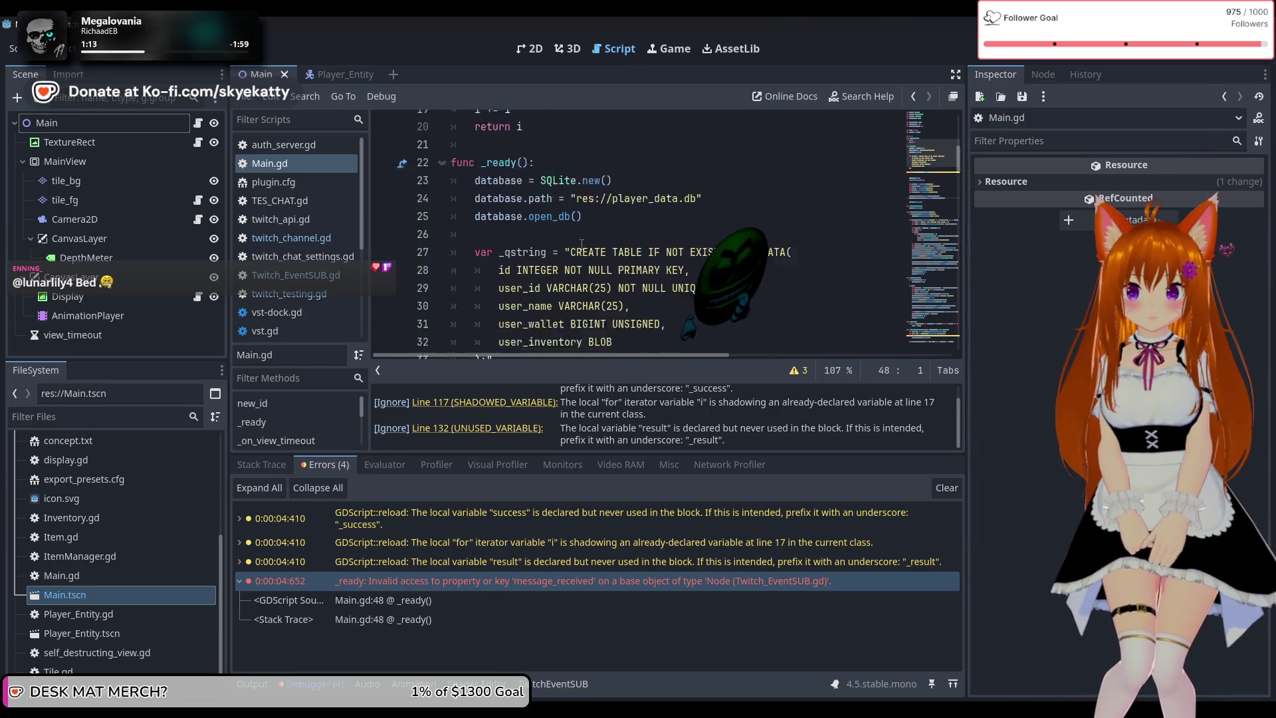
{"action": "scroll", "coordinate": [581, 244], "scroll_direction": "down", "scroll_amount": 5}
Review the surrounding Main.gd code, then bring up Project Settings with Alt+P
{"action": "scroll", "coordinate": [582, 245], "scroll_direction": "up", "scroll_amount": 8}
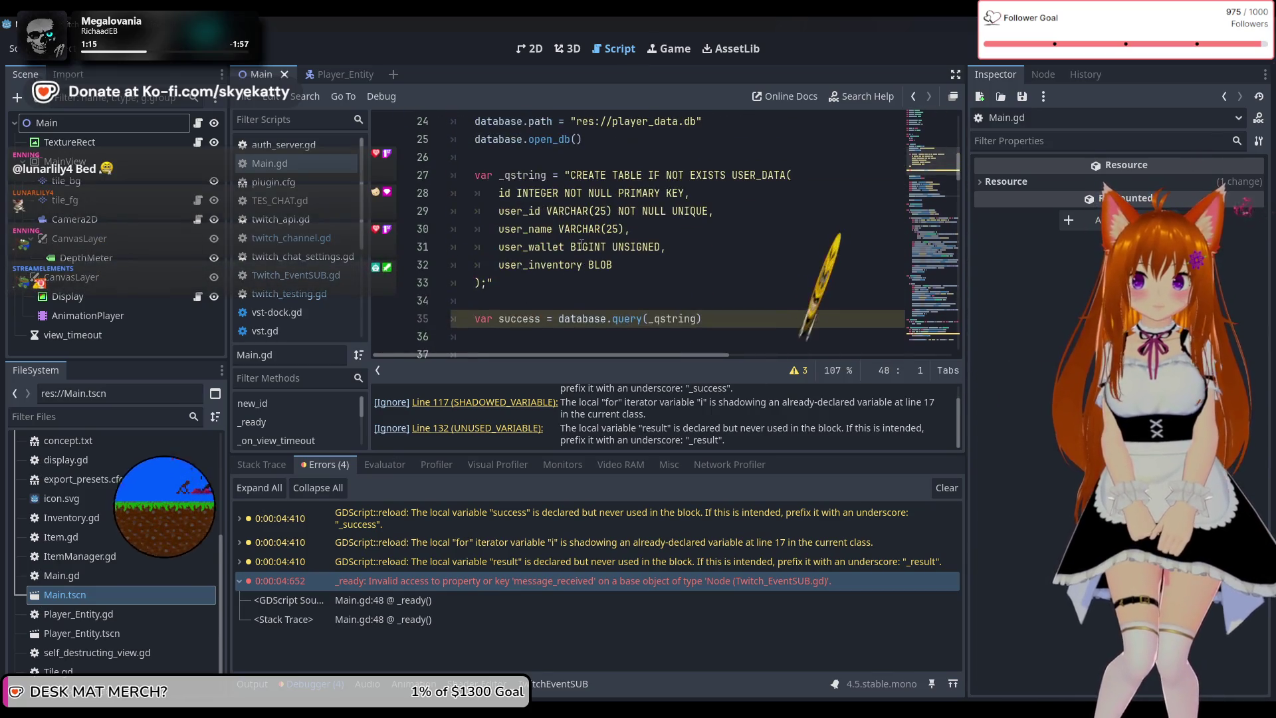
{"action": "scroll", "coordinate": [582, 245], "scroll_direction": "up", "scroll_amount": 5}
{"action": "scroll", "coordinate": [581, 245], "scroll_direction": "down", "scroll_amount": 2}
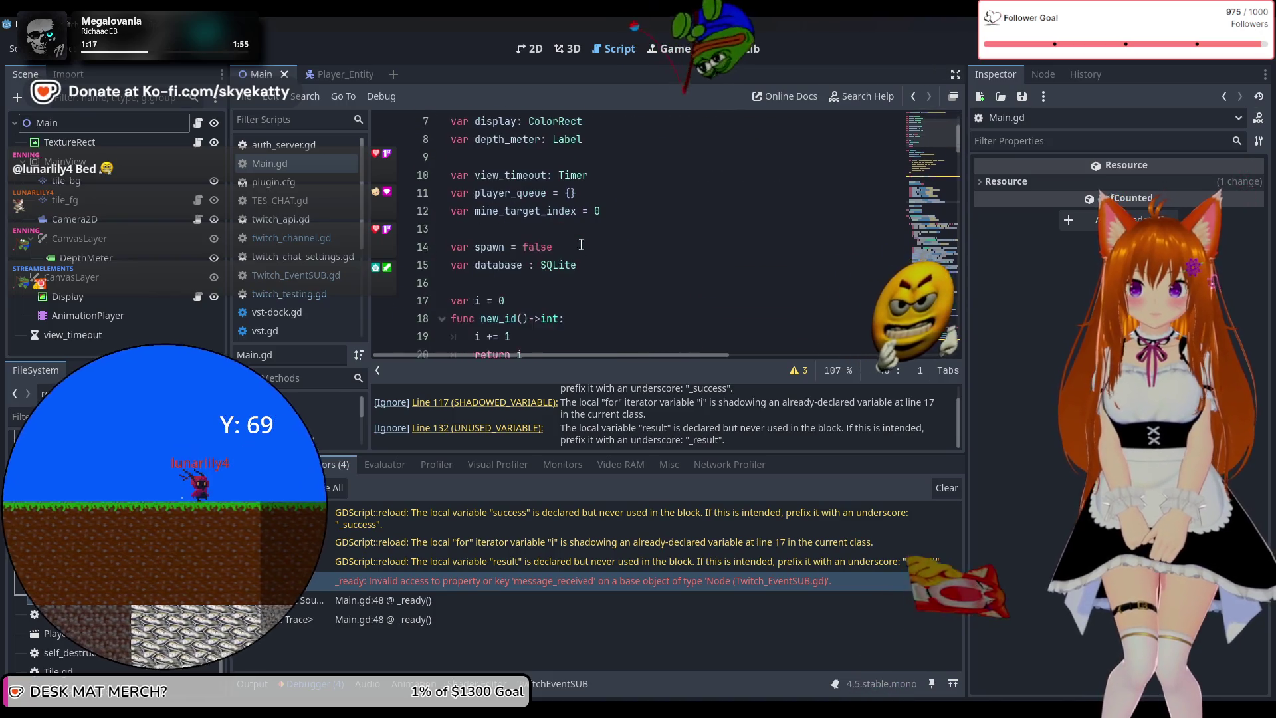
{"action": "scroll", "coordinate": [581, 244], "scroll_direction": "up", "scroll_amount": 2}
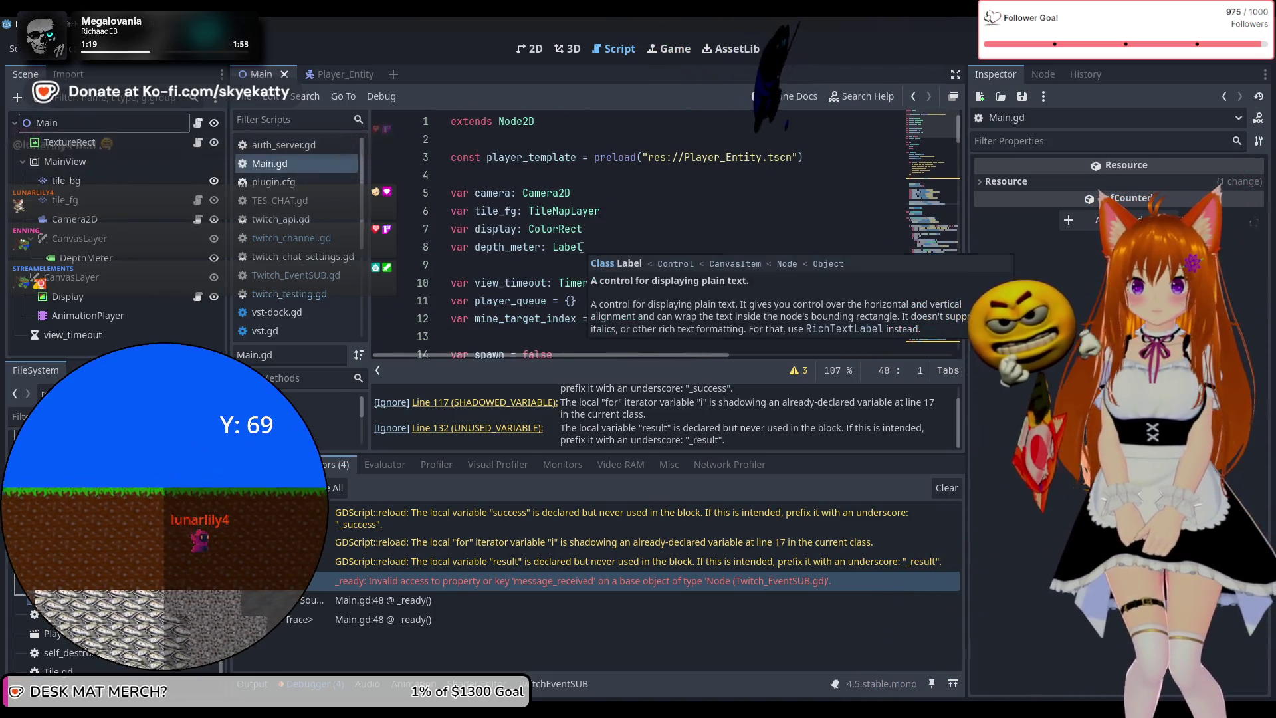
{"action": "scroll", "coordinate": [582, 247], "scroll_direction": "down", "scroll_amount": 2}
{"action": "scroll", "coordinate": [581, 247], "scroll_direction": "down", "scroll_amount": 3}
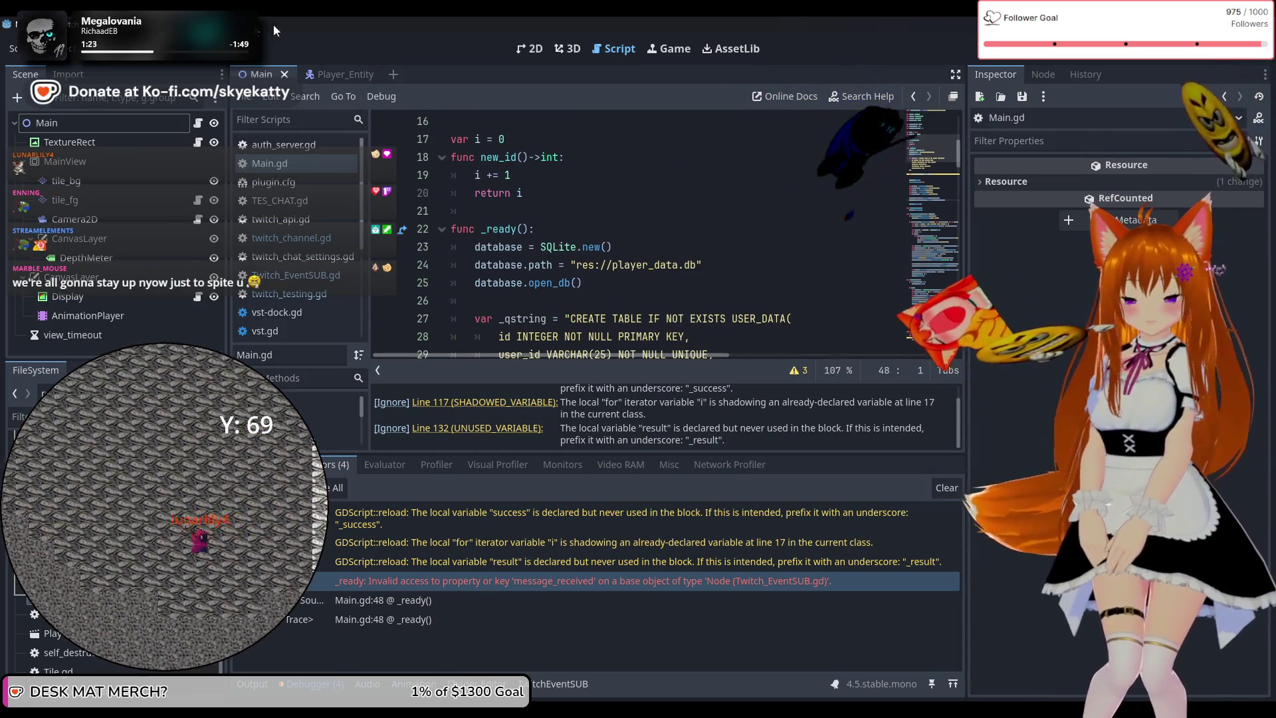
{"action": "key", "text": "alt+p"}
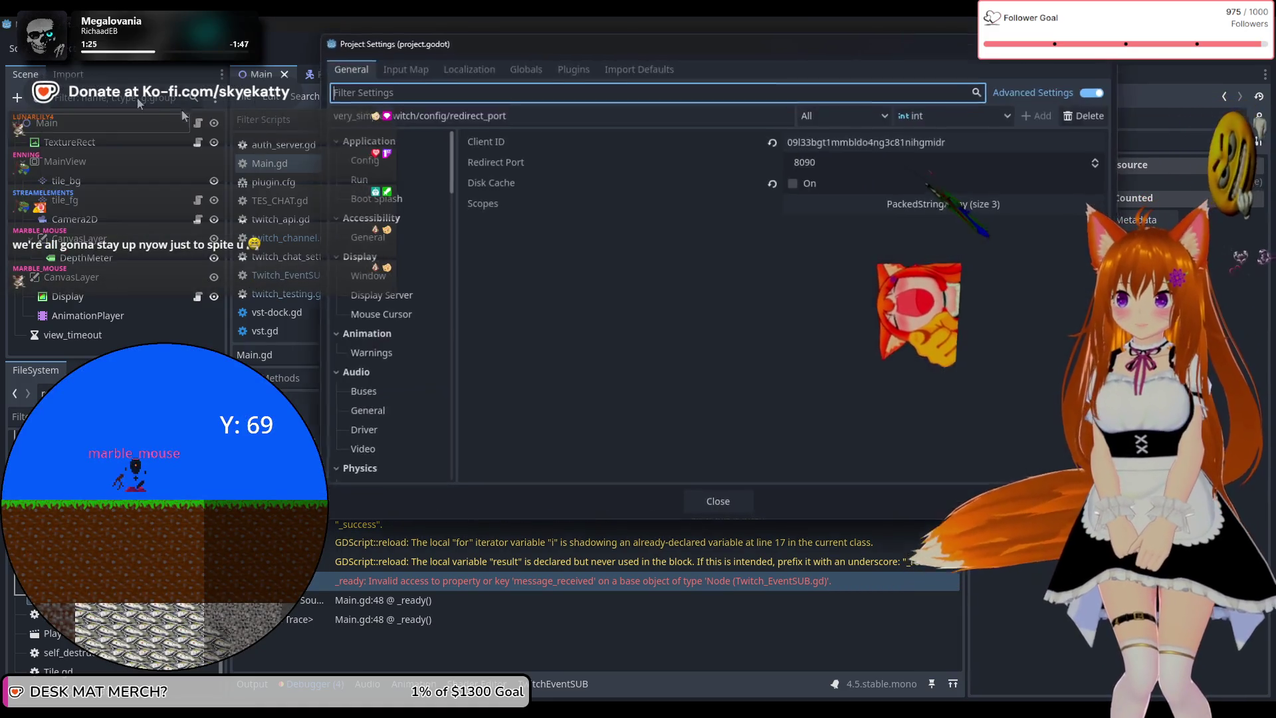
Browse the Globals, Plugins, General and Localization settings, ending on the Globals autoload list
{"action": "left_click", "coordinate": [528, 71]}
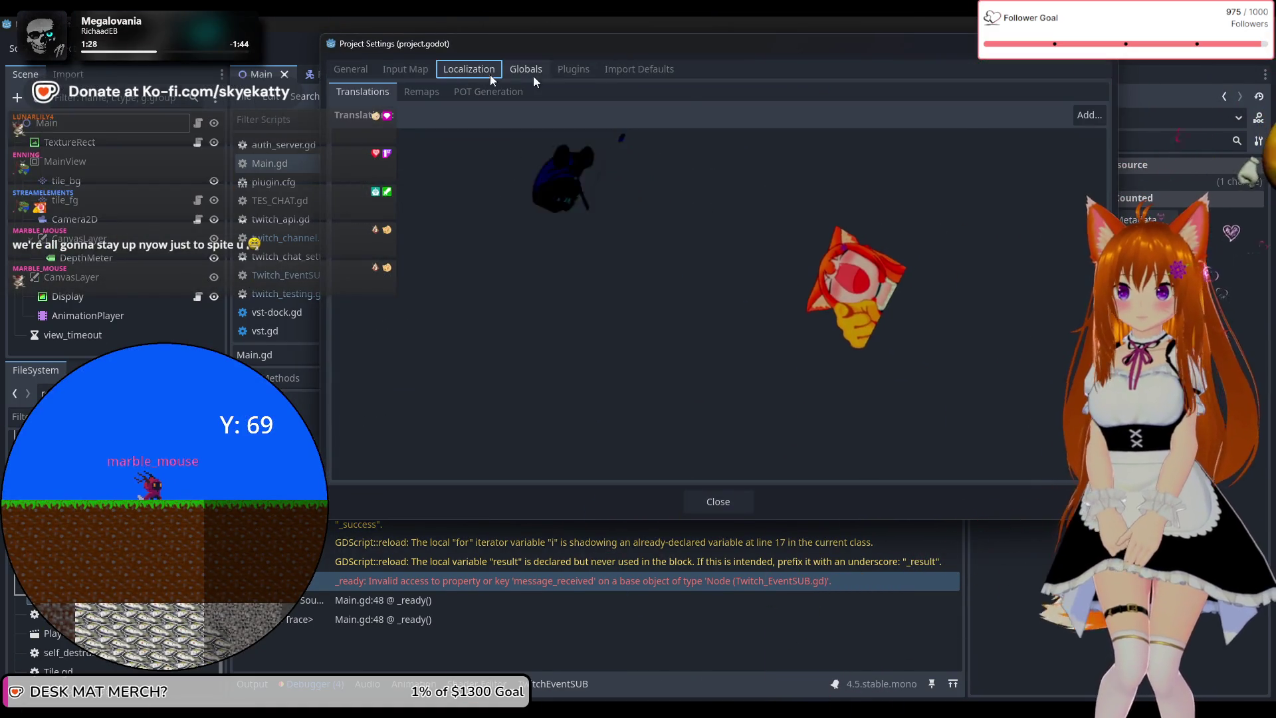
{"action": "left_click", "coordinate": [575, 72]}
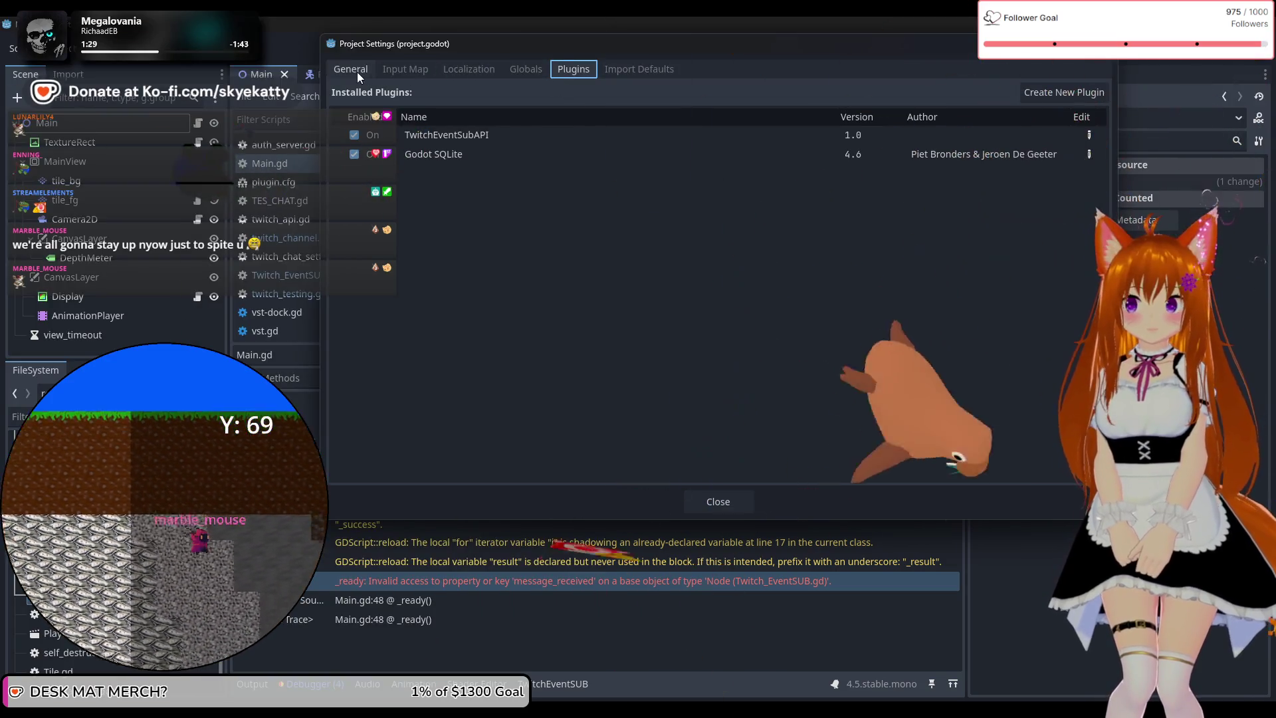
{"action": "left_click", "coordinate": [357, 72]}
{"action": "left_click", "coordinate": [456, 70]}
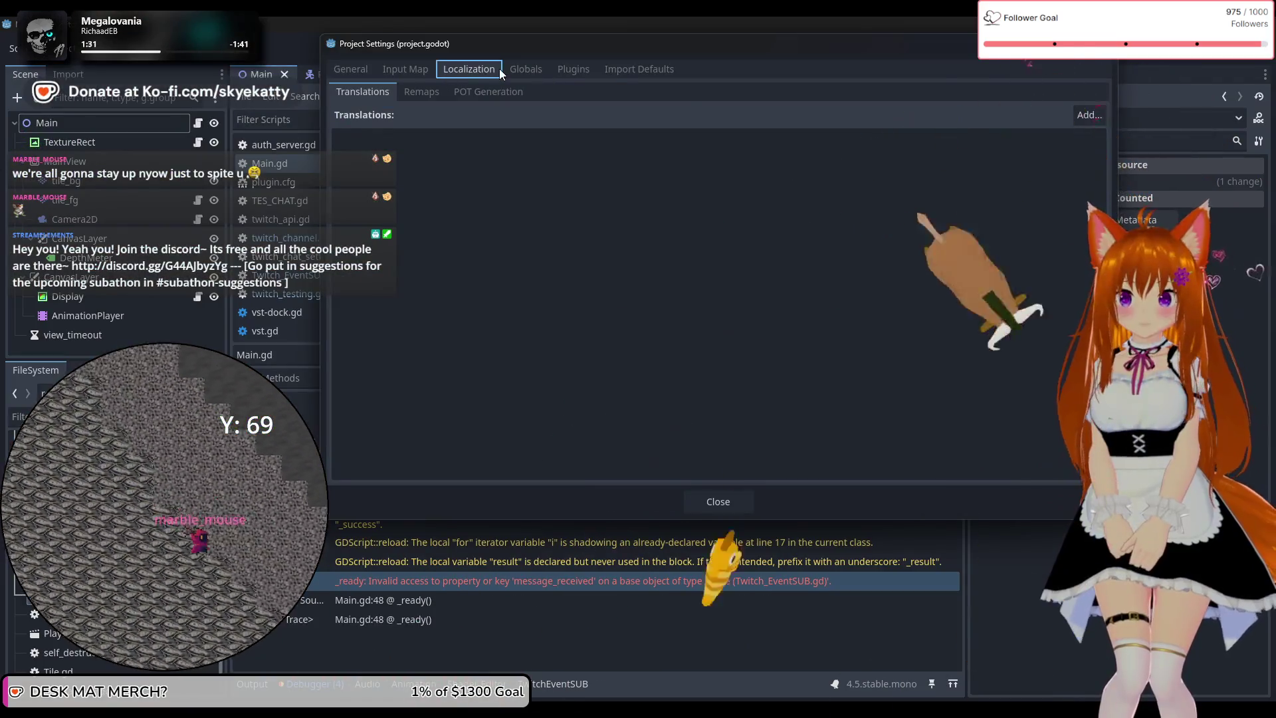
{"action": "left_click", "coordinate": [515, 70]}
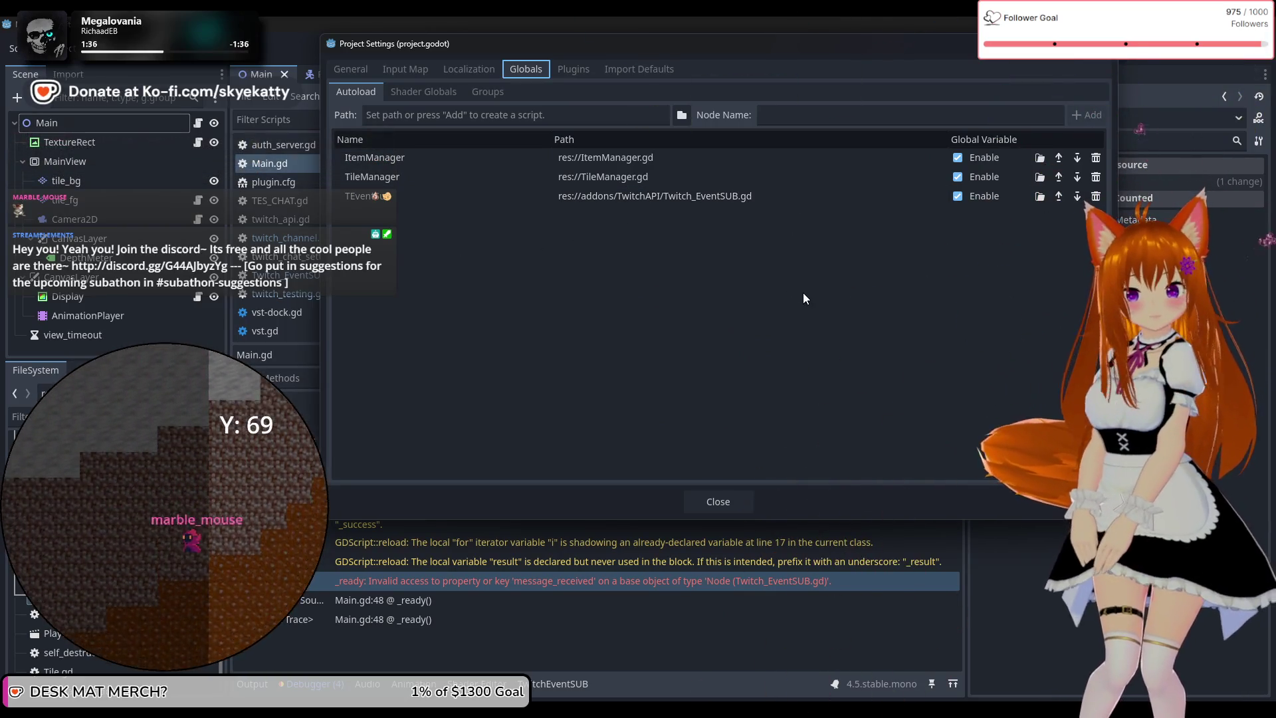
Close Project Settings and inspect Twitch_EventSUB.gd's message_recieved signal declaration on line 3
{"action": "left_click", "coordinate": [717, 501]}
{"action": "scroll", "coordinate": [505, 299], "scroll_direction": "down", "scroll_amount": 2}
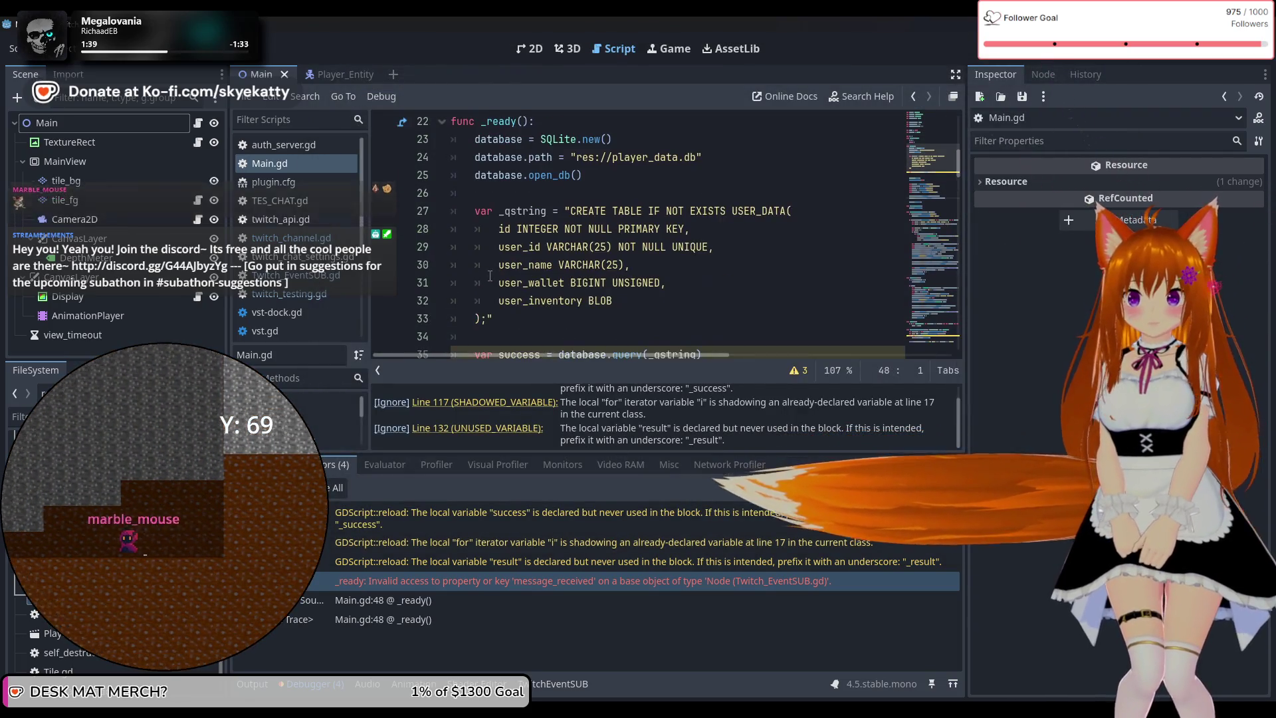
{"action": "left_click", "coordinate": [297, 219]}
{"action": "left_click", "coordinate": [307, 276]}
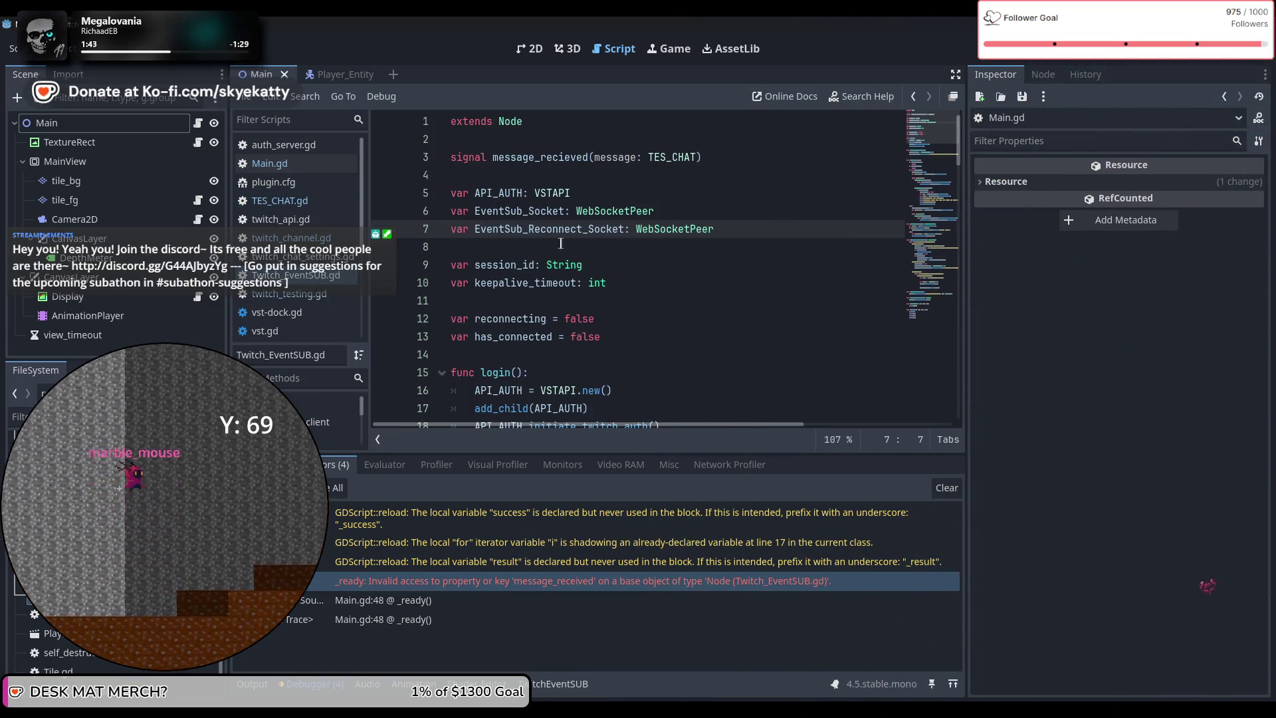
{"action": "scroll", "coordinate": [490, 289], "scroll_direction": "down", "scroll_amount": 6}
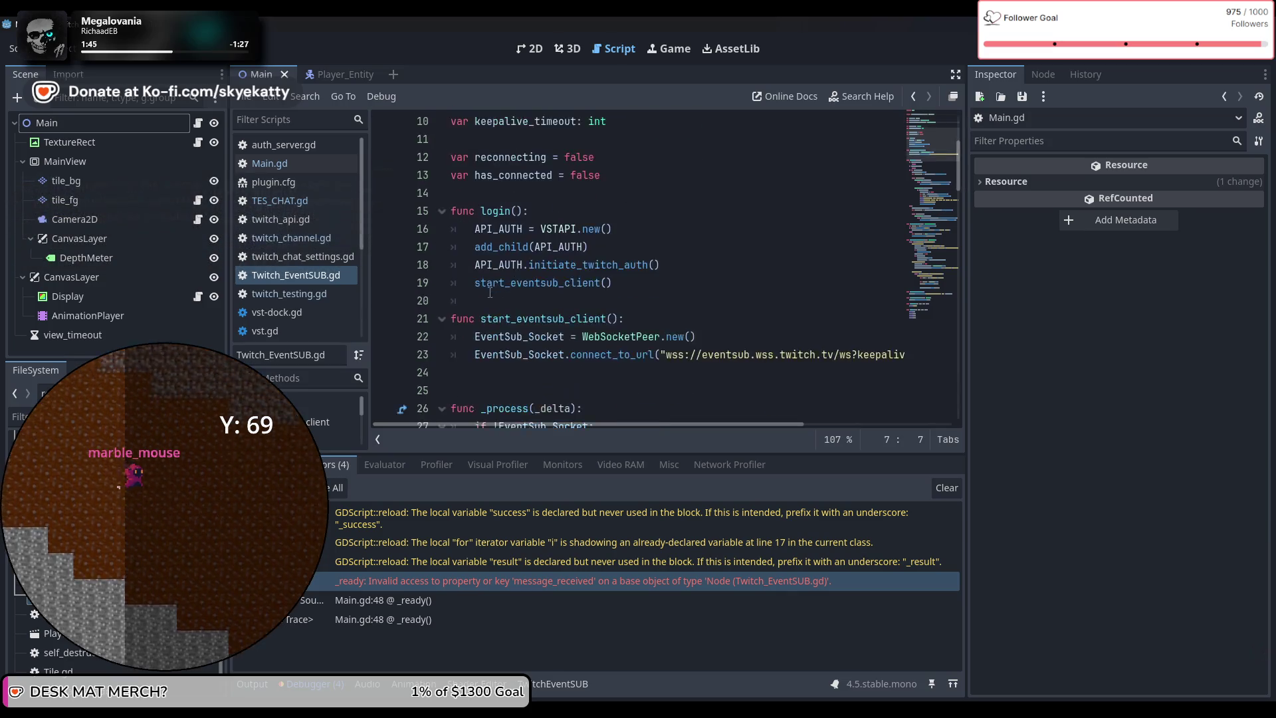
{"action": "scroll", "coordinate": [490, 290], "scroll_direction": "up", "scroll_amount": 6}
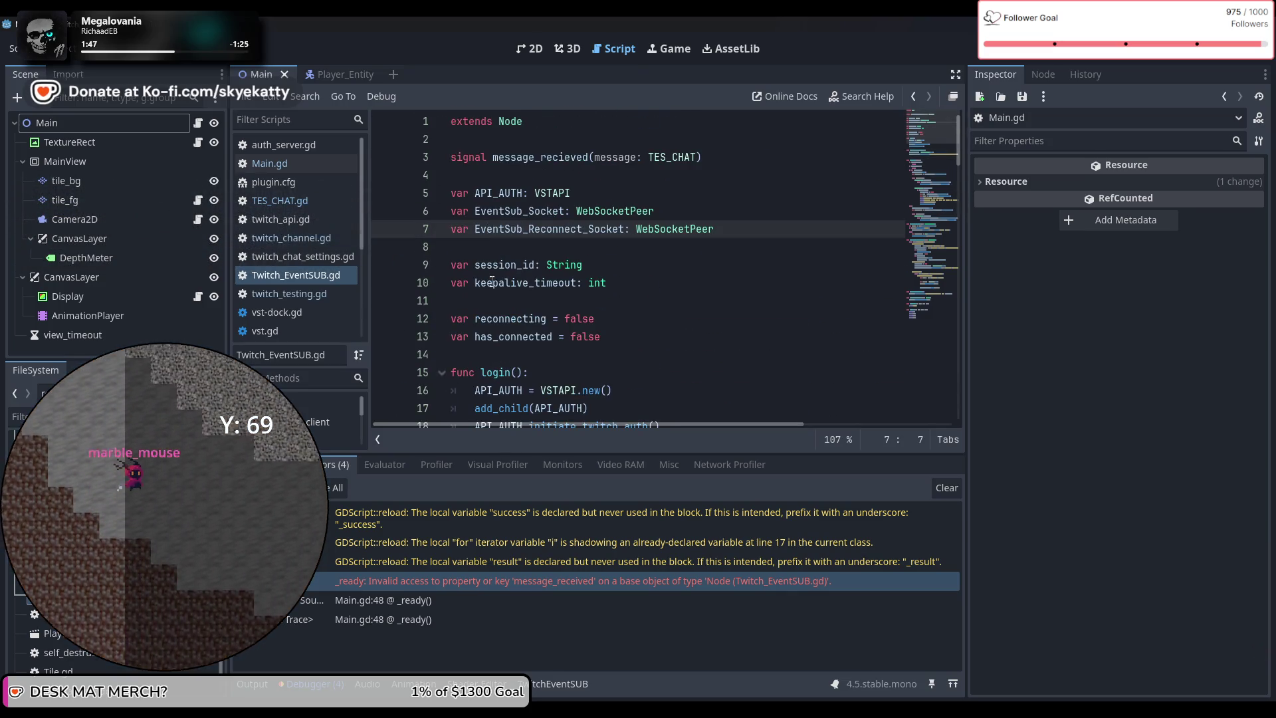
{"action": "left_click", "coordinate": [618, 157]}
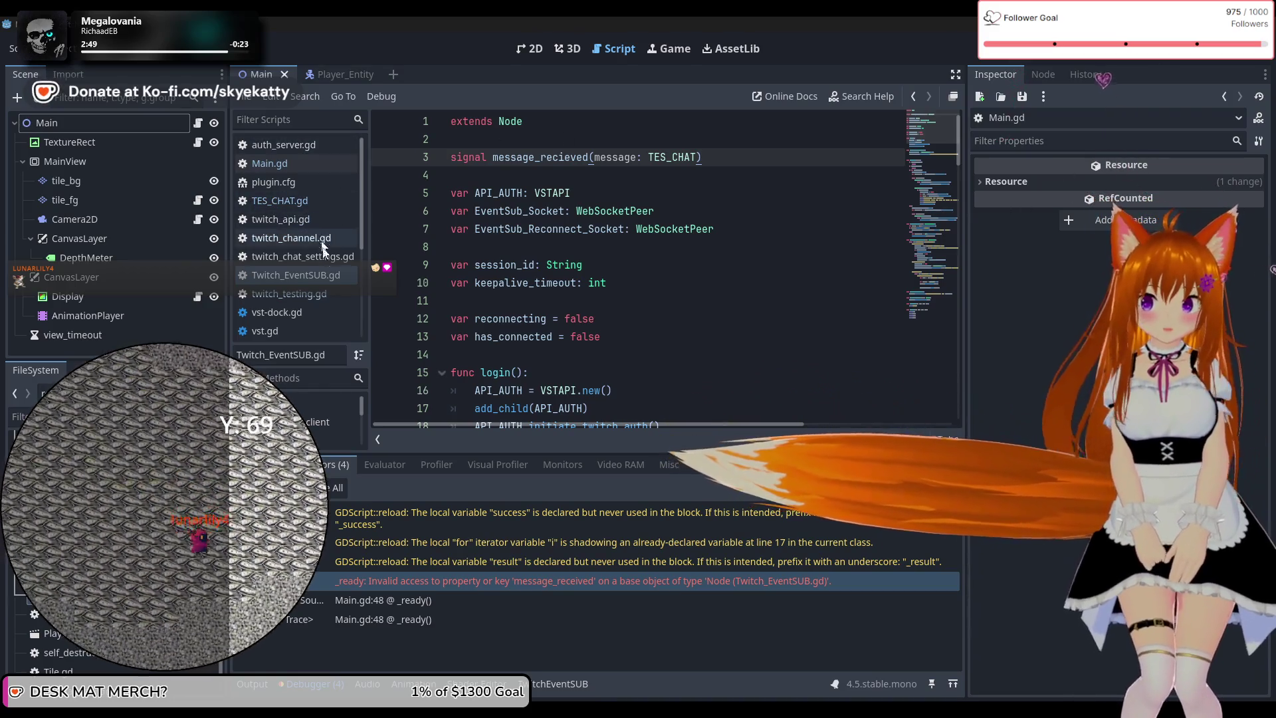
Open twitch_chat_settings.gd, run the project, and inspect TEventSub on Main.gd line 48 in the debugger's Globals
{"action": "left_click", "coordinate": [319, 257]}
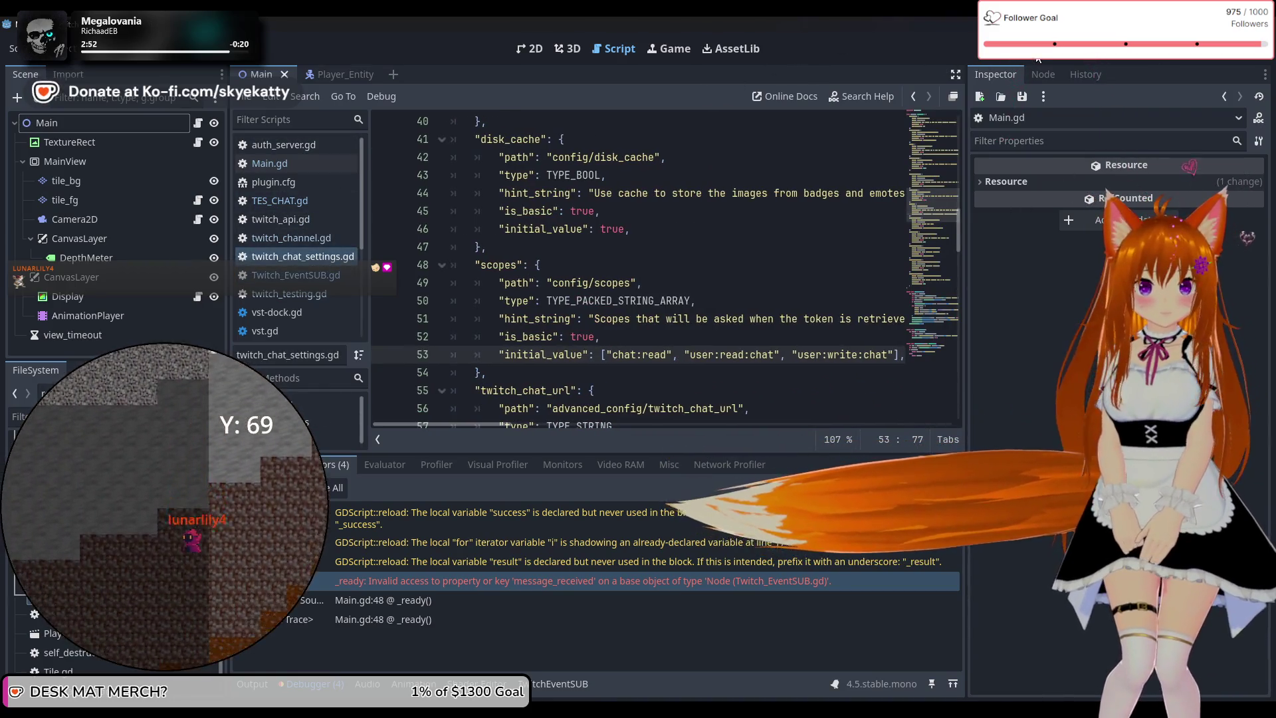
{"action": "left_click", "coordinate": [1130, 49]}
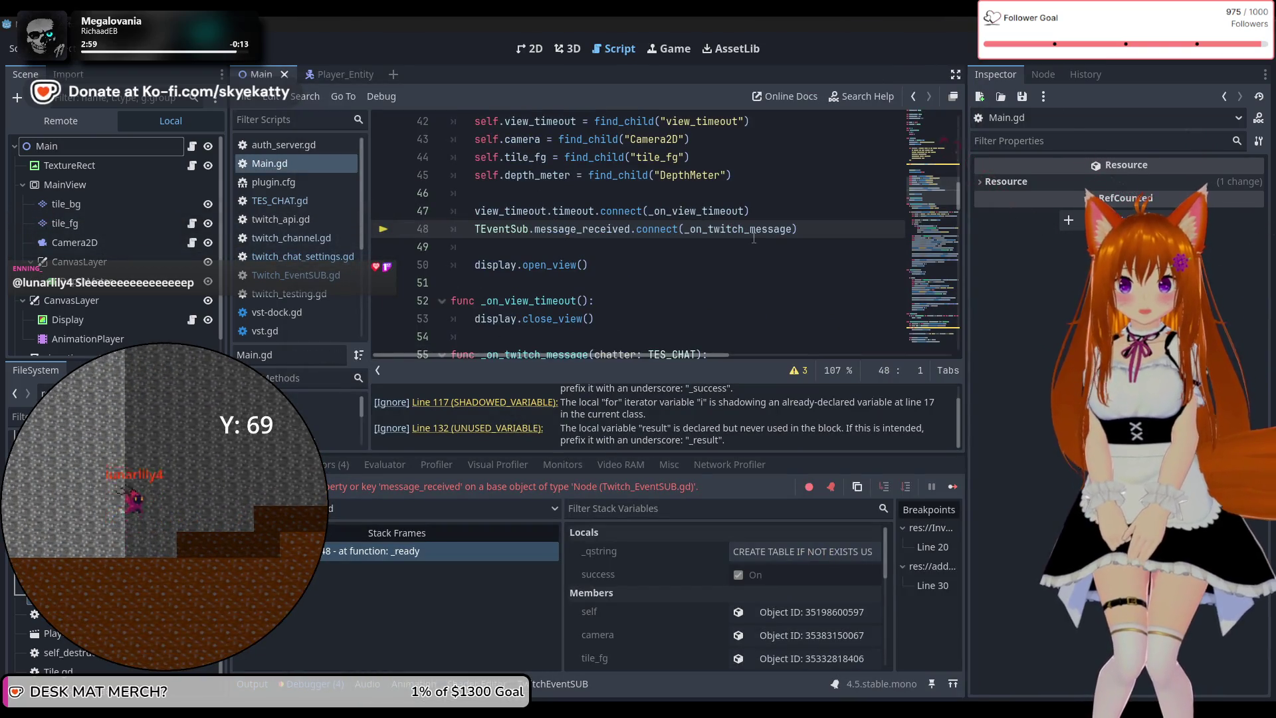
{"action": "left_click", "coordinate": [481, 229]}
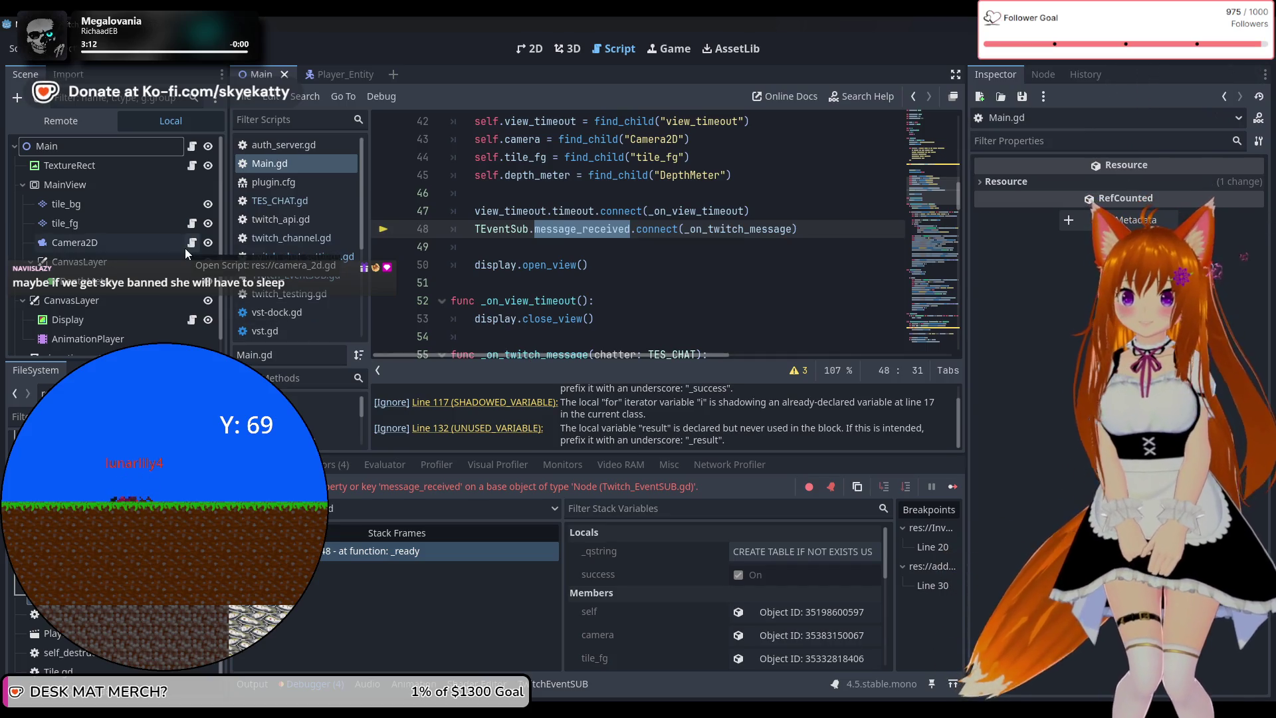
{"action": "mouse_move", "coordinate": [622, 213]}
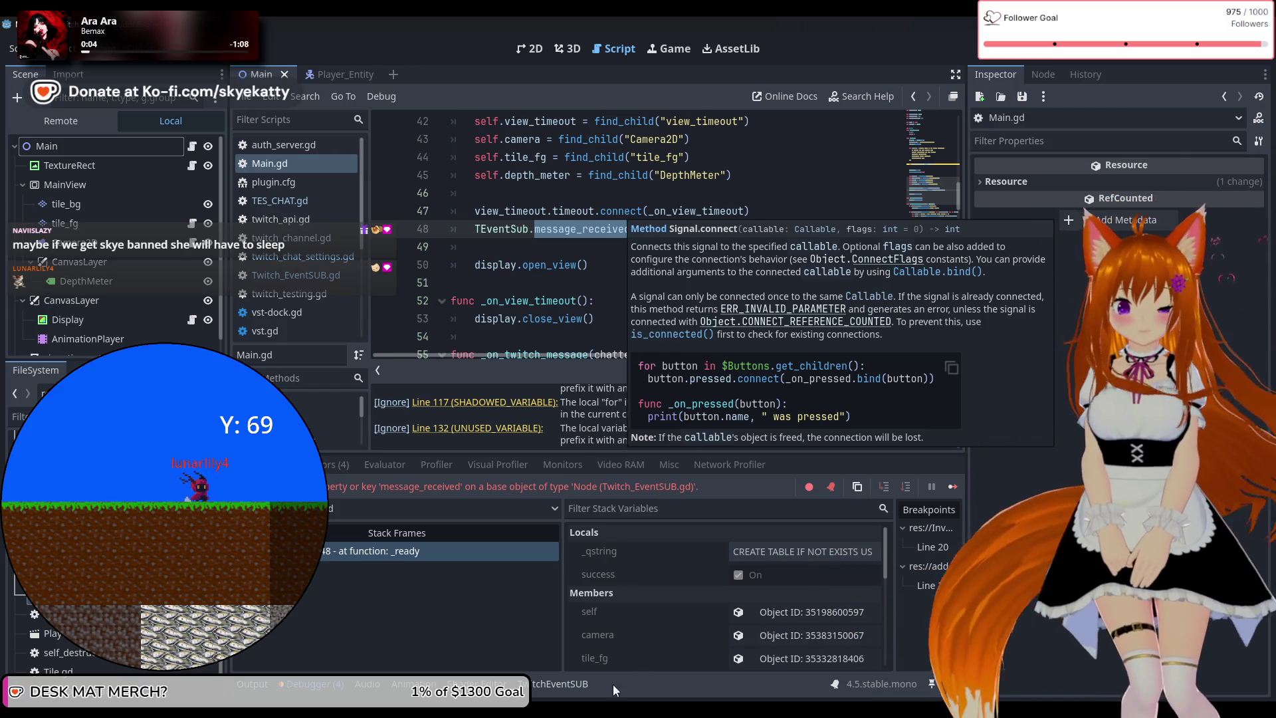
{"action": "scroll", "coordinate": [648, 597], "scroll_direction": "down", "scroll_amount": 8}
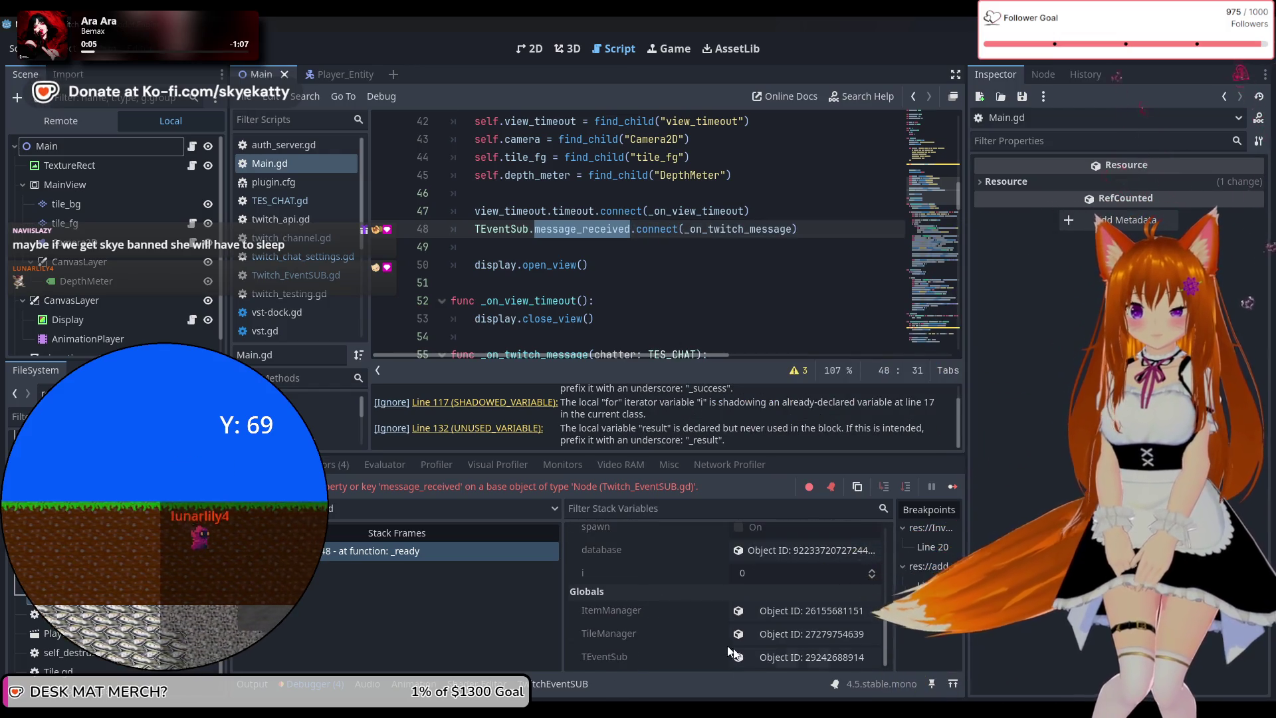
Inspect TEventSub's remote node at /root/TEventSub across Inspector, History and Node tabs, then stop the project
{"action": "left_click", "coordinate": [738, 652]}
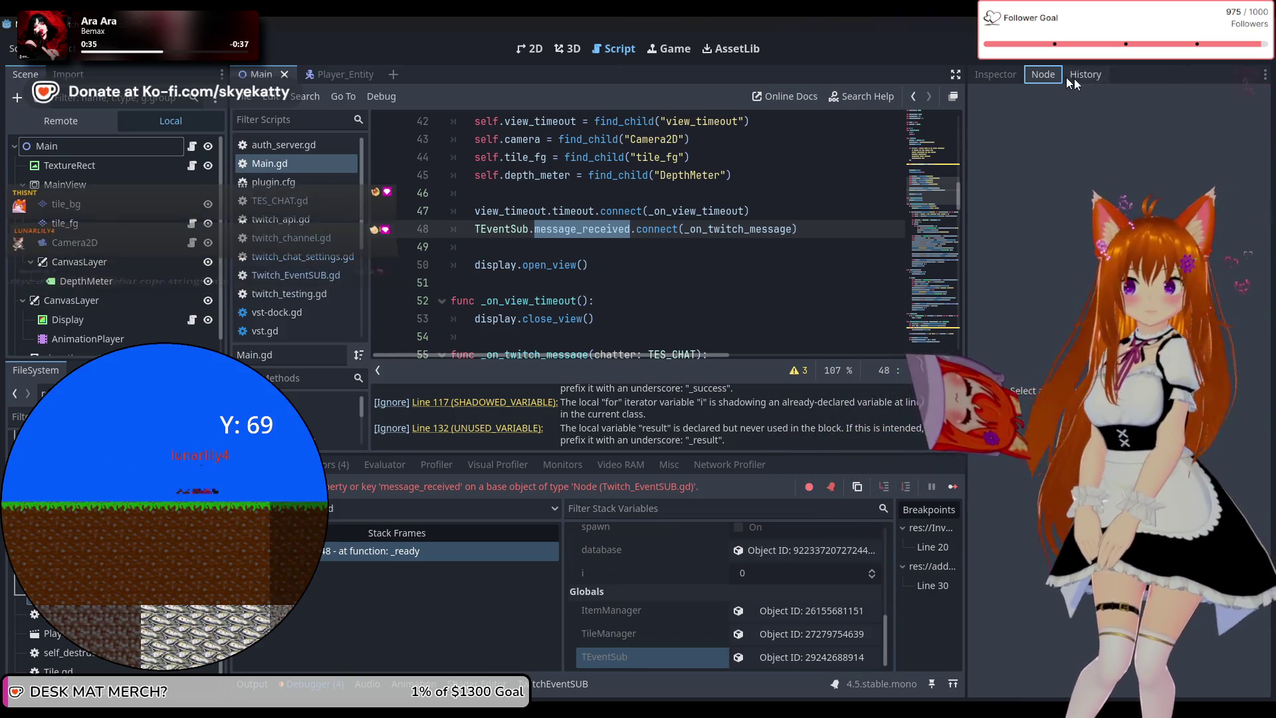
{"action": "left_click", "coordinate": [1067, 77]}
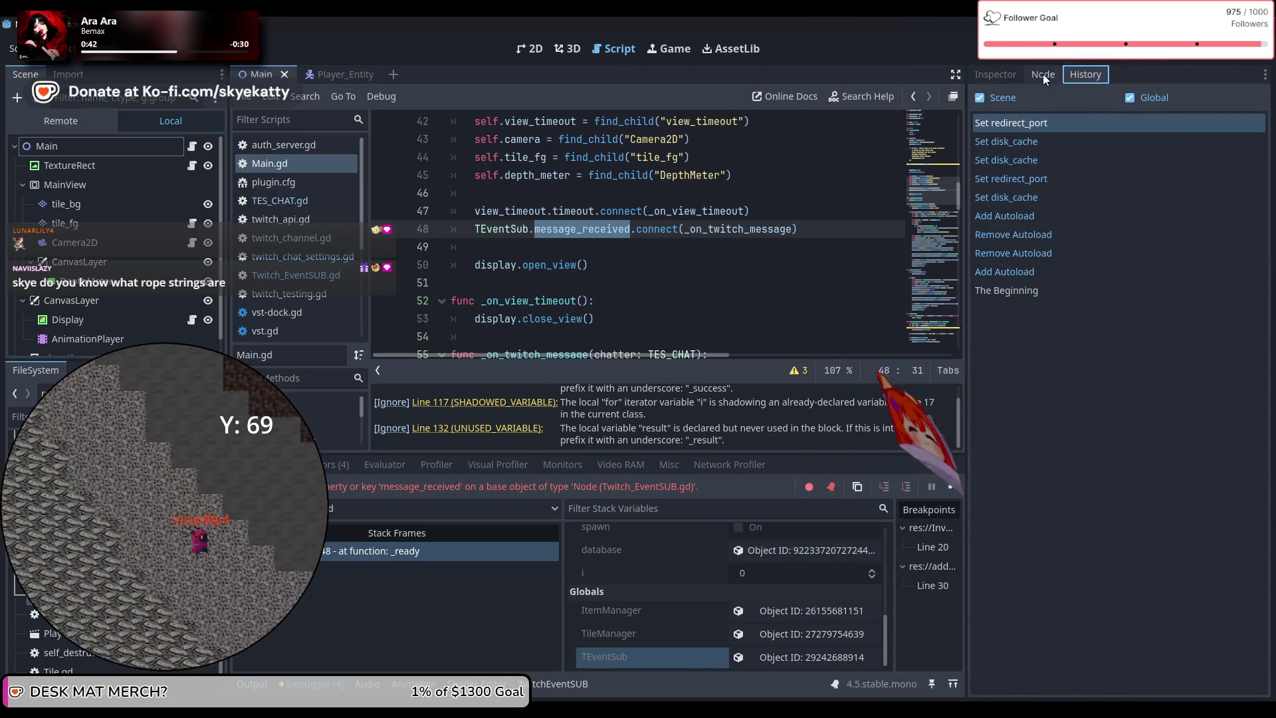
{"action": "left_click", "coordinate": [1045, 76]}
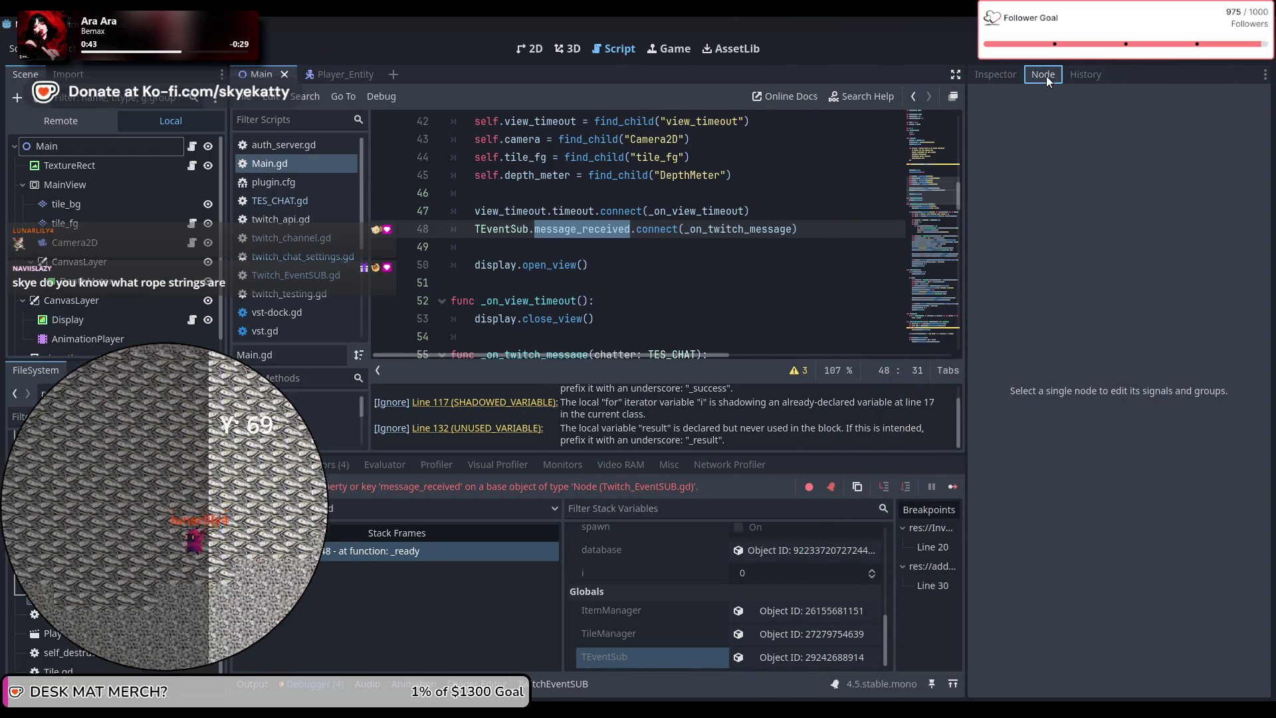
{"action": "left_click", "coordinate": [1014, 75]}
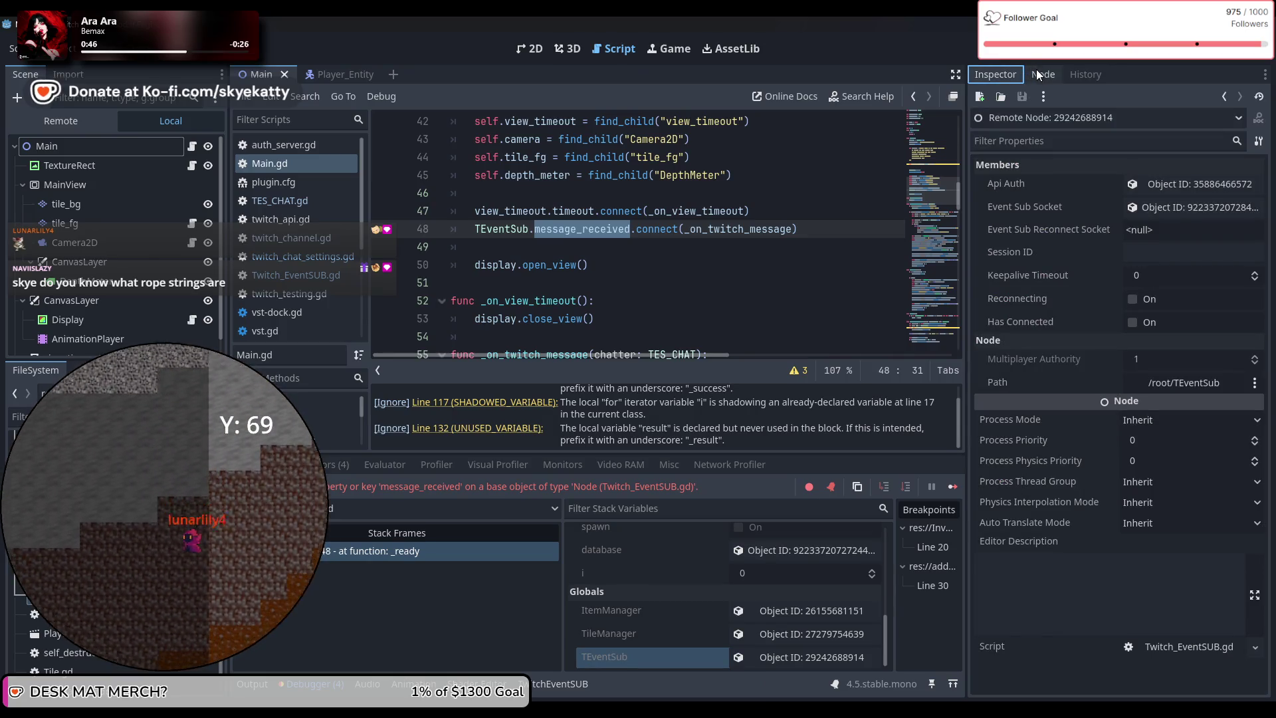
{"action": "left_click", "coordinate": [1038, 70]}
{"action": "left_click", "coordinate": [1016, 80]}
{"action": "left_click", "coordinate": [1038, 72]}
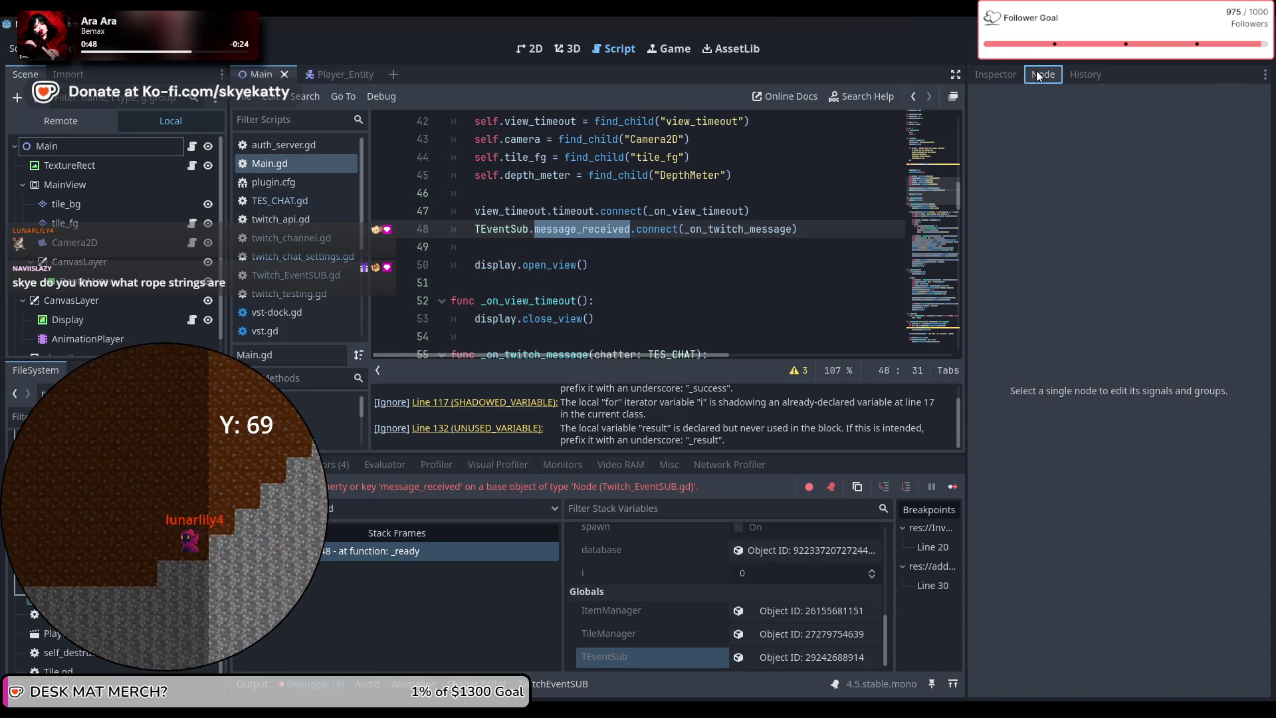
{"action": "left_click", "coordinate": [1014, 76]}
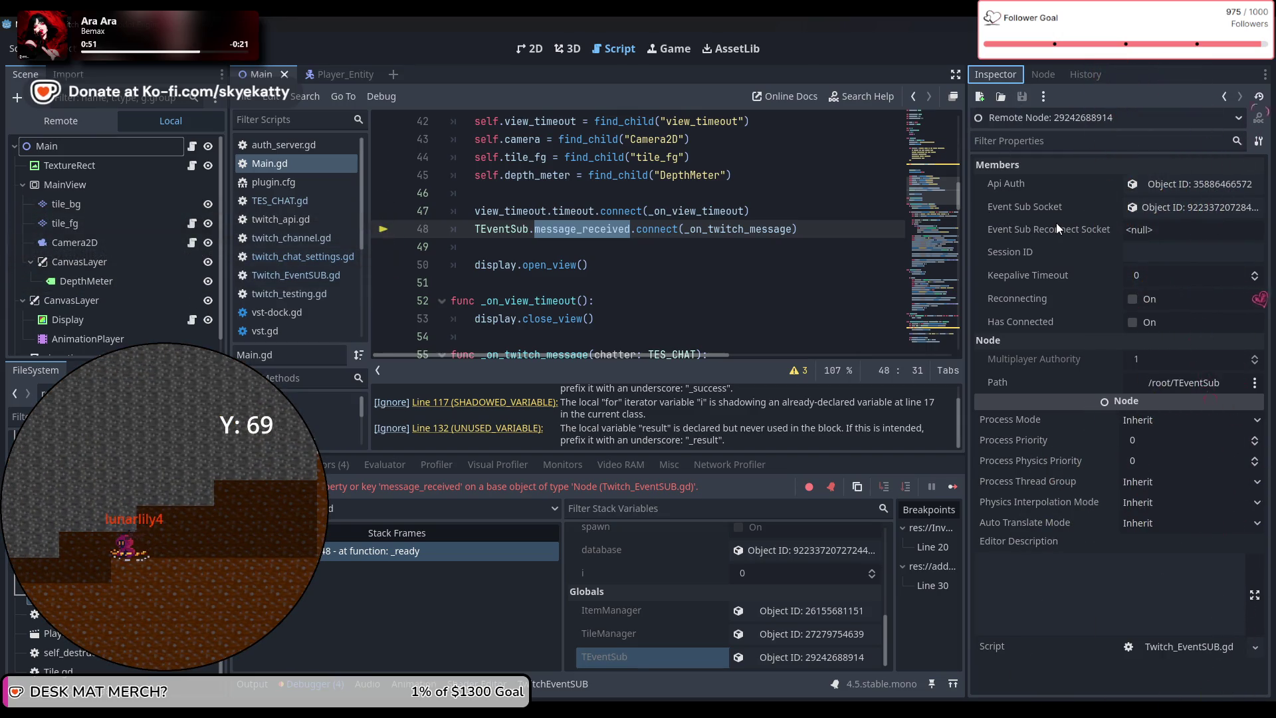
{"action": "scroll", "coordinate": [777, 240], "scroll_direction": "up", "scroll_amount": 1}
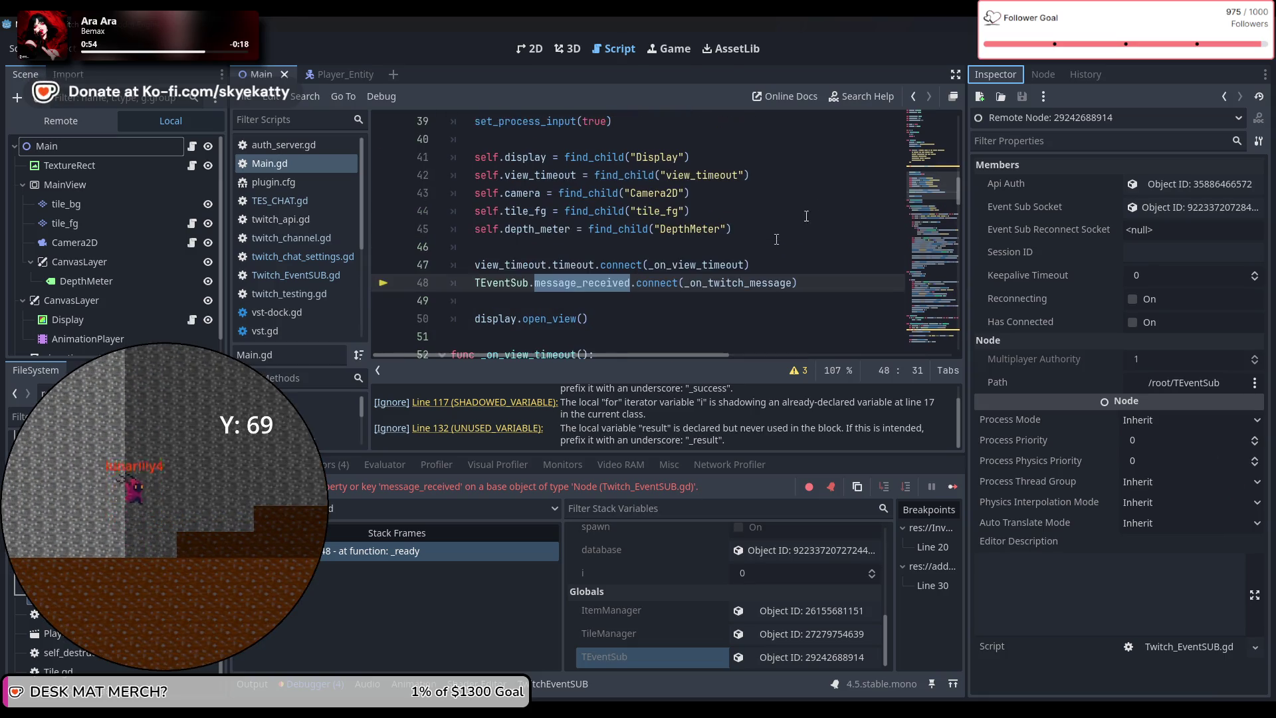
{"action": "left_click", "coordinate": [1038, 73]}
{"action": "left_click", "coordinate": [996, 73]}
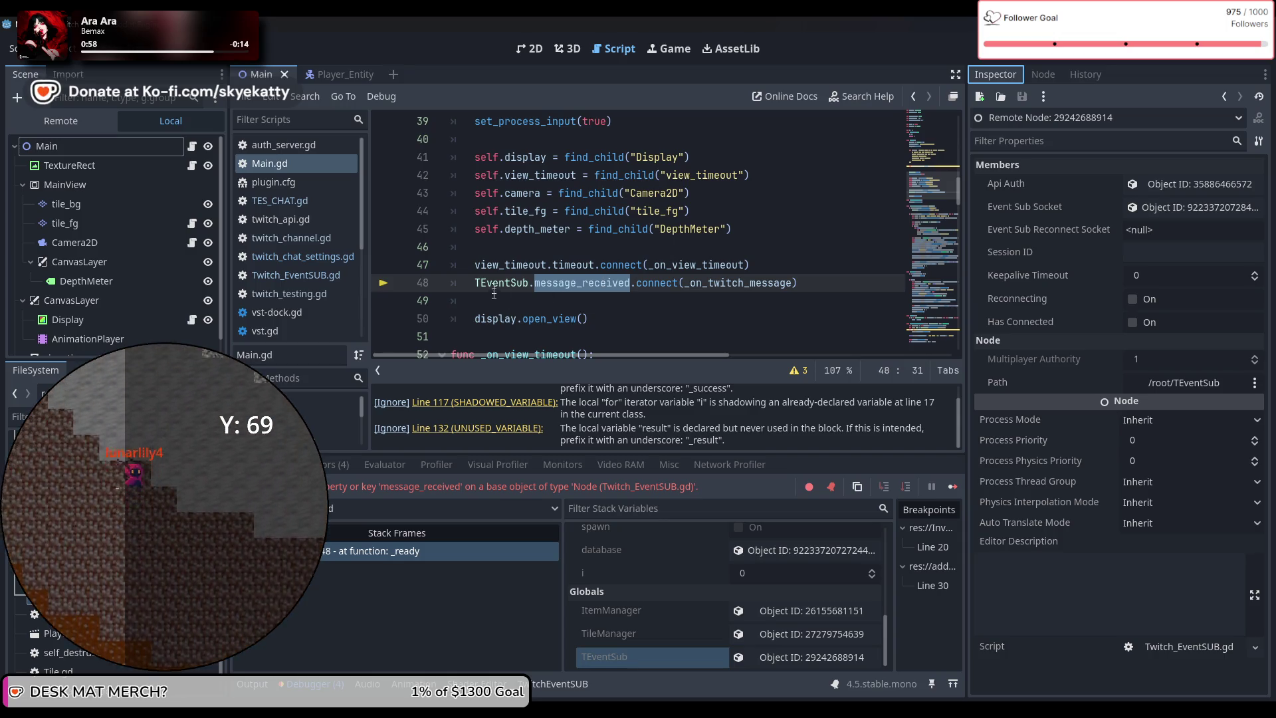
{"action": "key", "text": "F8"}
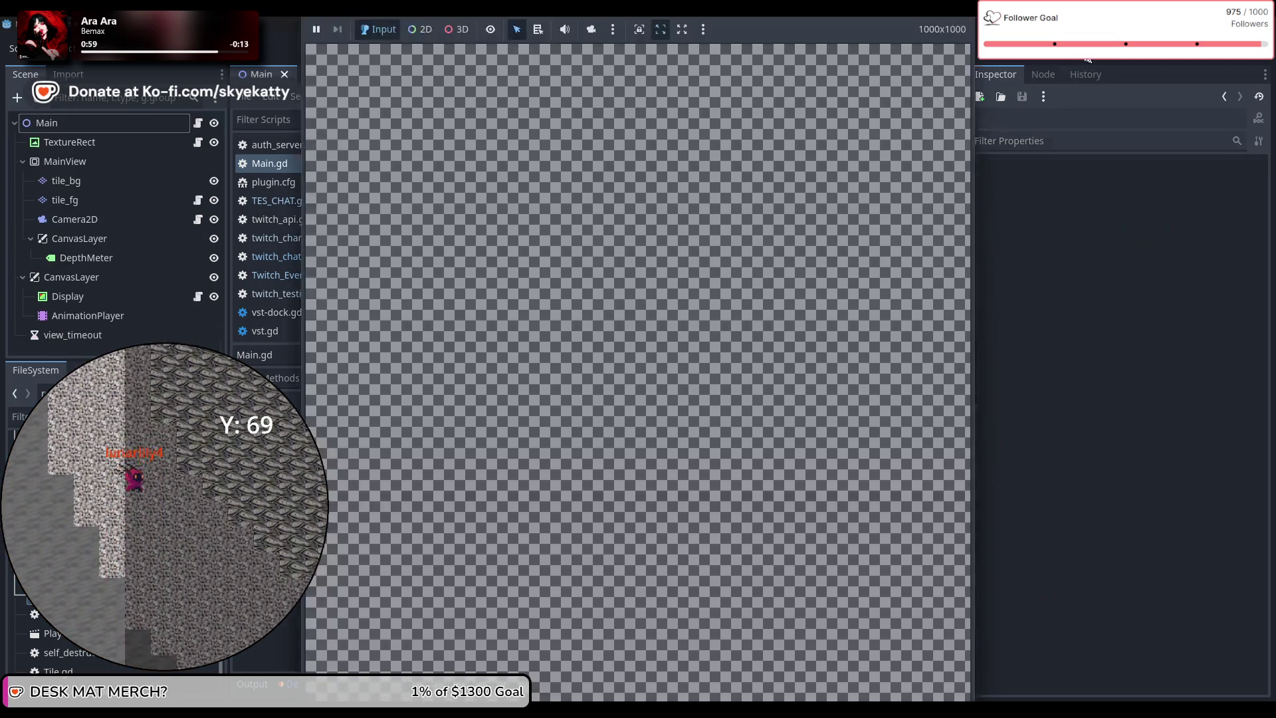
Select TEventSub on line 48 and review Main.gd's _ready code
{"action": "double_click", "coordinate": [512, 285]}
{"action": "scroll", "coordinate": [588, 278], "scroll_direction": "up", "scroll_amount": 8}
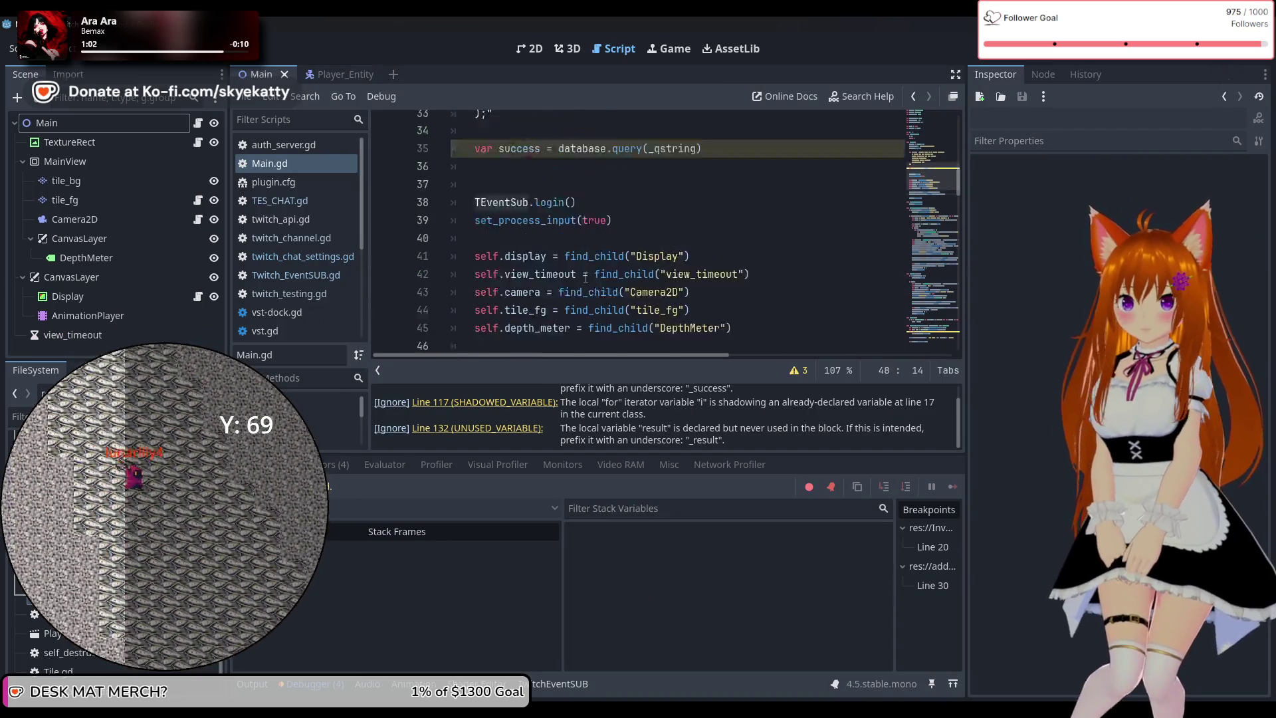
{"action": "scroll", "coordinate": [589, 274], "scroll_direction": "down", "scroll_amount": 4}
{"action": "scroll", "coordinate": [589, 274], "scroll_direction": "down", "scroll_amount": 2}
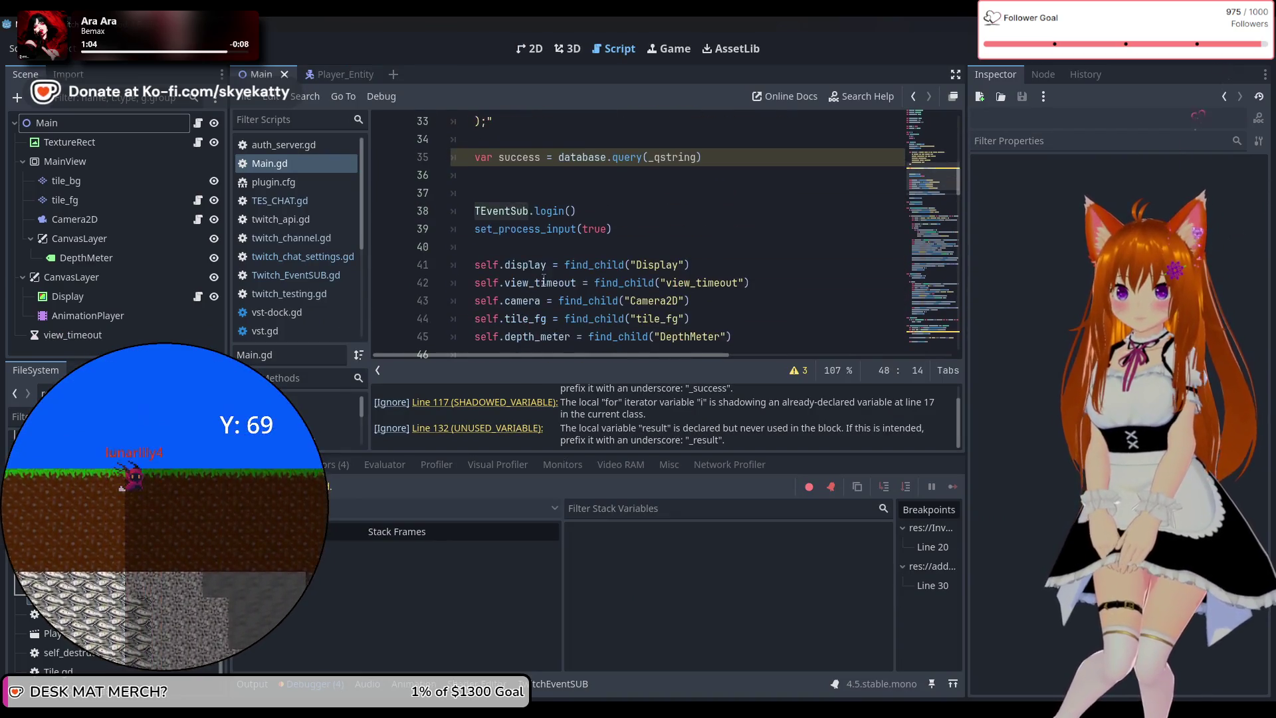
{"action": "scroll", "coordinate": [653, 227], "scroll_direction": "down", "scroll_amount": 1}
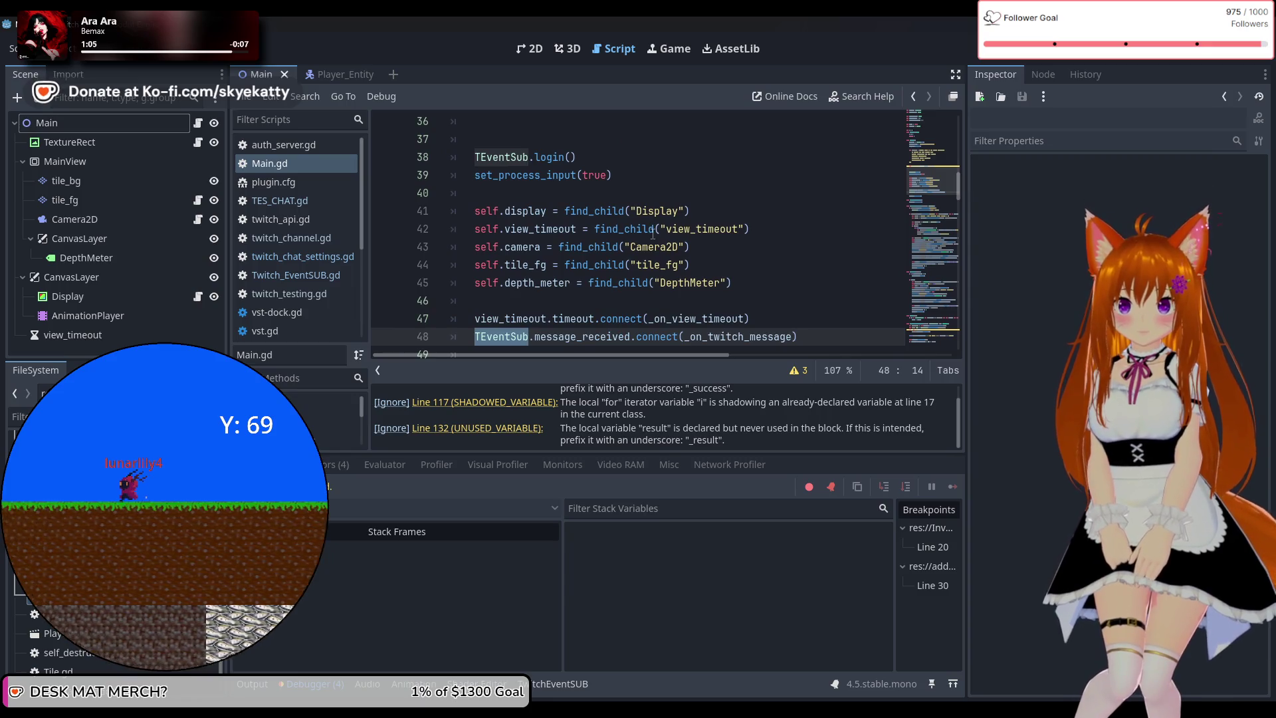
{"action": "mouse_move", "coordinate": [653, 233]}
{"action": "scroll", "coordinate": [637, 201], "scroll_direction": "down", "scroll_amount": 2}
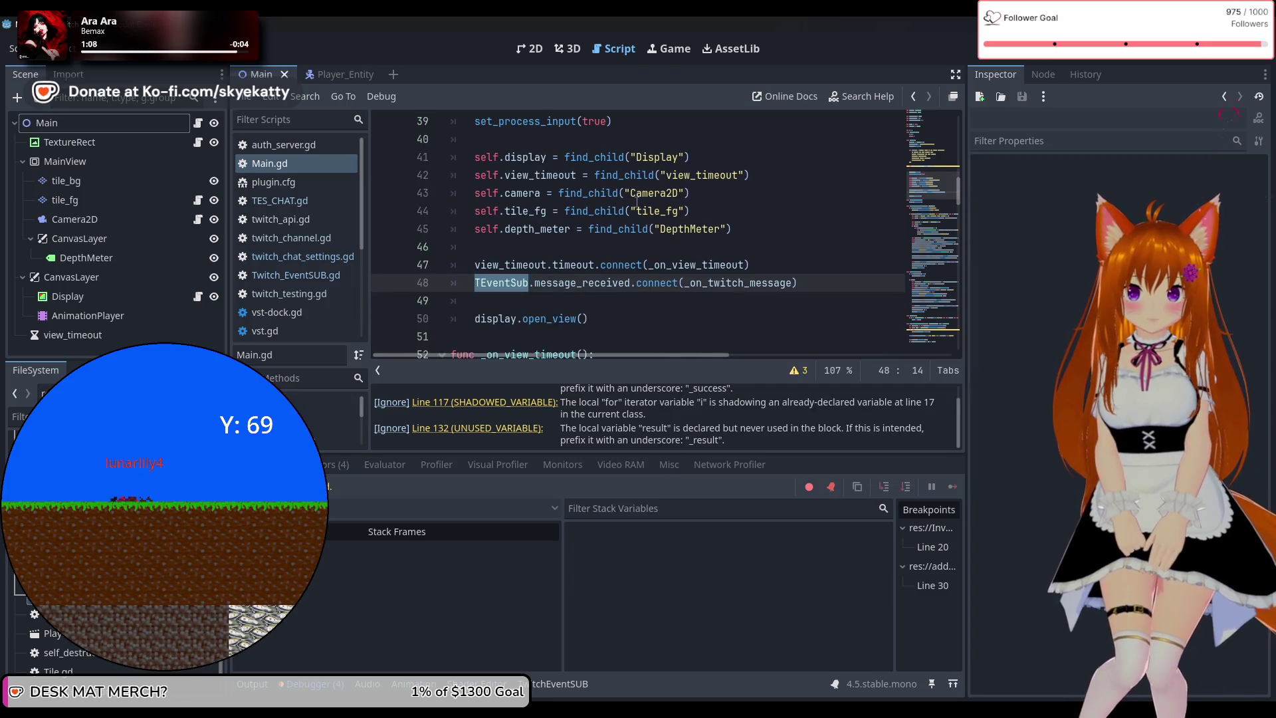
{"action": "scroll", "coordinate": [637, 201], "scroll_direction": "up", "scroll_amount": 2}
{"action": "scroll", "coordinate": [636, 201], "scroll_direction": "down", "scroll_amount": 1}
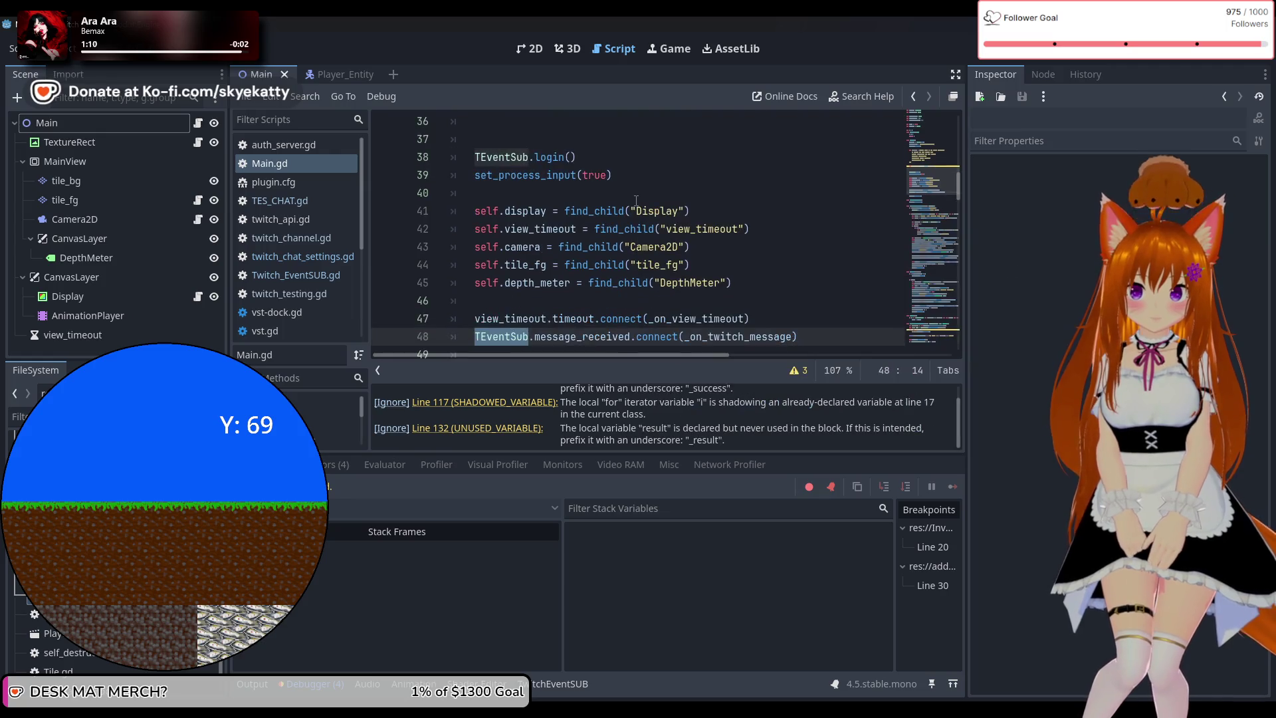
{"action": "scroll", "coordinate": [635, 200], "scroll_direction": "up", "scroll_amount": 2}
{"action": "scroll", "coordinate": [636, 200], "scroll_direction": "down", "scroll_amount": 3}
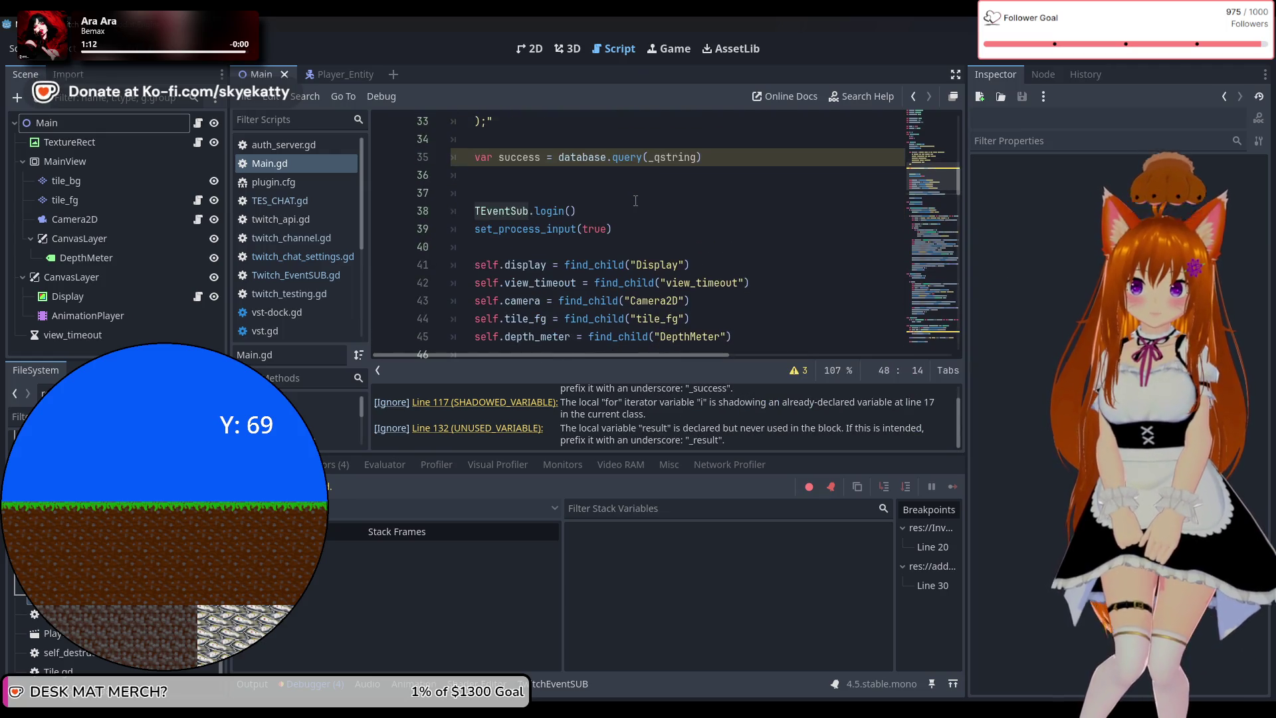
{"action": "scroll", "coordinate": [635, 198], "scroll_direction": "up", "scroll_amount": 2}
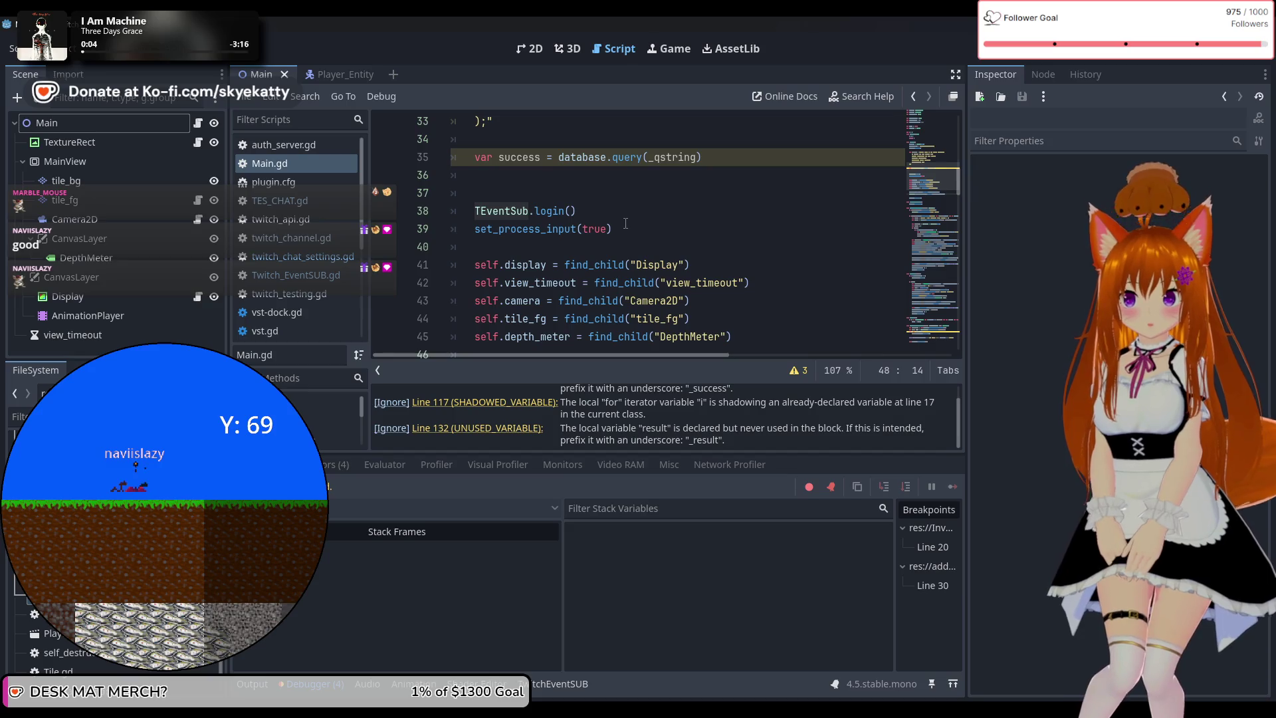
Delete the set_process_input(true) line, undo the deletion, and save Main.gd
{"action": "left_click_drag", "start_coordinate": [449, 235], "coordinate": [401, 233]}
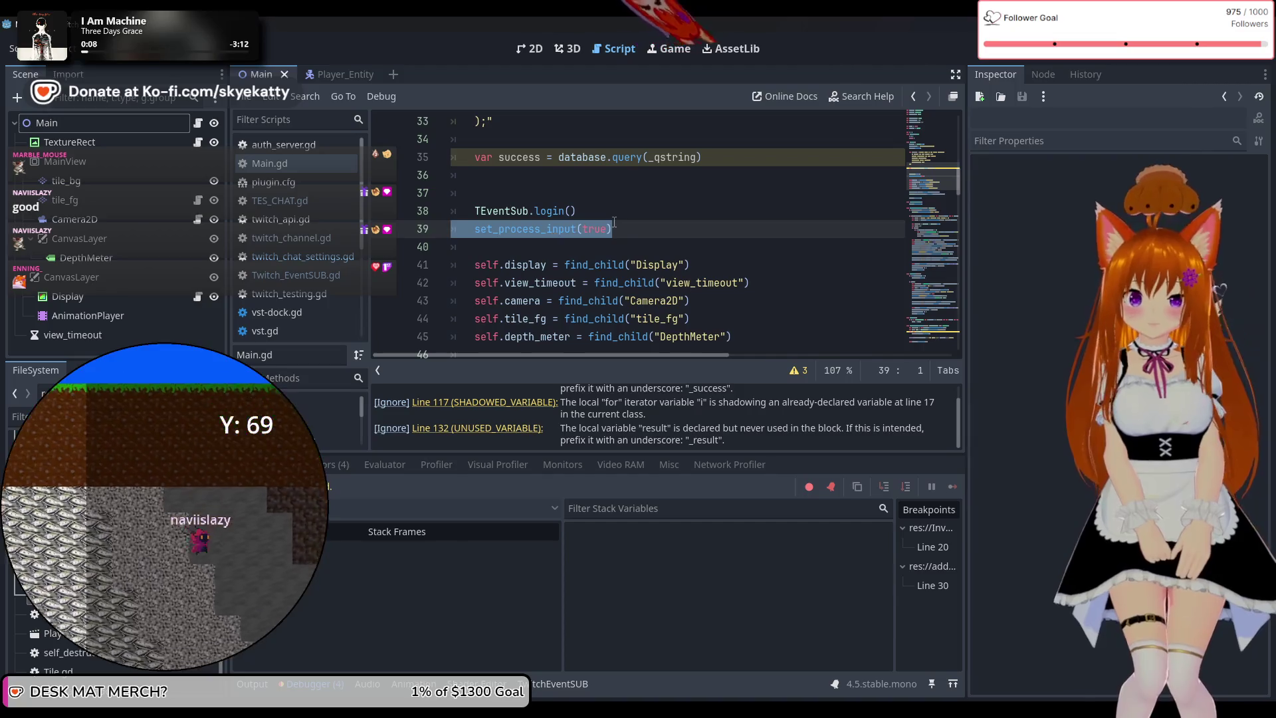
{"action": "key", "text": "BackSpace"}
{"action": "key", "text": "BackSpace"}
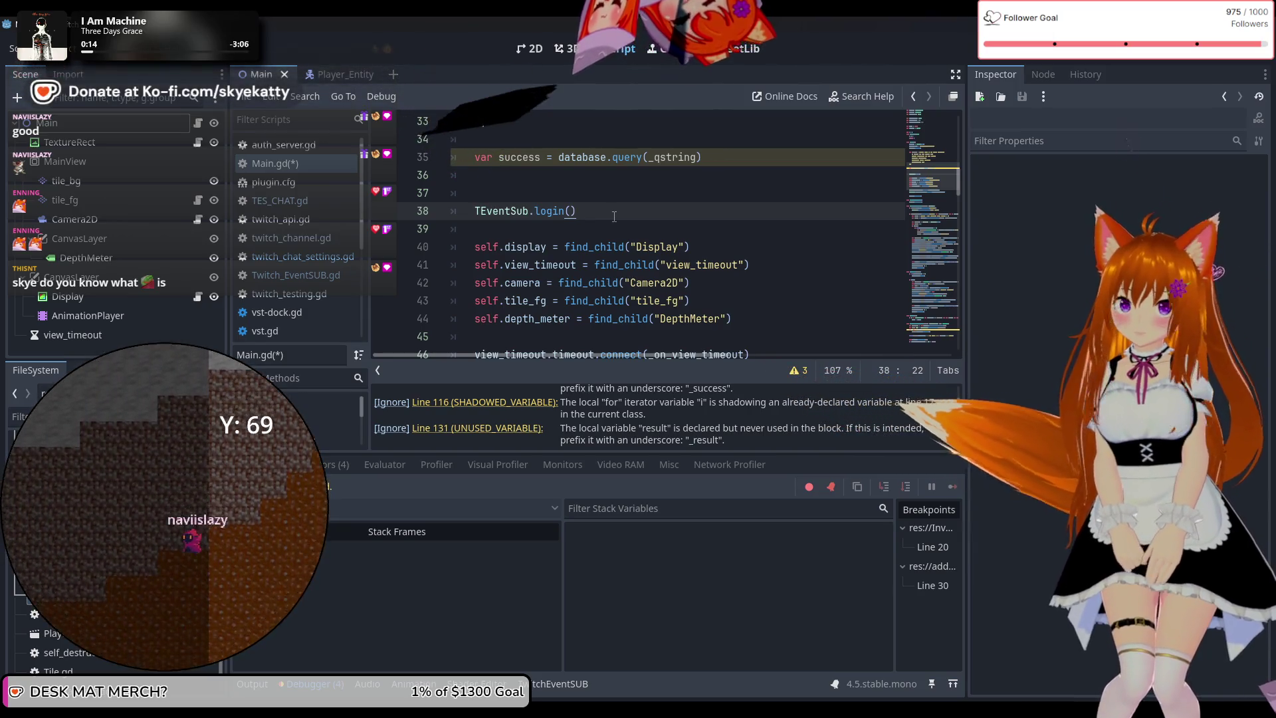
{"action": "key", "text": "ctrl+z"}
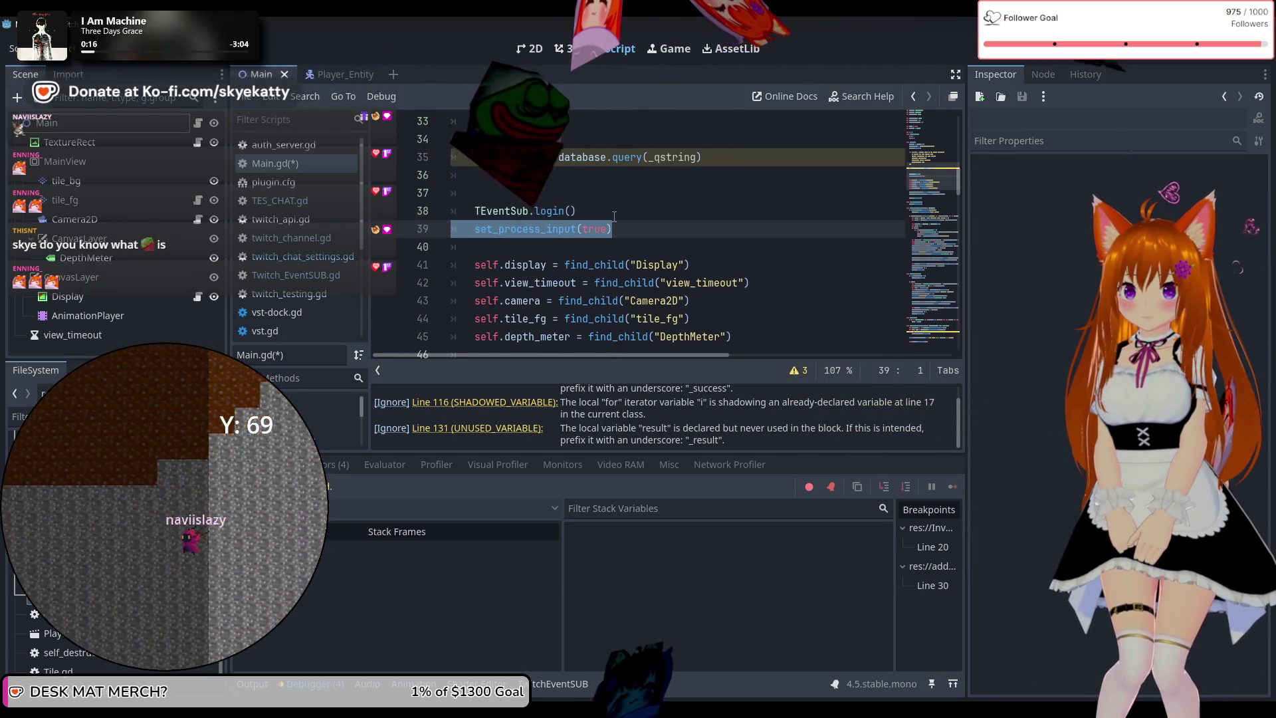
{"action": "key", "text": "ctrl+s"}
{"action": "scroll", "coordinate": [614, 216], "scroll_direction": "up", "scroll_amount": 1}
{"action": "scroll", "coordinate": [610, 229], "scroll_direction": "down", "scroll_amount": 3}
{"action": "scroll", "coordinate": [607, 225], "scroll_direction": "down", "scroll_amount": 1}
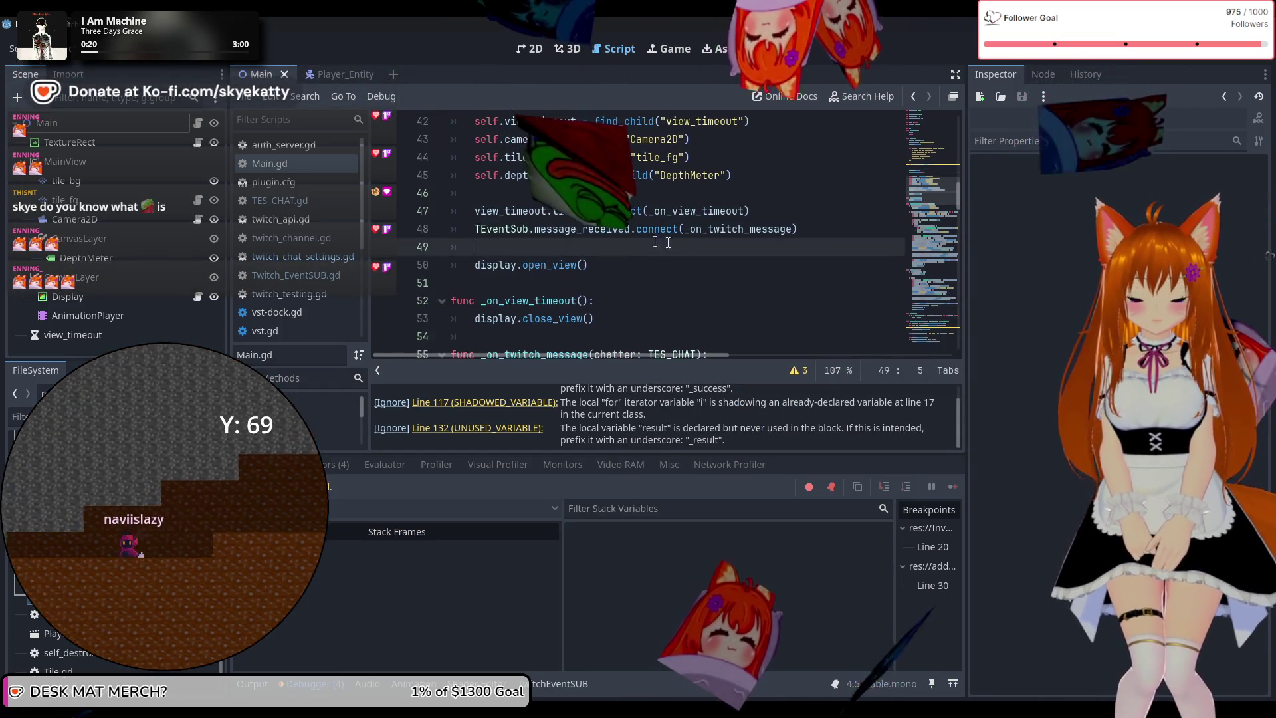
Check the message_received and view_timeout connect lines and show the debugger's Errors list
{"action": "left_click", "coordinate": [801, 229]}
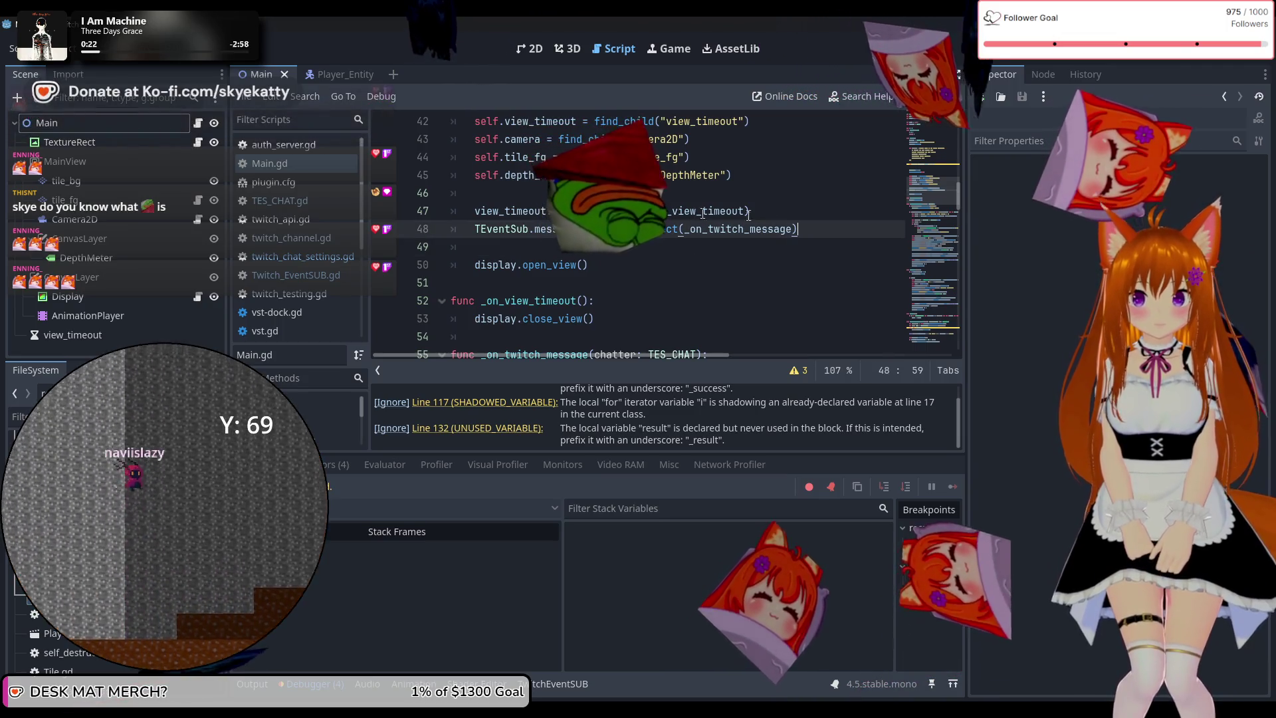
{"action": "left_click", "coordinate": [790, 214]}
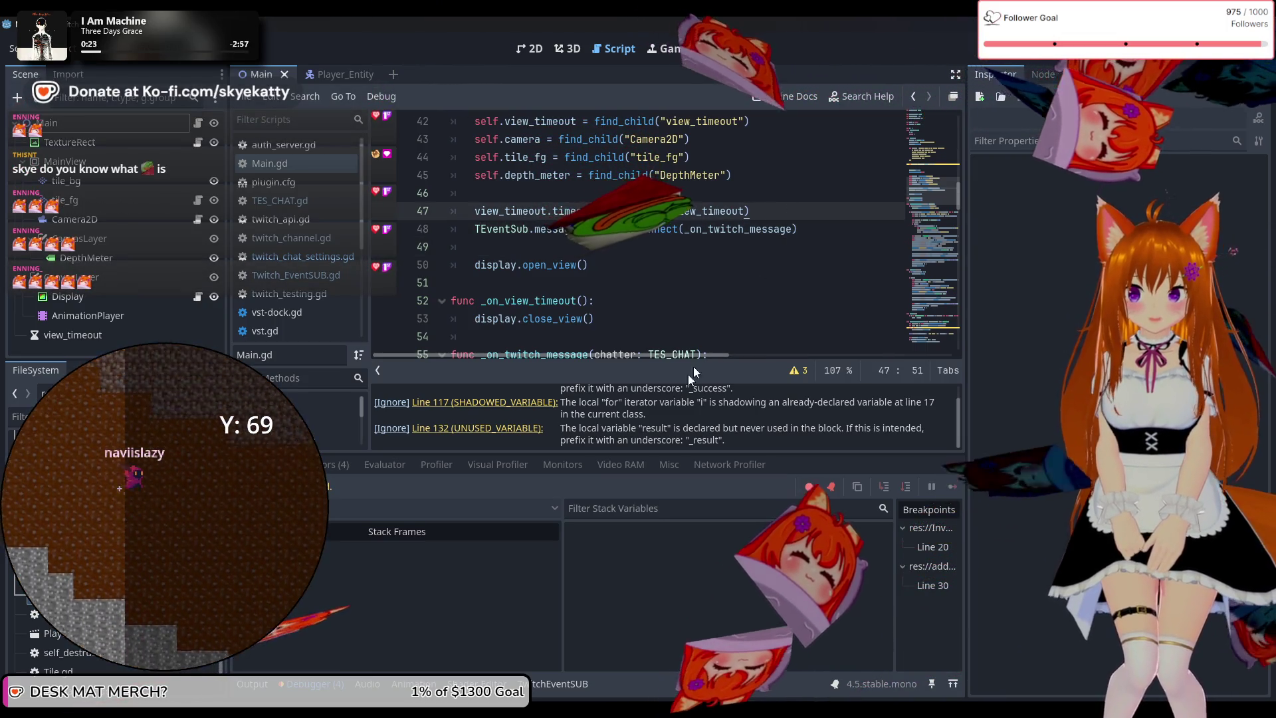
{"action": "left_click", "coordinate": [324, 463]}
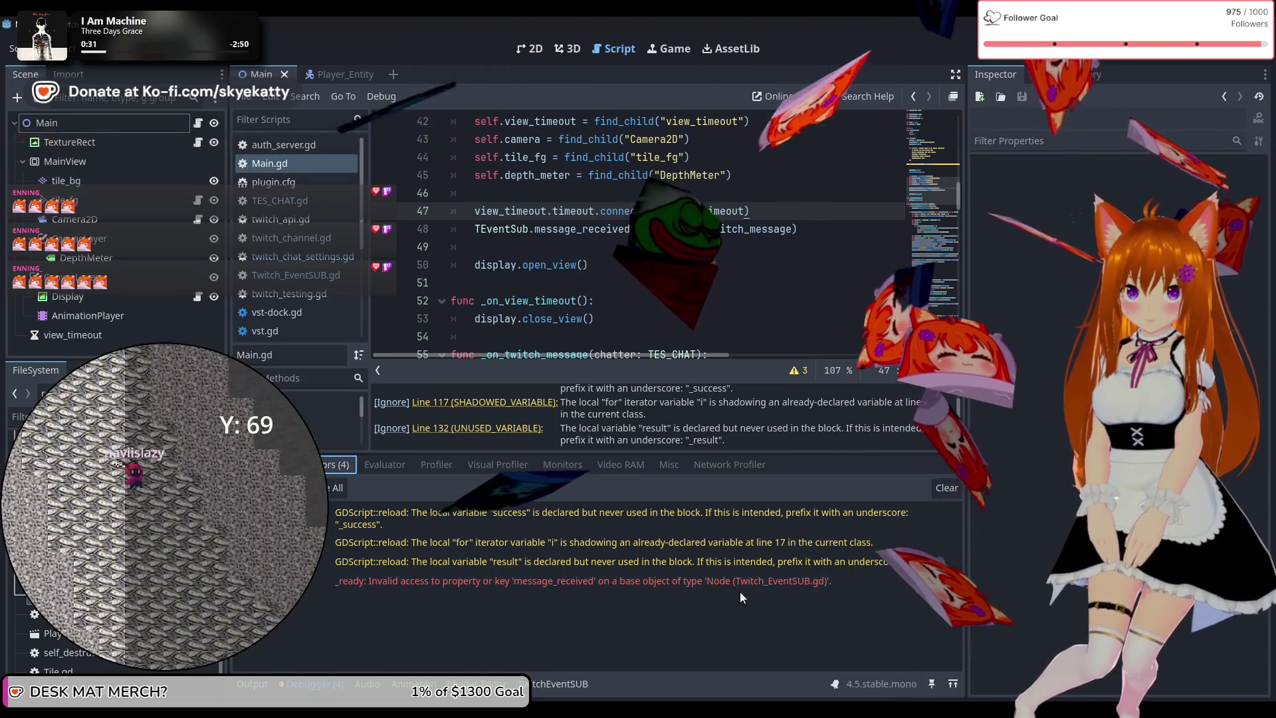
Expand and collapse the _ready error's stack trace, then compare Twitch_EventSUB.gd, twitch_chat_settings.gd and twitch_testing.gd
{"action": "double_click", "coordinate": [757, 582]}
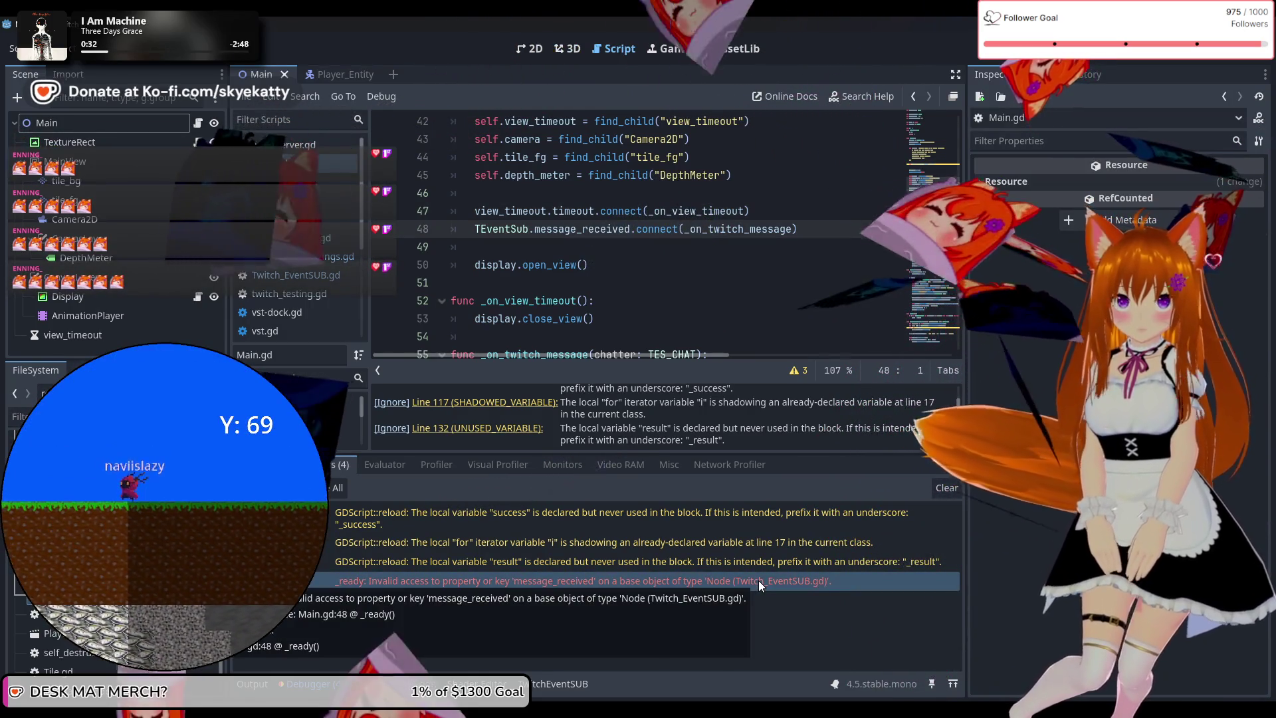
{"action": "double_click", "coordinate": [760, 581]}
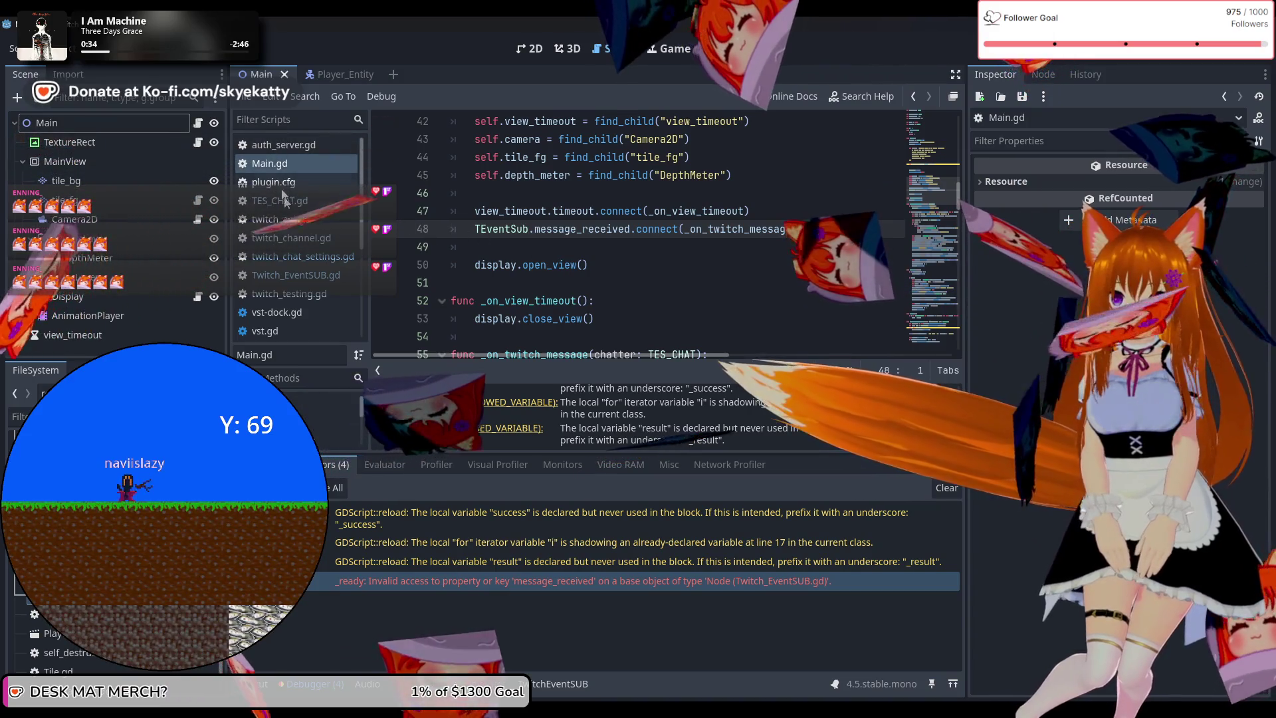
{"action": "left_click", "coordinate": [312, 274]}
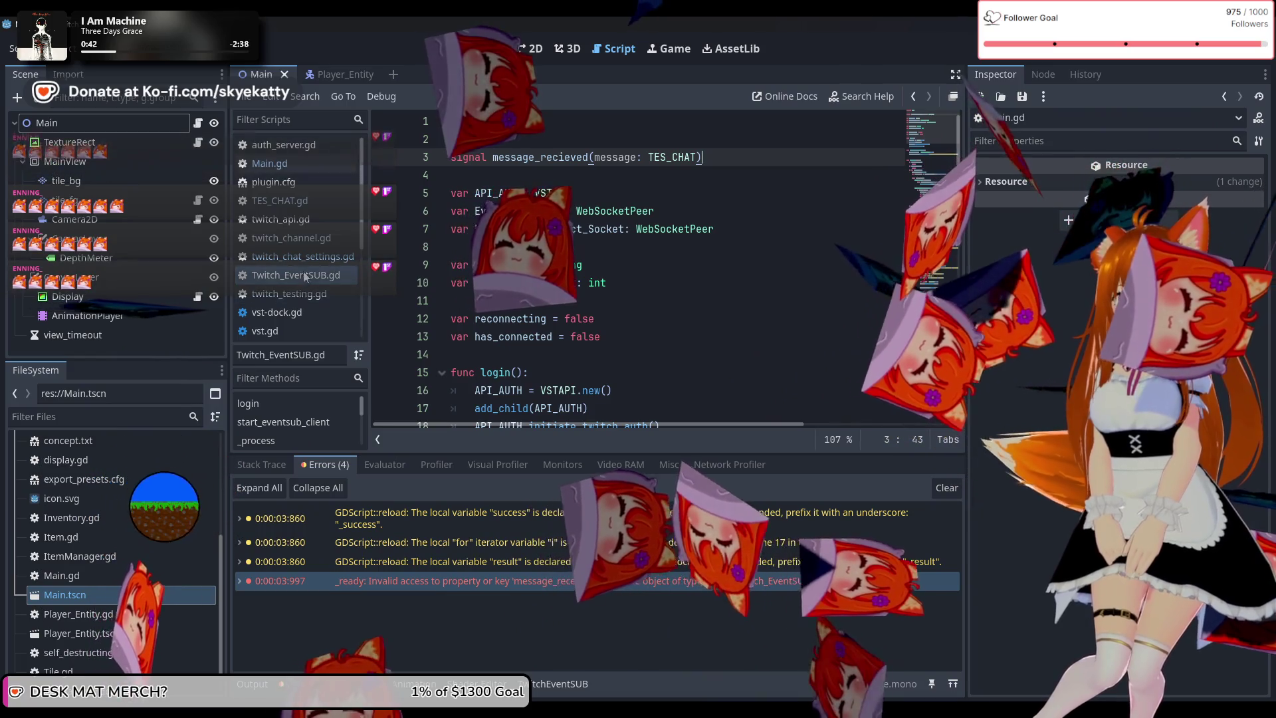
{"action": "left_click", "coordinate": [298, 256]}
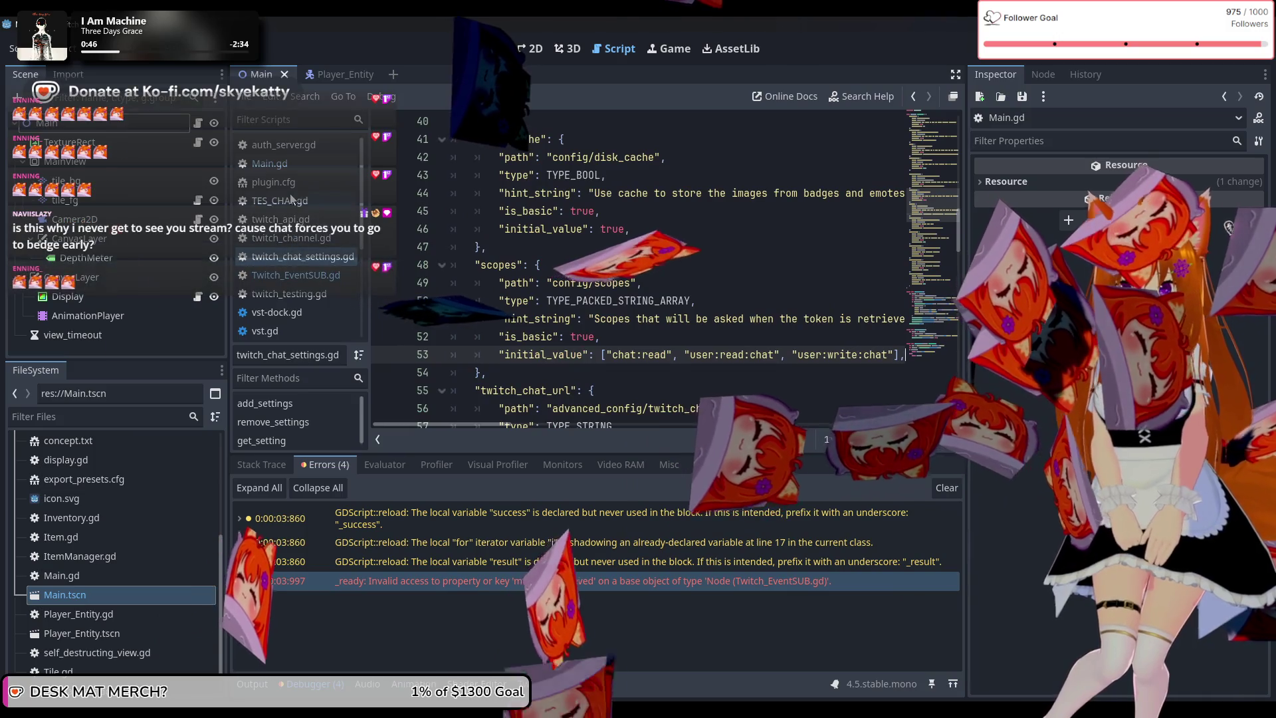
{"action": "left_click", "coordinate": [303, 273]}
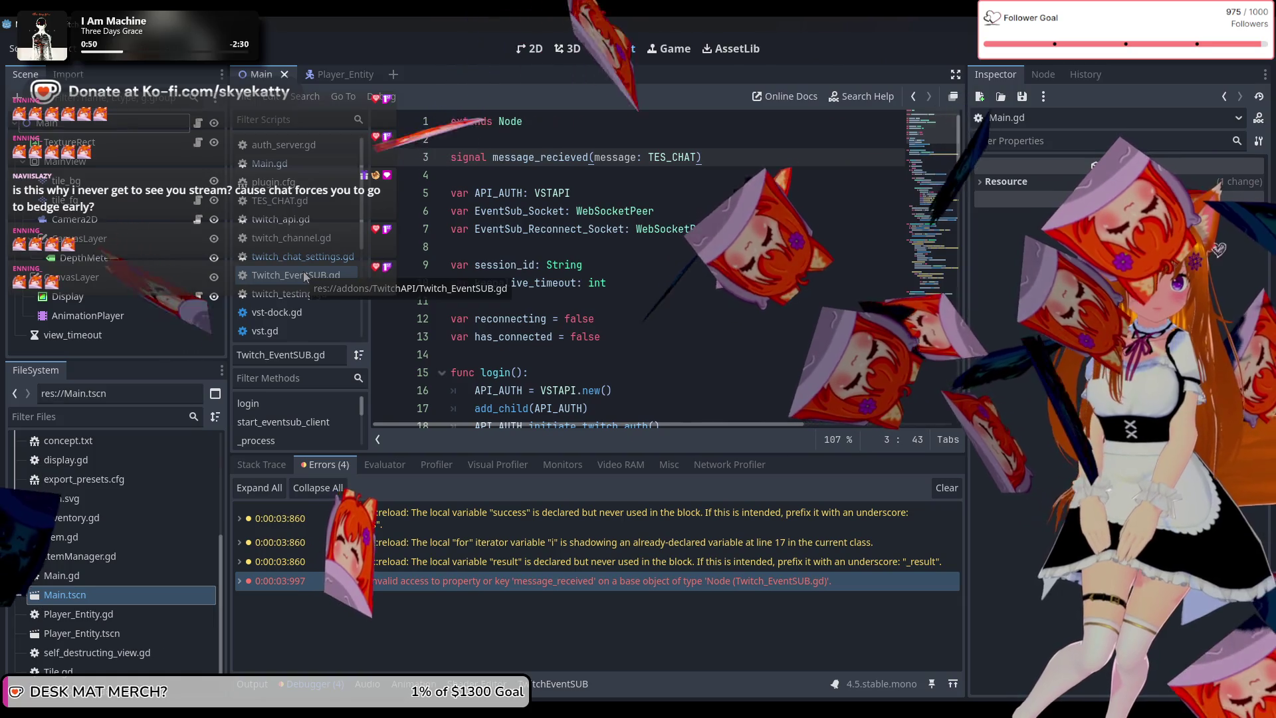
{"action": "left_click", "coordinate": [313, 296]}
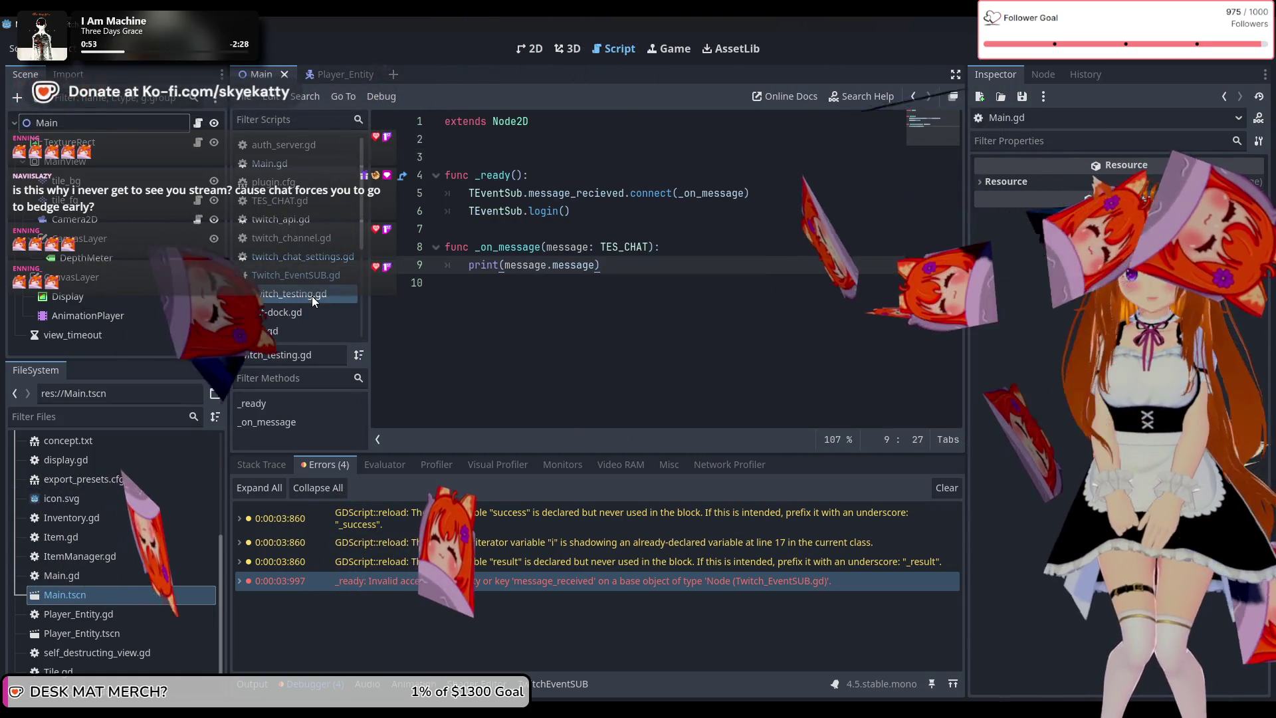
{"action": "left_click", "coordinate": [333, 274]}
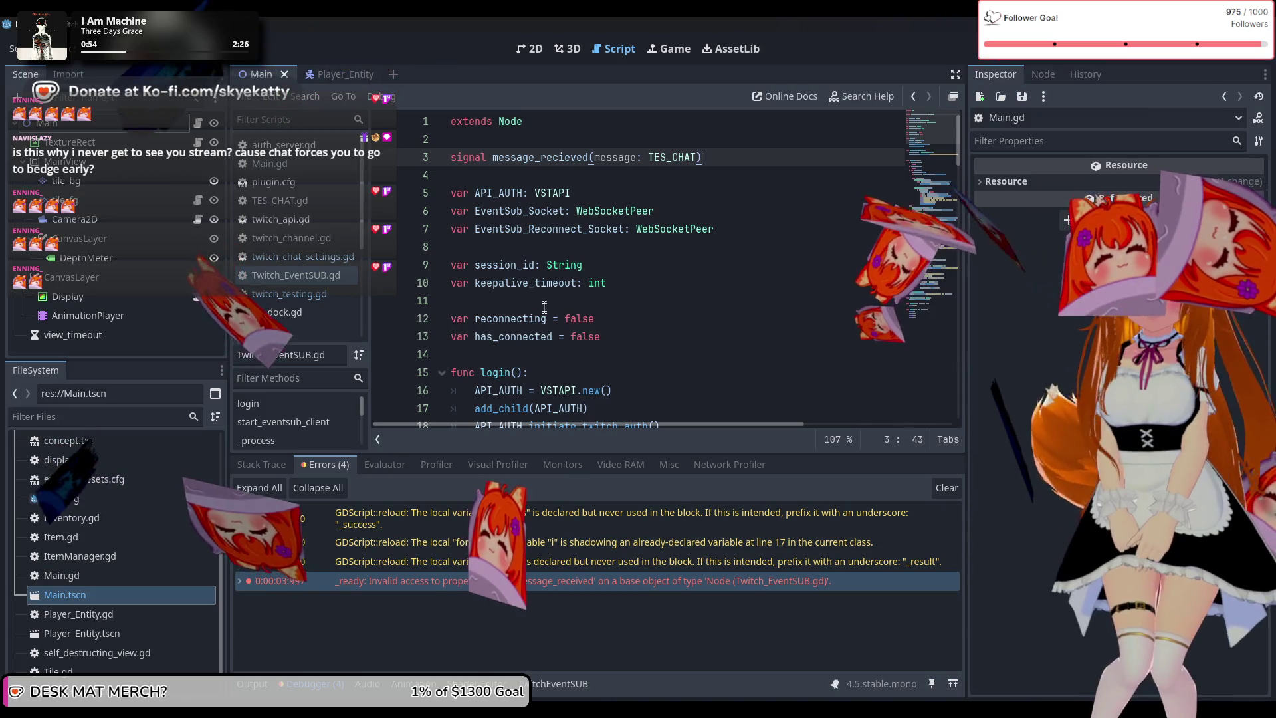
{"action": "scroll", "coordinate": [545, 312], "scroll_direction": "down", "scroll_amount": 1}
{"action": "scroll", "coordinate": [545, 313], "scroll_direction": "down", "scroll_amount": 6}
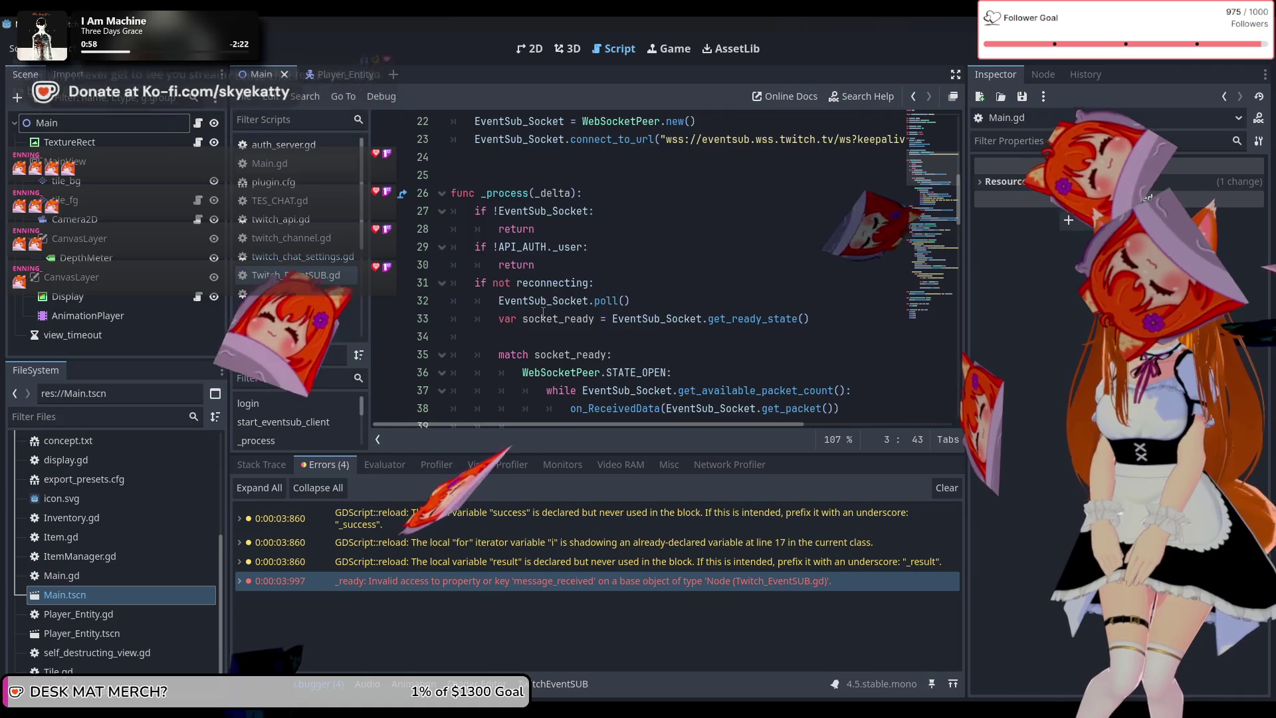
{"action": "scroll", "coordinate": [543, 314], "scroll_direction": "down", "scroll_amount": 3}
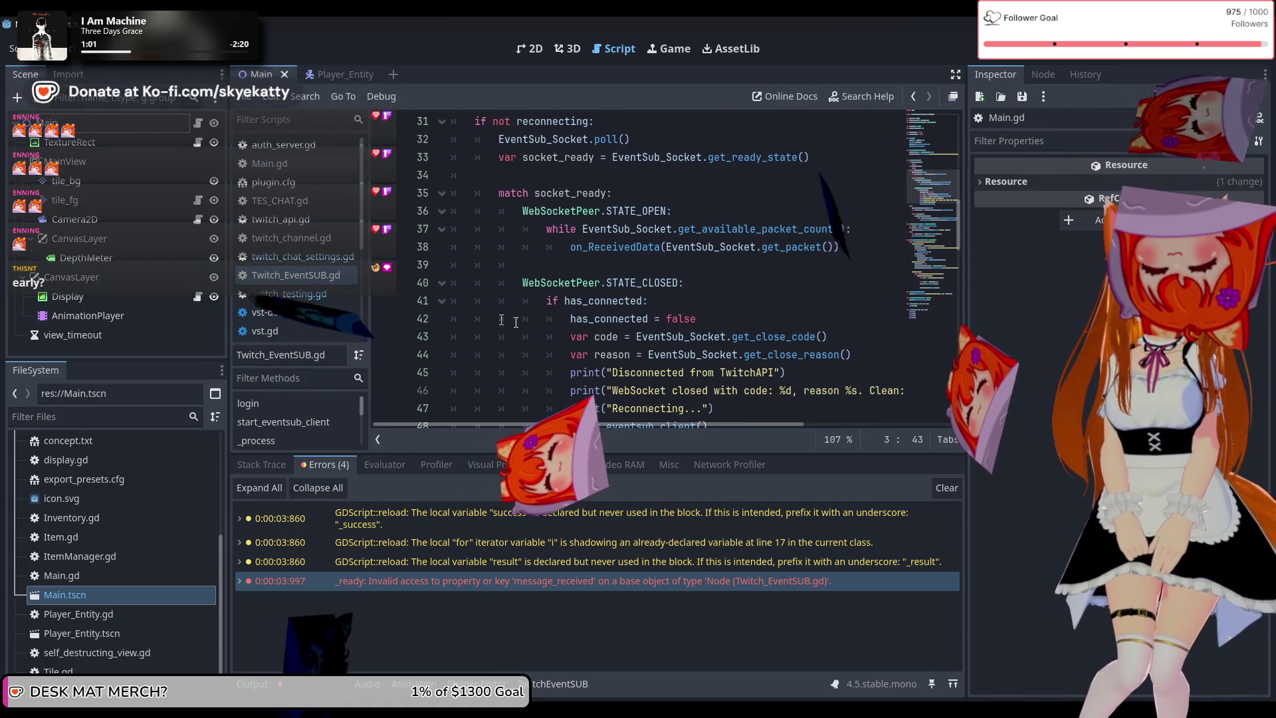
{"action": "scroll", "coordinate": [520, 324], "scroll_direction": "up", "scroll_amount": 2}
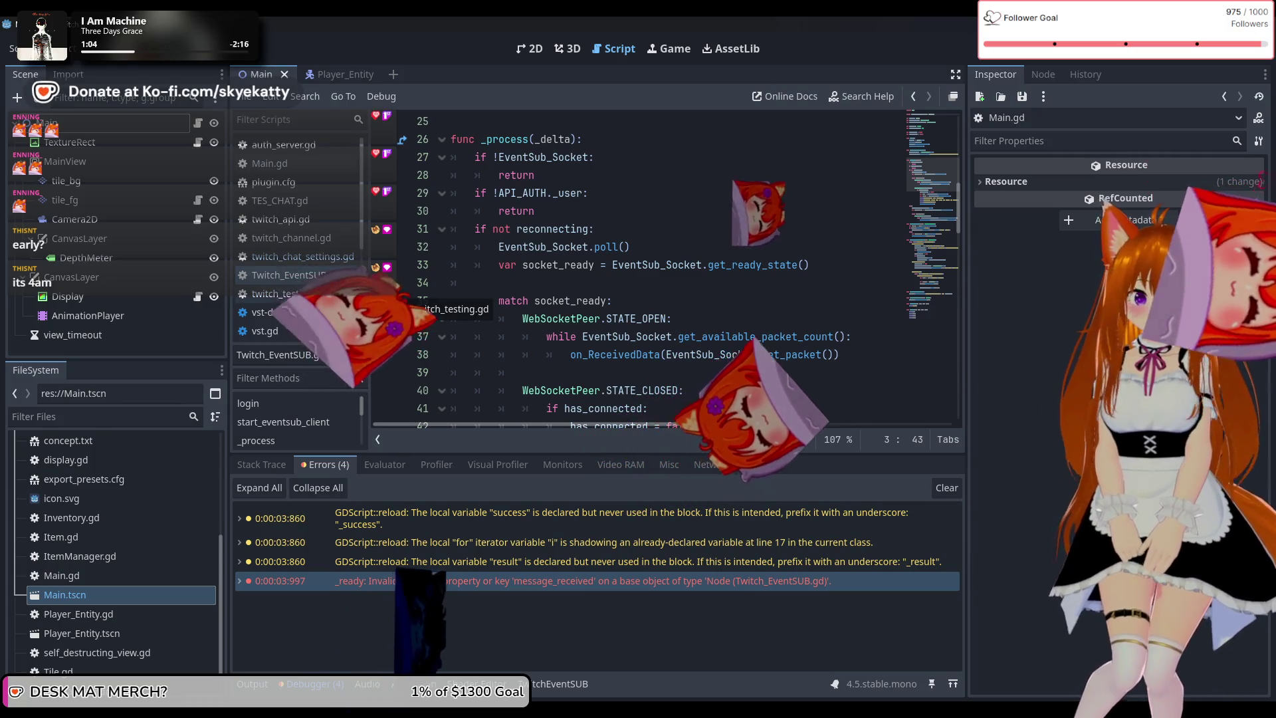
Recheck twitch_testing.gd, Twitch_EventSUB.gd and vst-dock.gd, then return to Main.gd's message_received connection
{"action": "left_click", "coordinate": [312, 293]}
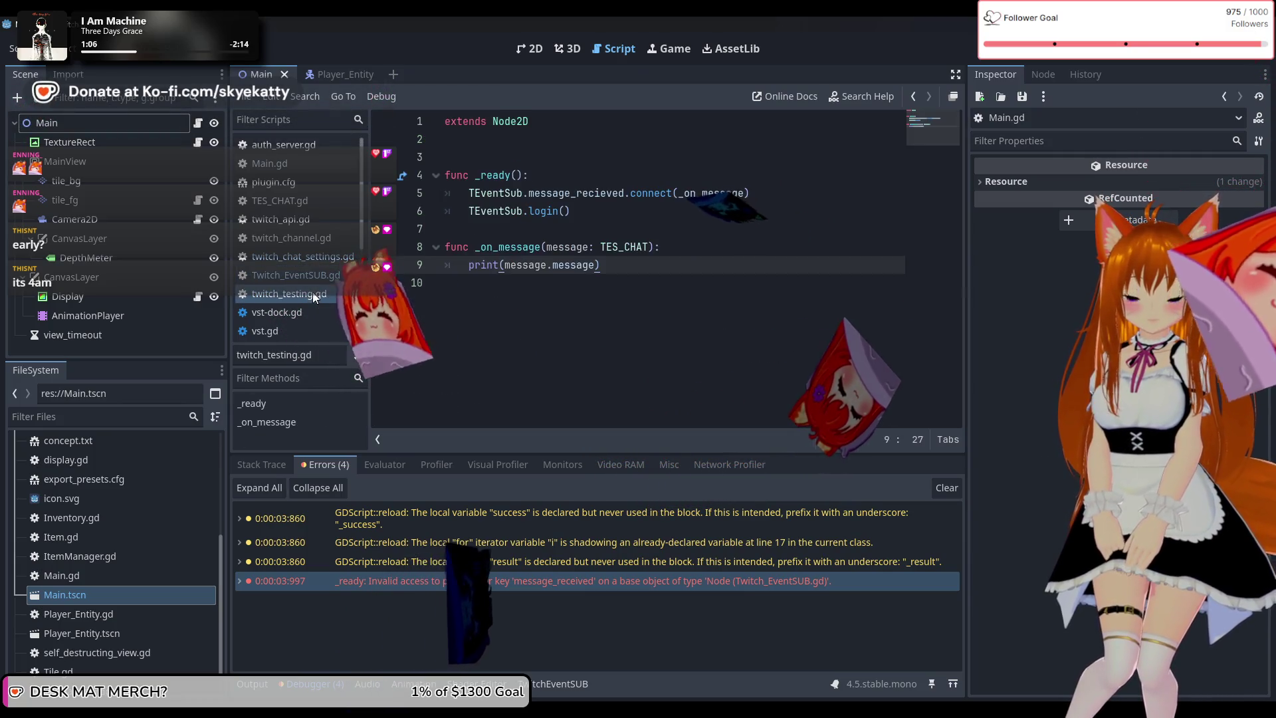
{"action": "left_click", "coordinate": [318, 275]}
{"action": "left_click", "coordinate": [322, 312]}
{"action": "left_click", "coordinate": [319, 297]}
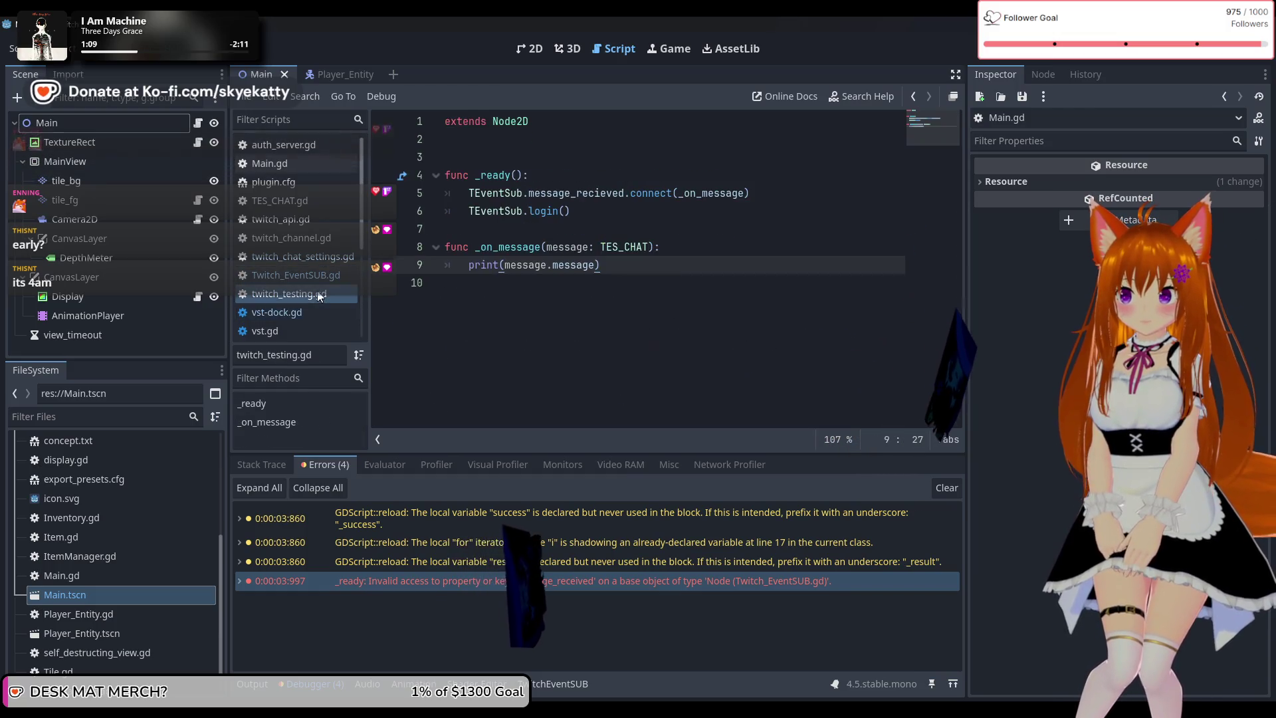
{"action": "key", "text": "Up"}
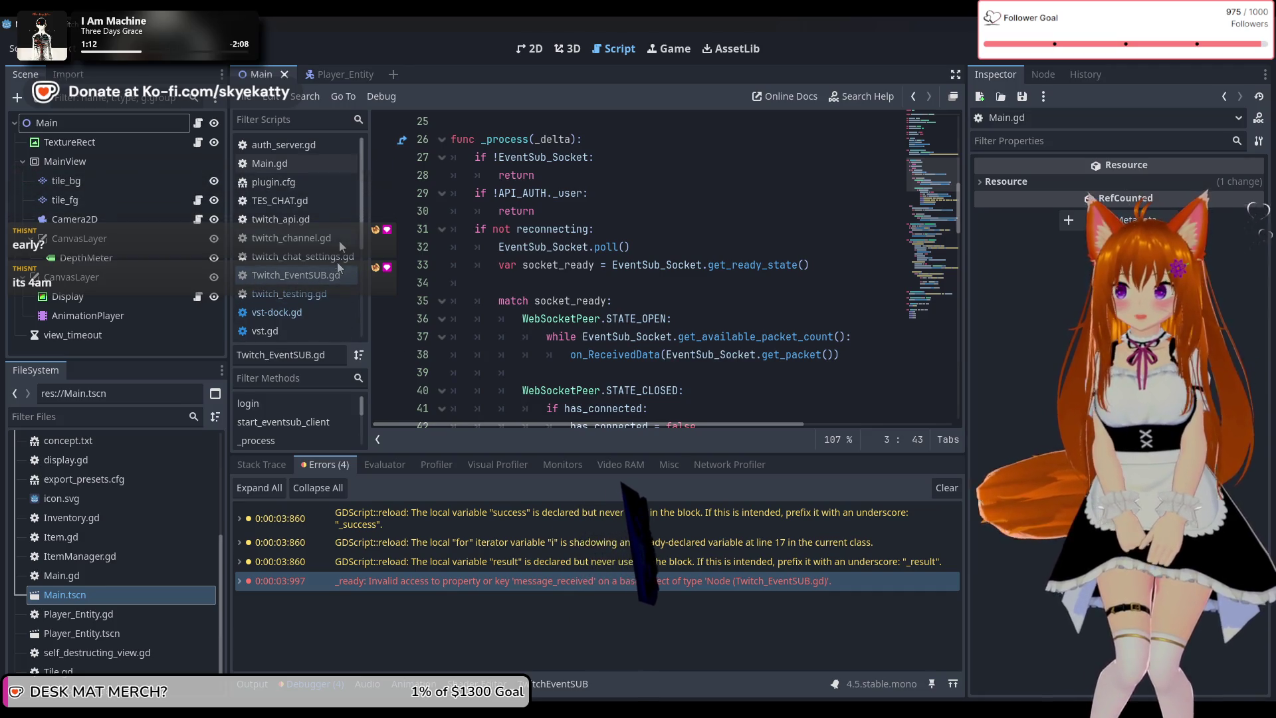
{"action": "scroll", "coordinate": [625, 255], "scroll_direction": "up", "scroll_amount": 2}
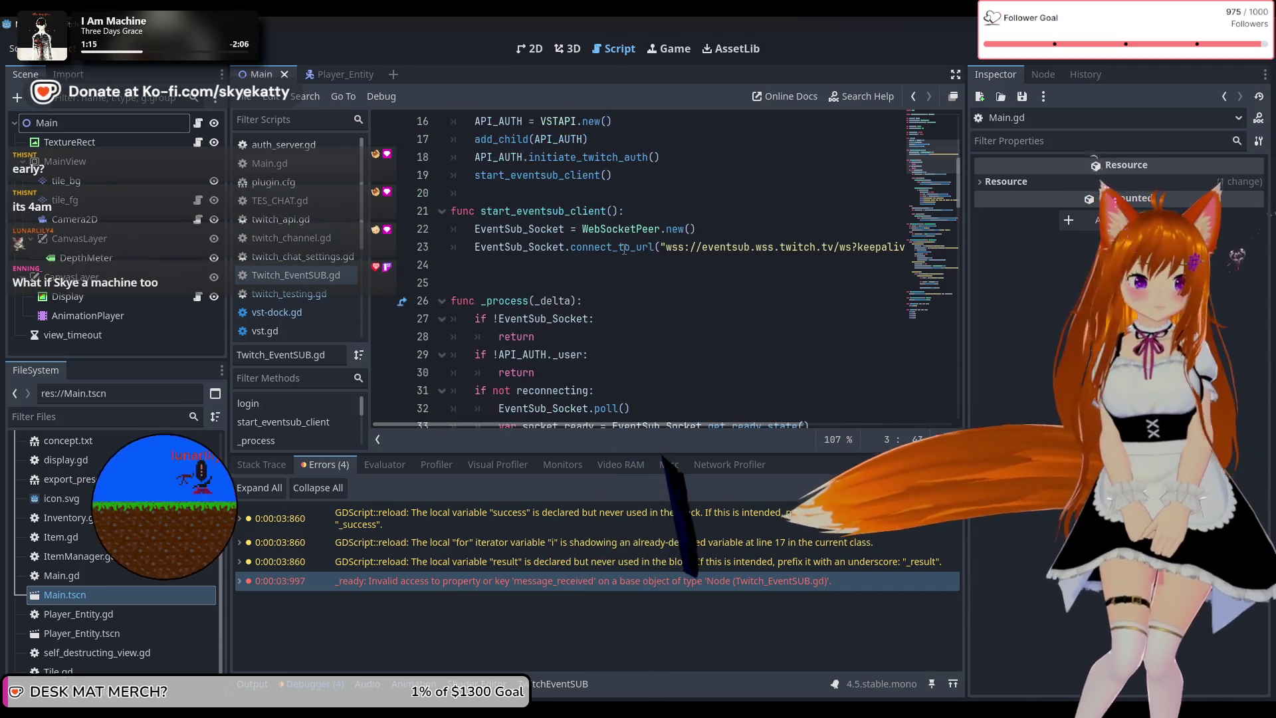
{"action": "scroll", "coordinate": [624, 255], "scroll_direction": "down", "scroll_amount": 2}
{"action": "scroll", "coordinate": [624, 255], "scroll_direction": "down", "scroll_amount": 7}
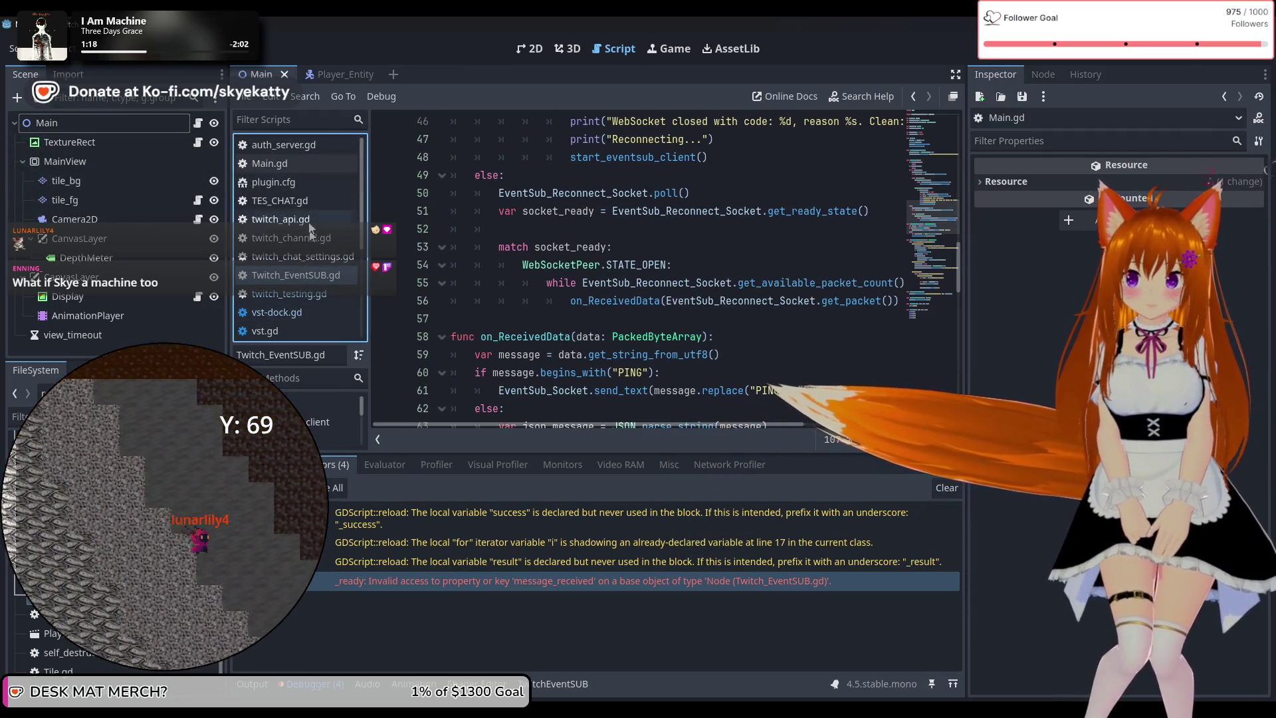
{"action": "left_click", "coordinate": [313, 163]}
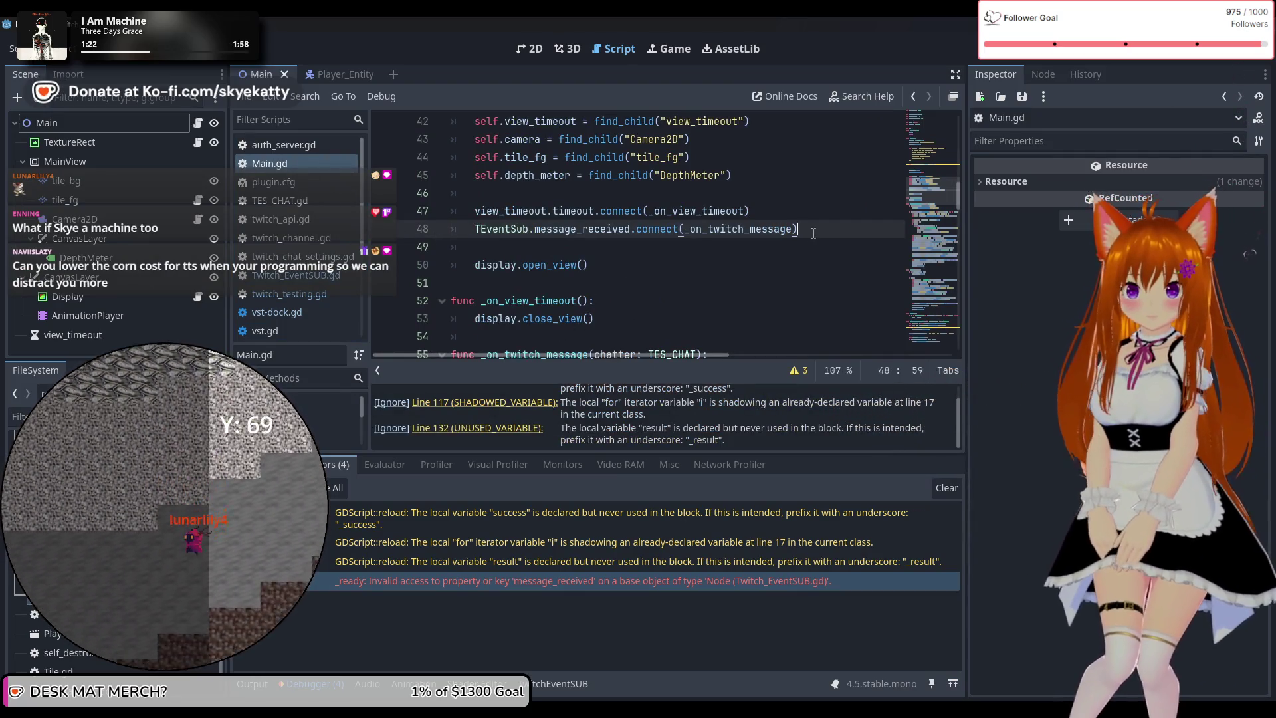
Check the autoload singletons in Project Settings, then close it and return to Main.gd line 49
{"action": "left_click", "coordinate": [804, 227]}
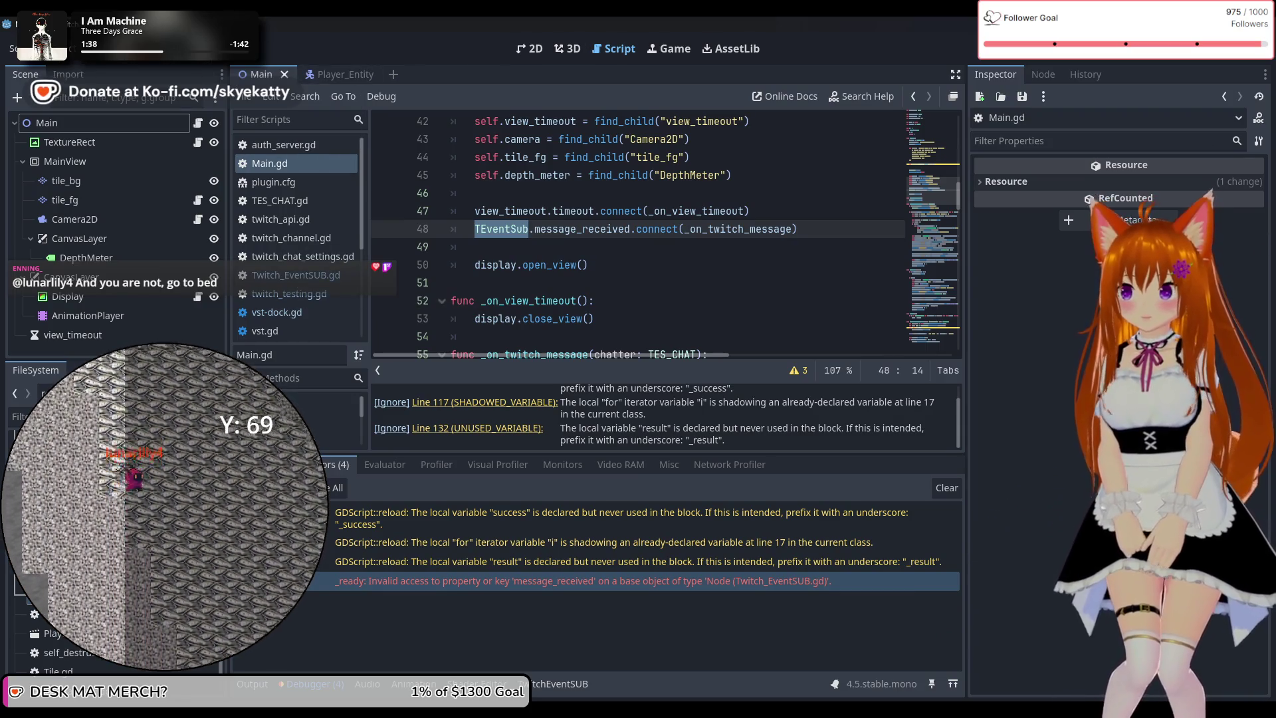
{"action": "left_click", "coordinate": [63, 48]}
{"action": "left_click", "coordinate": [110, 73]}
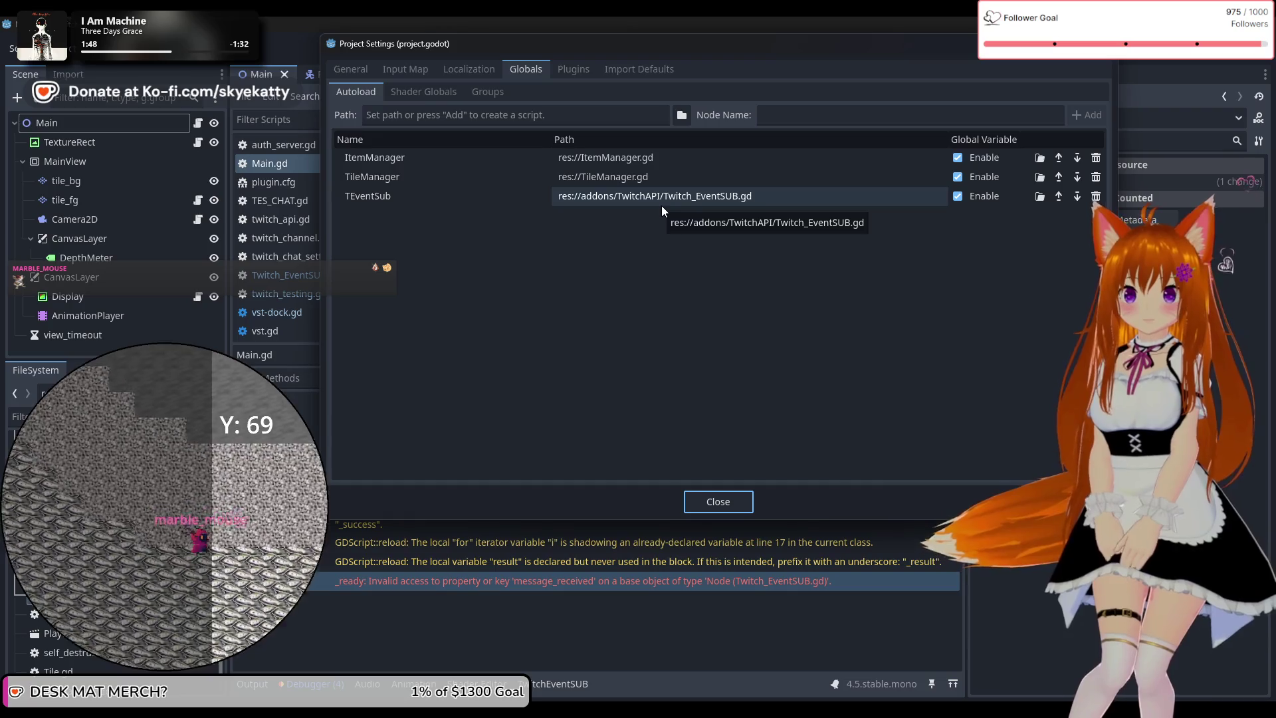
{"action": "left_click", "coordinate": [1104, 44]}
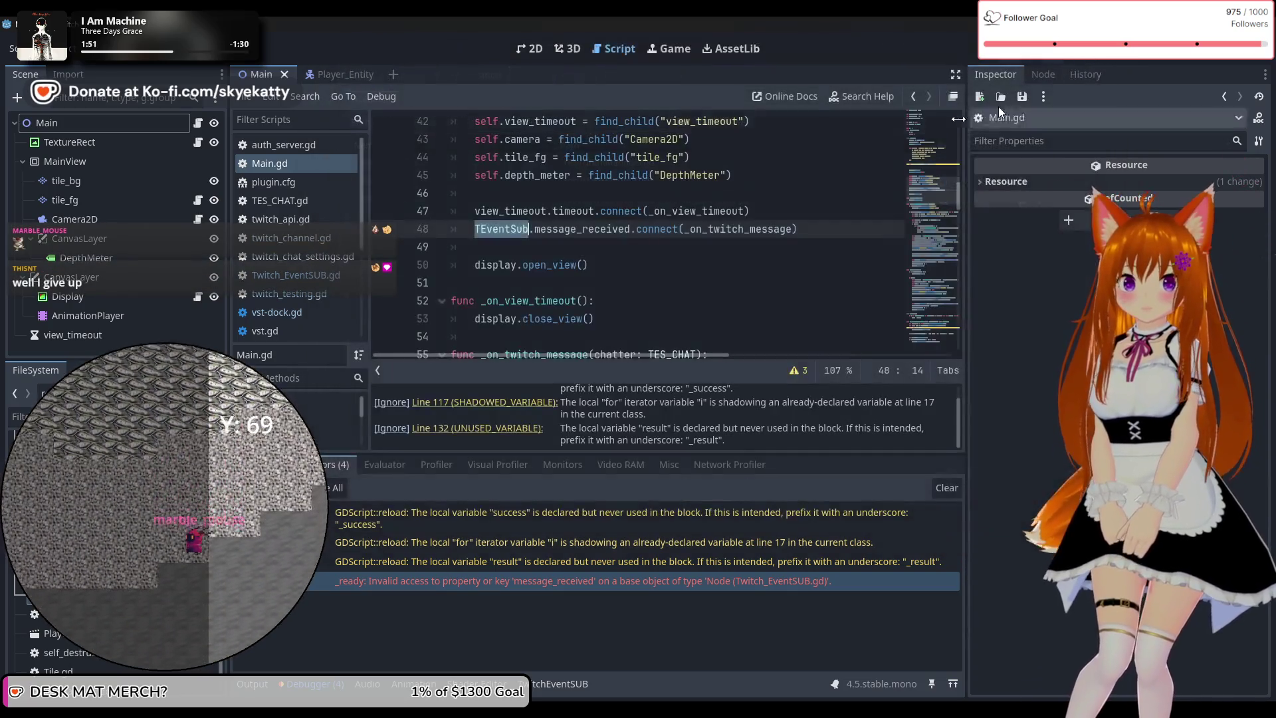
{"action": "left_click", "coordinate": [603, 242]}
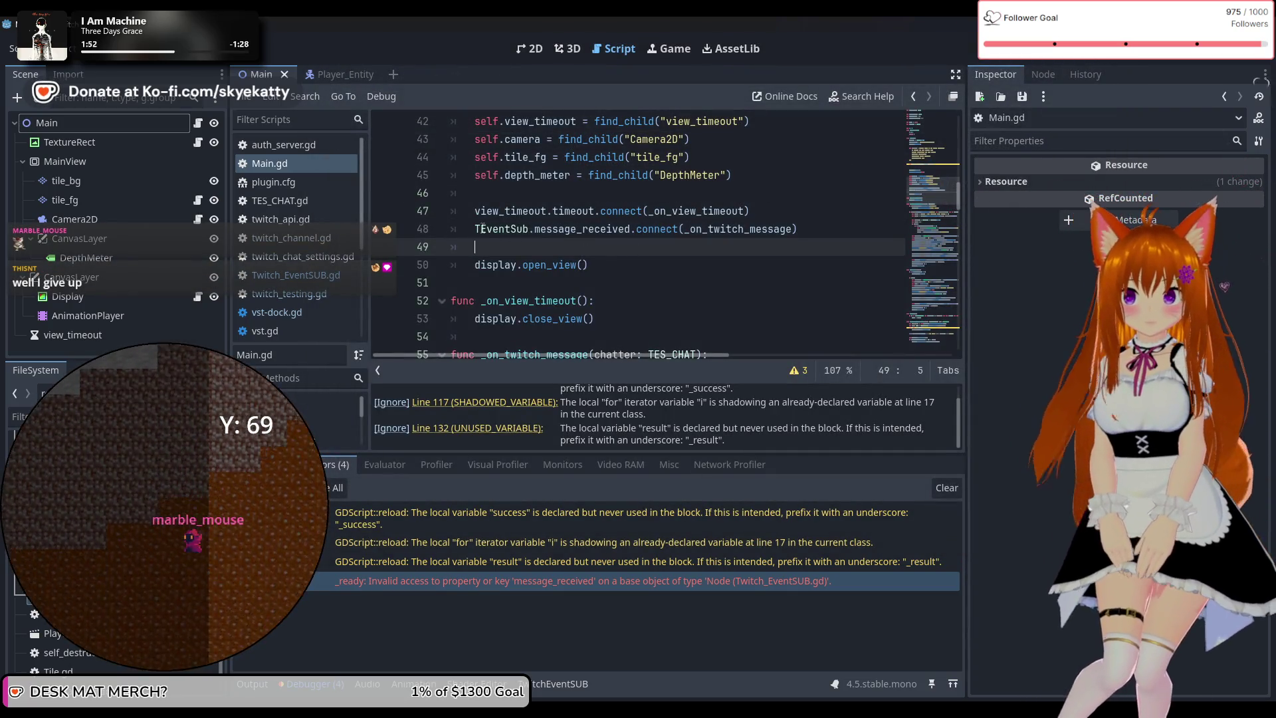
Insert a new line above the TEventSub.message_received connect statement
{"action": "scroll", "coordinate": [670, 220], "scroll_direction": "up", "scroll_amount": 3}
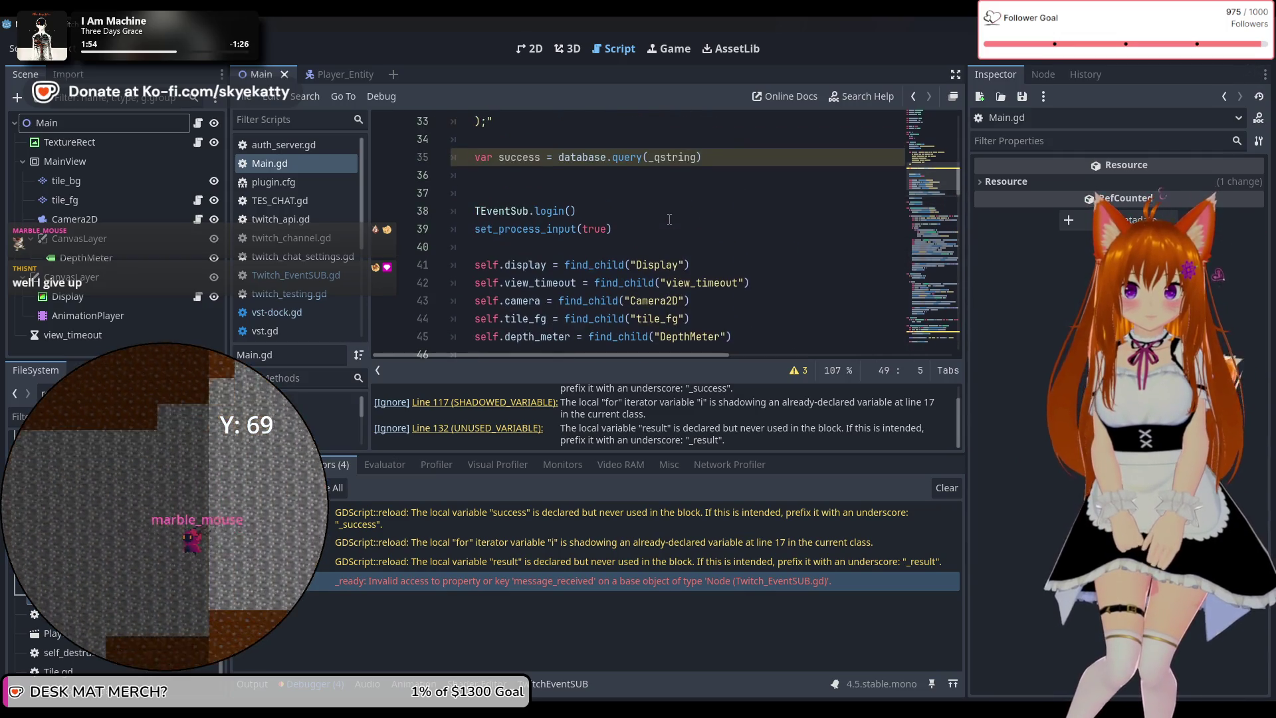
{"action": "scroll", "coordinate": [673, 220], "scroll_direction": "up", "scroll_amount": 4}
{"action": "scroll", "coordinate": [644, 220], "scroll_direction": "down", "scroll_amount": 12}
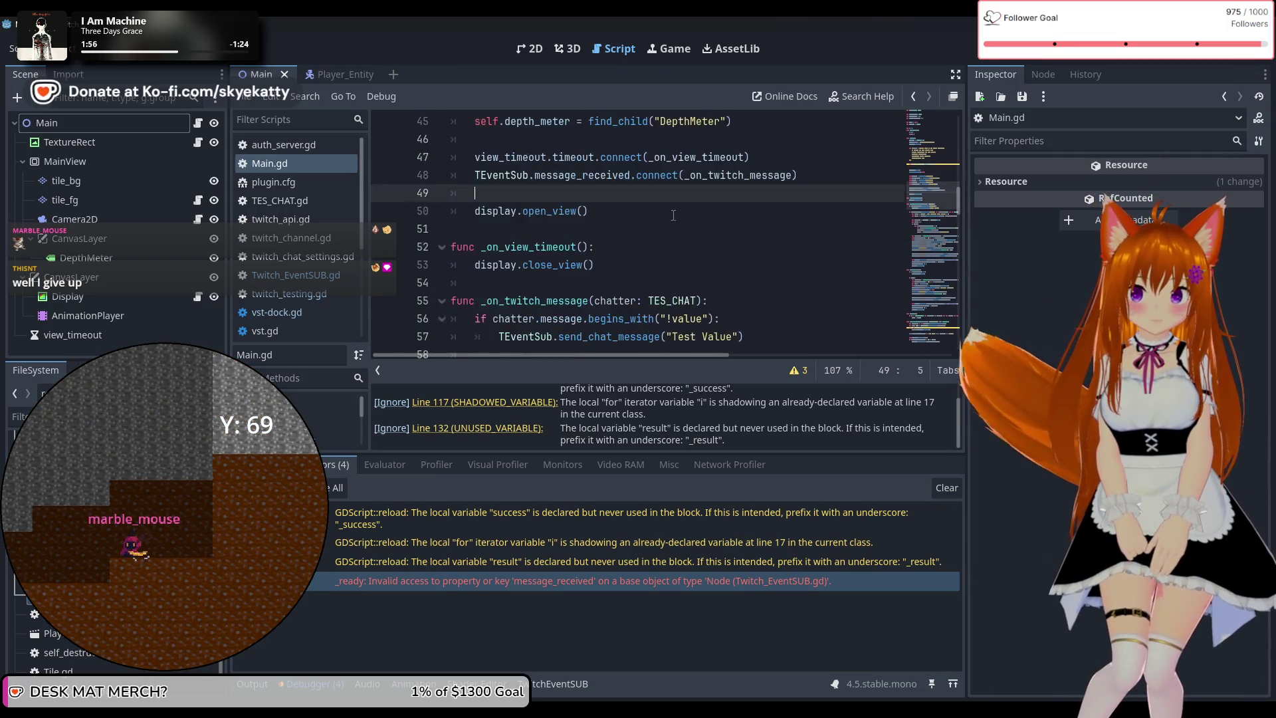
{"action": "scroll", "coordinate": [645, 220], "scroll_direction": "up", "scroll_amount": 4}
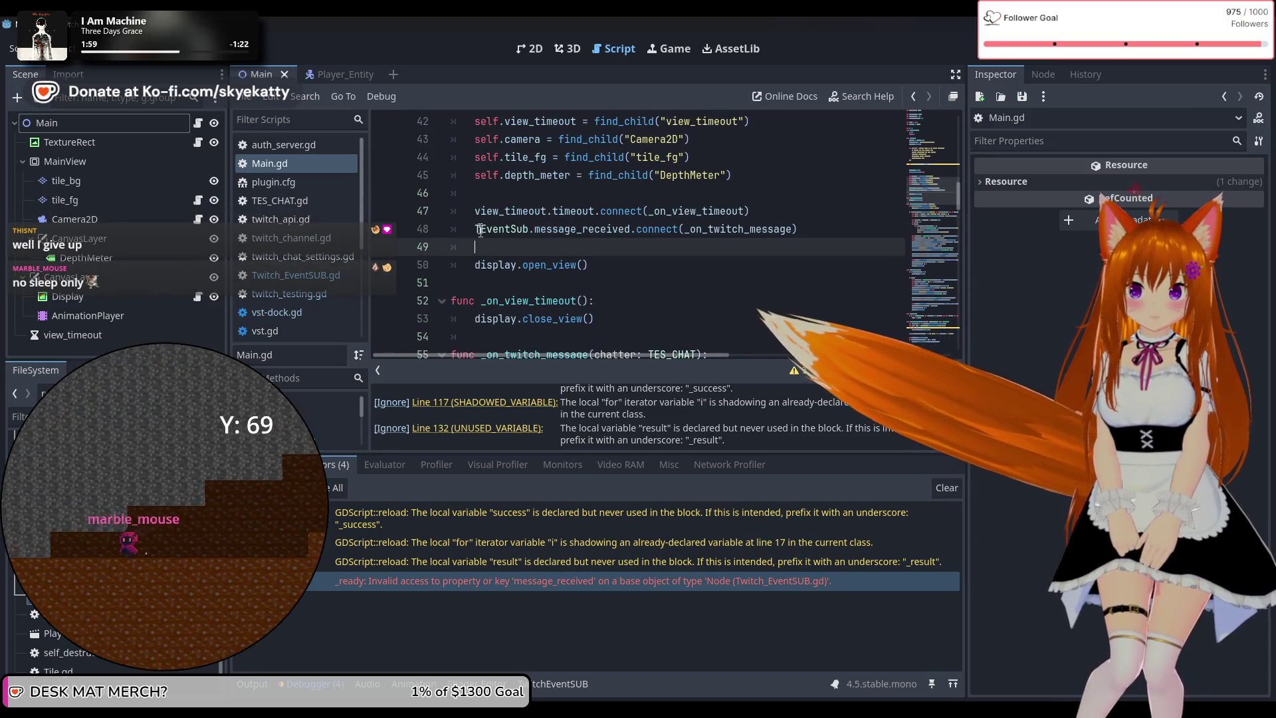
{"action": "left_click", "coordinate": [480, 230]}
{"action": "key", "text": "Return"}
{"action": "key", "text": "Up"}
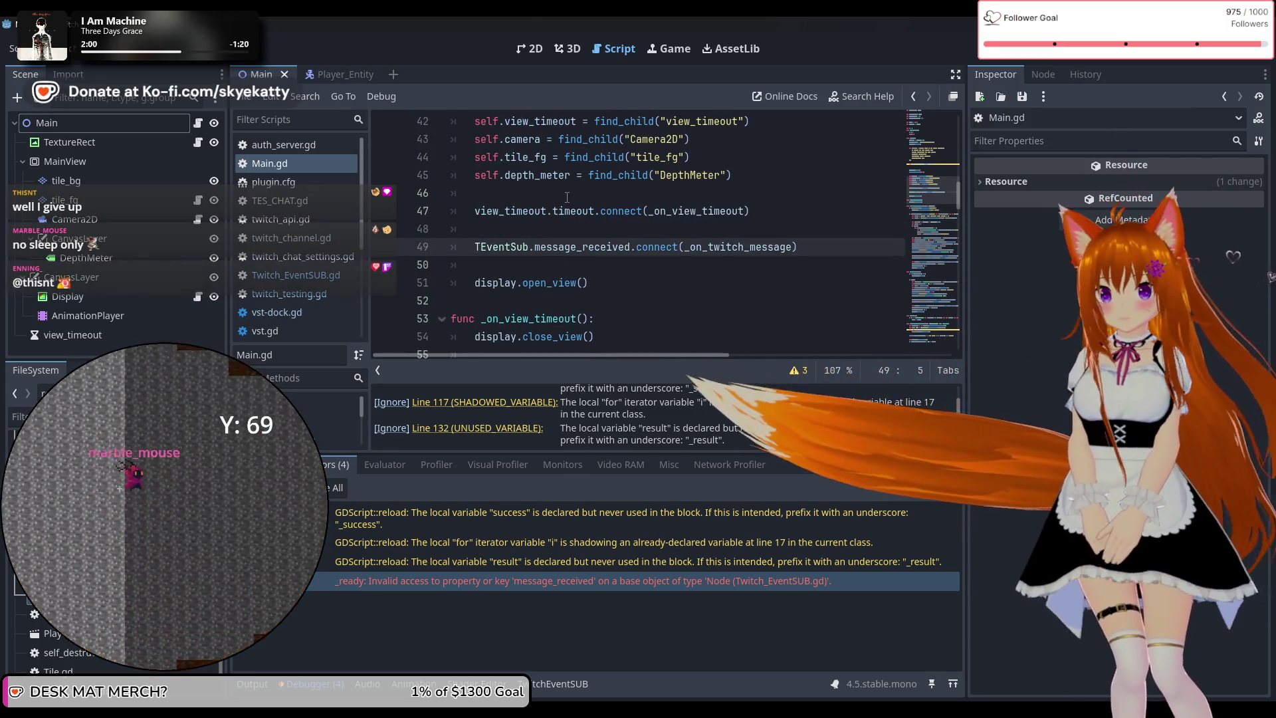
Write 'await get_tree().process_frame' on the new line using autocomplete
{"action": "type", "text": "await t"}
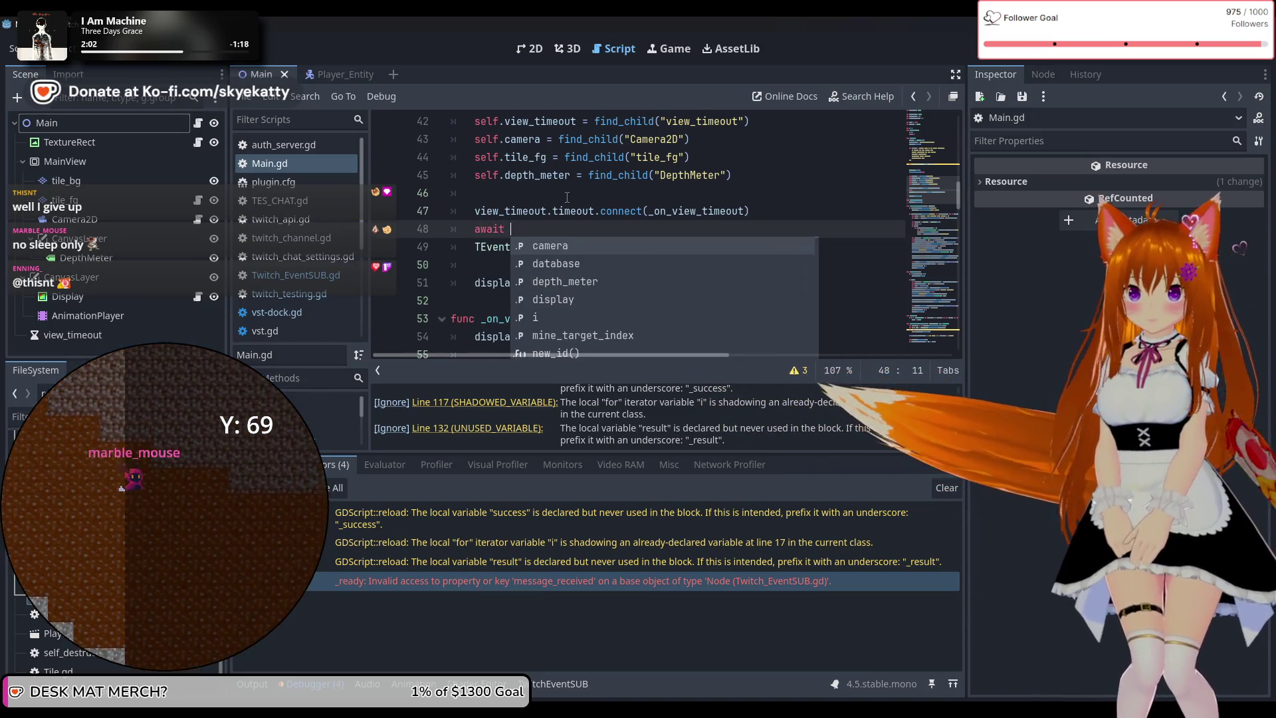
{"action": "key", "text": "BackSpace"}
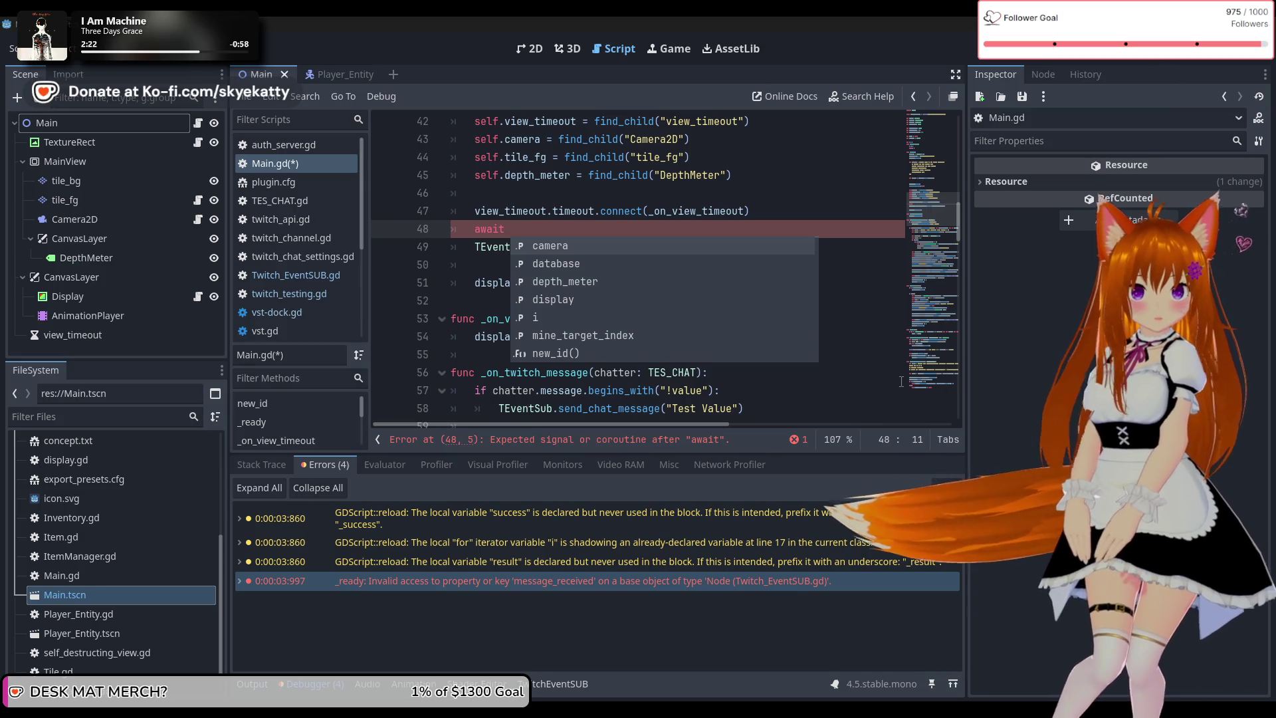
{"action": "left_click", "coordinate": [573, 228]}
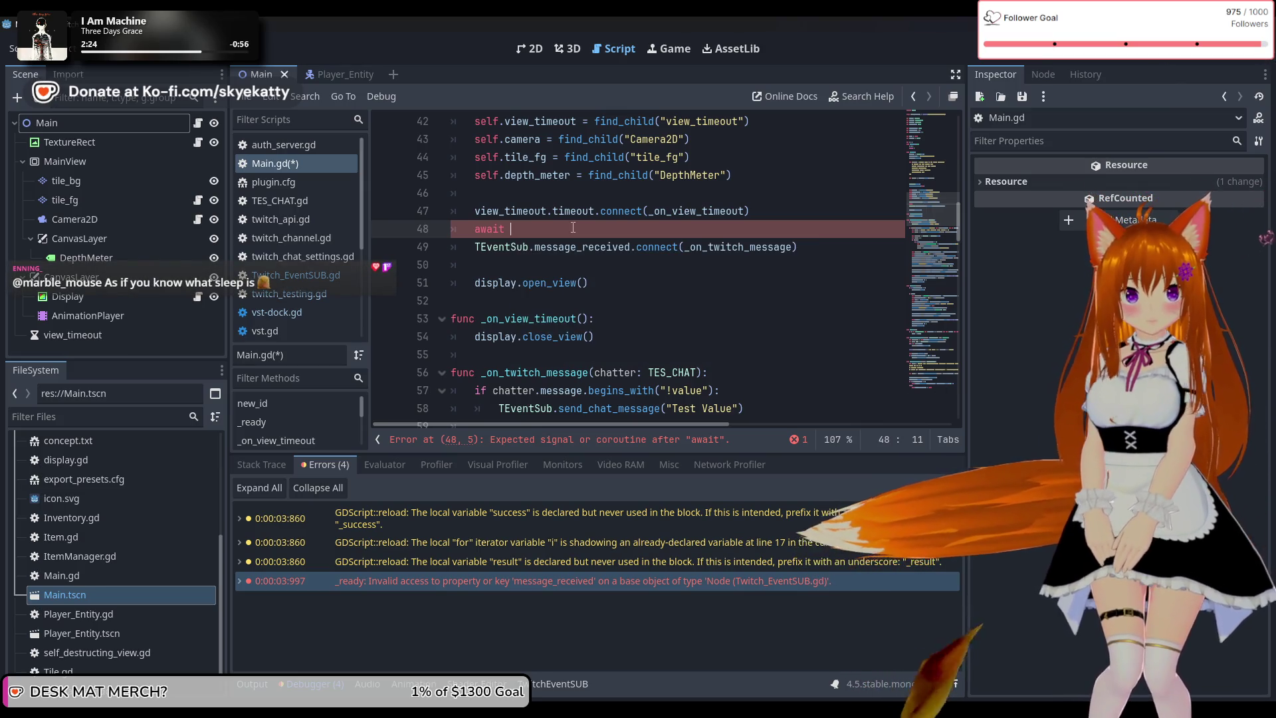
{"action": "type", "text": "get_"}
{"action": "type", "text": "tree"}
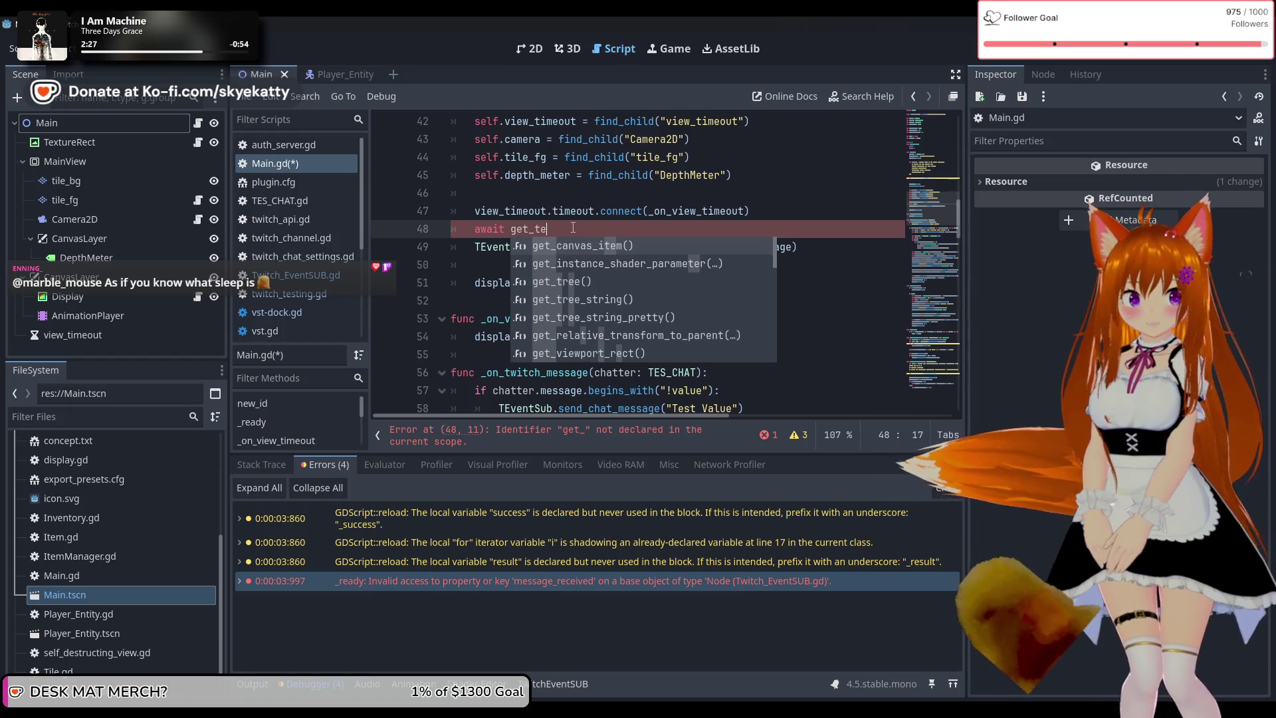
{"action": "key", "text": "Return"}
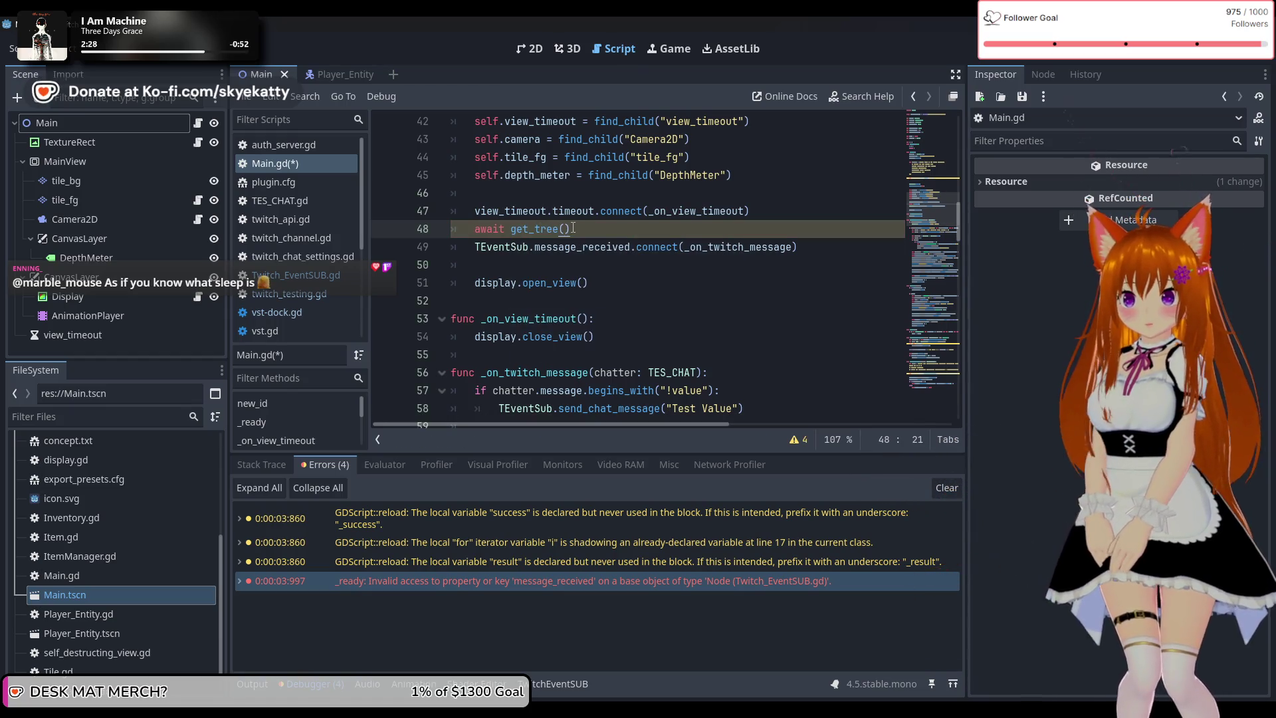
{"action": "type", "text": "[r"}
{"action": "type", "text": "."}
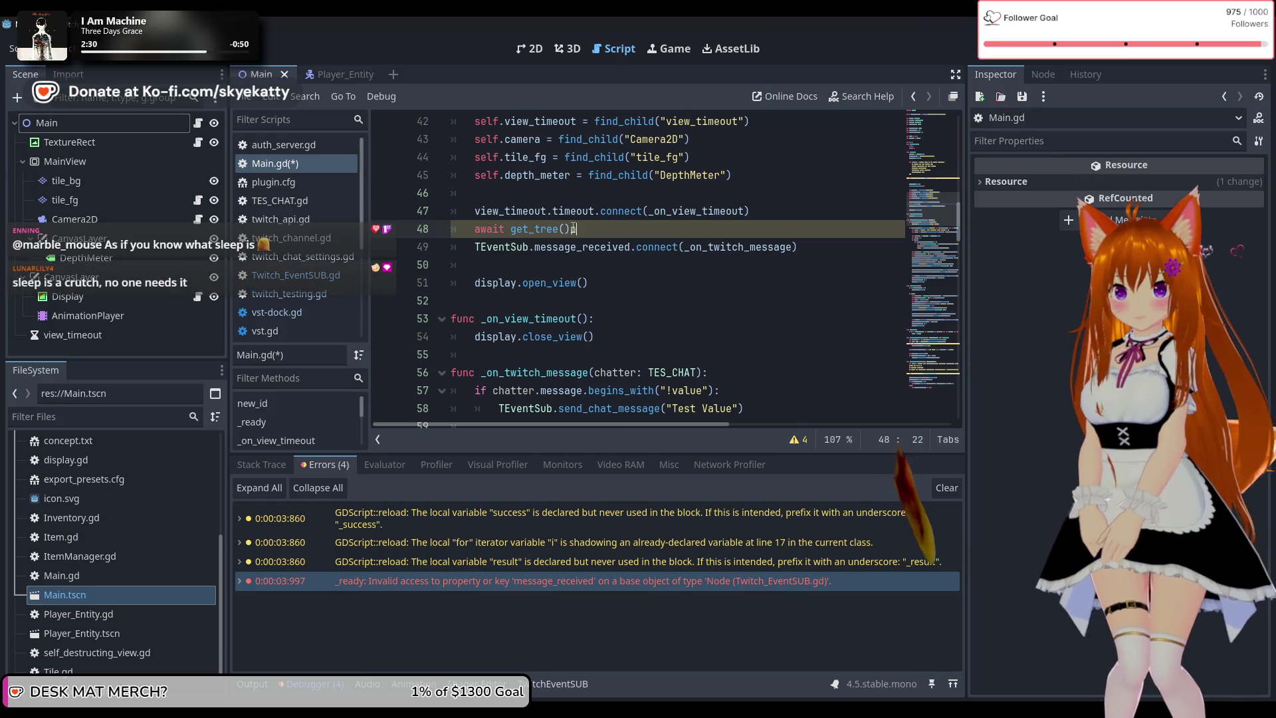
{"action": "key", "text": "BackSpace"}
{"action": "key", "text": "BackSpace"}
{"action": "key", "text": "BackSpace"}
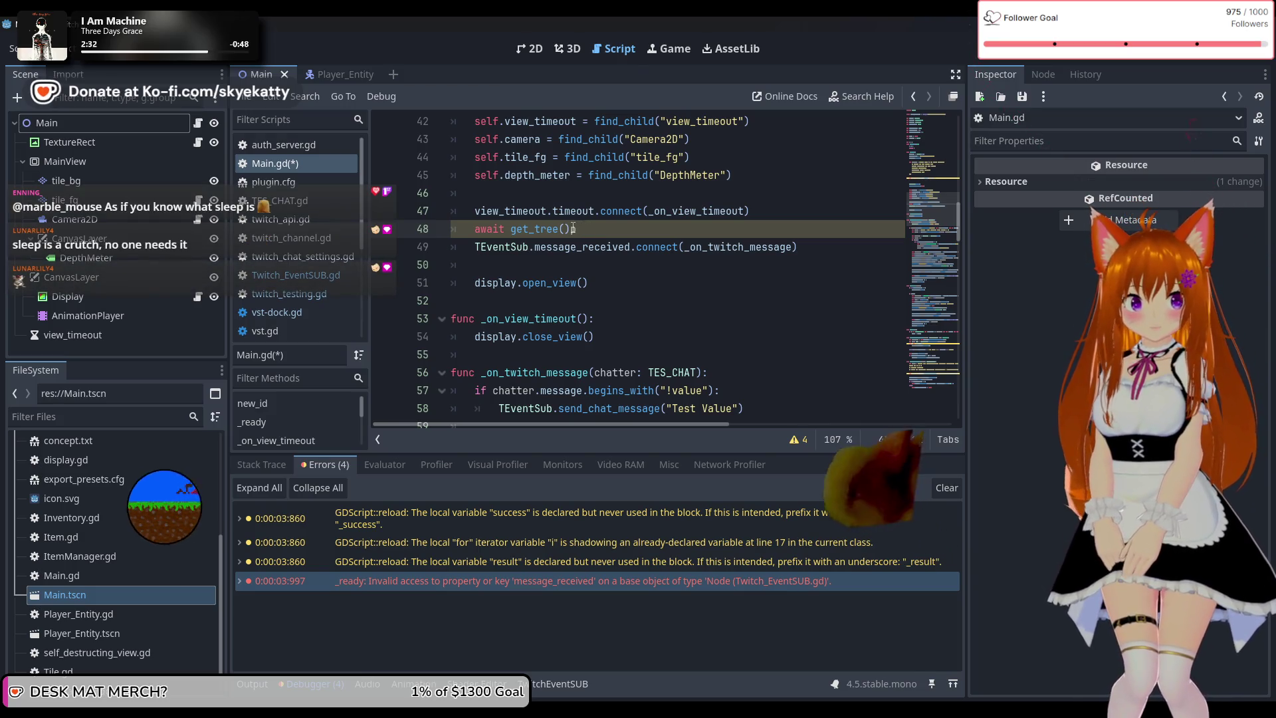
{"action": "key", "text": "BackSpace"}
{"action": "key", "text": "Escape"}
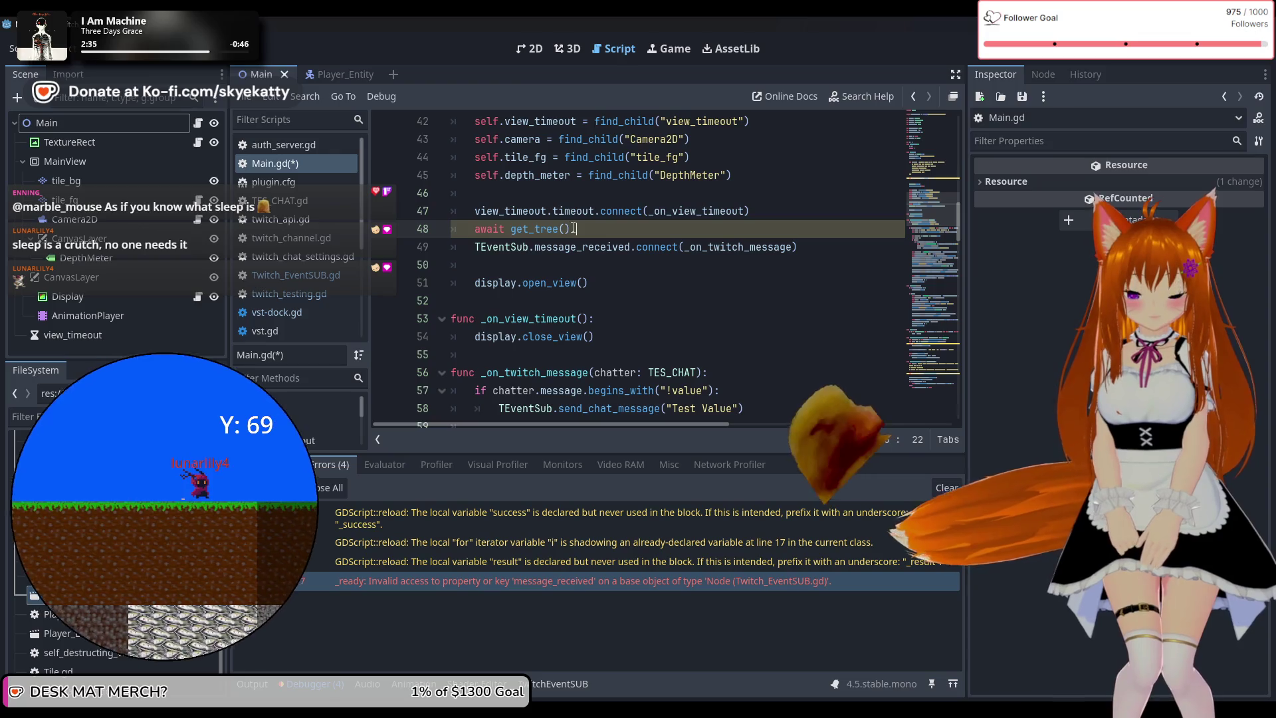
{"action": "type", "text": "pro"}
{"action": "key", "text": "Return"}
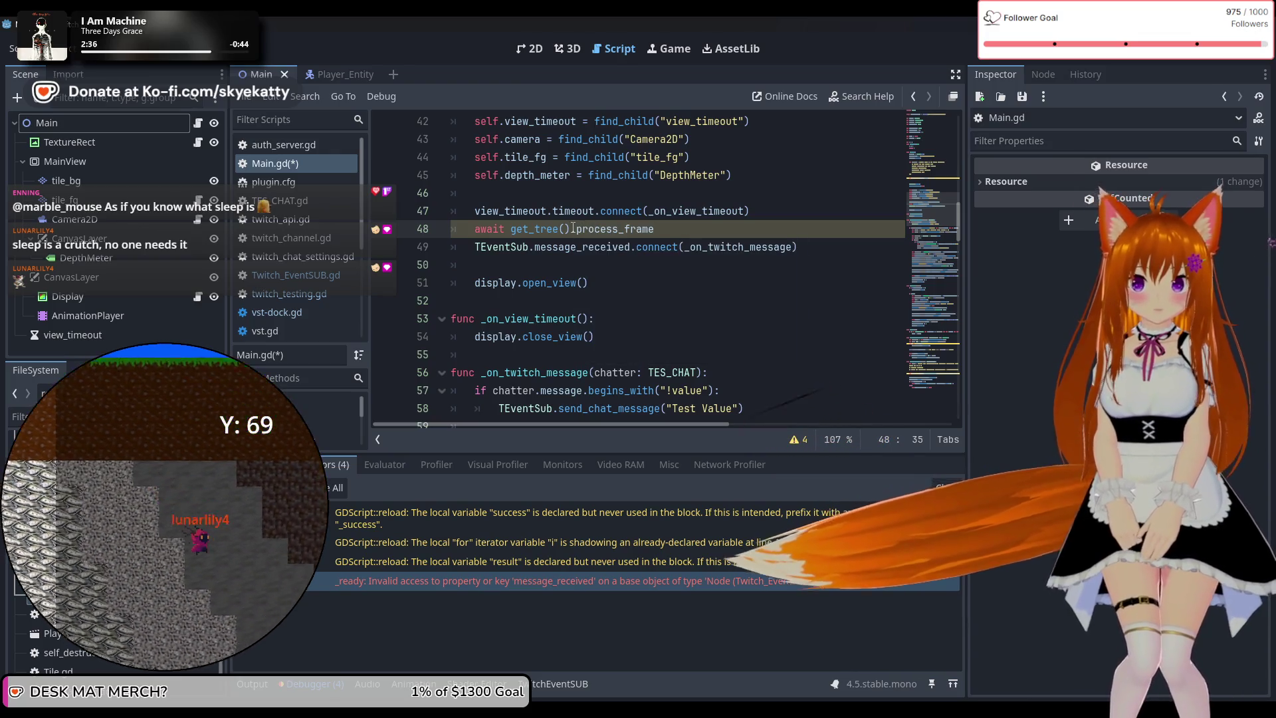
{"action": "type", "text": "."}
Add a blank line before the await statement and run the project to test the fix
{"action": "left_click", "coordinate": [658, 189]}
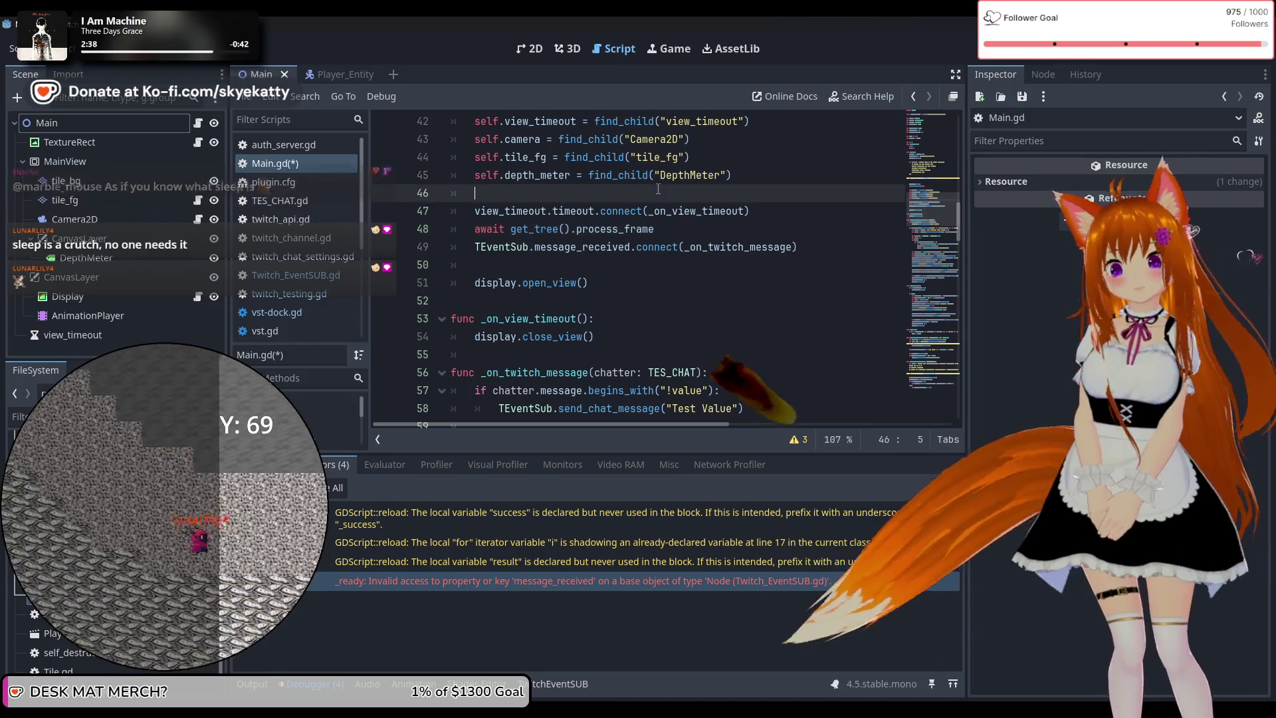
{"action": "key", "text": "Down"}
{"action": "key", "text": "Down"}
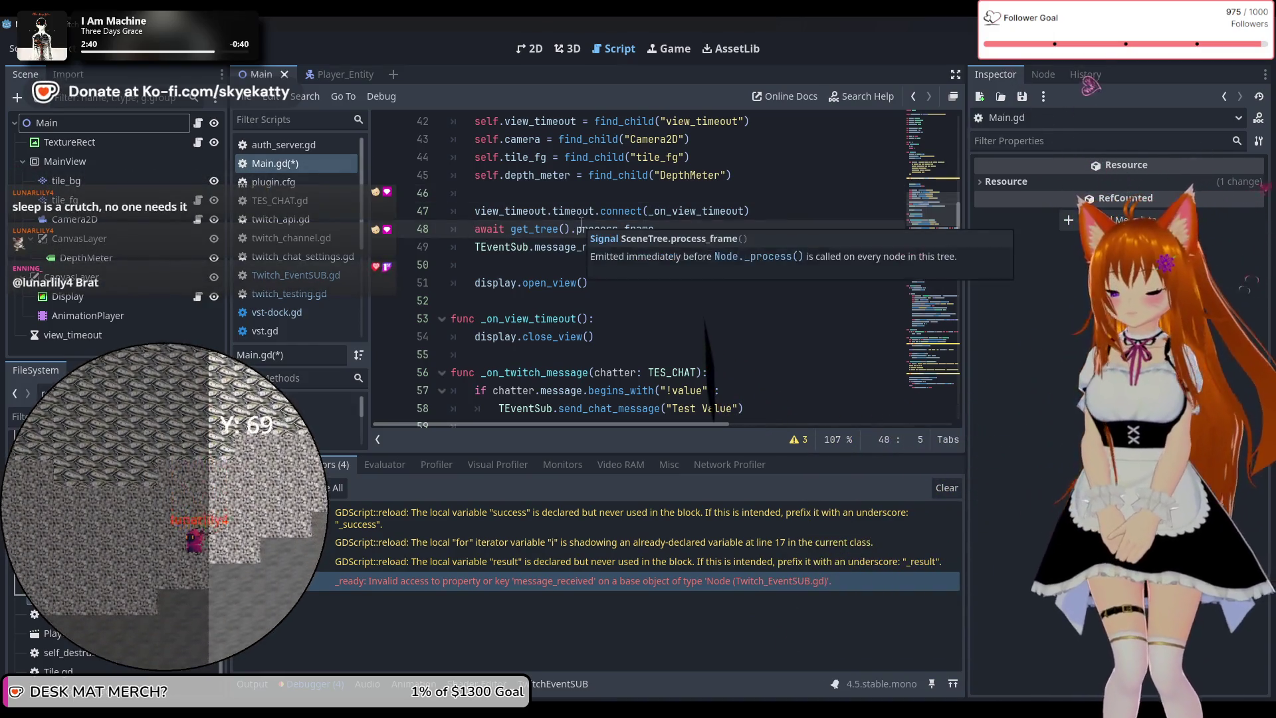
{"action": "key", "text": "Return"}
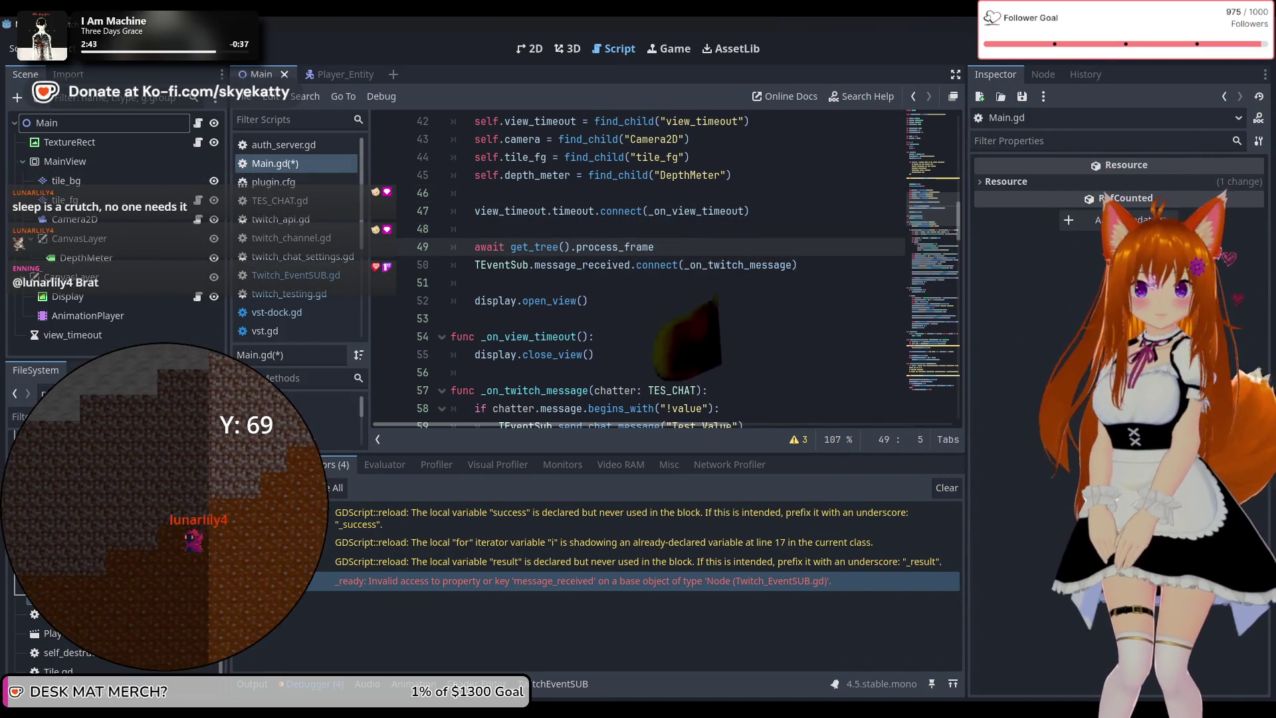
{"action": "left_click", "coordinate": [1041, 49]}
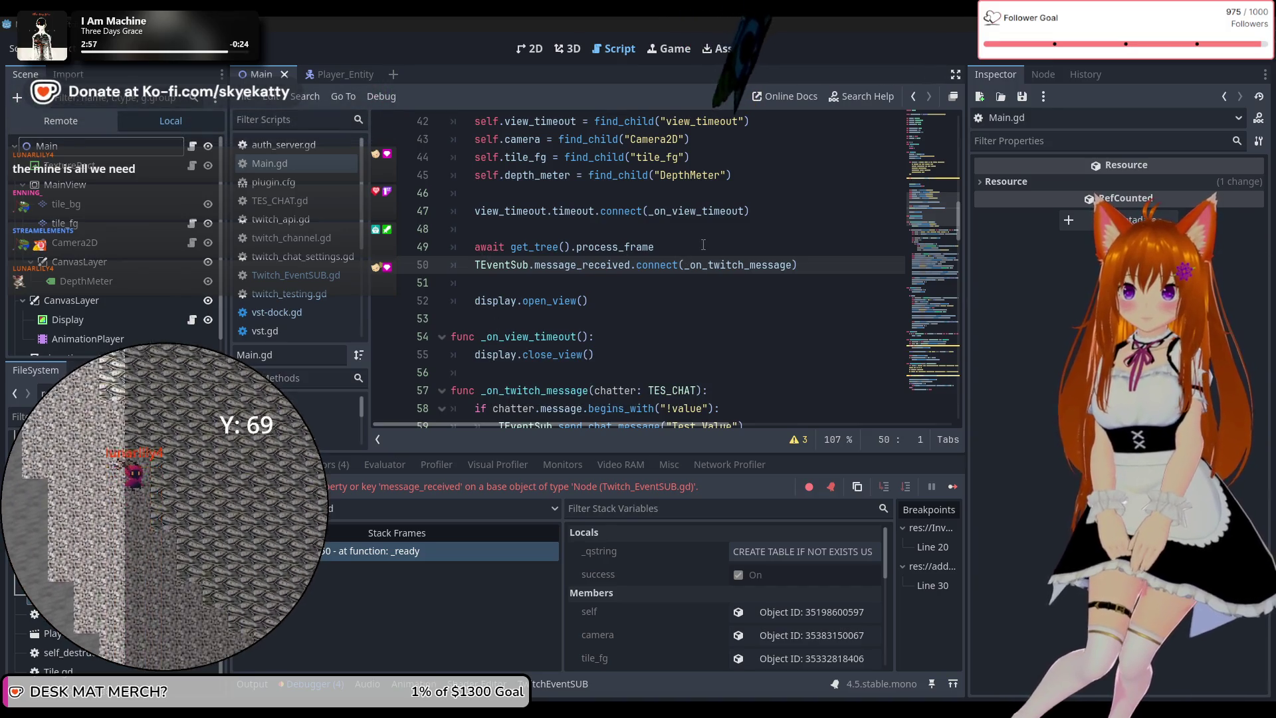
Select the await line, then view the autoload list showing TEventSub from res://addons/TwitchAPI/Twitch_EventSUB.gd
{"action": "left_click_drag", "start_coordinate": [703, 246], "coordinate": [433, 247]}
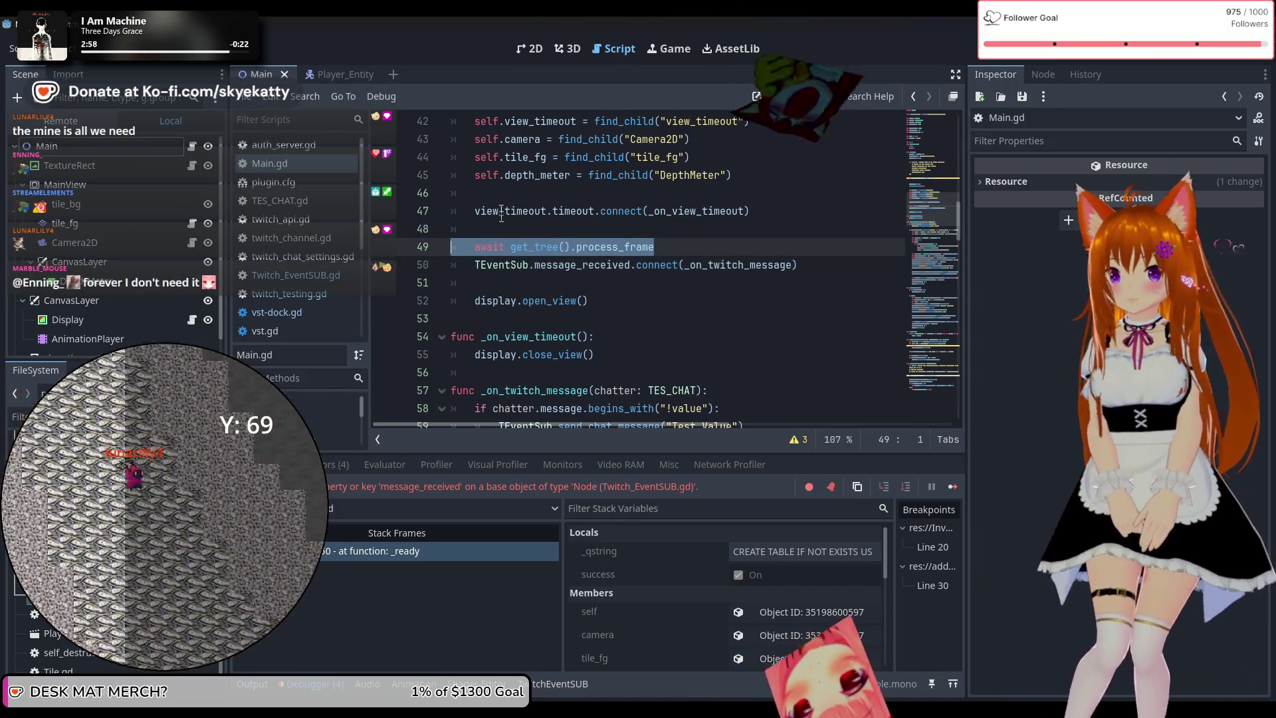
{"action": "left_click", "coordinate": [536, 265]}
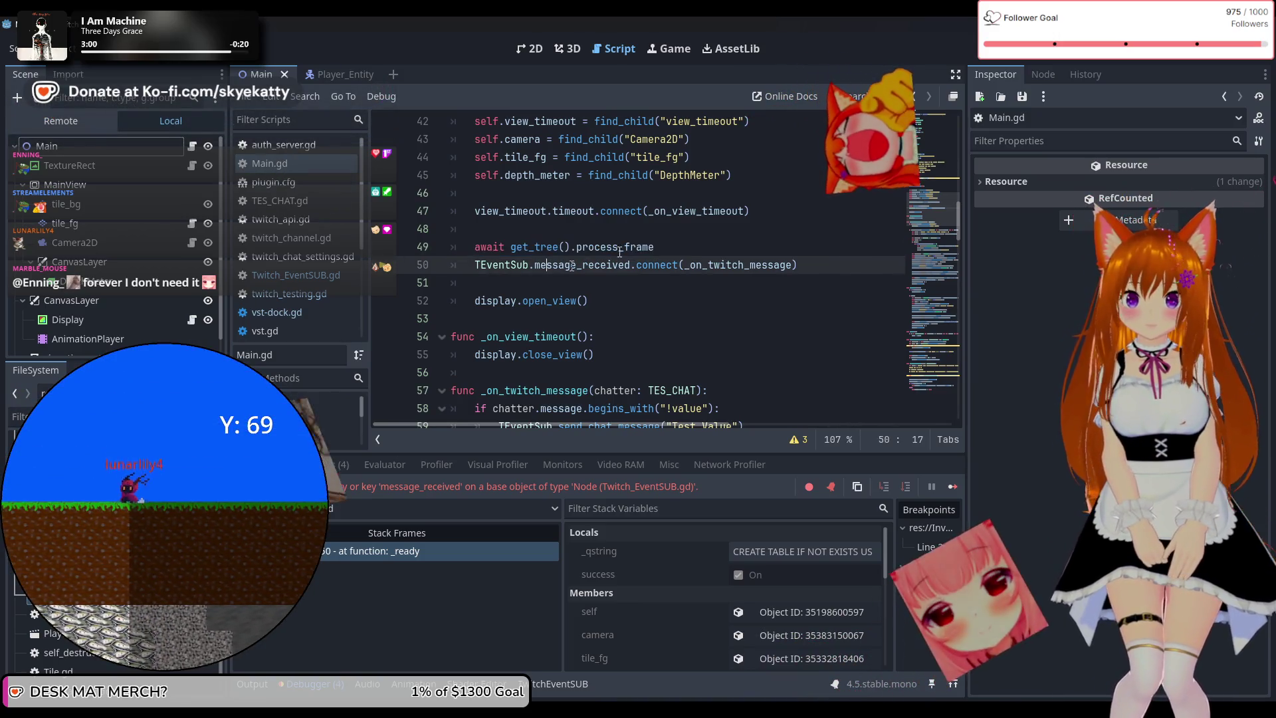
{"action": "left_click", "coordinate": [44, 48]}
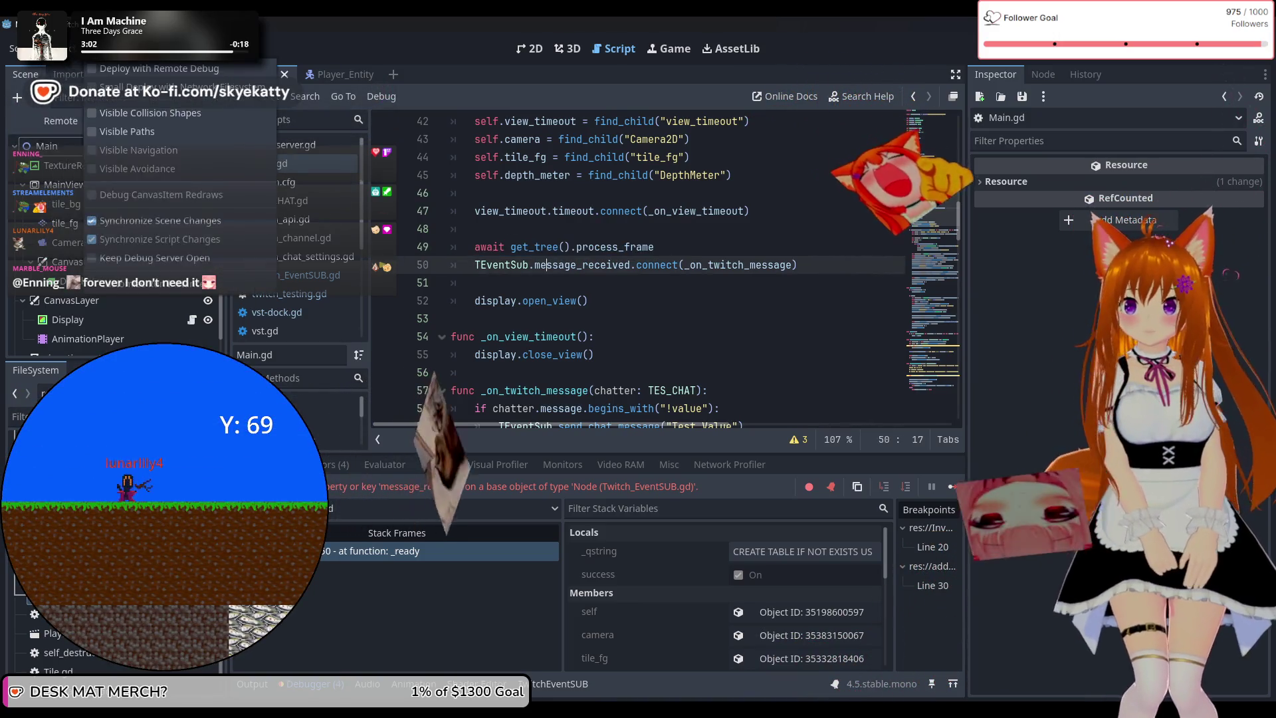
{"action": "left_click", "coordinate": [74, 67]}
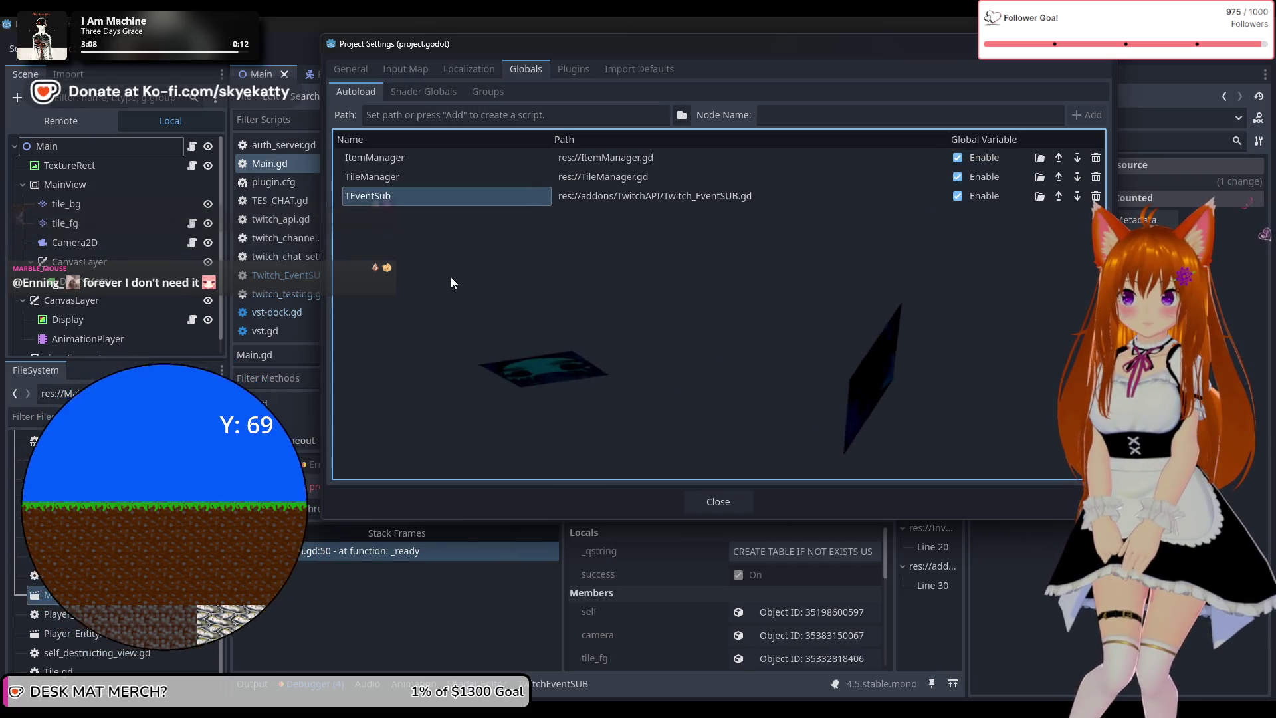
Inspect the TEventSub autoload's script path, then close Project Settings to return to Main.gd
{"action": "left_click", "coordinate": [681, 197]}
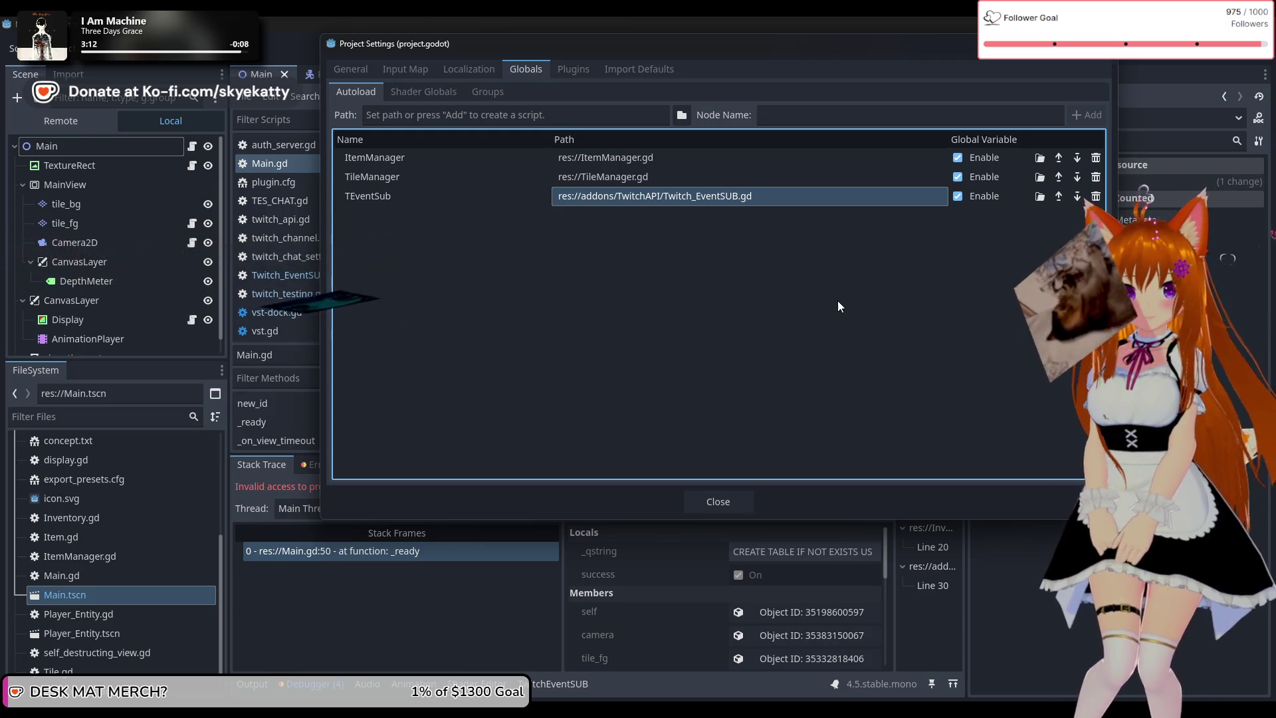
{"action": "left_click", "coordinate": [732, 502]}
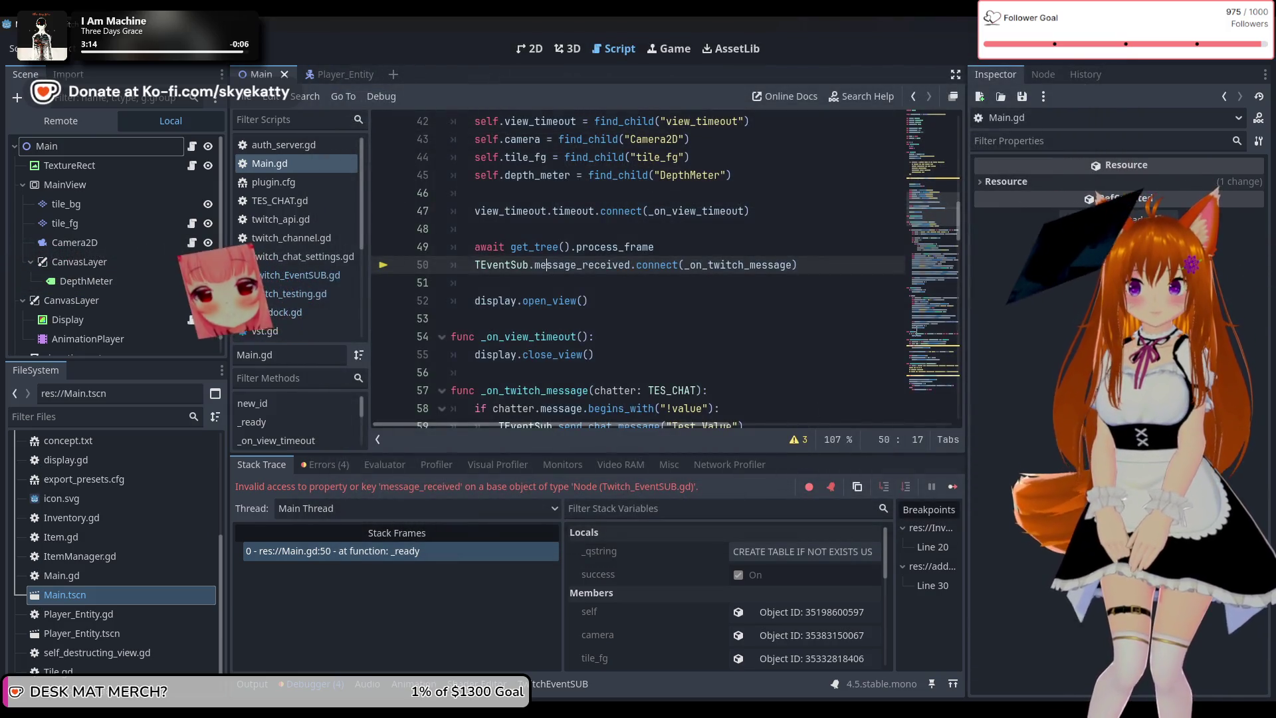